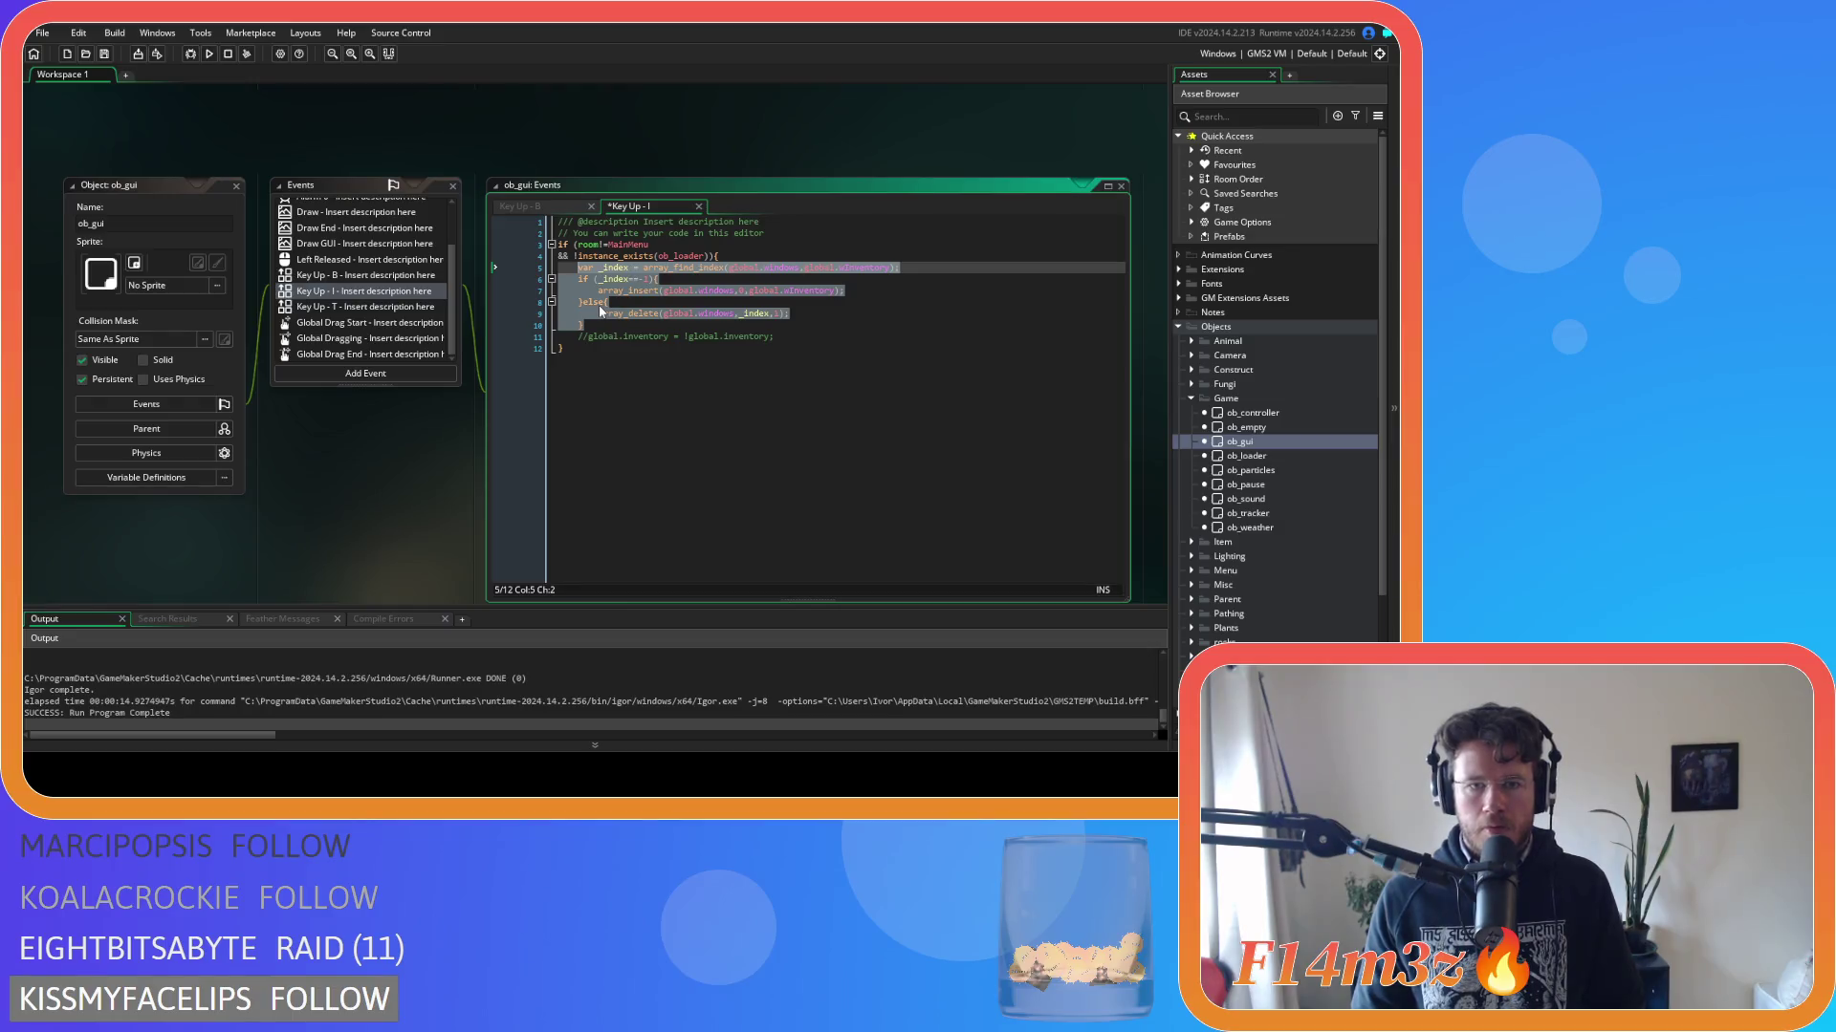
Open ob_gui's Key Up - T event and paste the window-order code block into it.
double_click(369, 308)
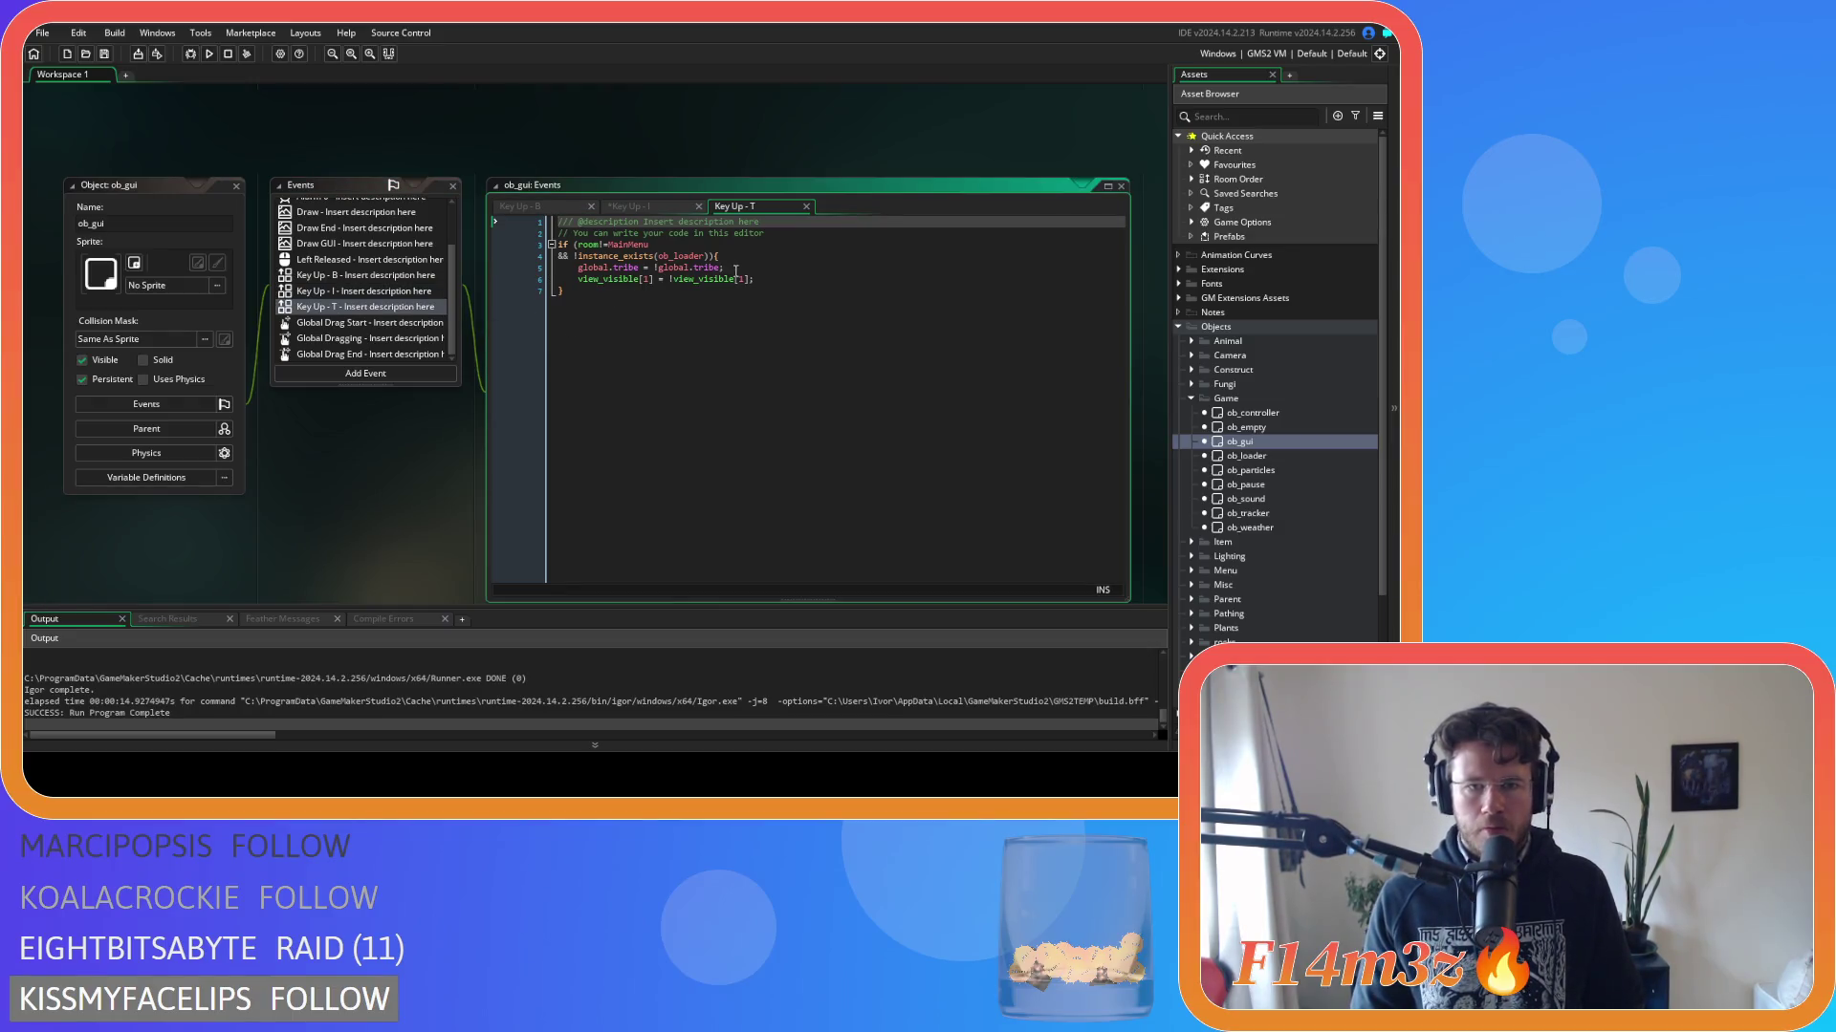
click(769, 280)
click(768, 286)
click(766, 279)
click(748, 267)
drag(754, 279, 577, 281)
click(726, 255)
key(ctrl+v)
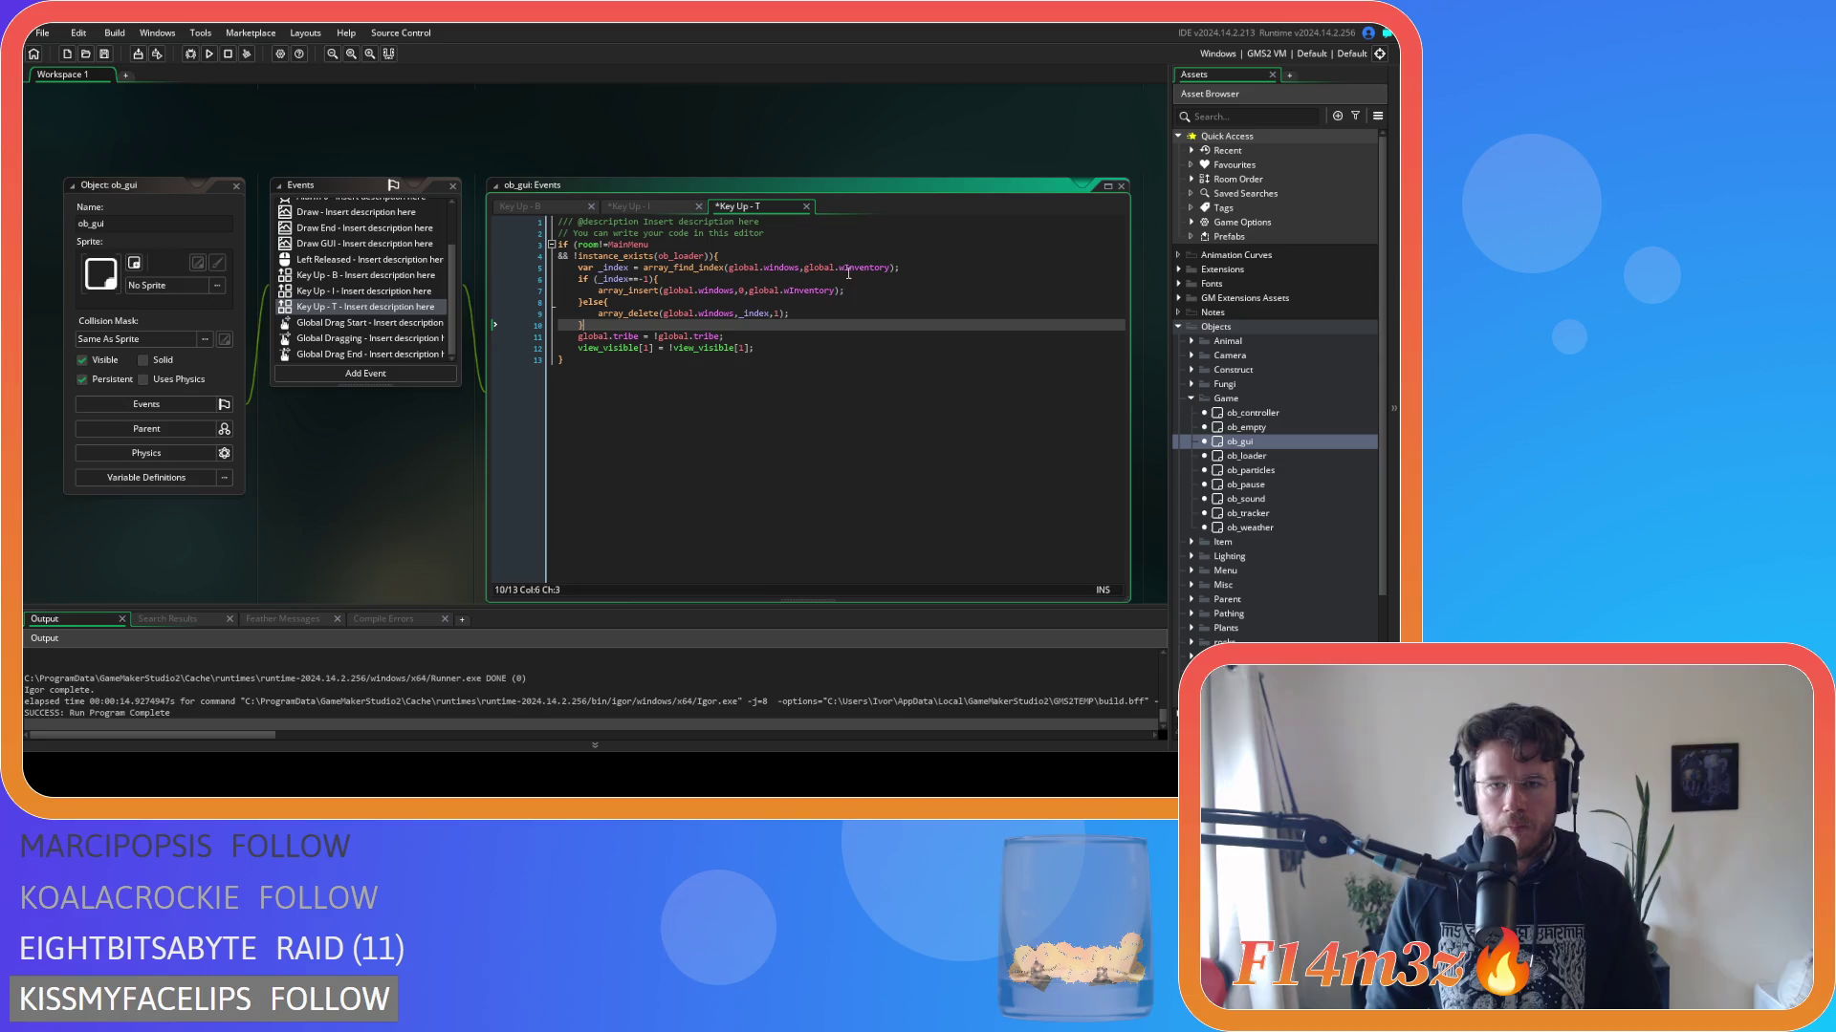
Change the window reference in array_find_index and array_insert to global.wTribe.
click(848, 273)
key(ctrl+Delete)
text(Tribe)
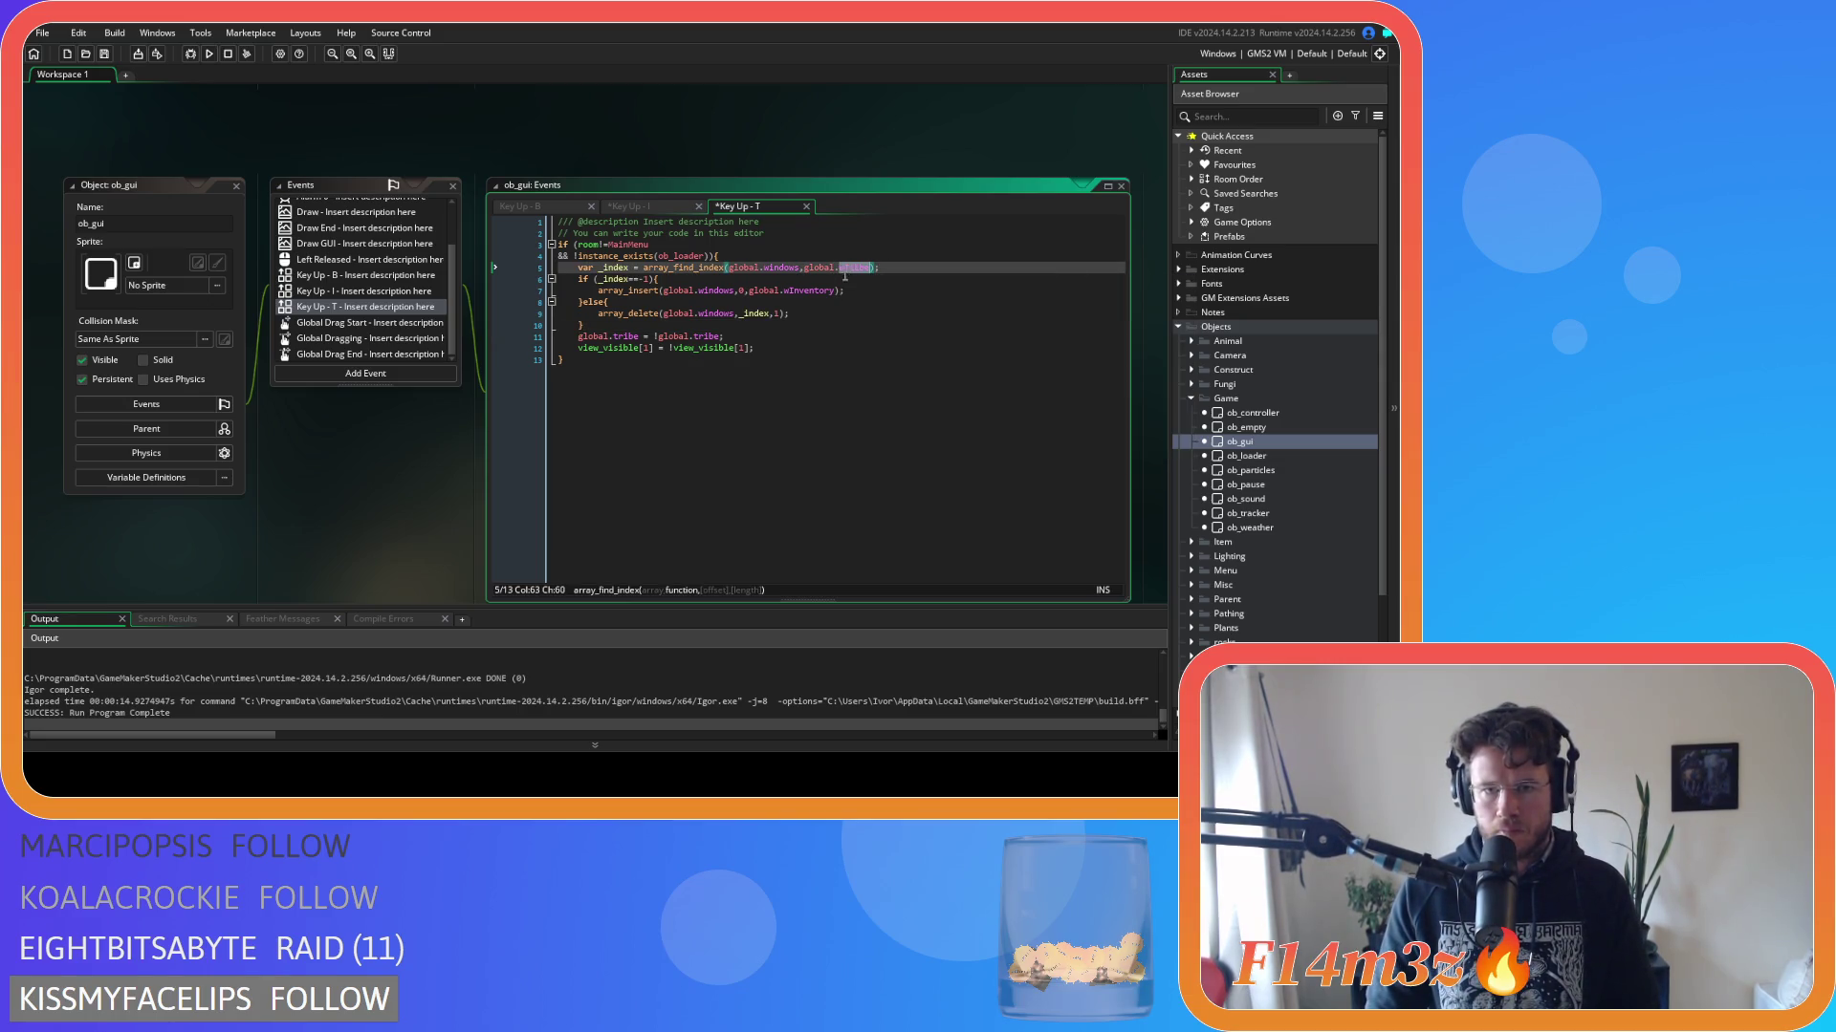
double_click(808, 290)
text(wTribe)
Add view_visible[1] = true; after the array_insert line.
drag(762, 350, 577, 348)
key(ctrl+c)
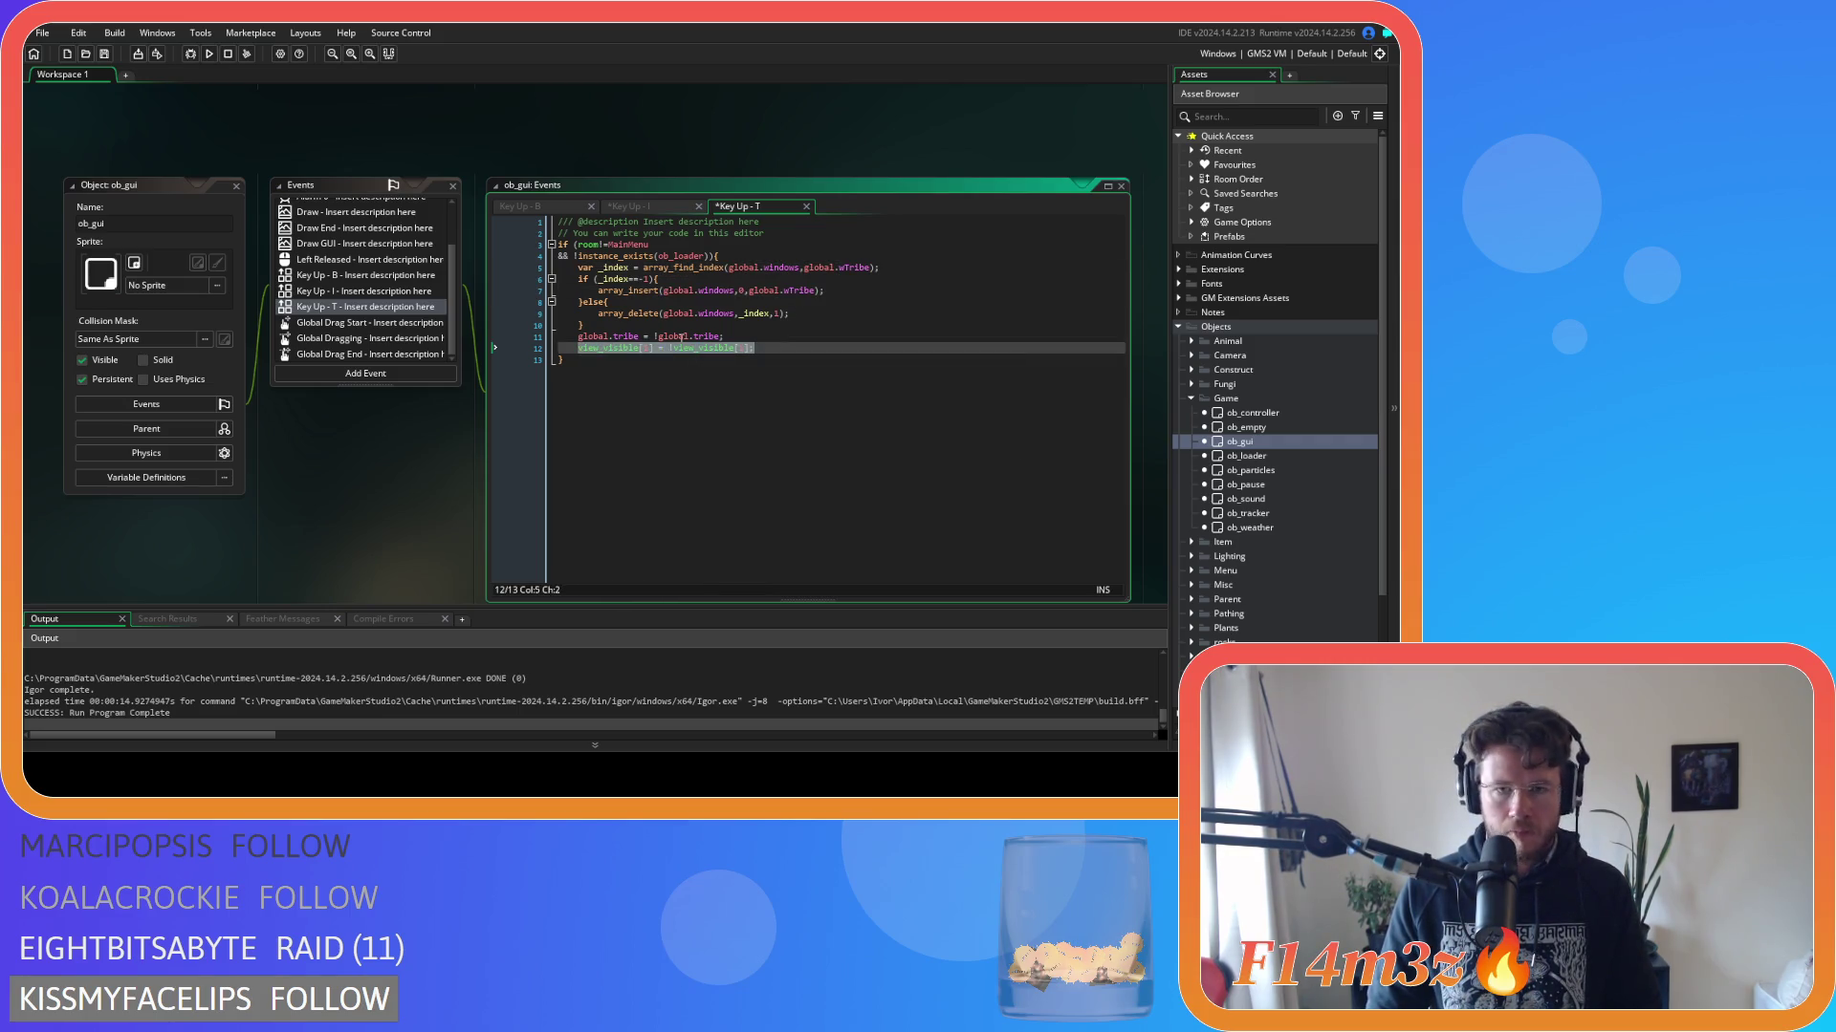
click(872, 288)
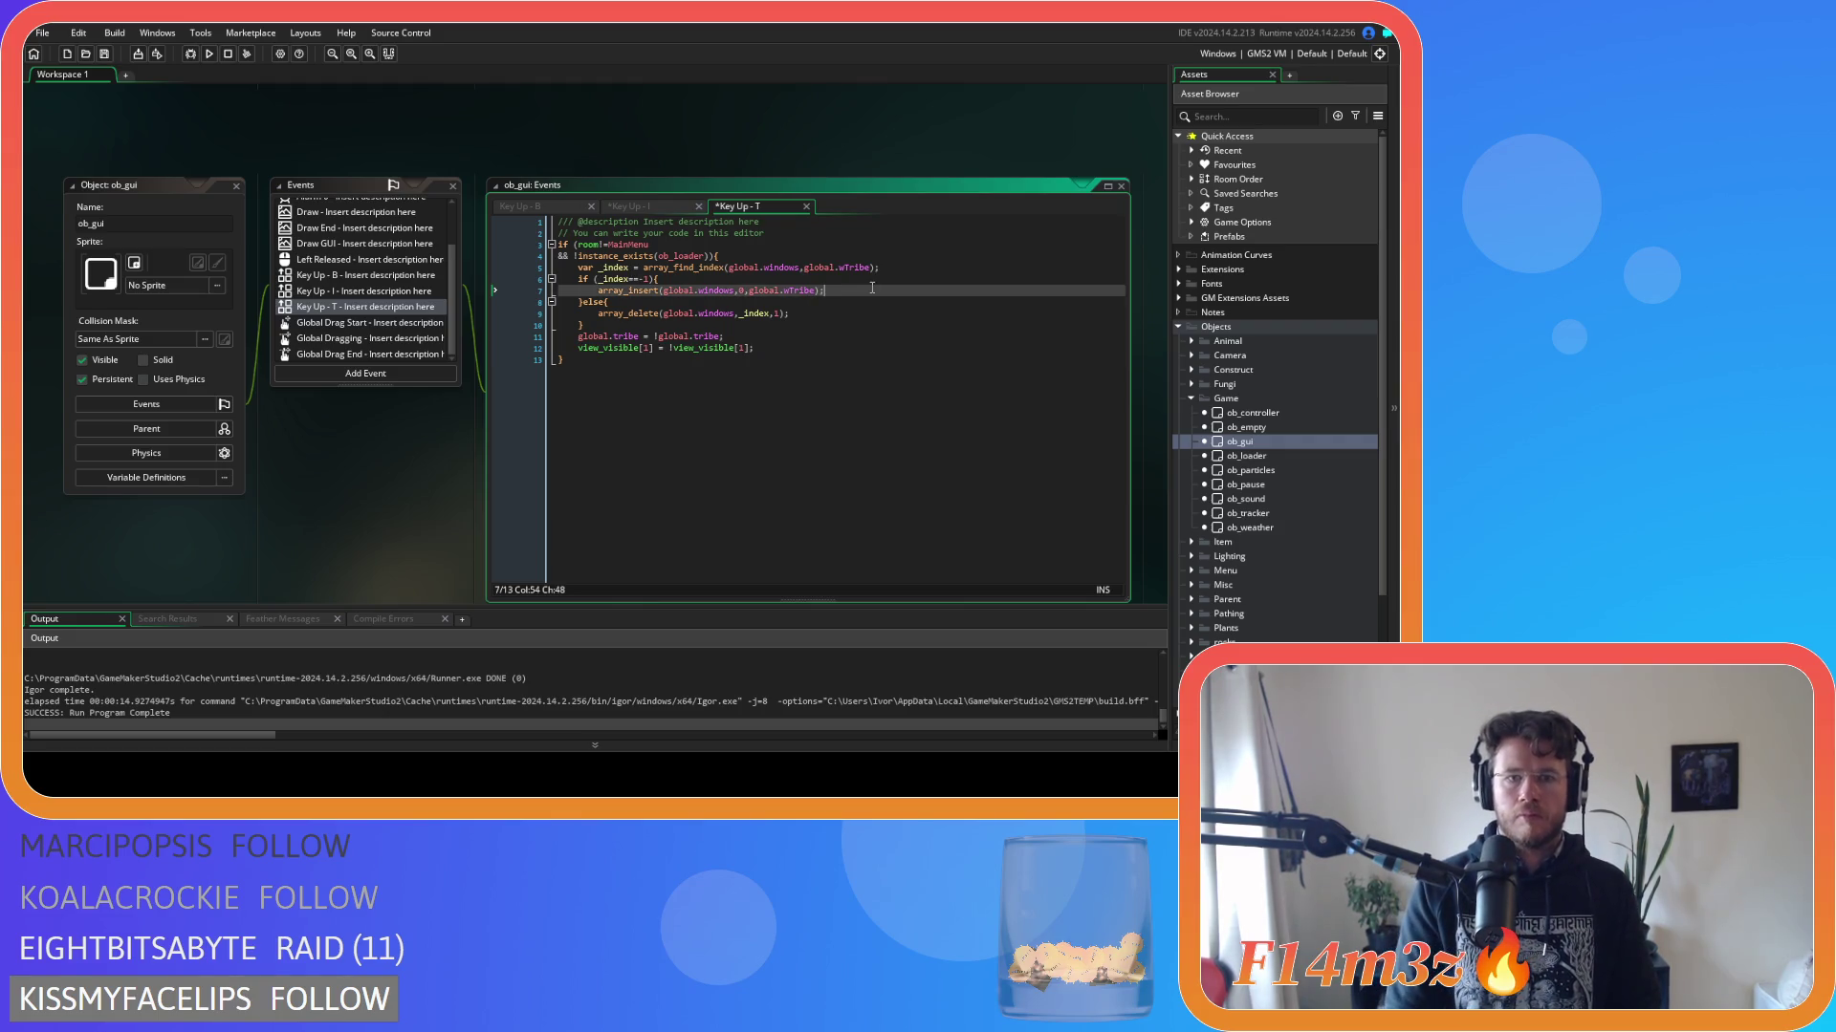
key(Return)
key(ctrl+v)
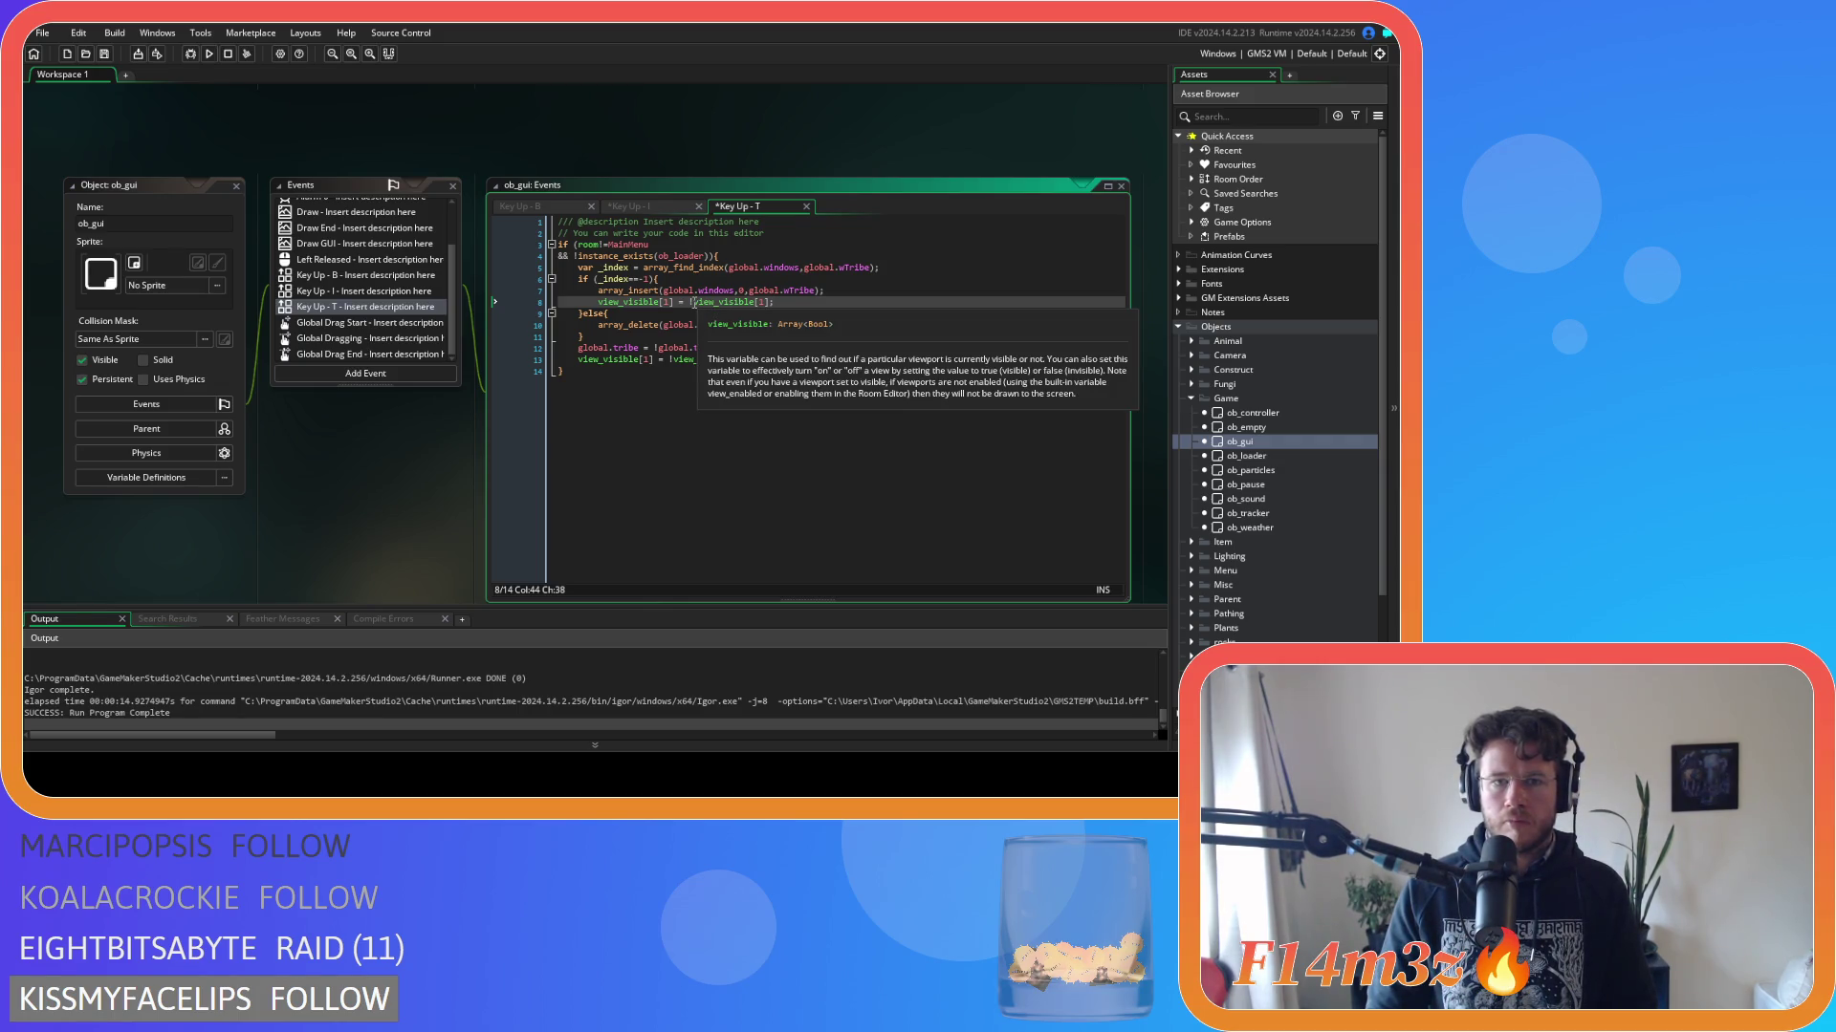
click(691, 302)
click(695, 302)
drag(762, 305, 770, 302)
text(true;)
Add view_visible[1] = false after the array_delete line and save the event.
click(818, 324)
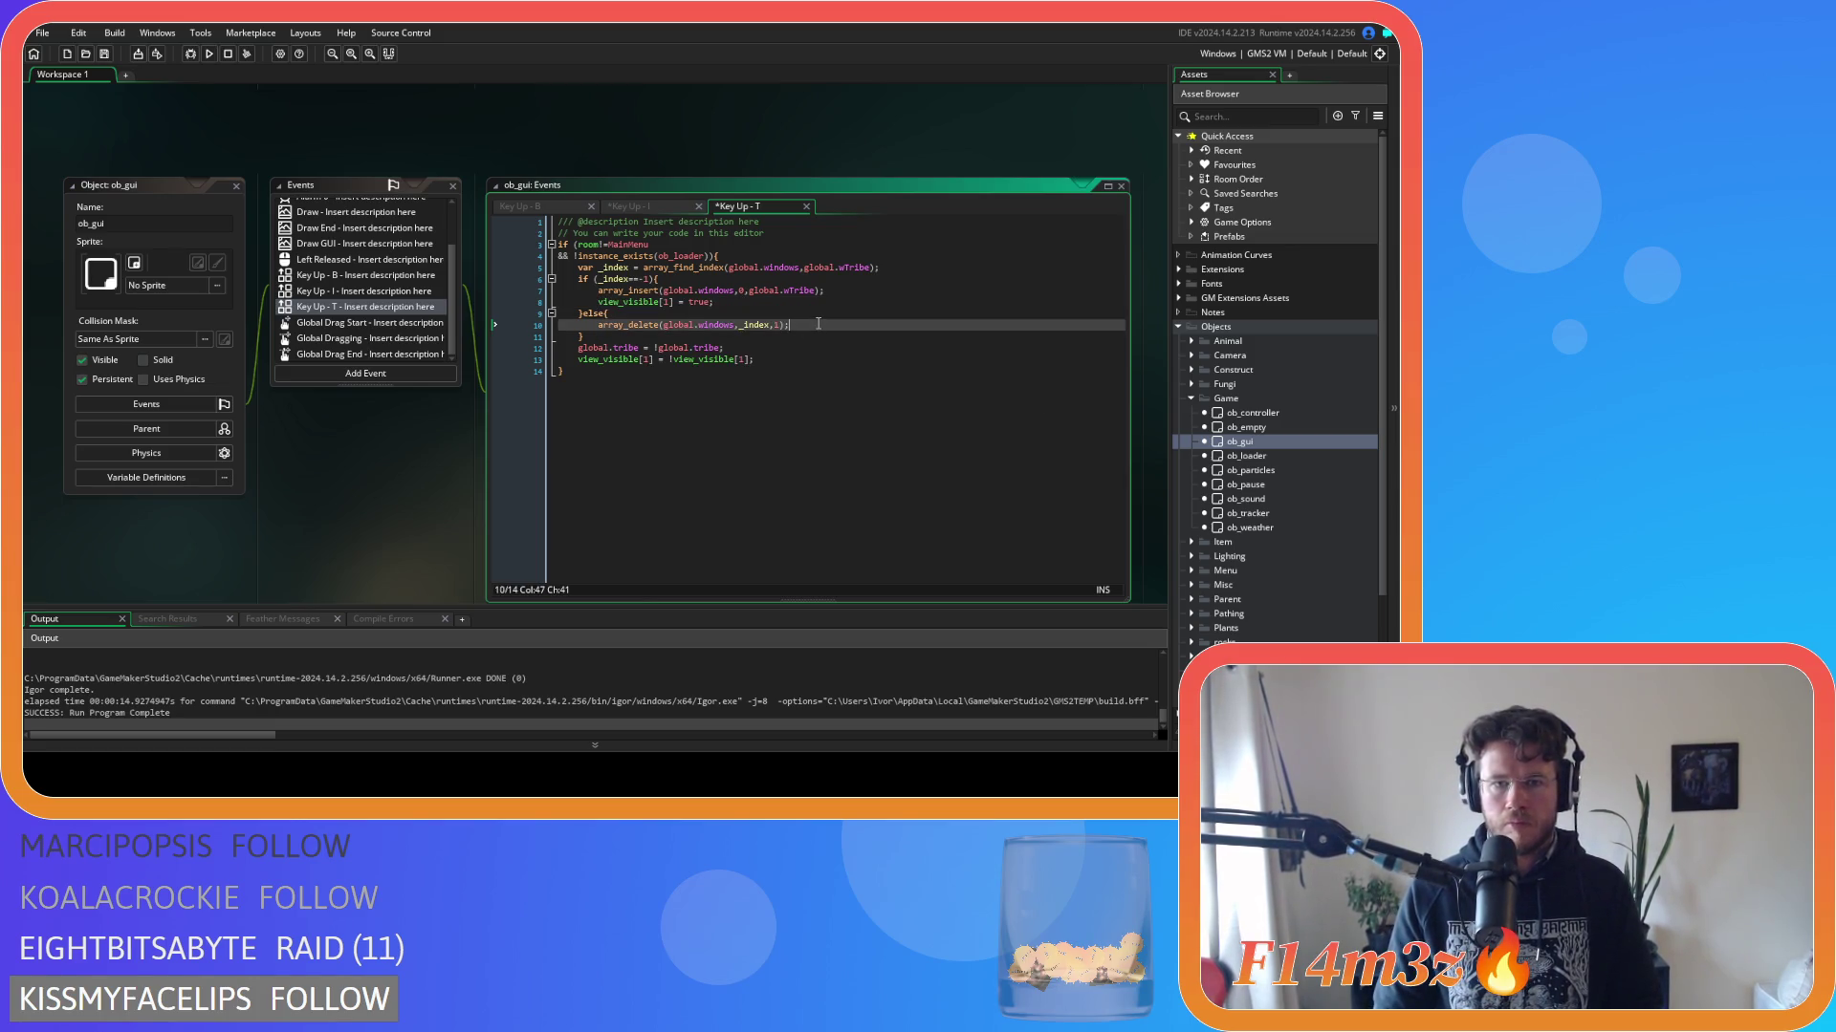
key(Return)
key(ctrl+v)
double_click(699, 336)
text(false)
key(ctrl+s)
Comment out the old tribe view_visible toggle lines with Ctrl+K.
drag(755, 371, 578, 360)
key(ctrl+k)
click(784, 363)
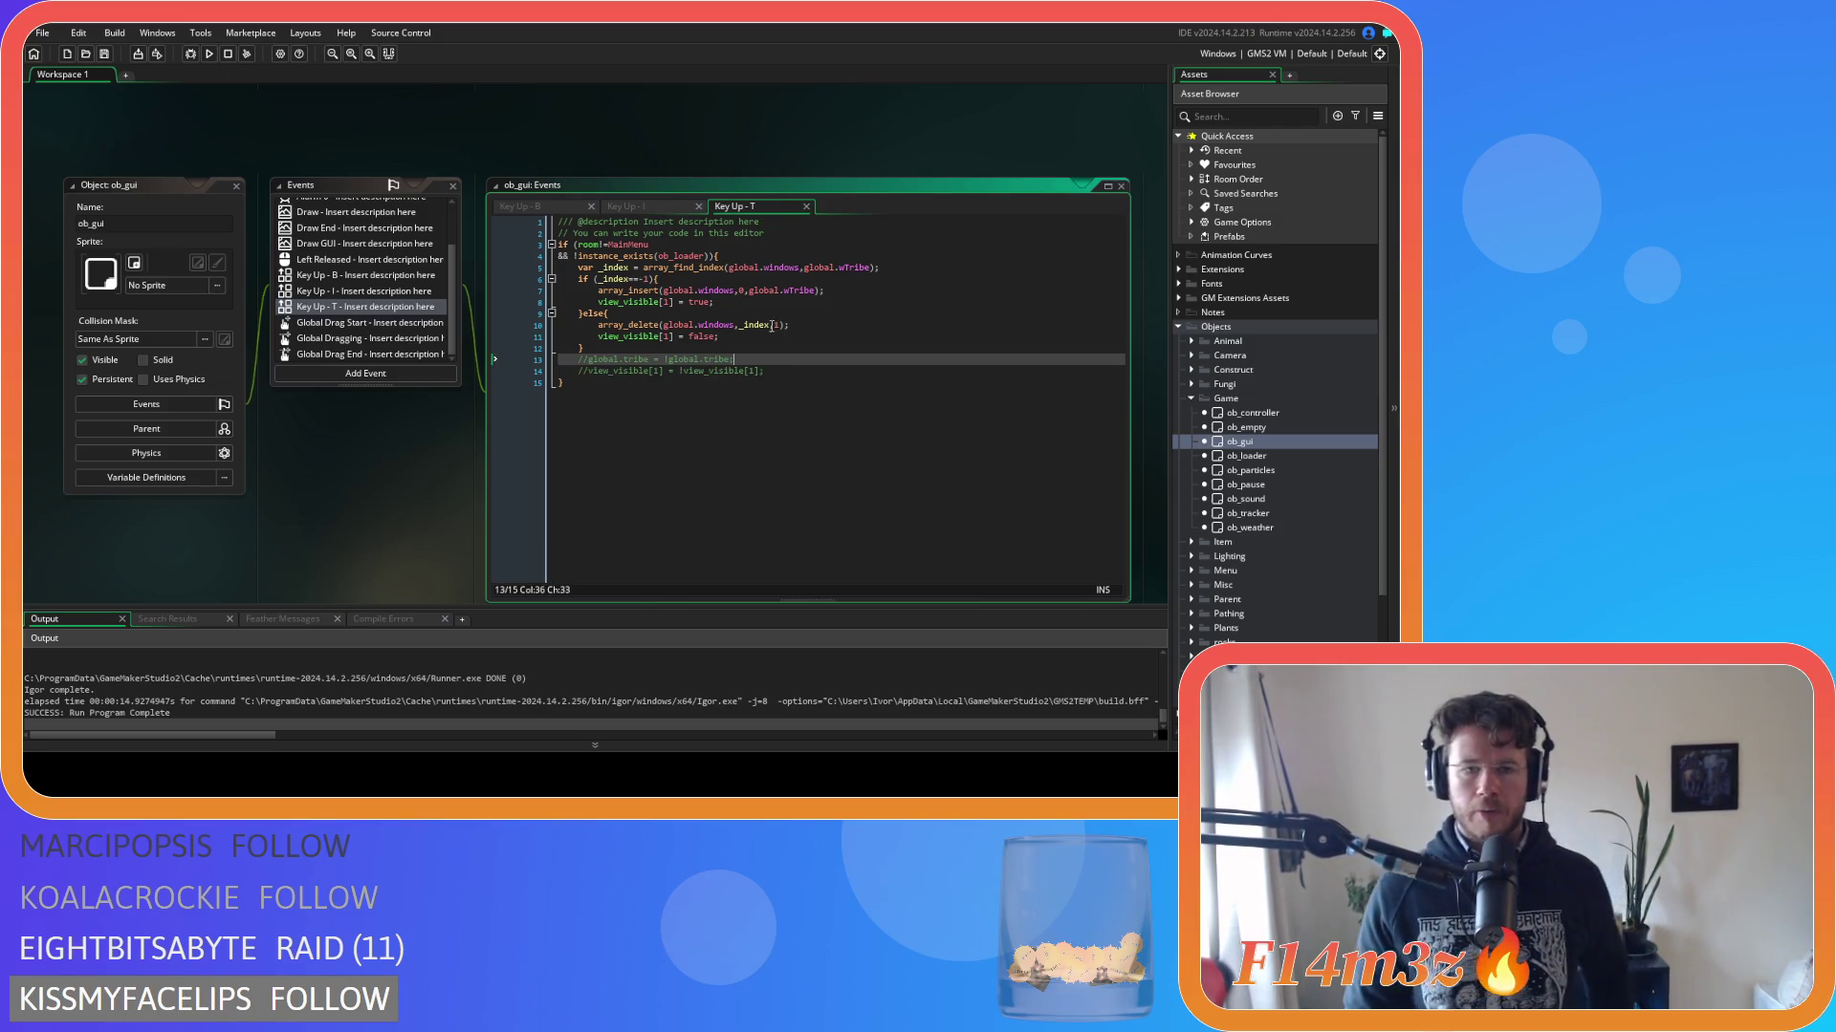
click(767, 325)
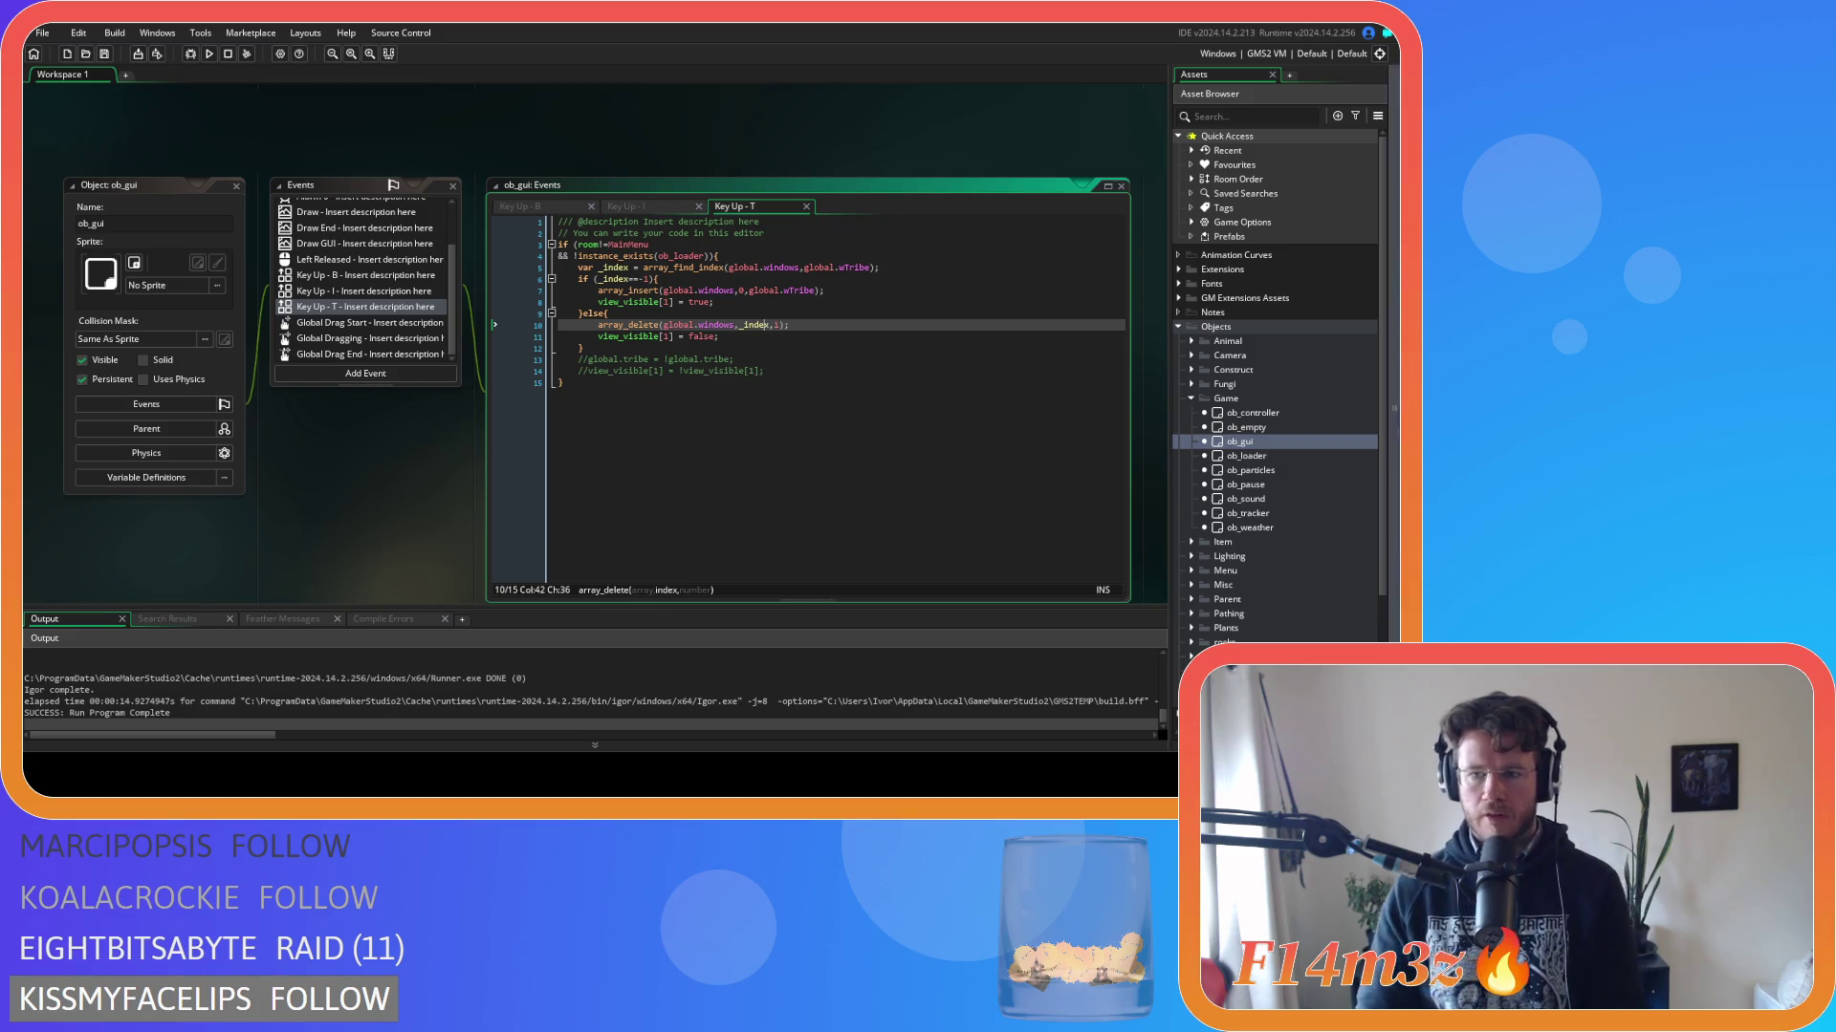
scroll(1244, 549, down, 4)
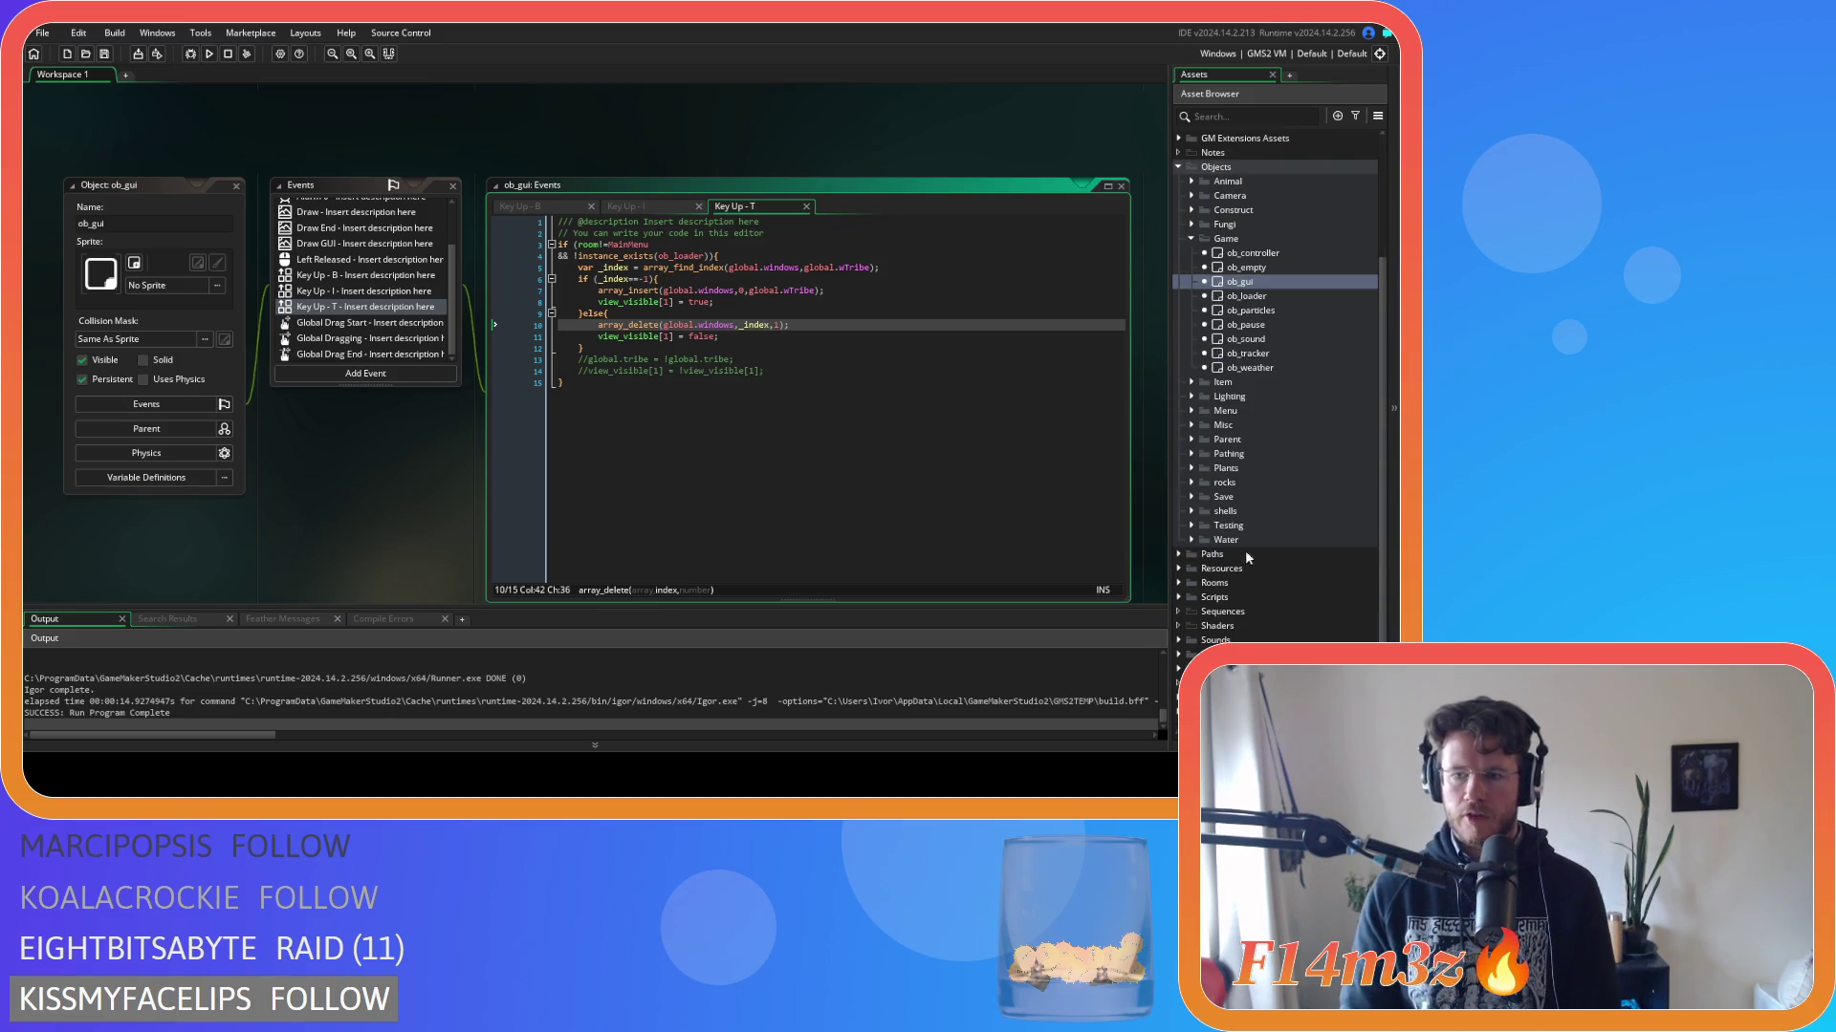
Open the sc_windowBuild script from Scripts > GUI > Build.
click(1185, 597)
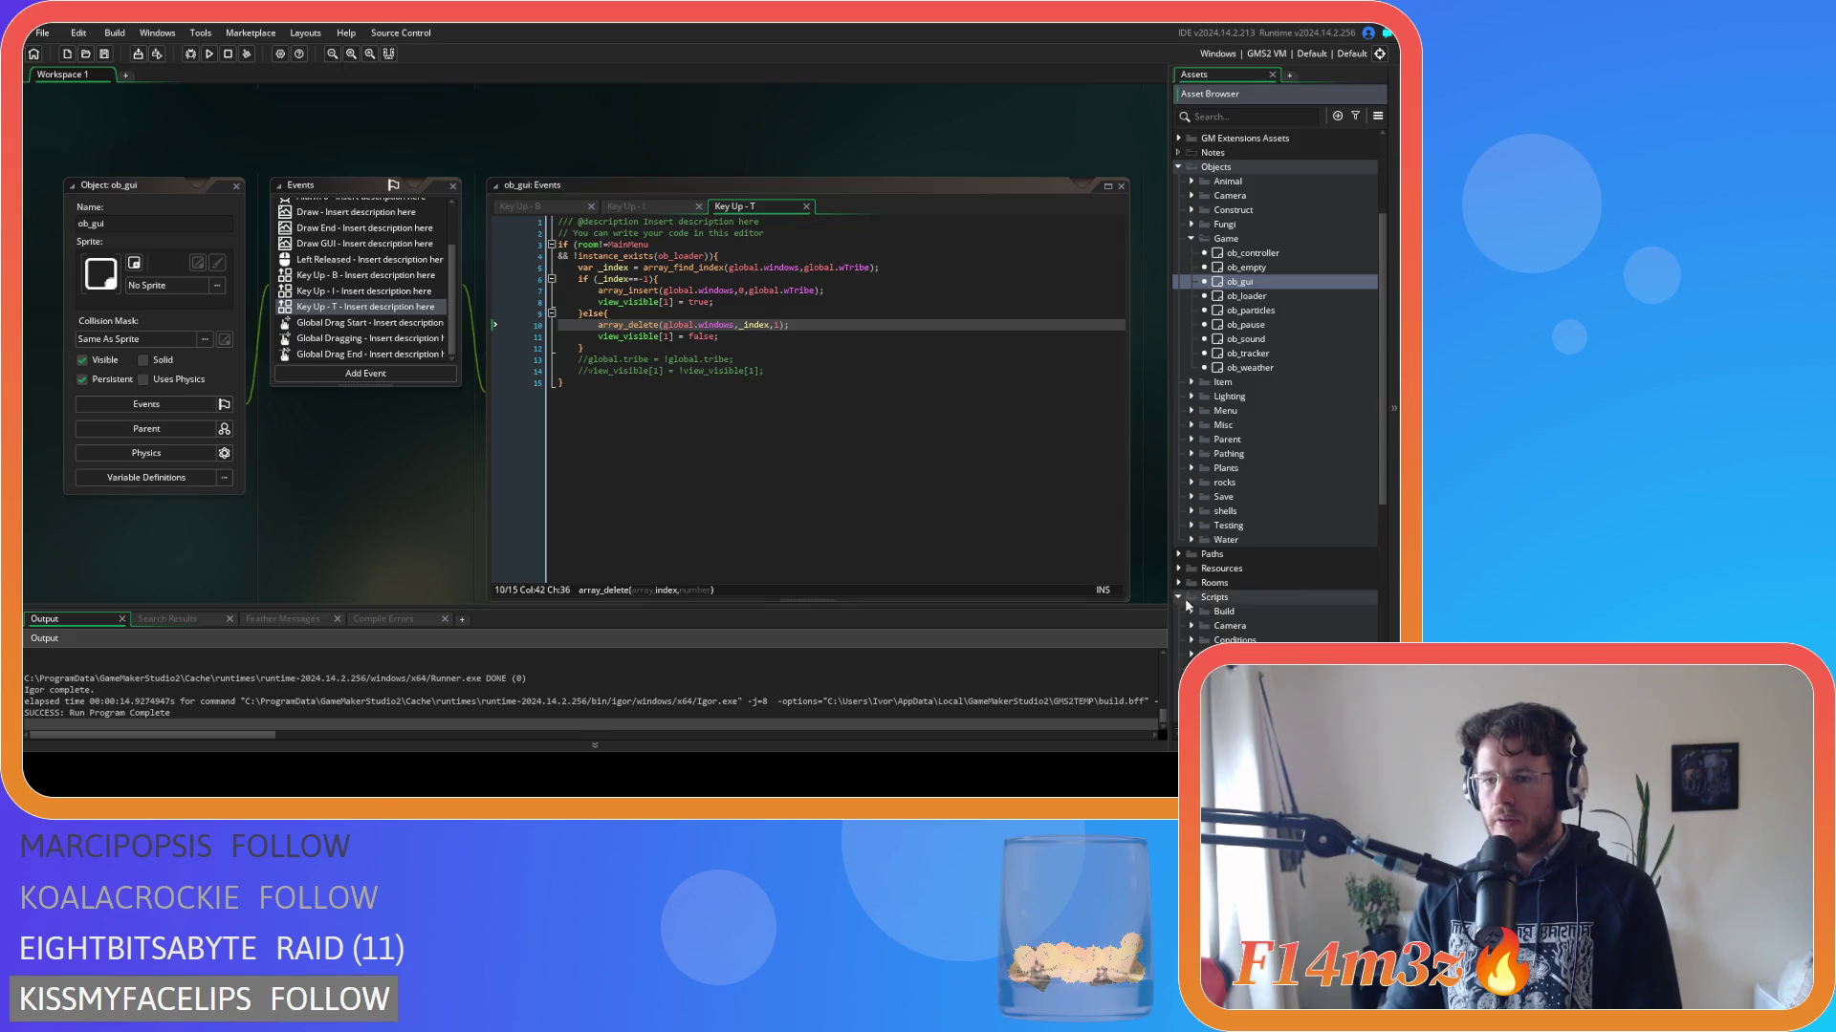
scroll(1202, 591, down, 5)
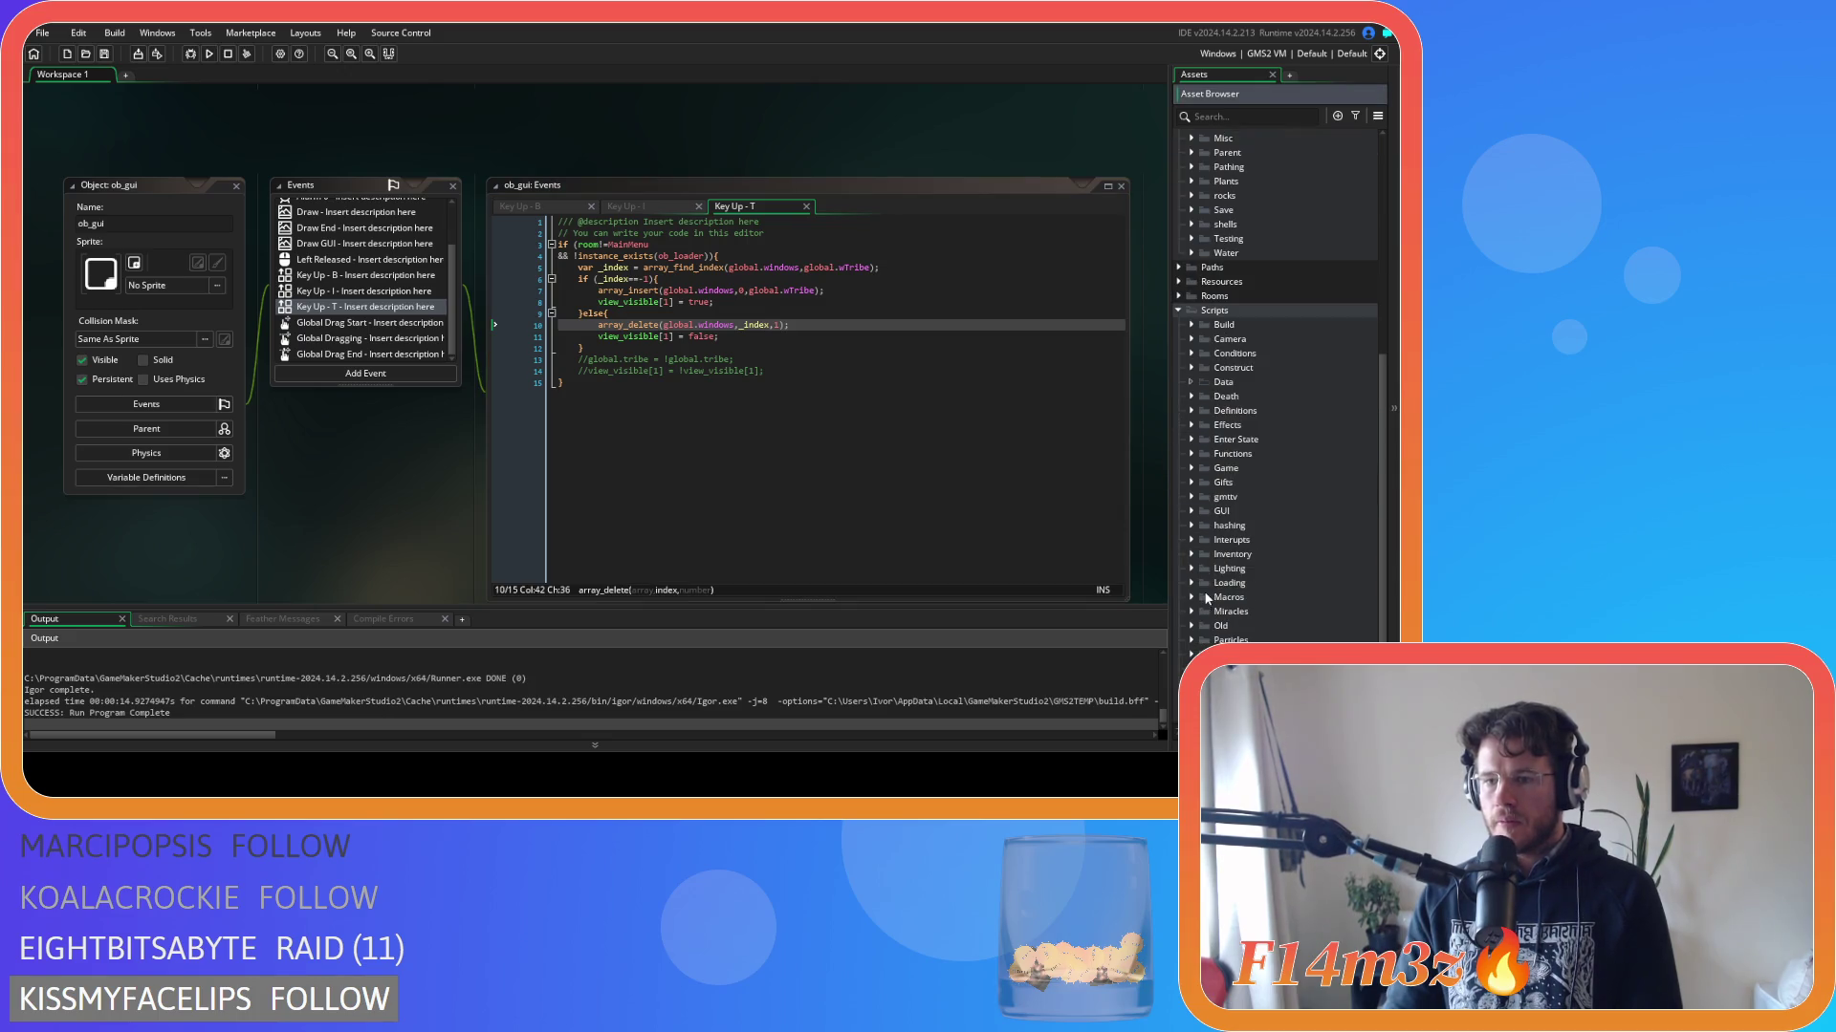
click(1194, 512)
scroll(1223, 521, down, 2)
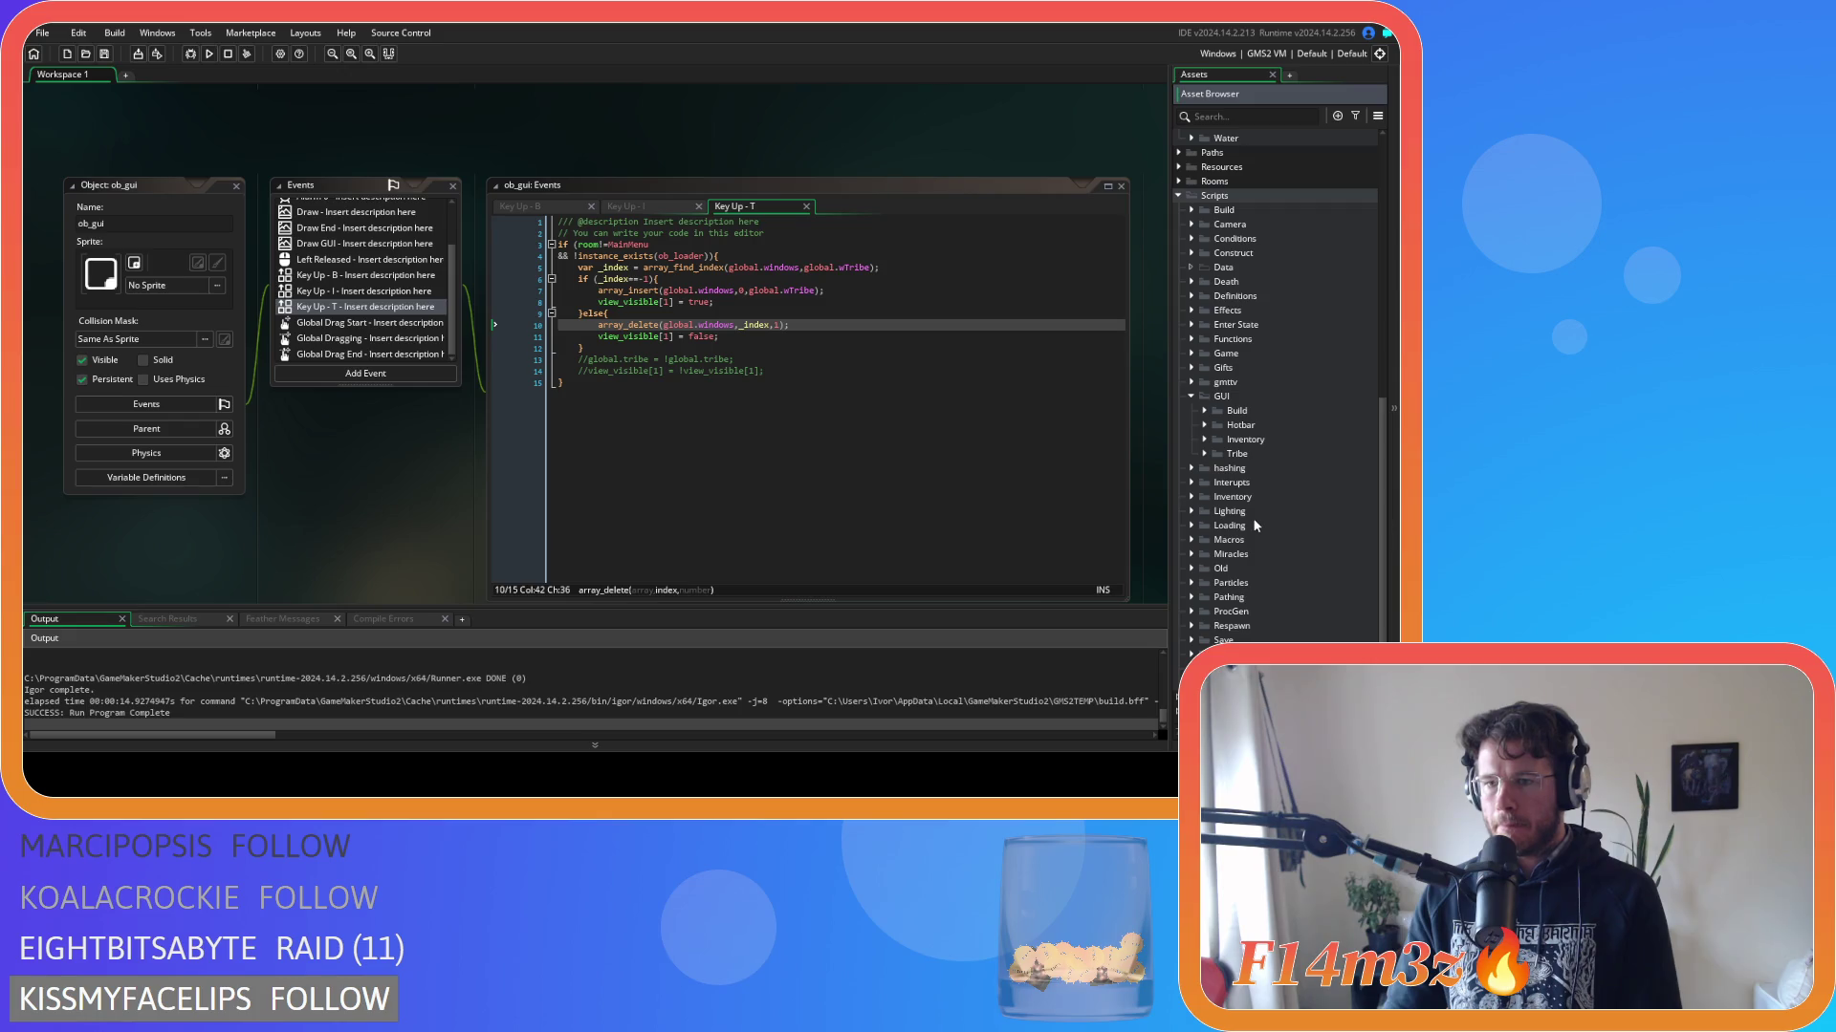
click(1204, 410)
double_click(1271, 425)
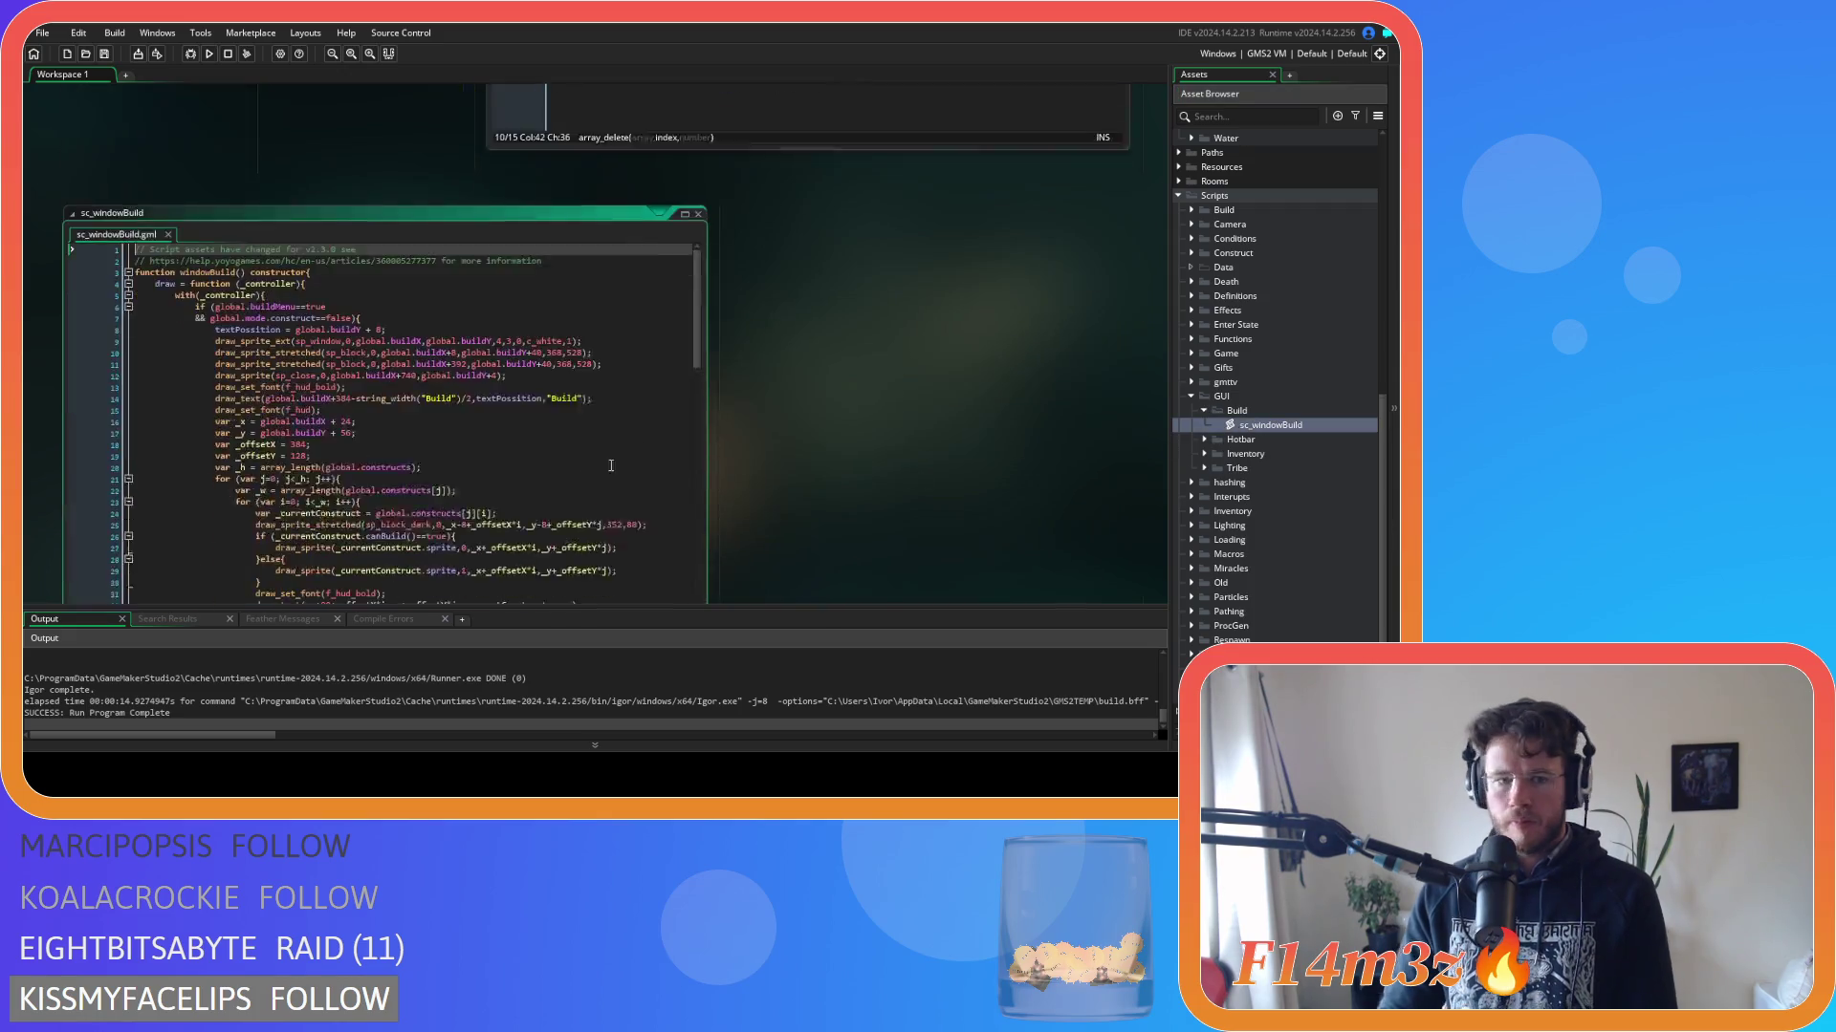
Comment out global.buildMenu==true and its && in the draw condition, then save.
click(285, 258)
click(334, 235)
click(377, 224)
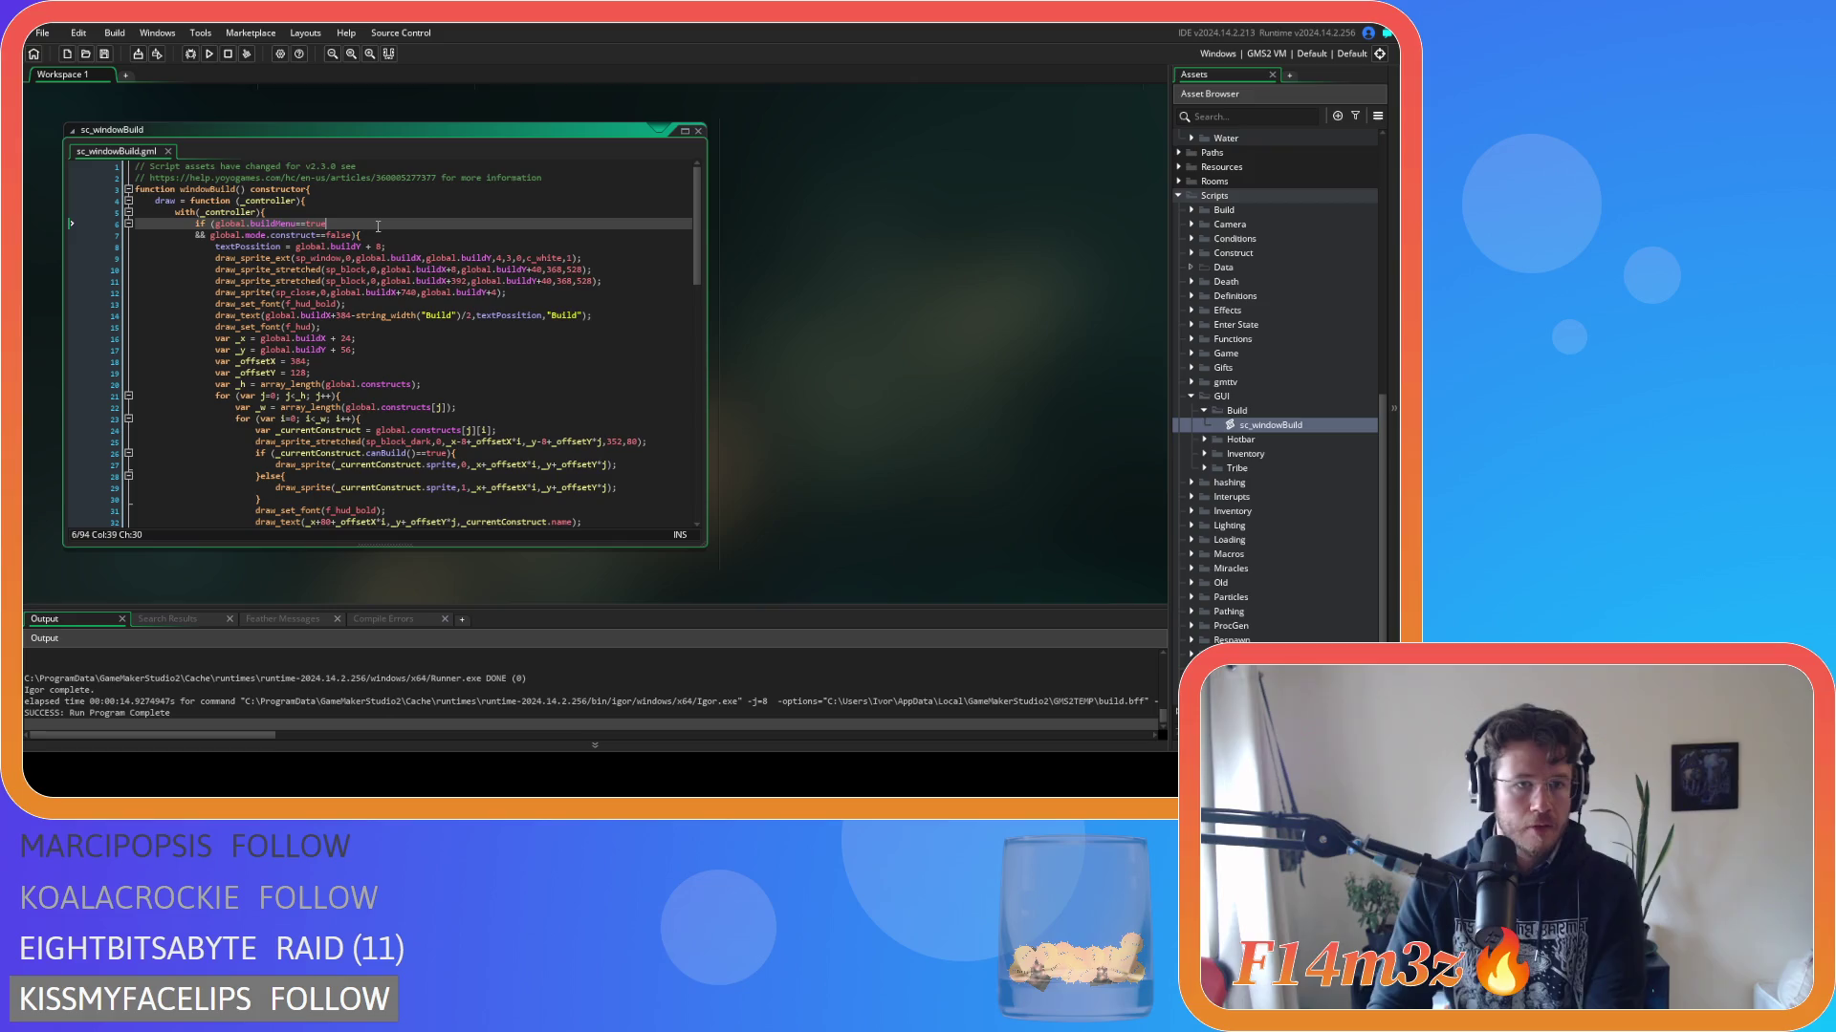
click(216, 223)
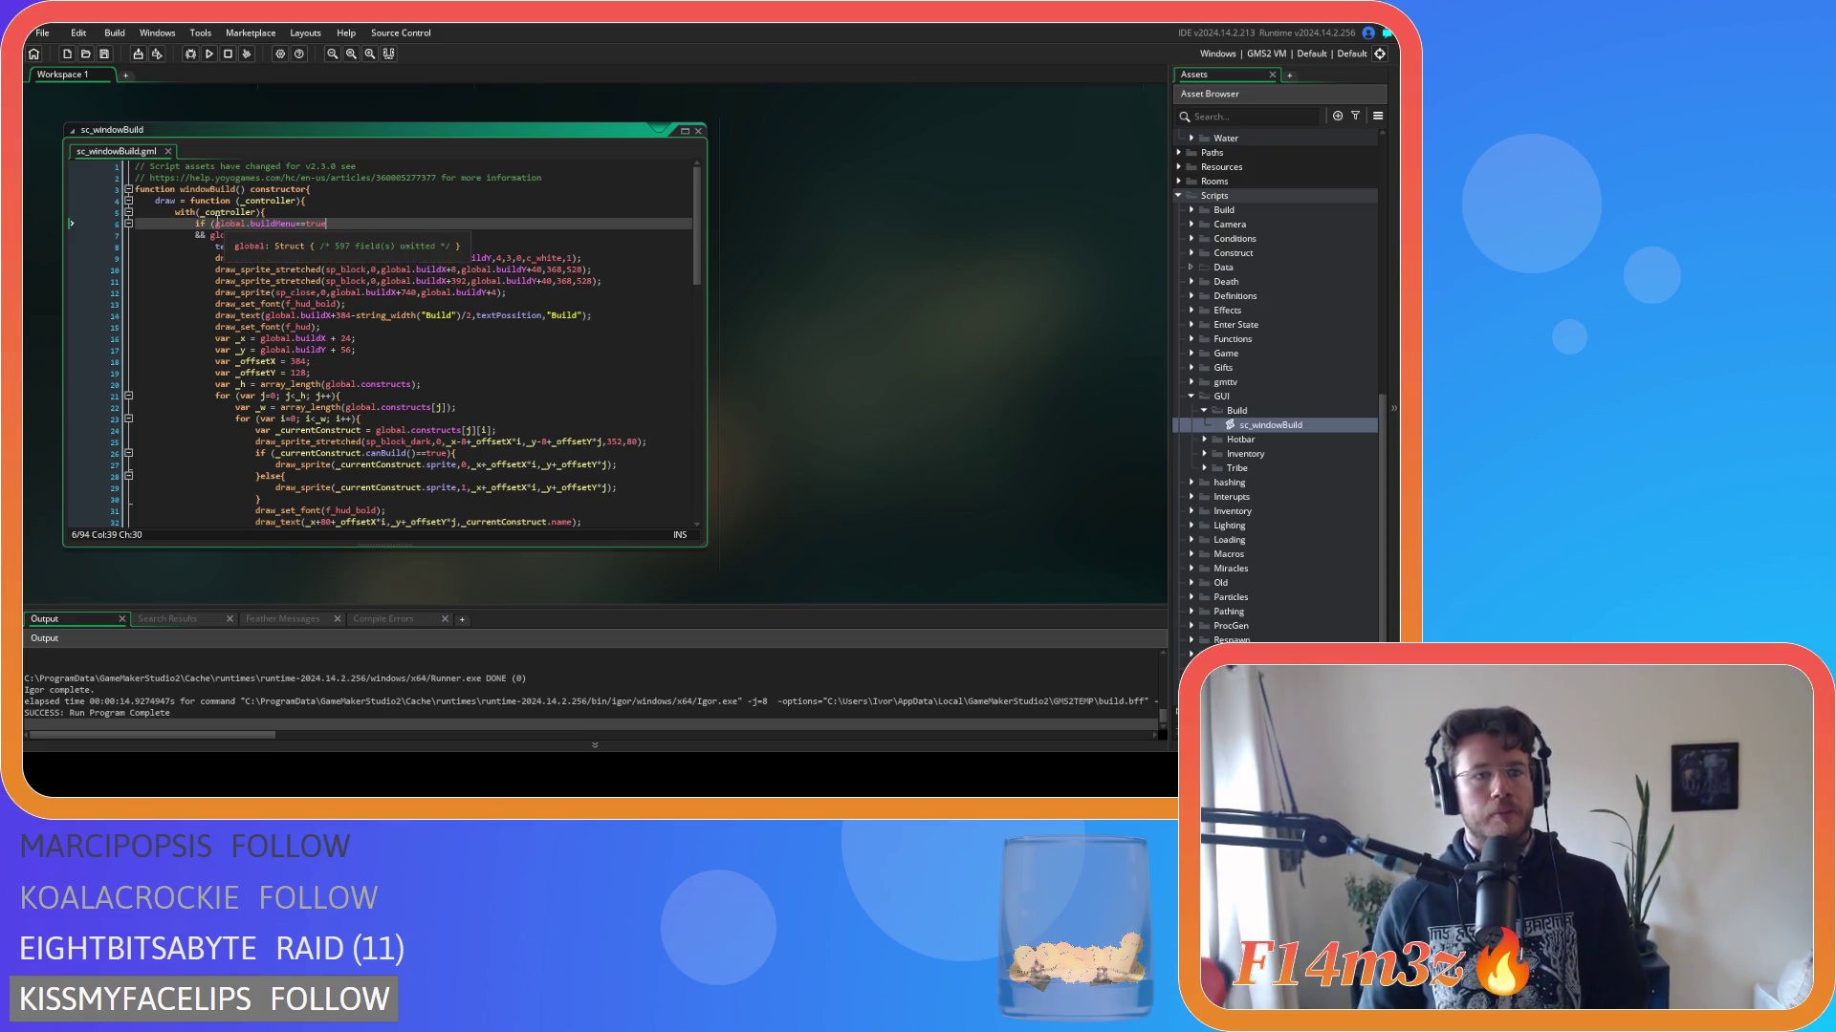
key(Return)
click(211, 246)
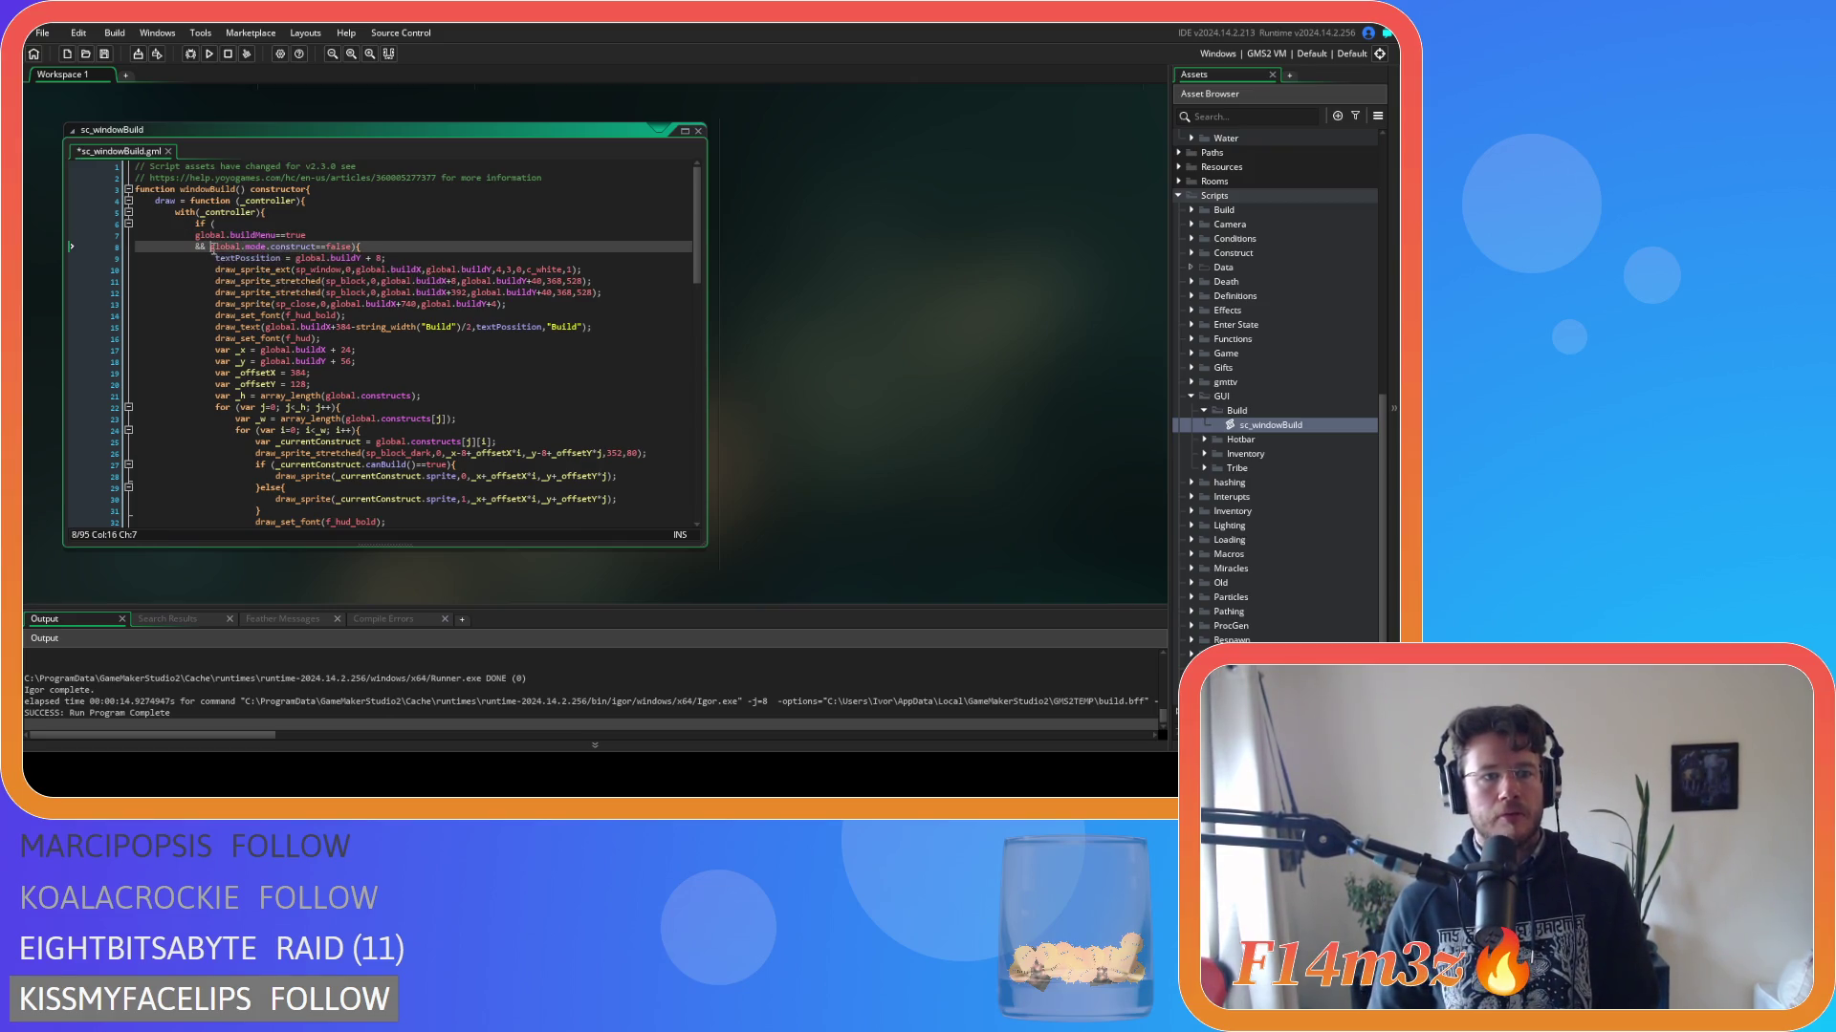
key(Return)
drag(191, 235, 253, 248)
key(ctrl+k)
click(421, 233)
key(ctrl+s)
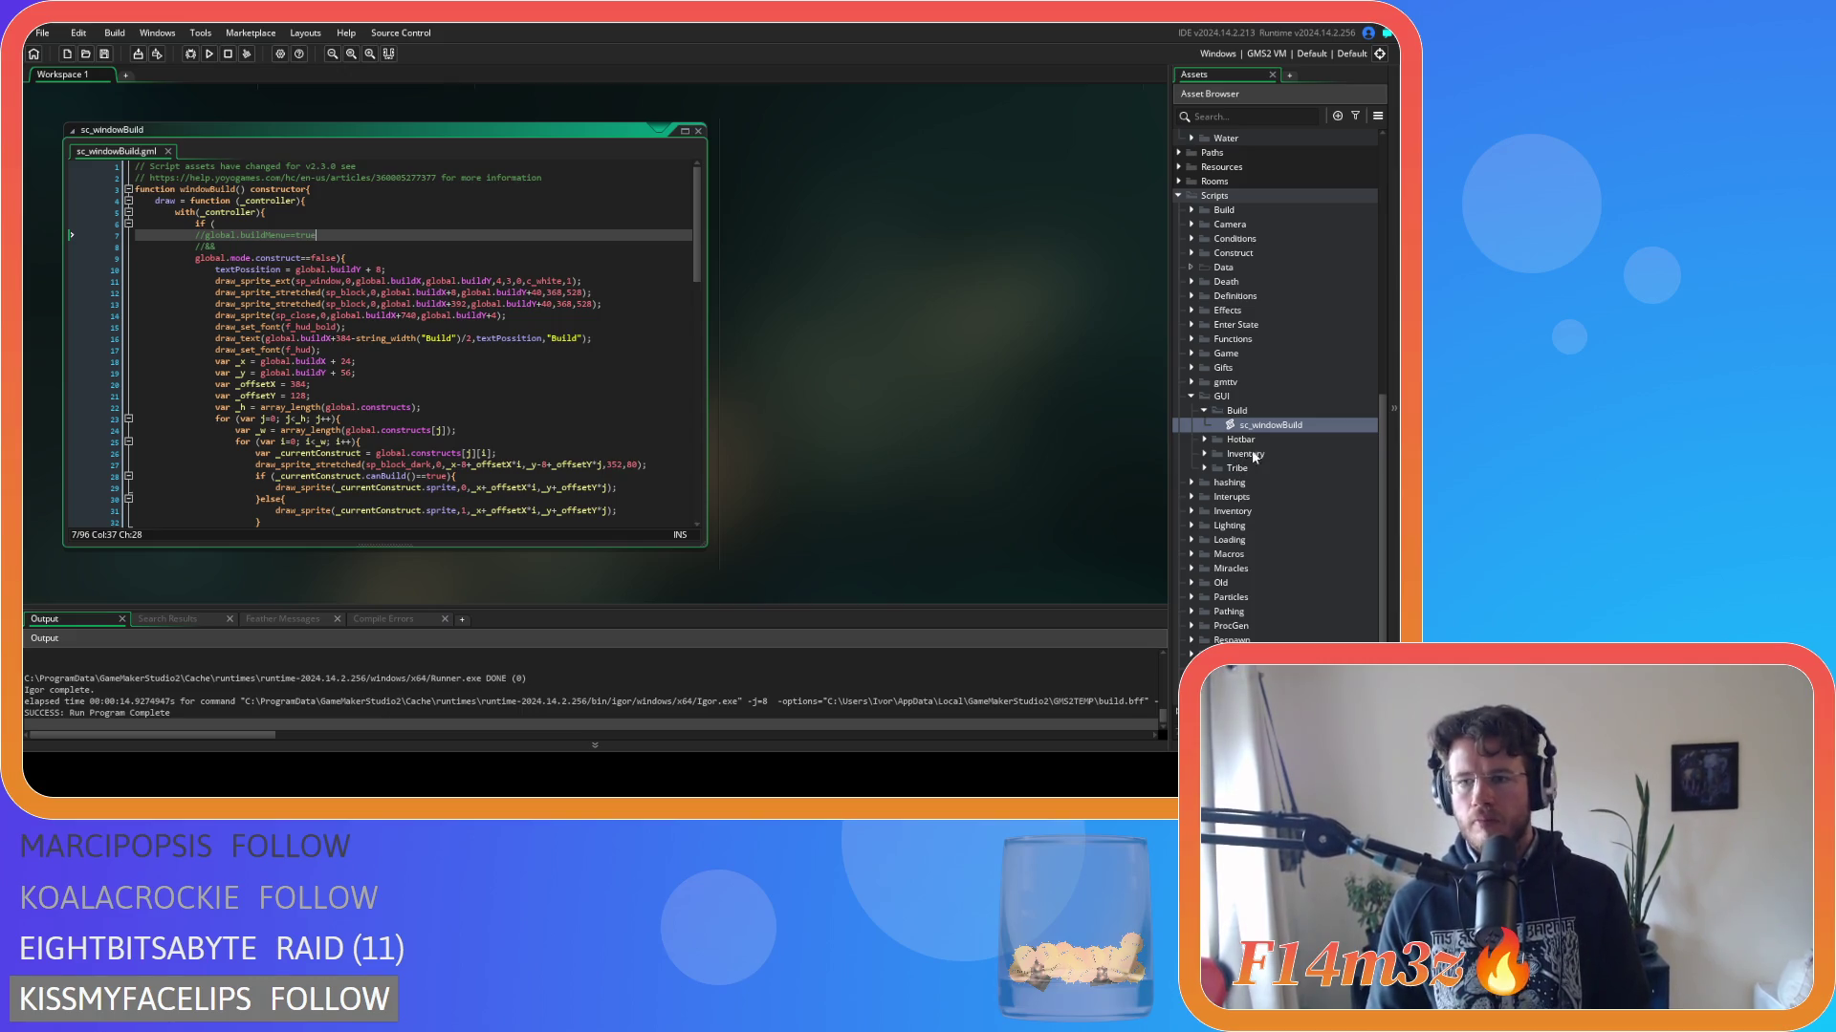
Split the input function's condition so buildMenu==true and && sit on their own lines, then save.
scroll(588, 402, down, 12)
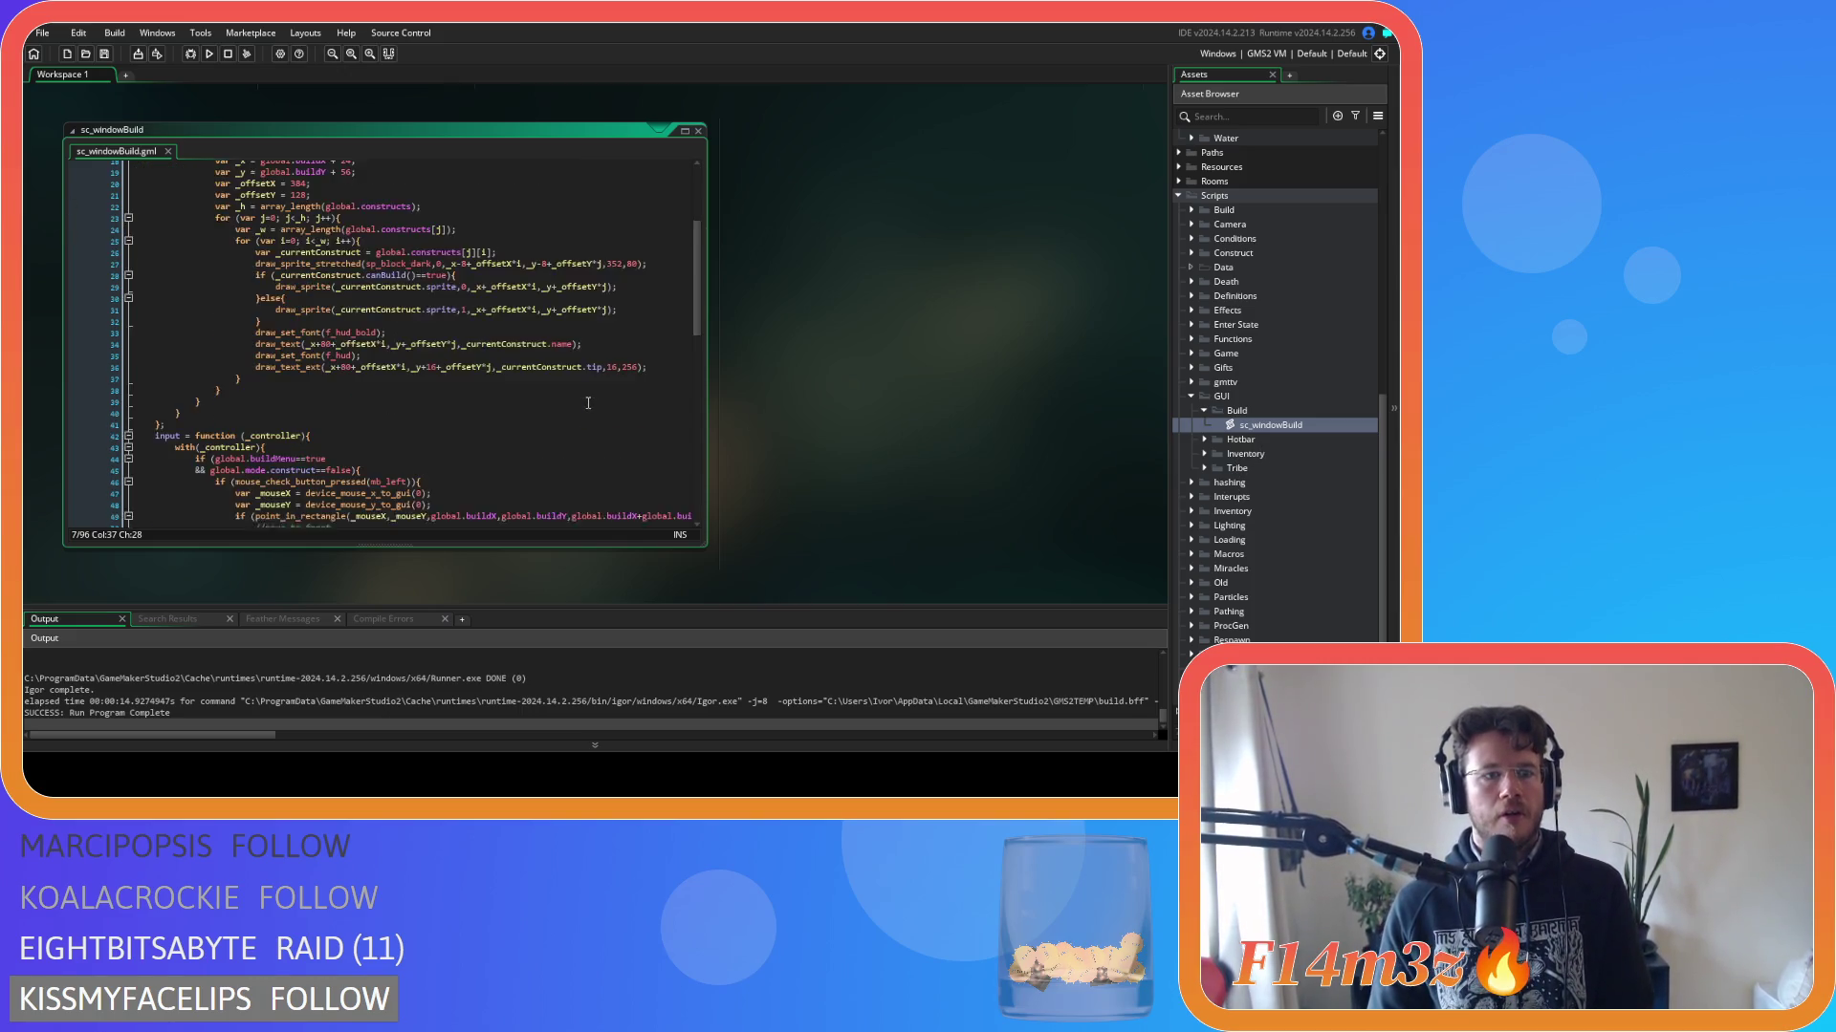
click(211, 259)
text(()
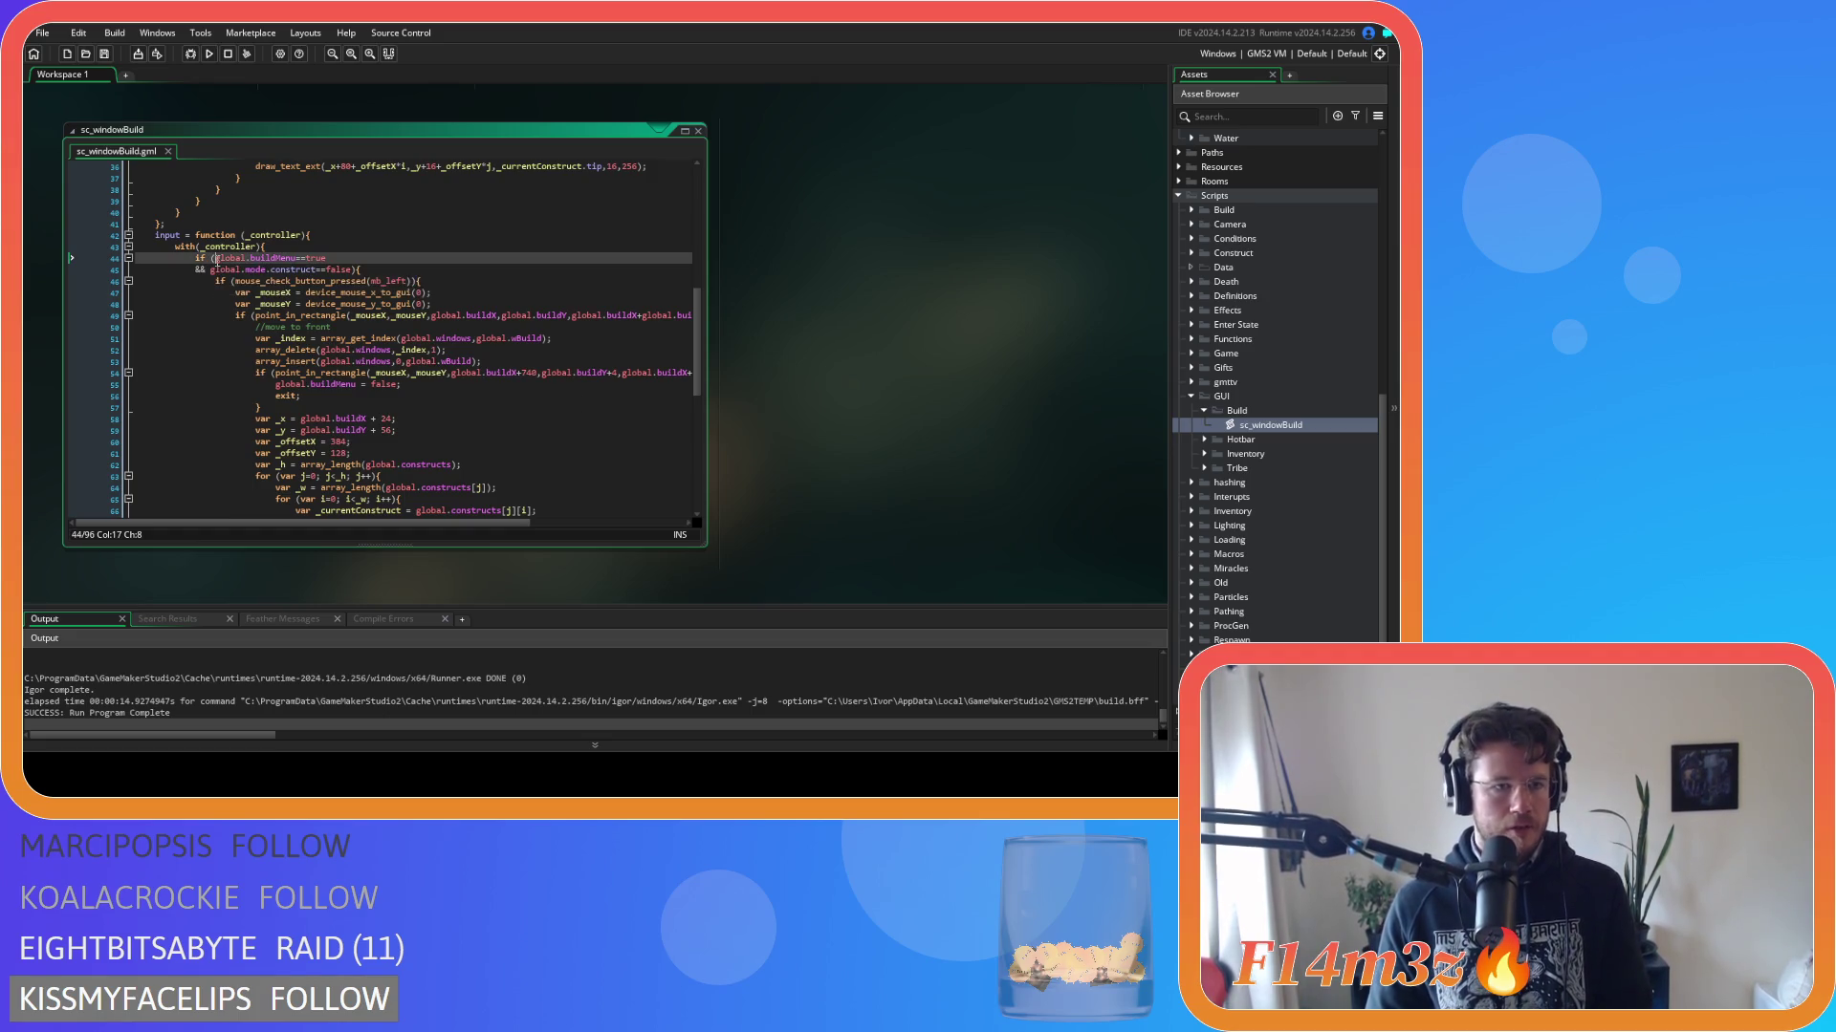
key(Return)
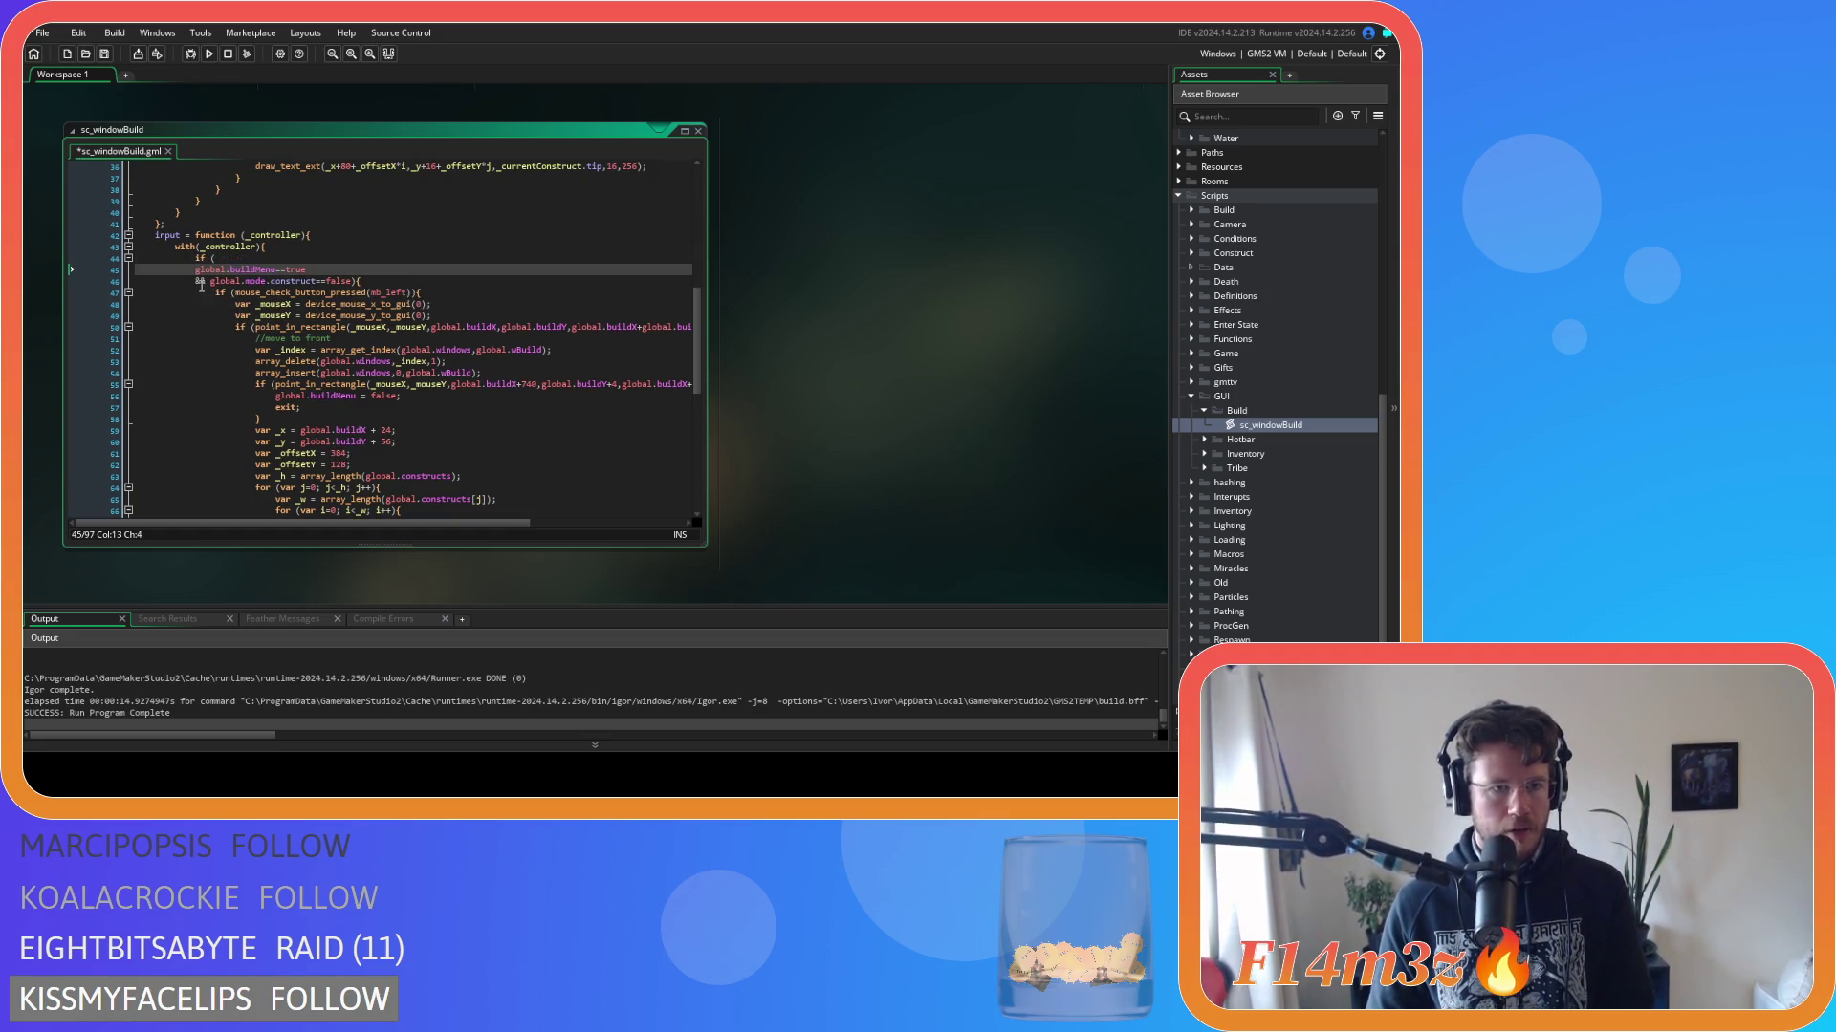
click(210, 281)
key(Return)
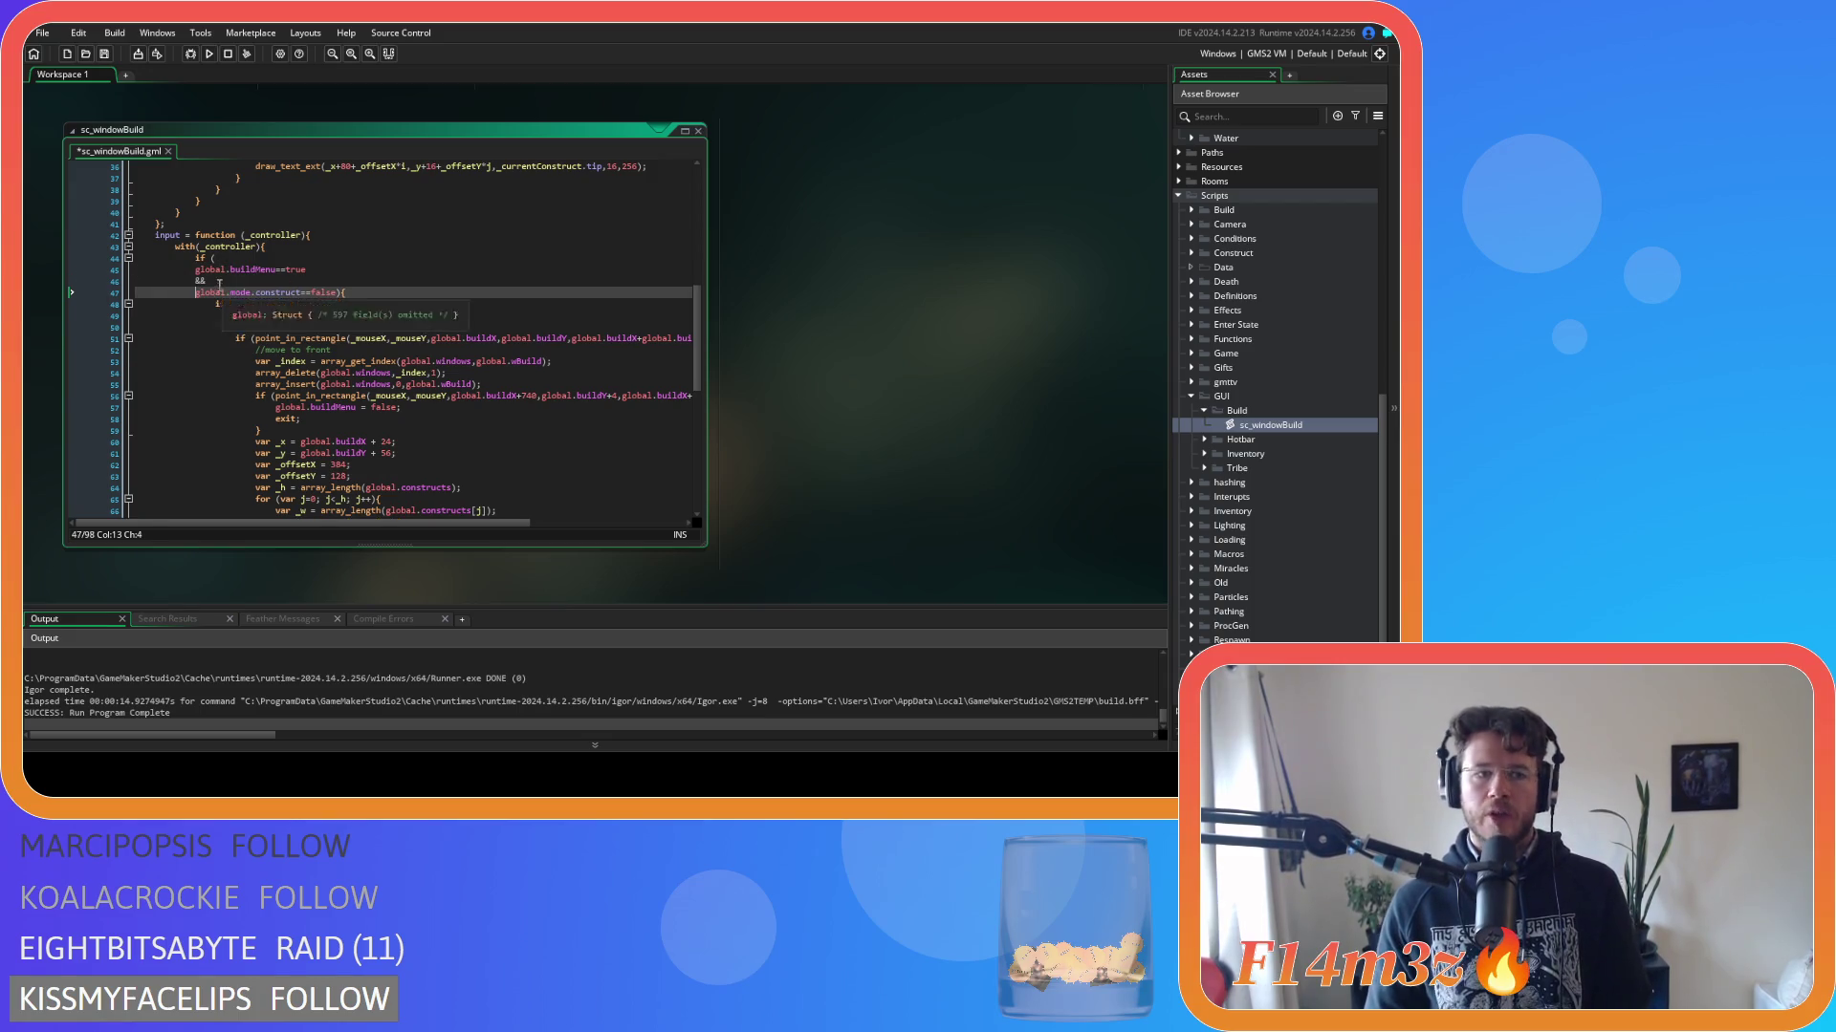
drag(187, 280, 311, 284)
click(315, 285)
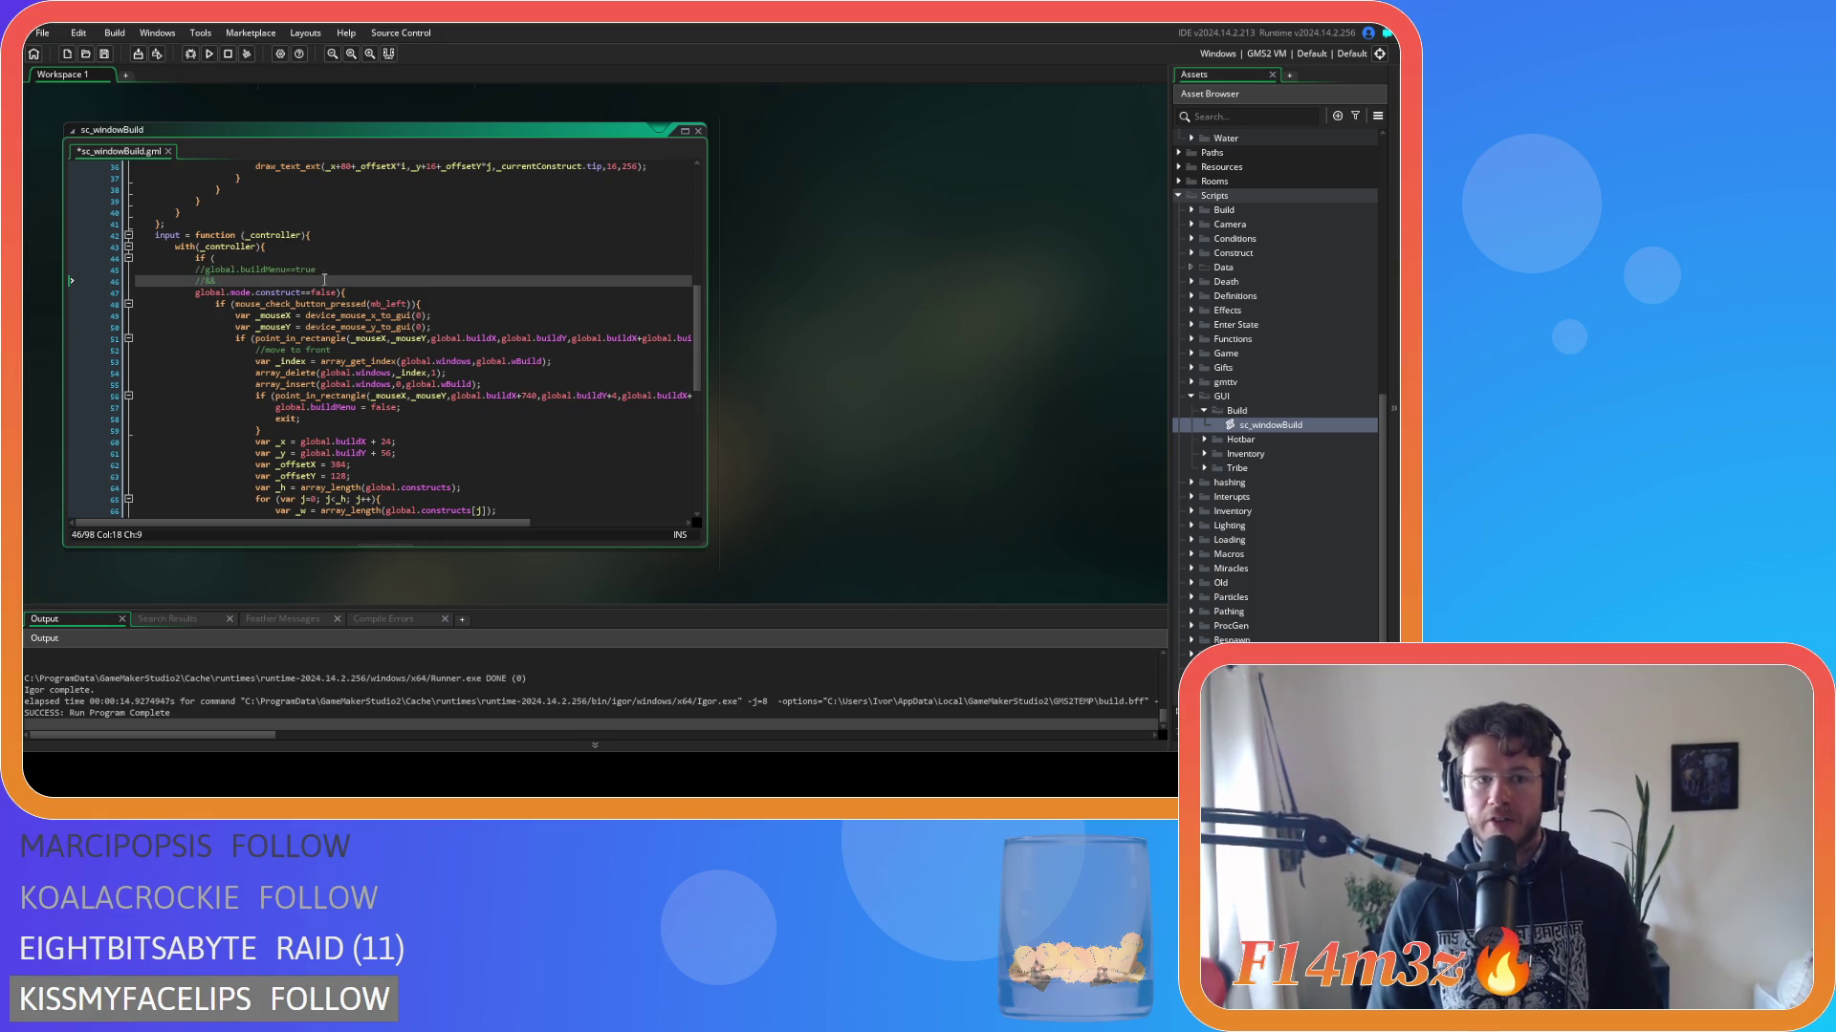
key(ctrl+s)
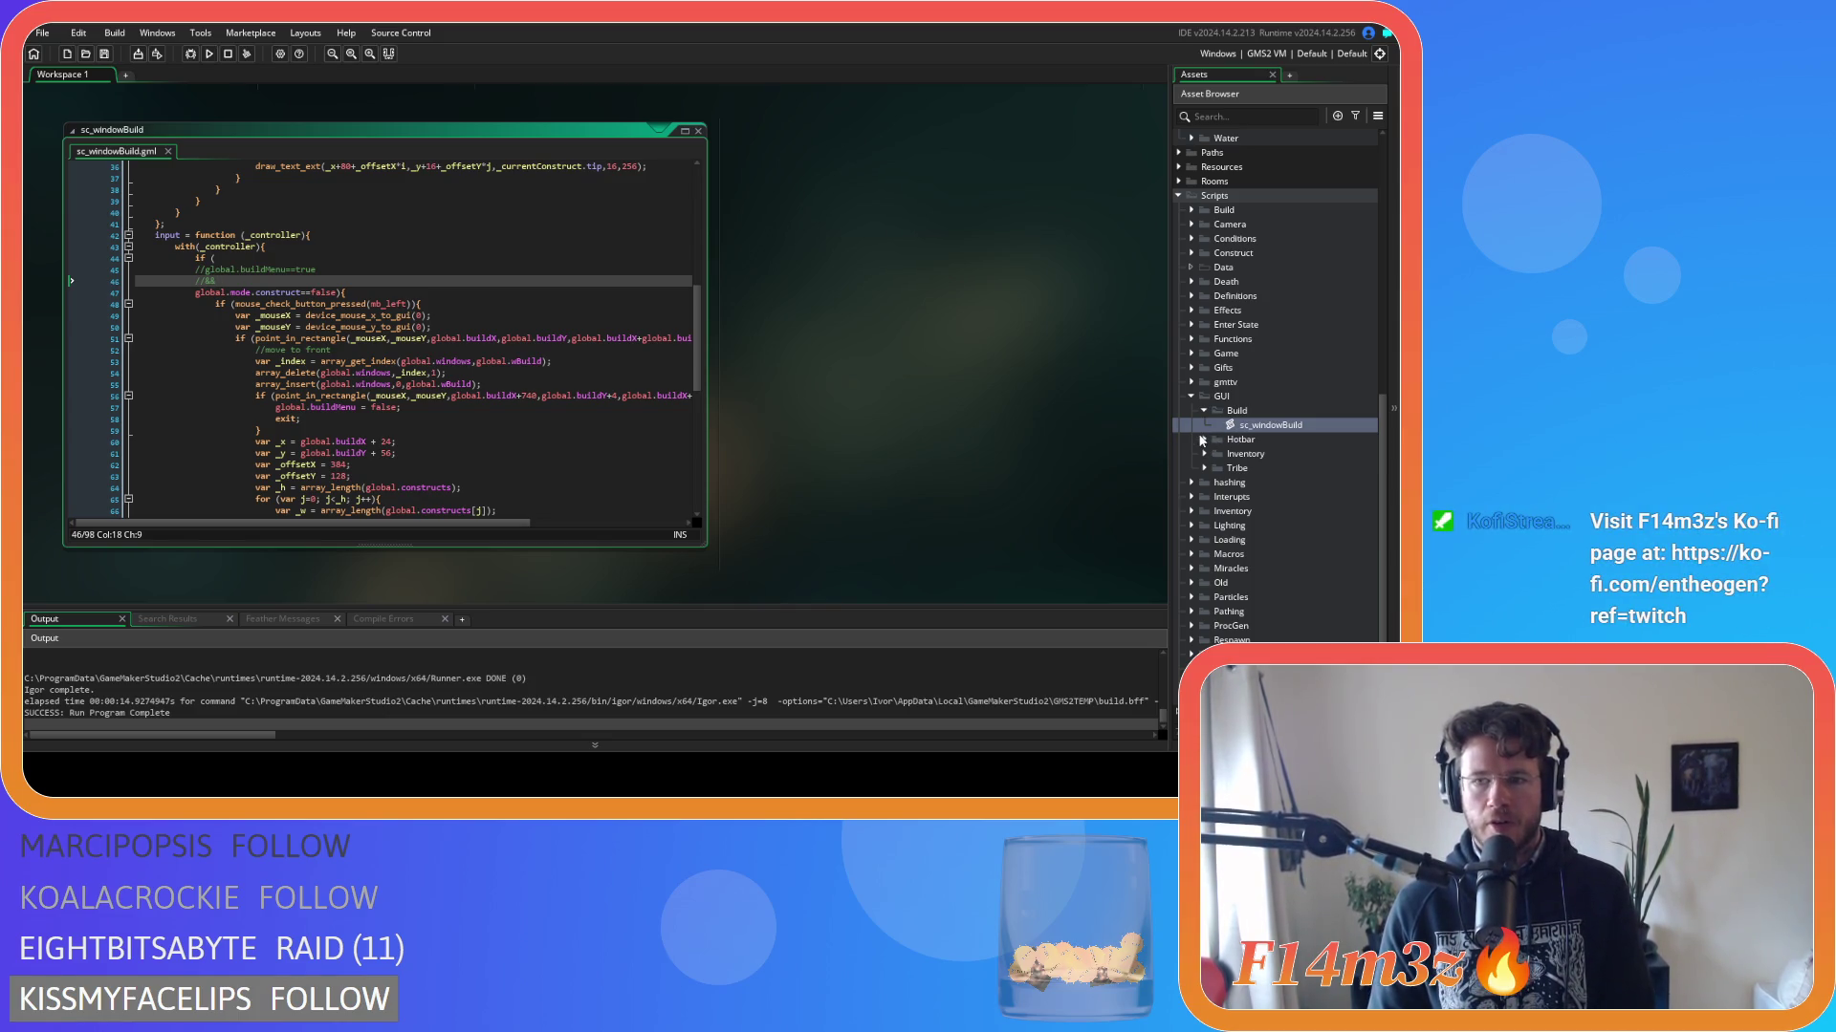
Browse the Hotbar scripts folder, collapse it and expand the Inventory scripts folder.
click(1206, 439)
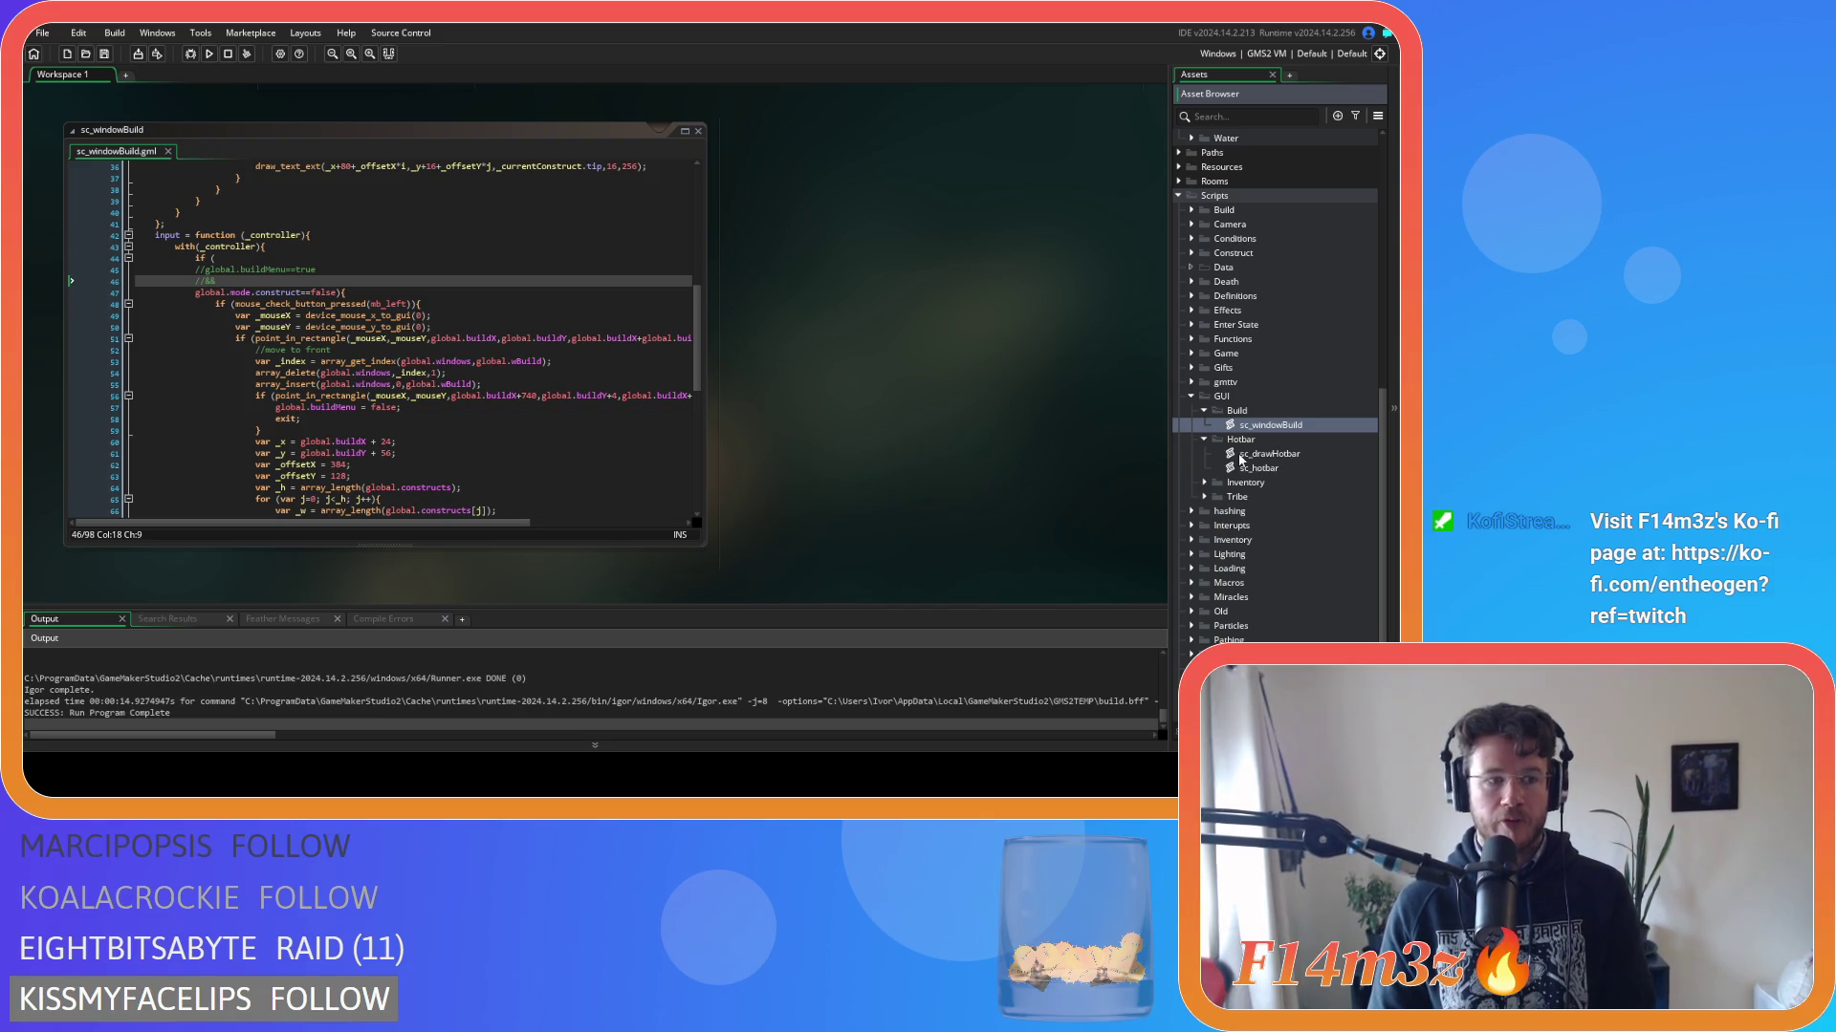
click(1246, 455)
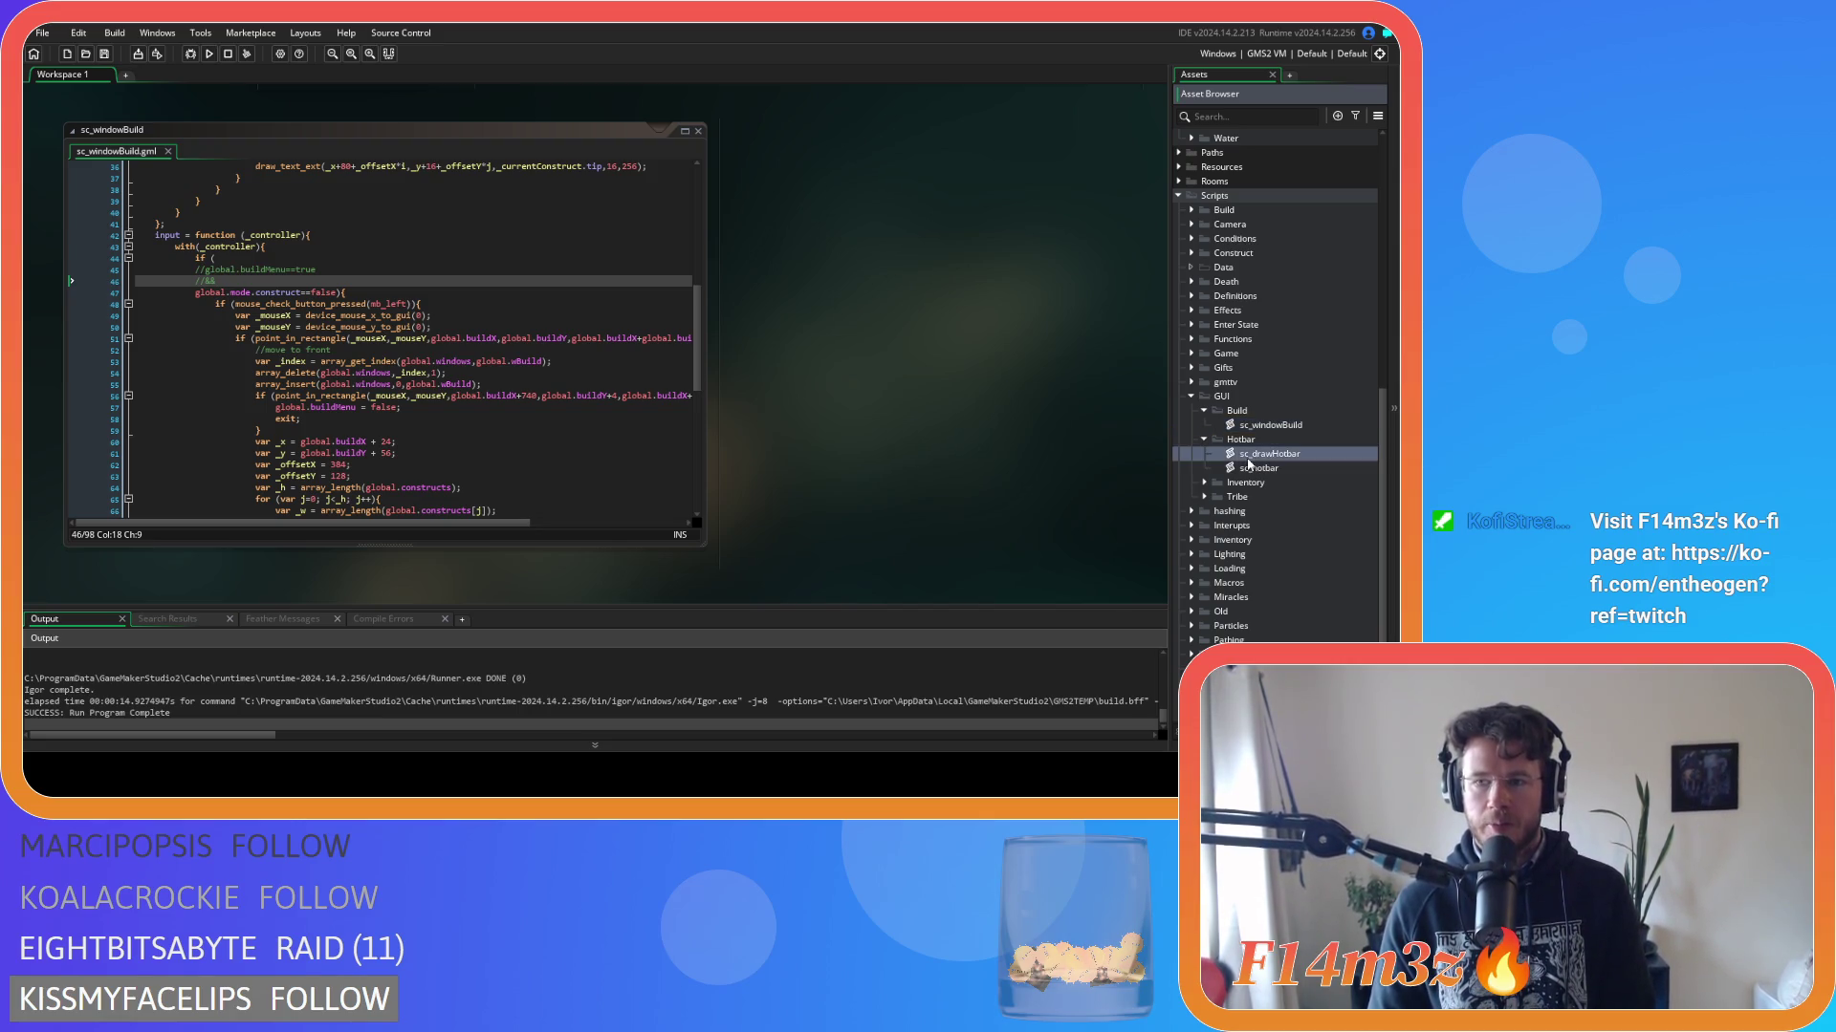
click(1250, 472)
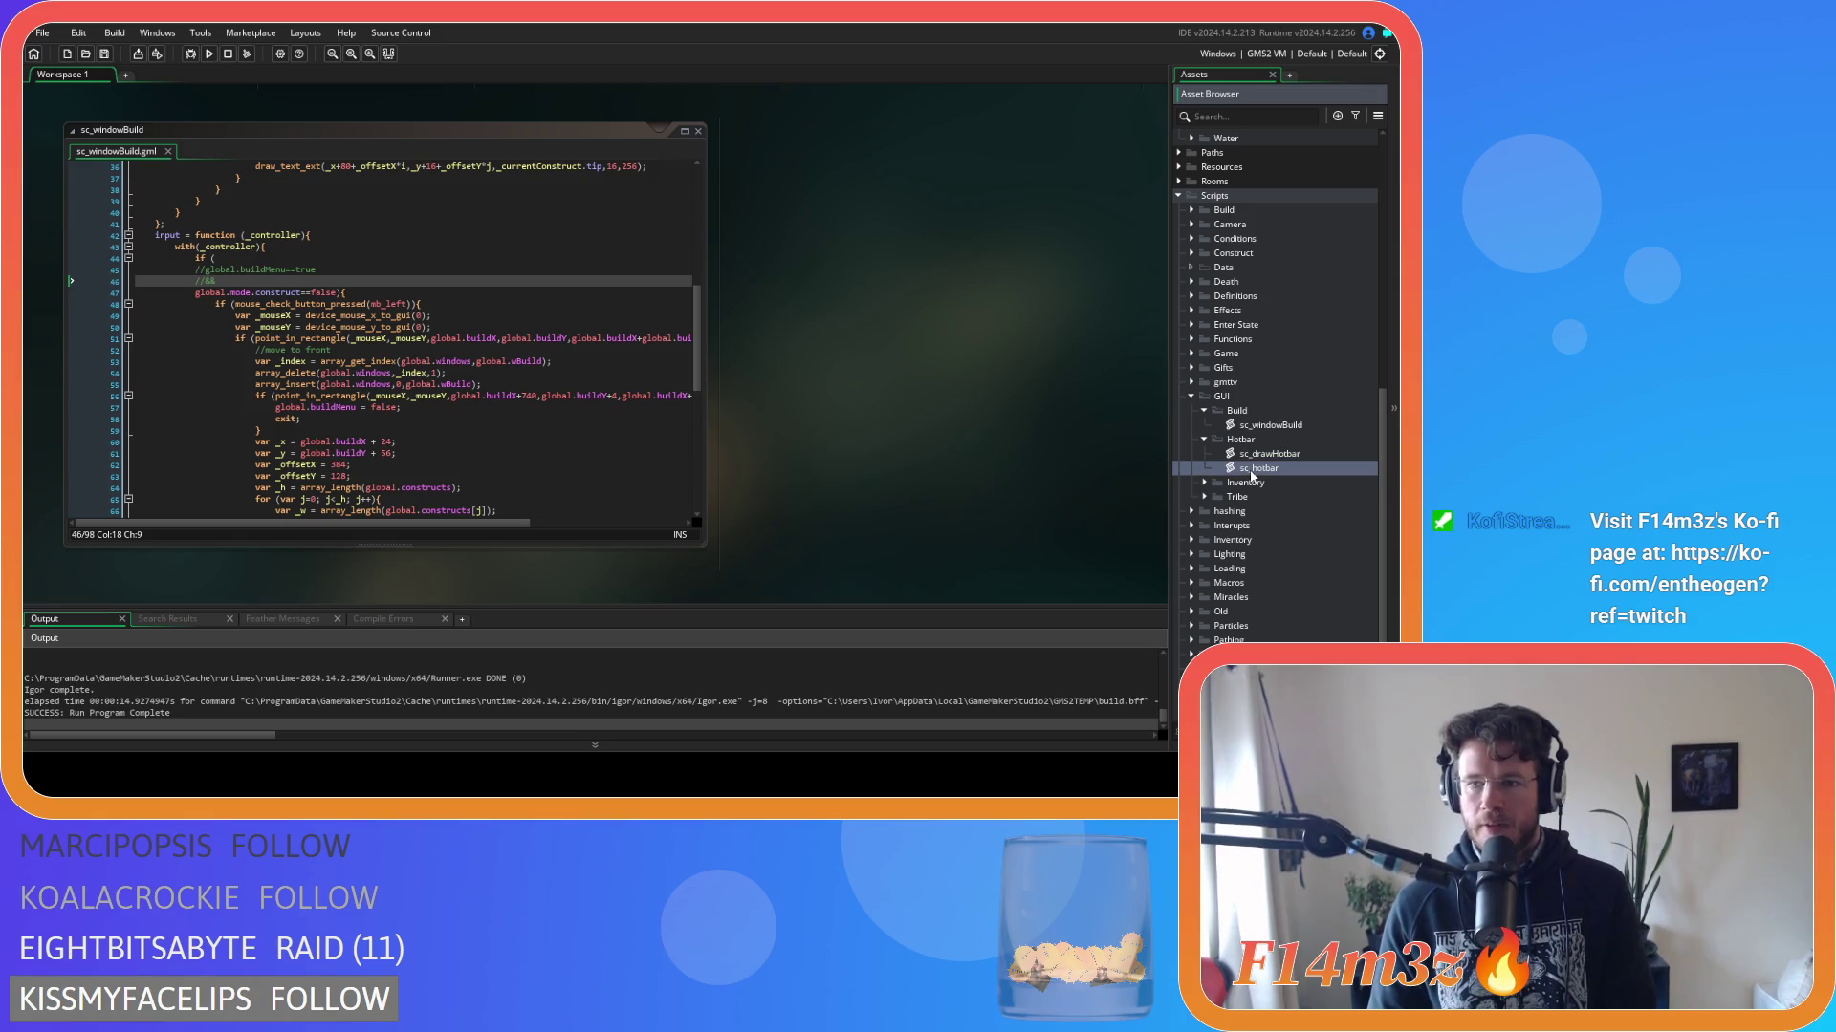
key(Left)
key(Left)
double_click(1266, 453)
Open sc_windowInventory and disable the global.inventory==true check in its draw code.
click(1267, 471)
double_click(1270, 468)
click(353, 224)
scroll(434, 294, down, 20)
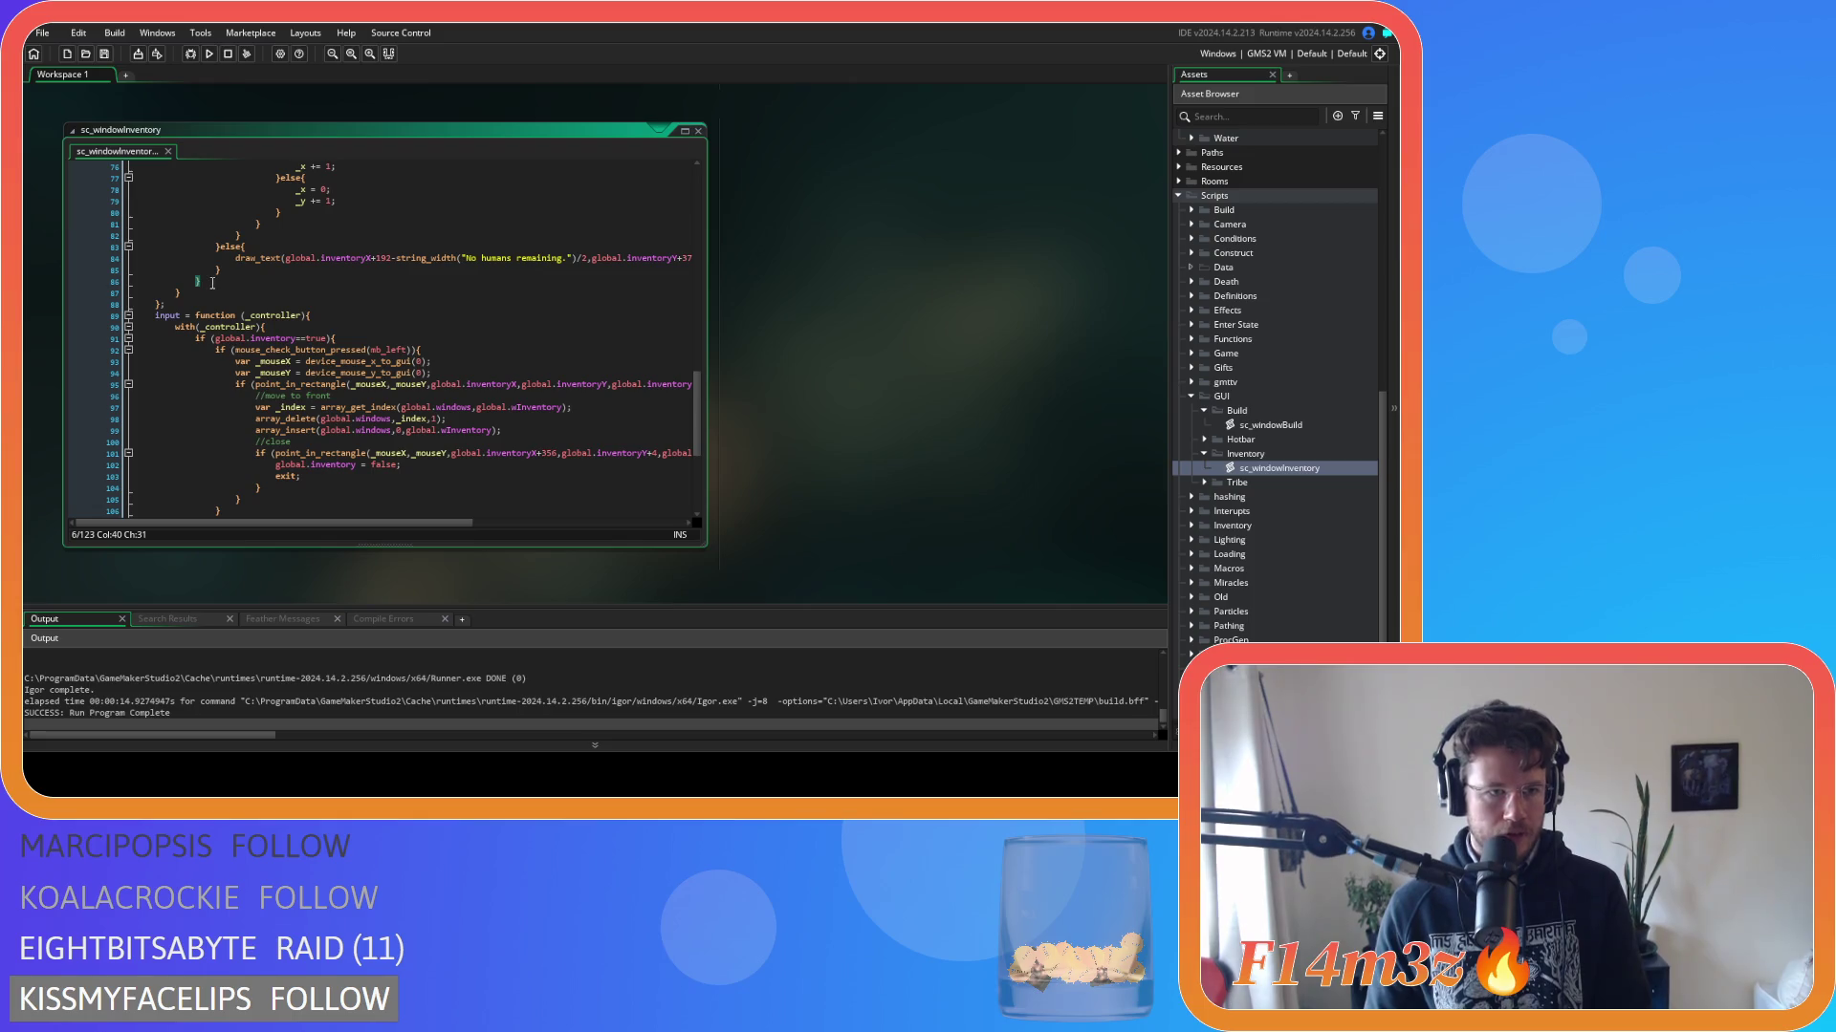
click(212, 283)
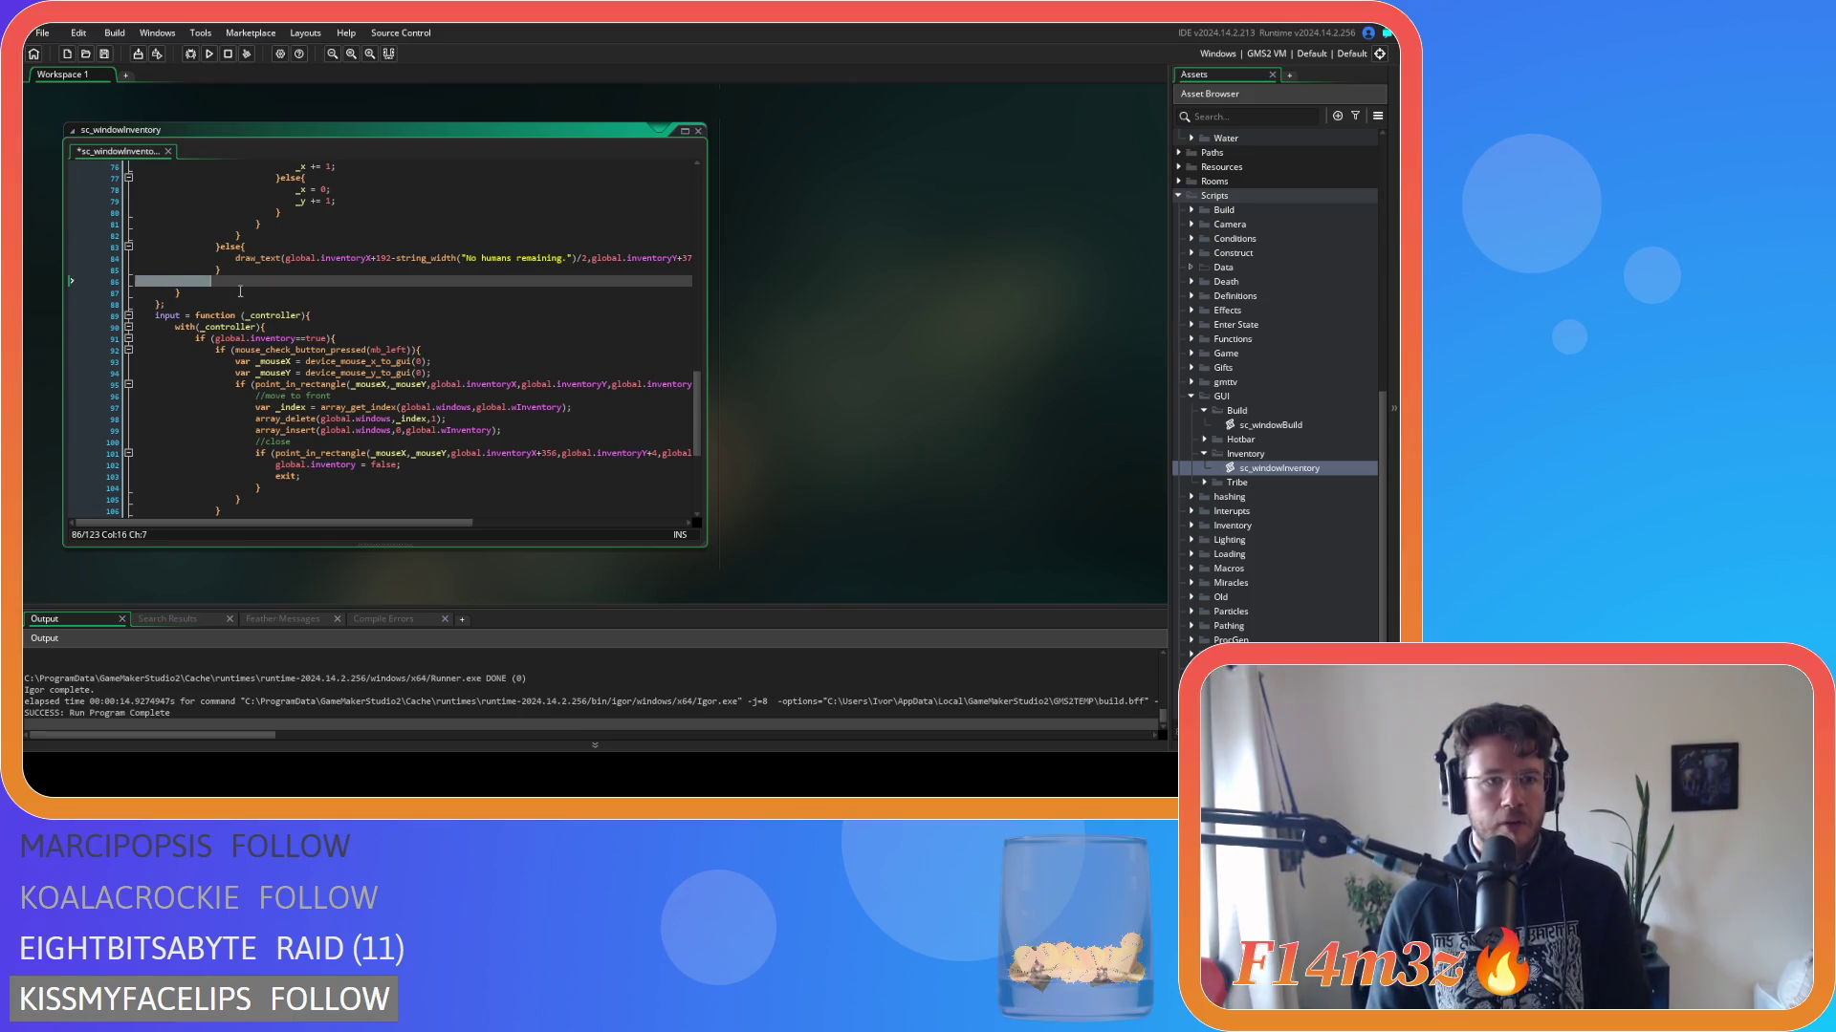
scroll(267, 301, up, 20)
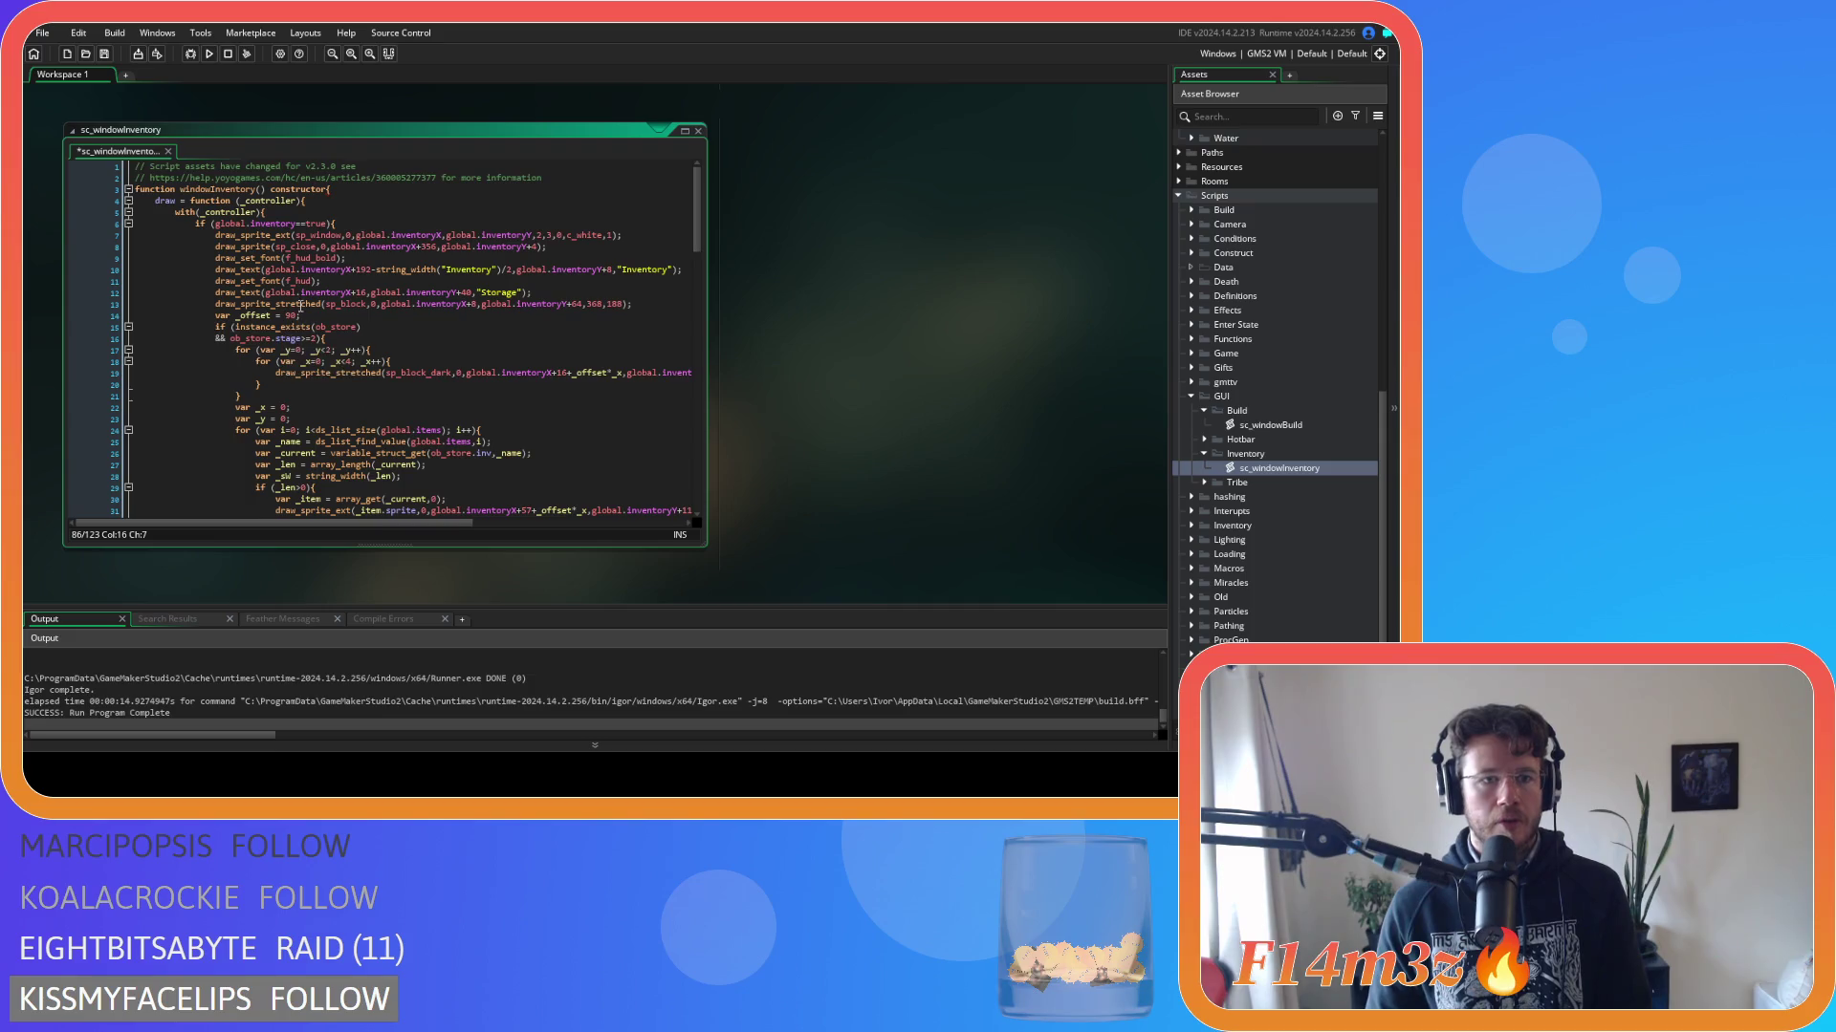
triple_click(354, 222)
key(BackSpace)
key(BackSpace)
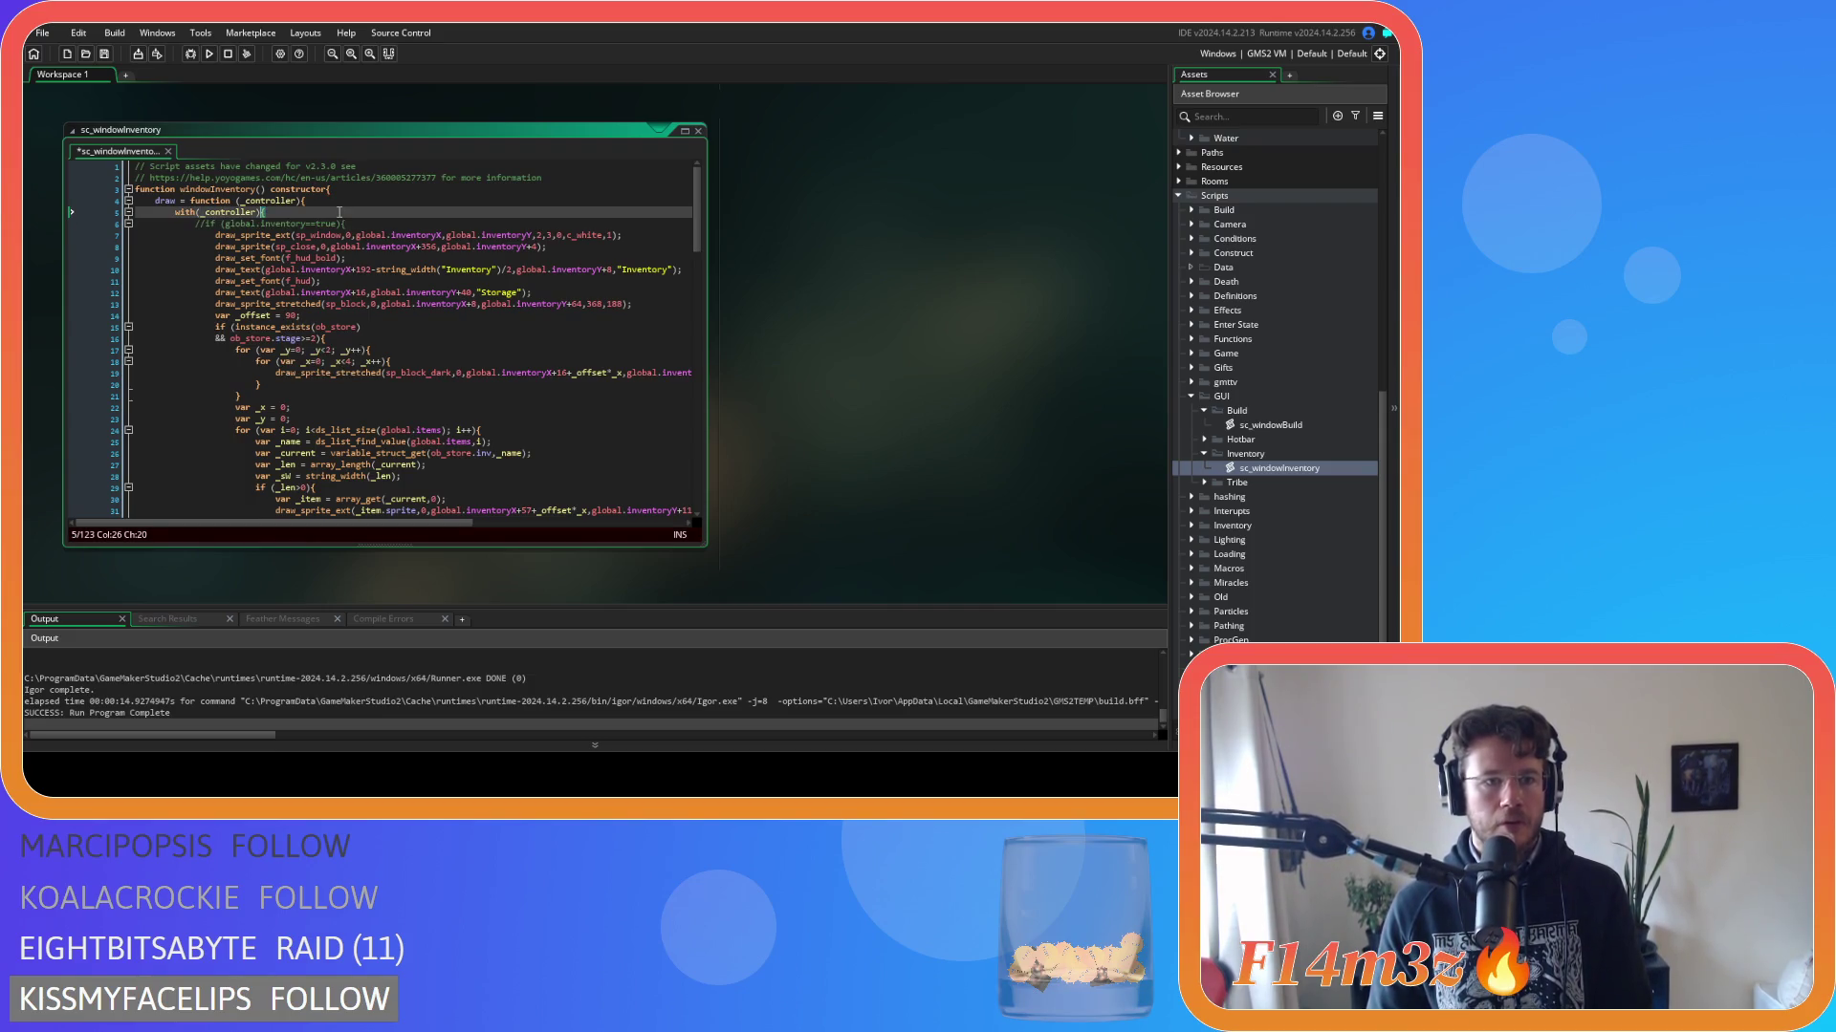
Disable the input code's global.inventory==true check, save, and open sc_windowTribe from the Tribe folder.
scroll(408, 442, down, 20)
scroll(408, 442, down, 4)
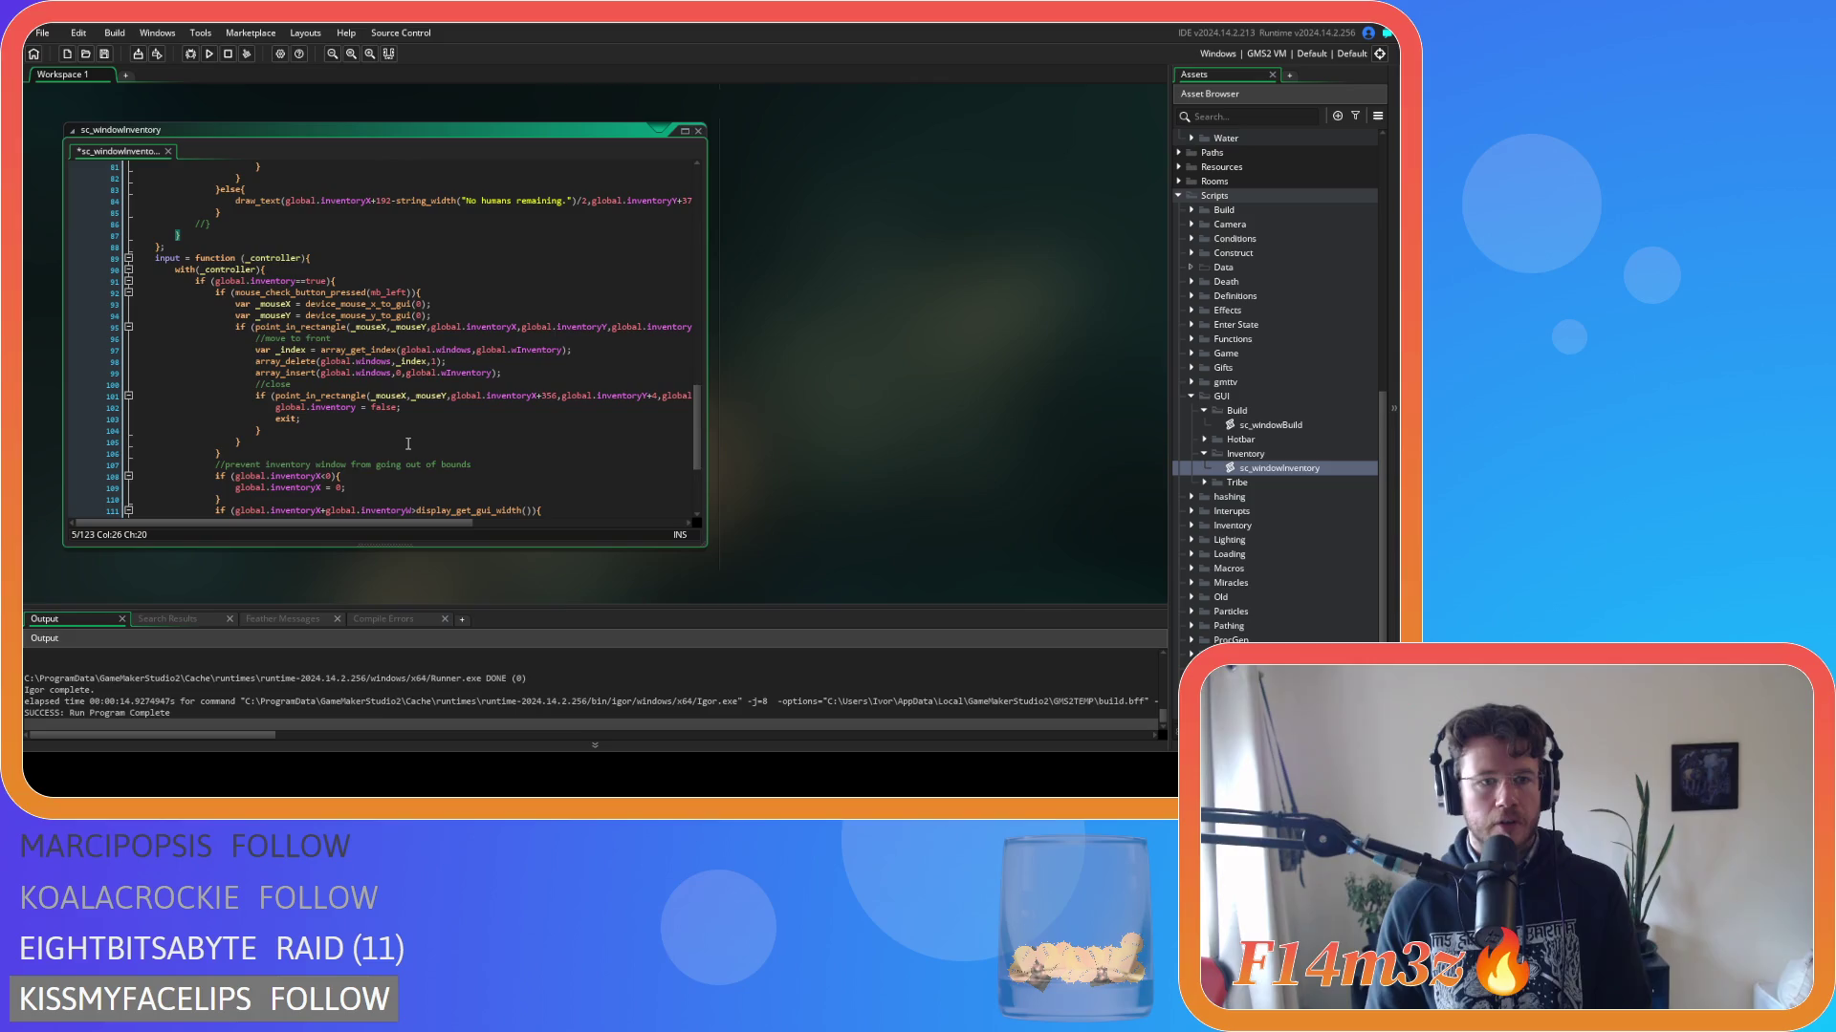
click(337, 281)
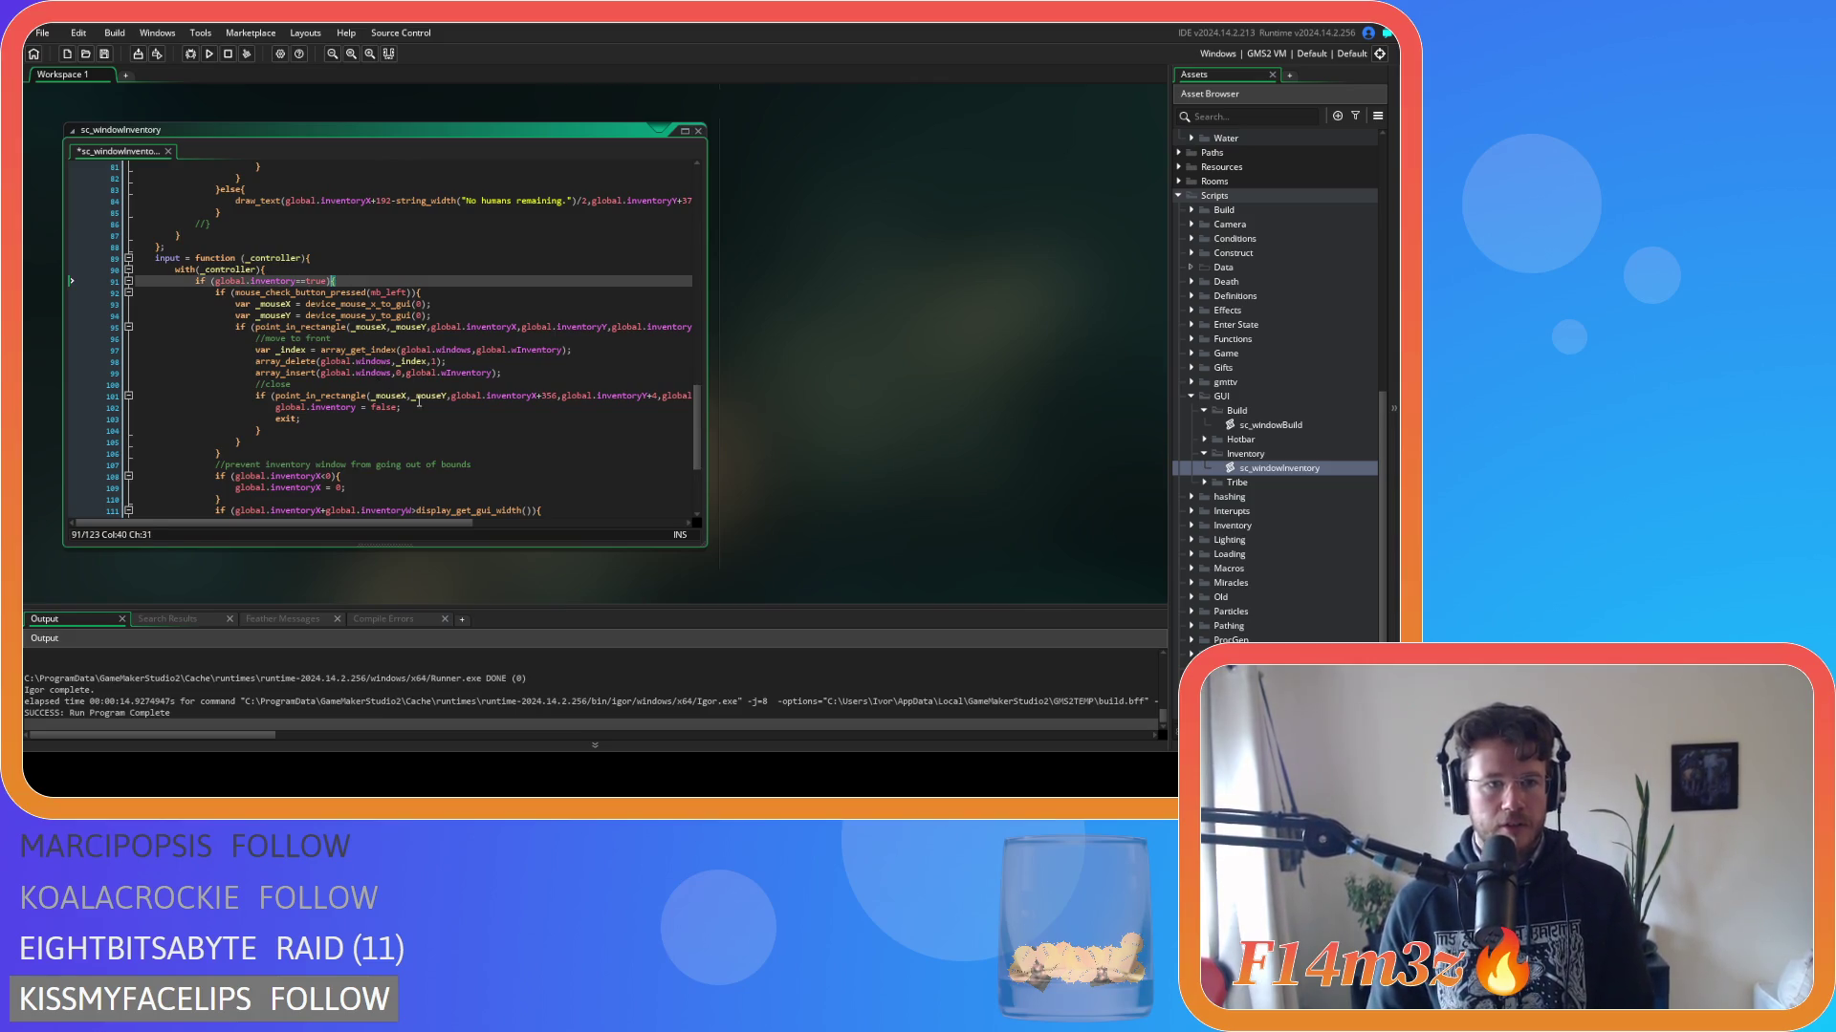
scroll(419, 402, down, 5)
click(208, 447)
scroll(209, 446, up, 1)
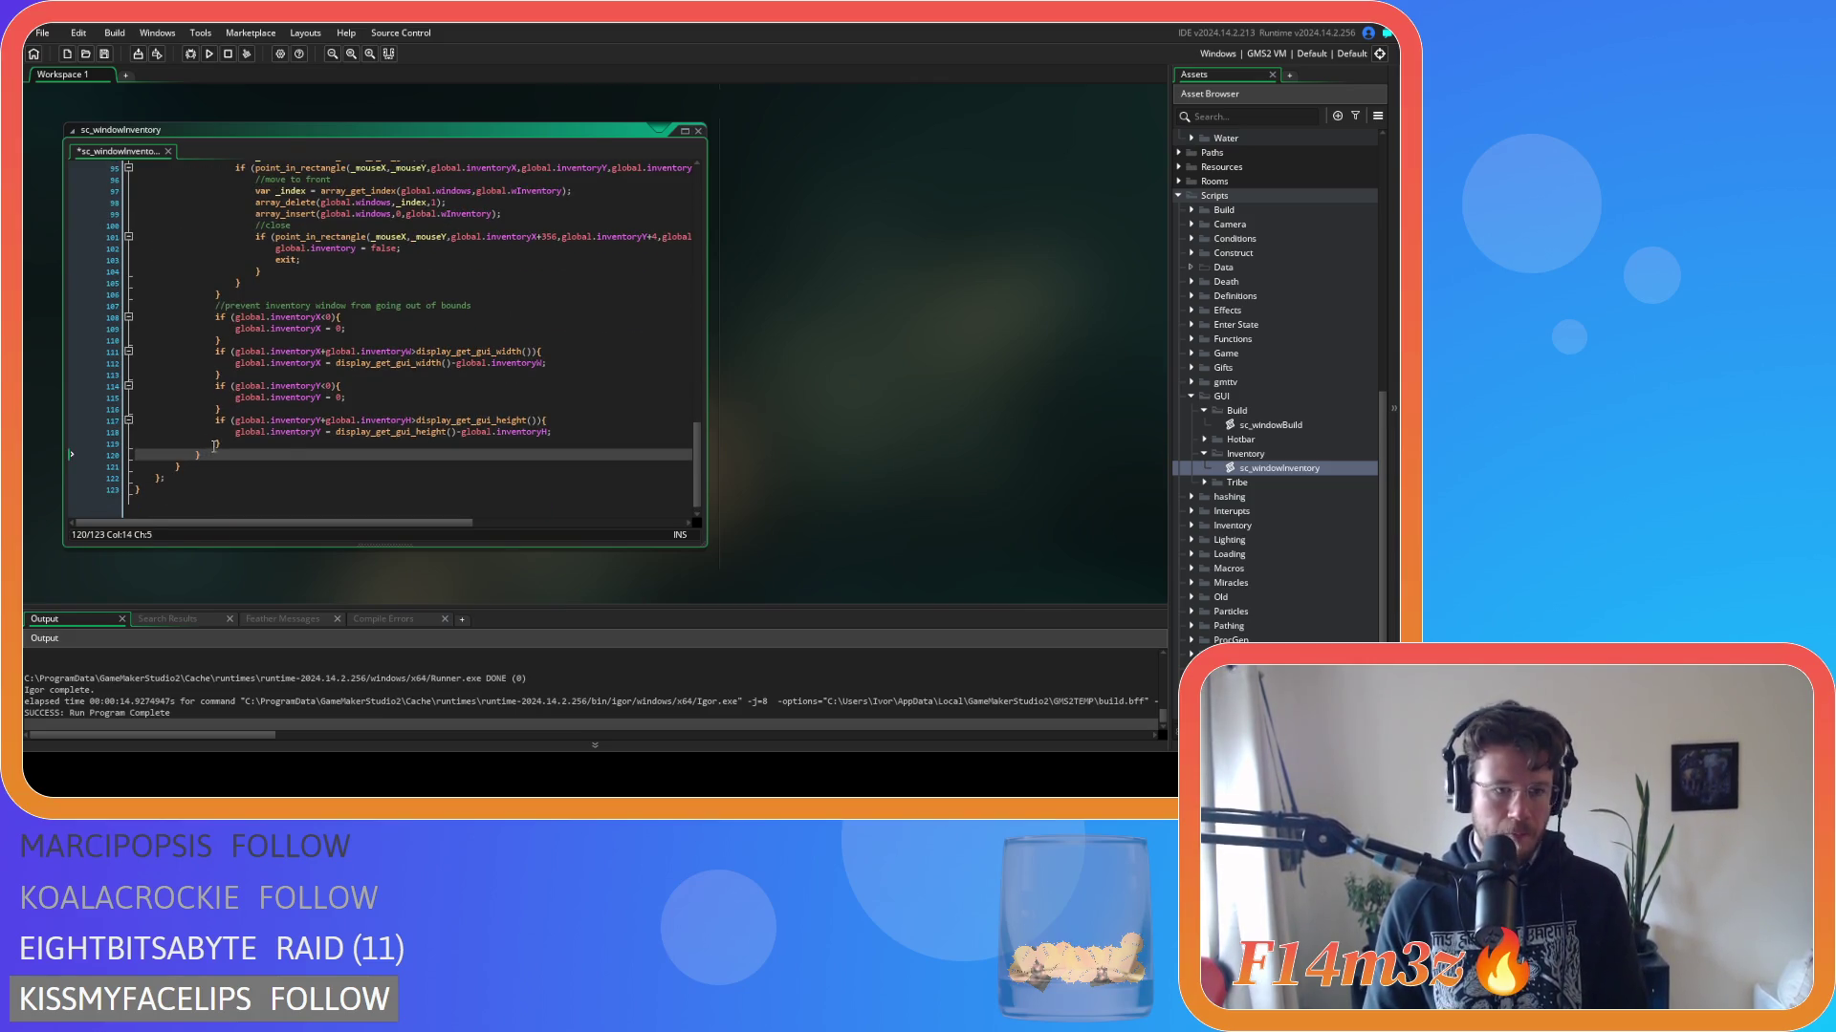
scroll(248, 435, up, 5)
triple_click(345, 290)
key(ctrl+s)
click(1205, 481)
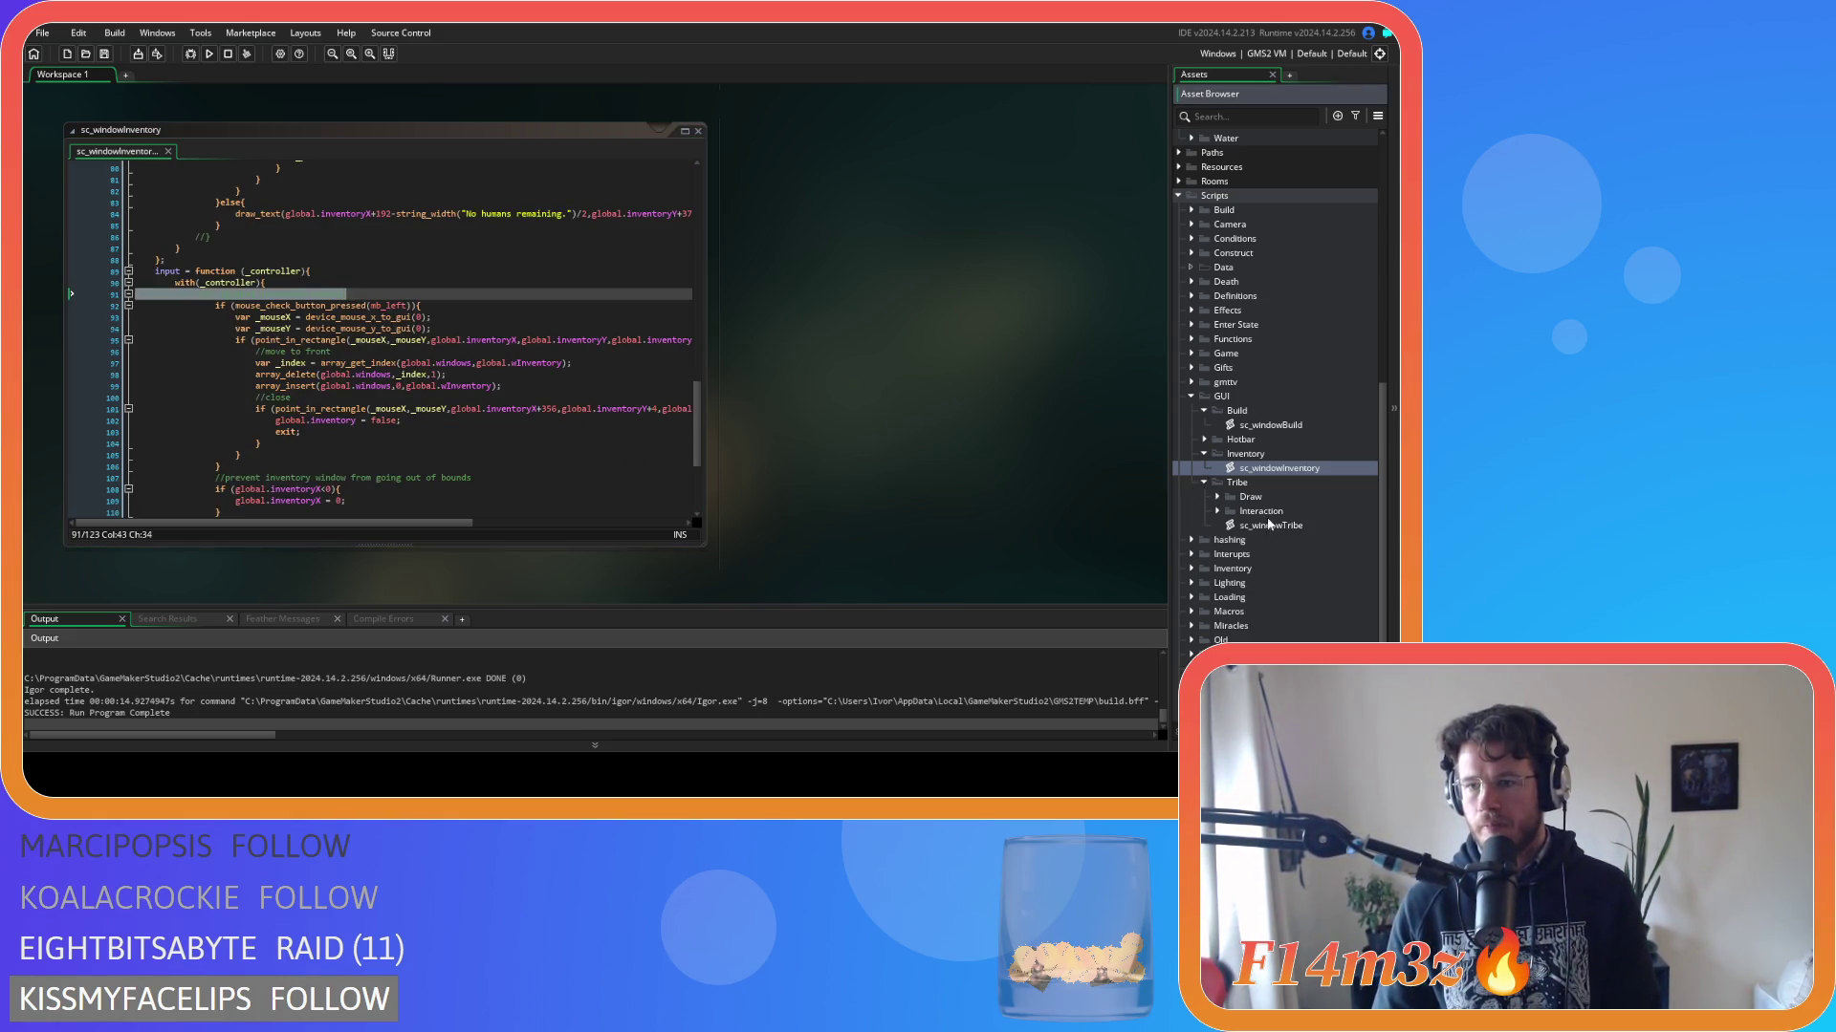
double_click(1226, 526)
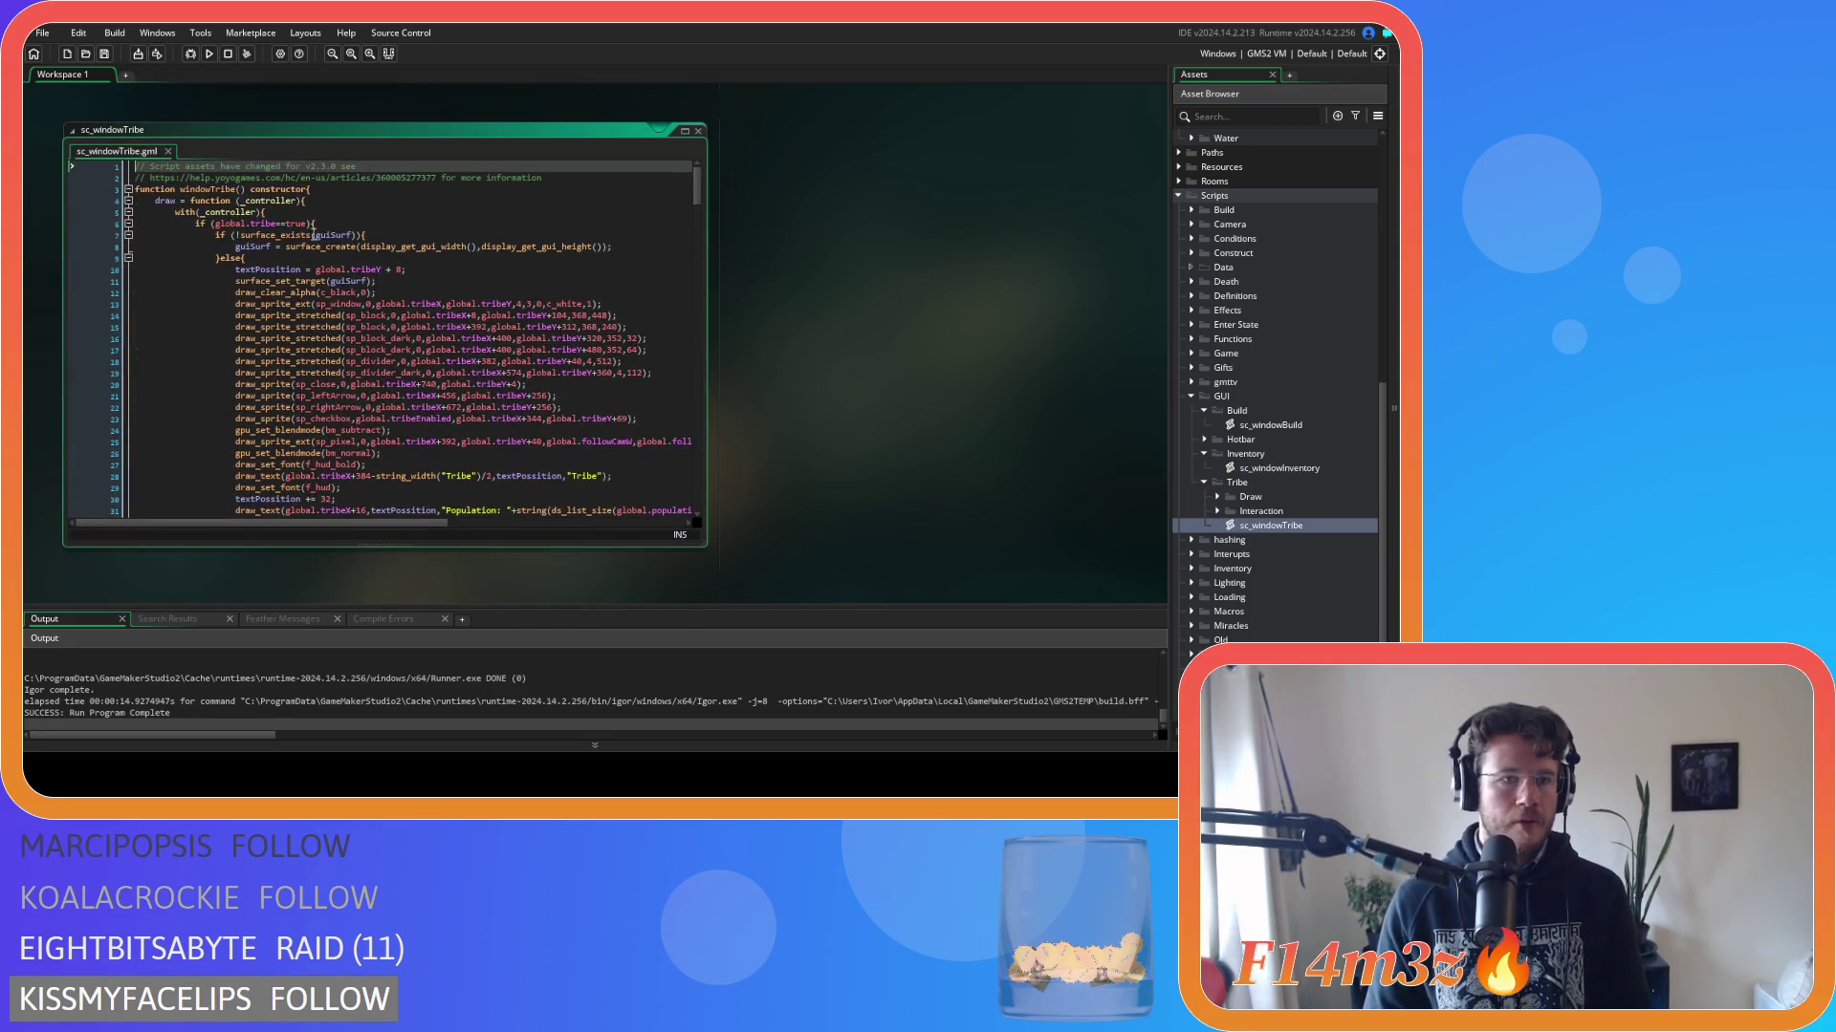
Locate the global.tribe checks in sc_windowTribe's draw and input code.
scroll(438, 389, down, 20)
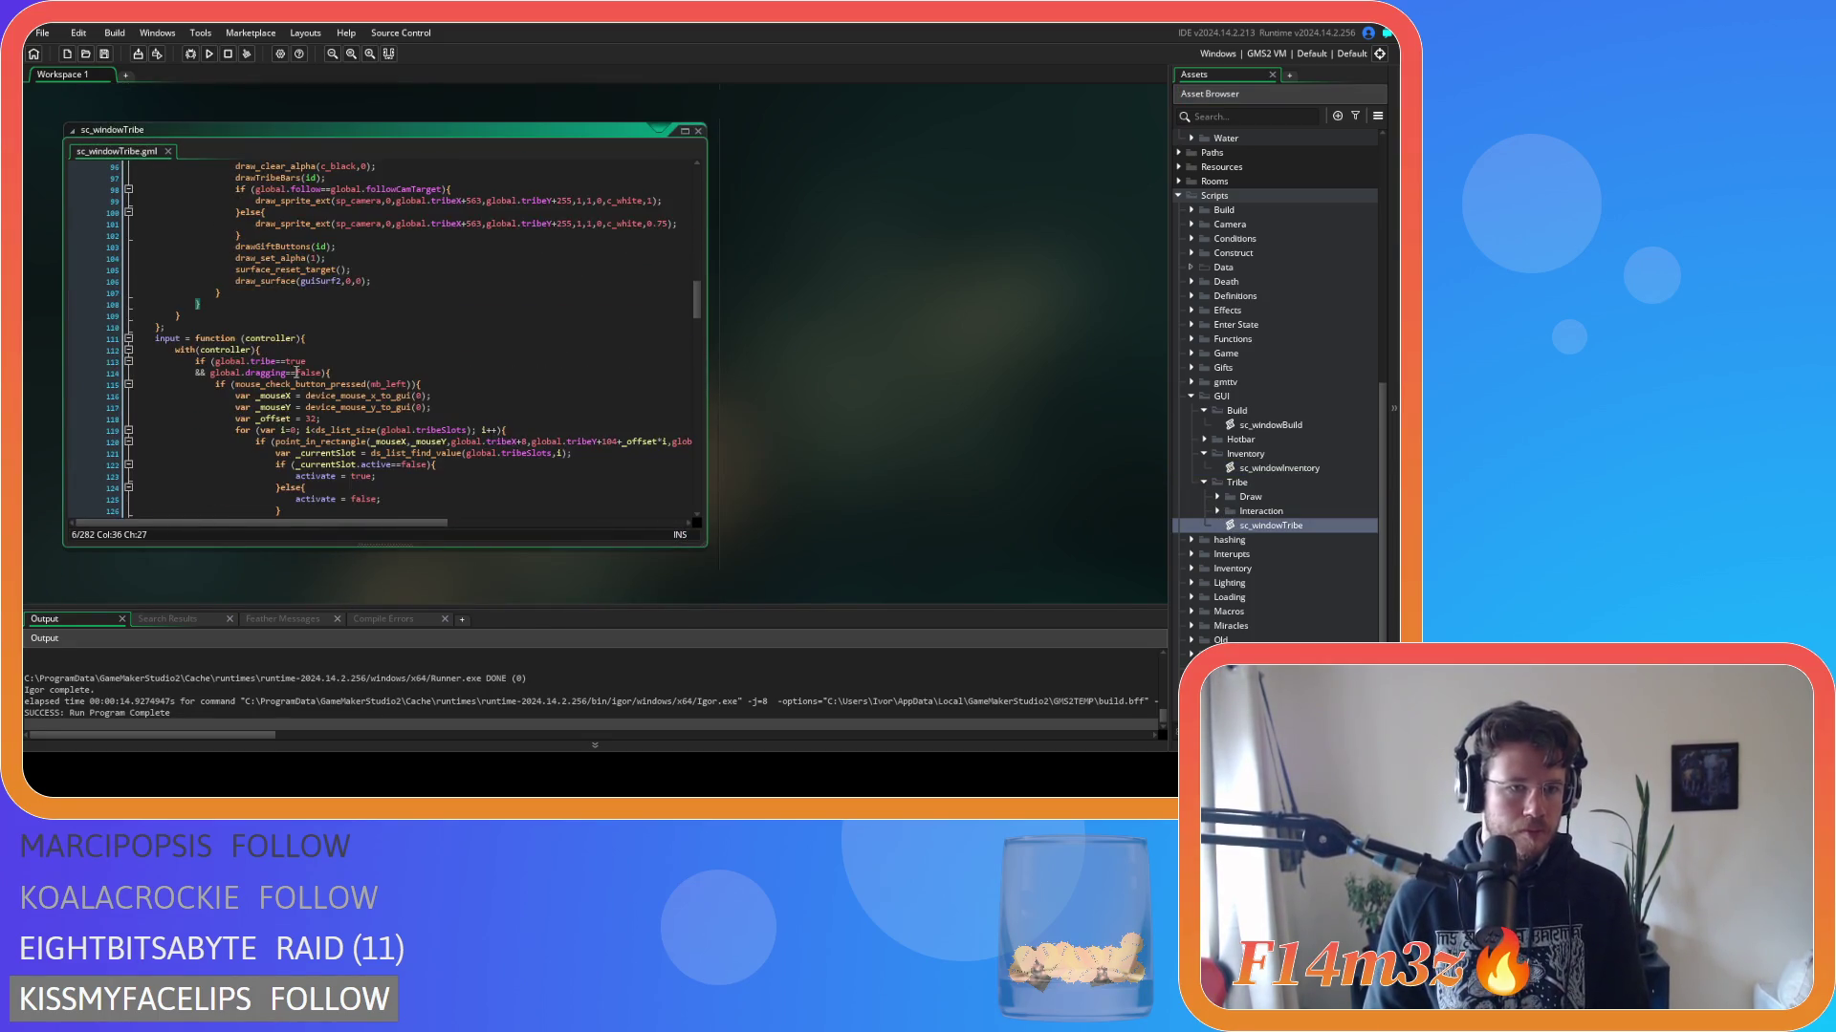
click(227, 306)
scroll(296, 387, up, 20)
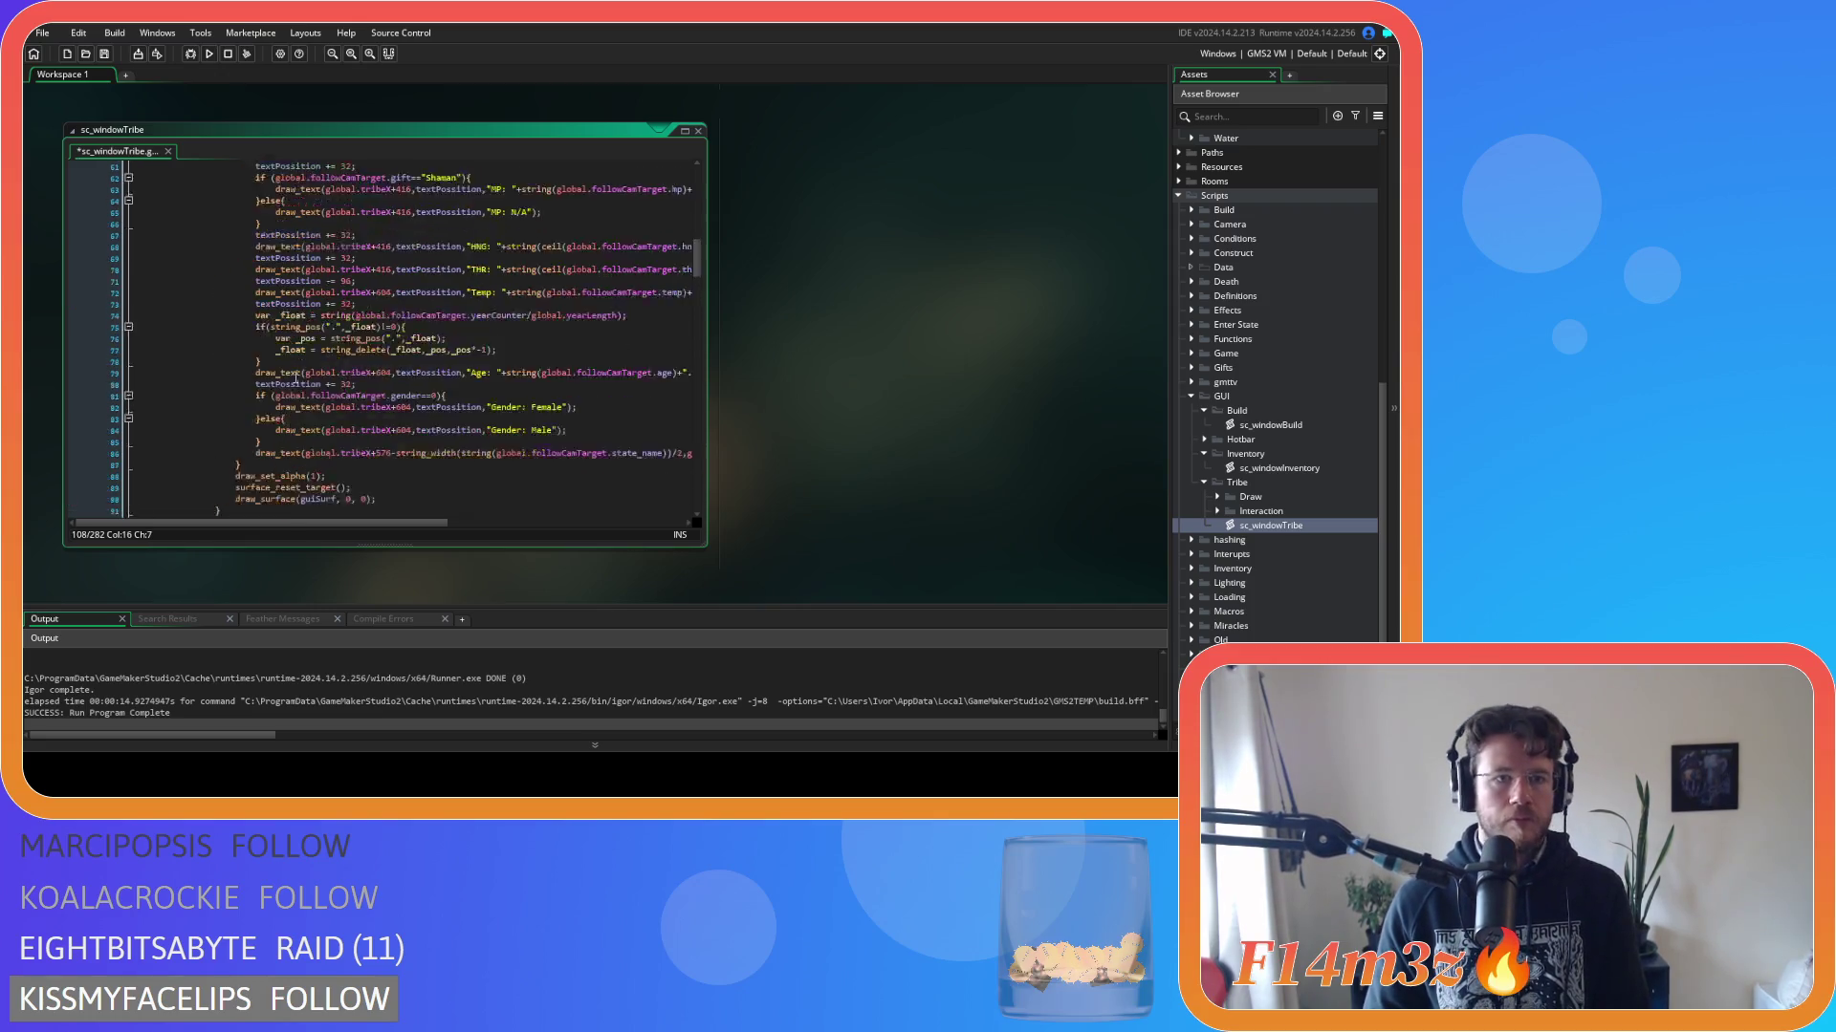
scroll(297, 386, up, 8)
click(327, 224)
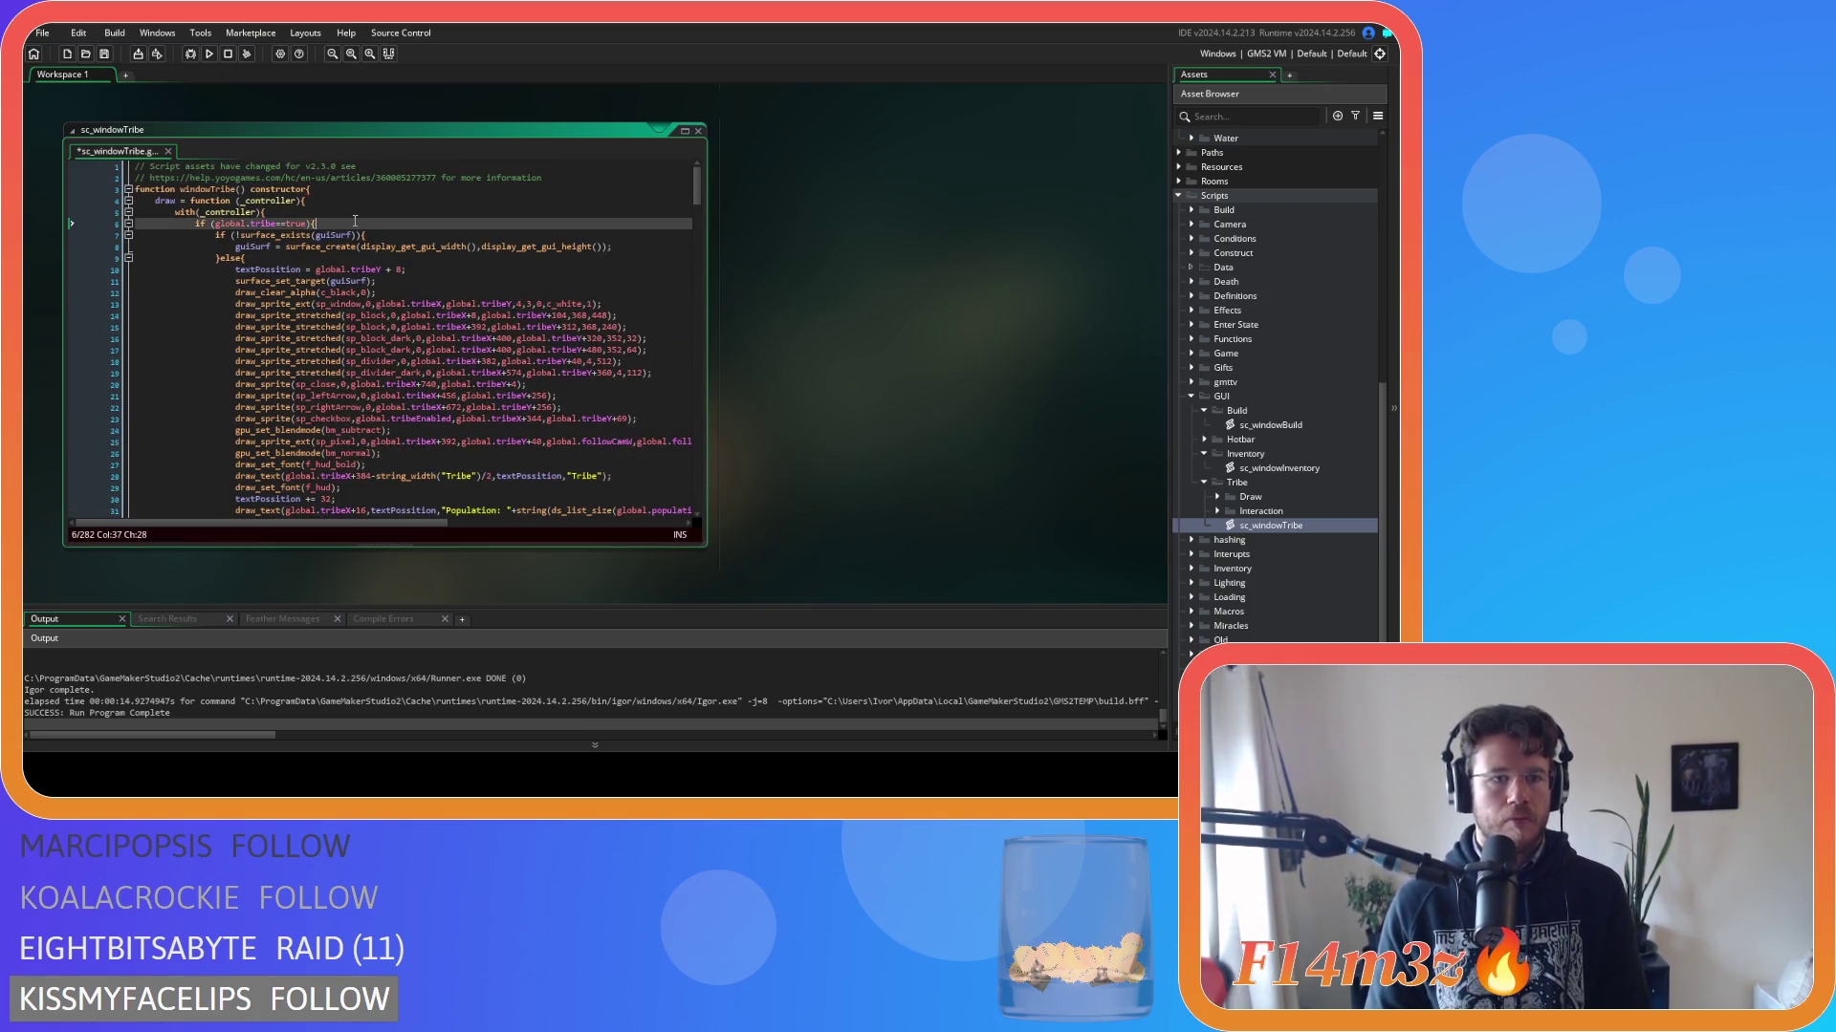
scroll(390, 289, down, 20)
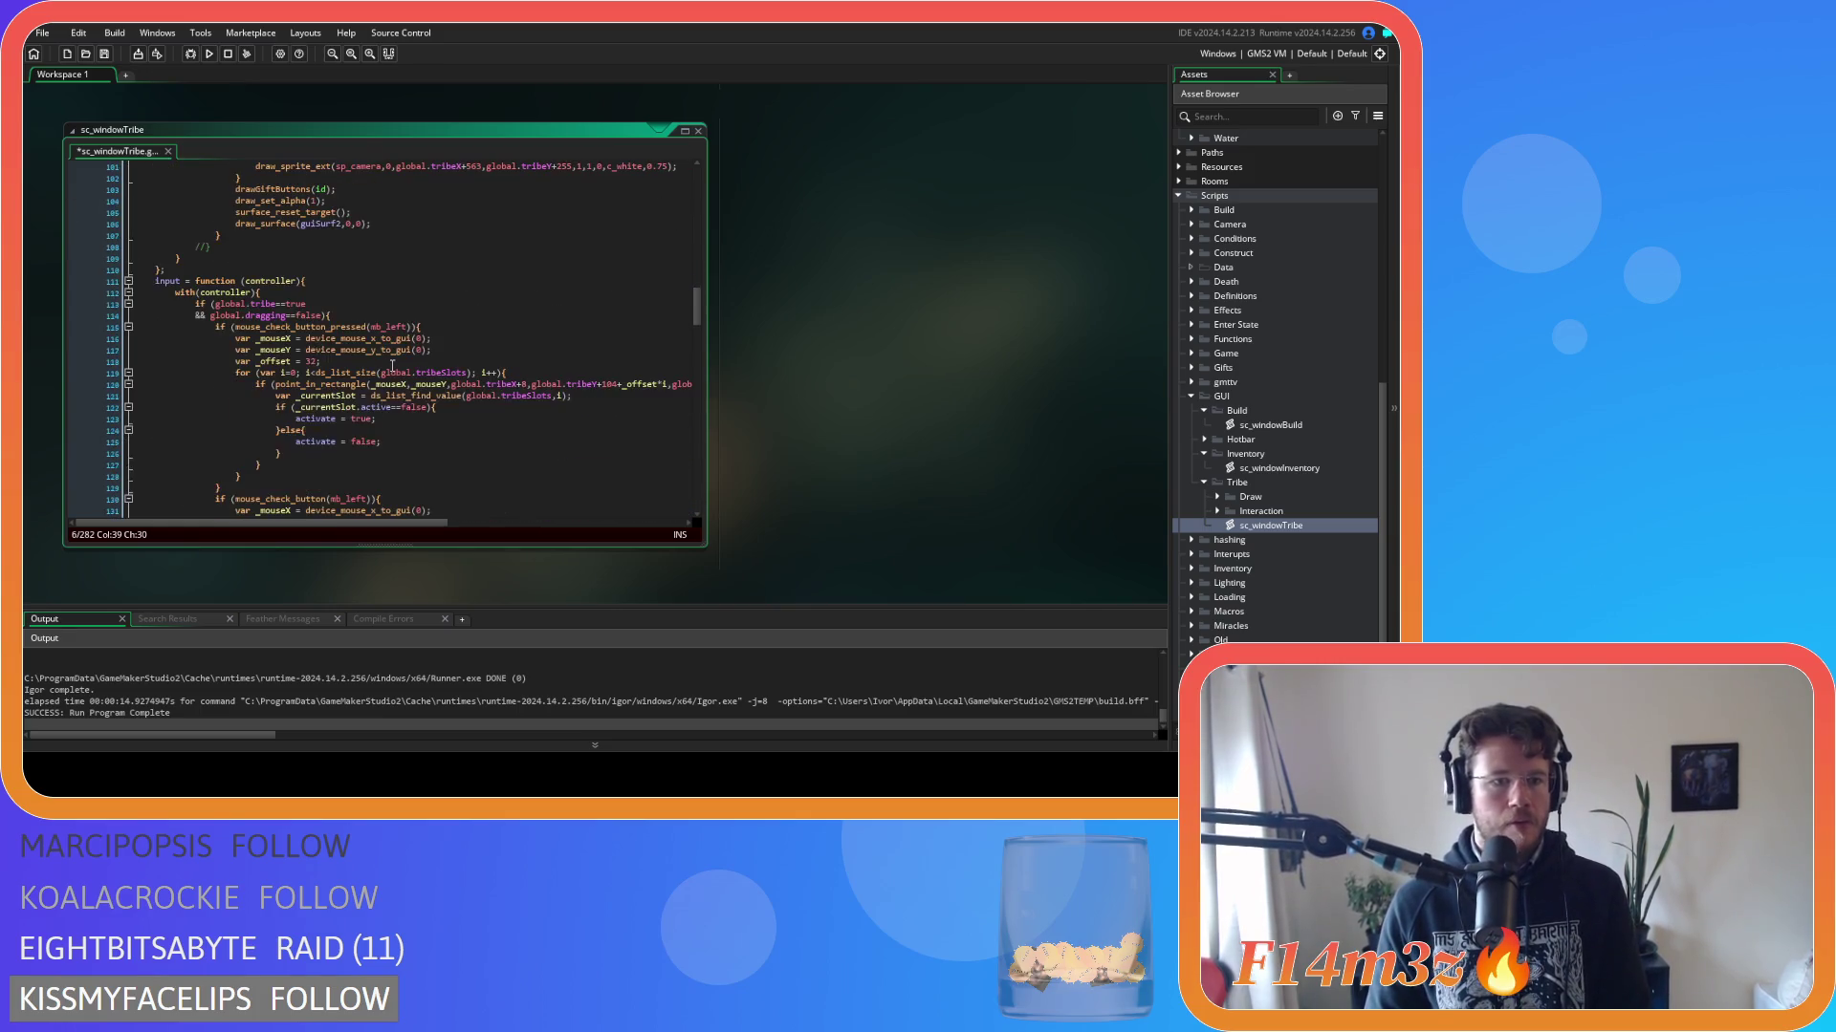
click(351, 317)
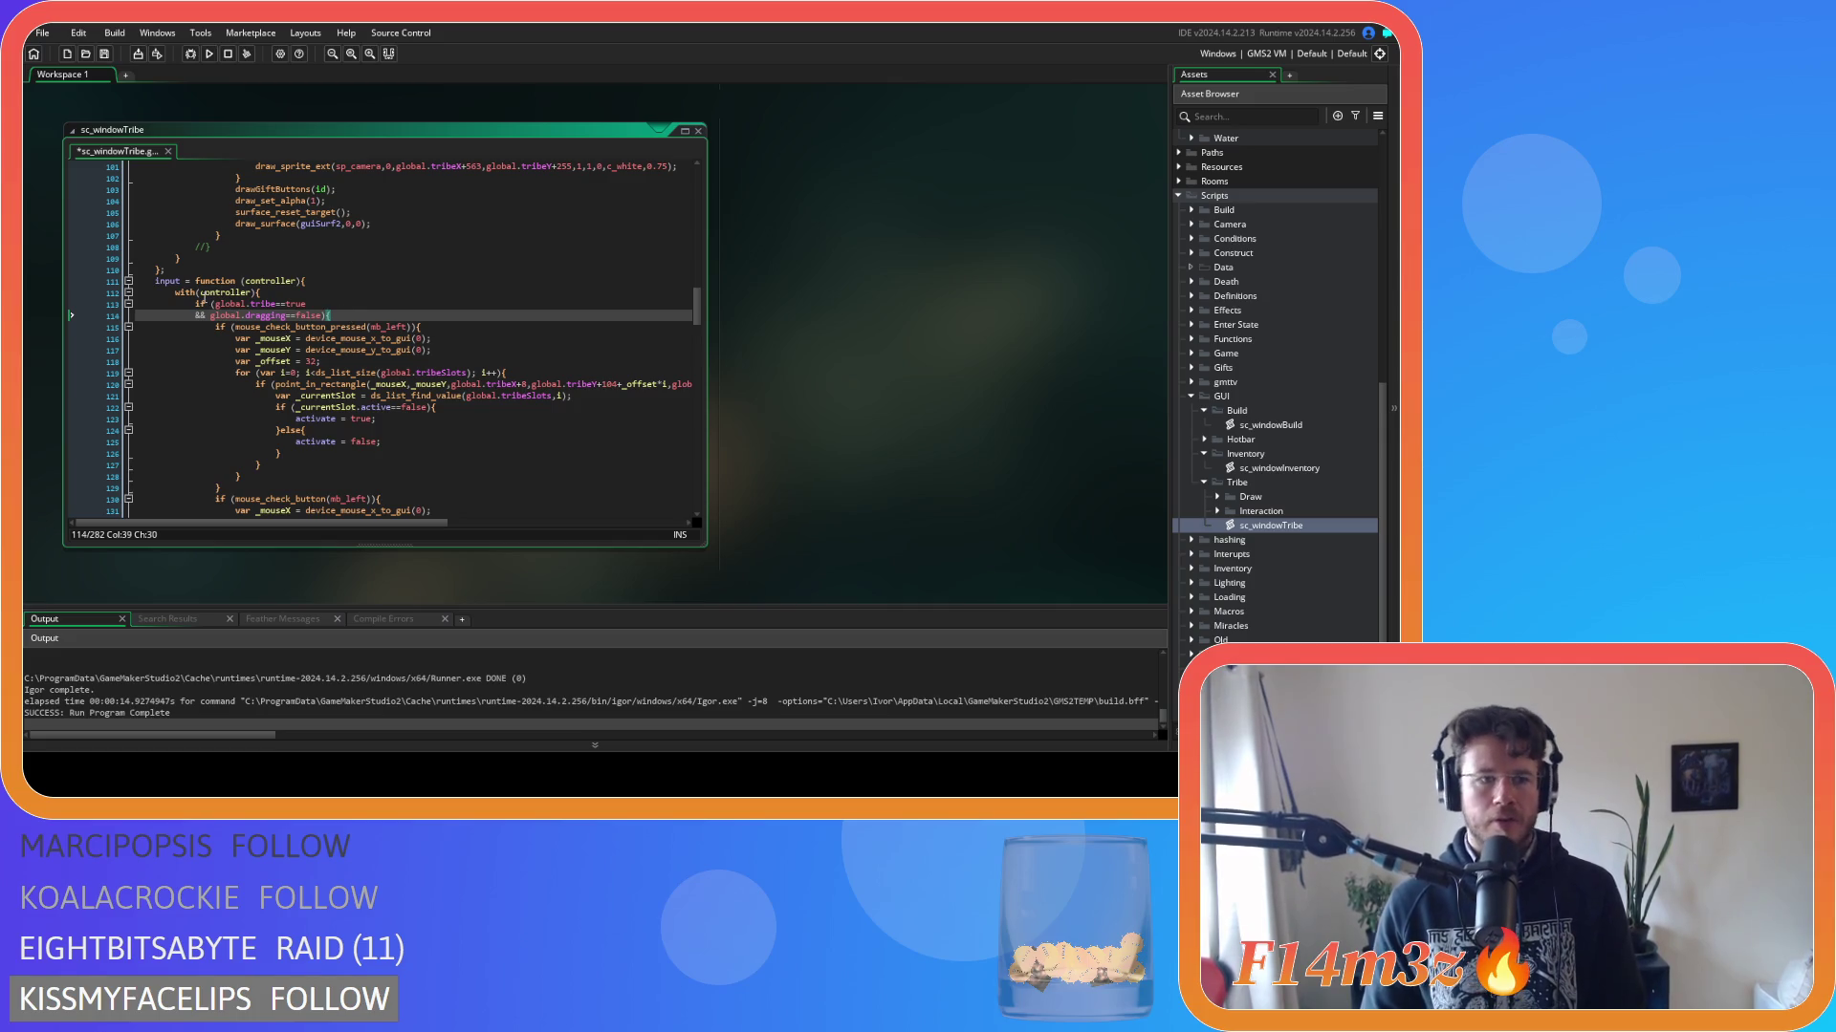
Comment out global.tribe==true and its && in the input condition, then run with F5.
click(212, 304)
key(Return)
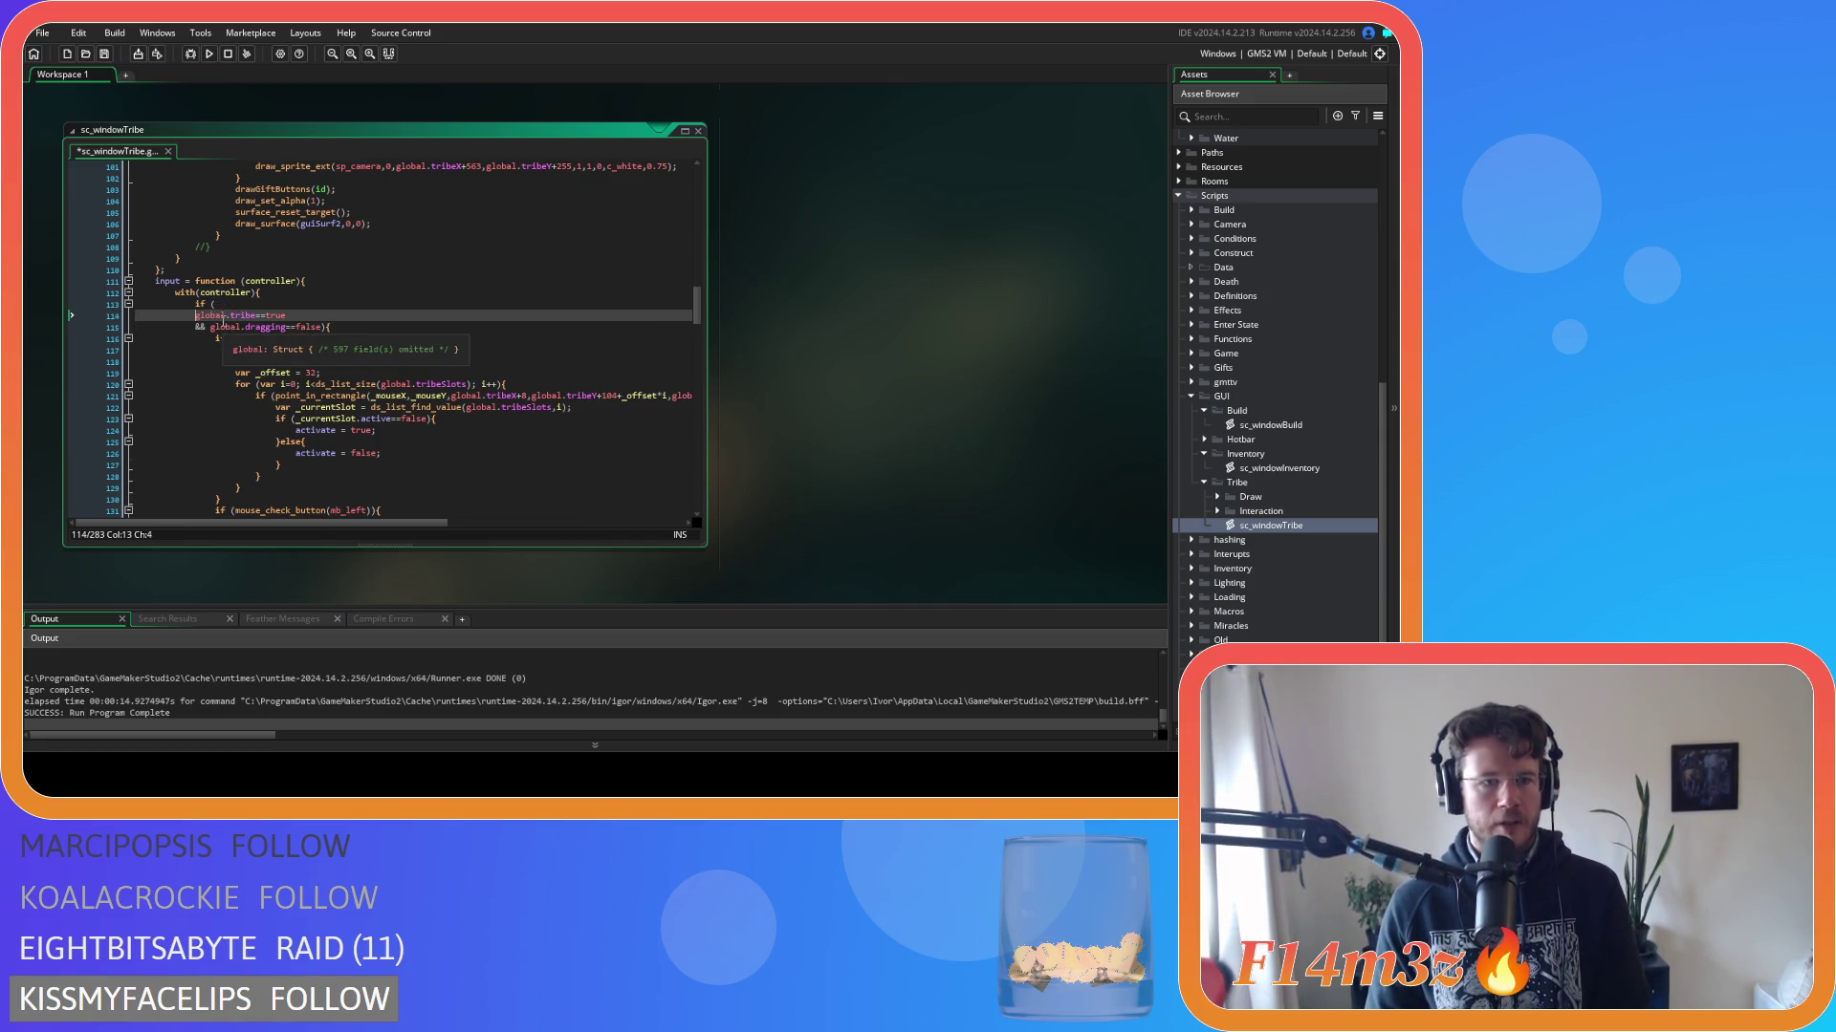
click(211, 329)
key(Return)
key(shift+Up)
key(shift+Up)
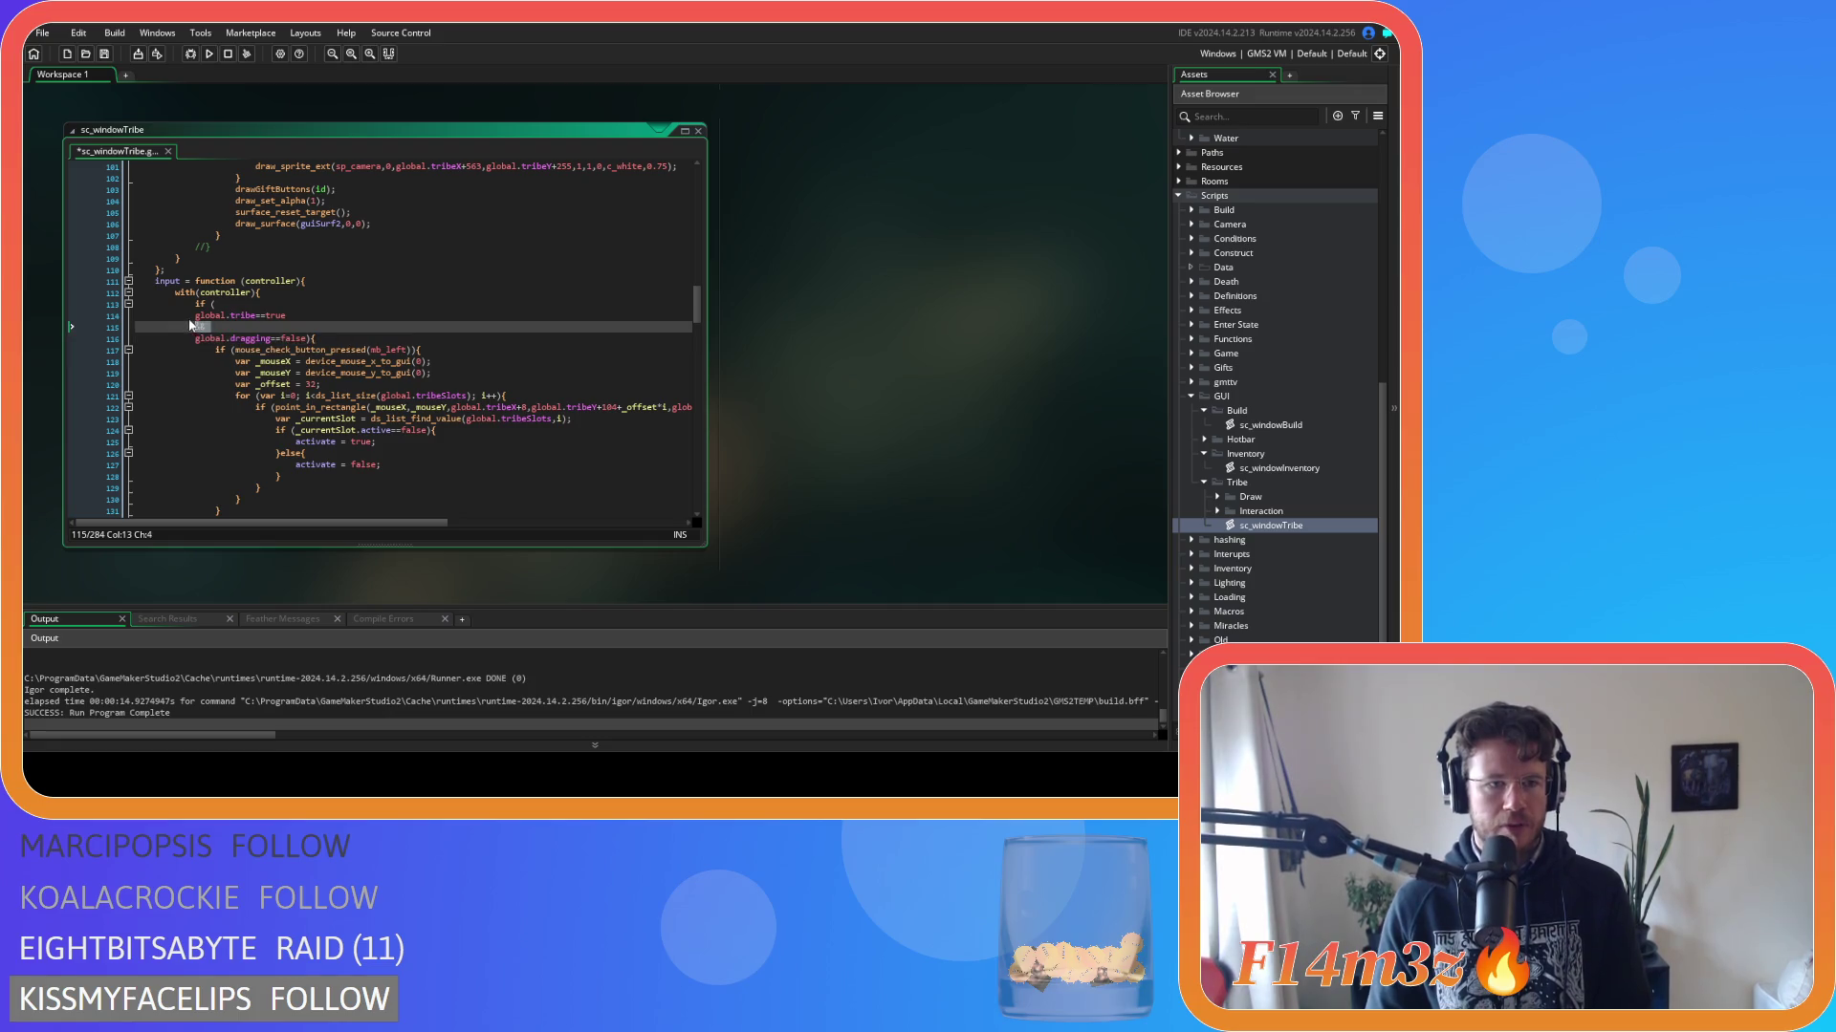
key(ctrl+k)
click(423, 339)
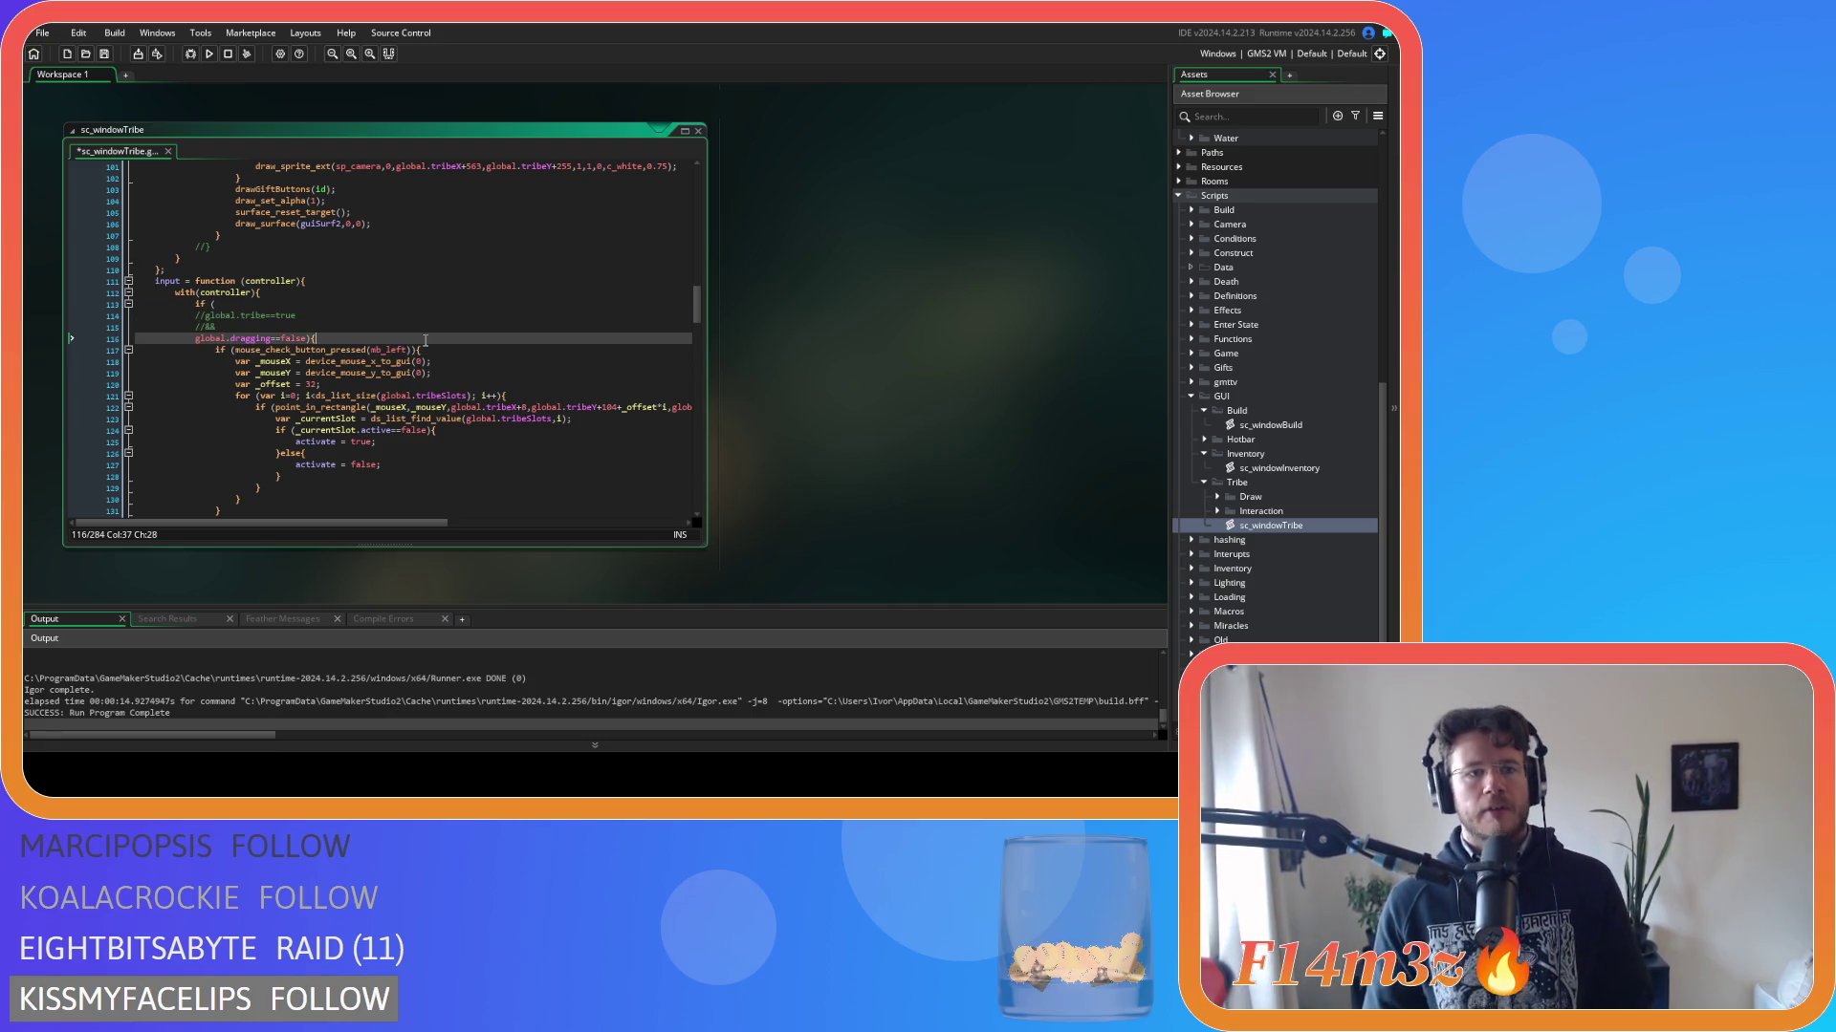
key(F5)
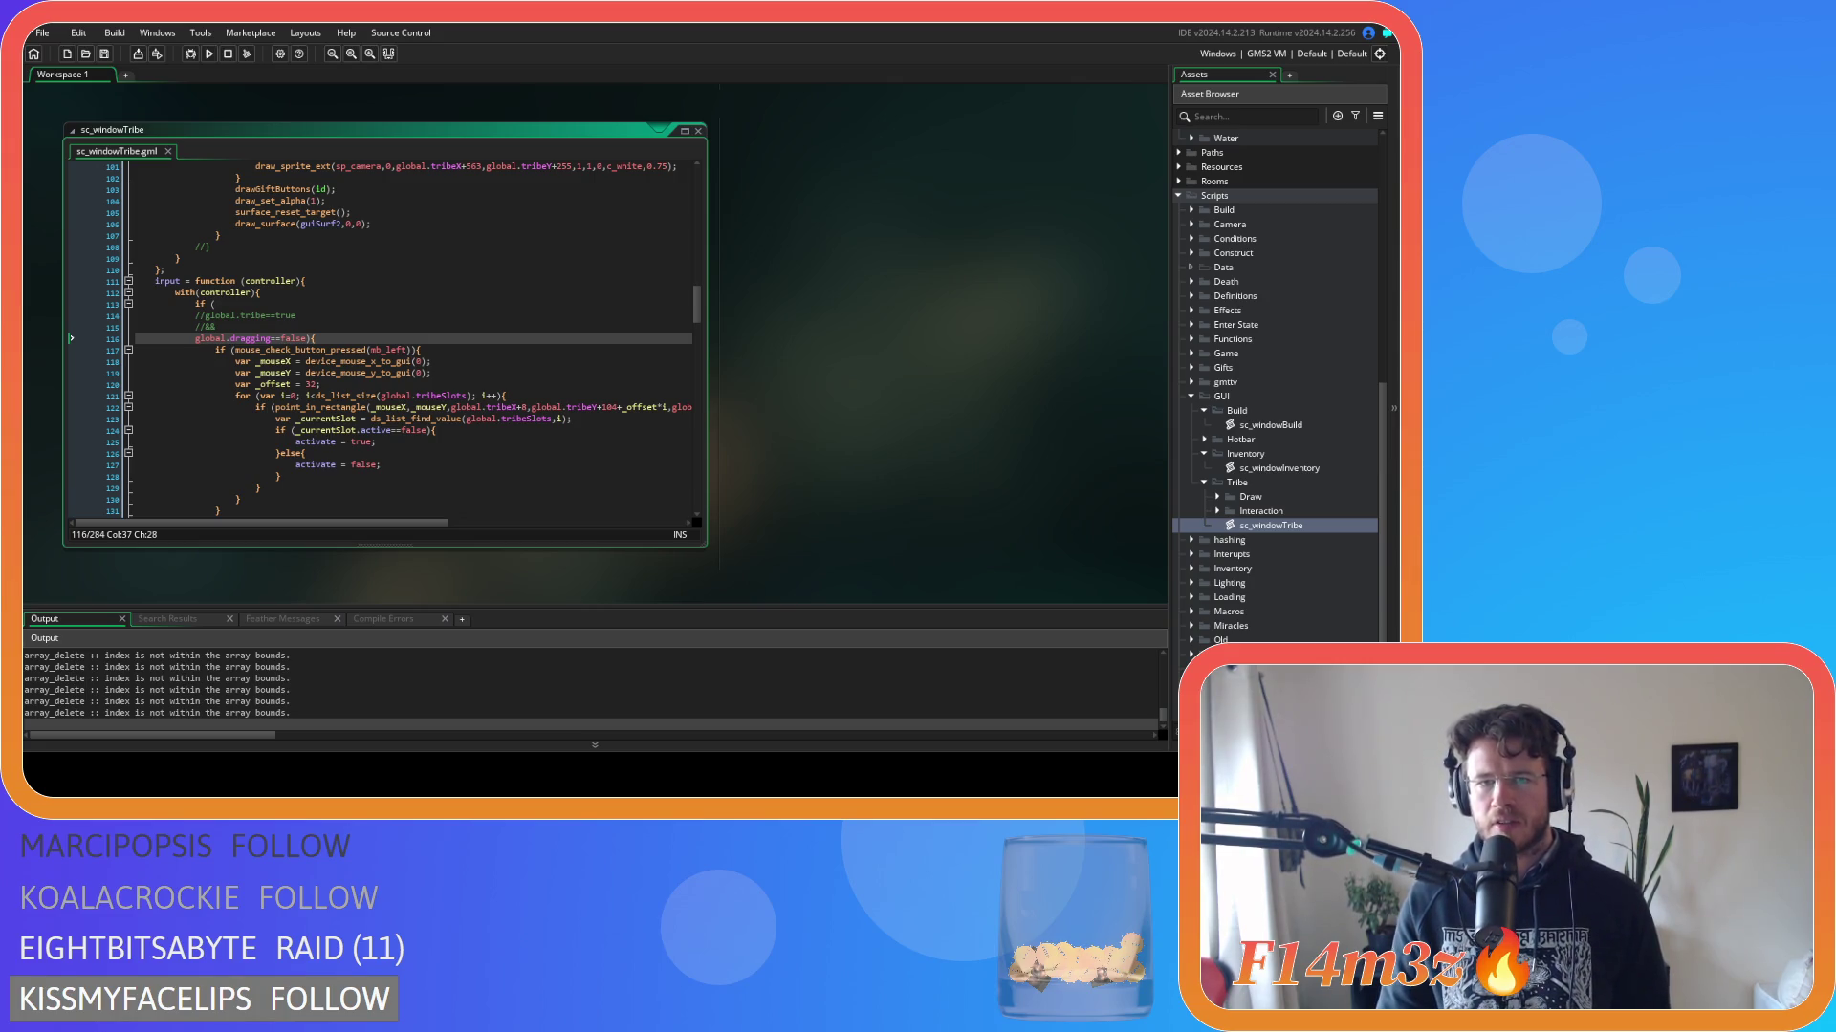
Press B in the running game to test the build window toggle.
key(b)
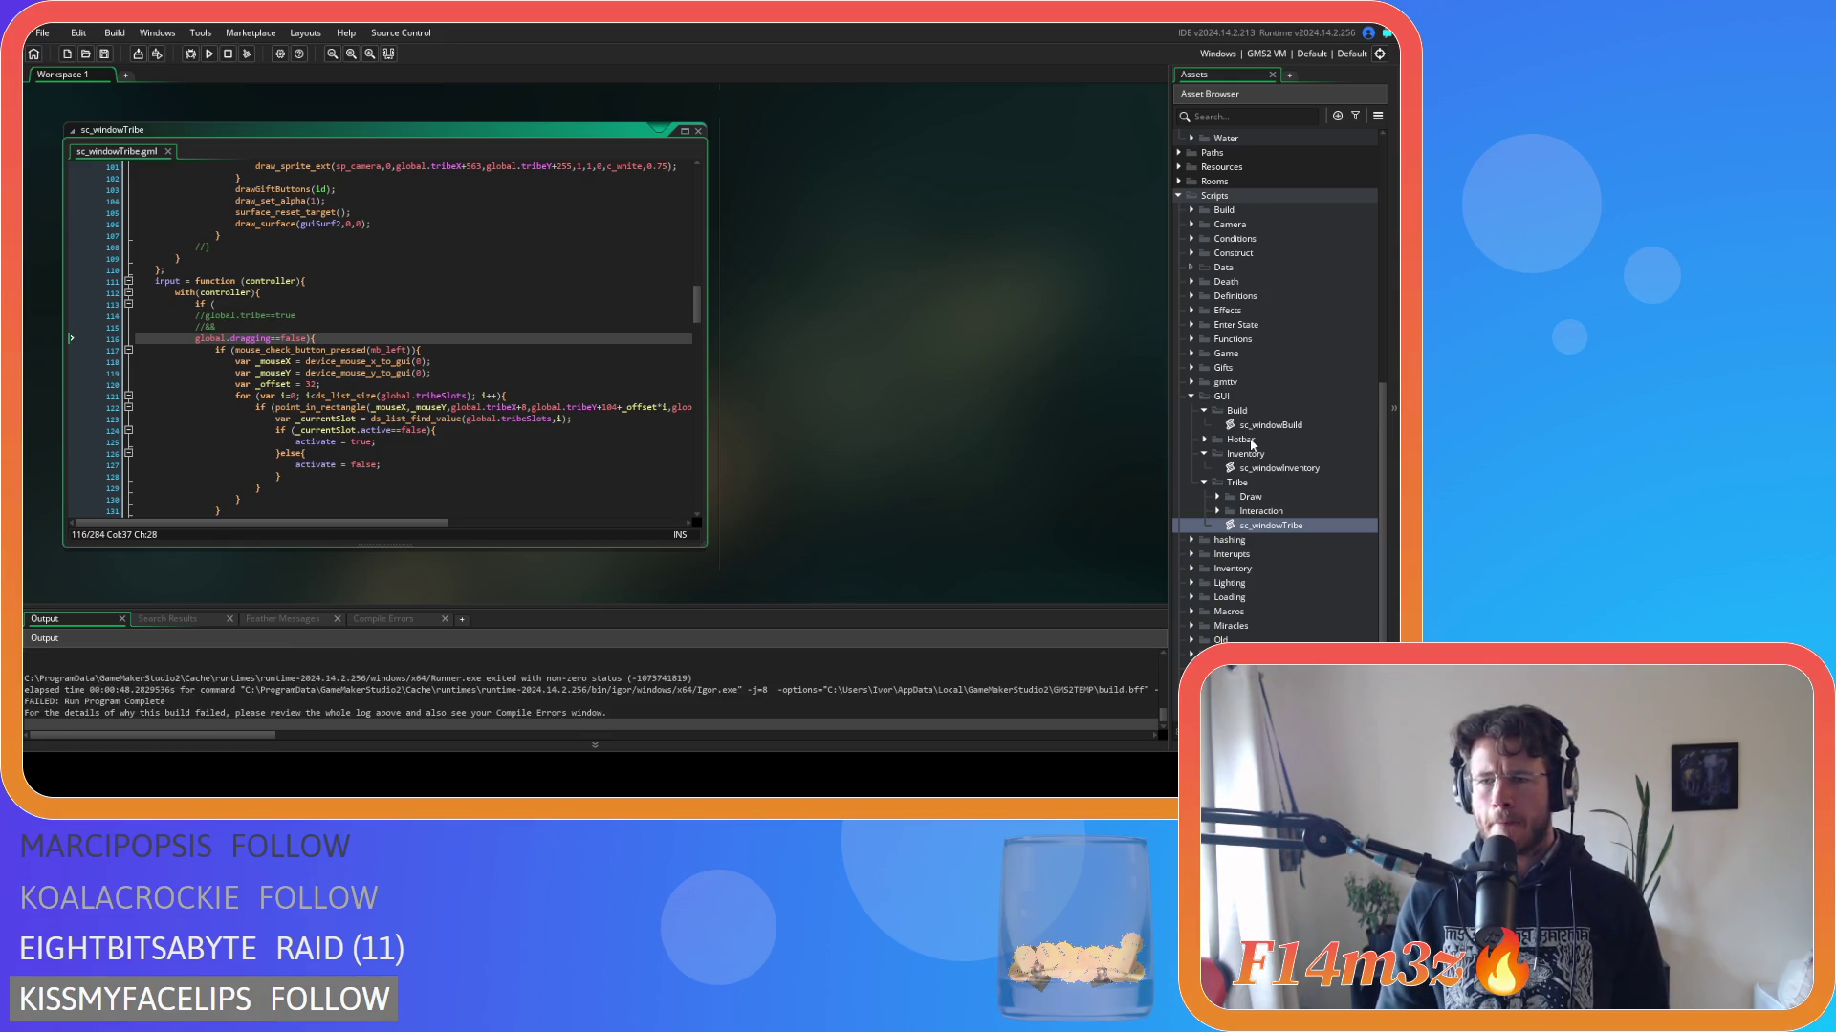
Open ob_gui from the Asset Browser and show its Key Up - B event code.
scroll(1258, 416, up, 10)
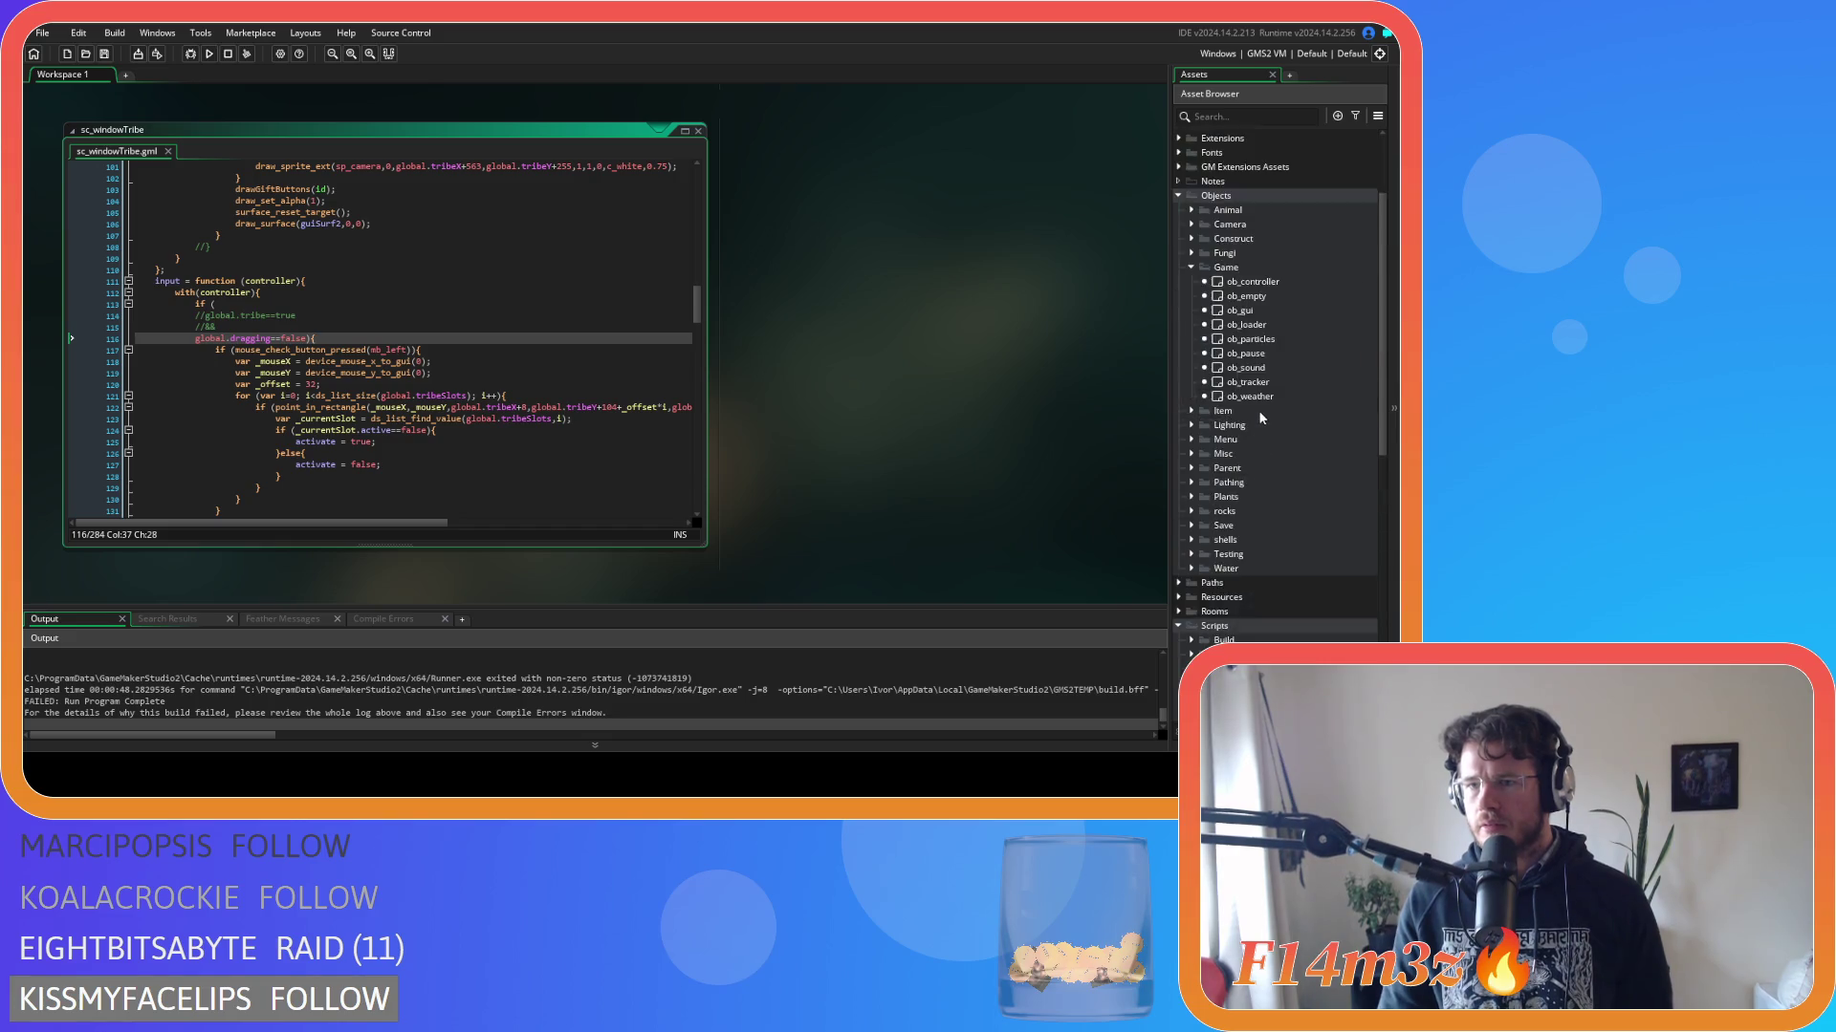
double_click(1272, 429)
click(374, 220)
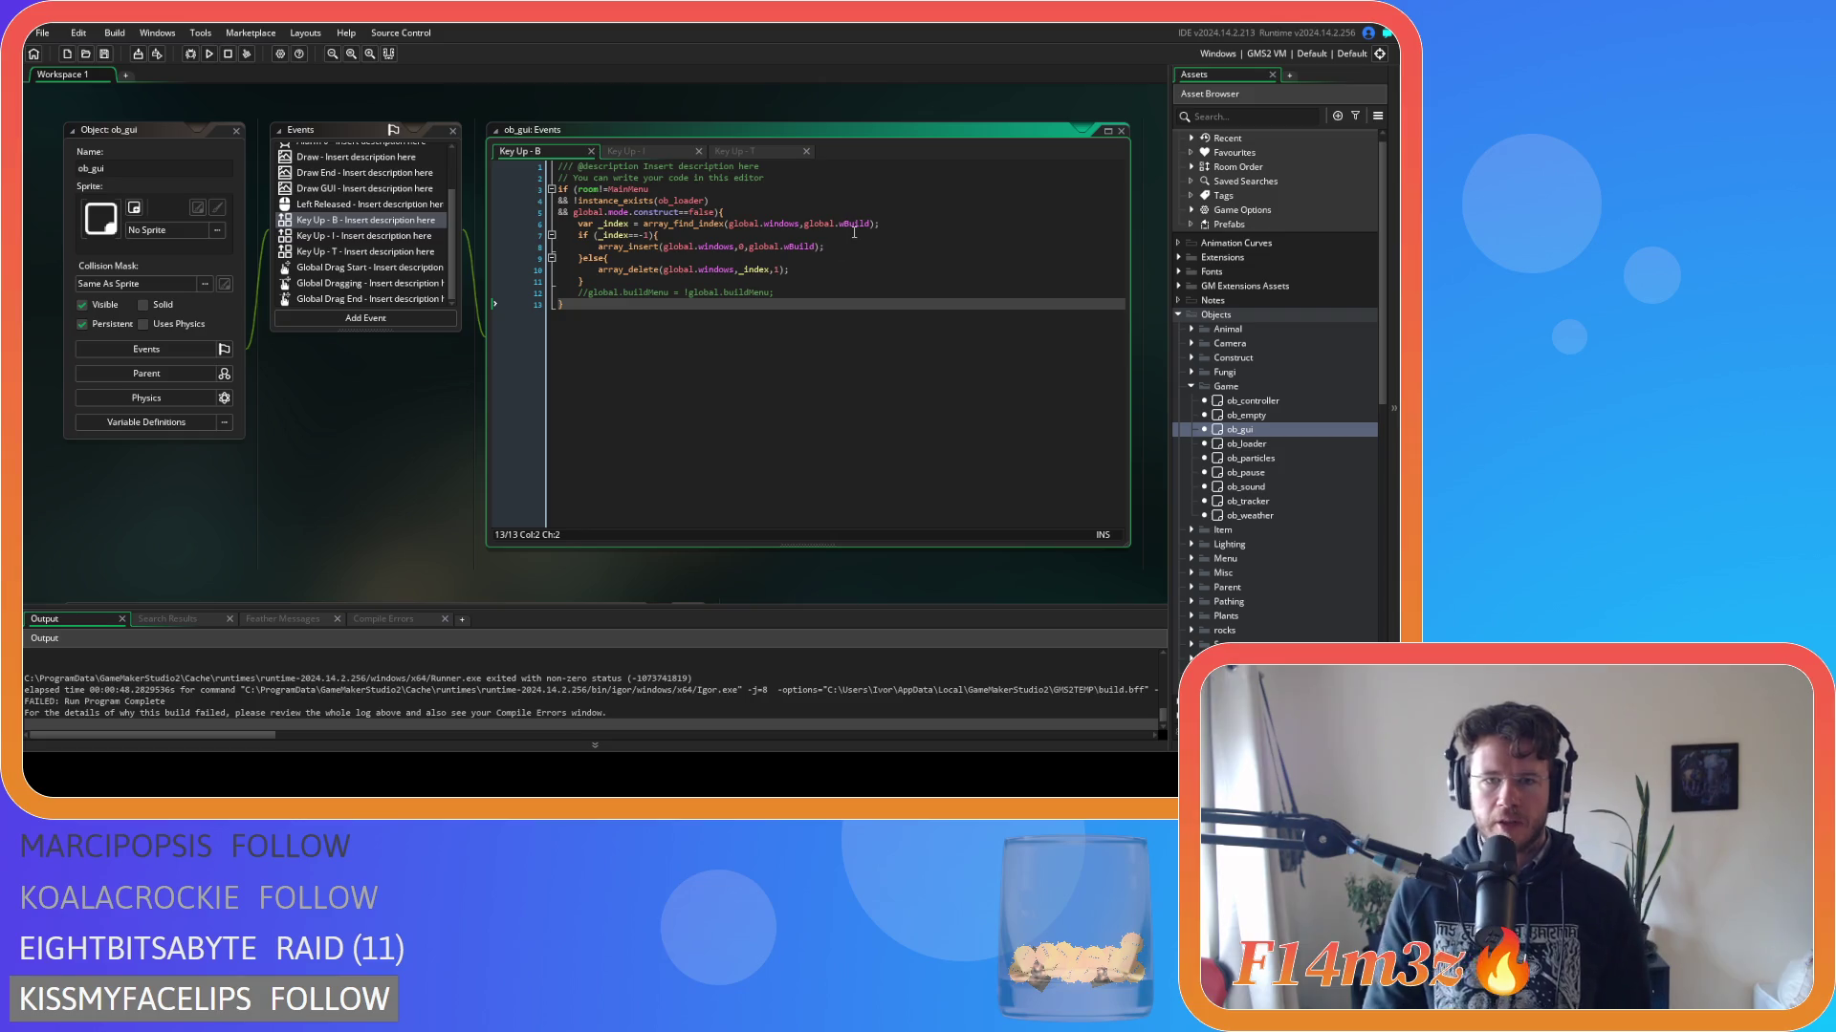
Check the array_find_index documentation and add a new line after line 6.
click(854, 233)
click(713, 226)
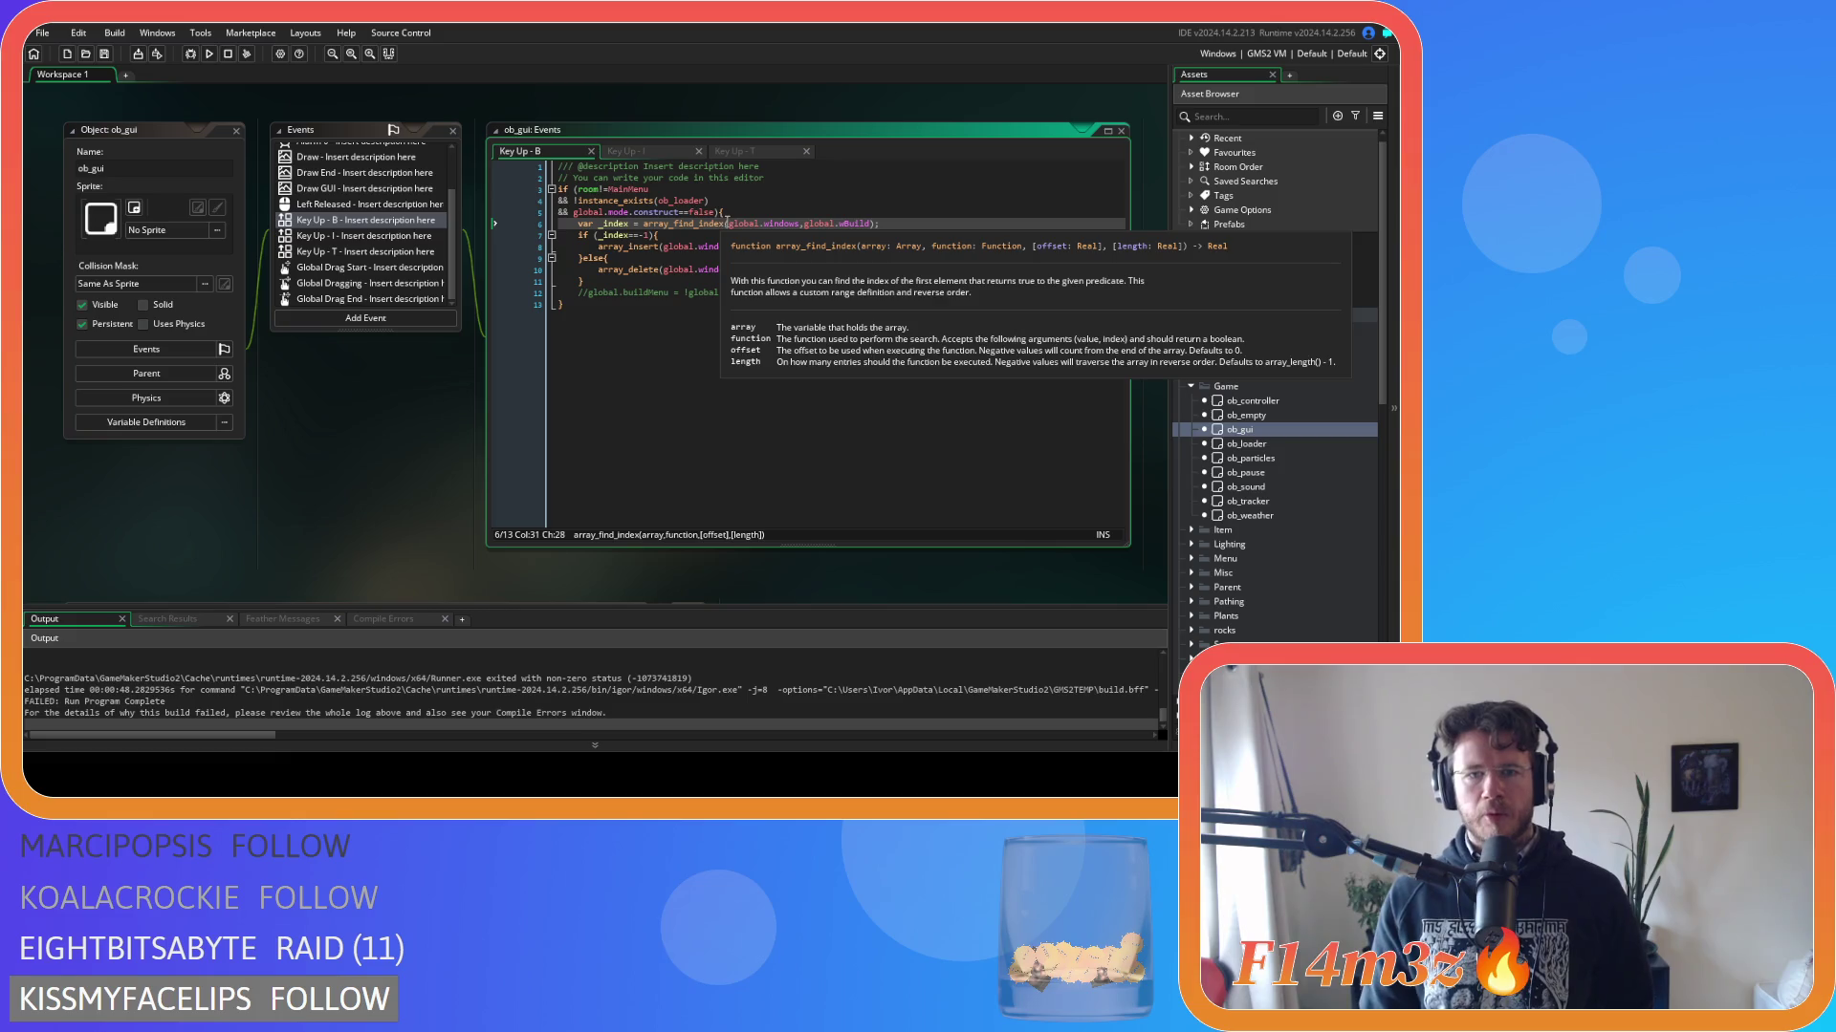
drag(730, 224, 798, 226)
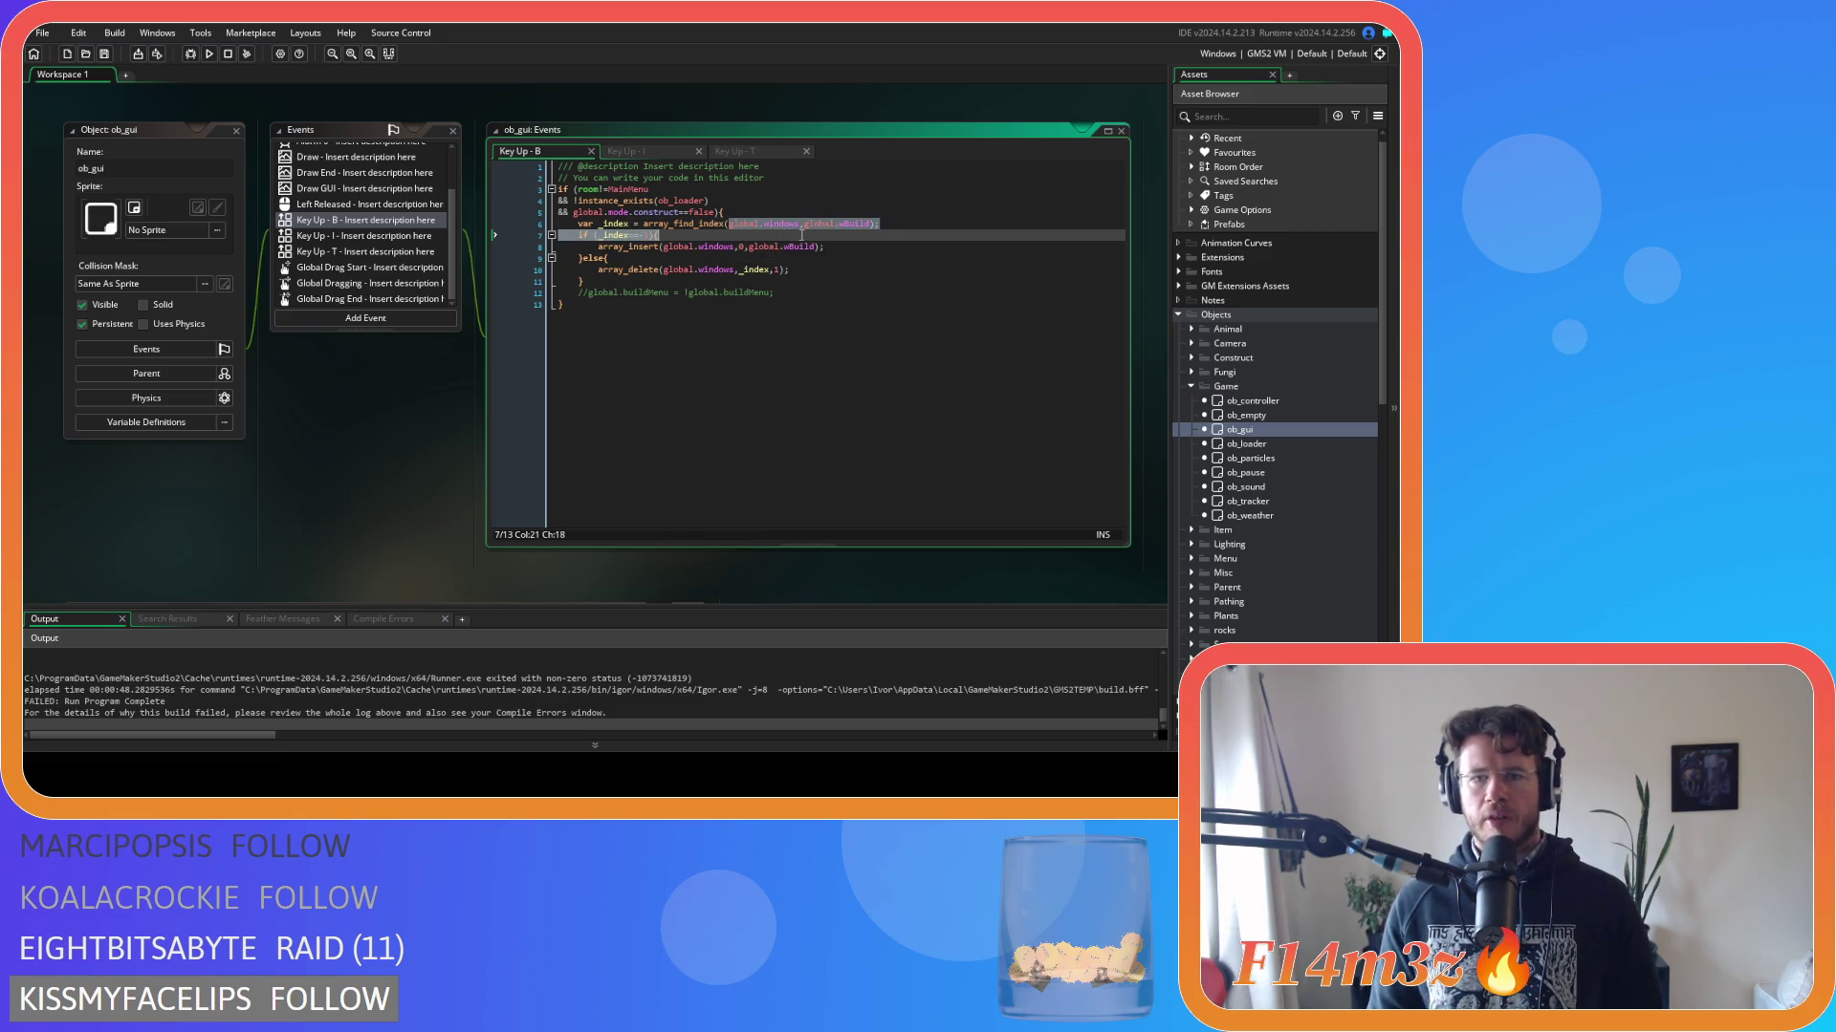
click(805, 225)
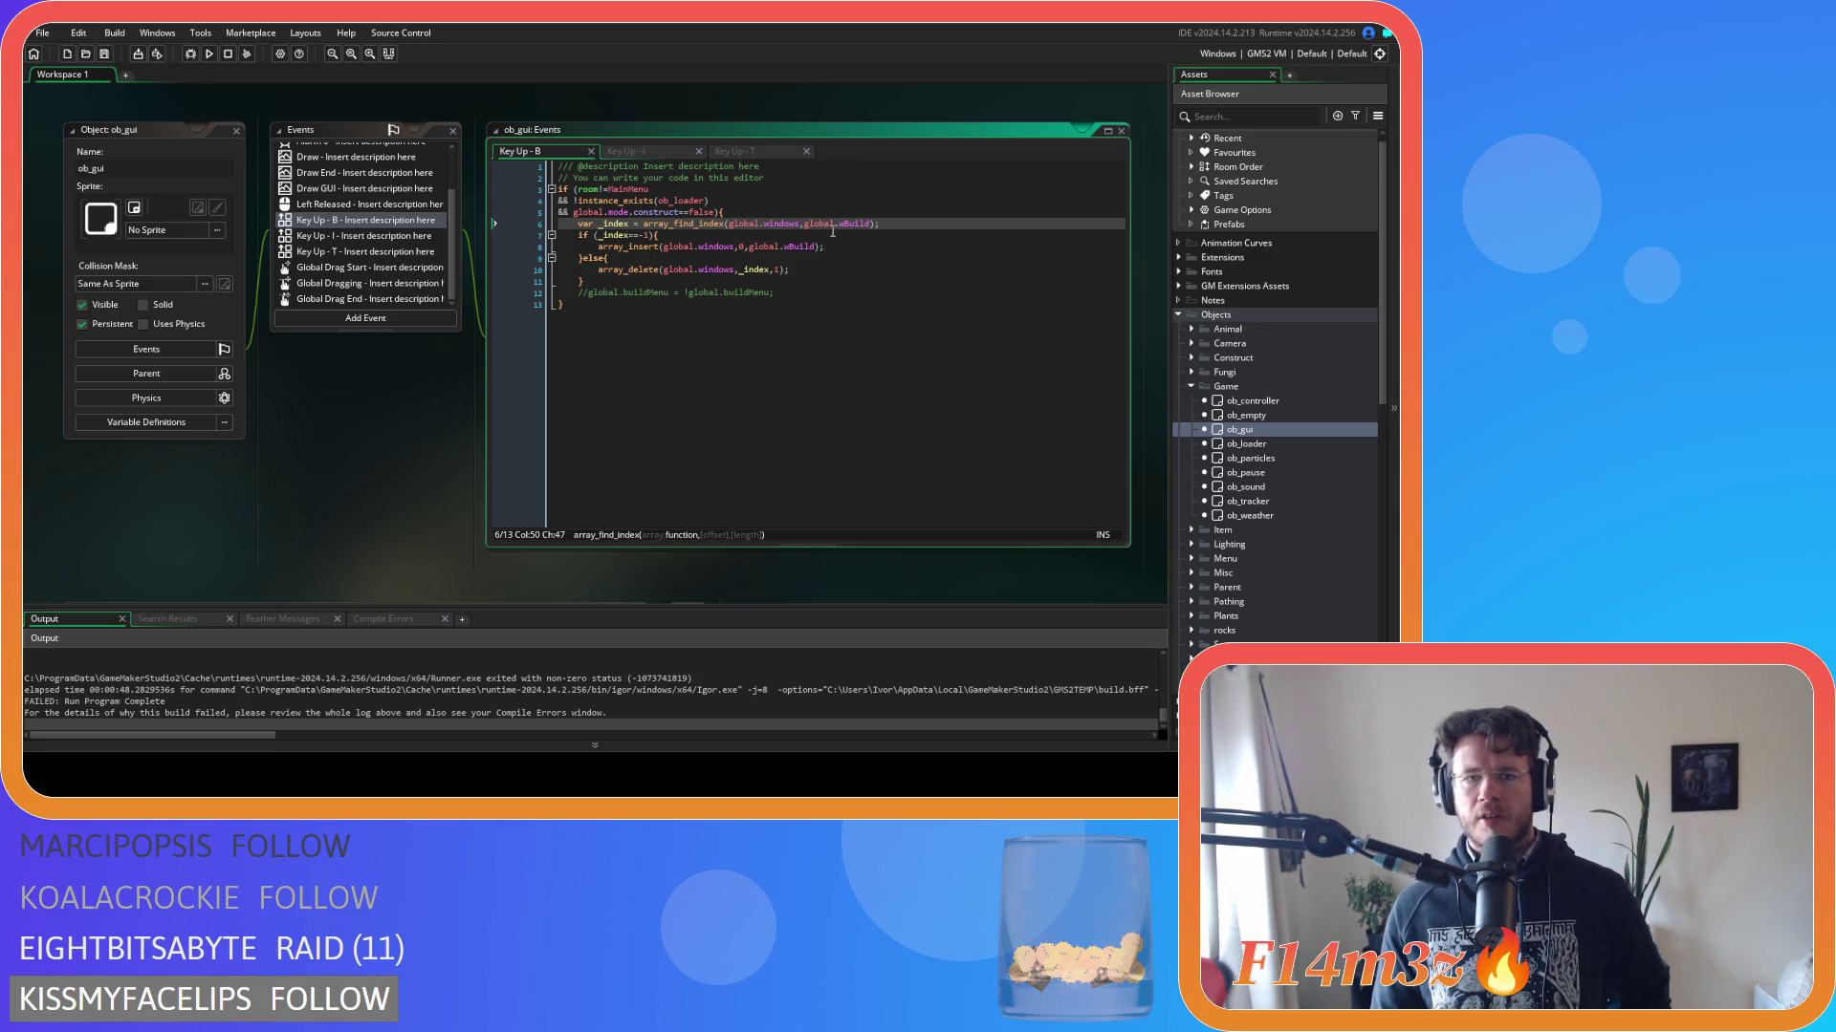
click(711, 224)
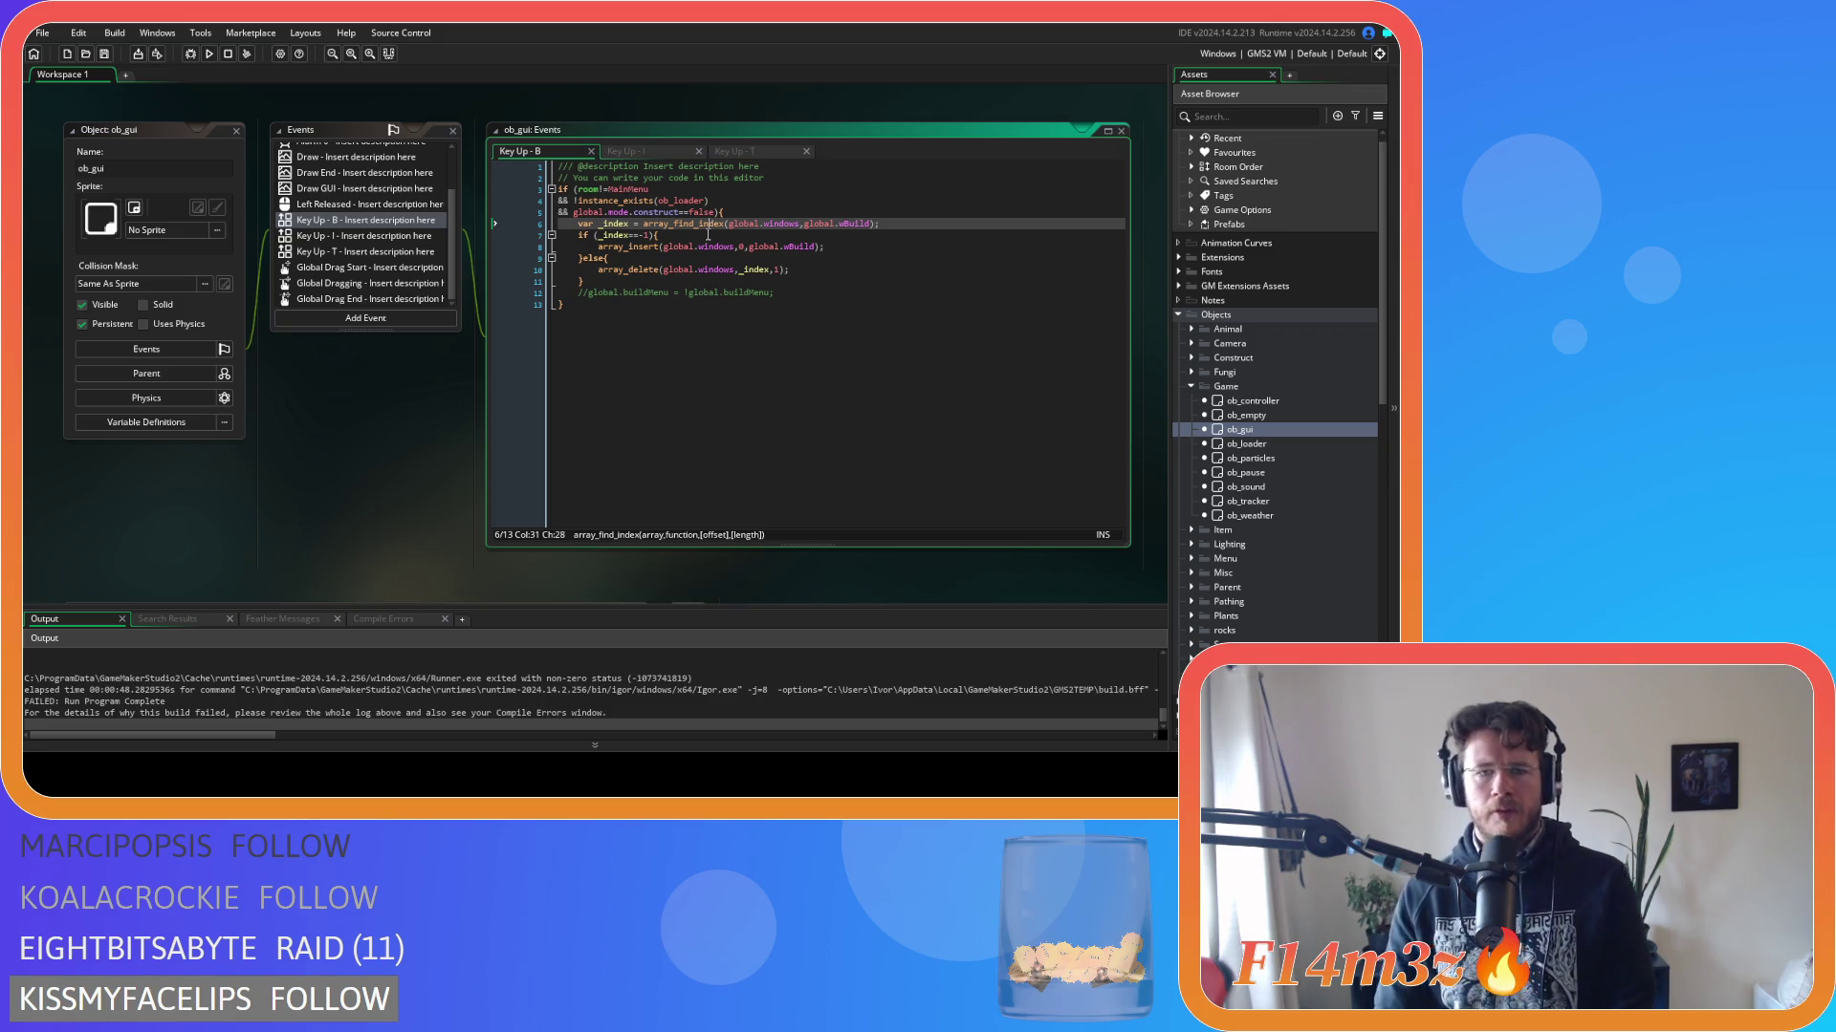
mouse_move(688, 224)
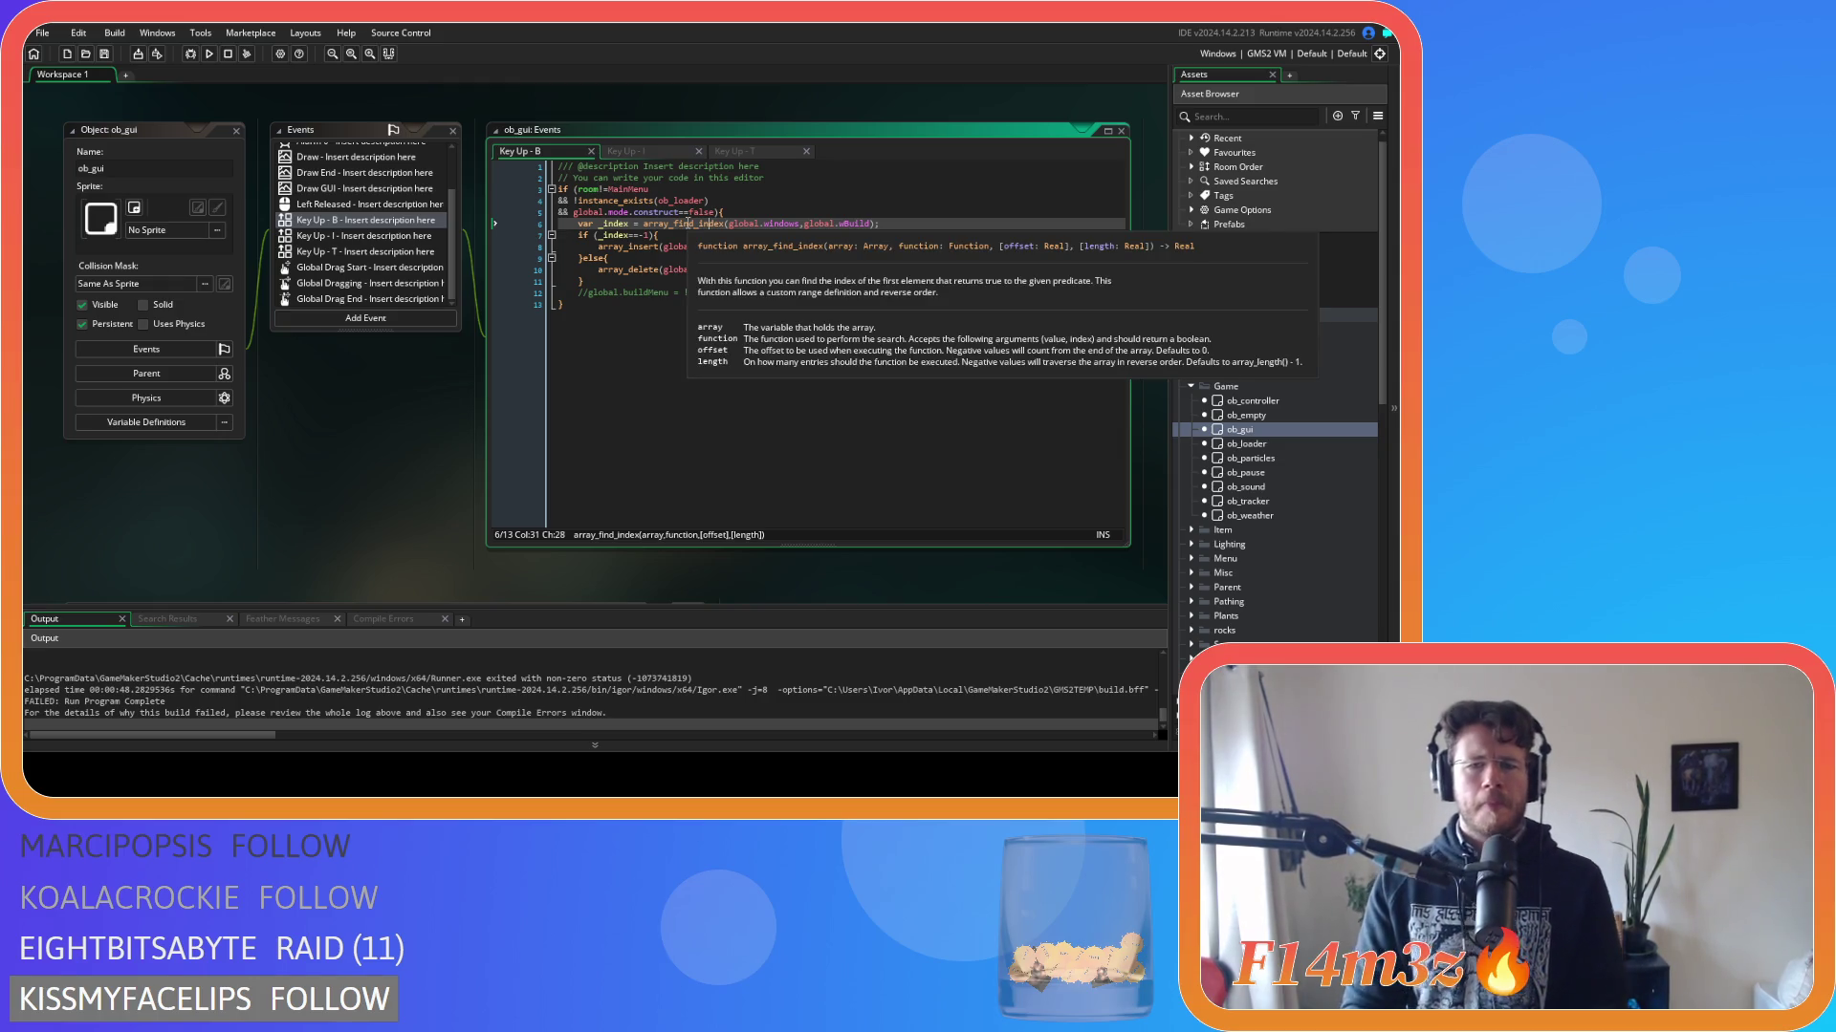
click(675, 227)
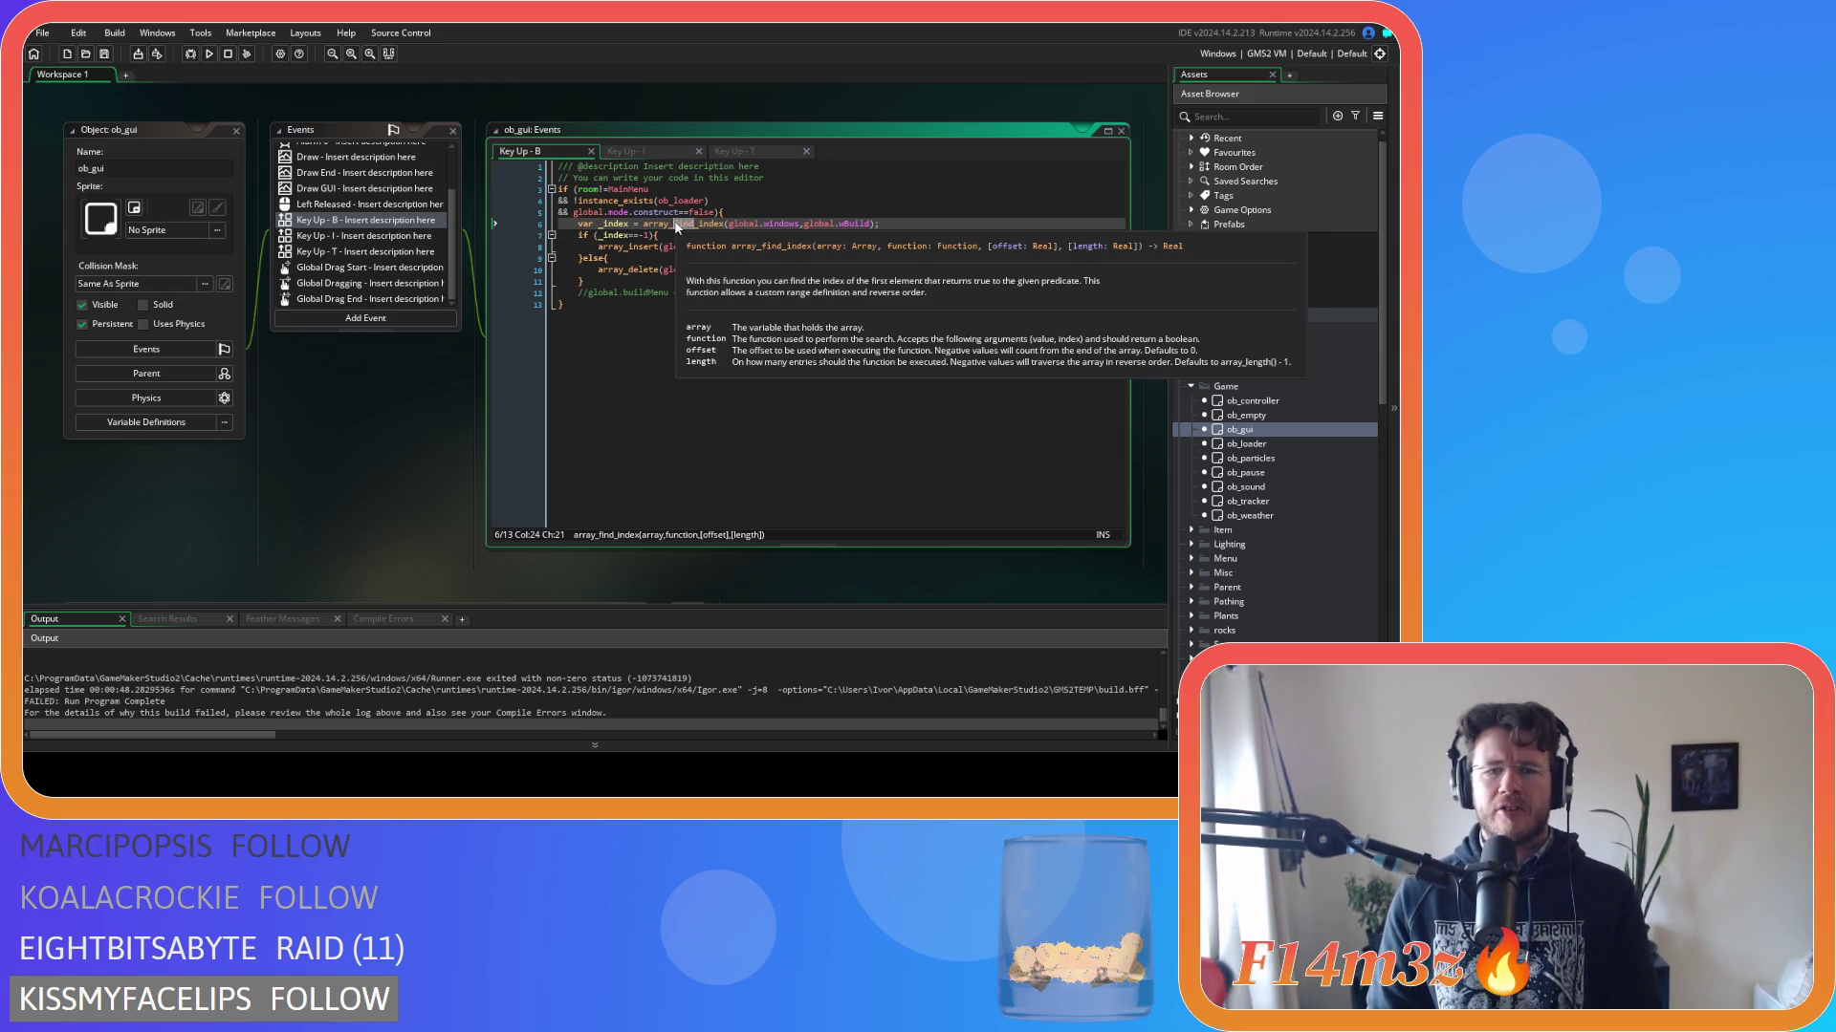
click(877, 223)
key(Return)
Pick up the array_get_index name from autocomplete, then remove the temporary line 7.
text(array_get)
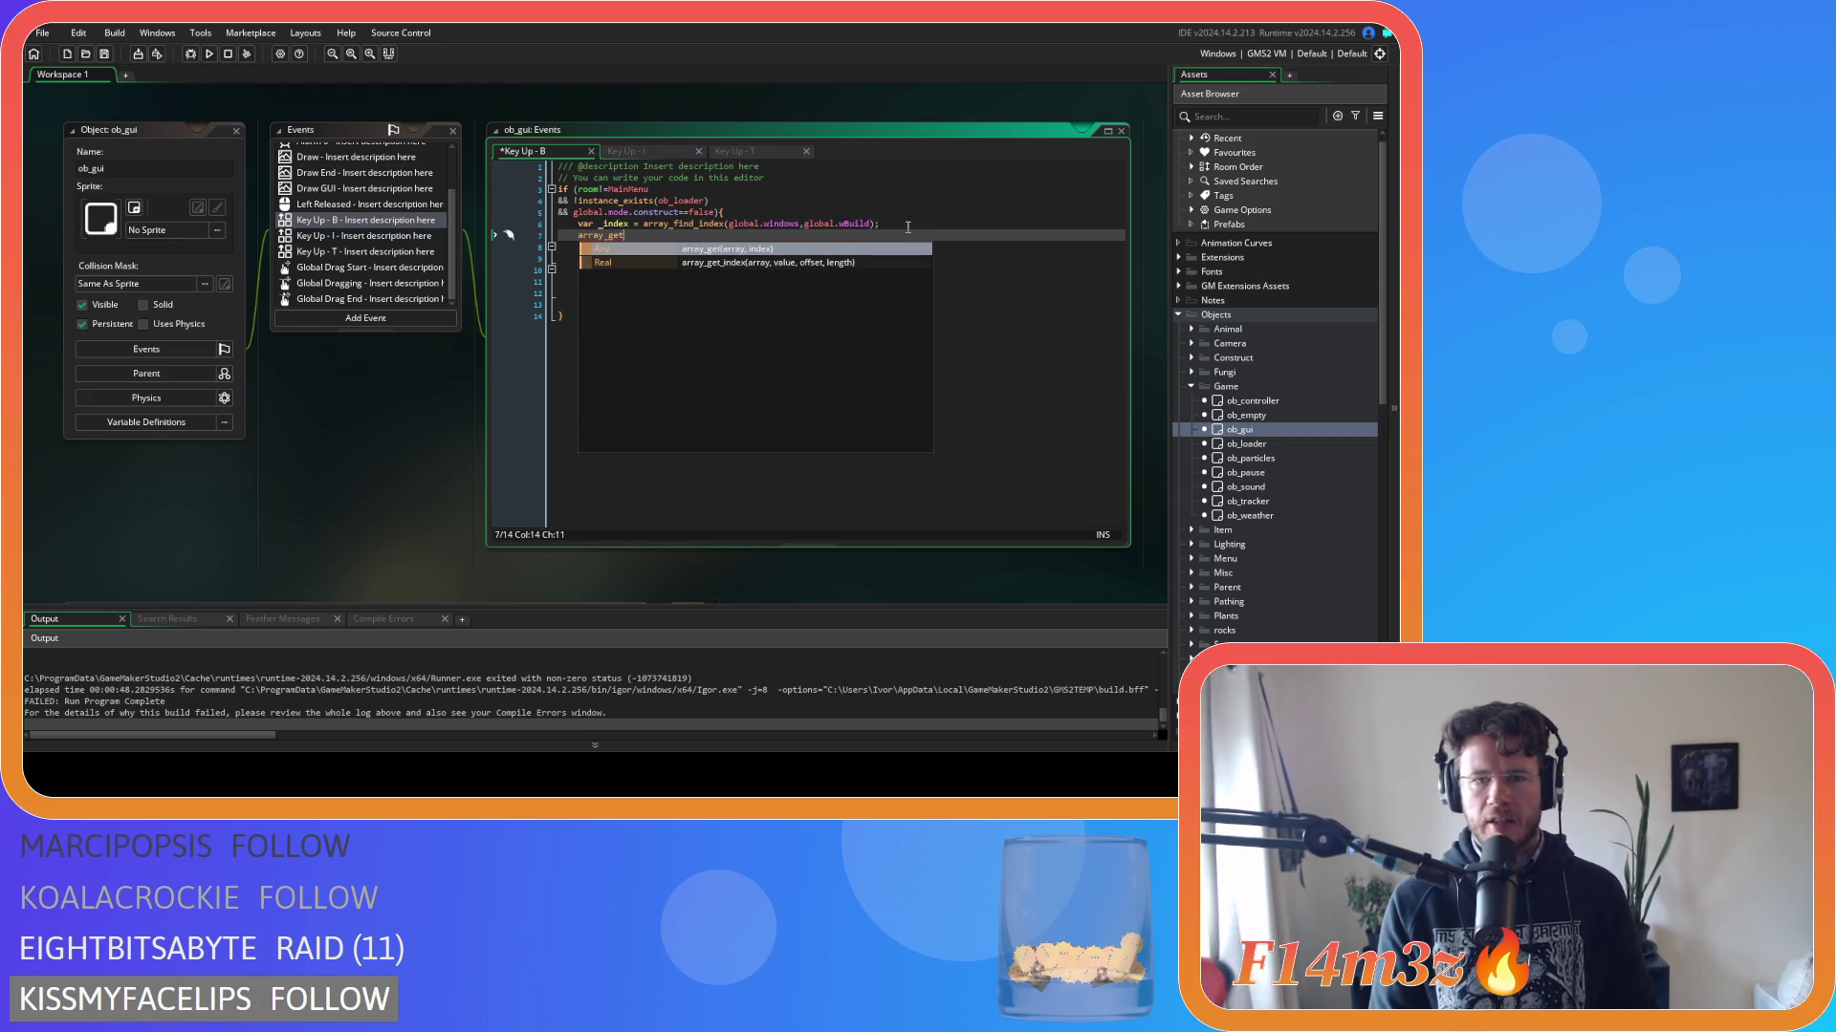
key(Return)
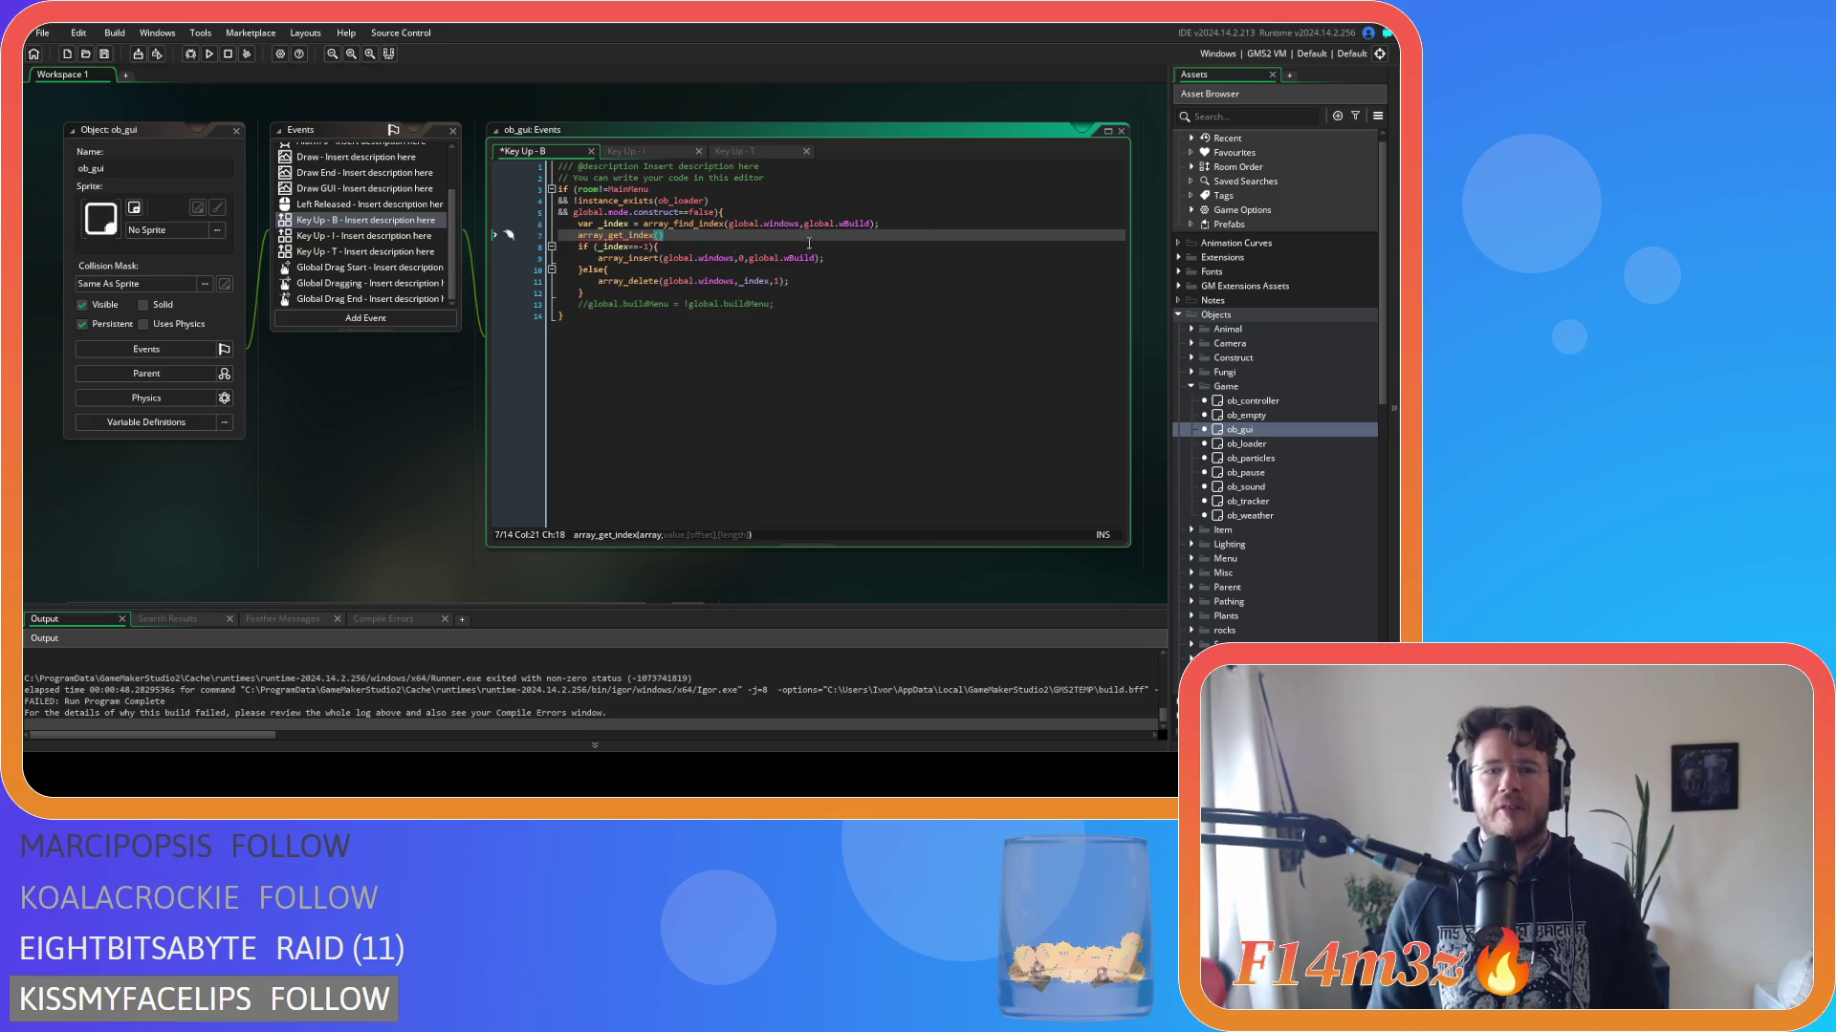
key(BackSpace)
click(634, 235)
key(End)
key(shift+Home)
key(shift+Home)
key(BackSpace)
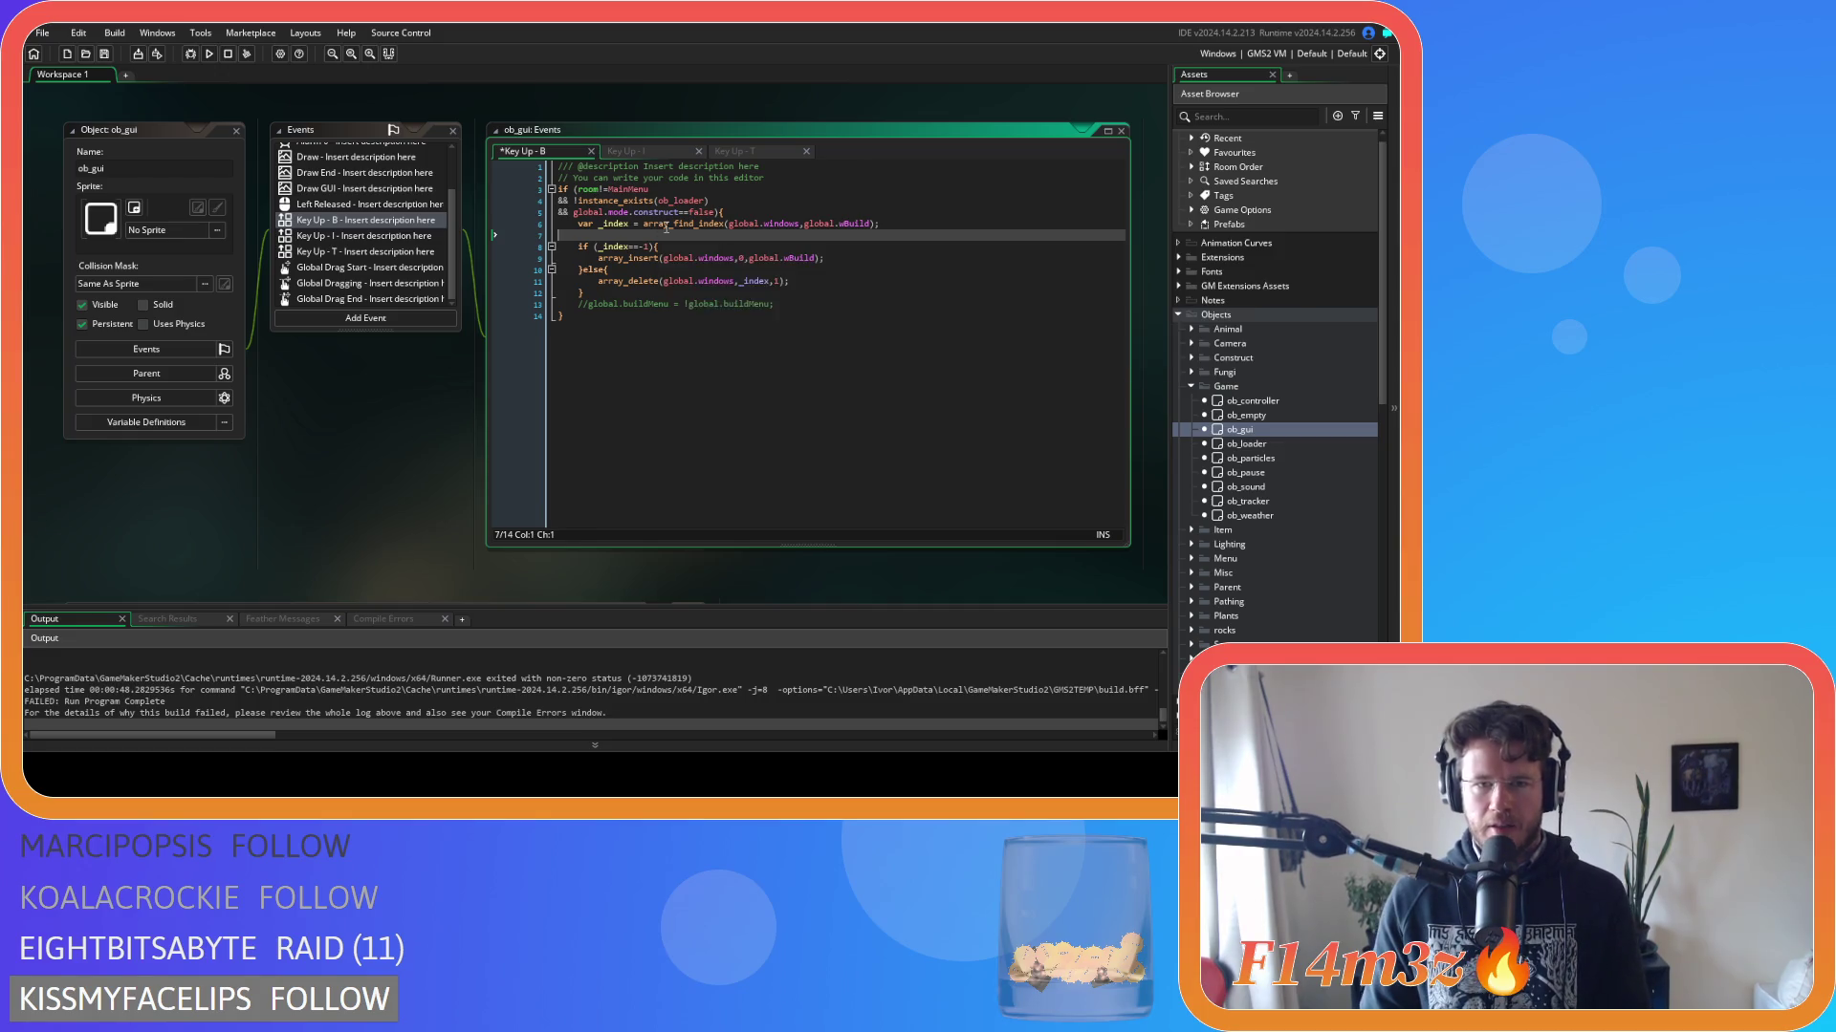
key(BackSpace)
Replace array_find_index with array_get_index in the Key Up - I and T events, save, and run with F5.
click(342, 239)
double_click(669, 212)
text(array_get_index)
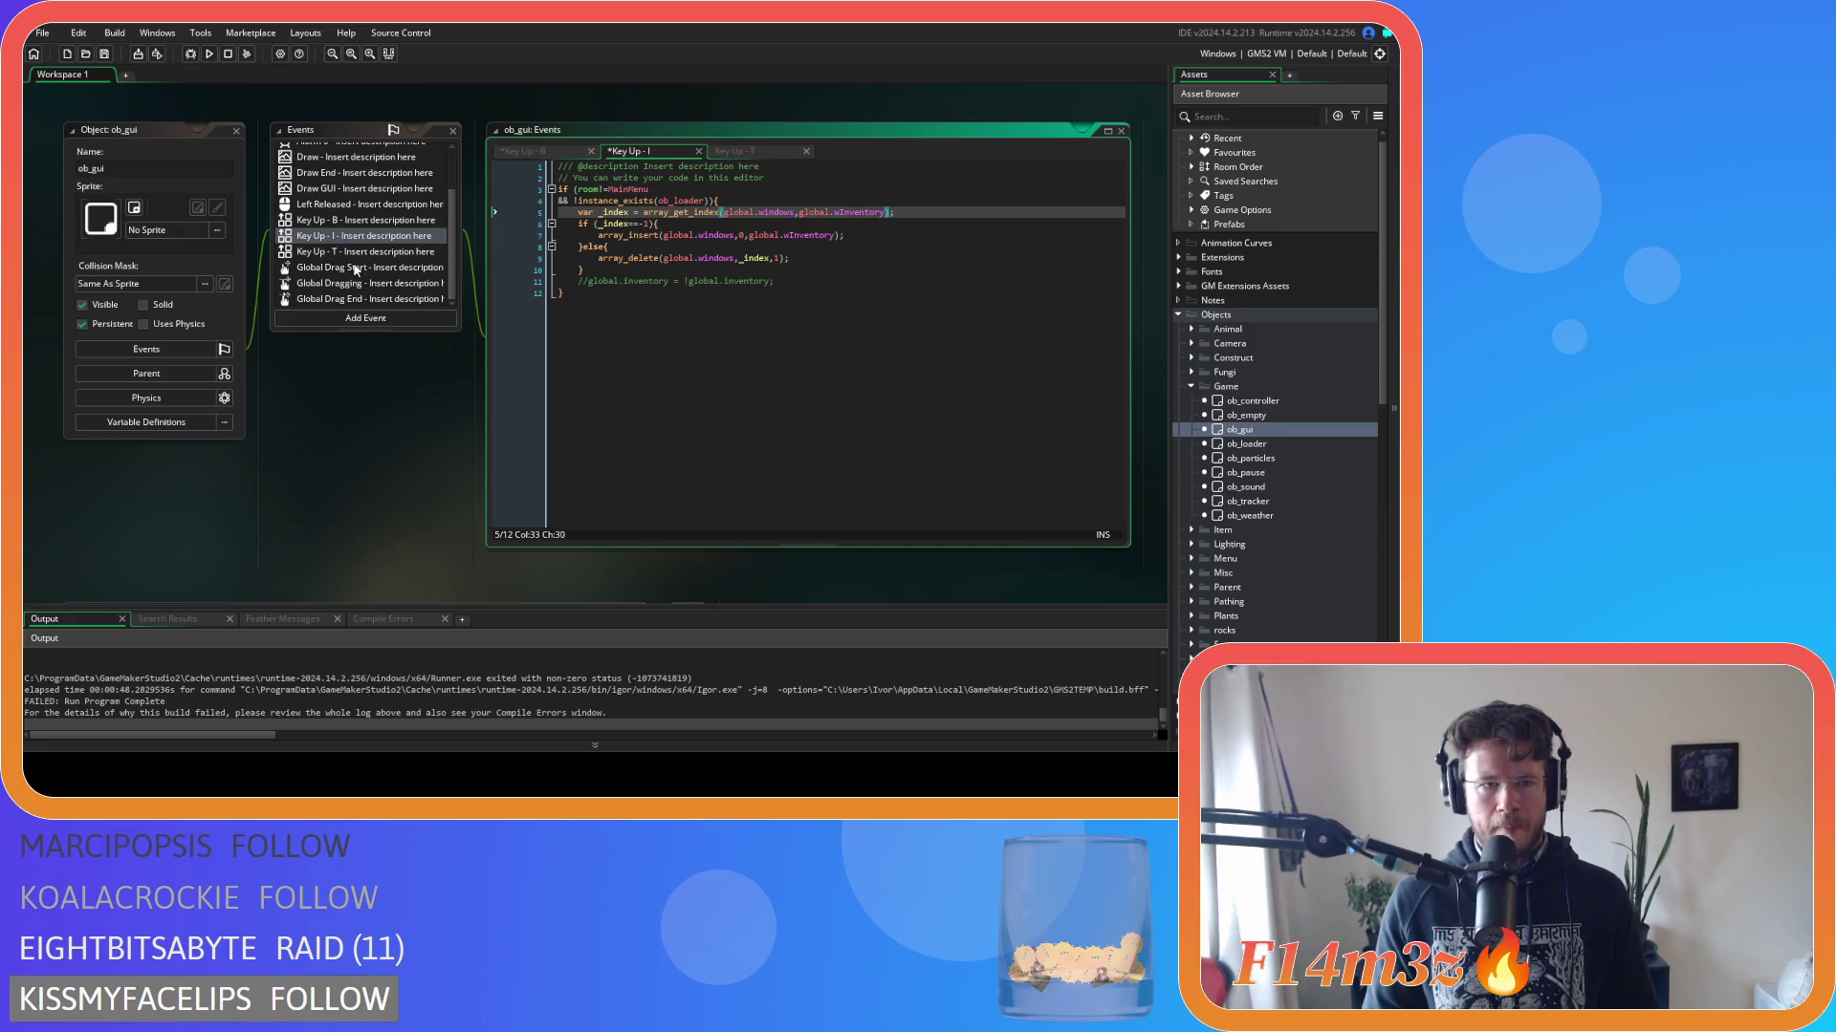
click(354, 252)
double_click(681, 212)
text(array_get_index)
key(ctrl+s)
click(783, 244)
key(F5)
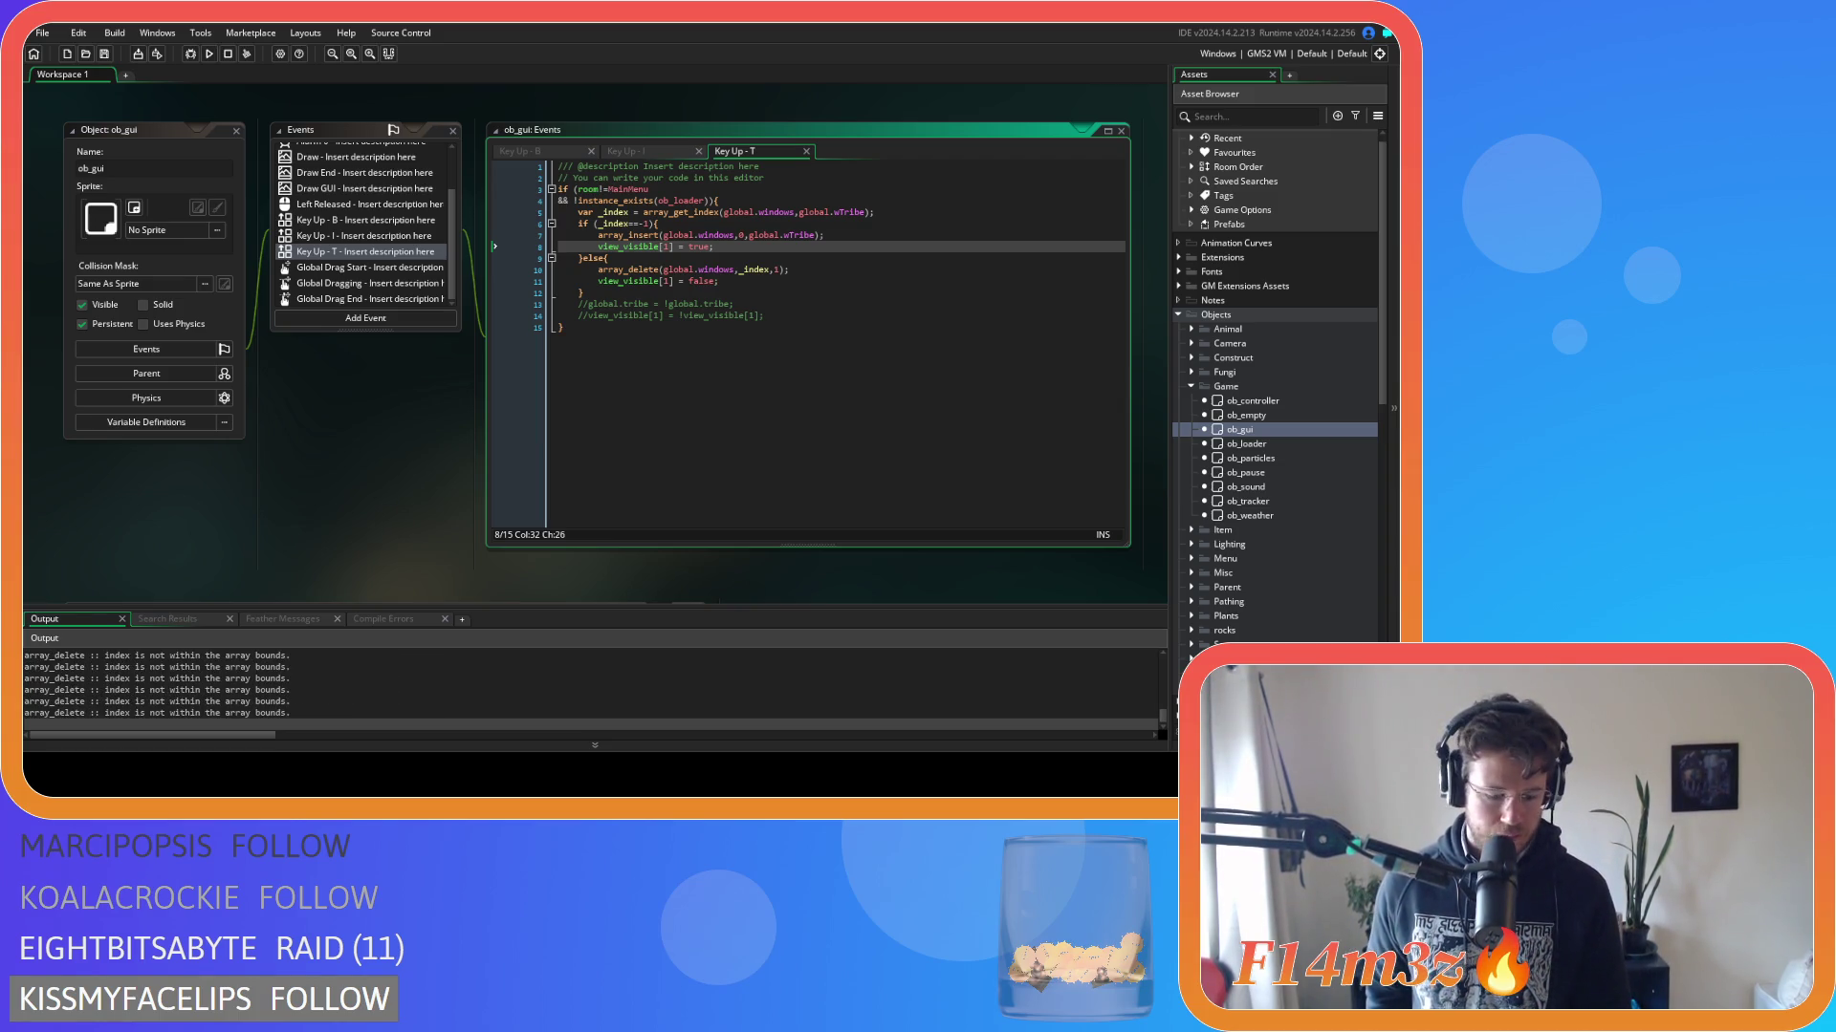
key(alt+Tab)
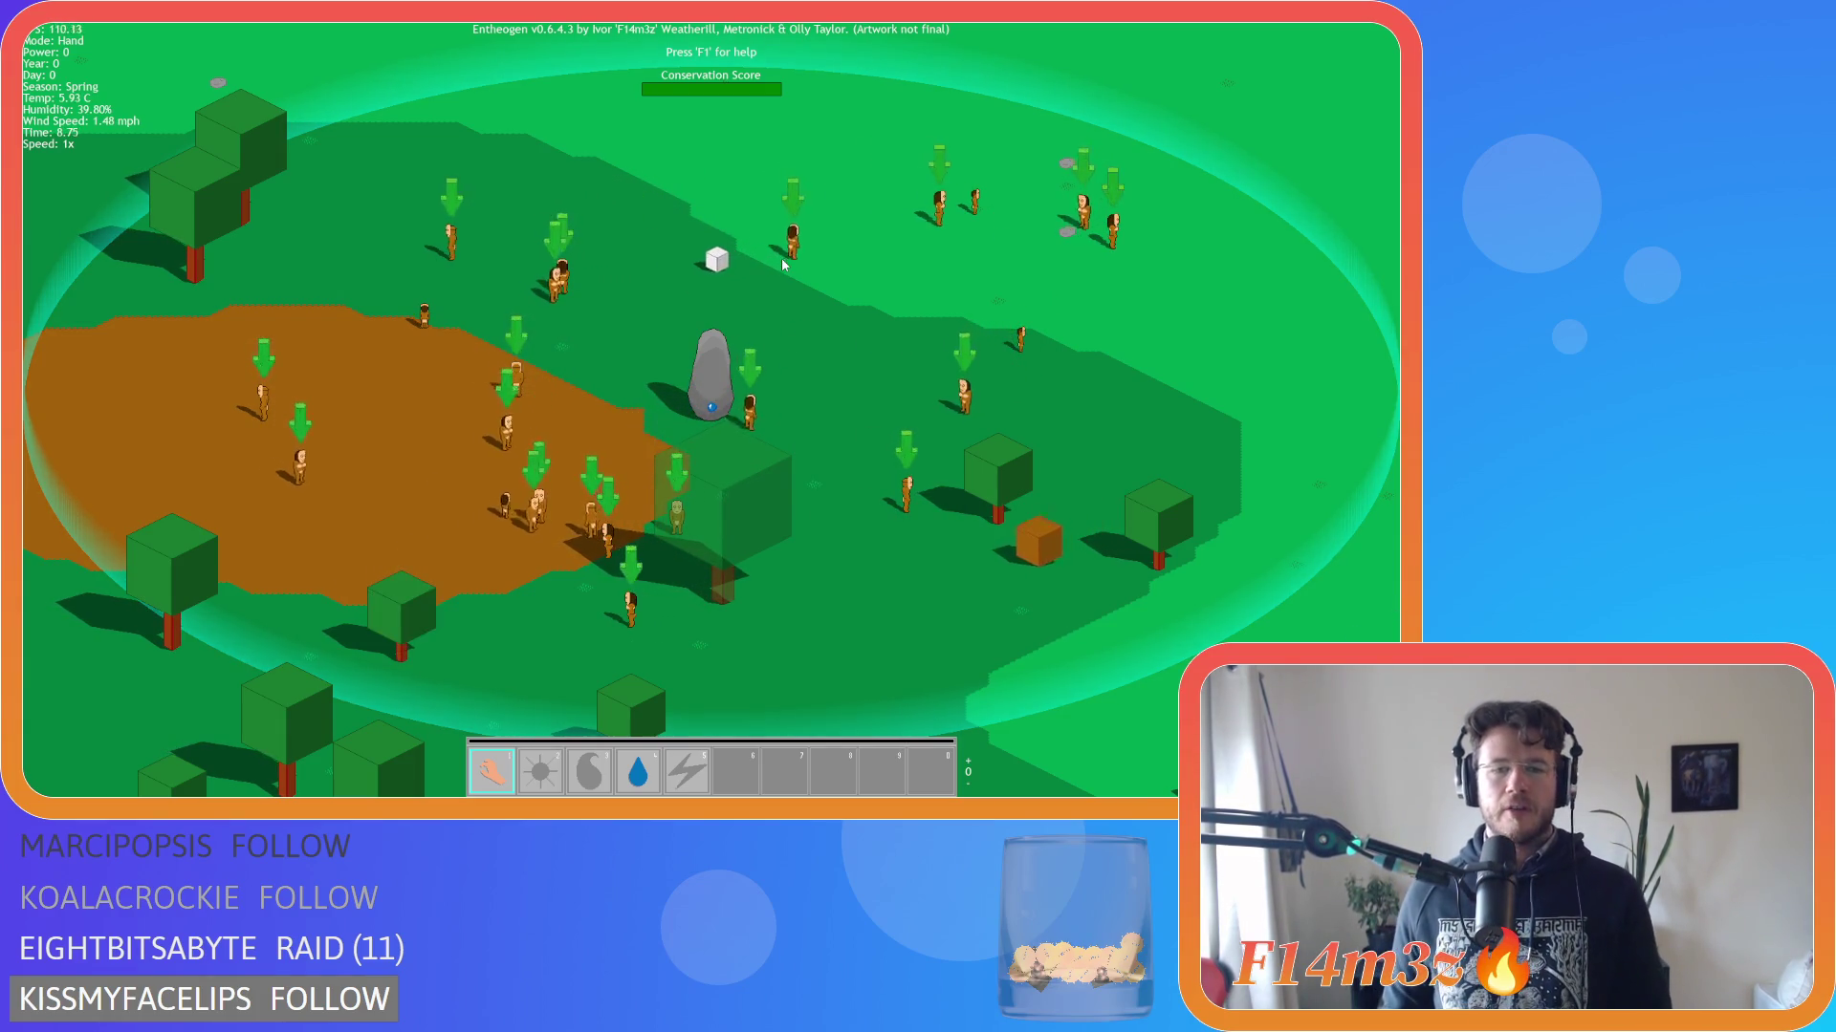
Press Escape in the game to bring up the quit prompt and answer Y.
key(Escape)
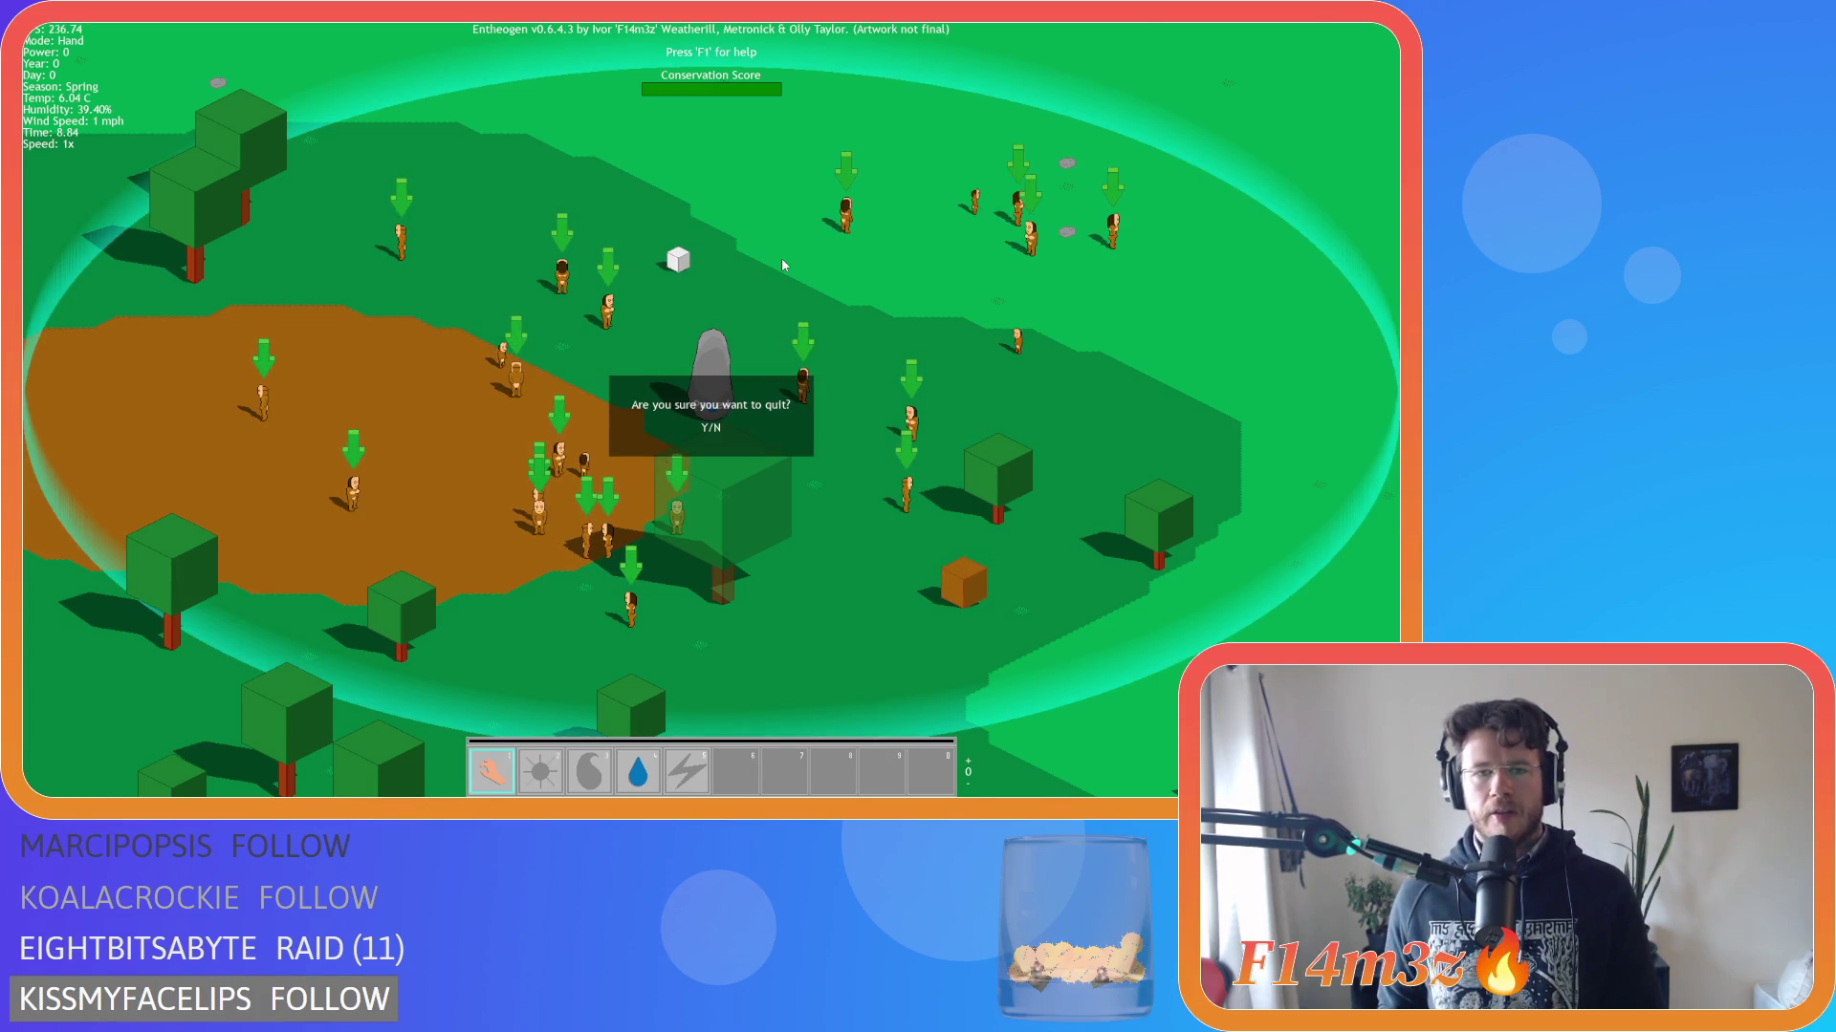
key(y)
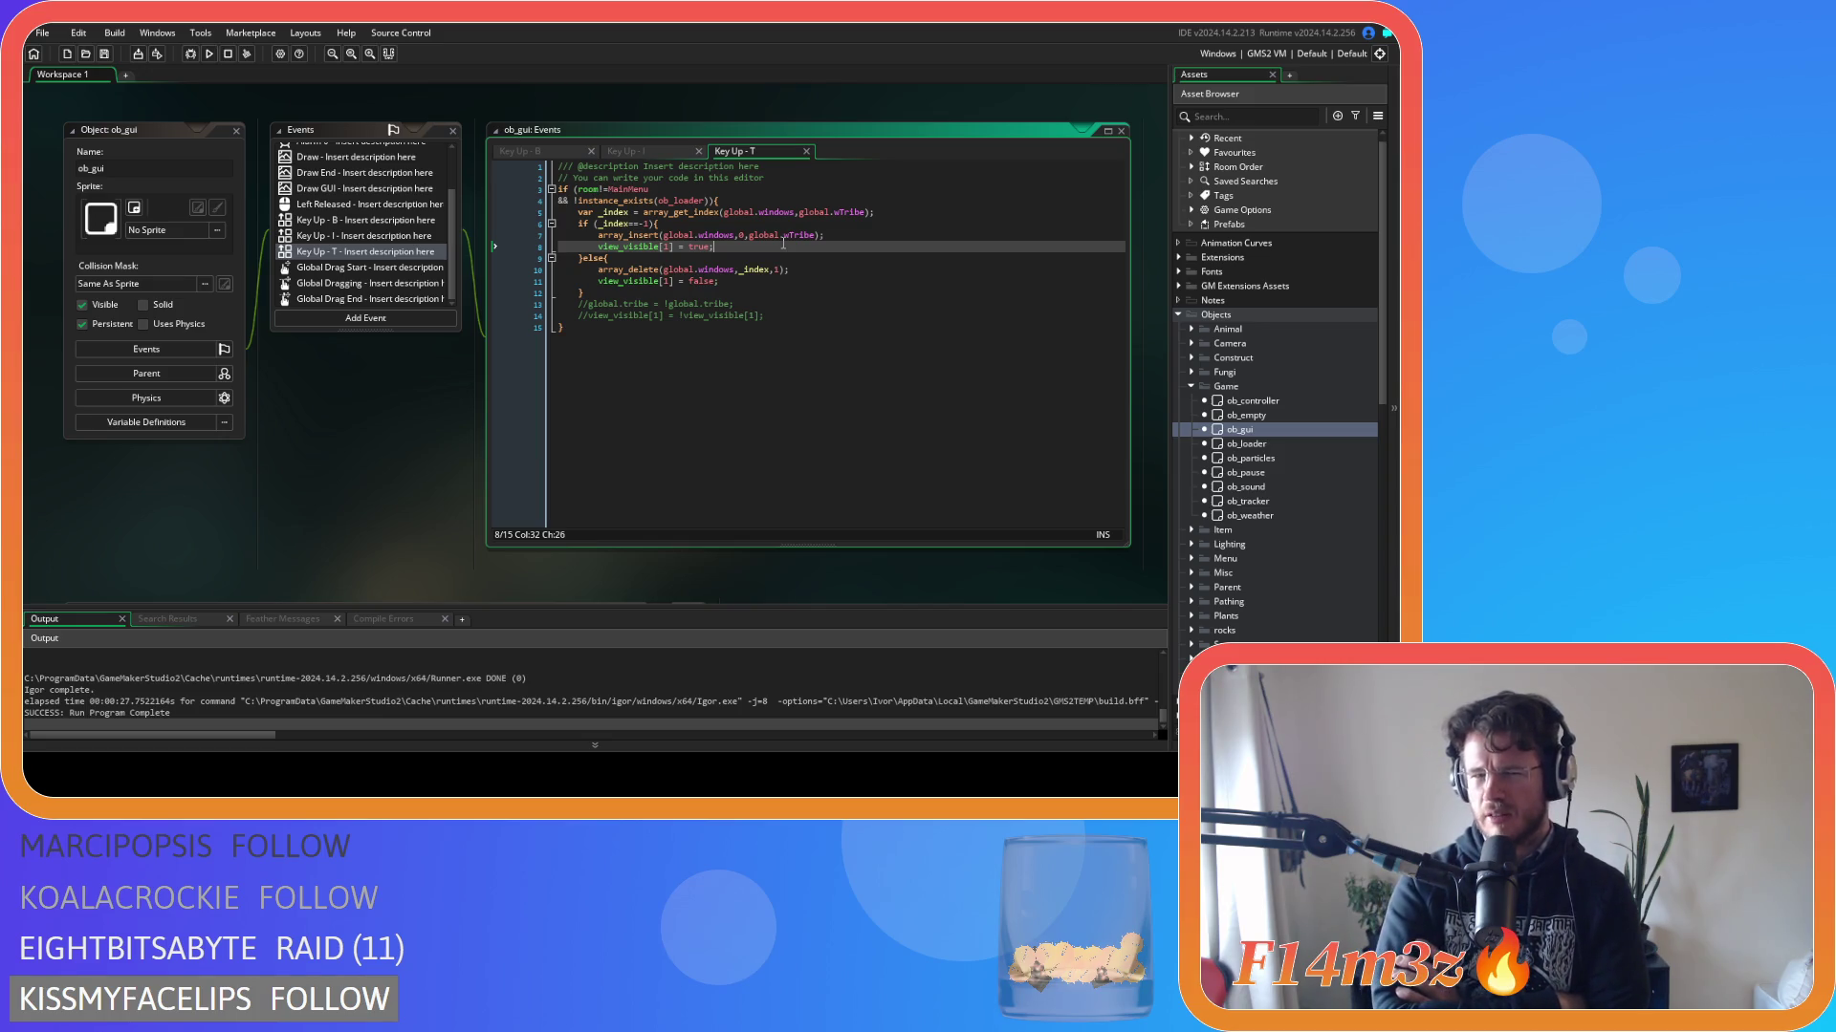
Review the wTribe insert line and the Draw GUI window-drawing loop, then return to Key Up - B.
click(761, 234)
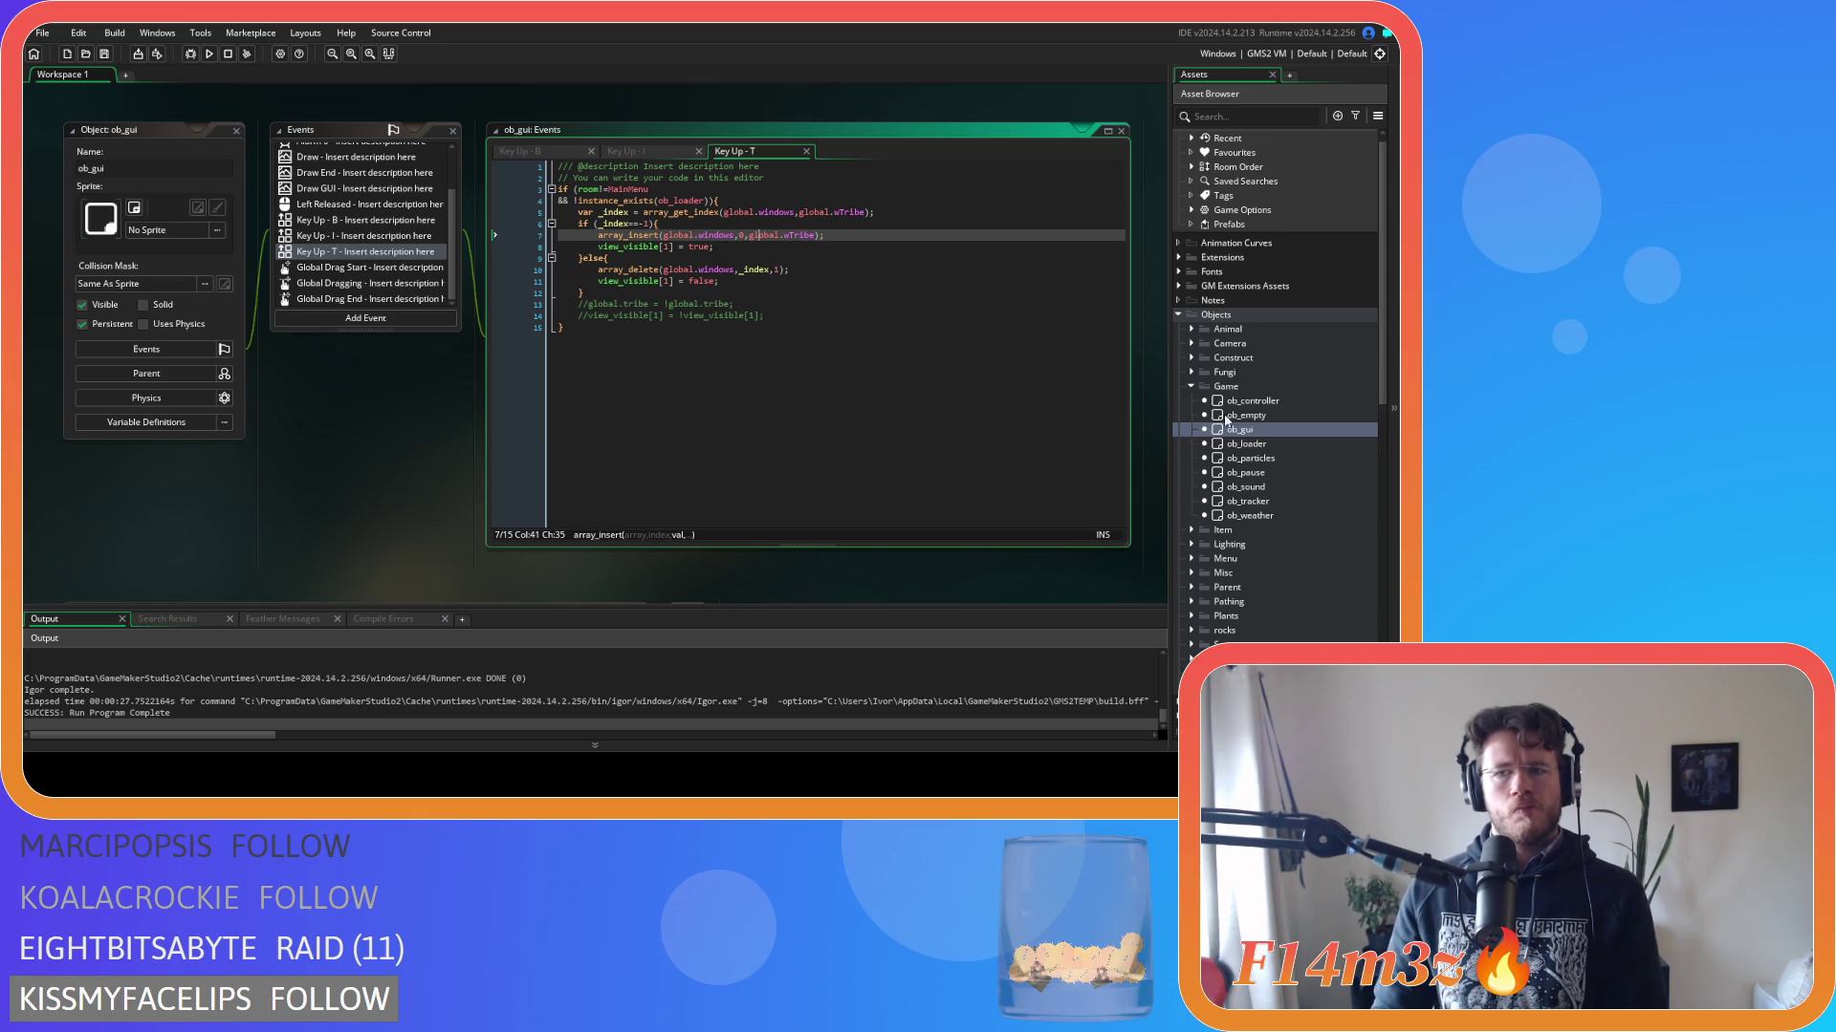
scroll(1203, 428, down, 1)
scroll(331, 203, up, 2)
double_click(343, 246)
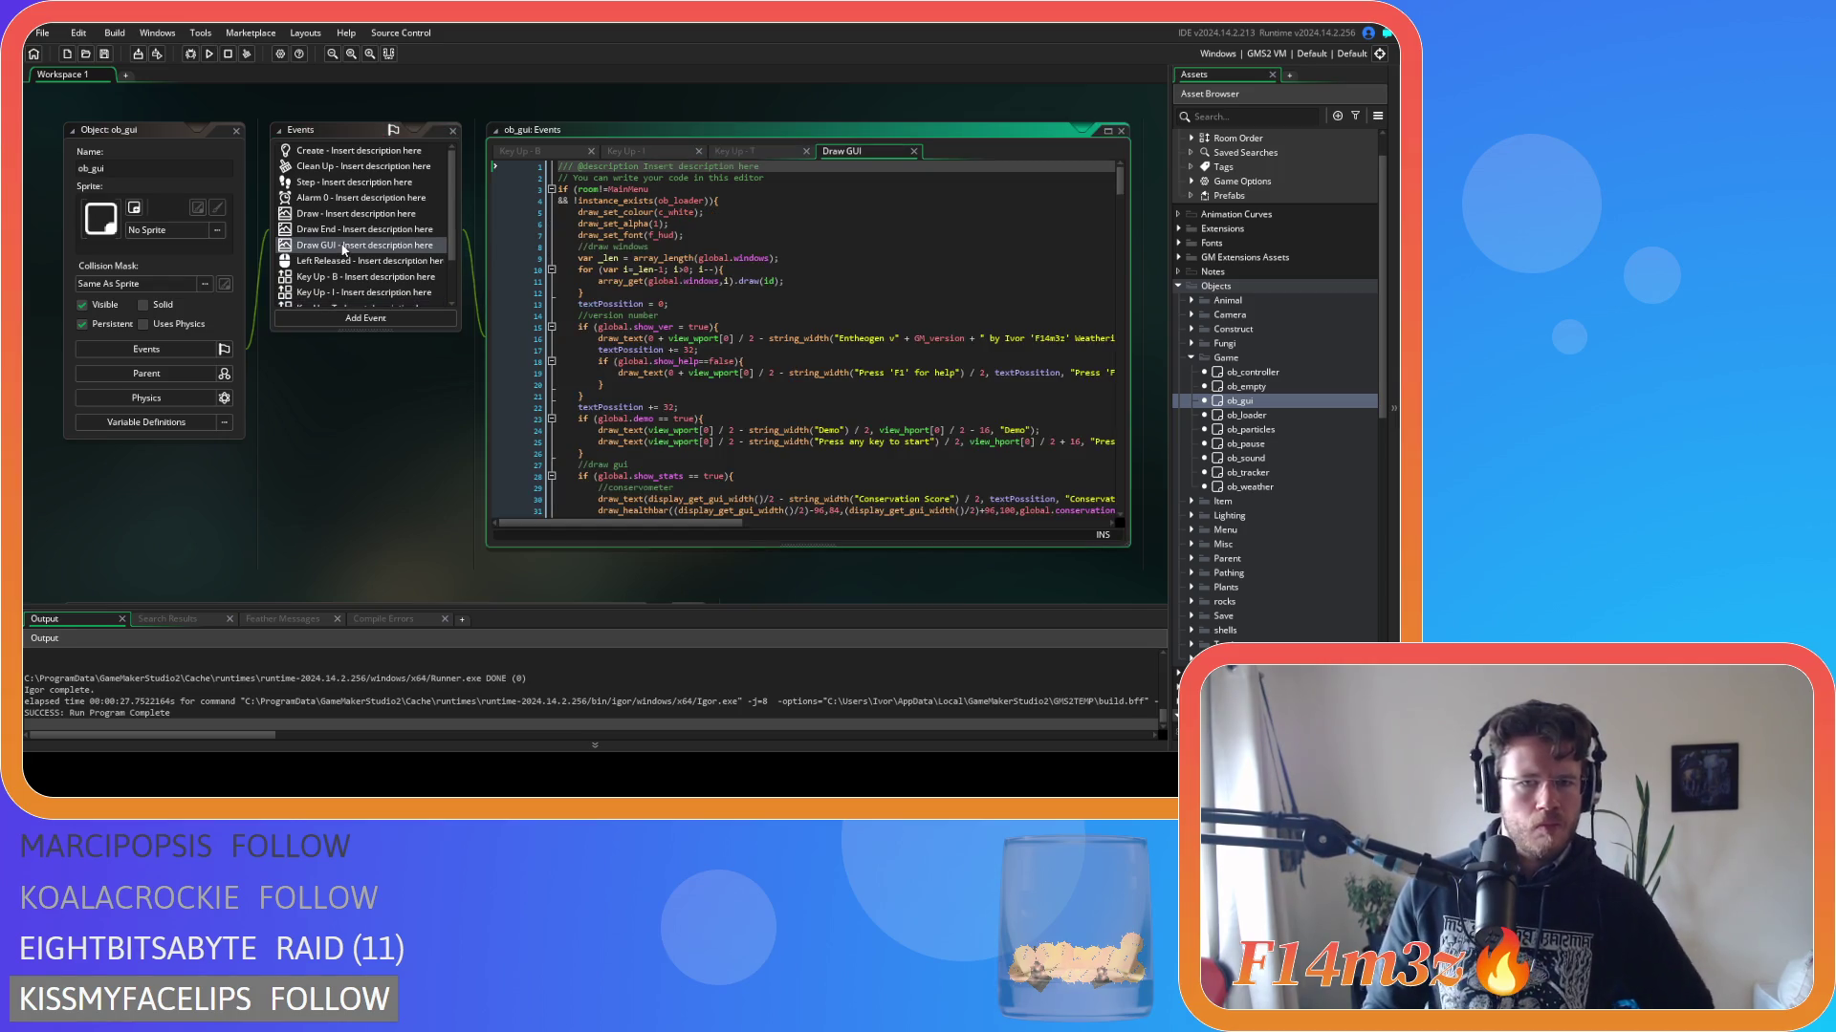
click(834, 266)
click(835, 280)
click(834, 294)
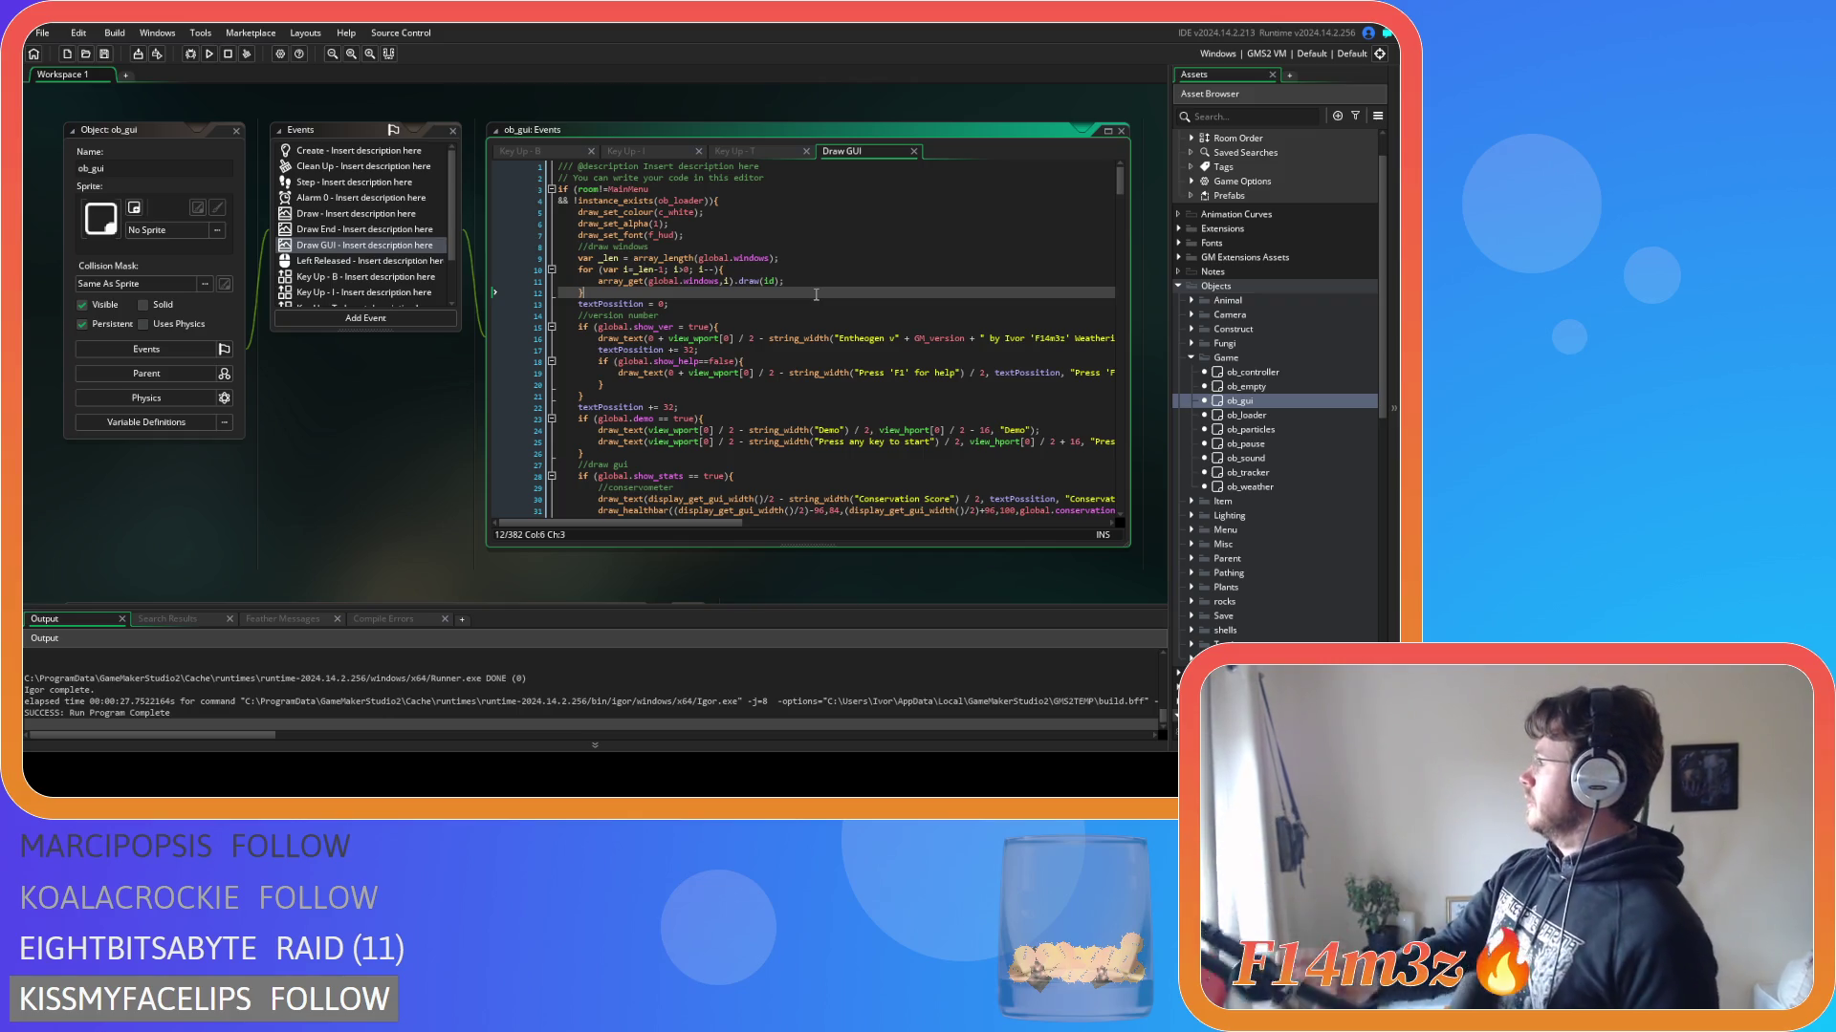
key(ctrl+Tab)
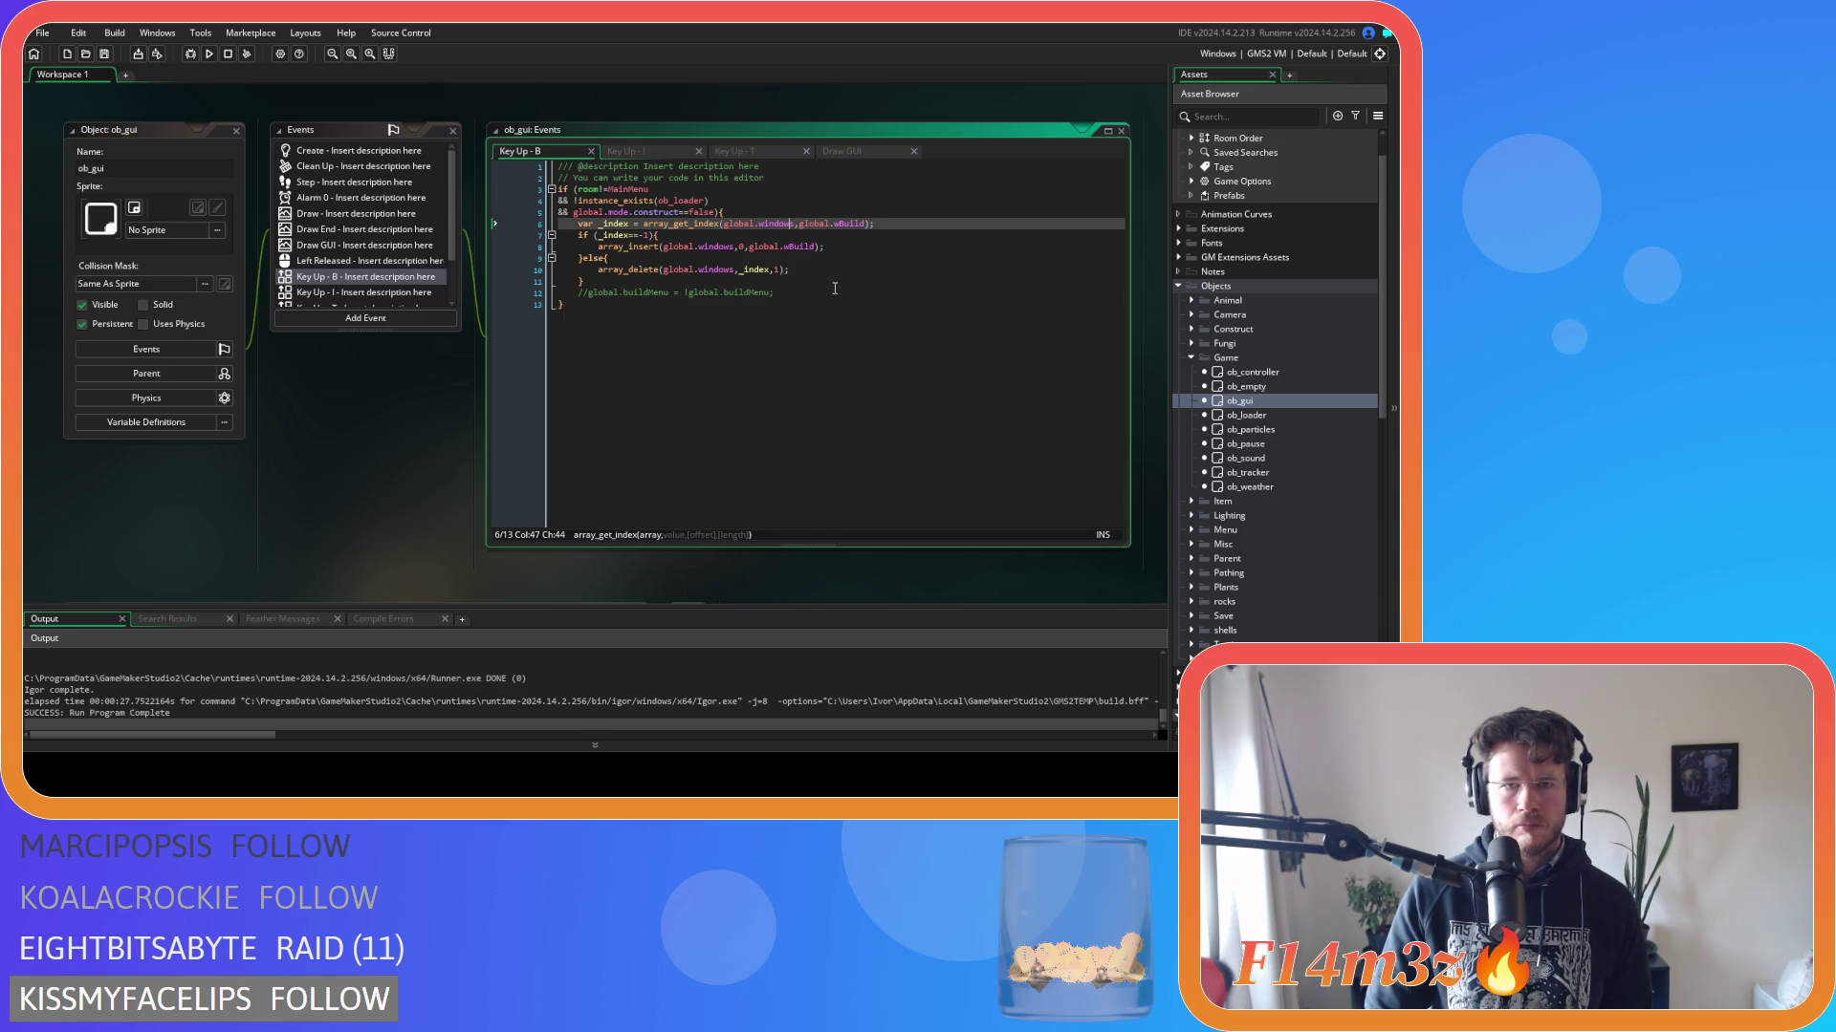
Review the array_get_index lookup and its _index==-1 check, plus the Key Up - I and Key Up - T code.
click(678, 224)
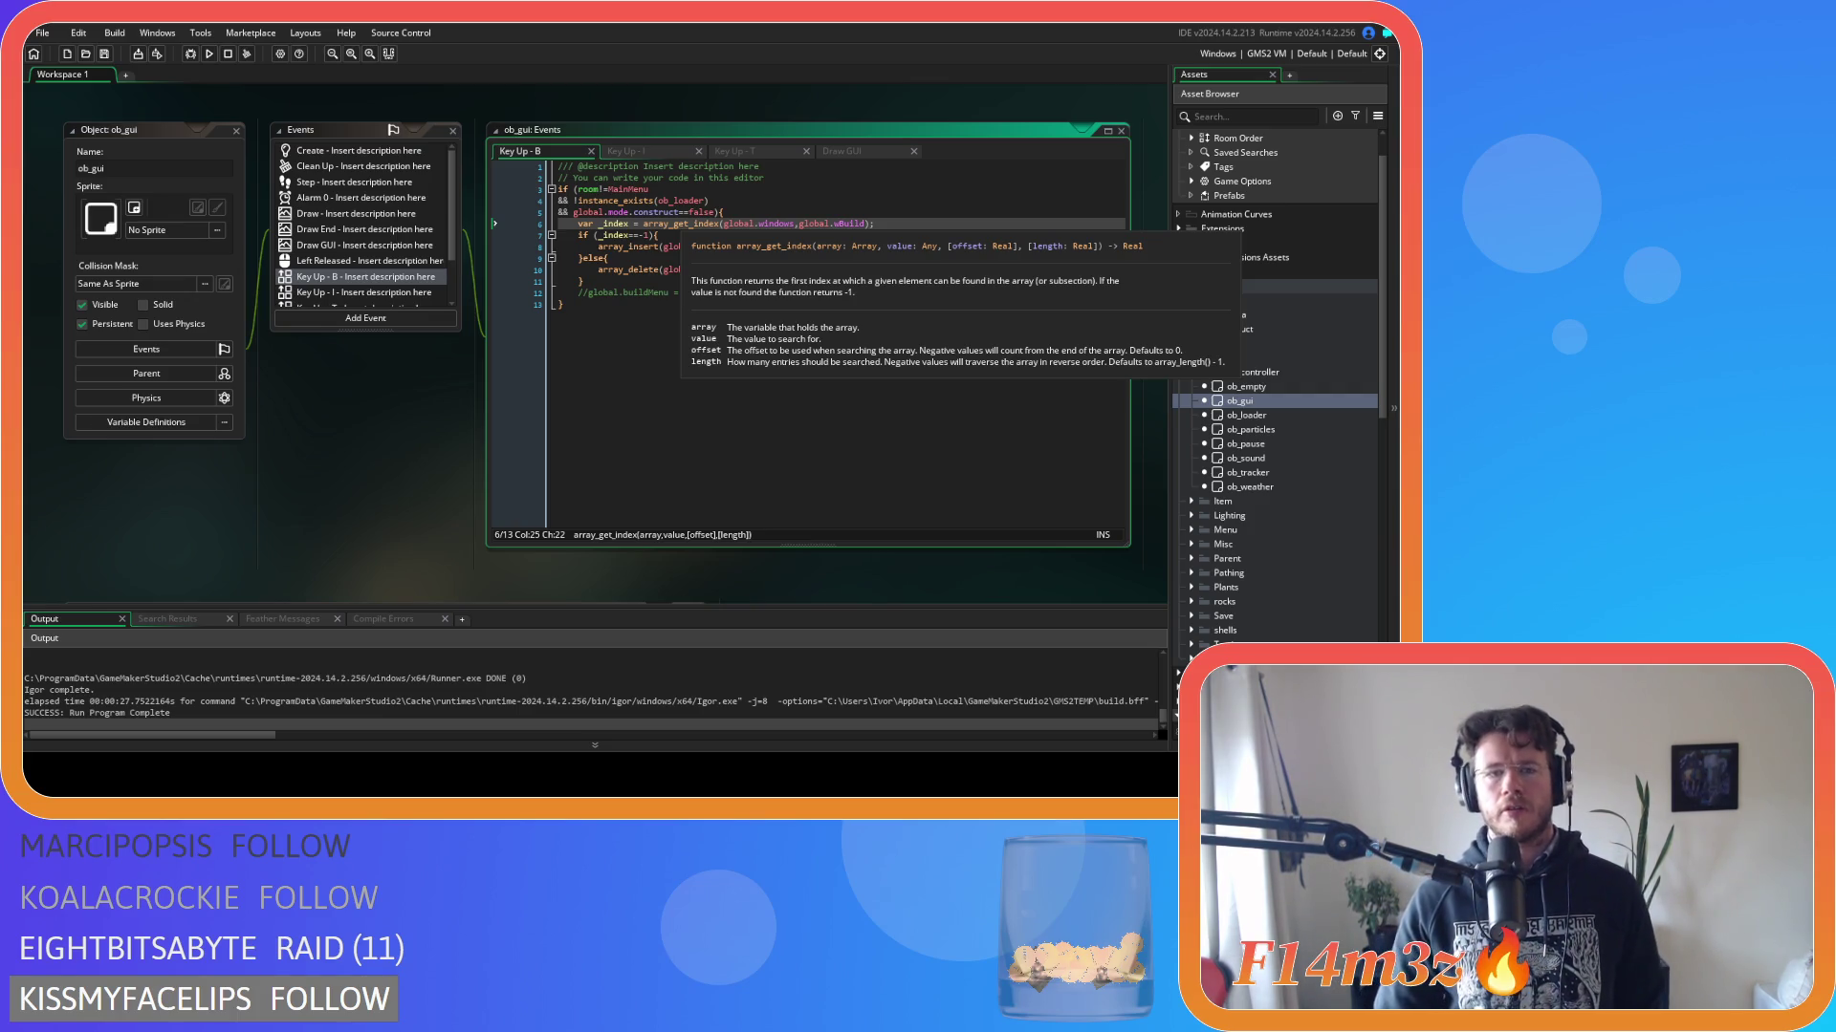
drag(595, 234, 681, 235)
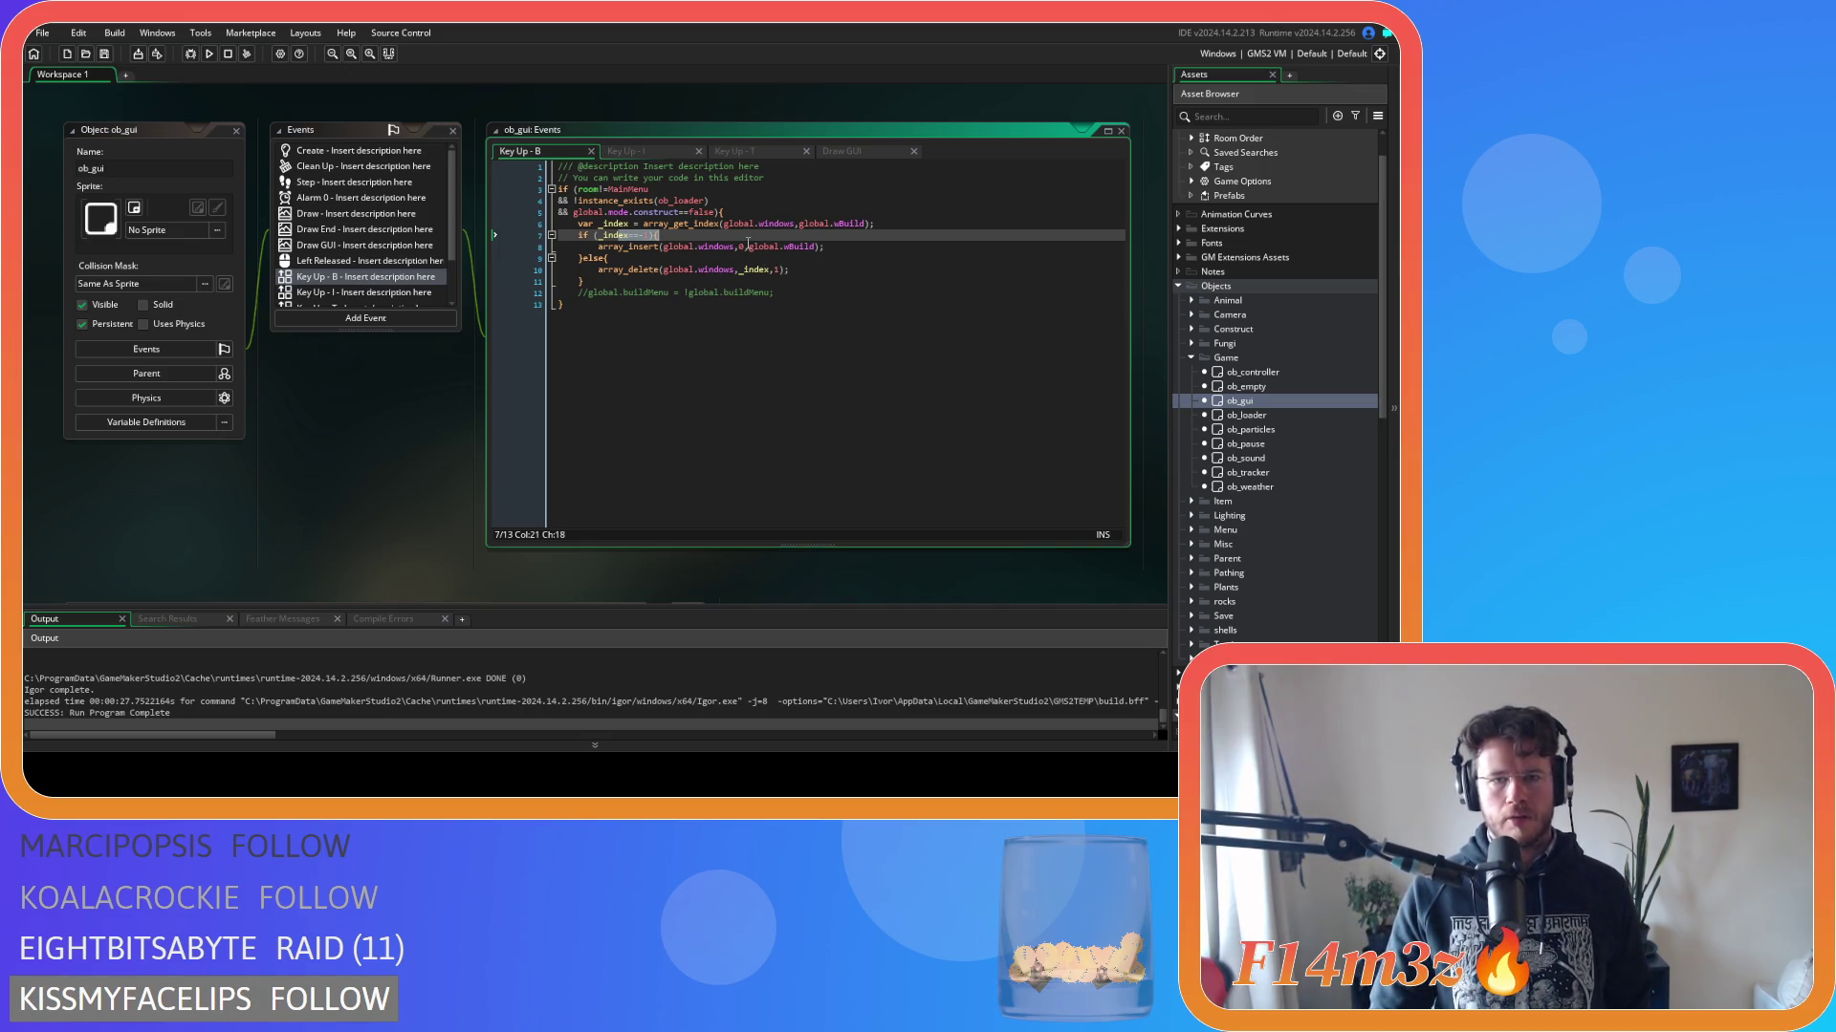
click(662, 148)
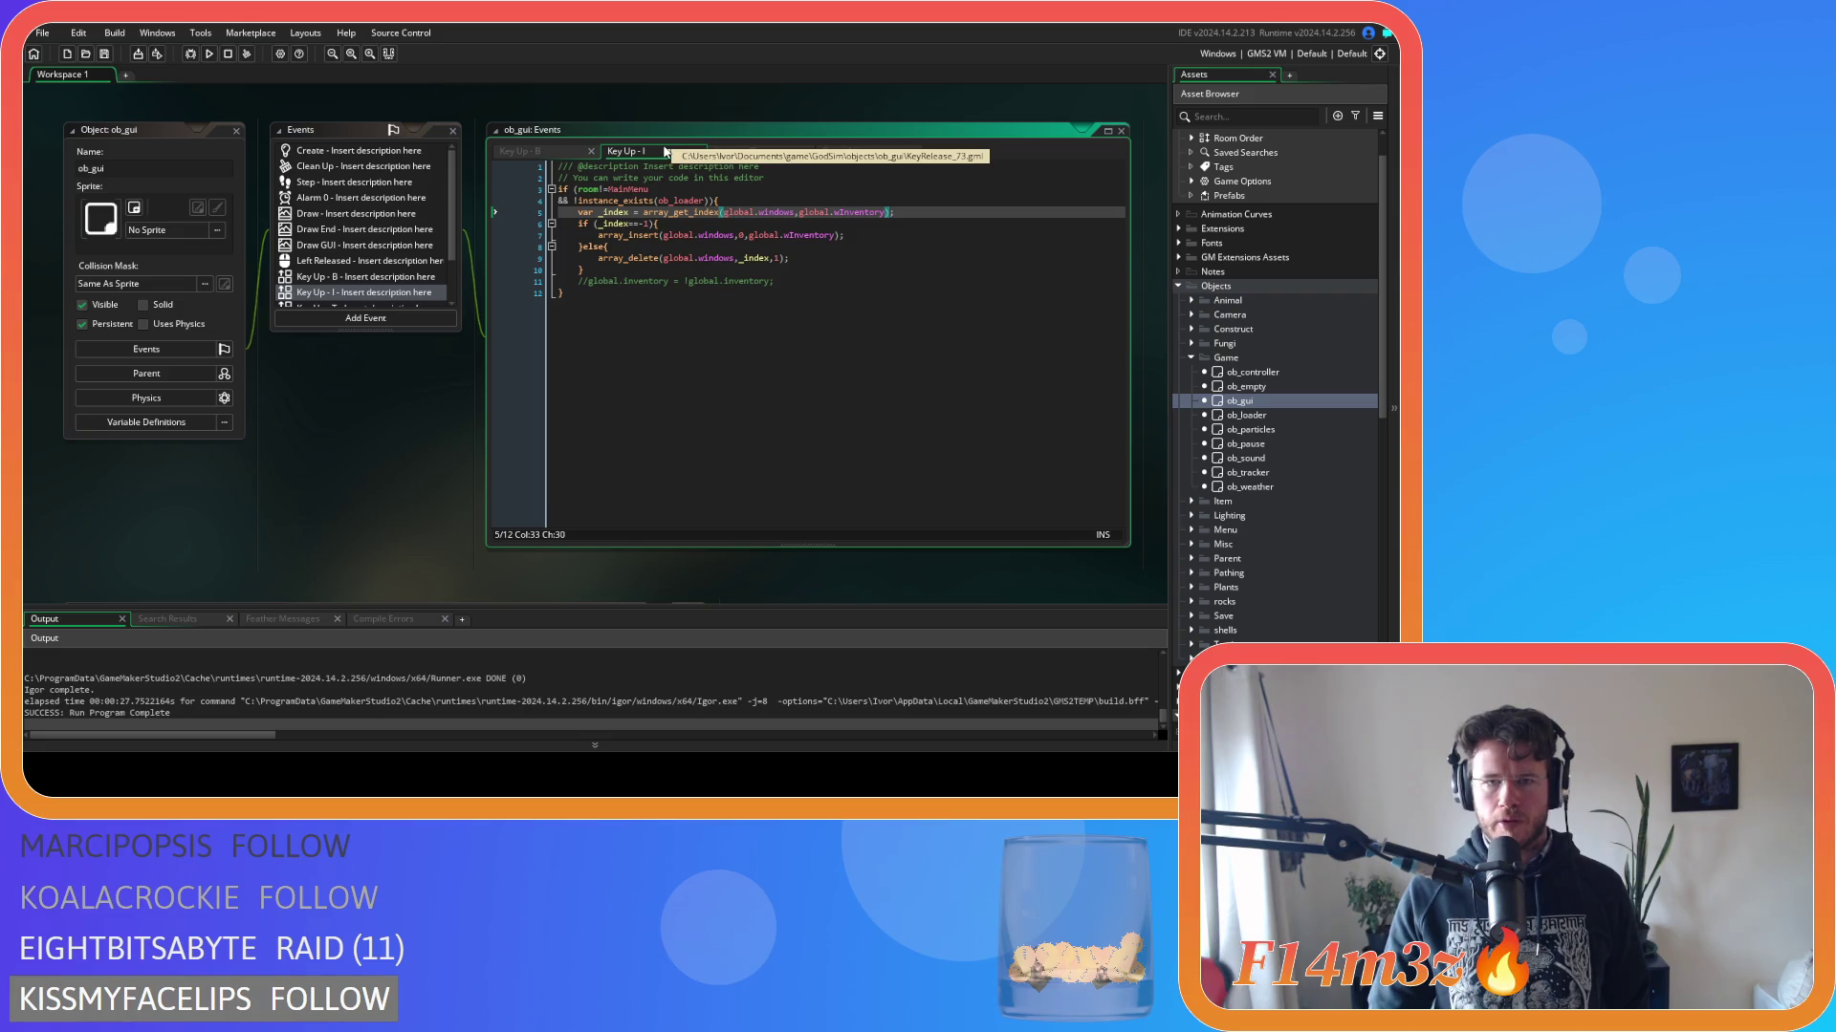
click(730, 151)
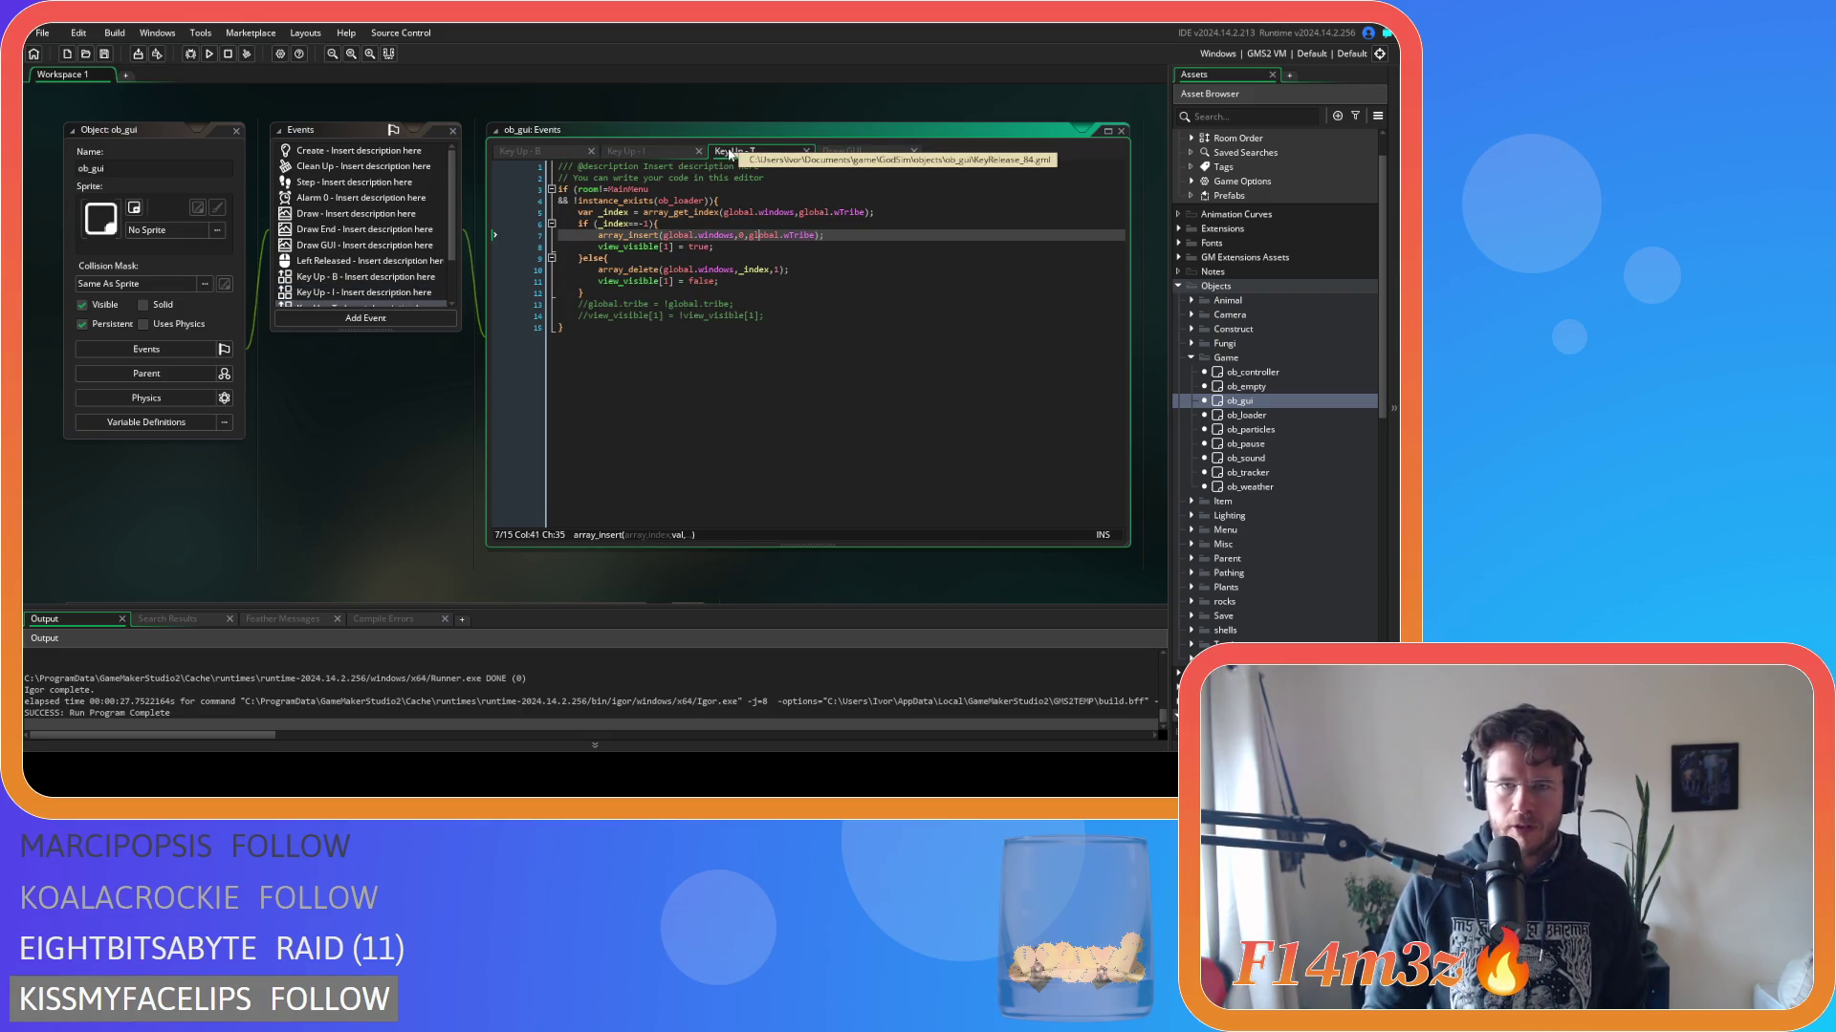
Set a breakpoint on Draw GUI's window loop line and run the game under the debugger.
click(840, 150)
click(578, 293)
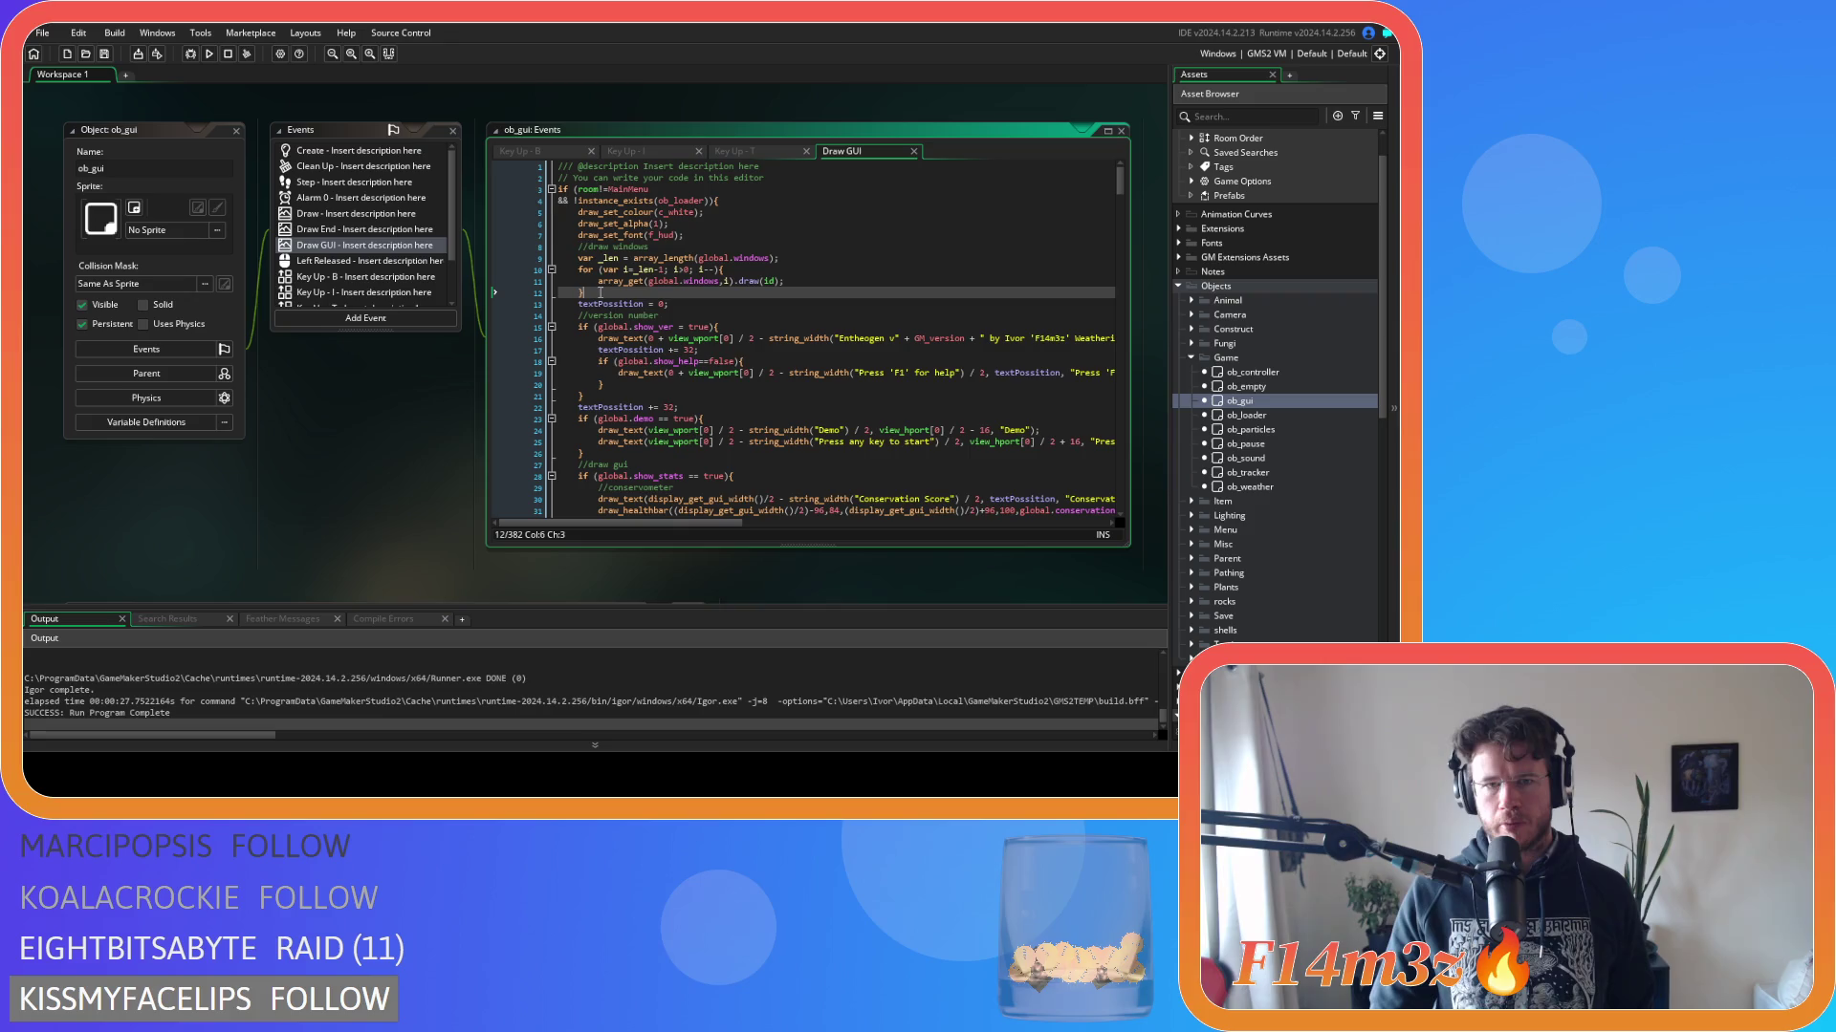
click(558, 270)
key(F9)
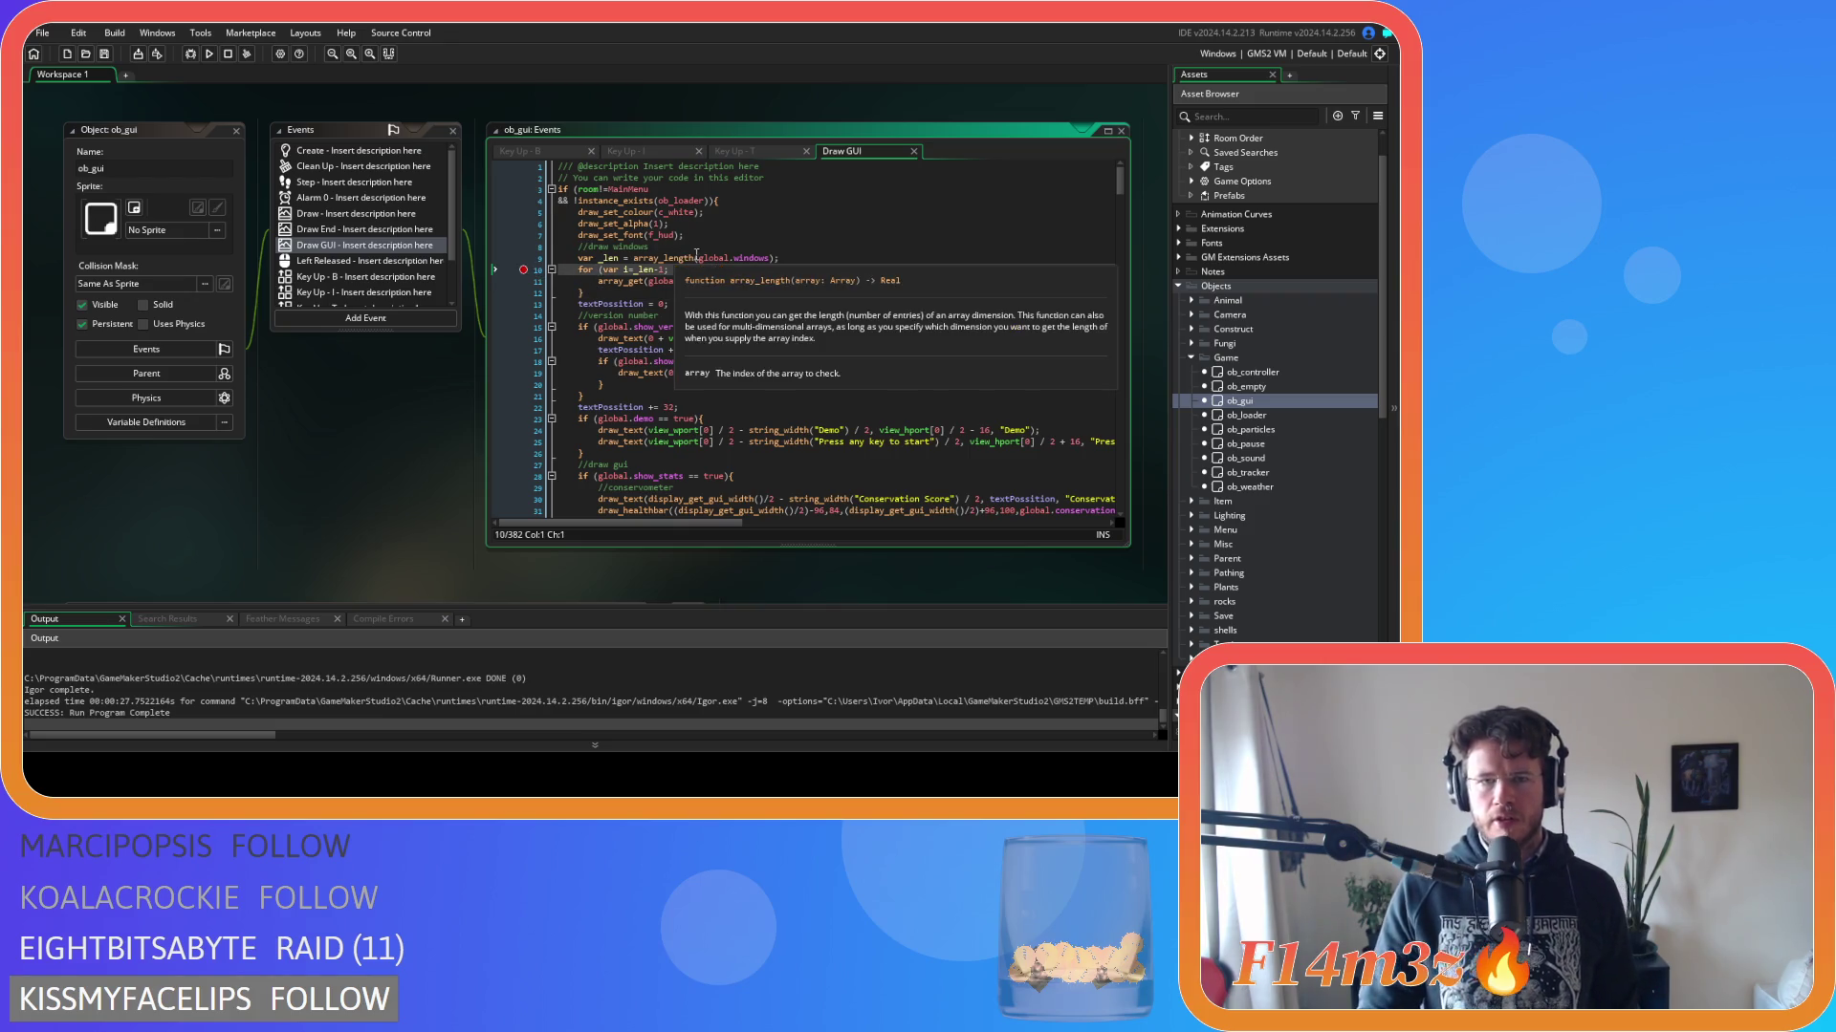
mouse_move(749, 260)
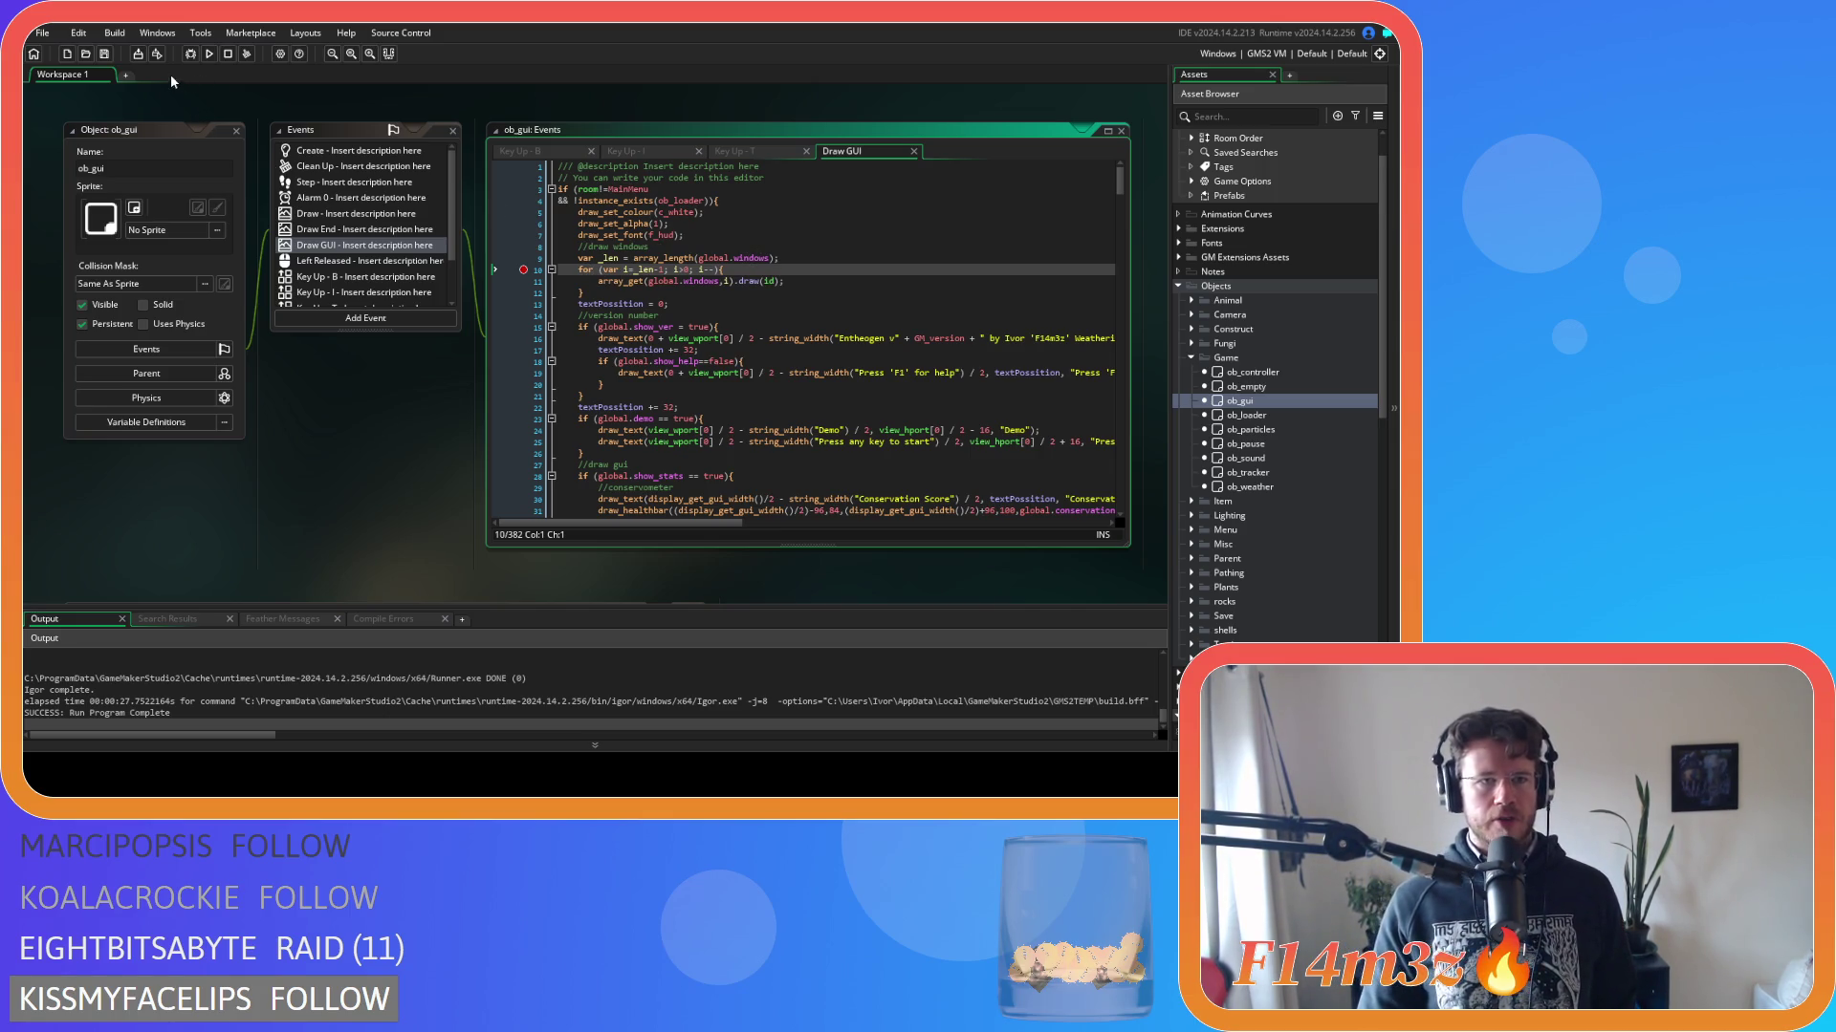
click(210, 53)
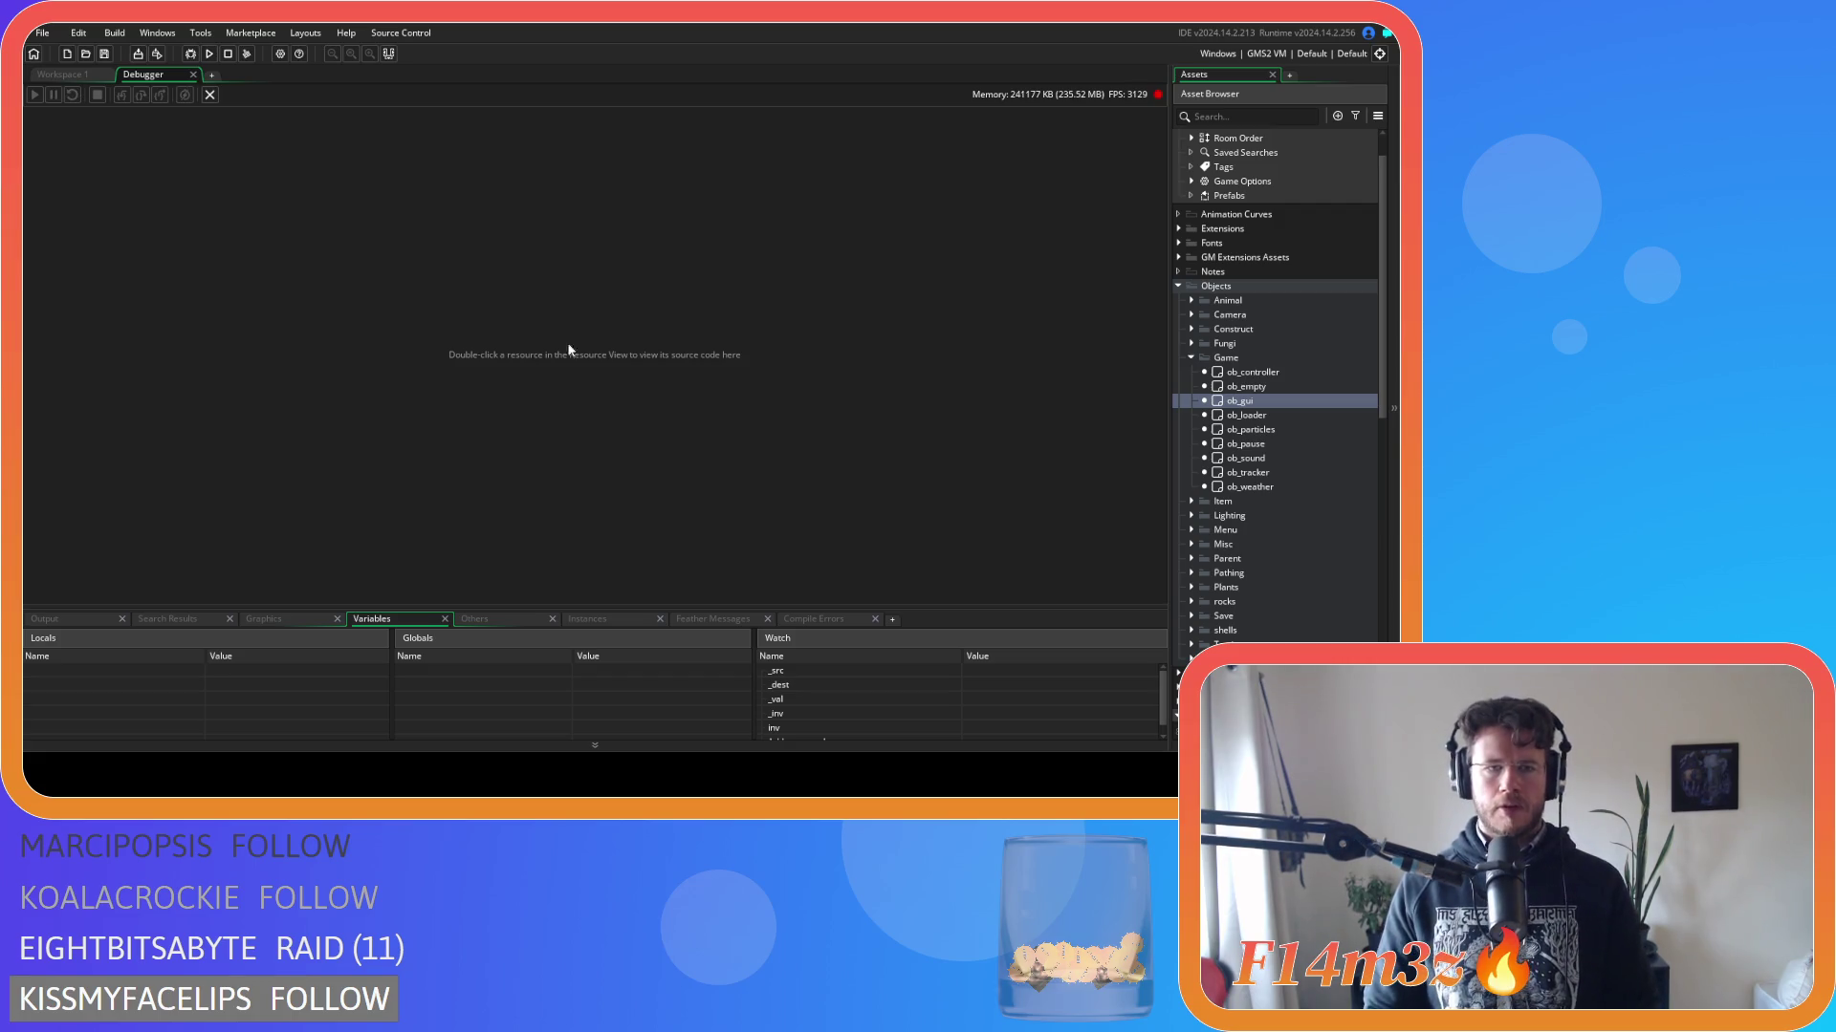
Close the debugger, remove the line-10 breakpoint, and run the game normally with F5.
click(193, 74)
click(525, 281)
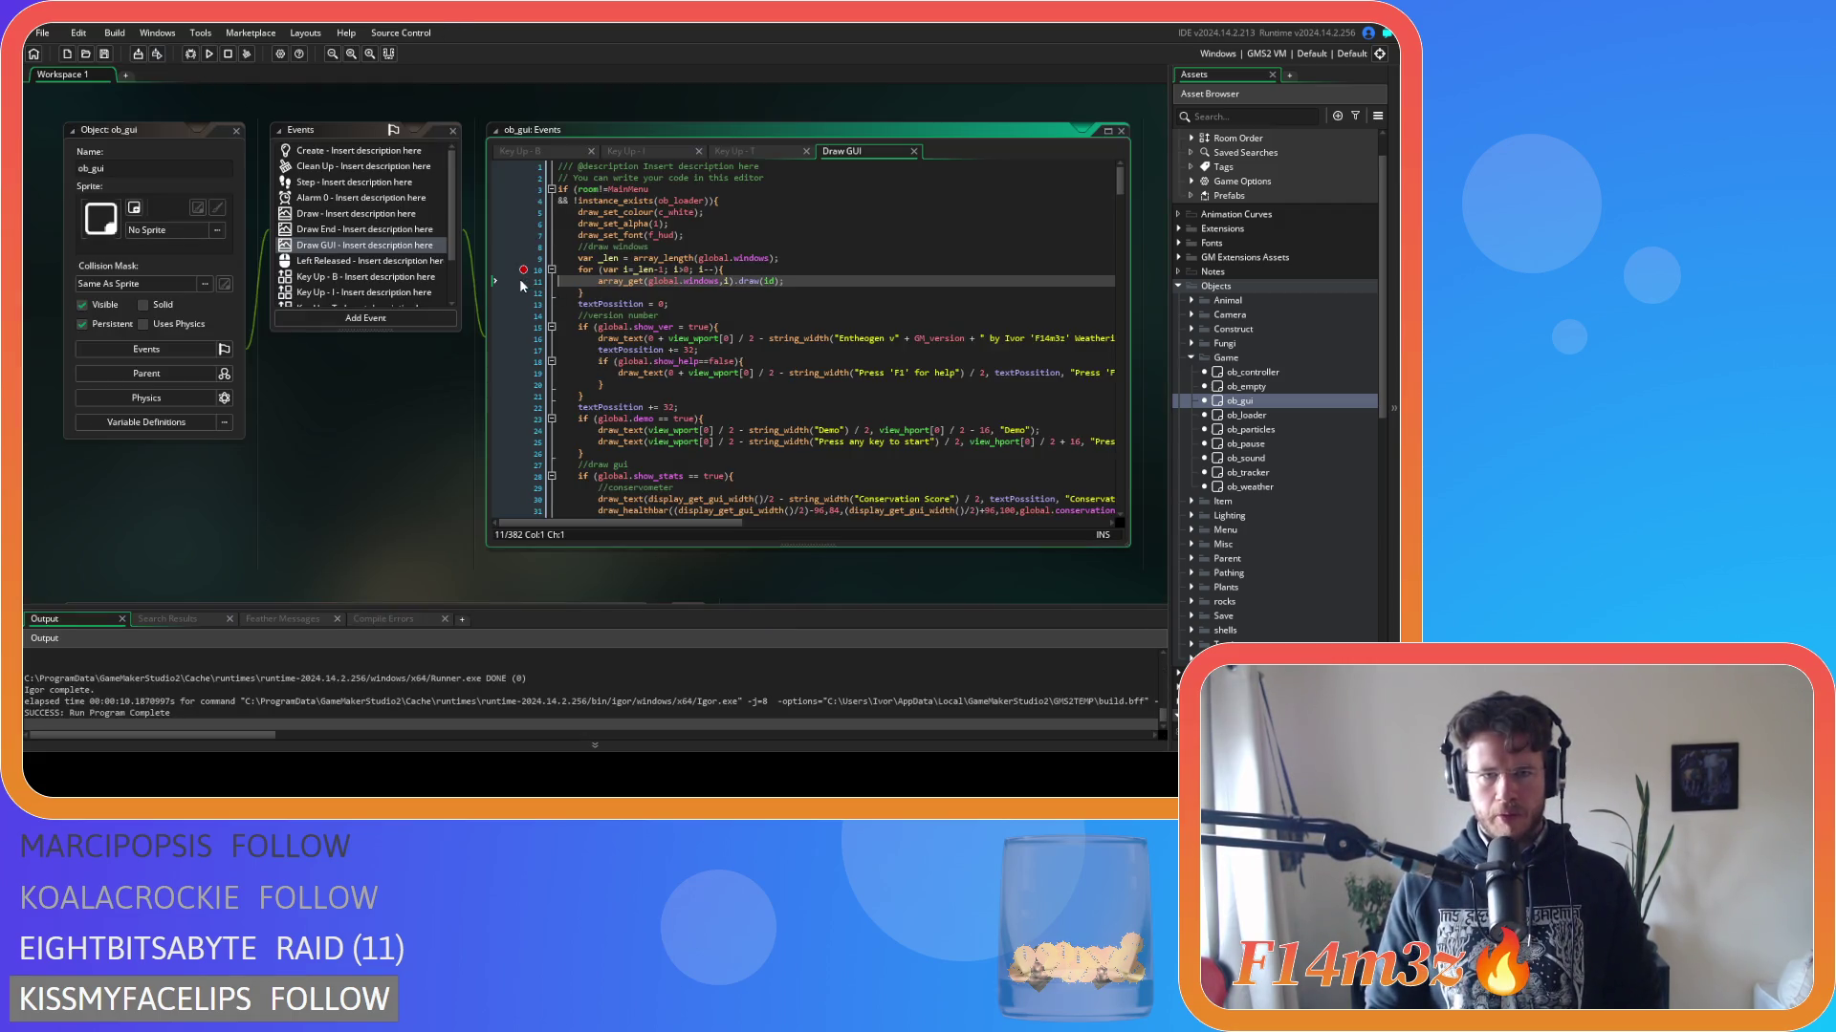
click(524, 270)
key(F5)
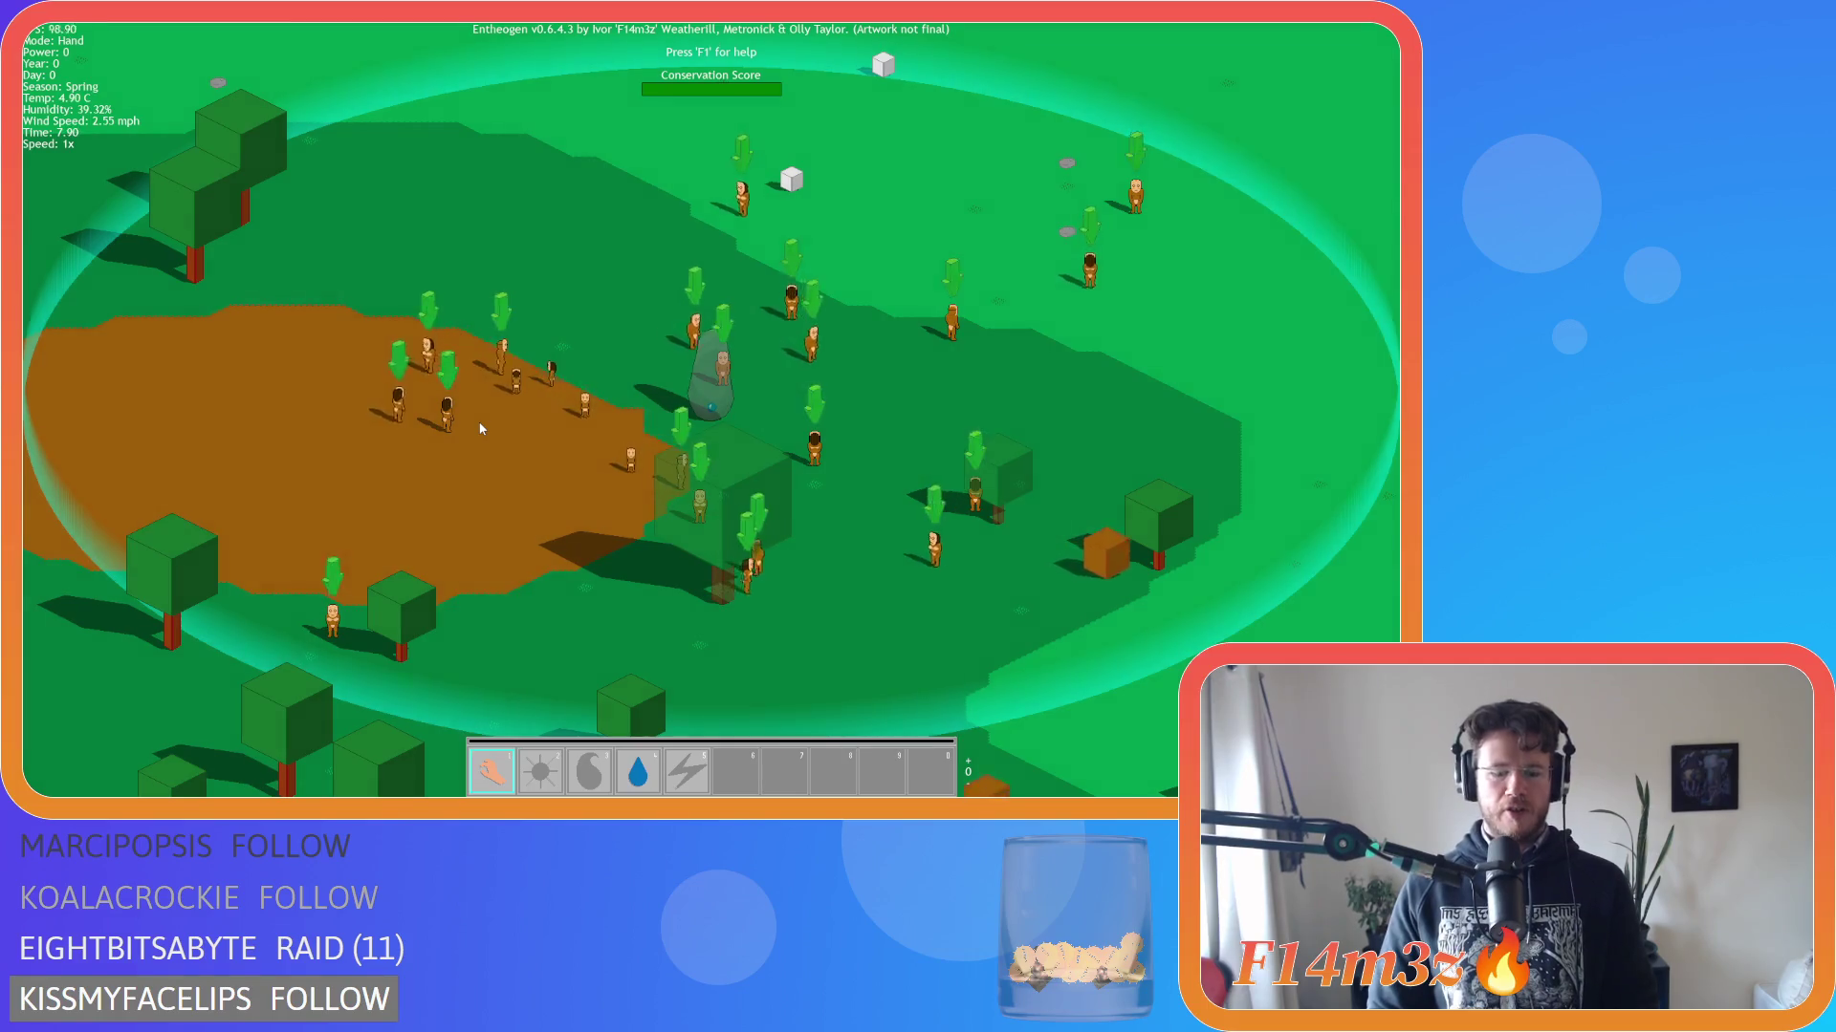
In the running game, toggle the help and Build panels, then quit with Escape and Y.
key(F1)
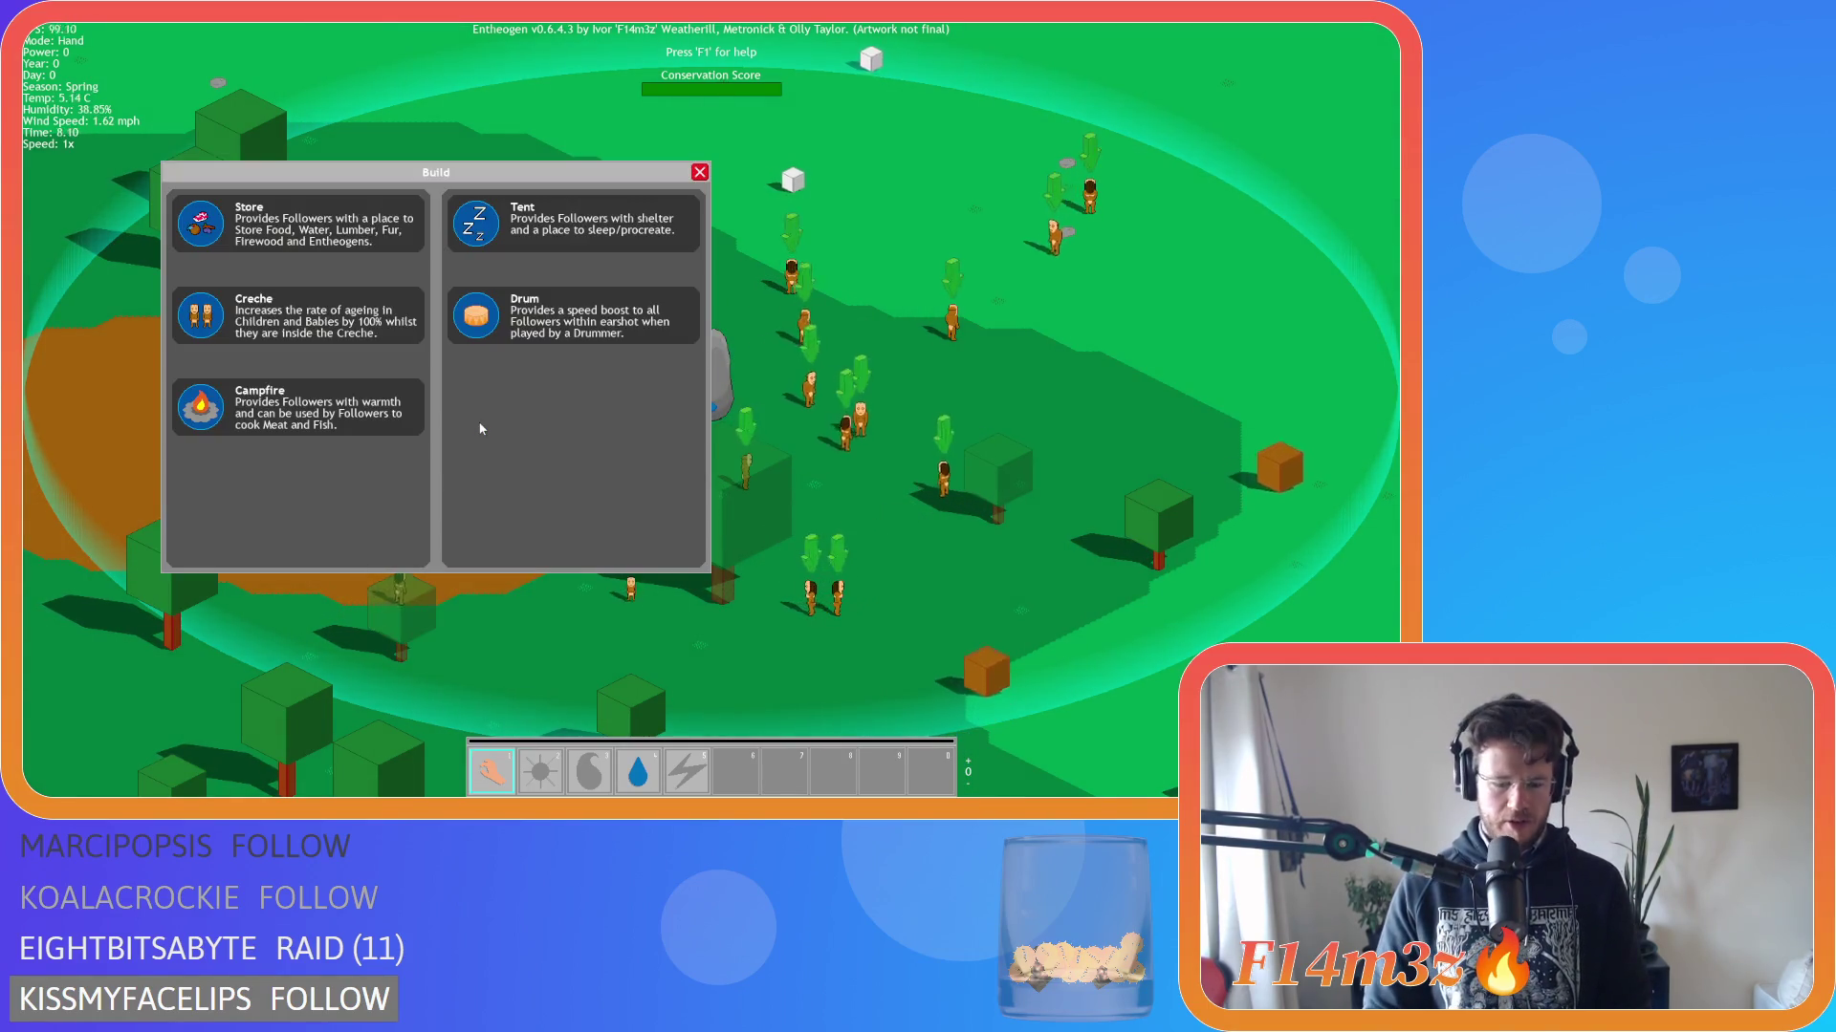
key(F1)
key(b)
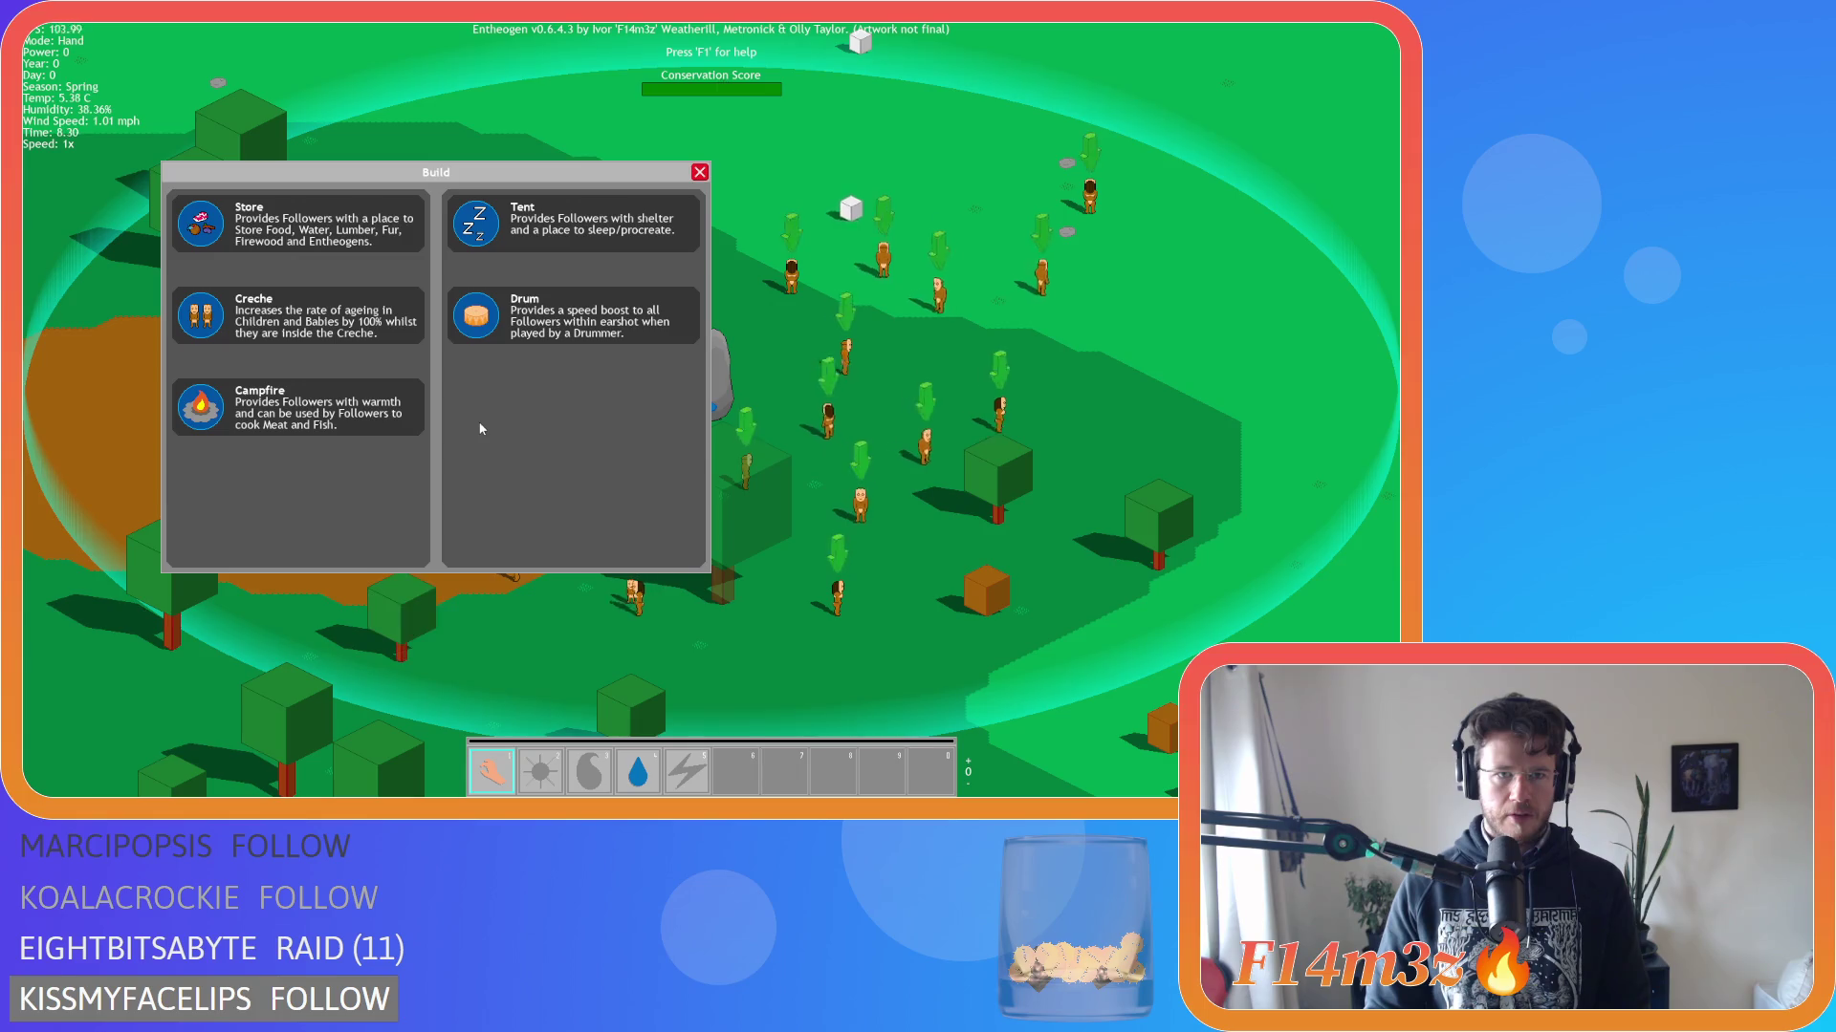
key(b)
key(b)
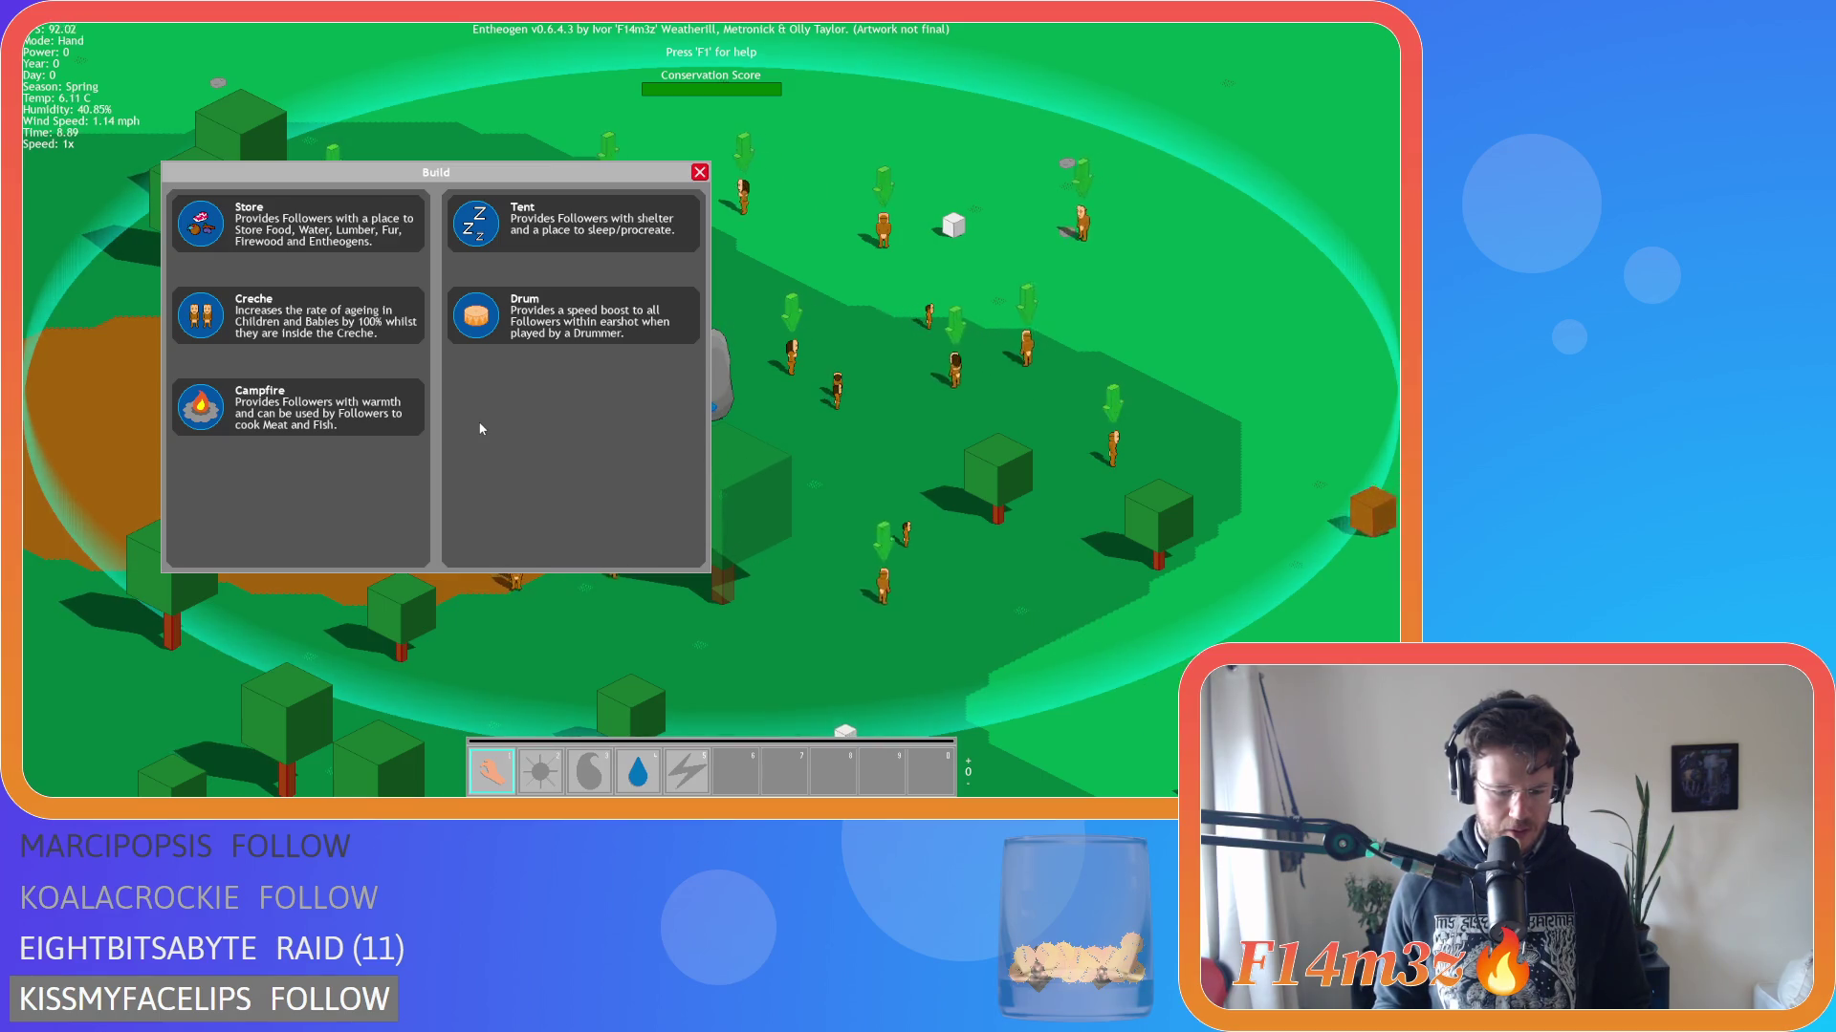
key(b)
key(b)
key(b)
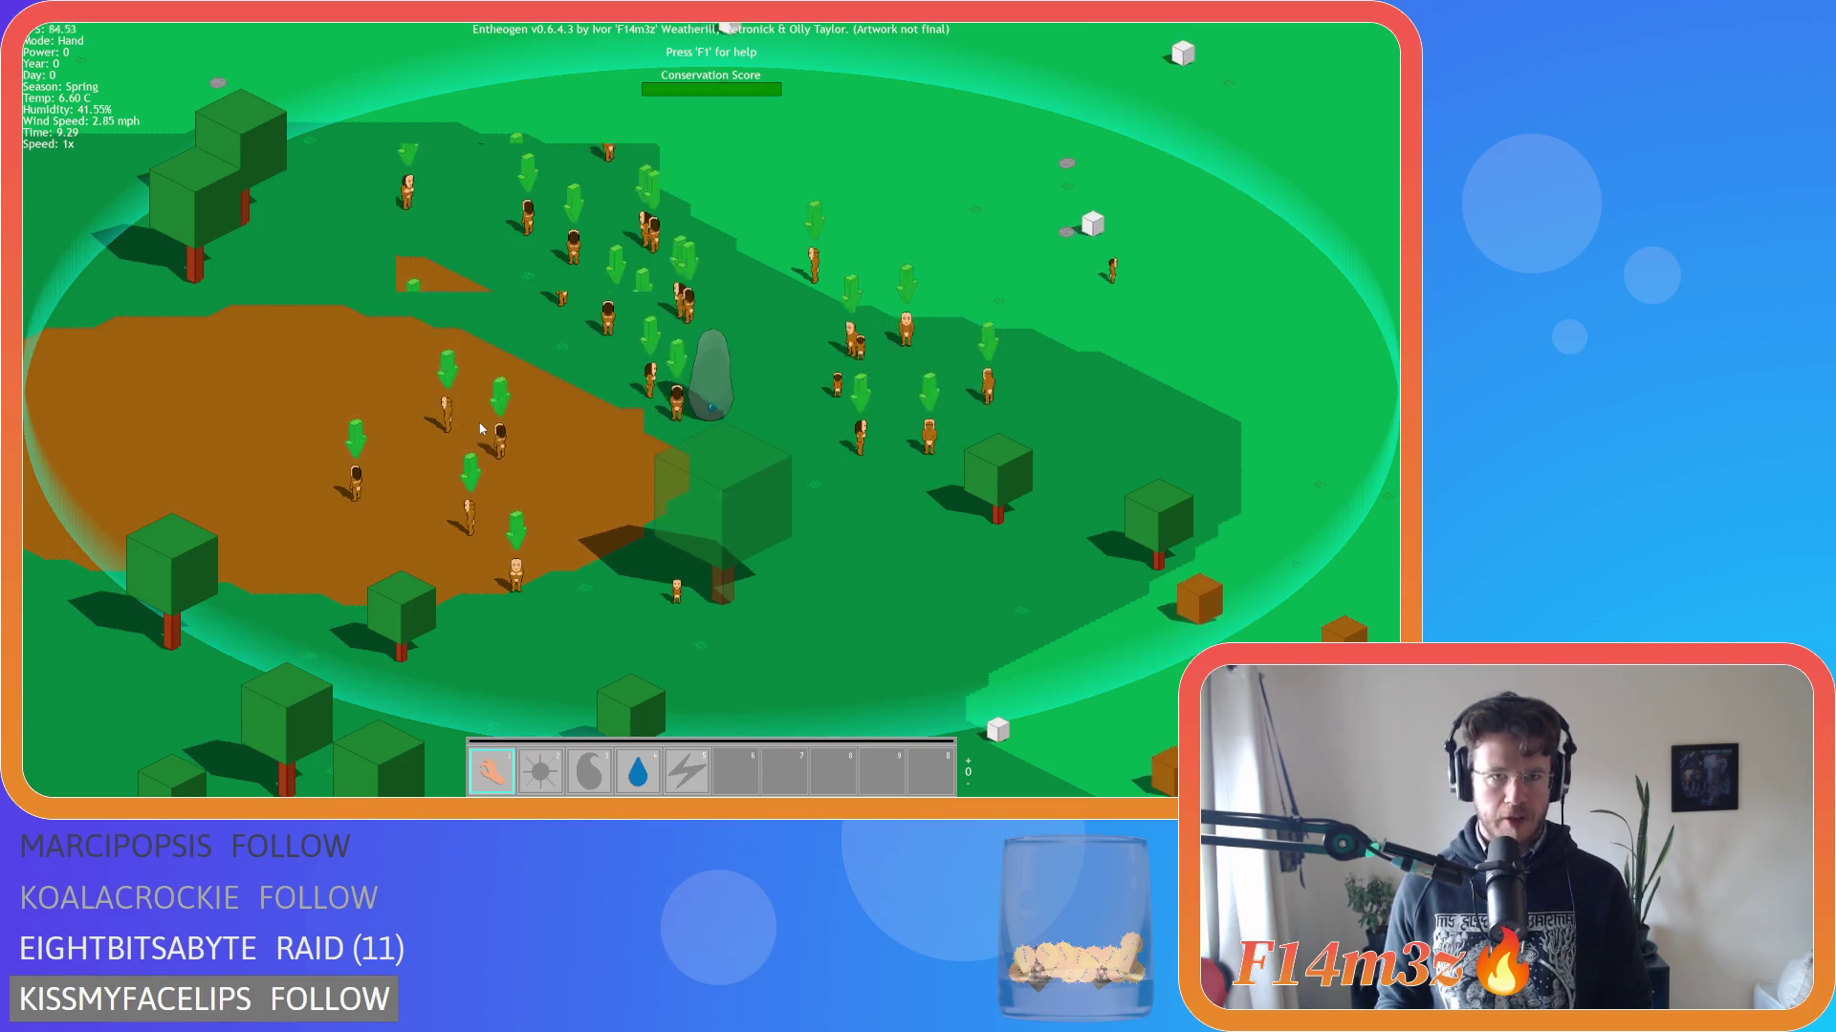
key(Escape)
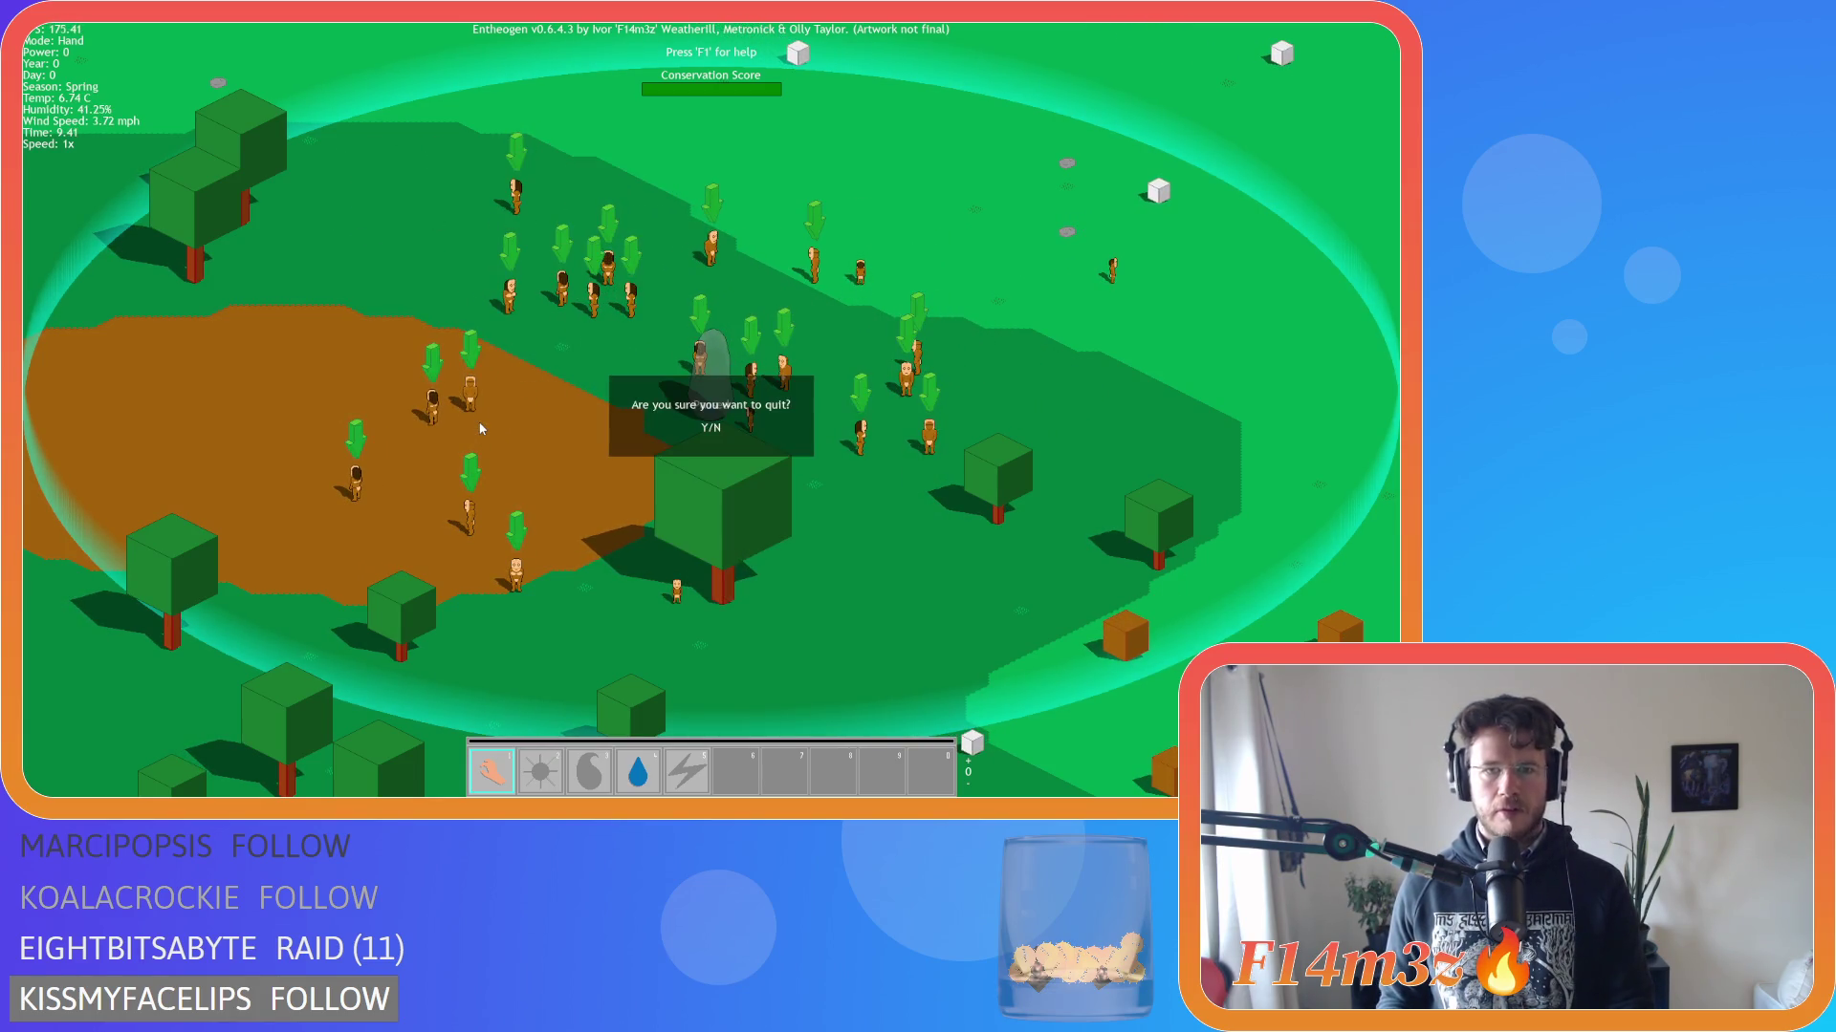
key(y)
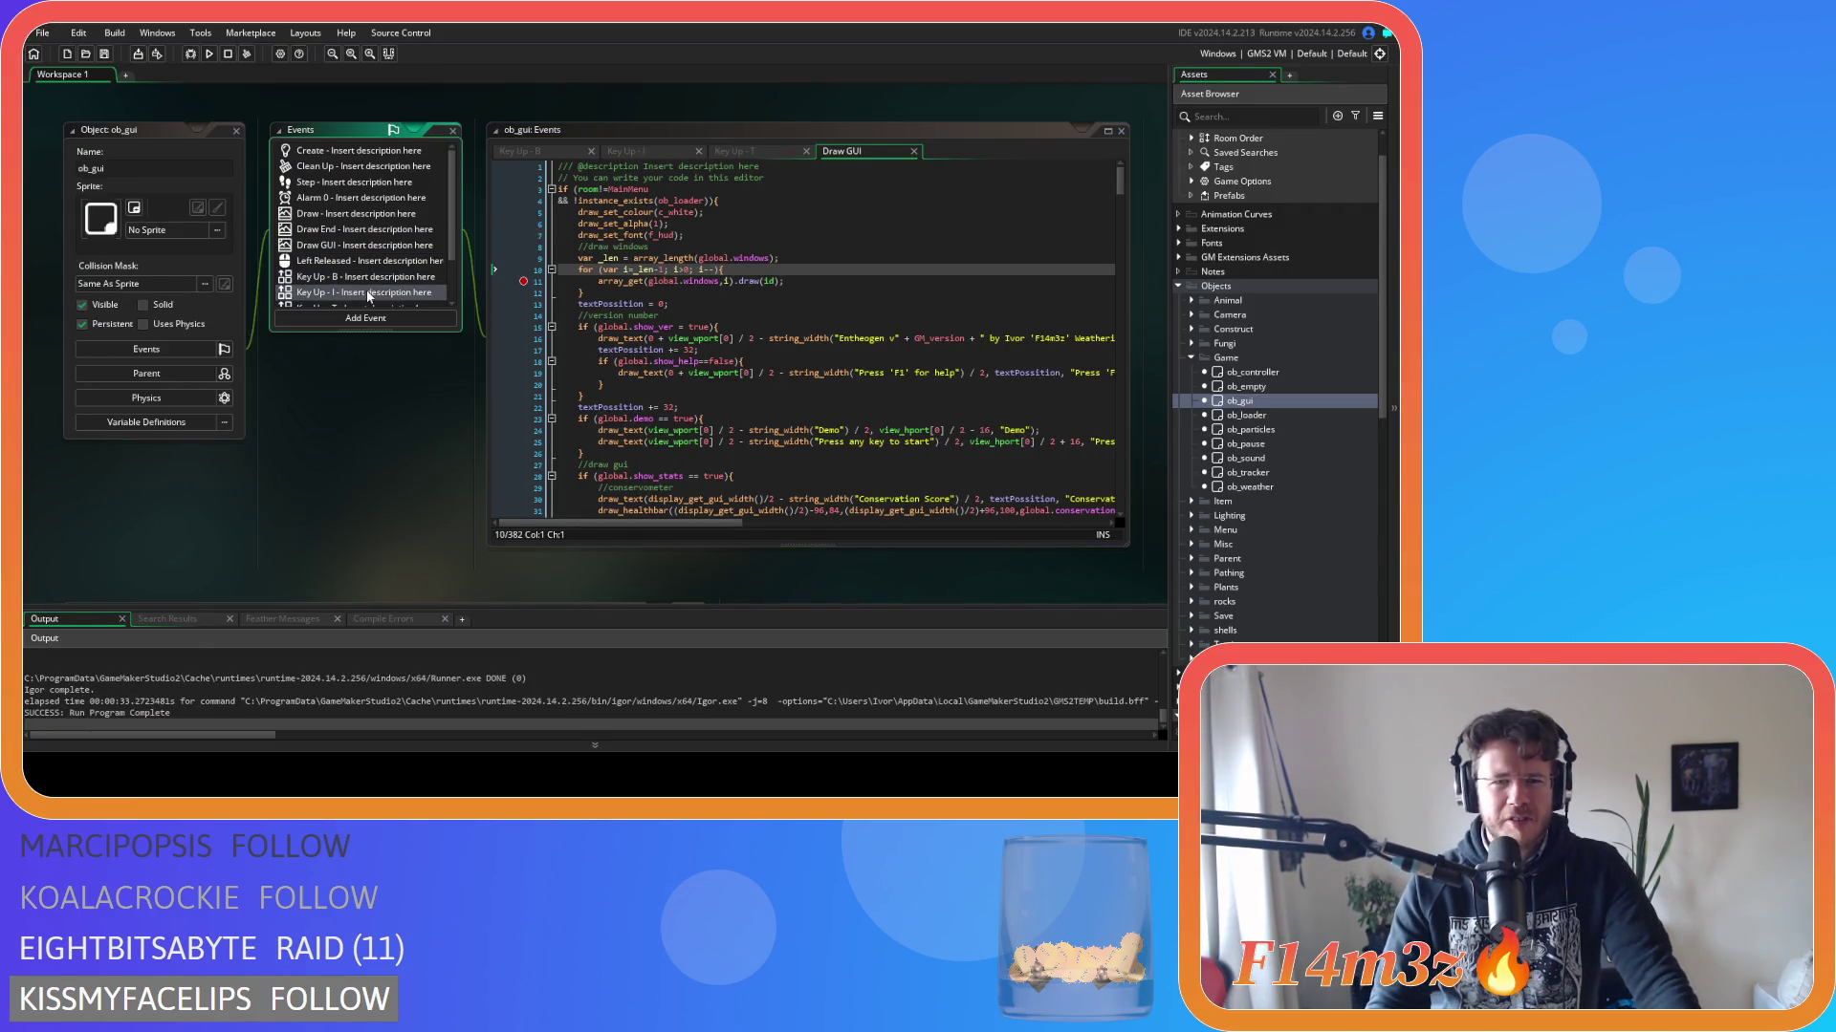
Check the wInventory insert in Key Up - I, then debug-run with a breakpoint on Draw GUI line 11.
double_click(367, 293)
click(849, 235)
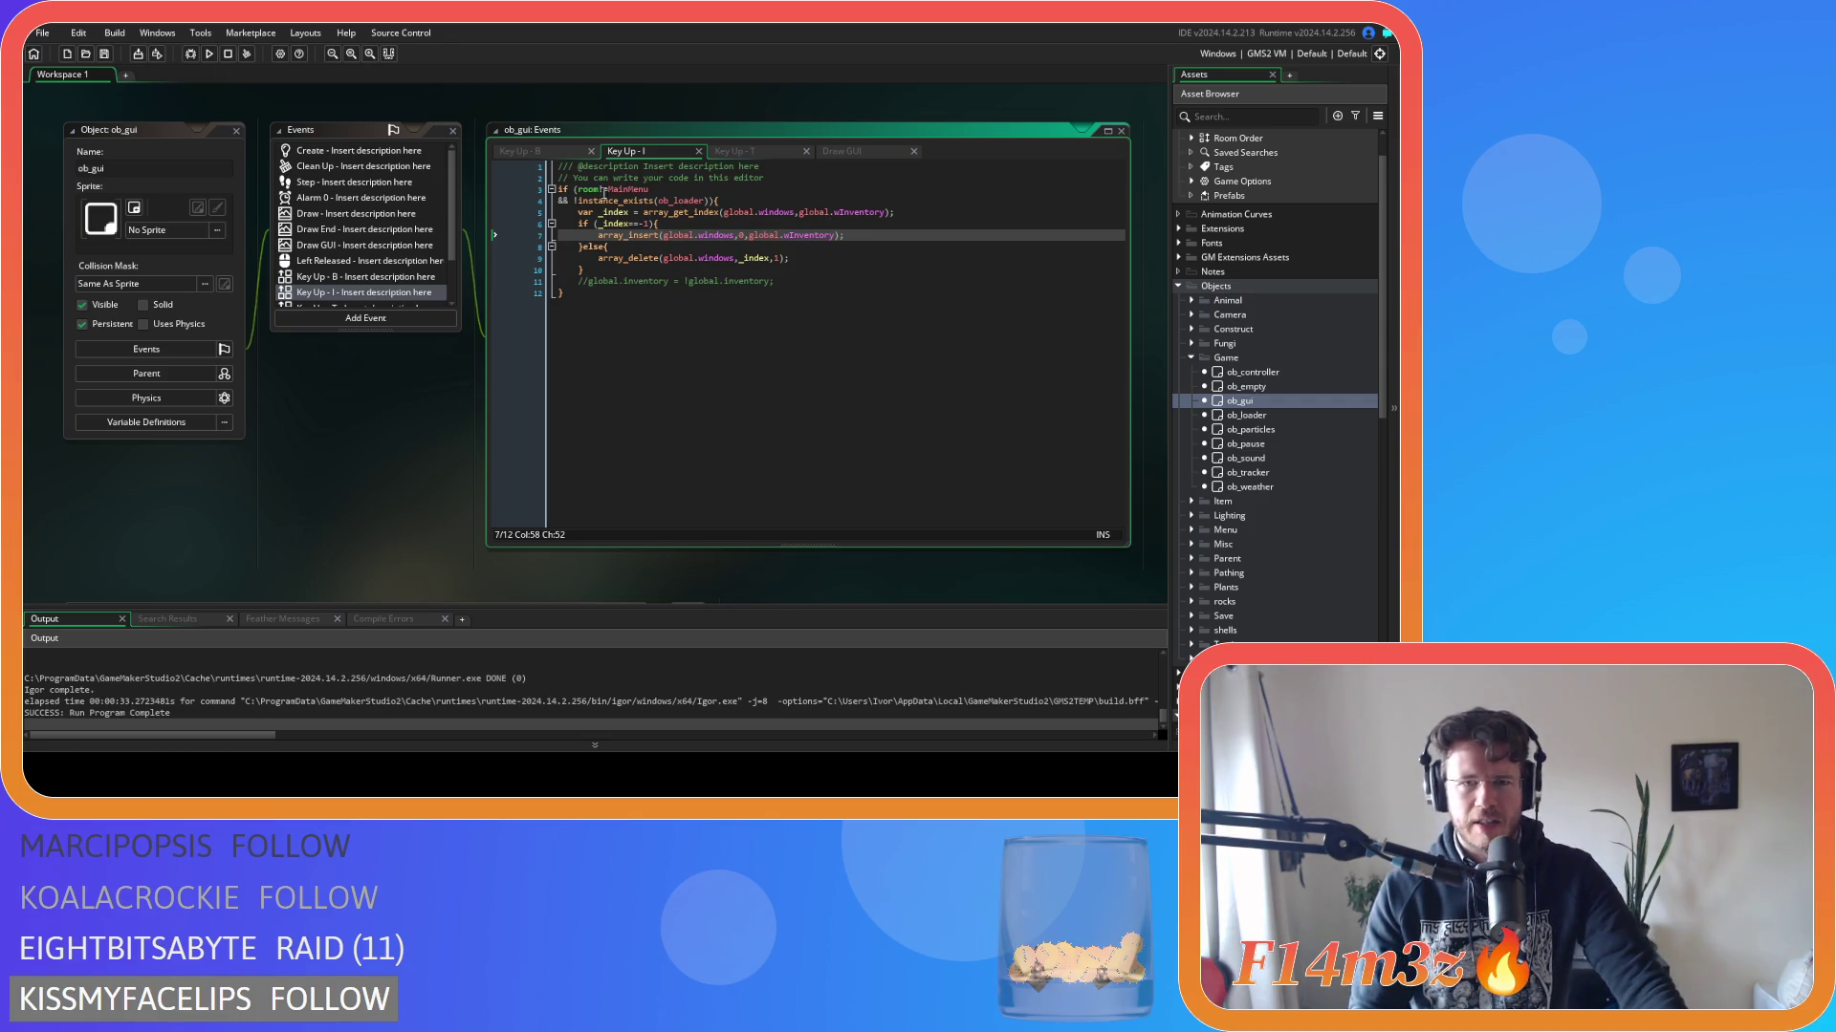
click(835, 153)
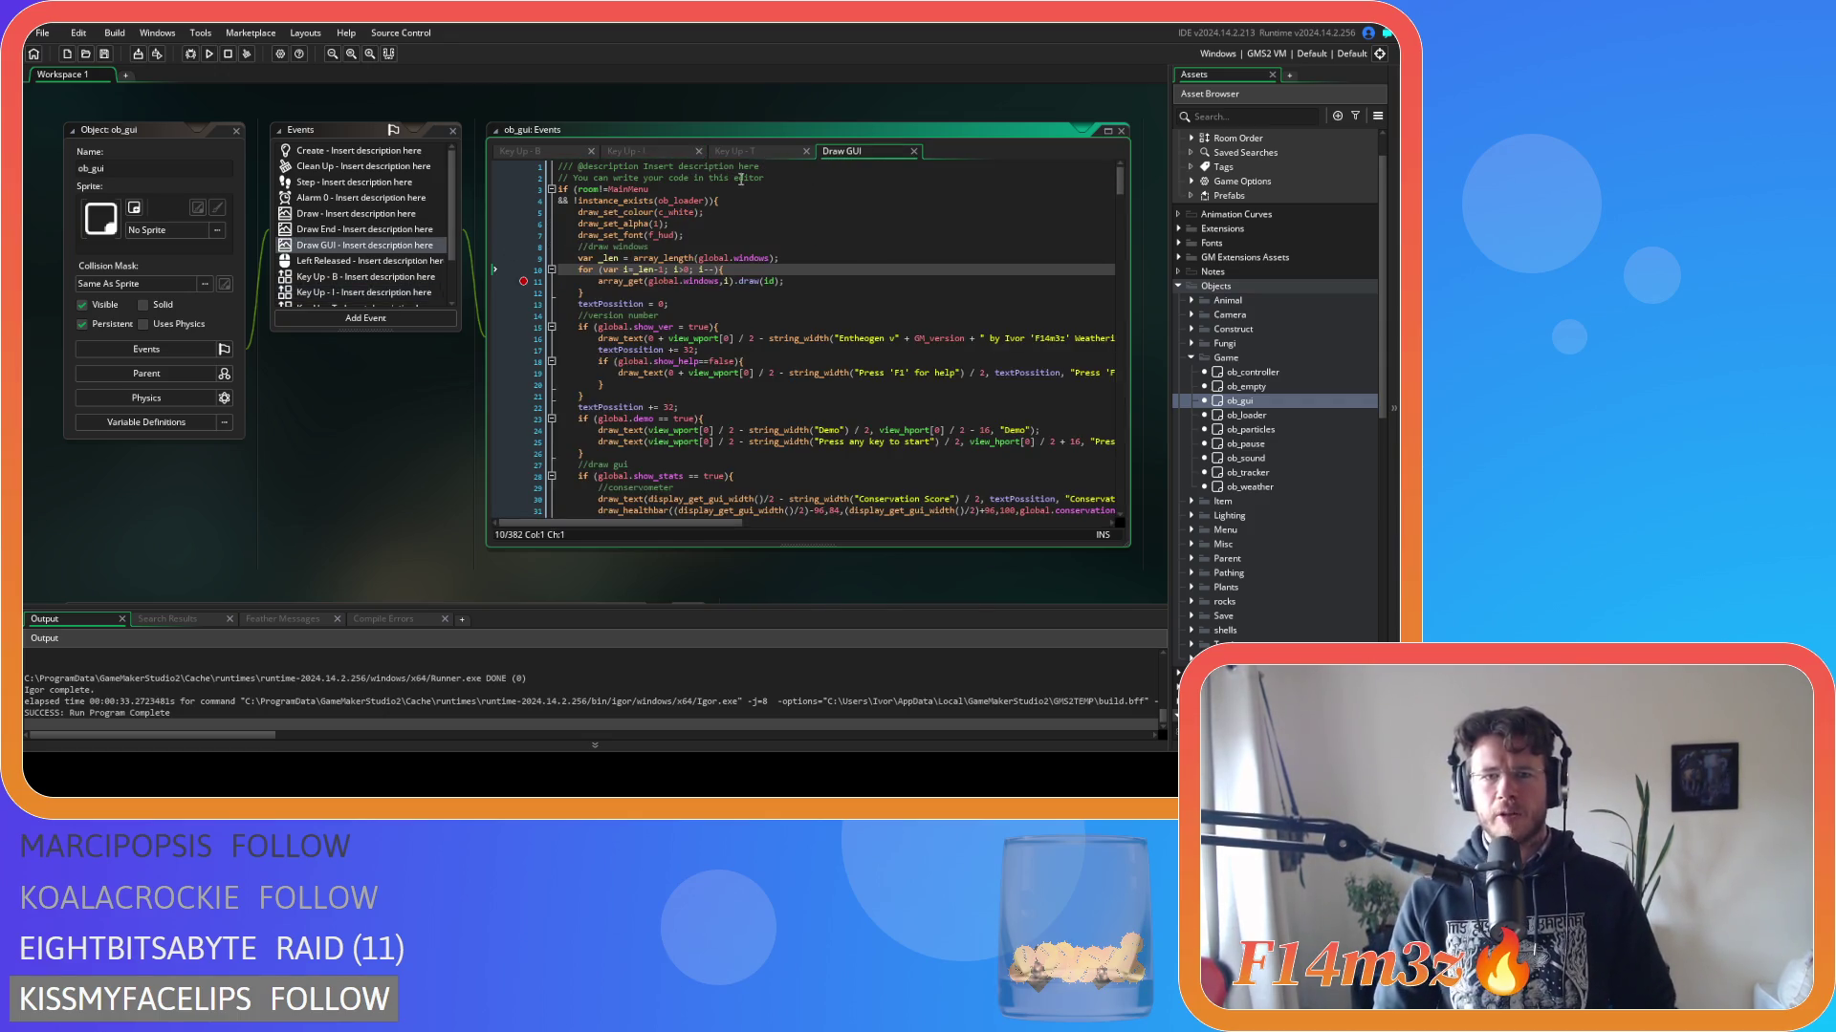
click(184, 52)
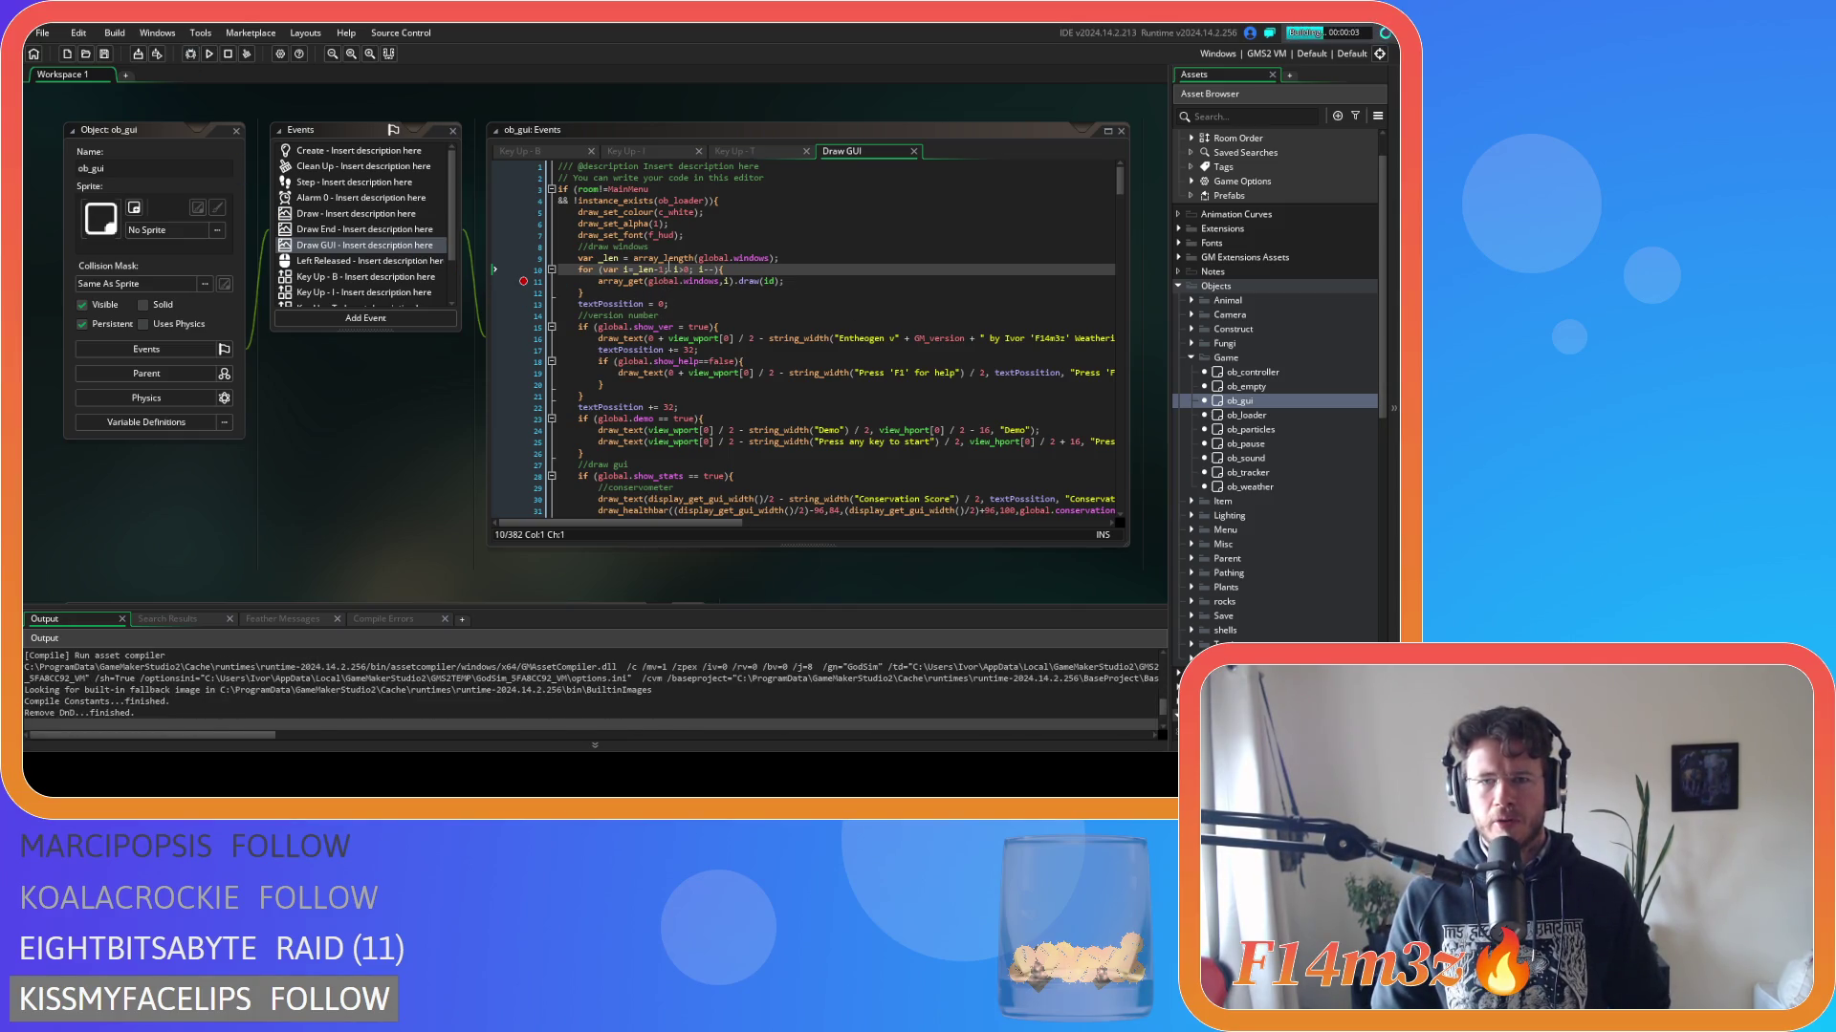
click(522, 283)
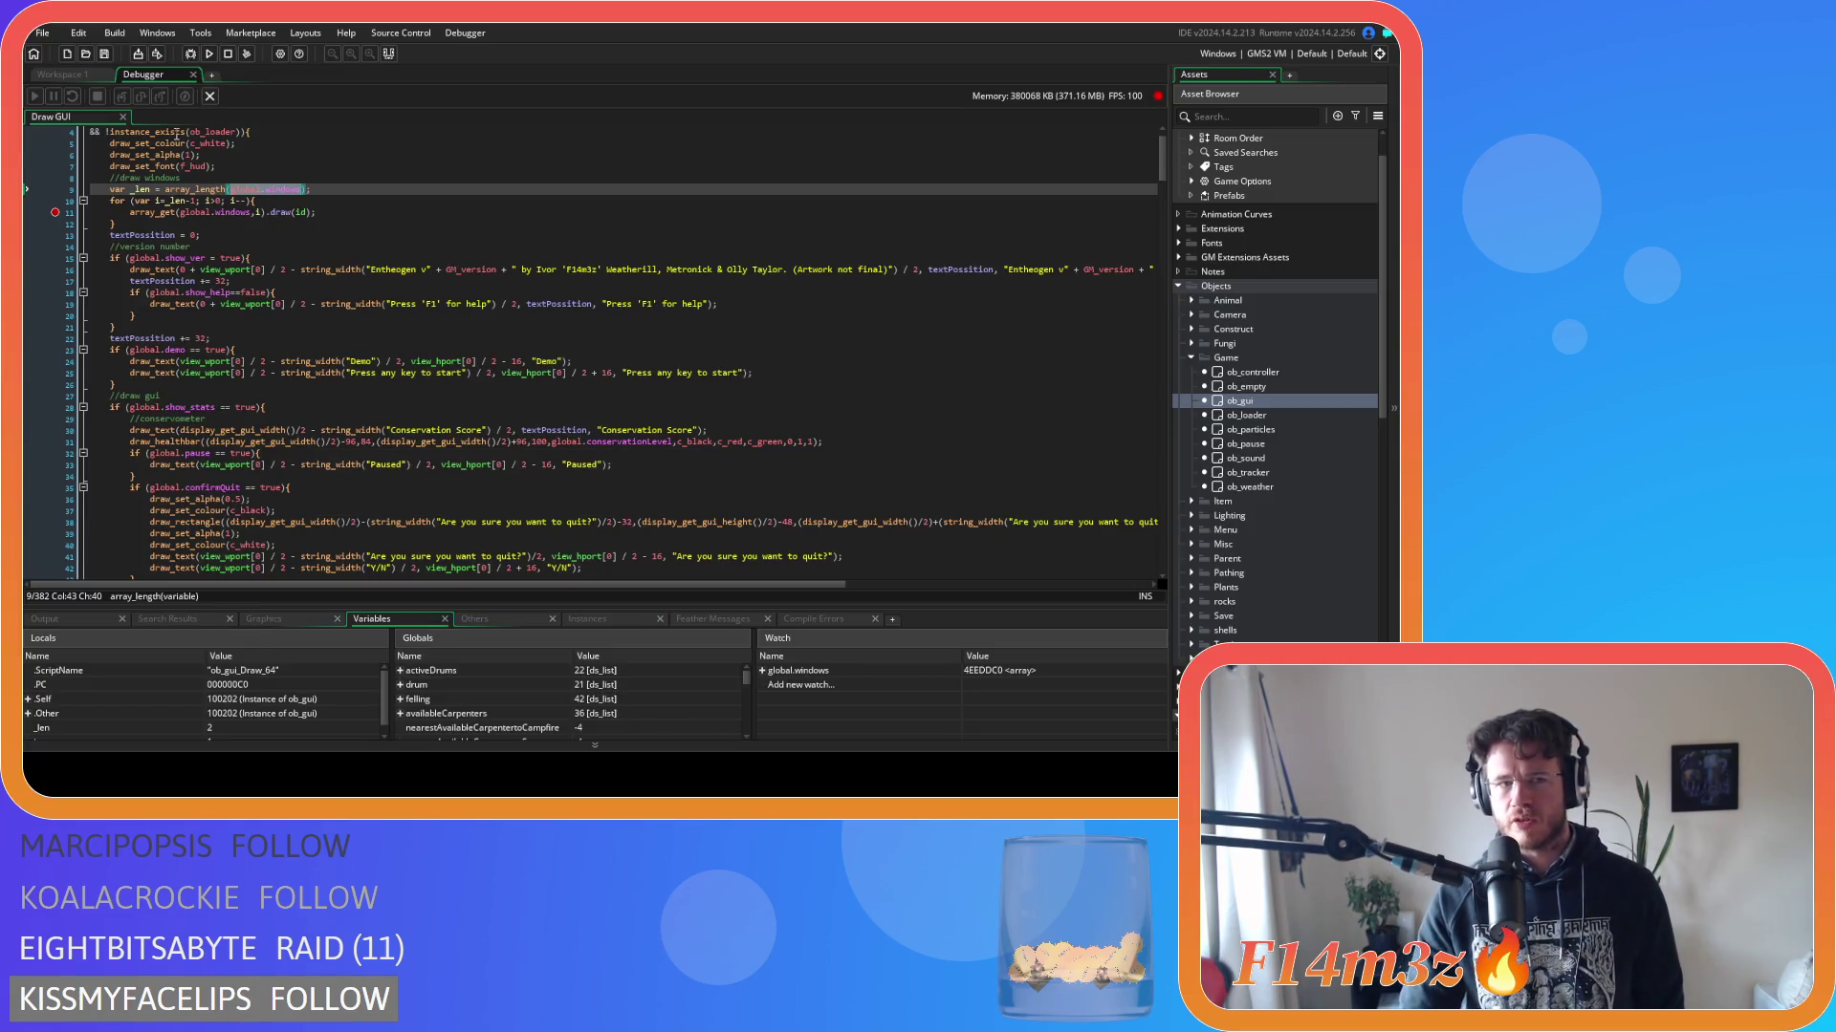
End the debugger session and return to ob_gui's Draw GUI code.
click(193, 75)
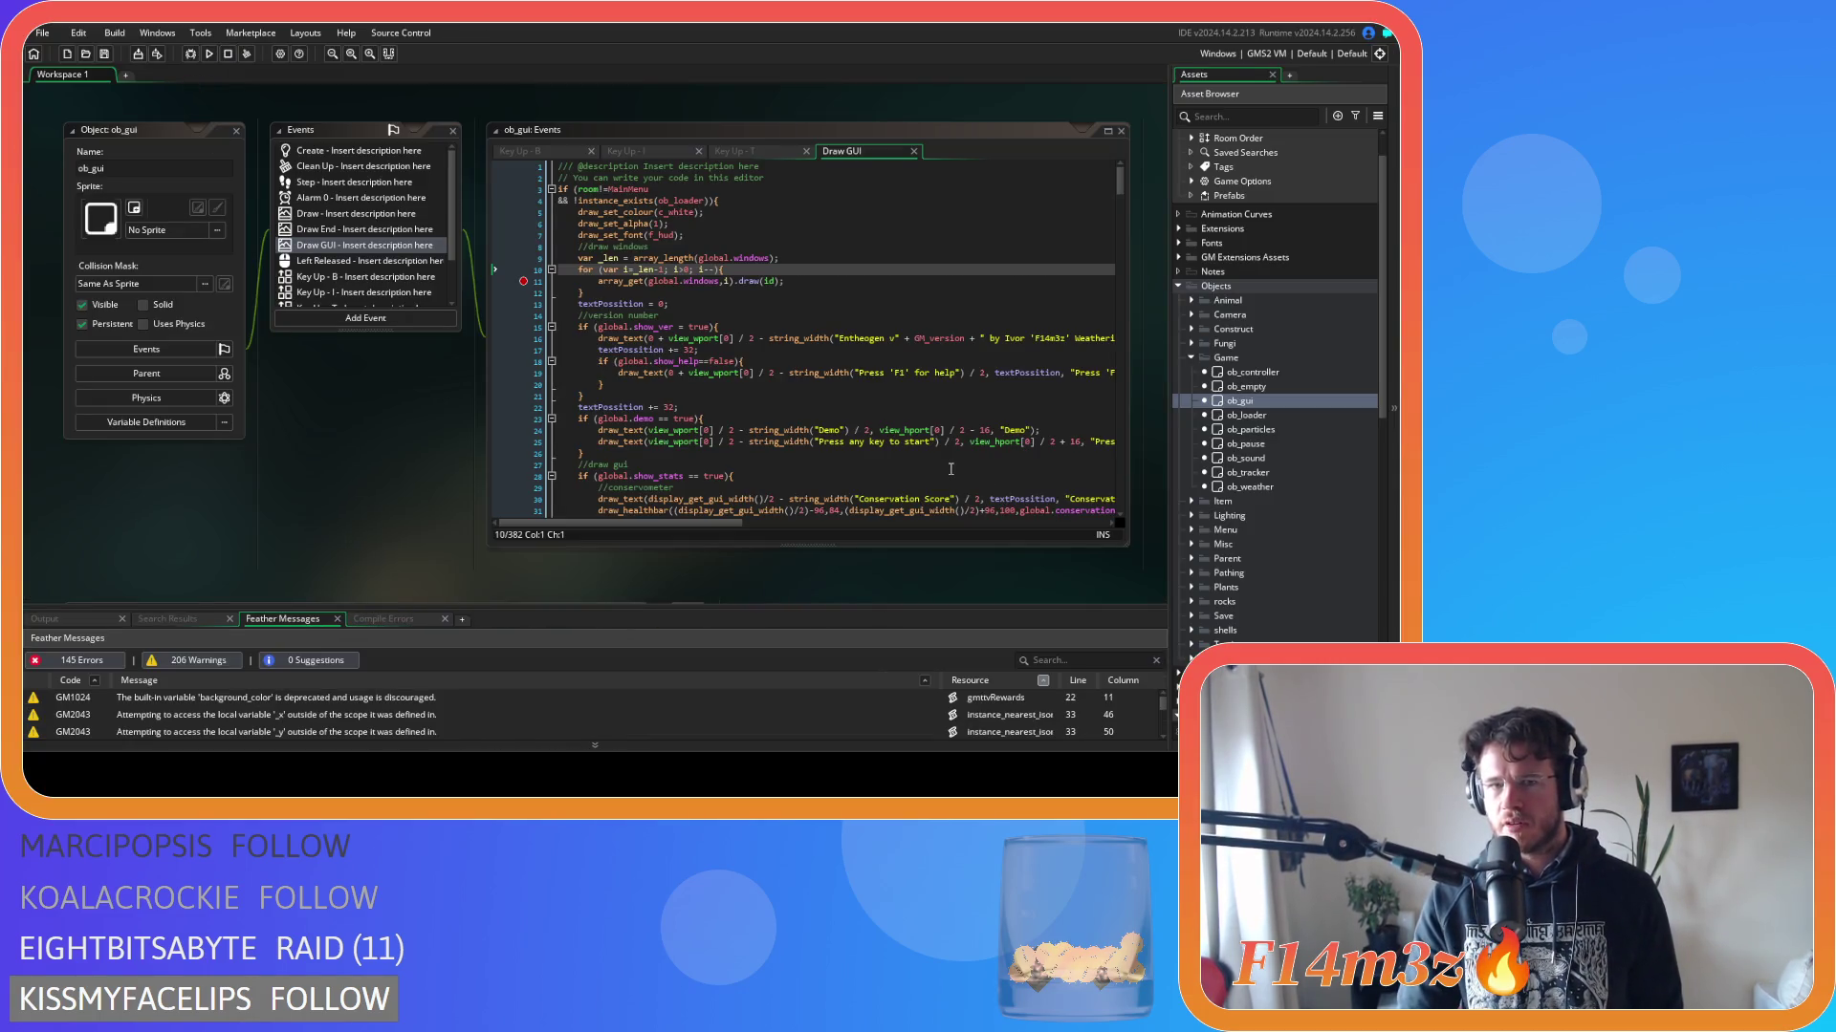
Remove the line-11 breakpoint and open the sc_windowBuild script.
click(523, 280)
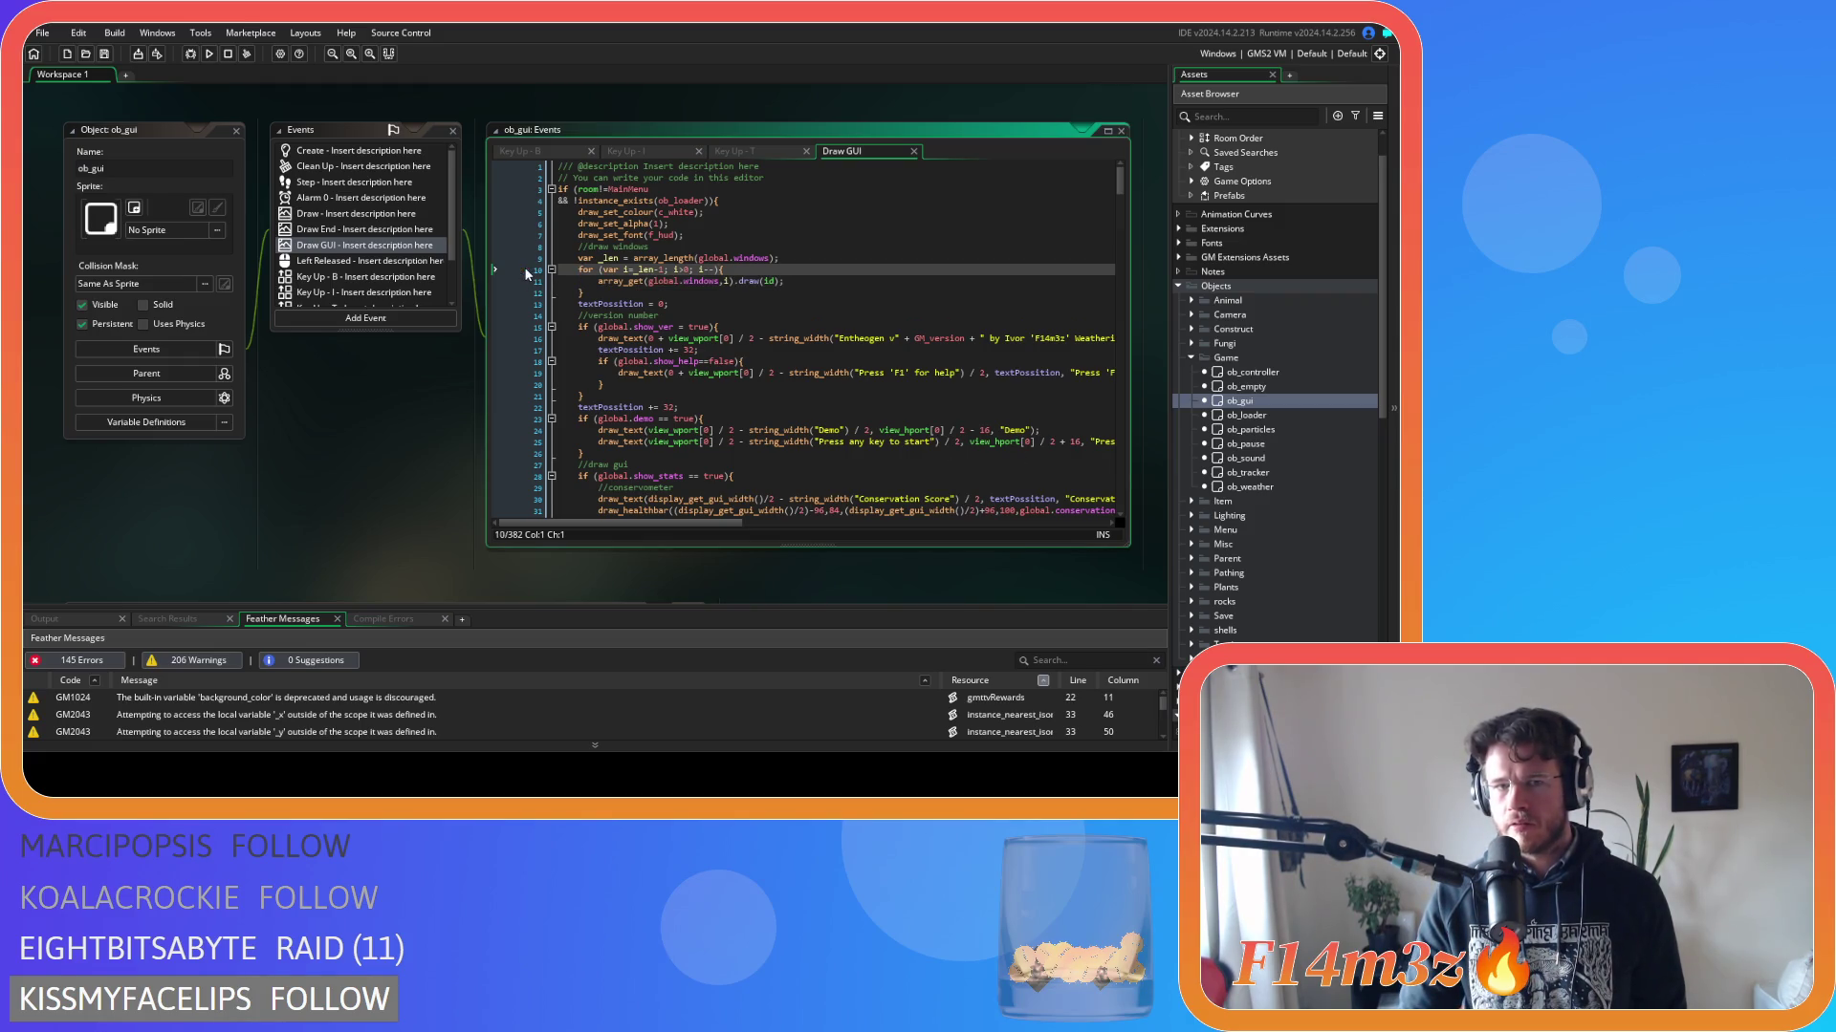
scroll(1359, 444, down, 9)
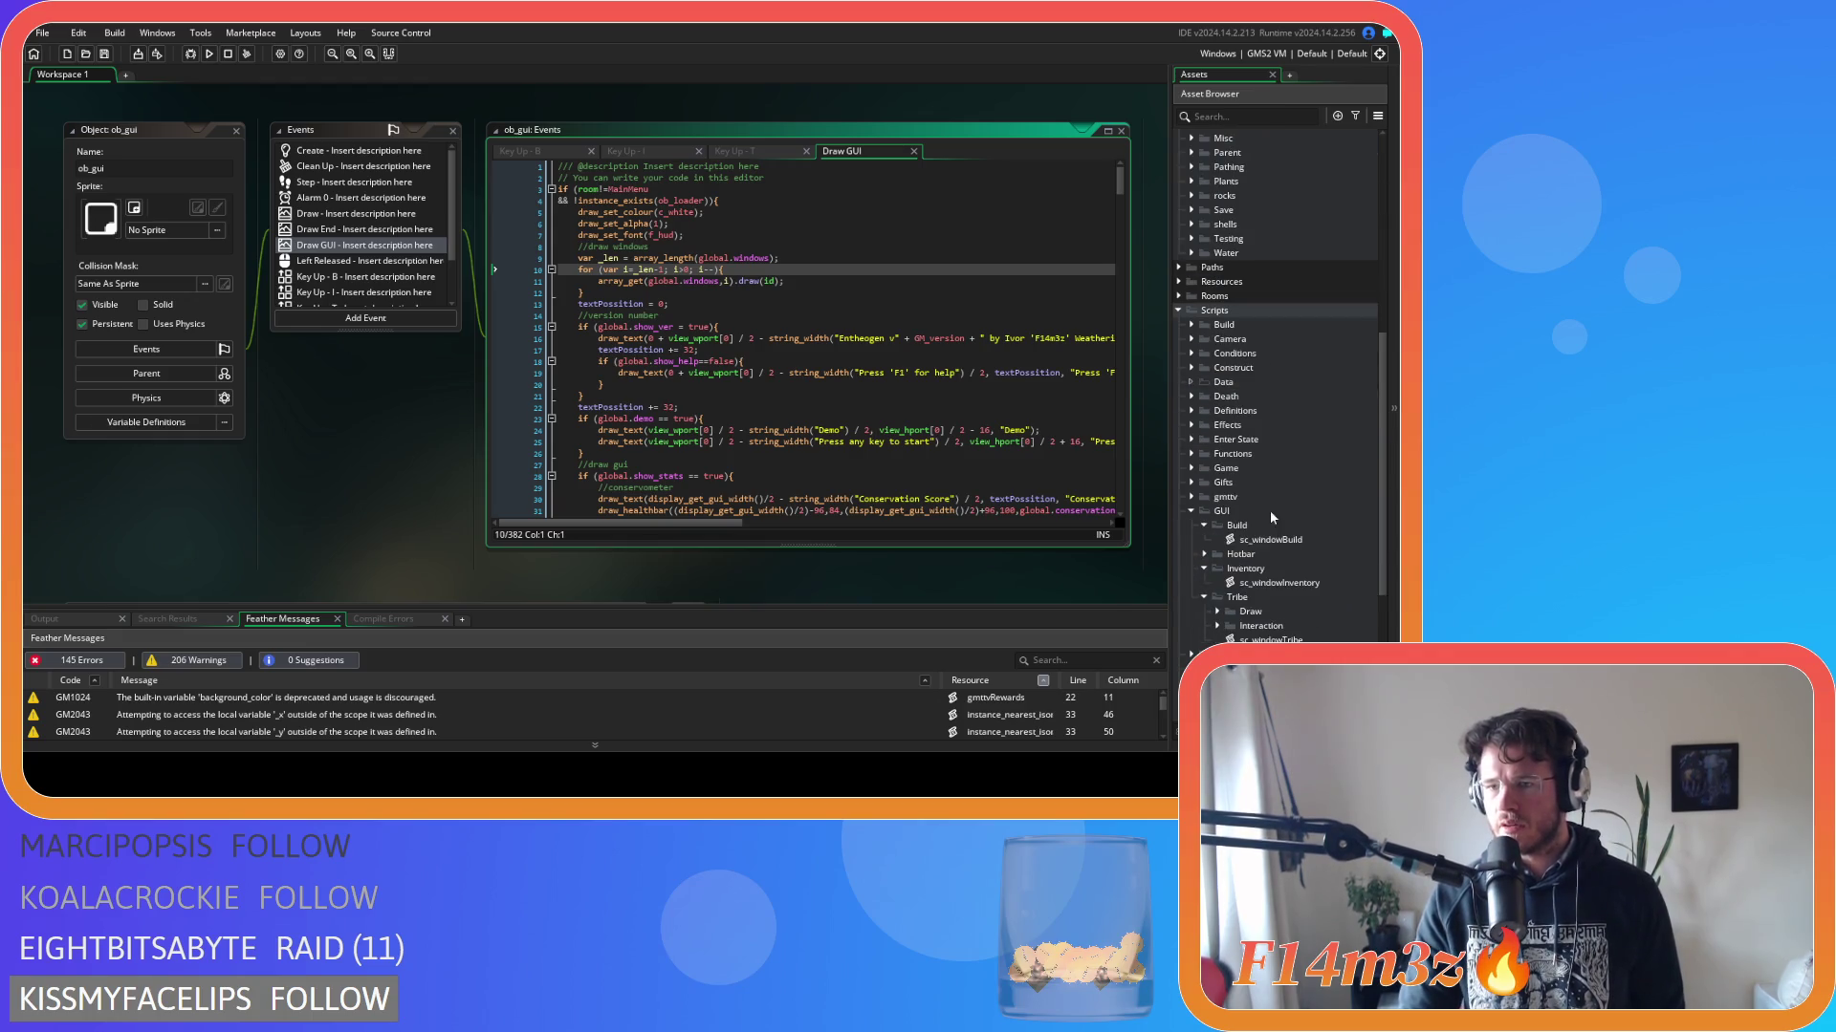
double_click(1283, 541)
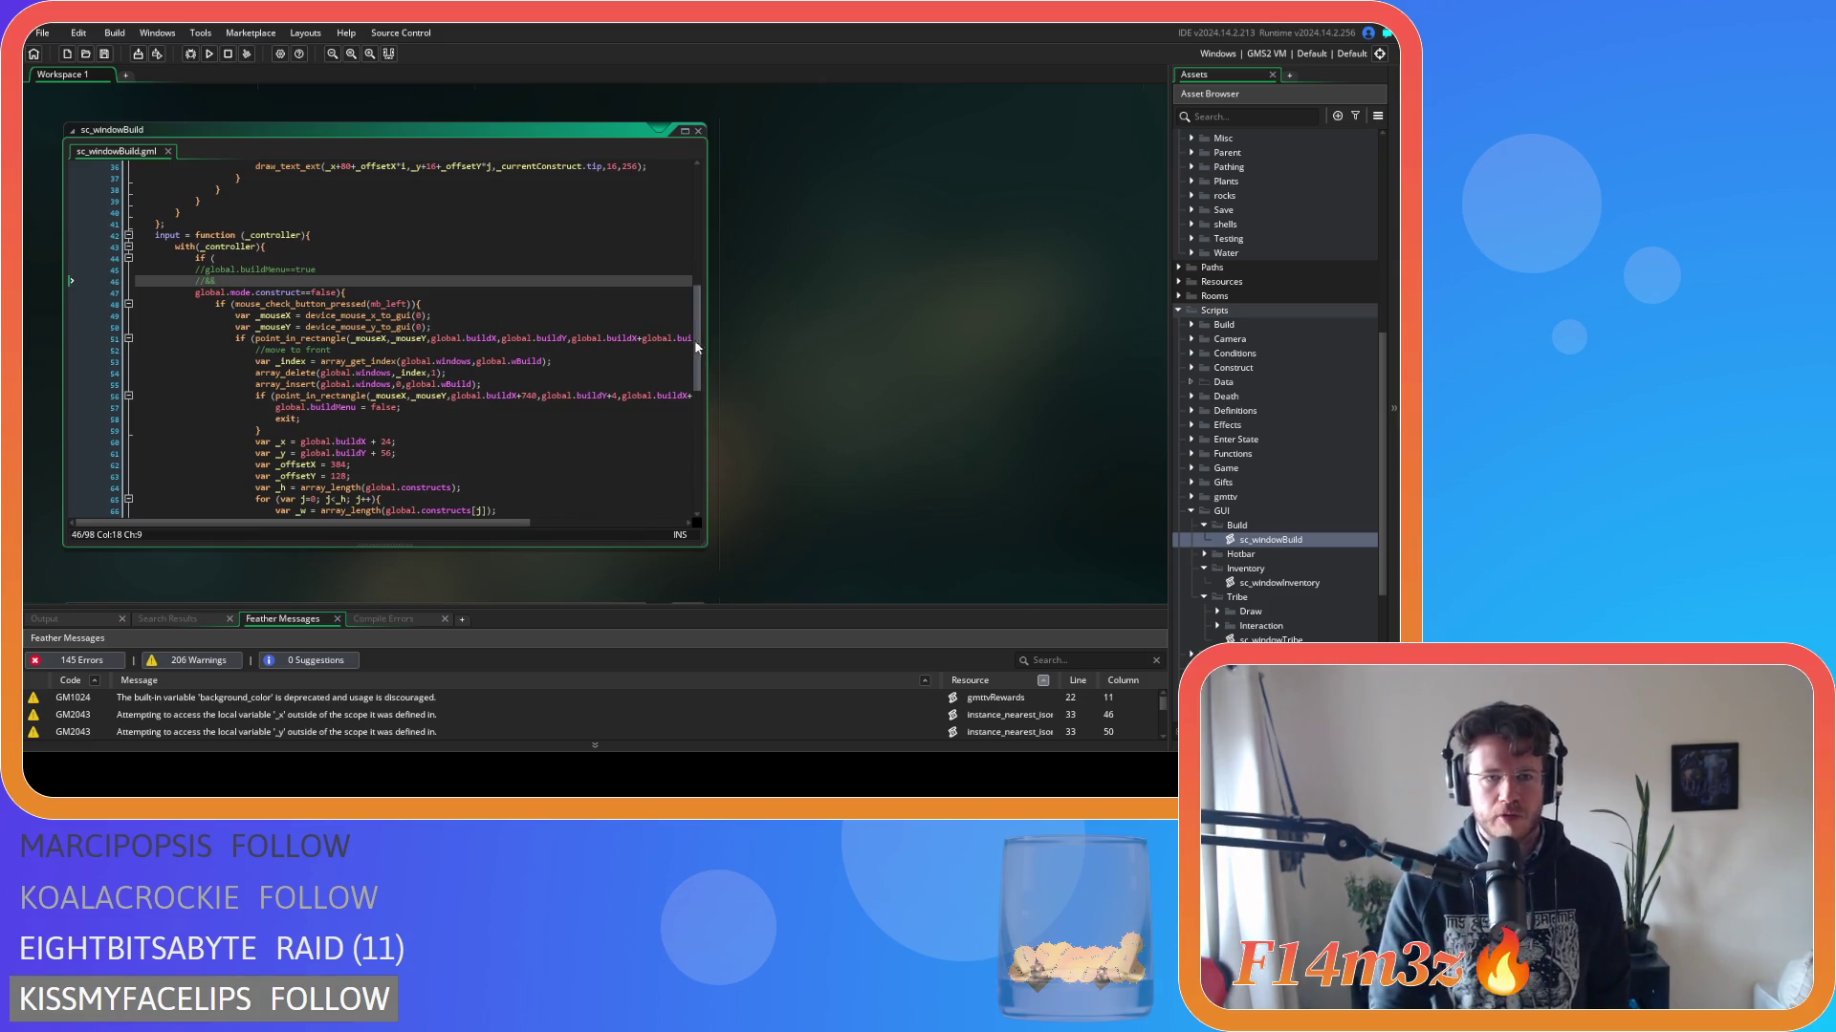
Review sc_windowBuild's line-6 condition and line-9 construct-mode check, then open sc_windowInventory.
drag(696, 340, 657, 144)
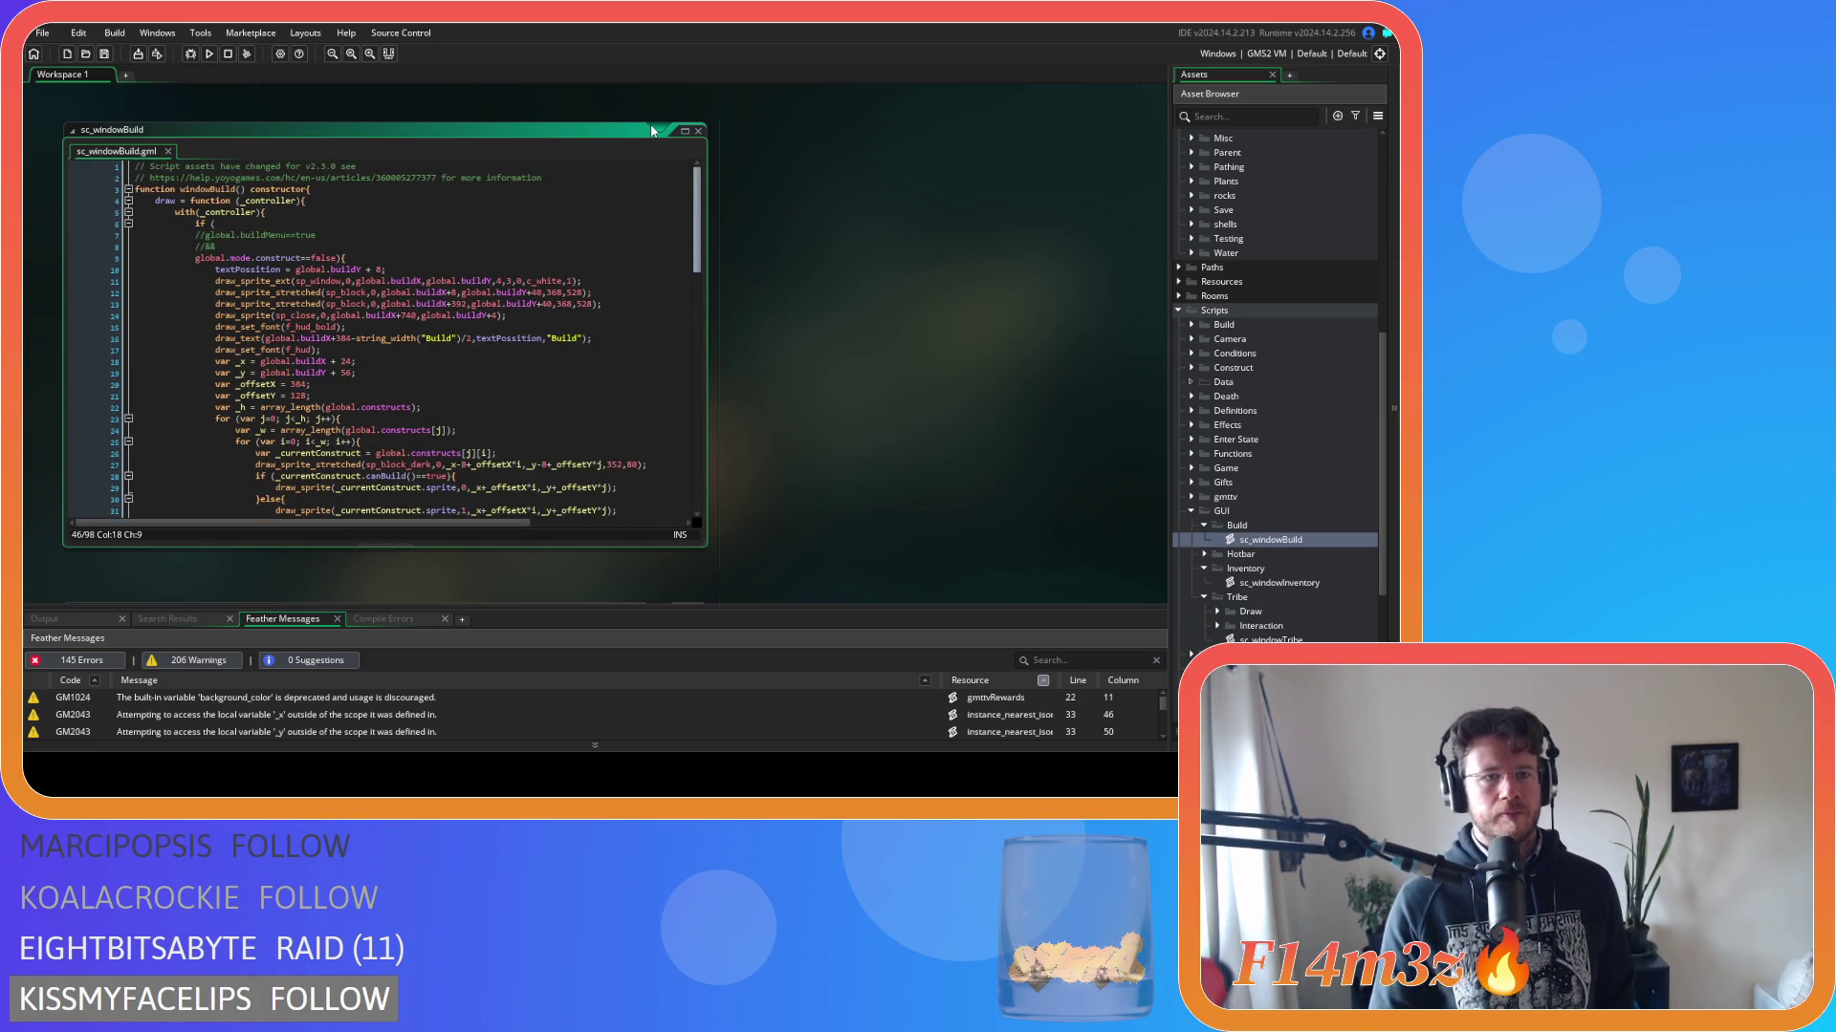
click(376, 255)
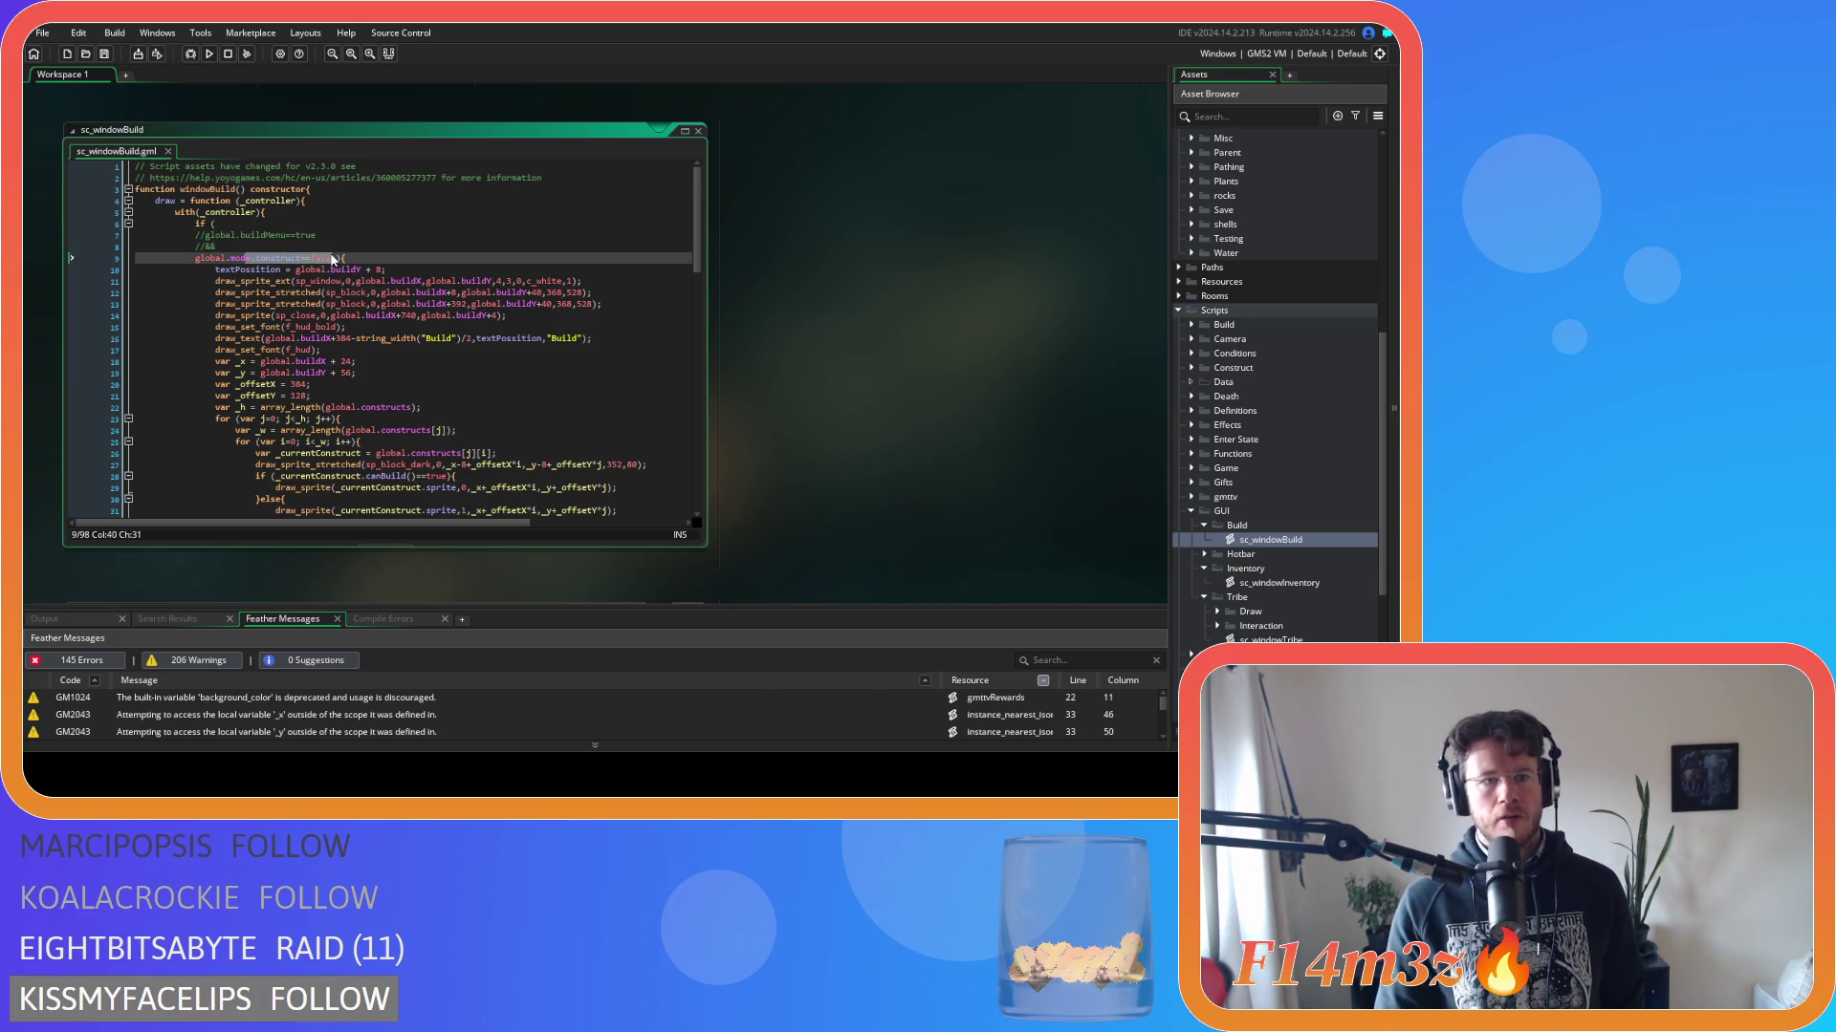
scroll(391, 257, down, 7)
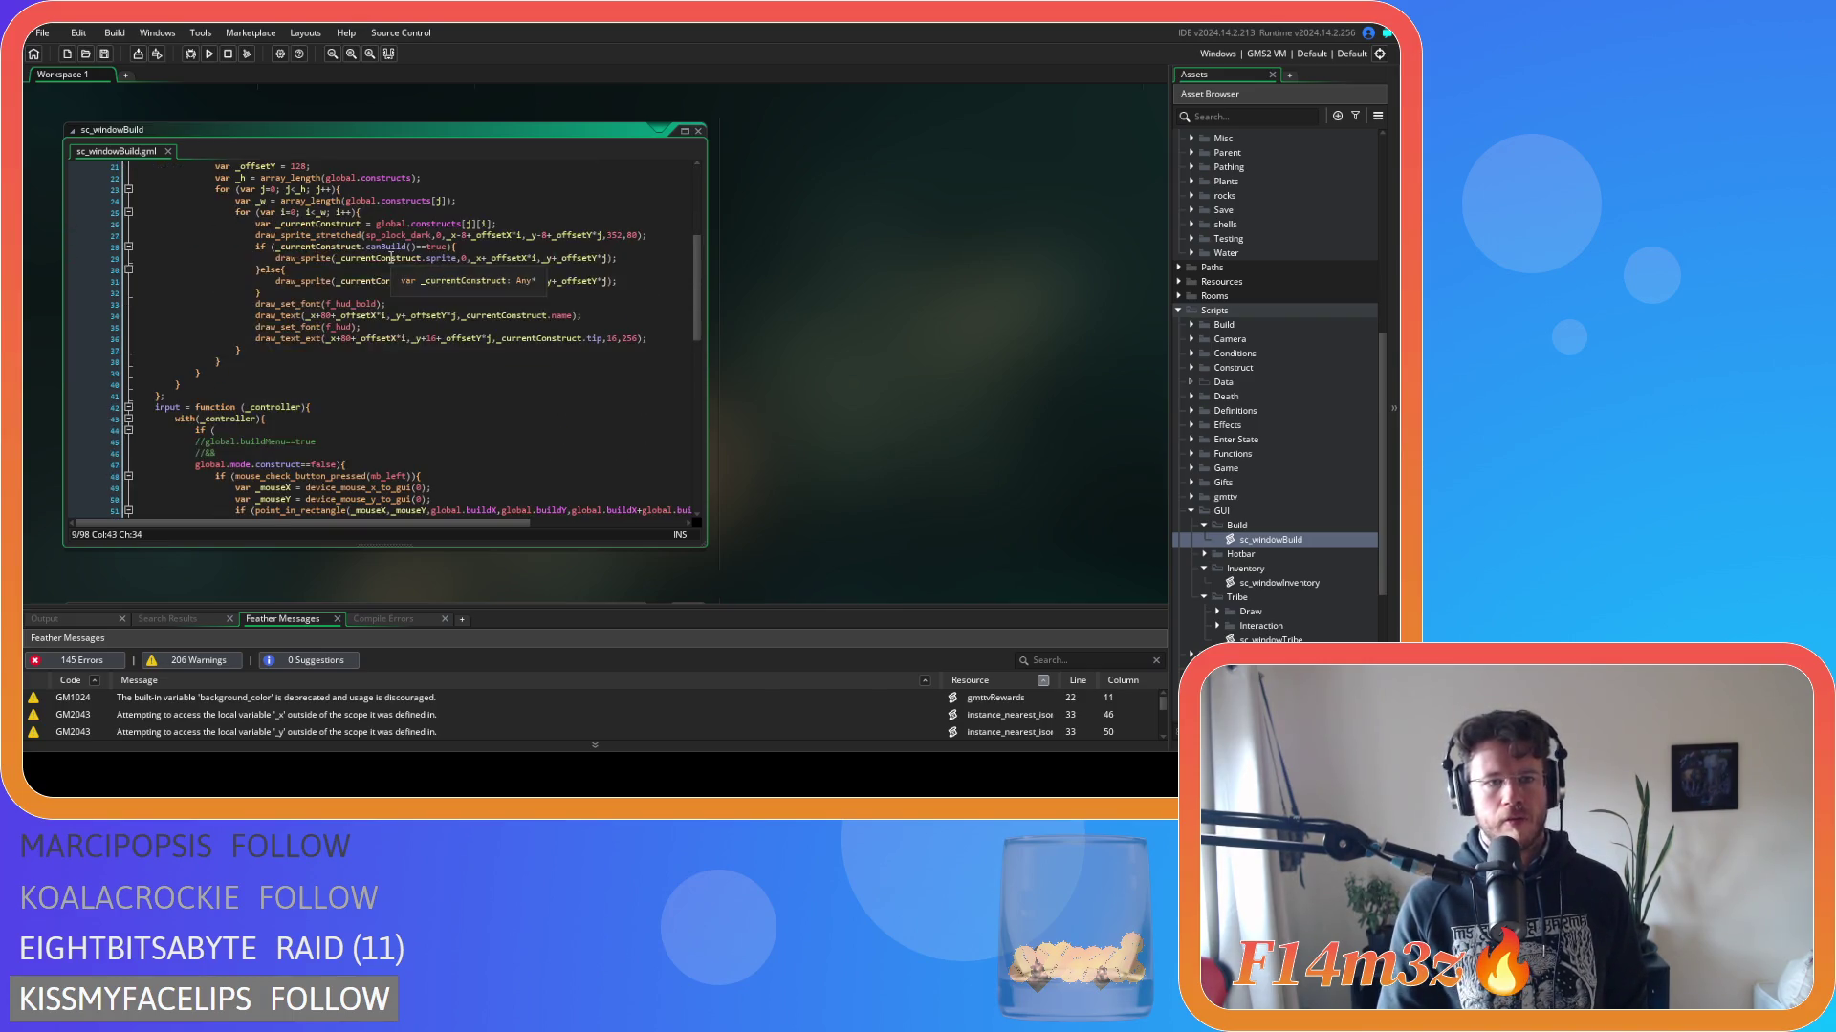
scroll(391, 257, up, 7)
click(291, 222)
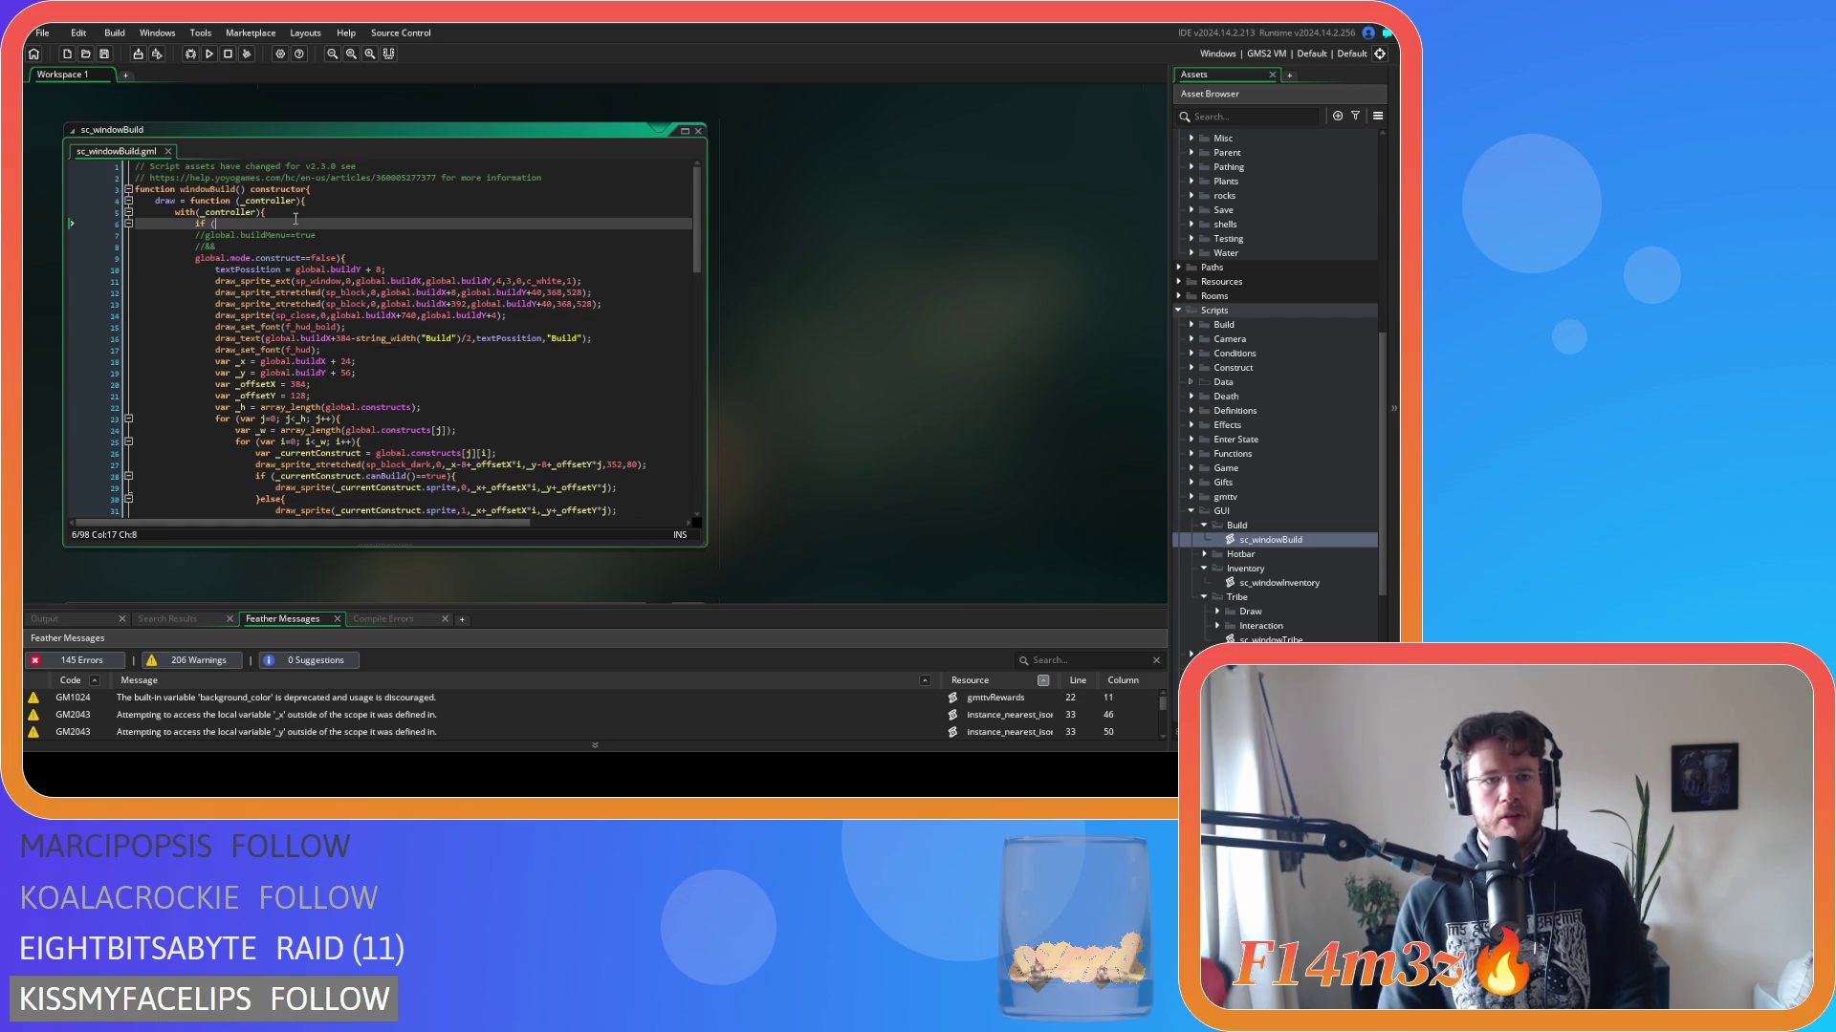
click(361, 258)
scroll(354, 316, down, 8)
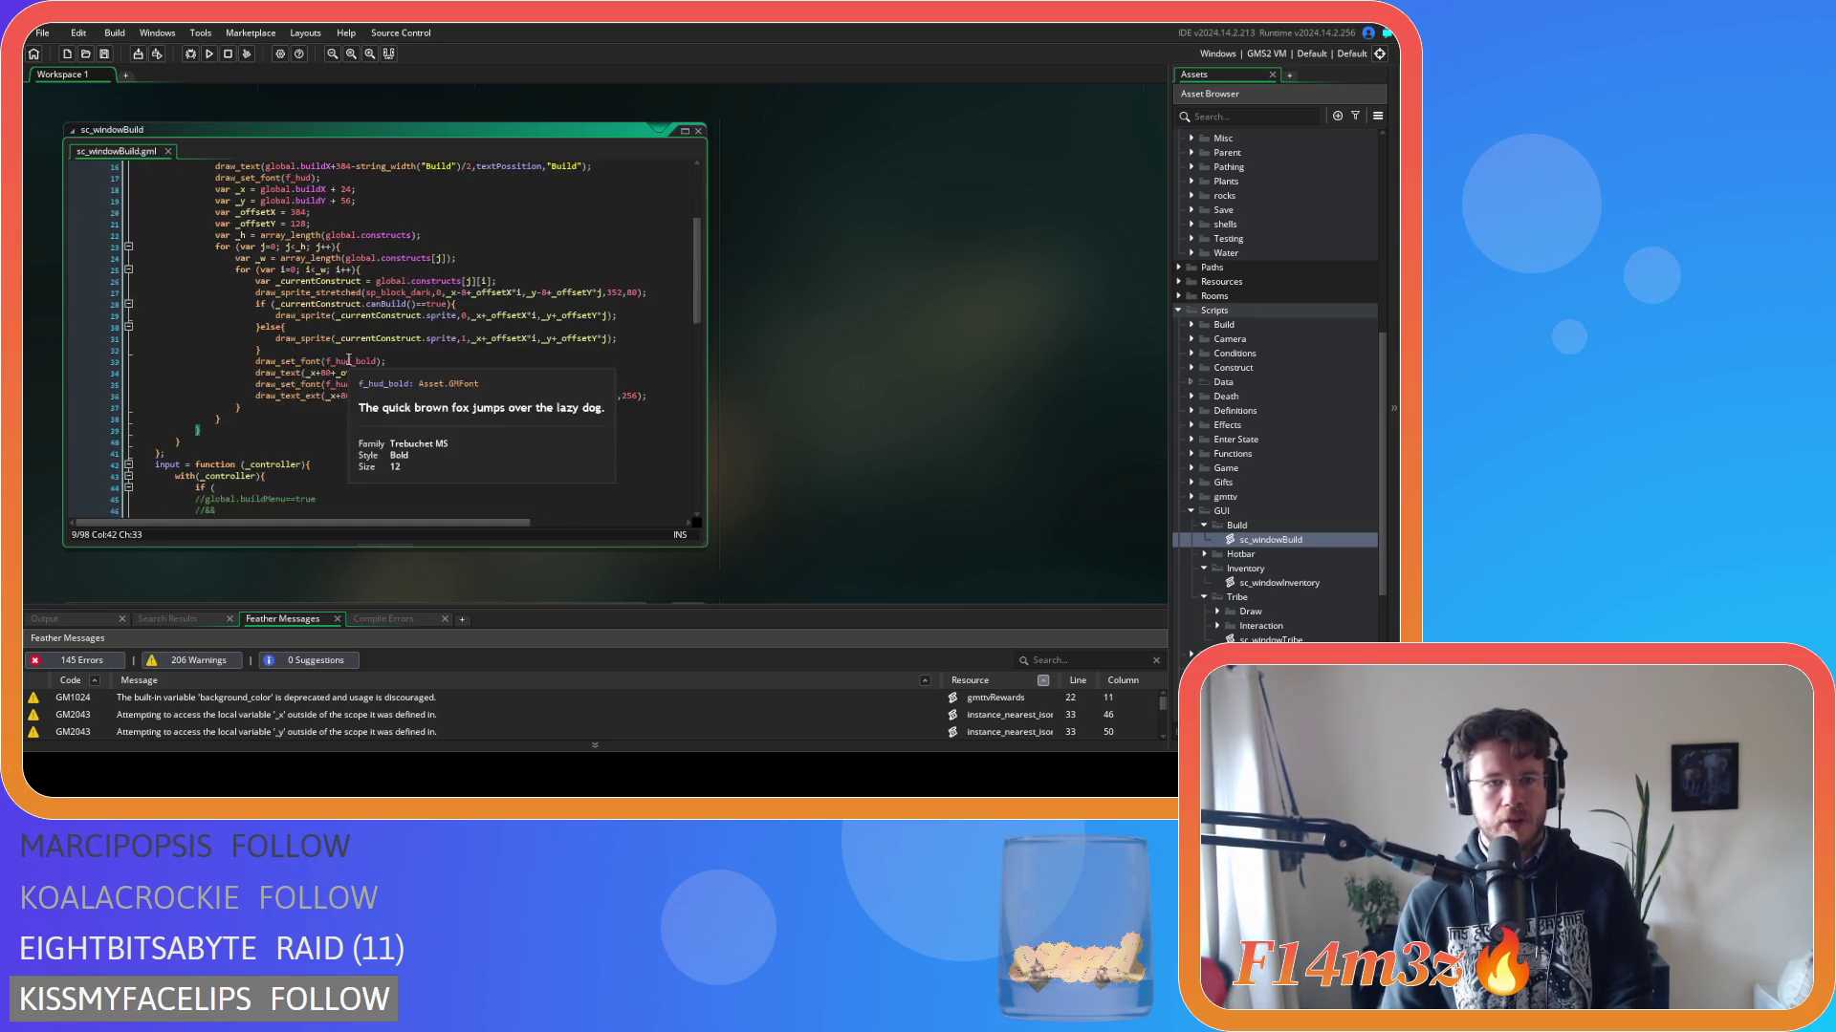
scroll(350, 380, up, 5)
scroll(354, 384, up, 3)
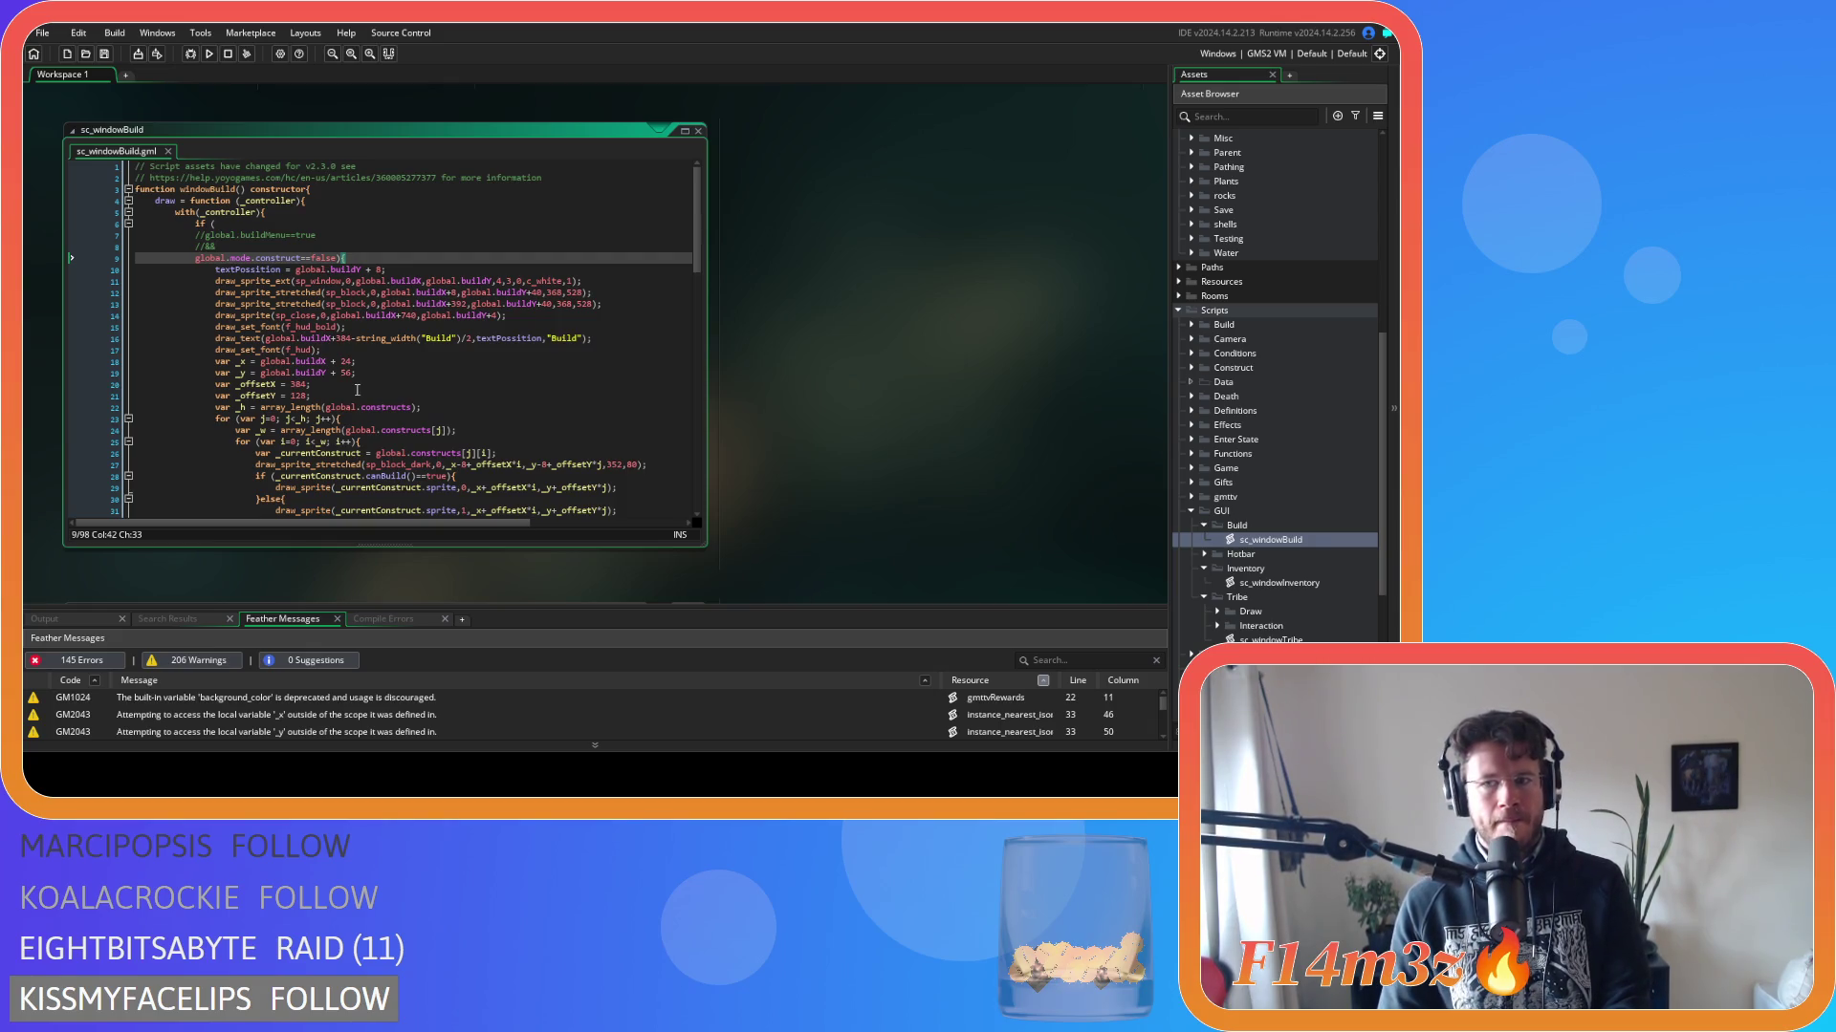
scroll(356, 390, down, 9)
scroll(356, 390, up, 1)
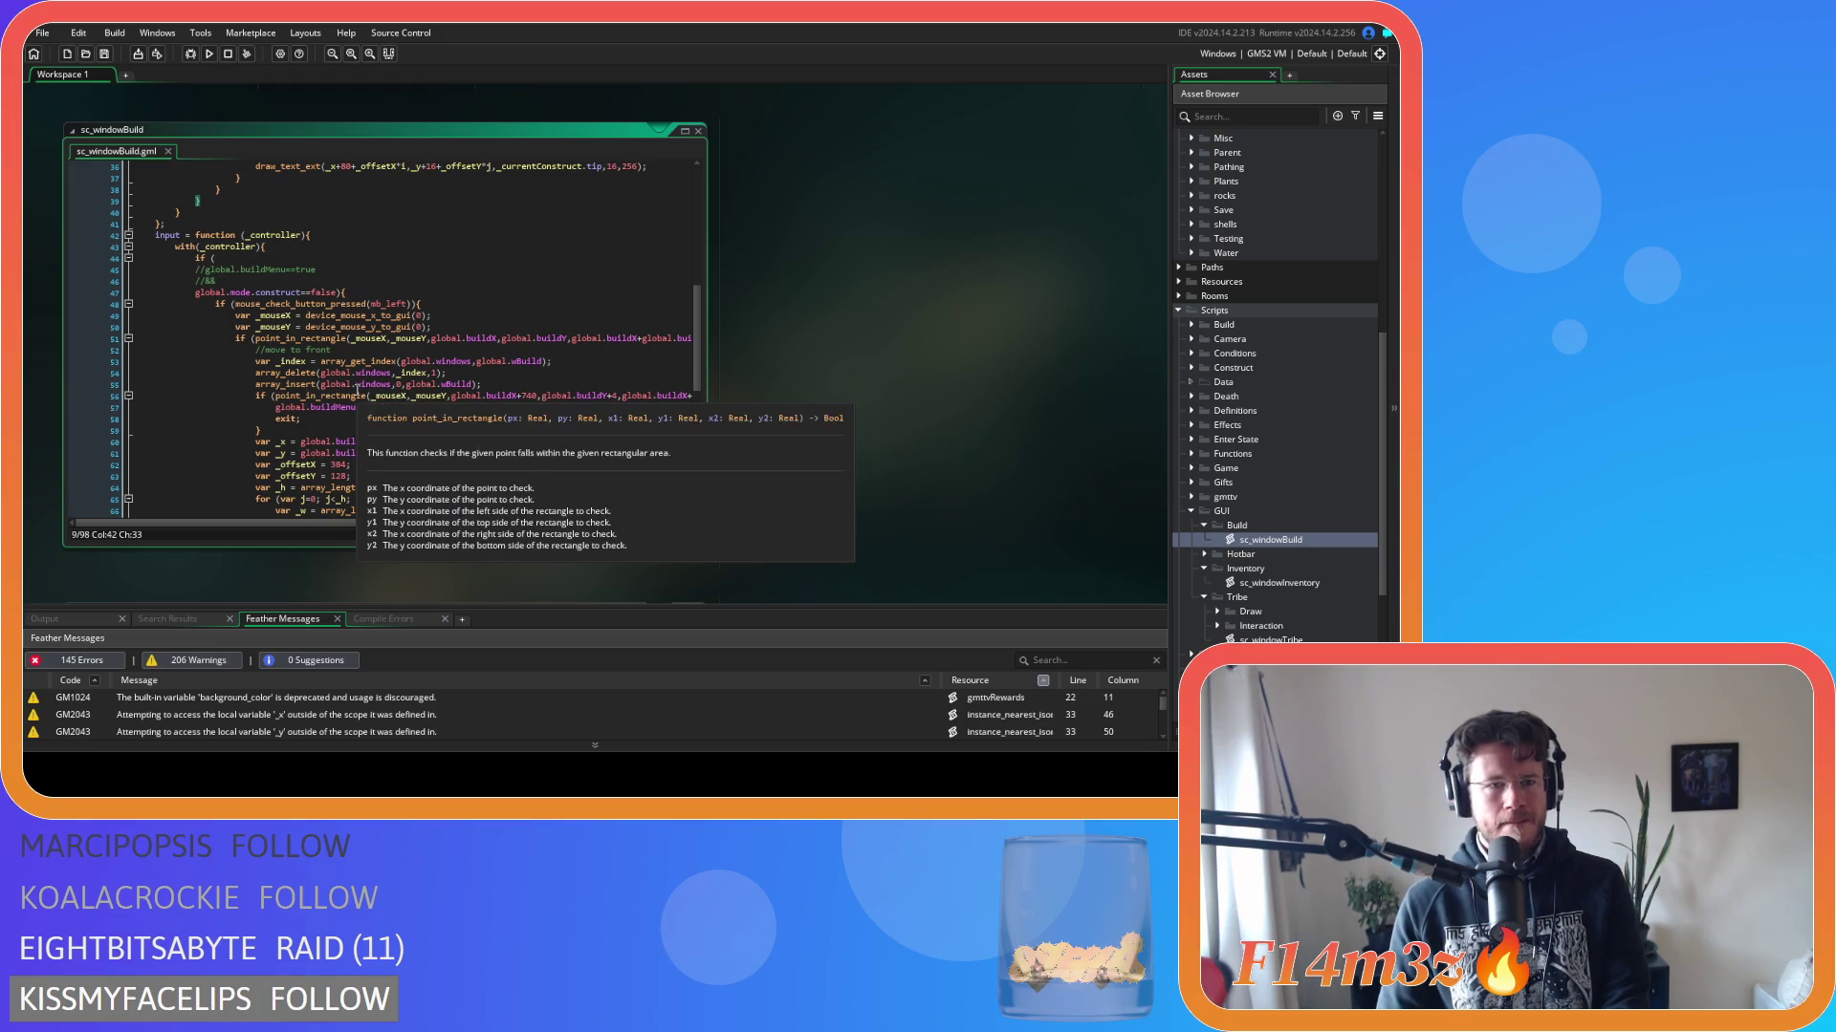
scroll(357, 390, up, 10)
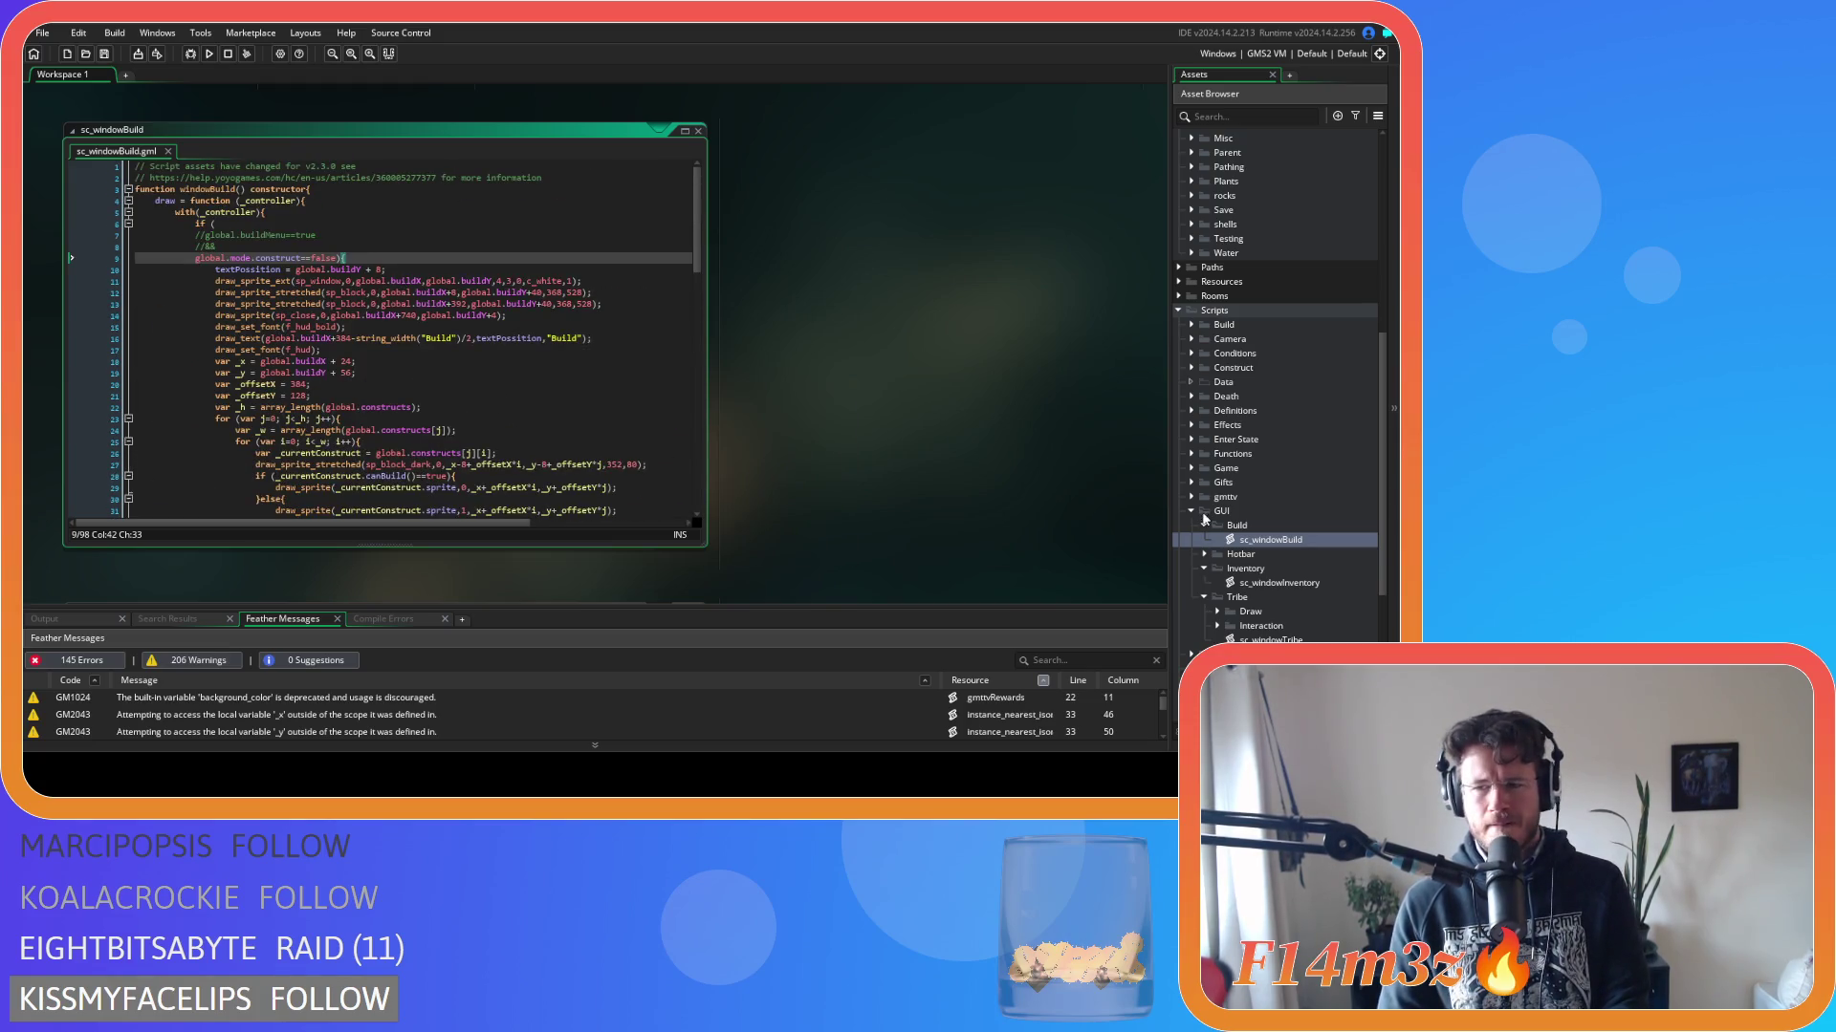
double_click(1280, 583)
Scroll through sc_windowInventory, checking the commented-out global.inventory==true checks in draw and input.
scroll(405, 327, up, 10)
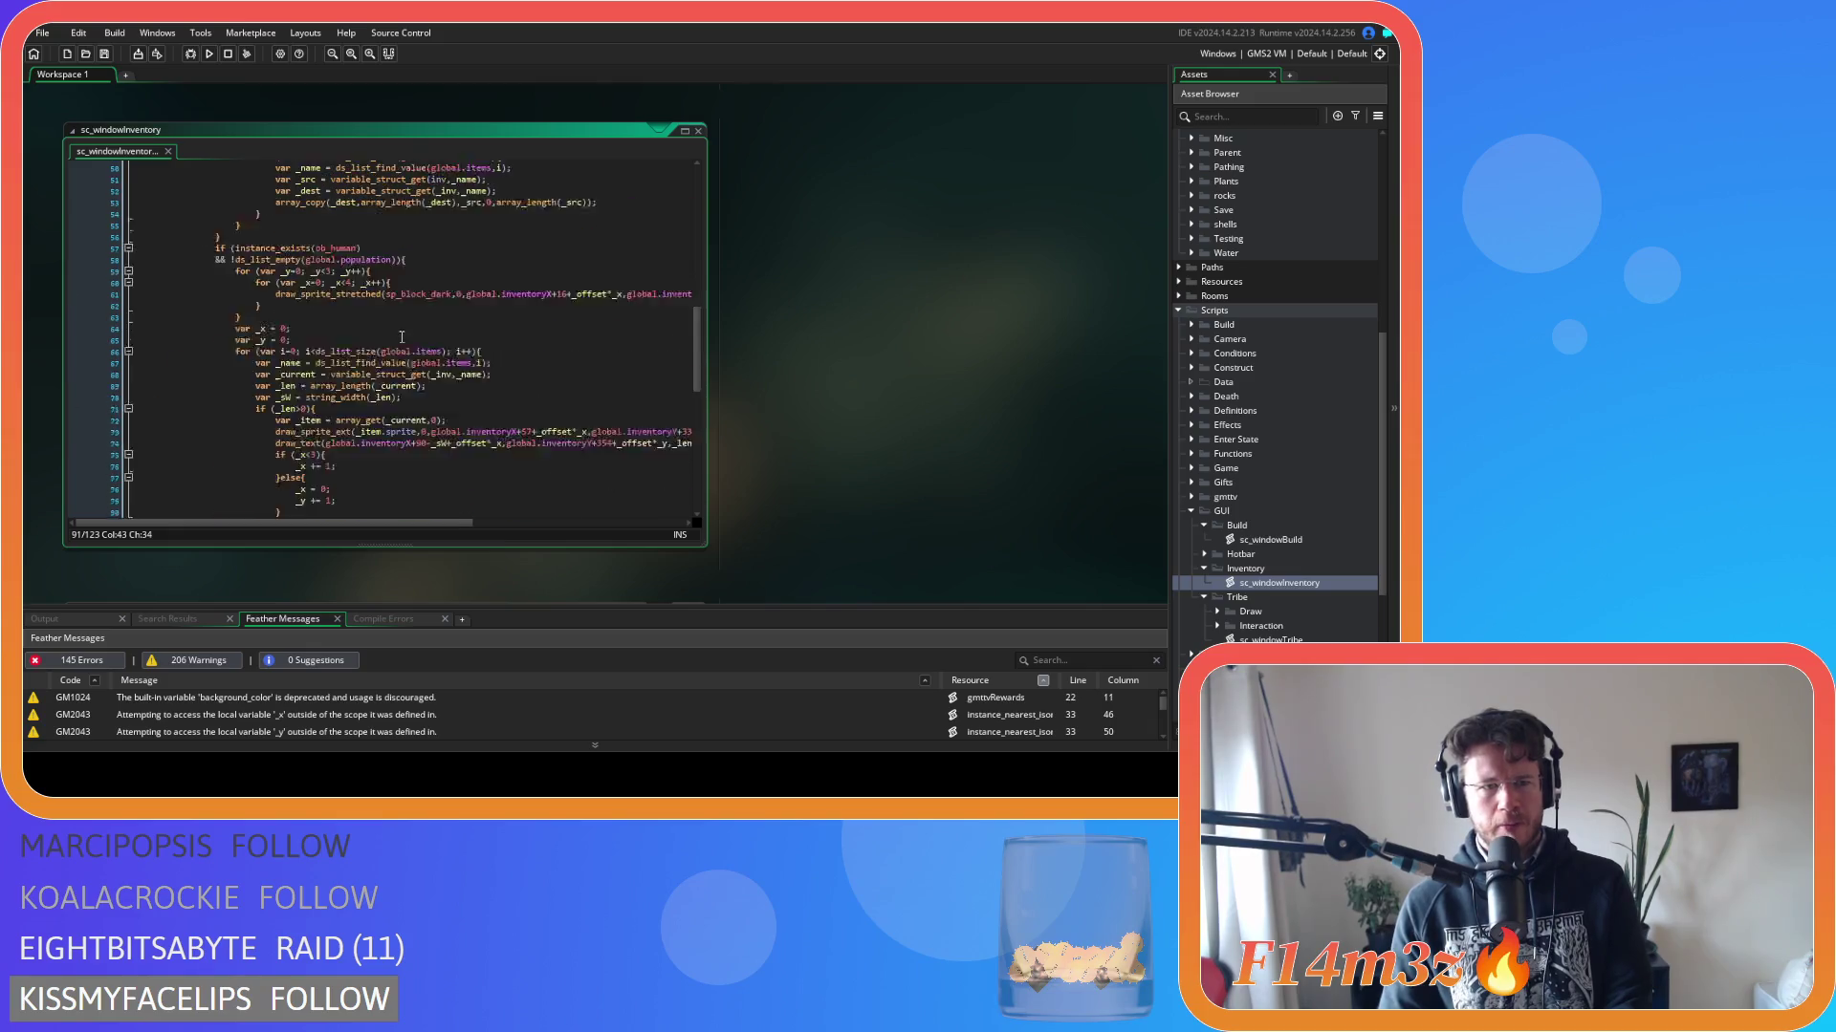
scroll(406, 327, up, 5)
click(367, 224)
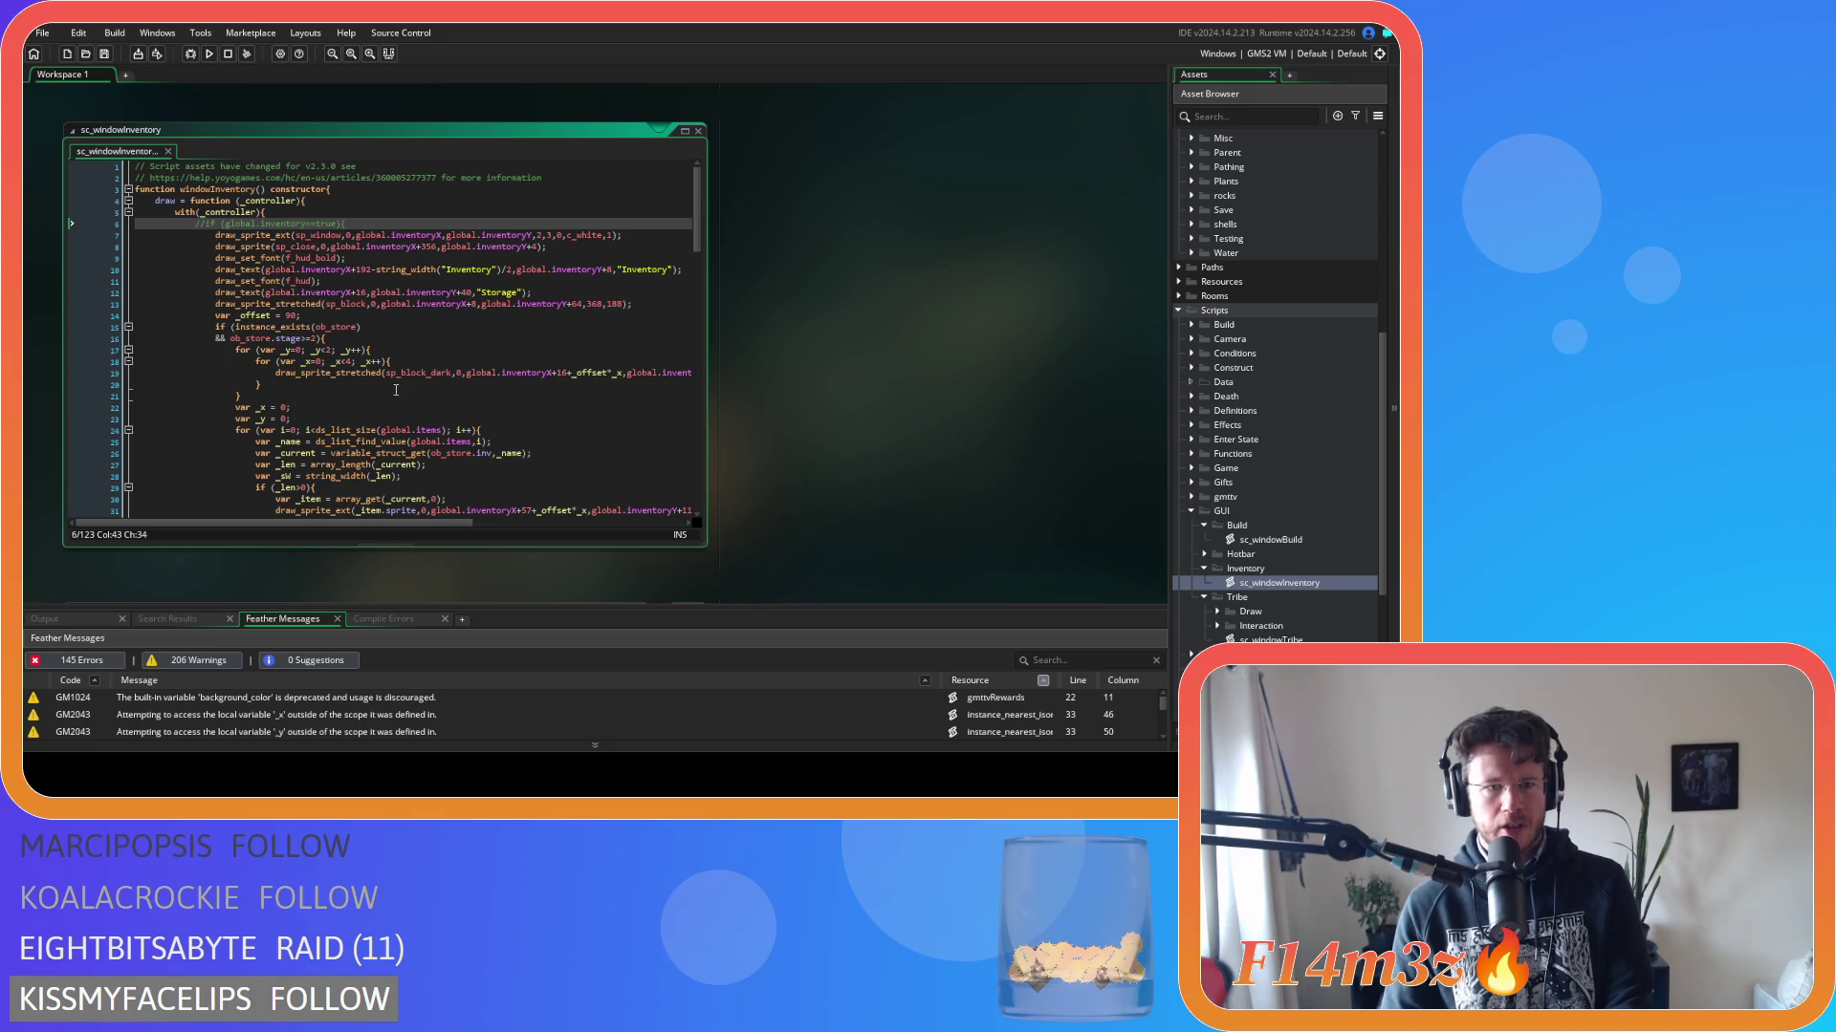
scroll(396, 390, down, 13)
scroll(395, 390, down, 8)
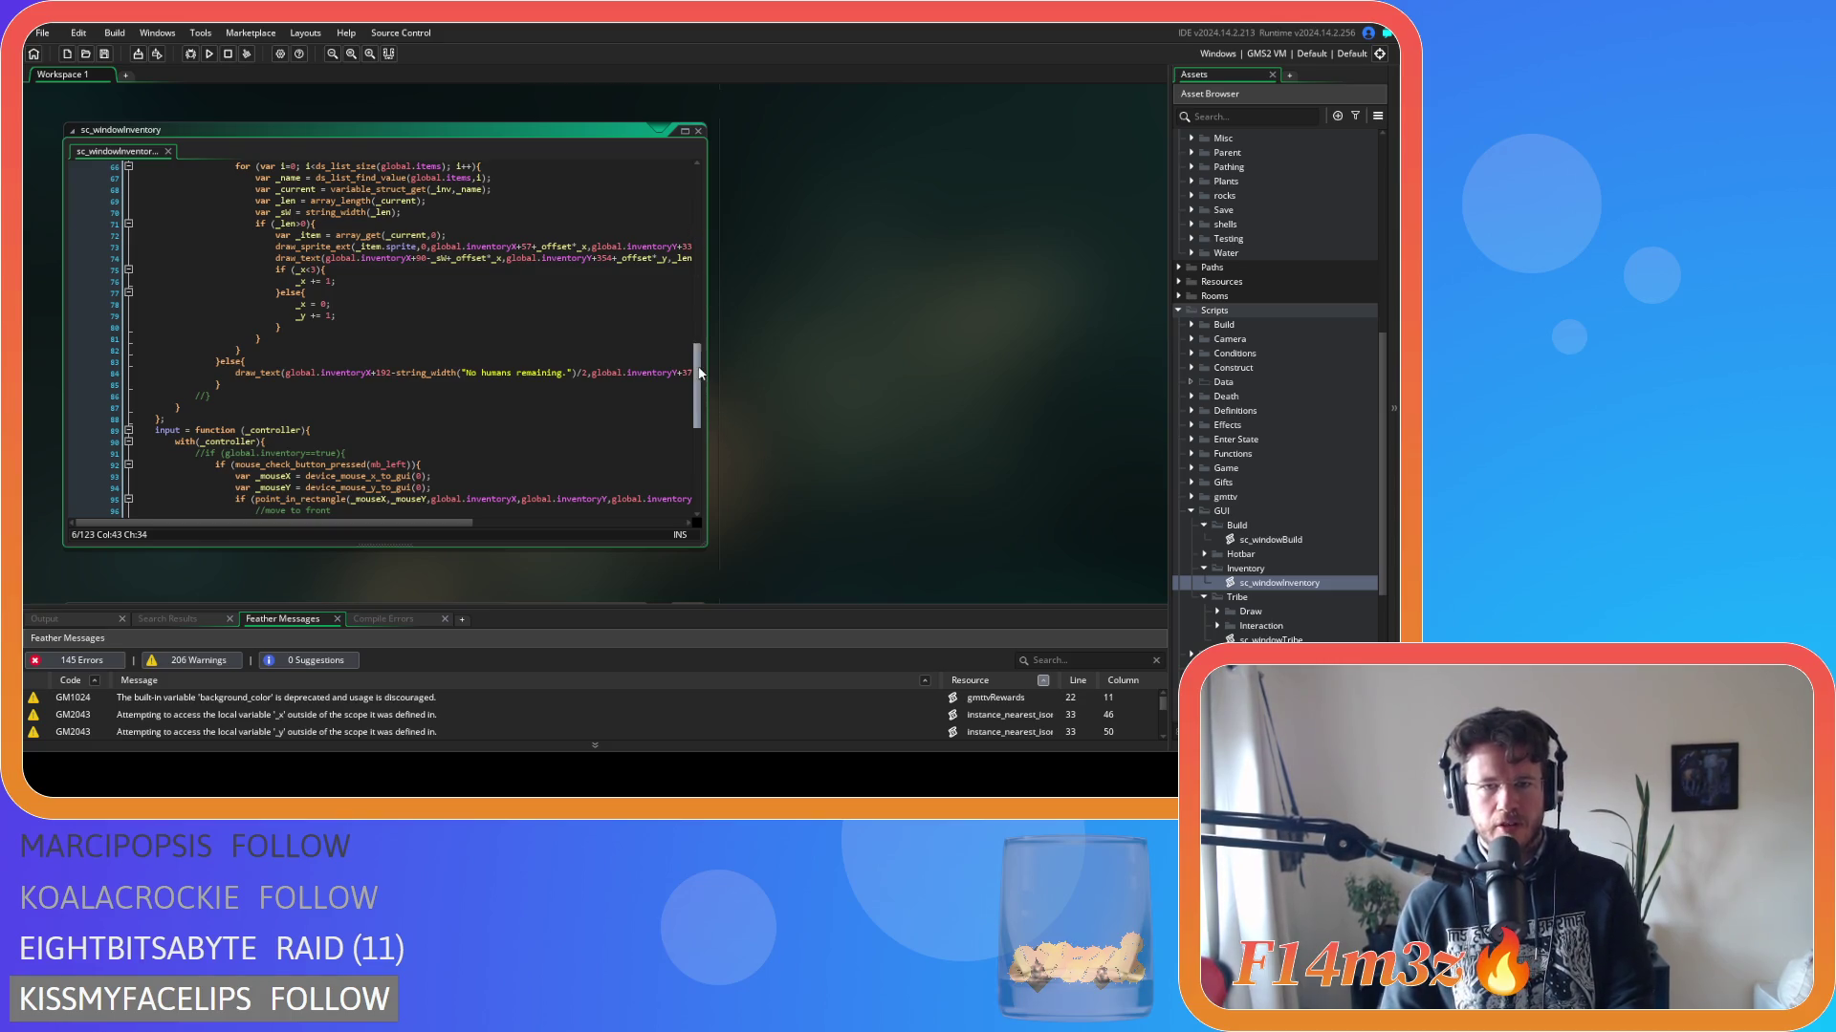
drag(697, 372, 696, 182)
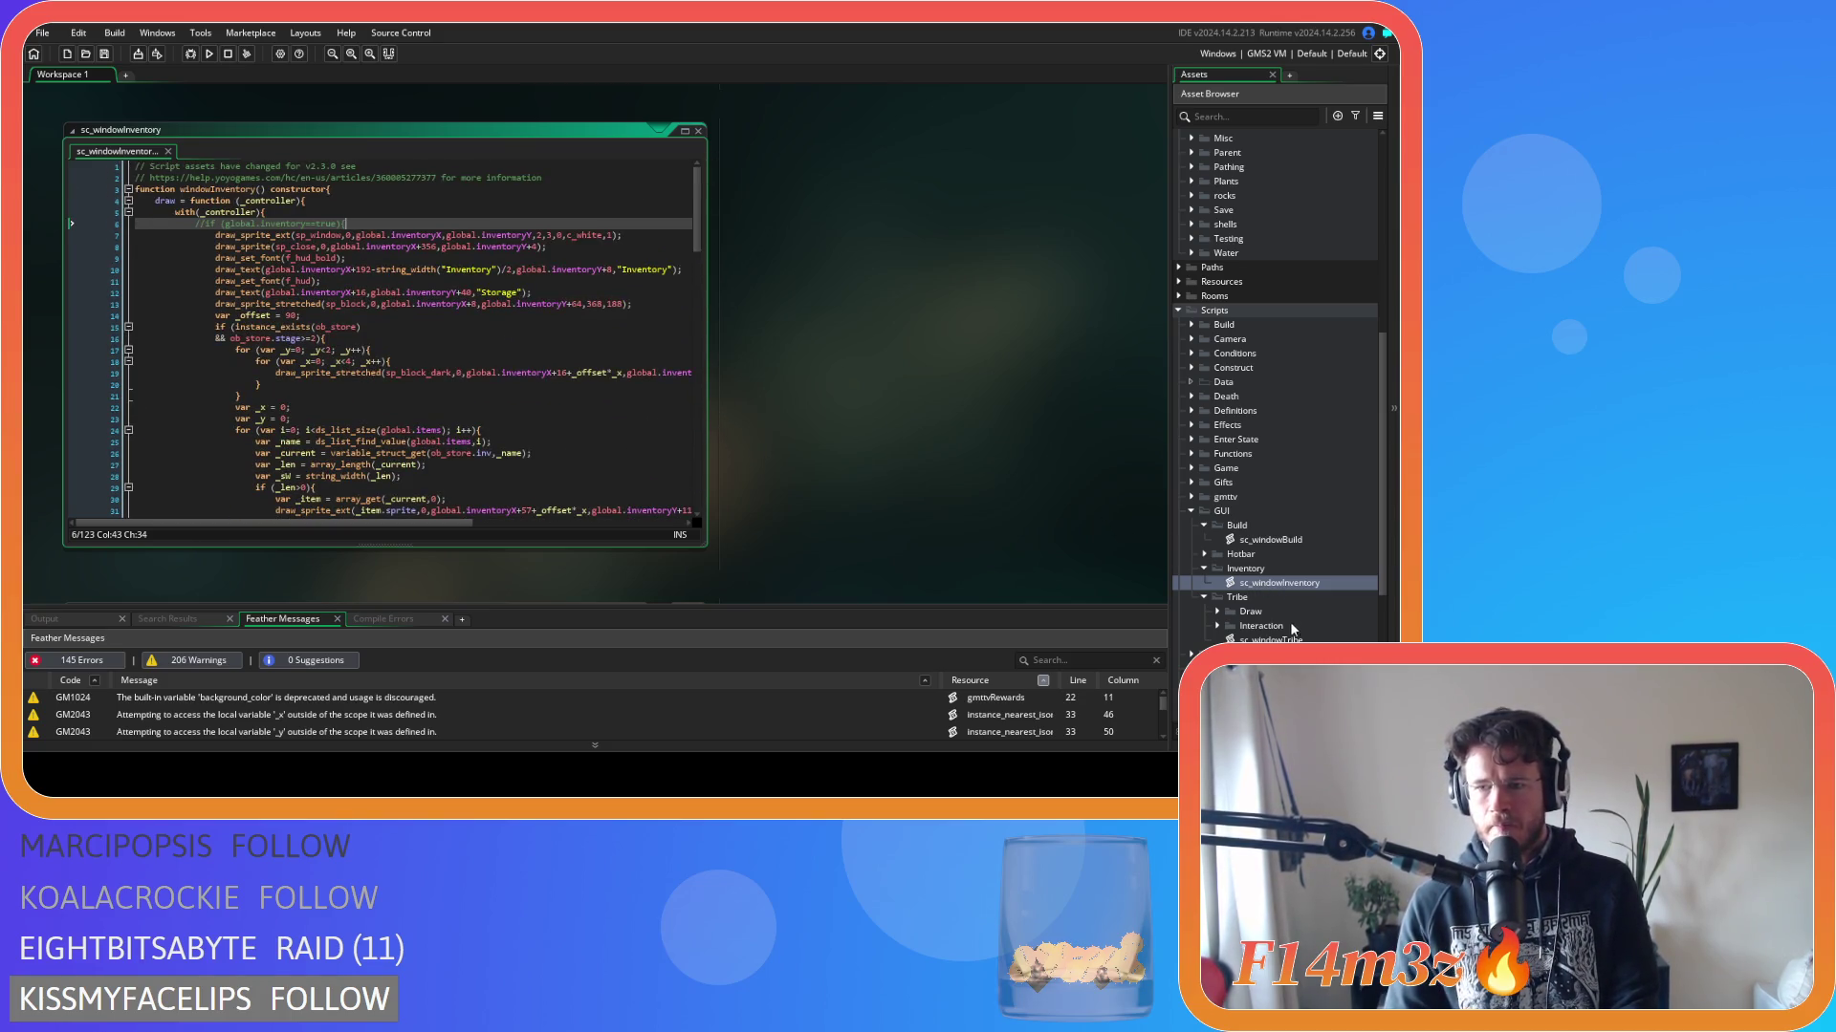
Open sc_windowTribe and scroll through its drawing and input code, ending back on sc_windowInventory.
double_click(1271, 640)
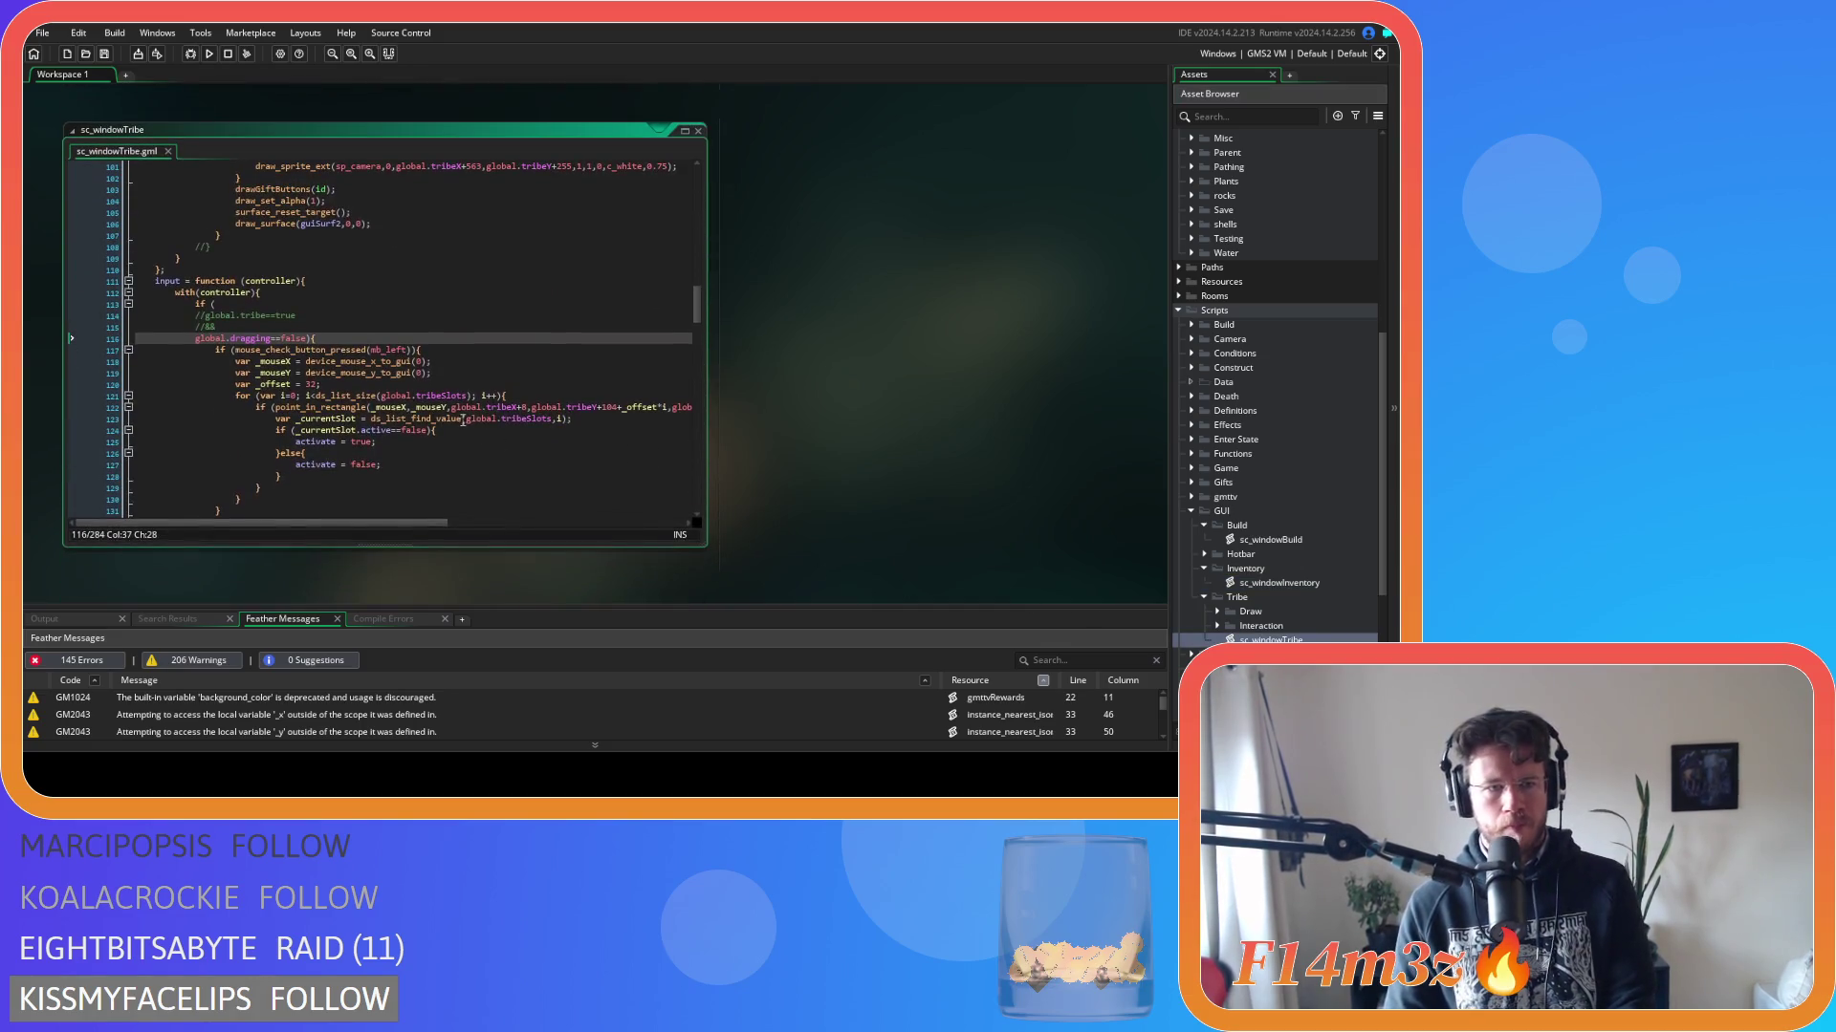
drag(692, 308, 697, 182)
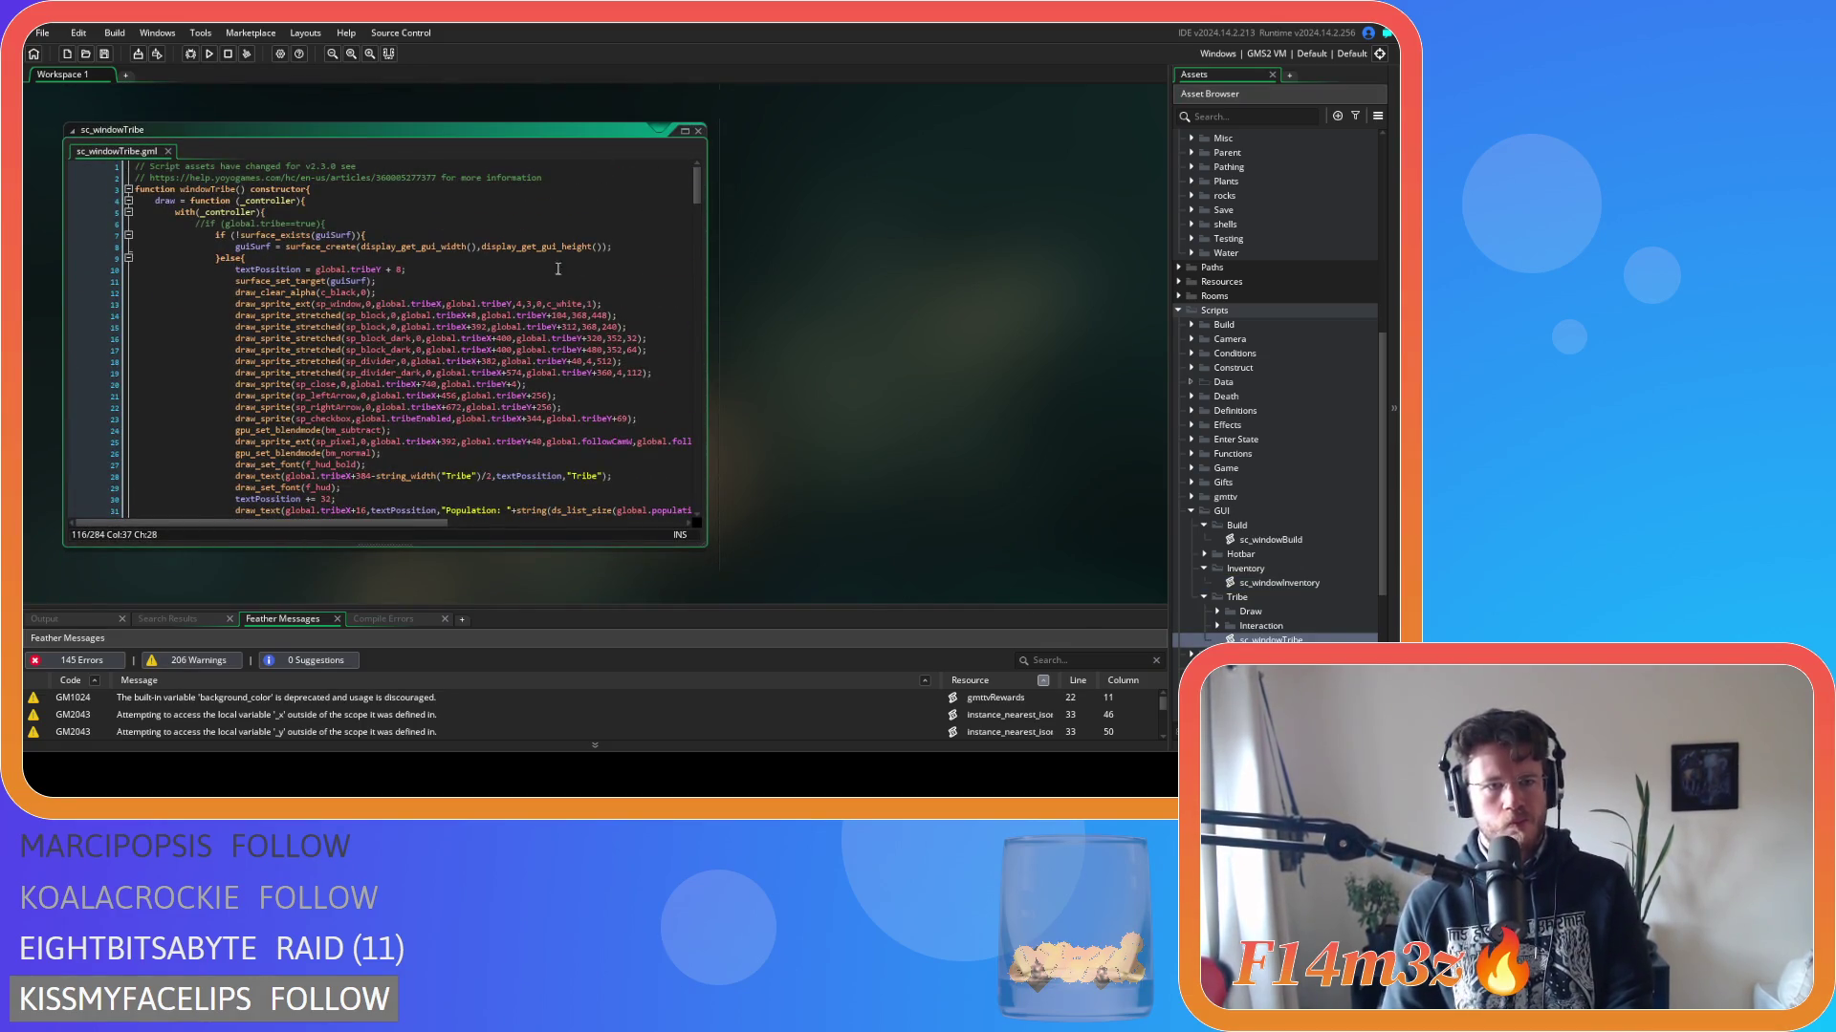
scroll(468, 277, down, 20)
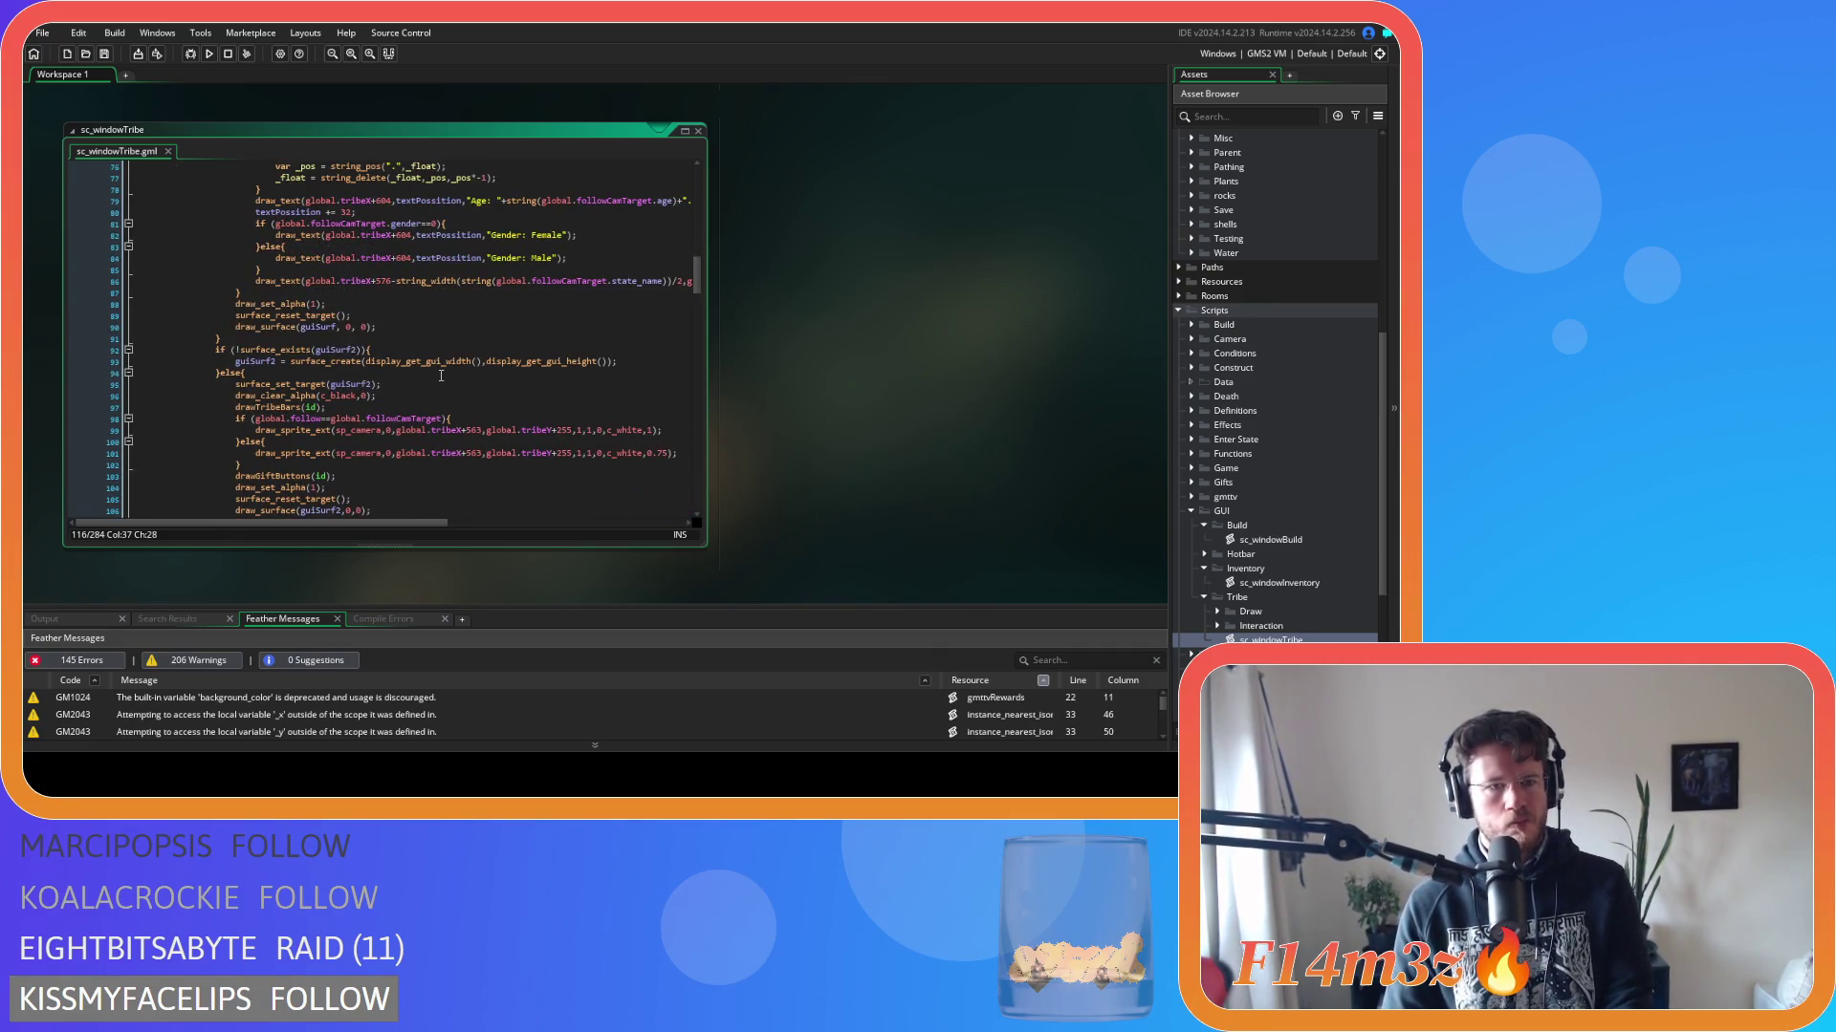
scroll(441, 369, up, 6)
scroll(440, 368, up, 18)
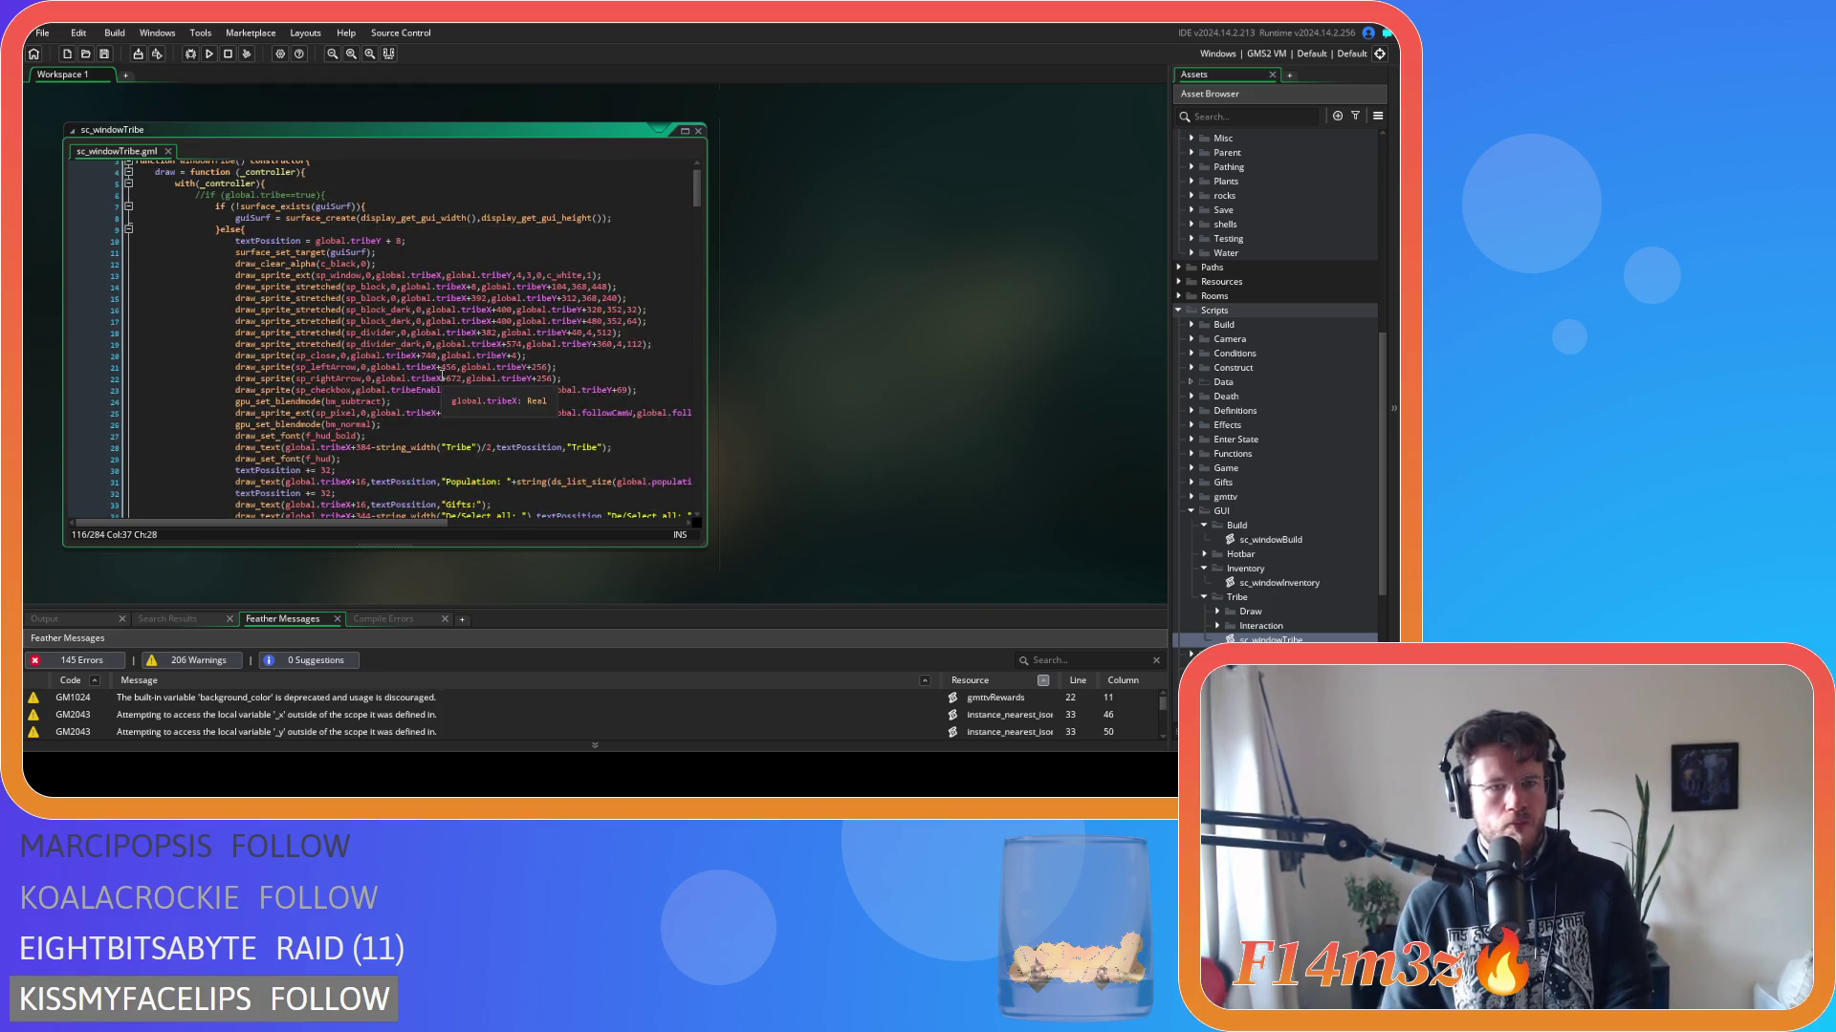
scroll(441, 371, up, 1)
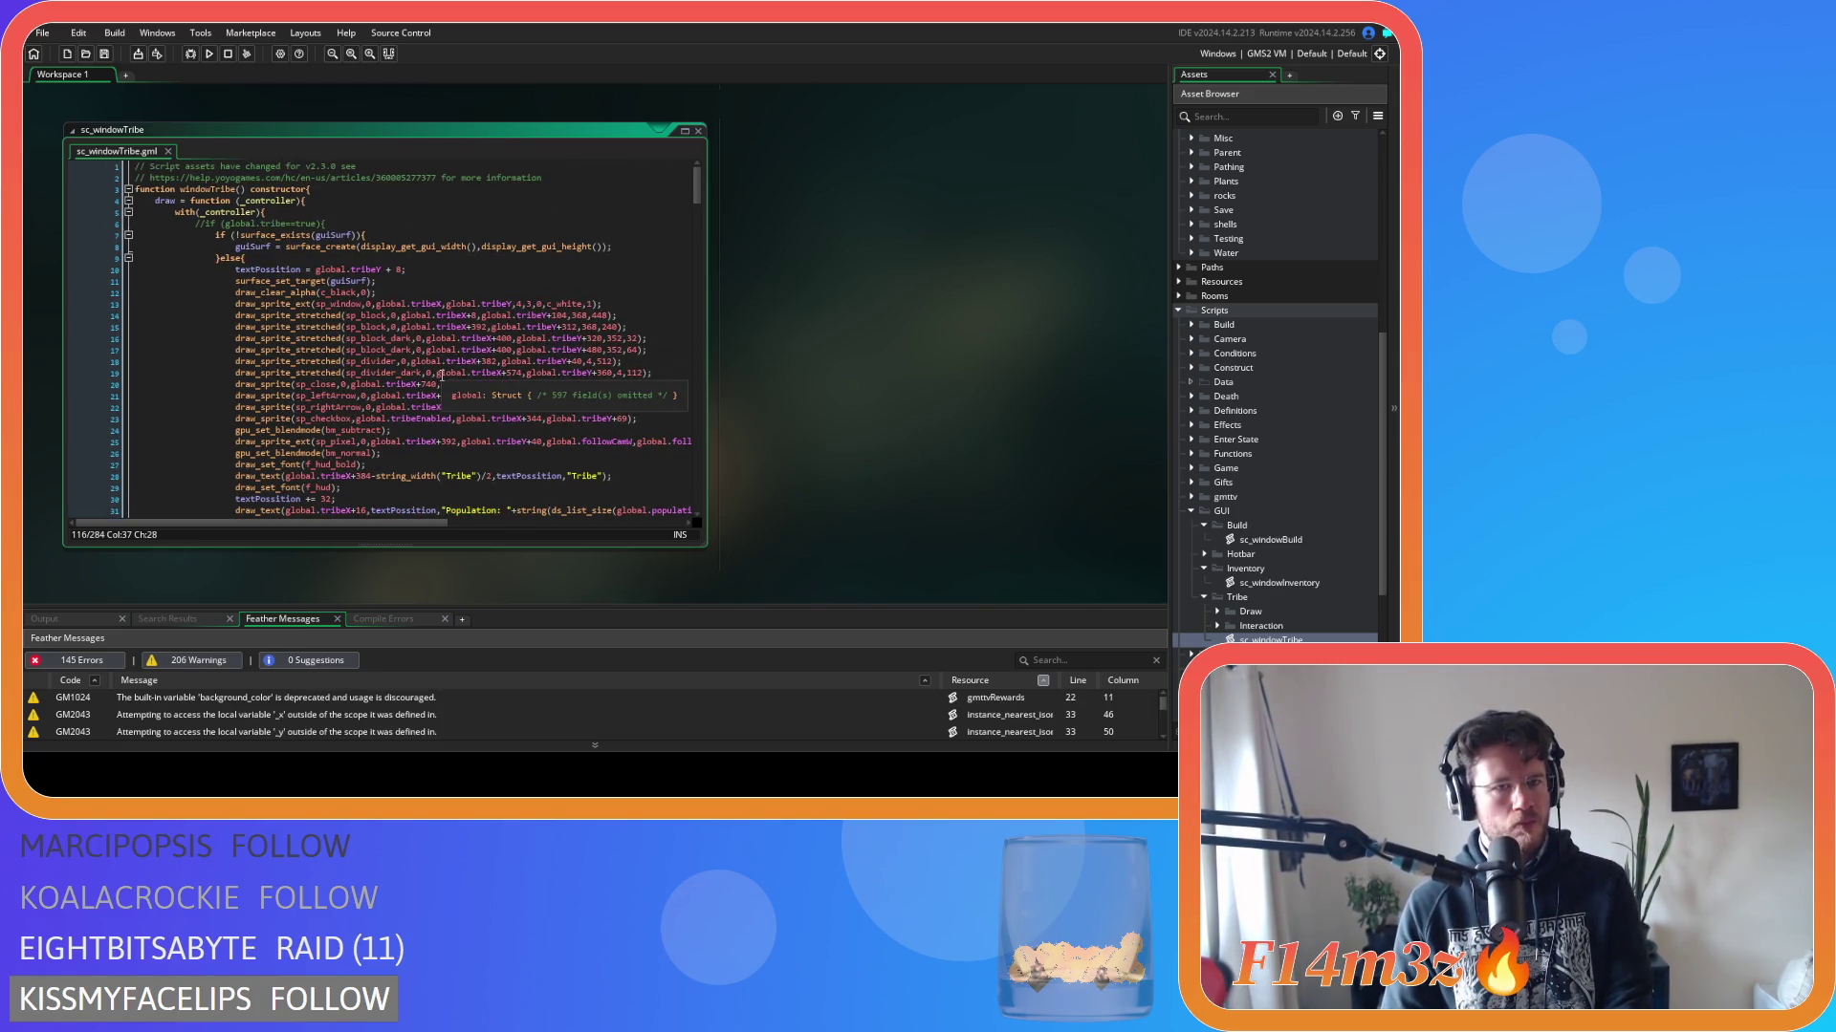
scroll(779, 359, down, 10)
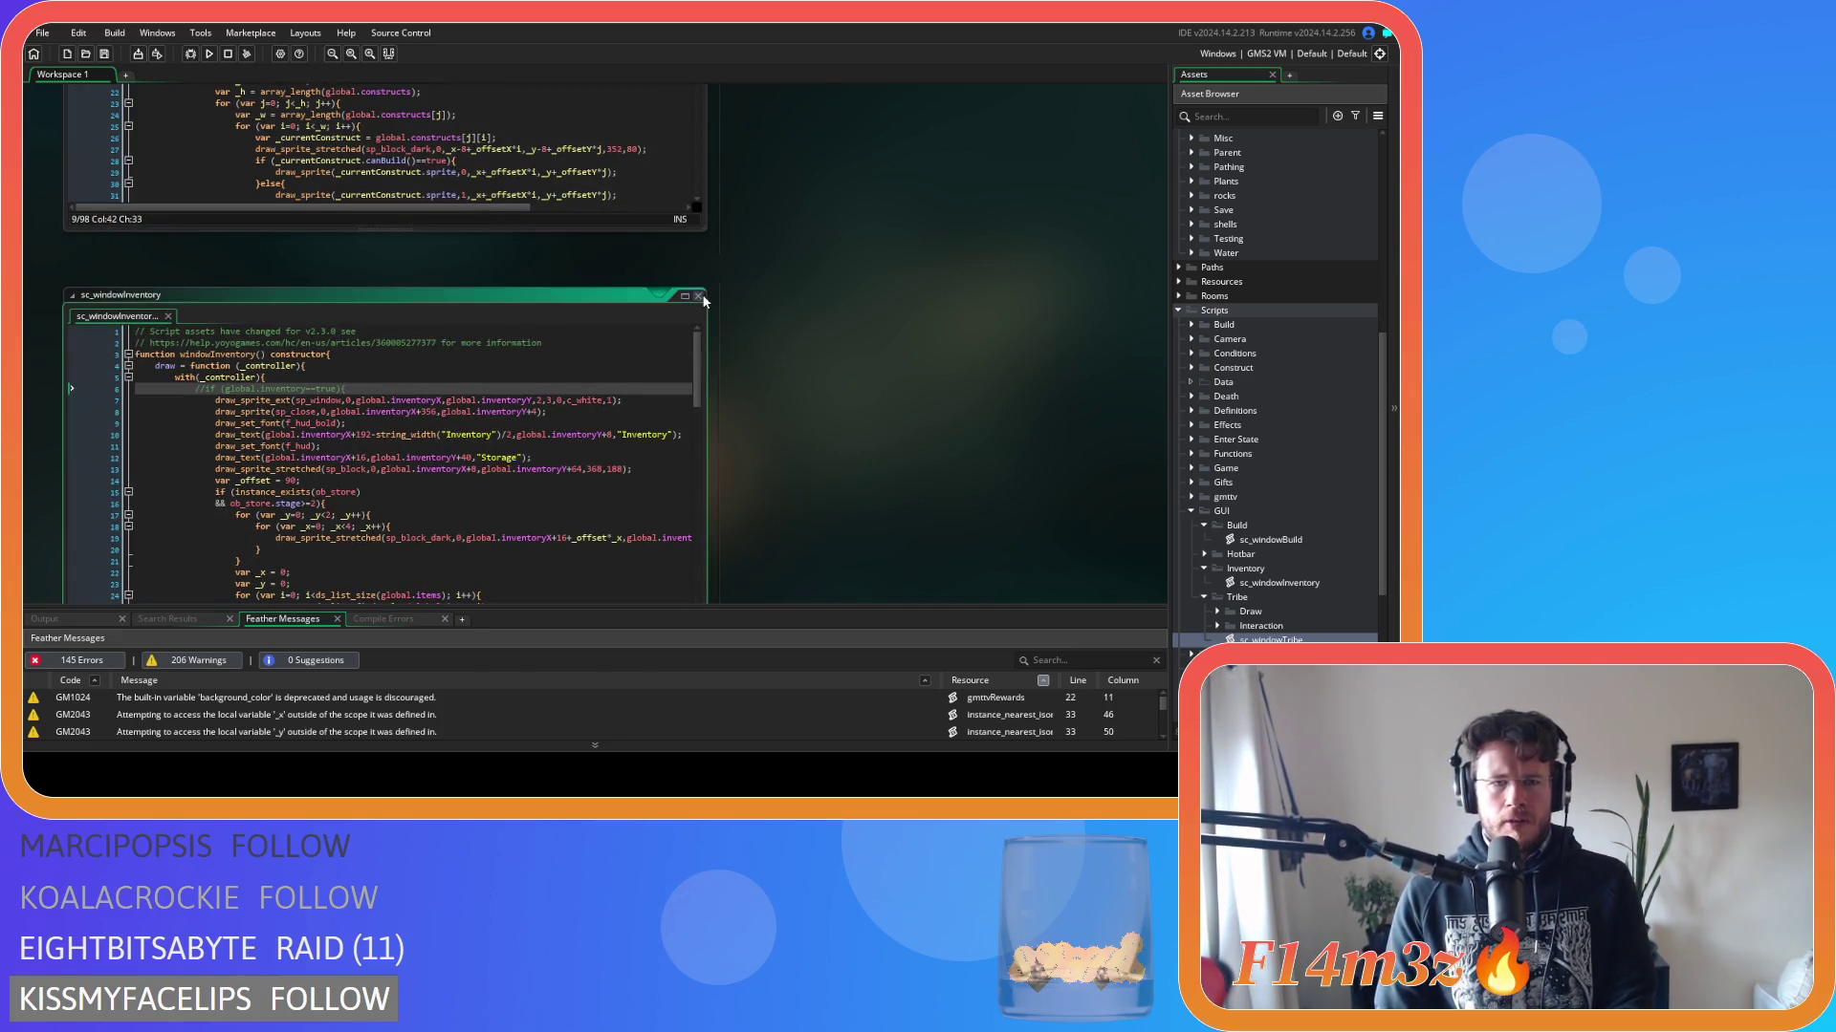
scroll(771, 353, up, 5)
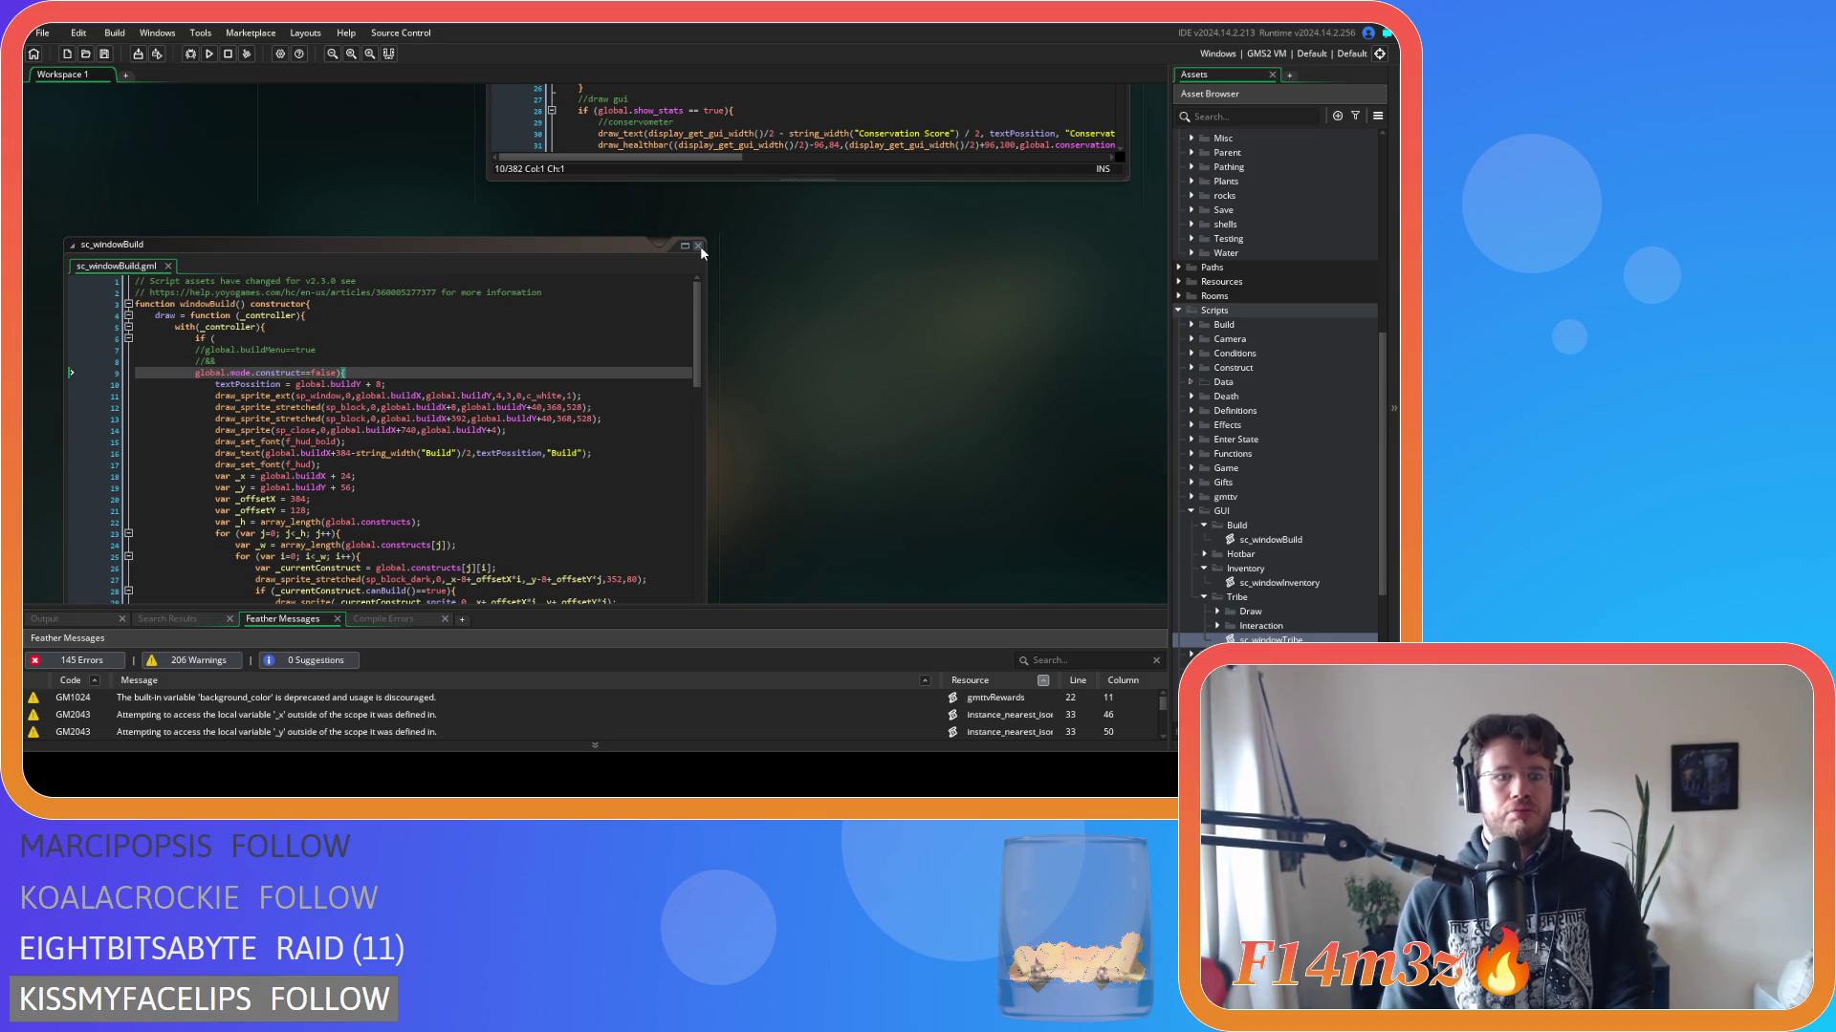
Close sc_windowBuild, inspect the window input call on line 10 of ob_gui's Step event, then return to Draw GUI.
click(698, 246)
scroll(382, 549, up, 5)
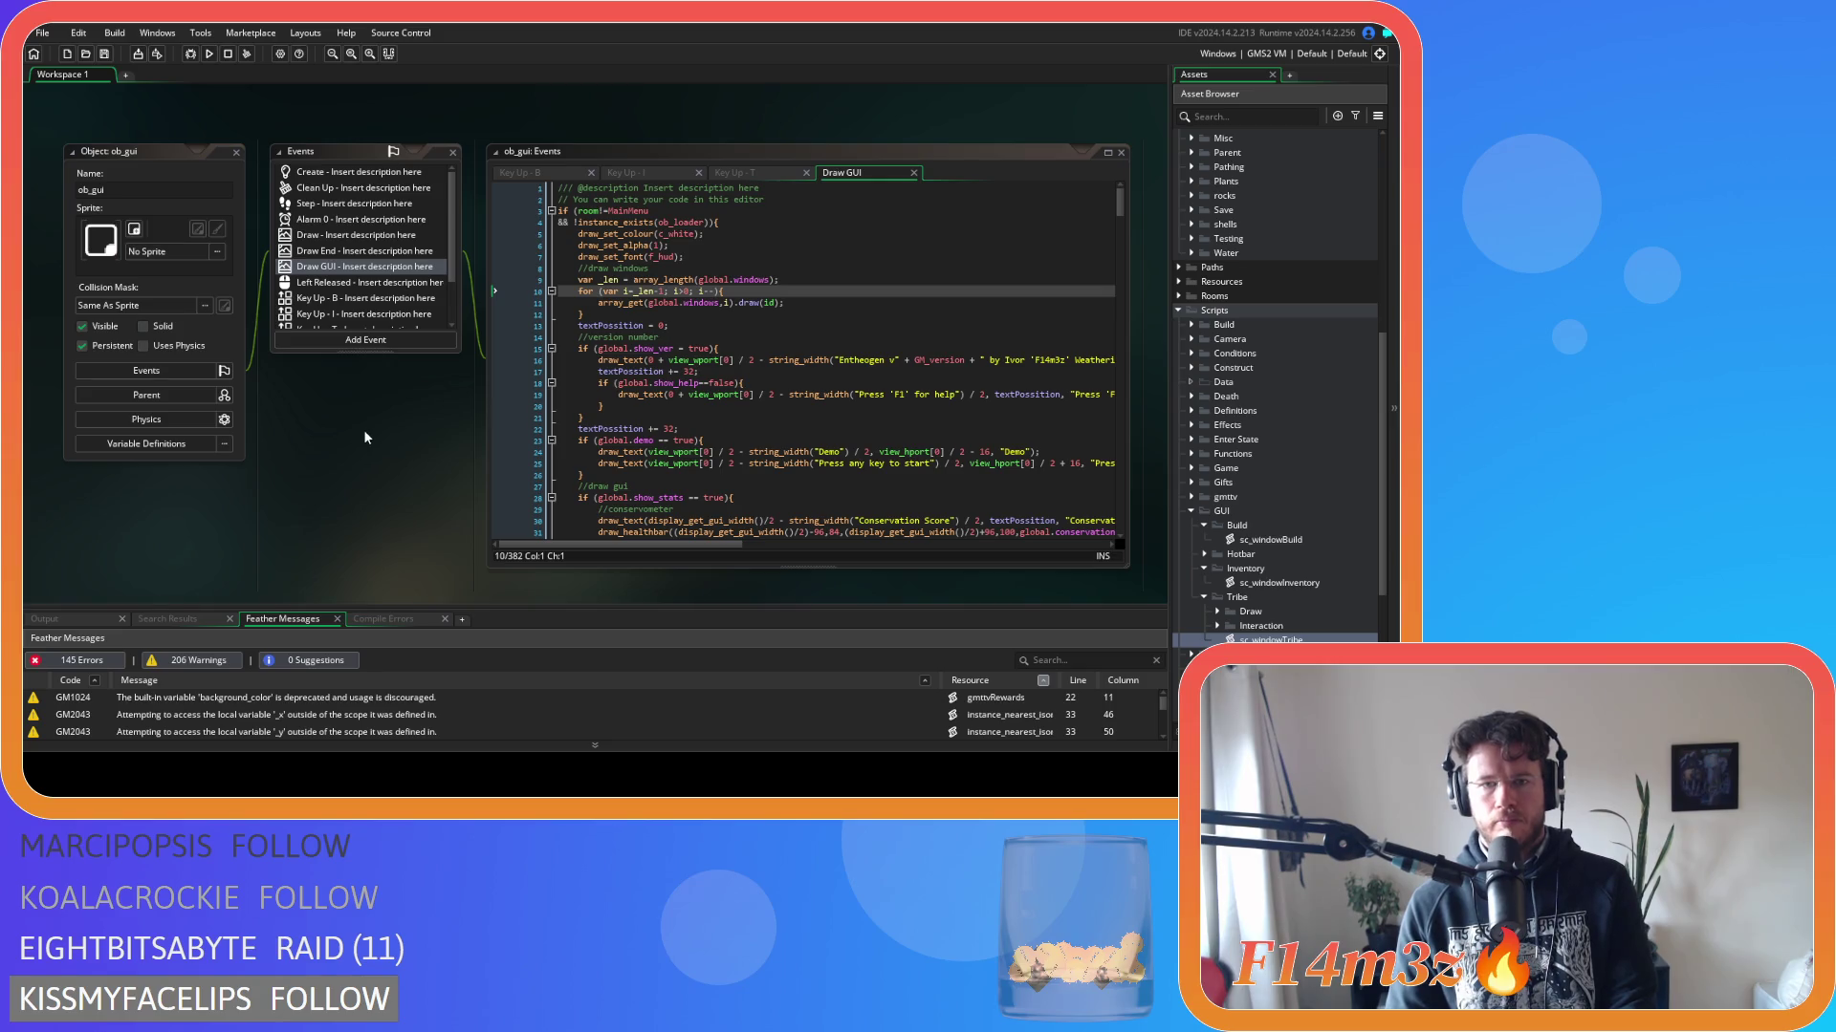
click(330, 204)
click(860, 289)
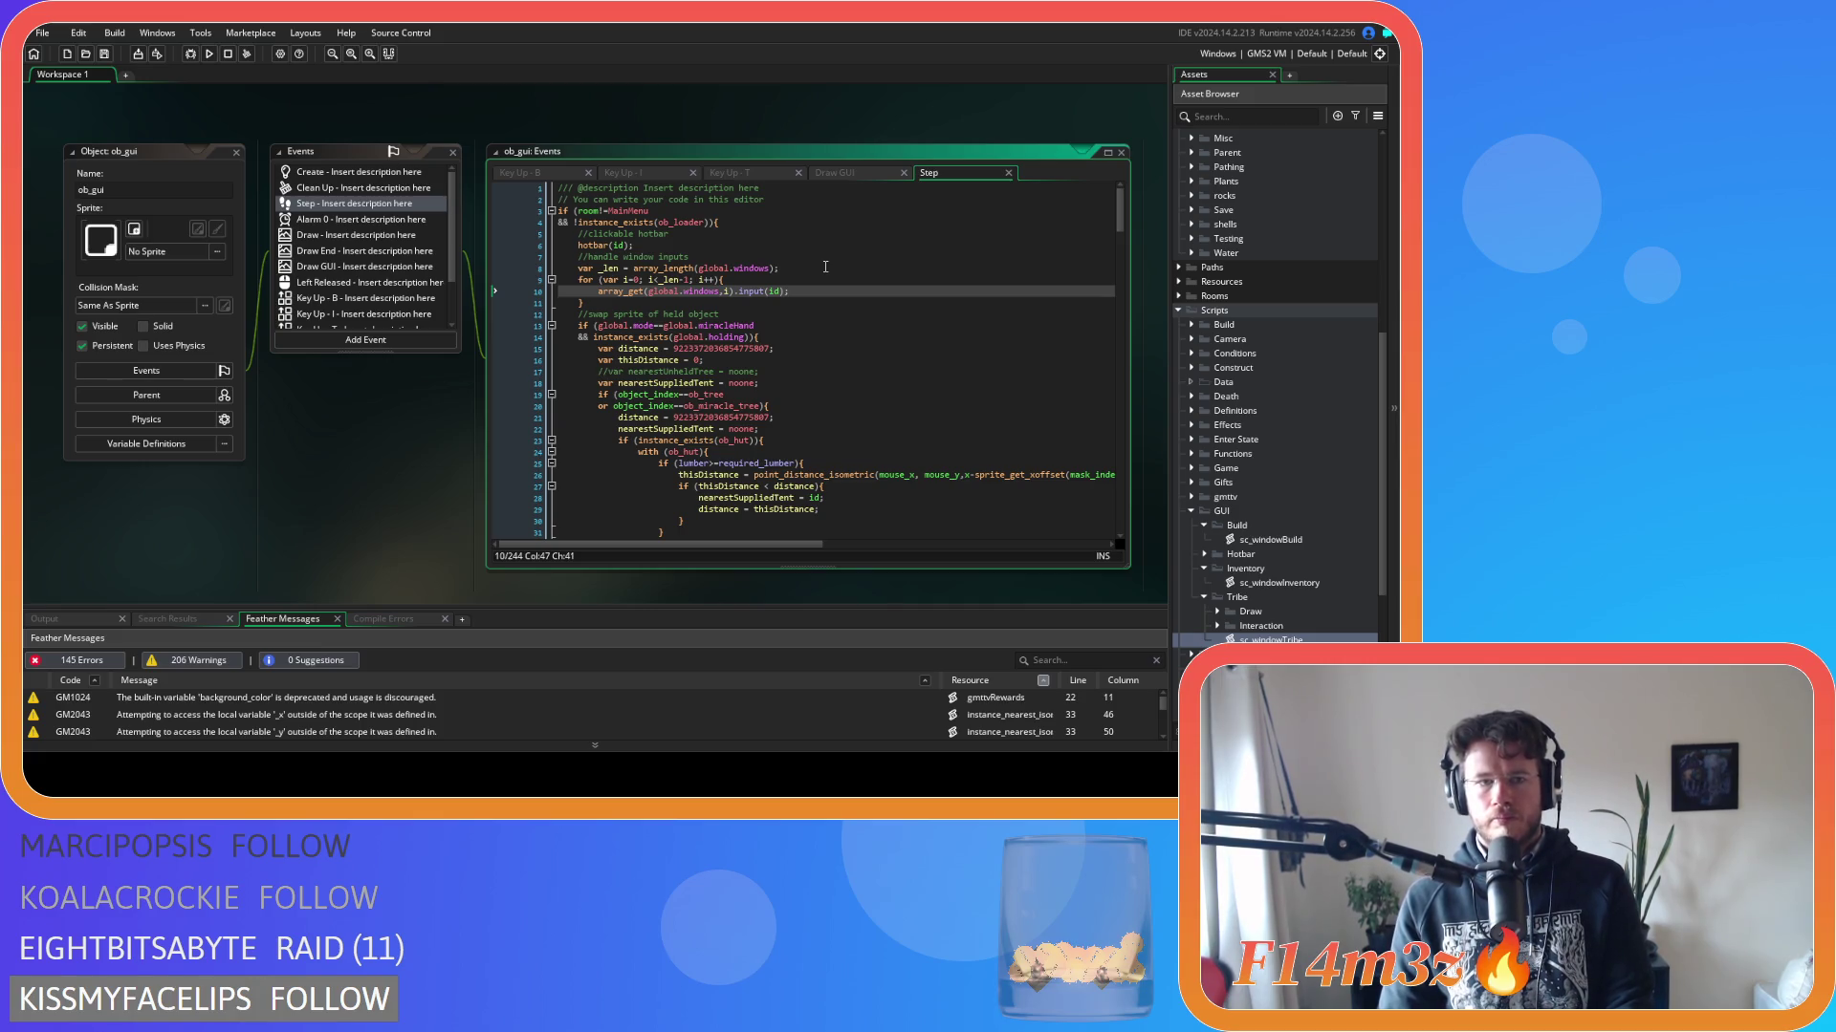
click(835, 173)
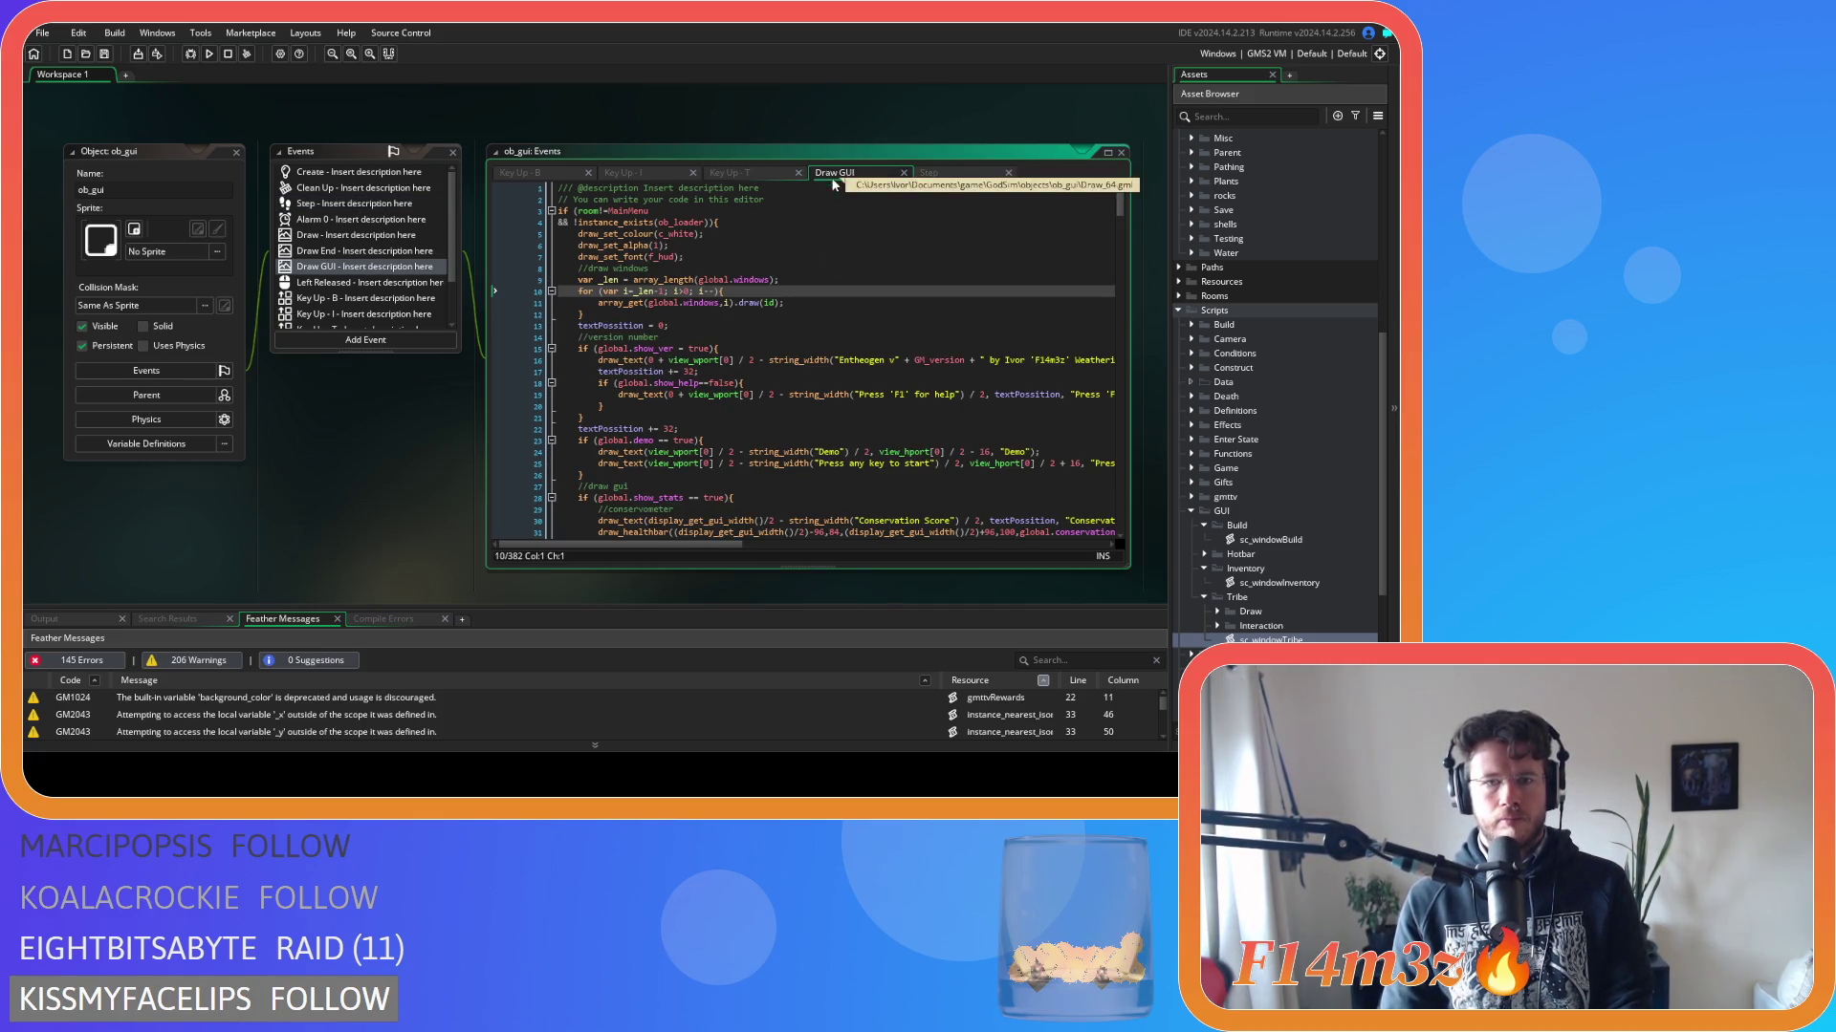
click(715, 318)
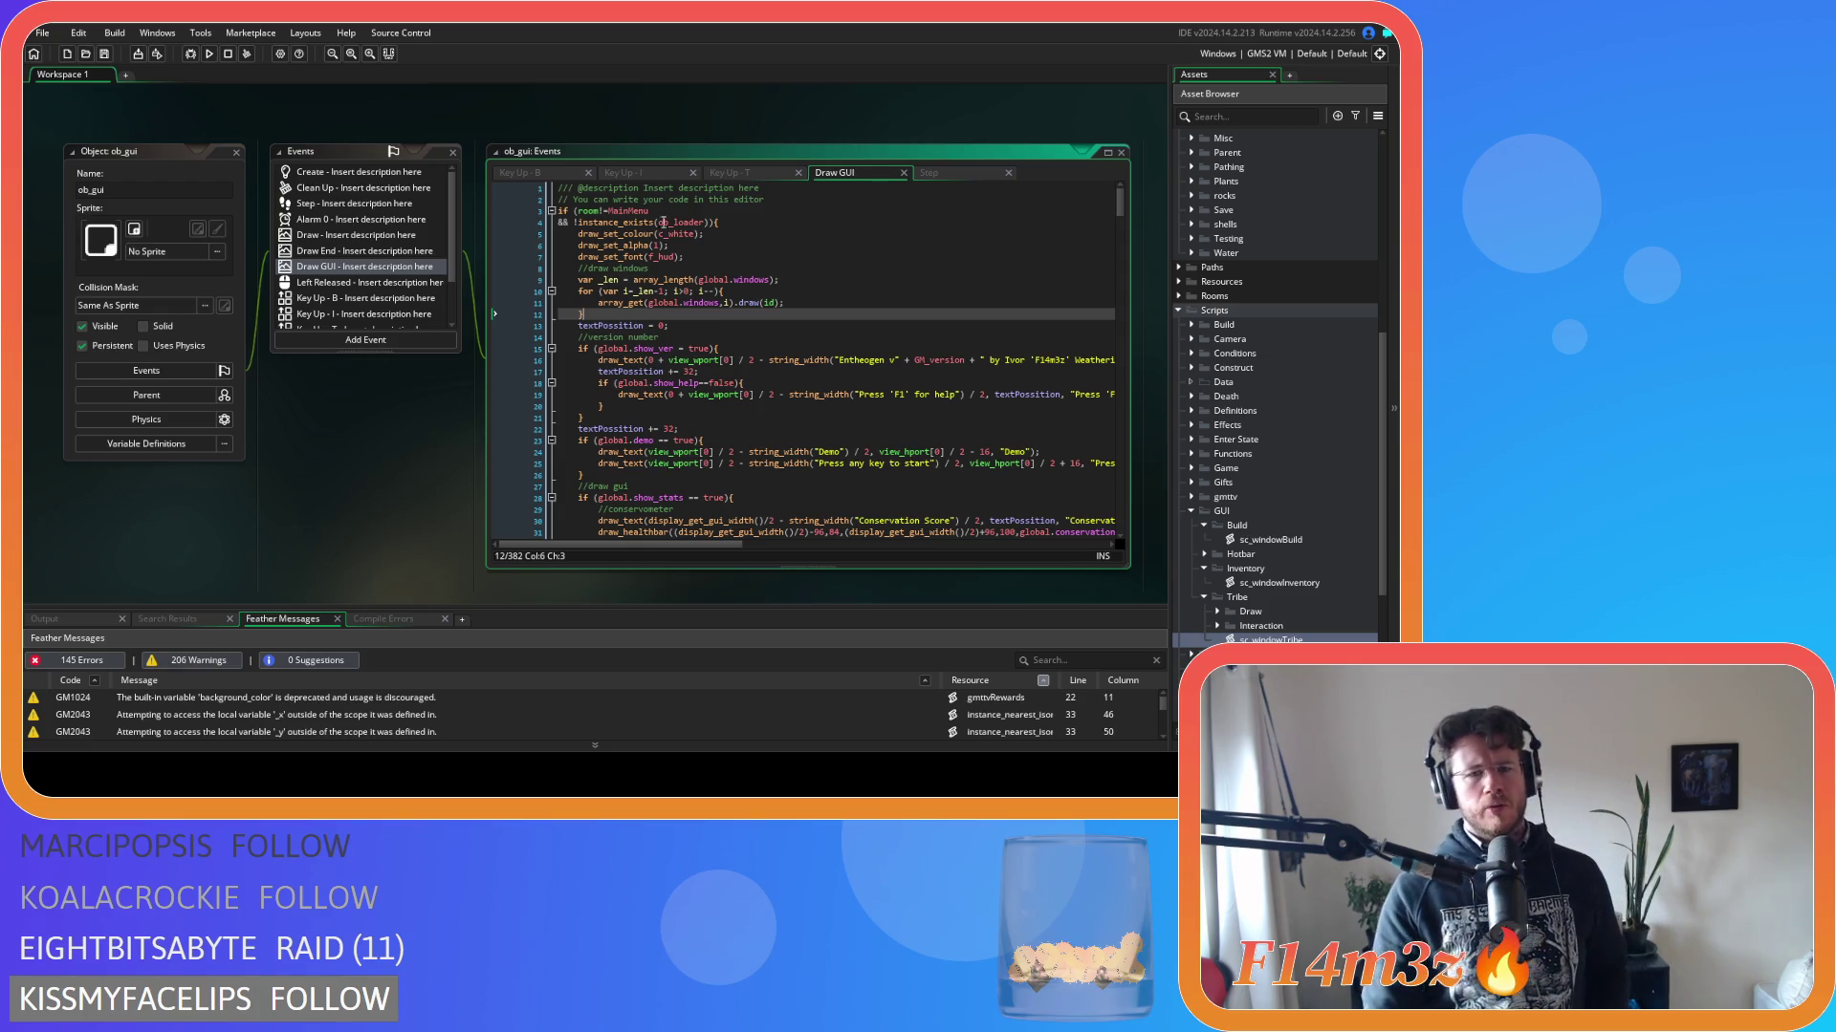
Change the Draw GUI loop condition from i>0 to i>=0 and build and run with F5.
click(685, 291)
text(=)
click(776, 302)
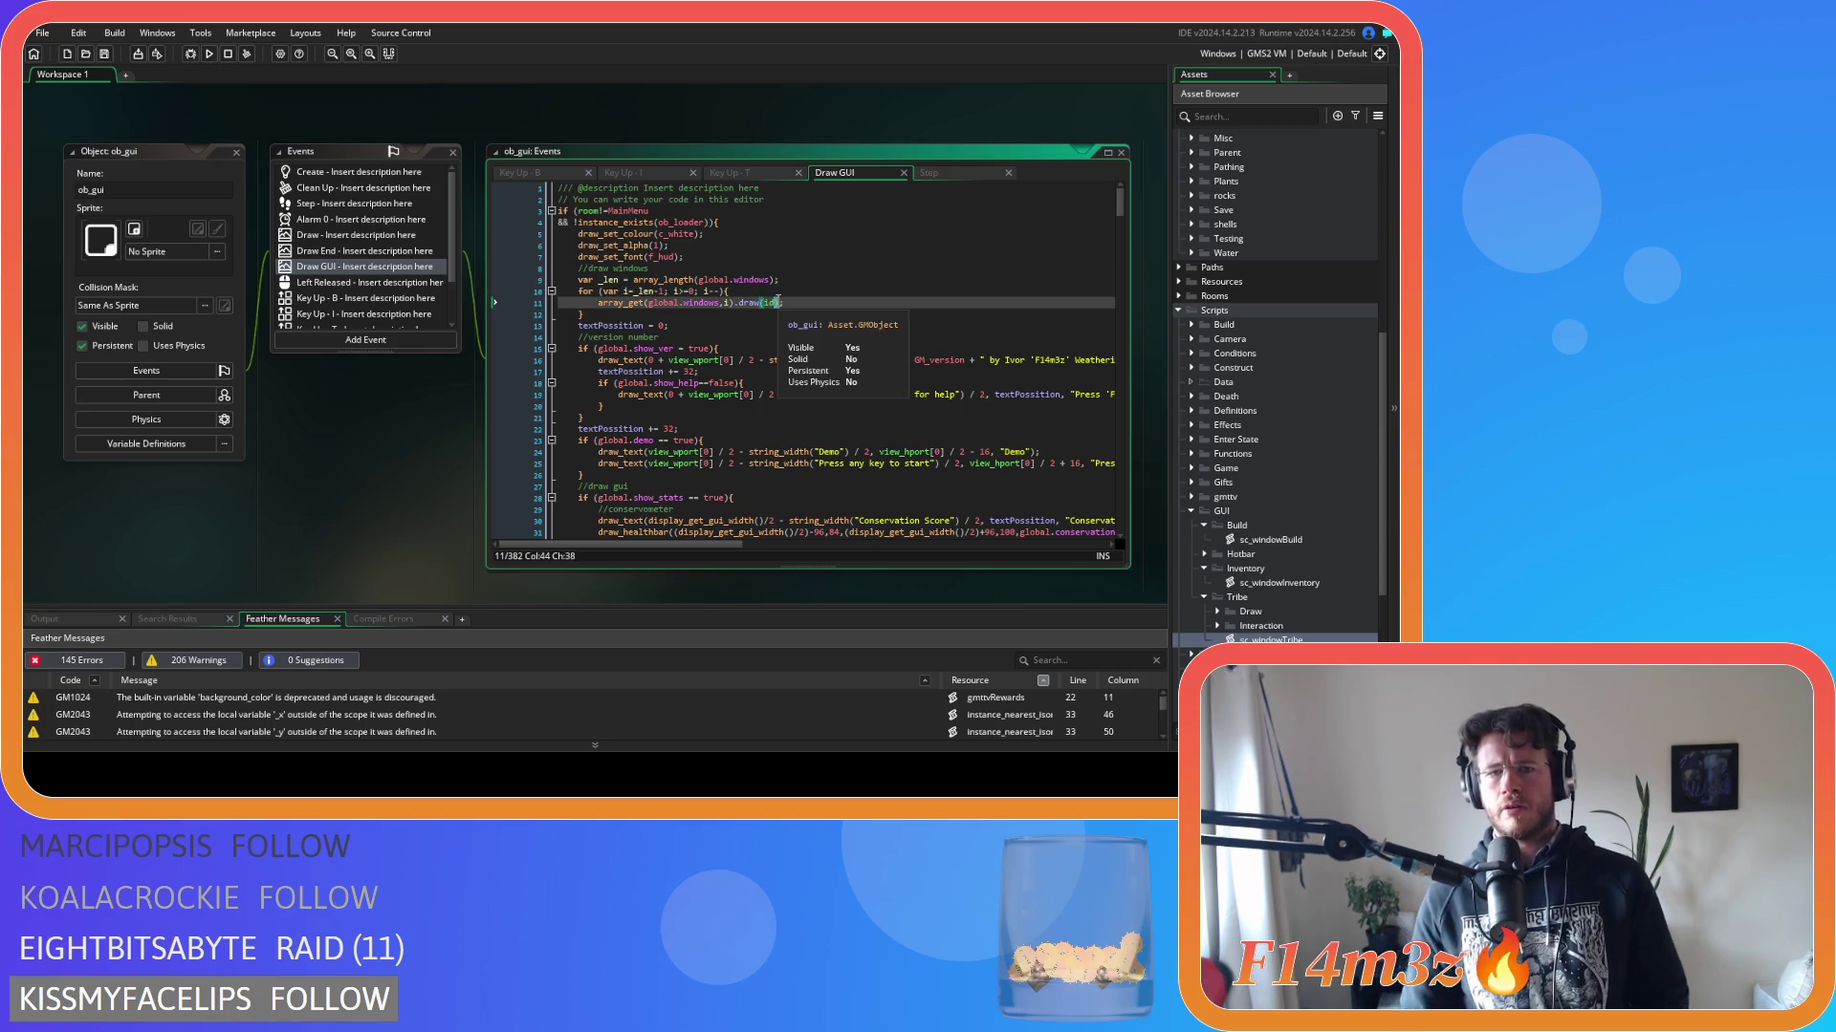
key(F5)
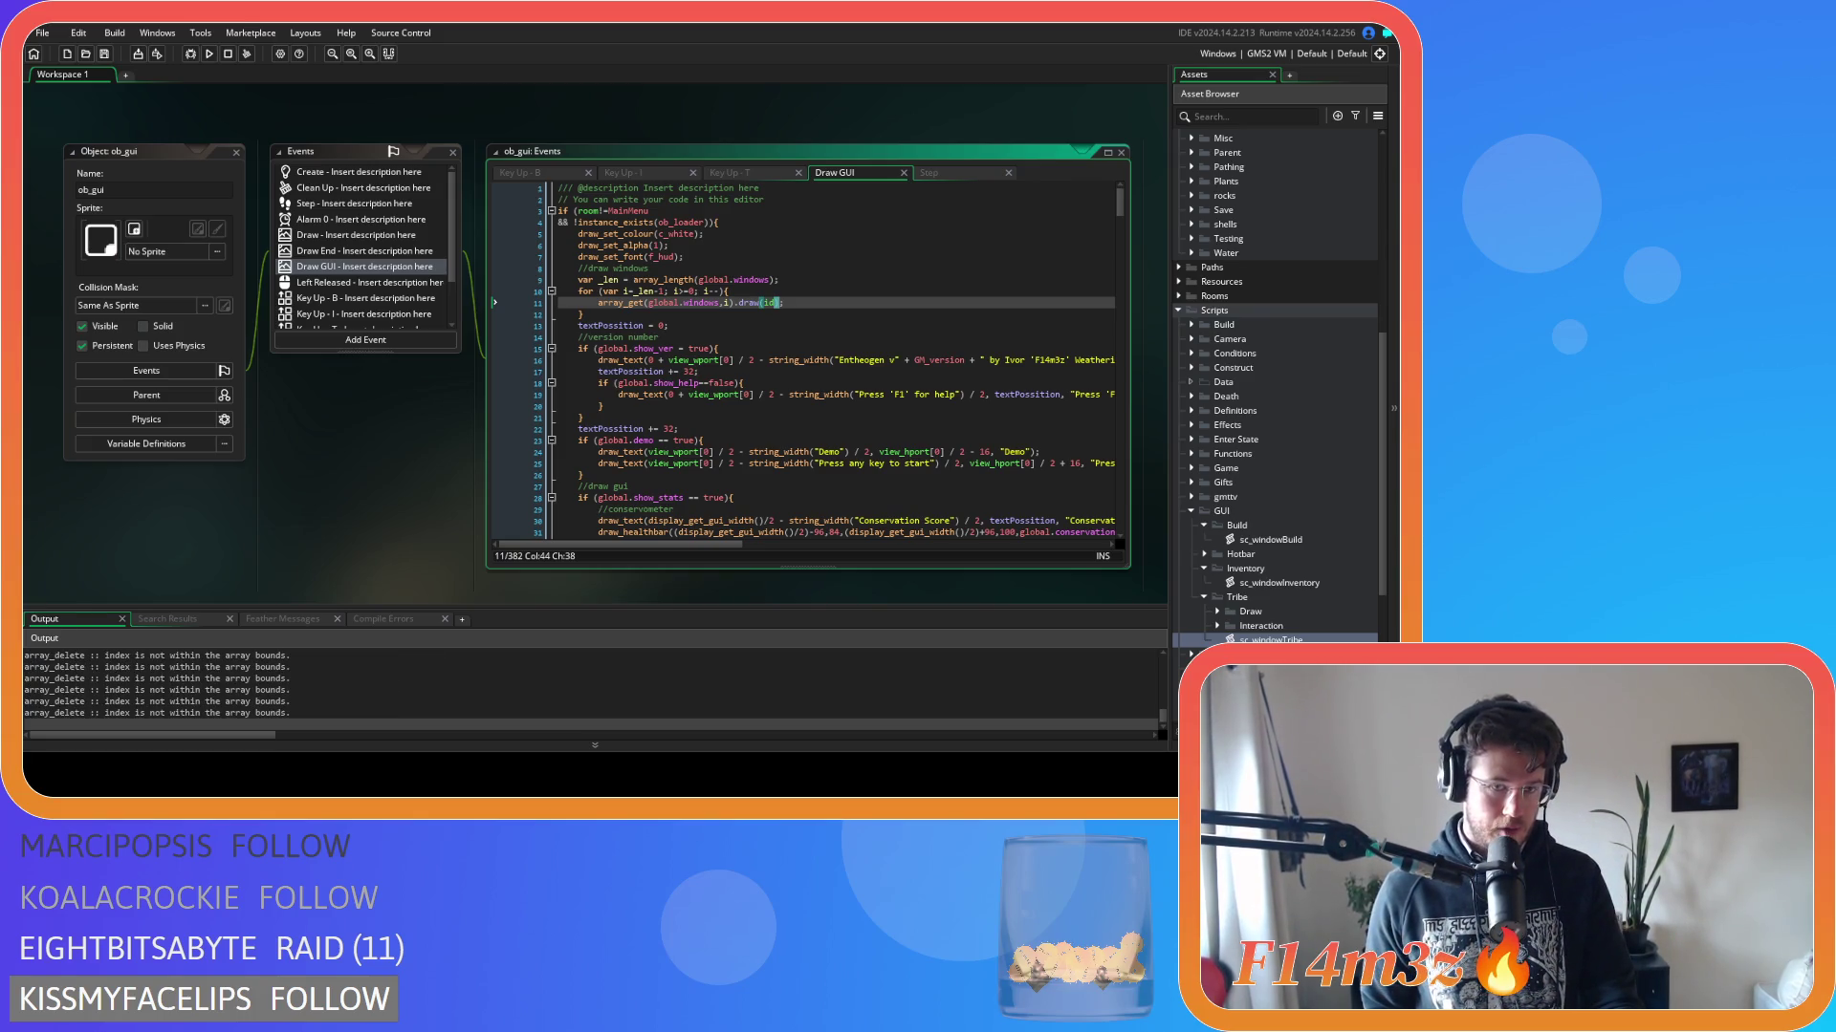
key(alt+Tab)
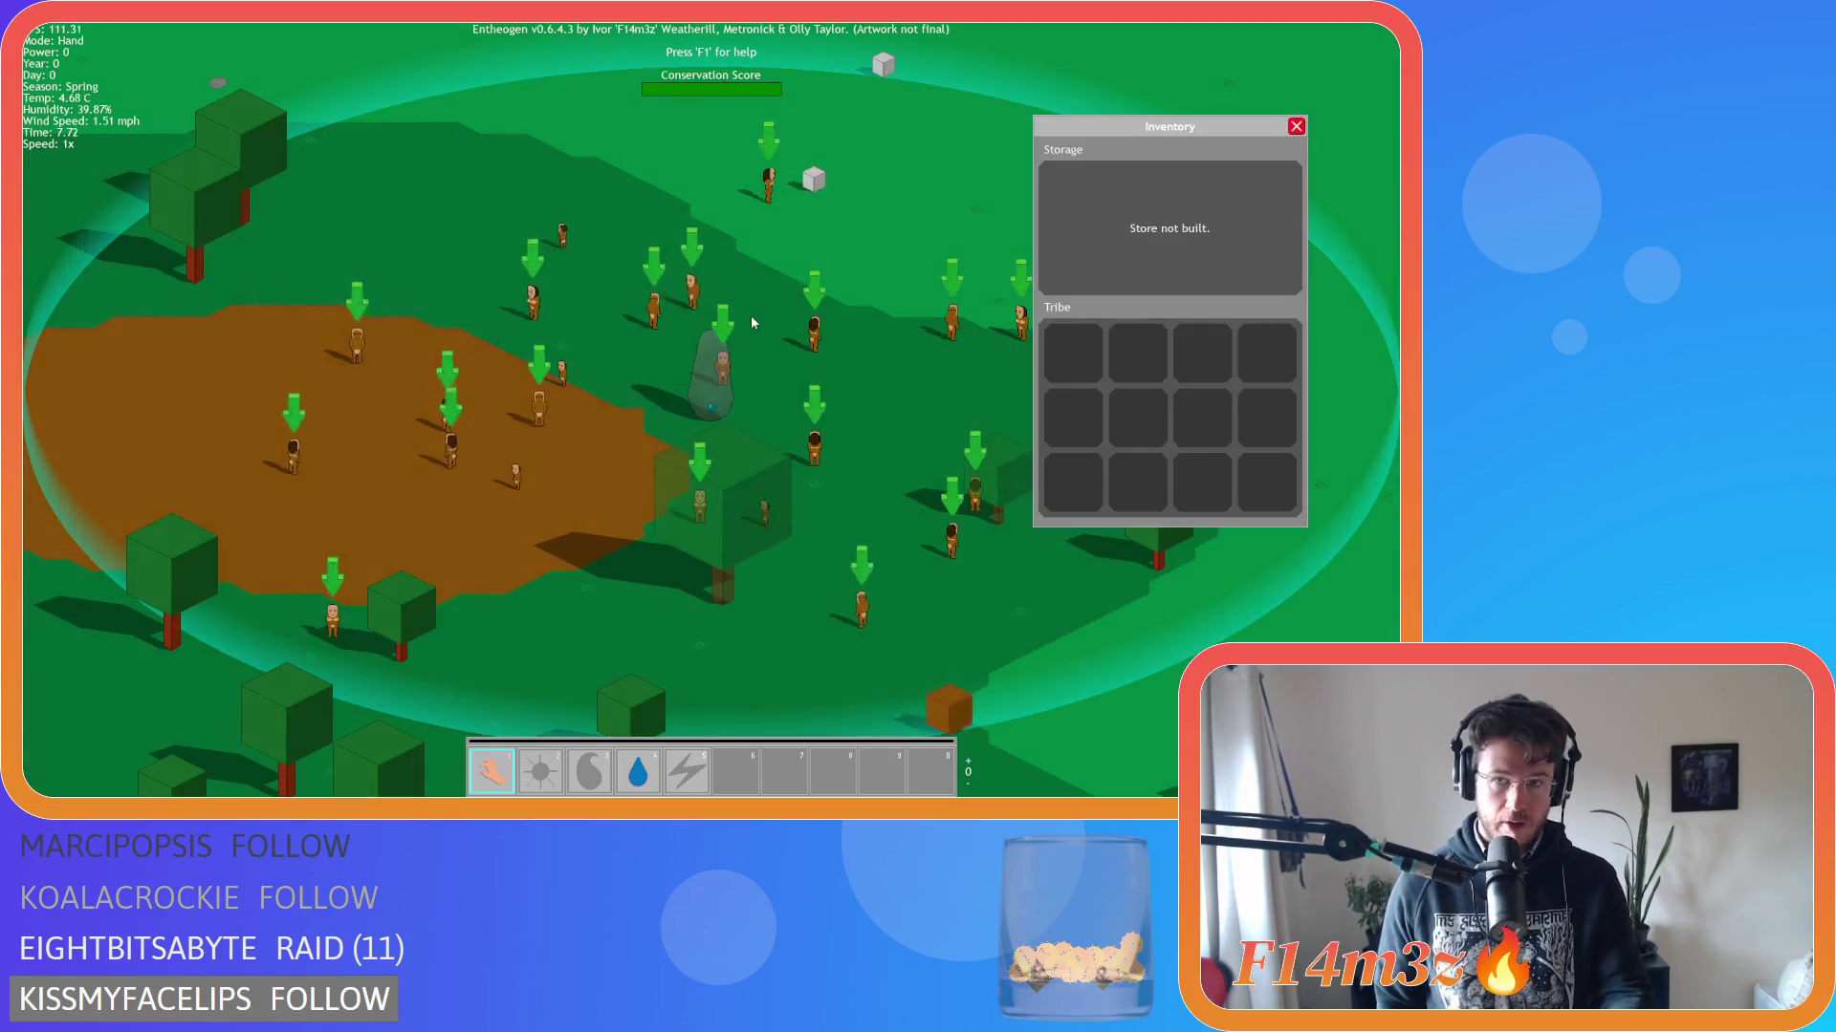
key(b)
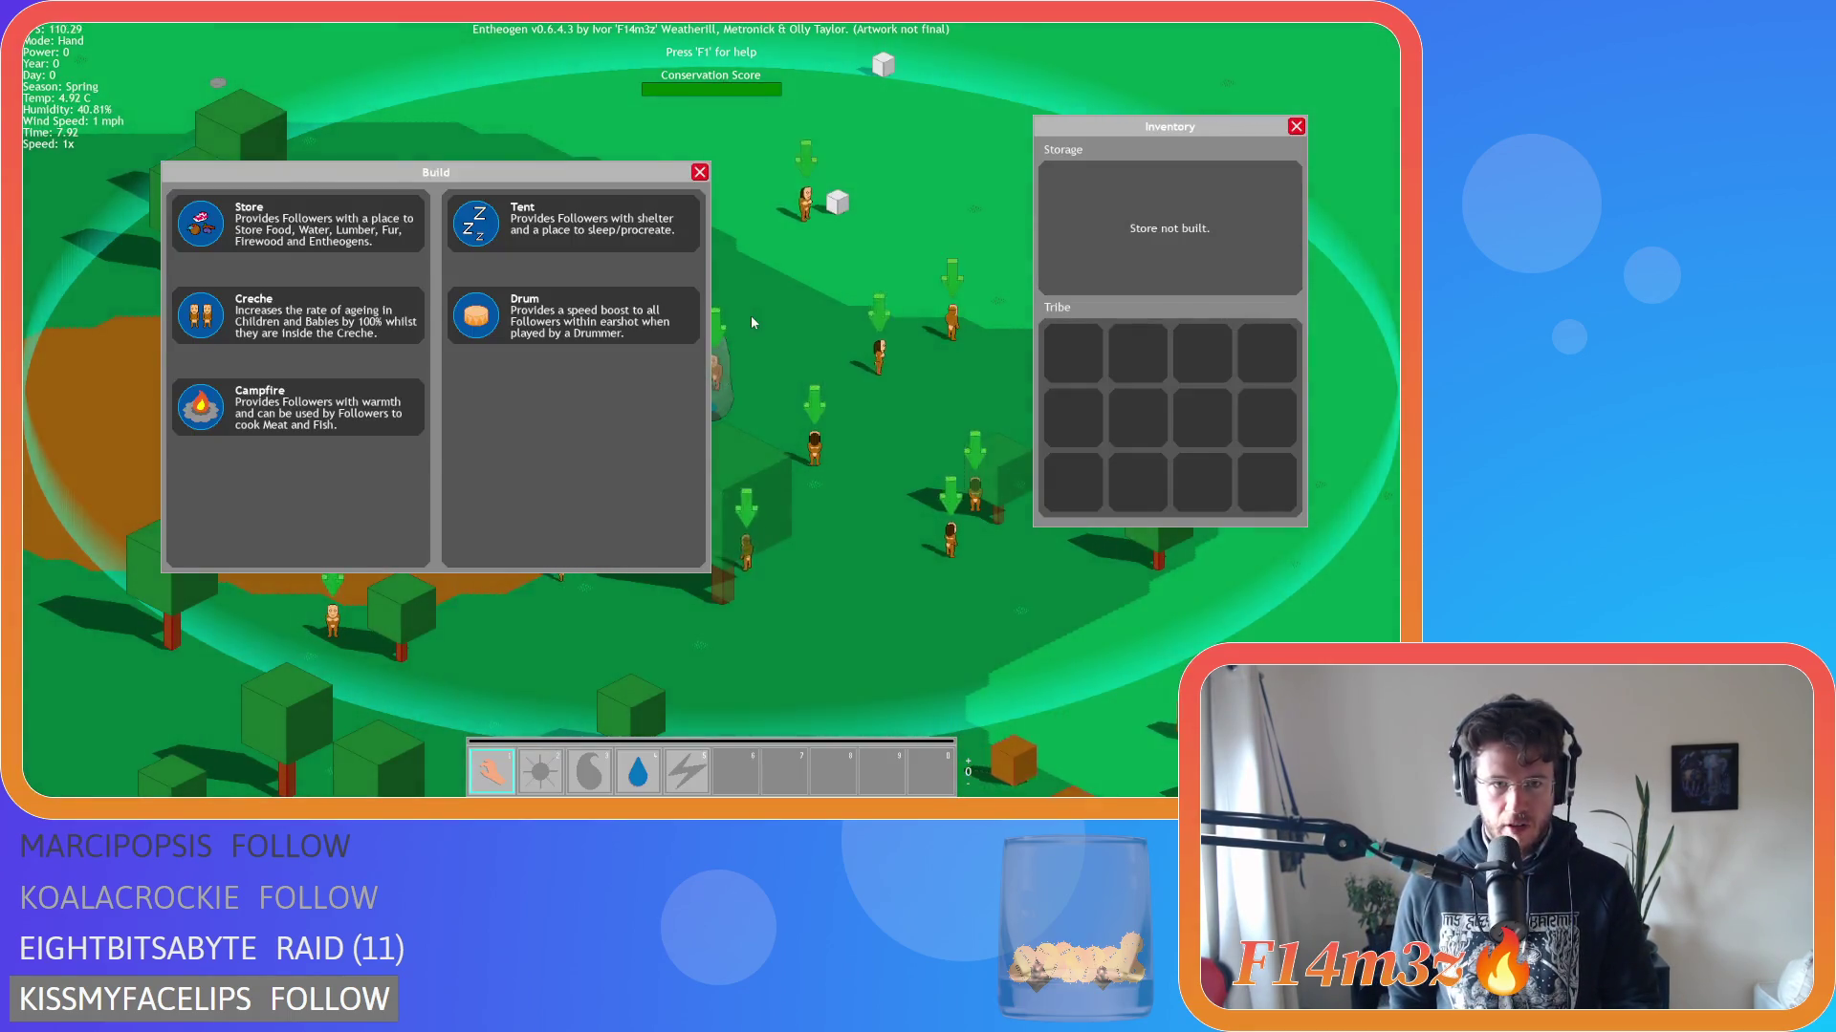
key(t)
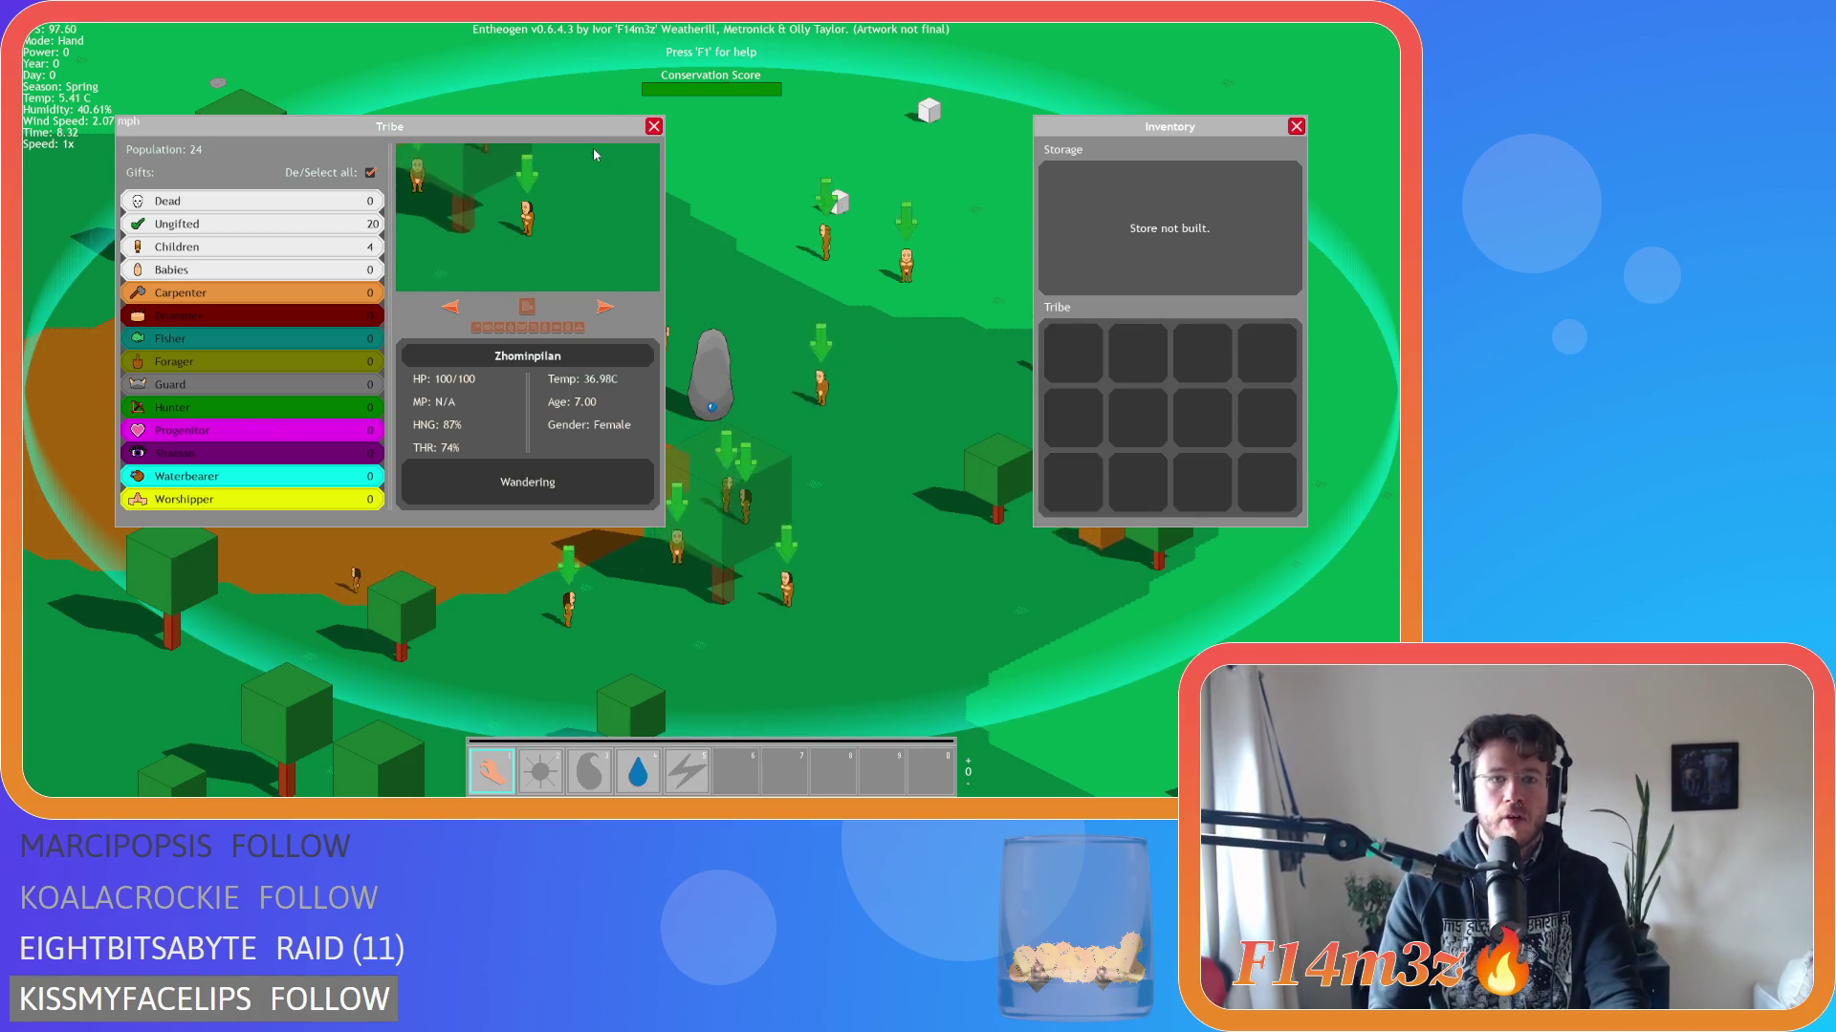
key(b)
key(Escape)
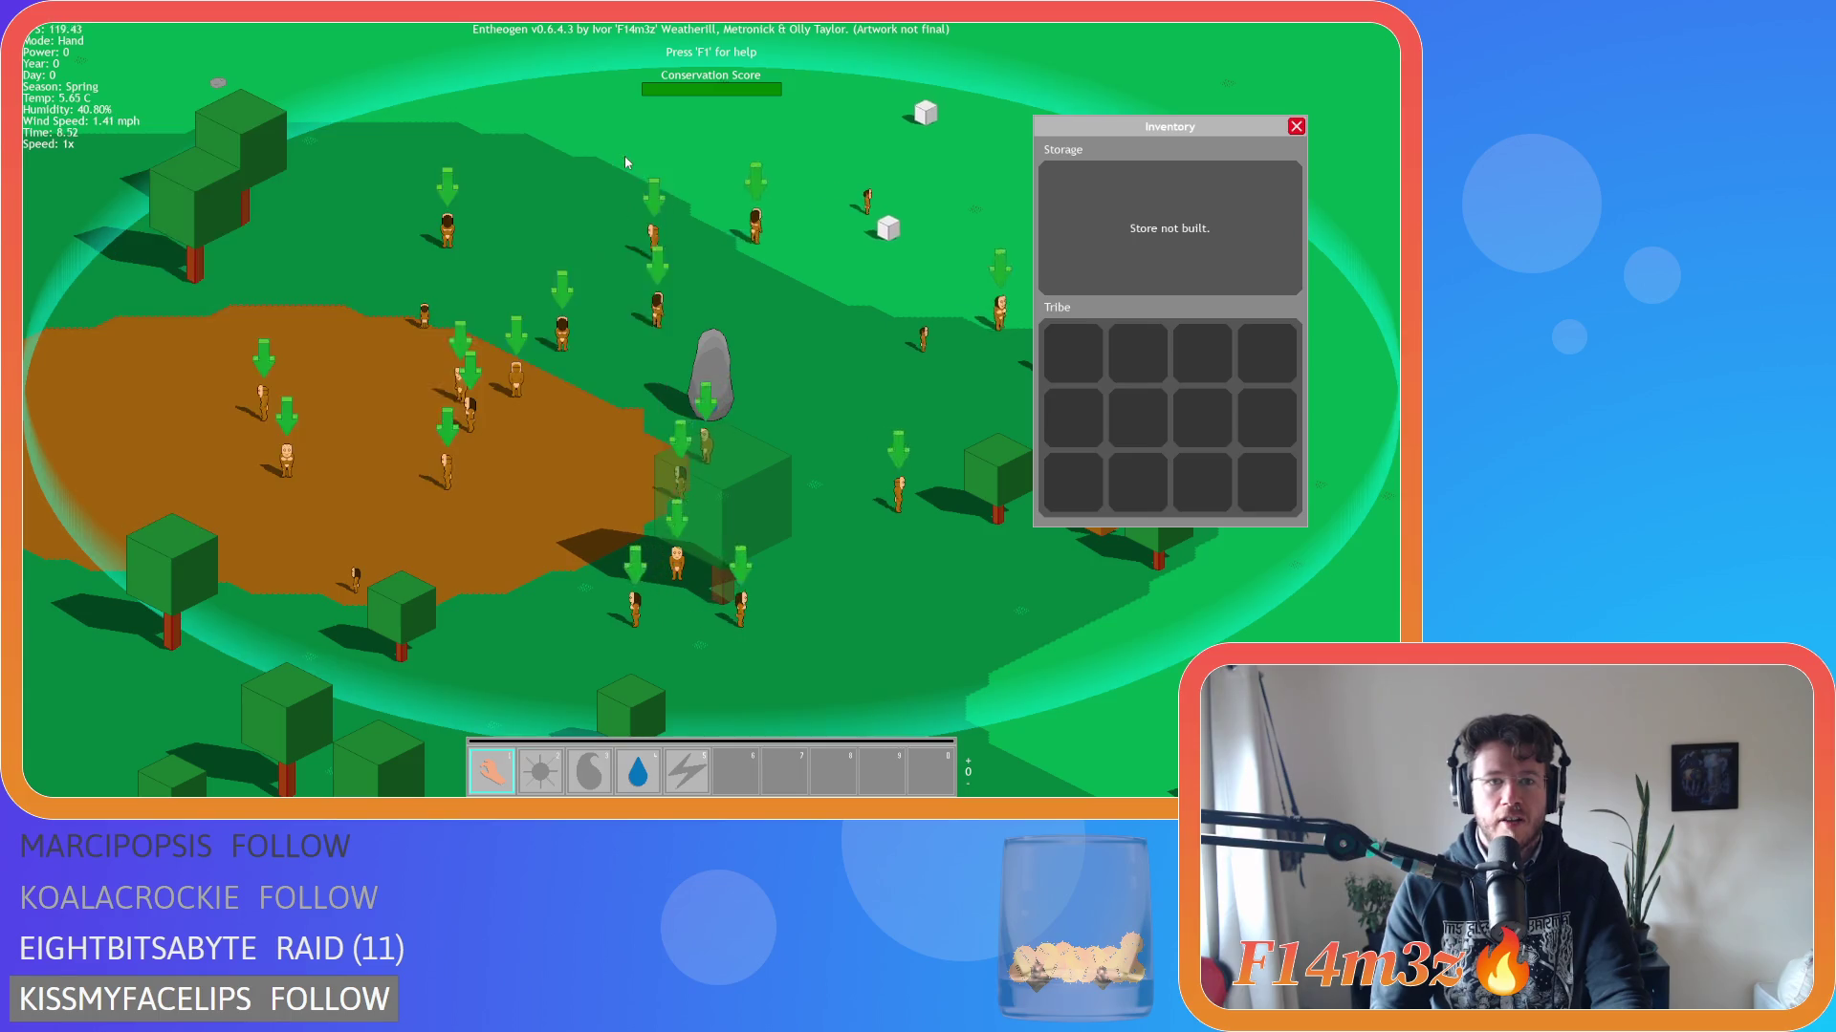
key(b)
key(t)
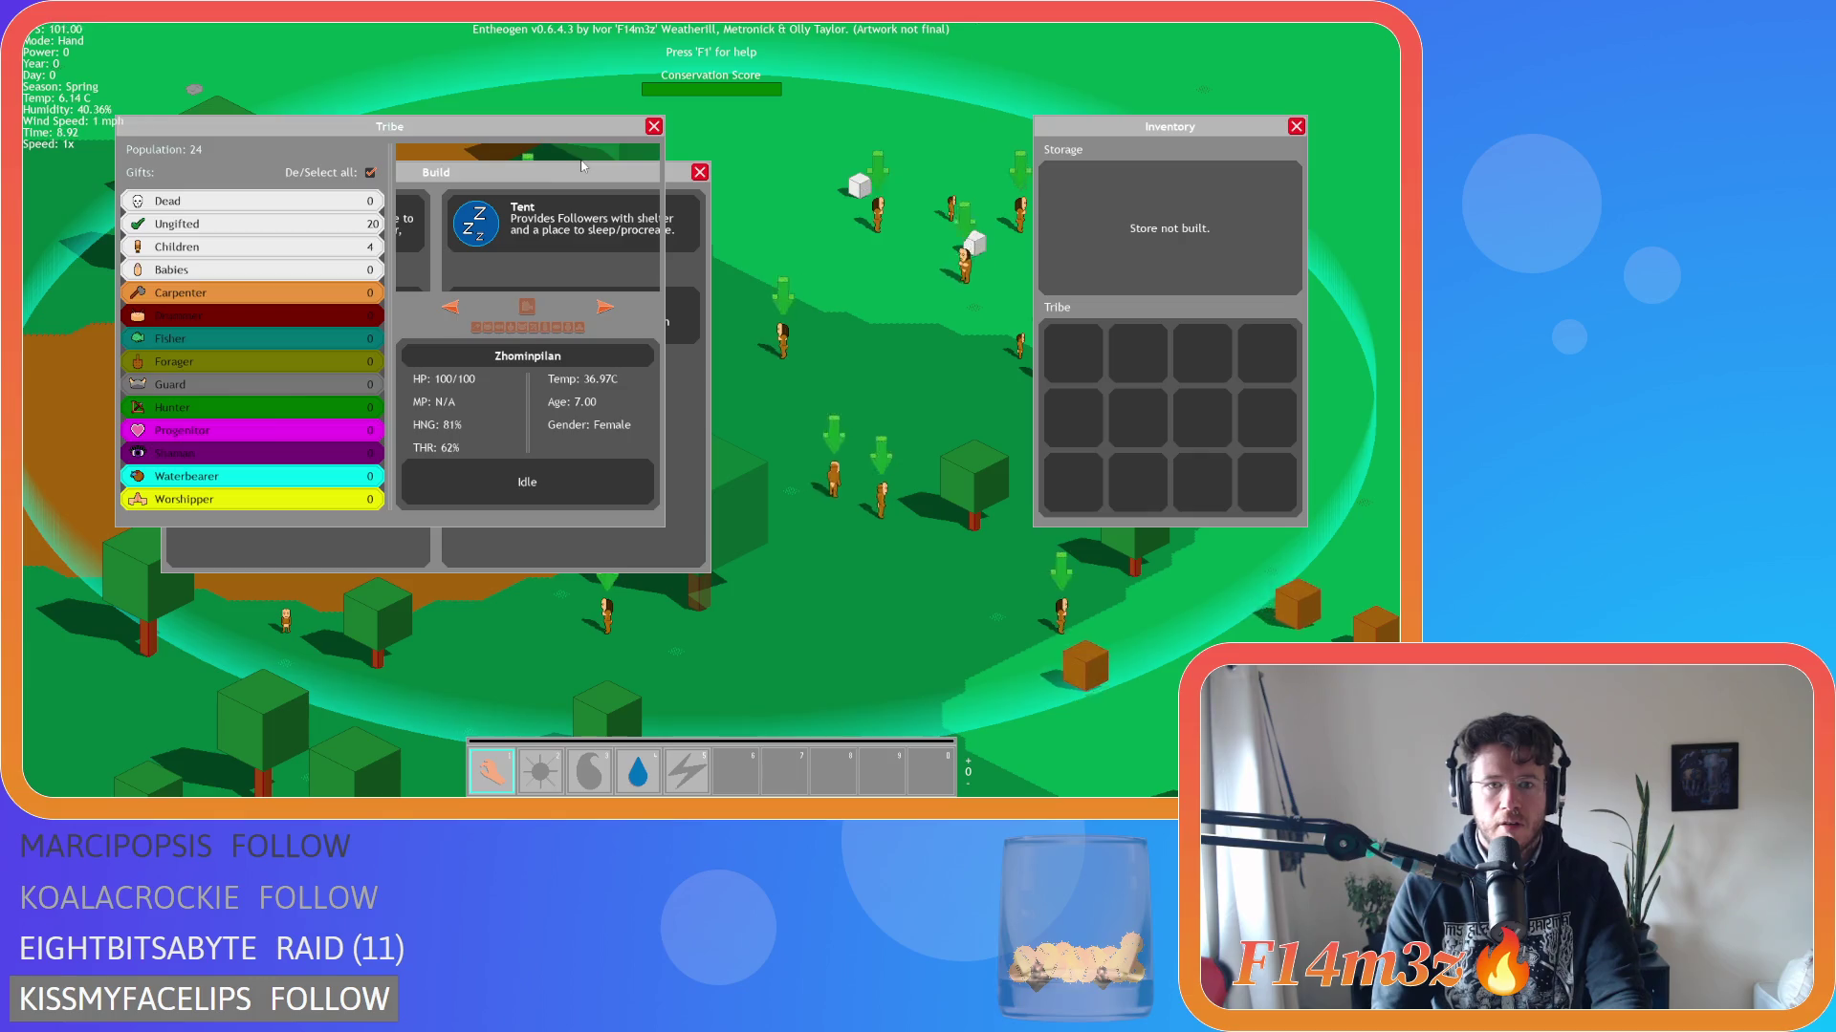
key(t)
key(b)
key(b)
key(t)
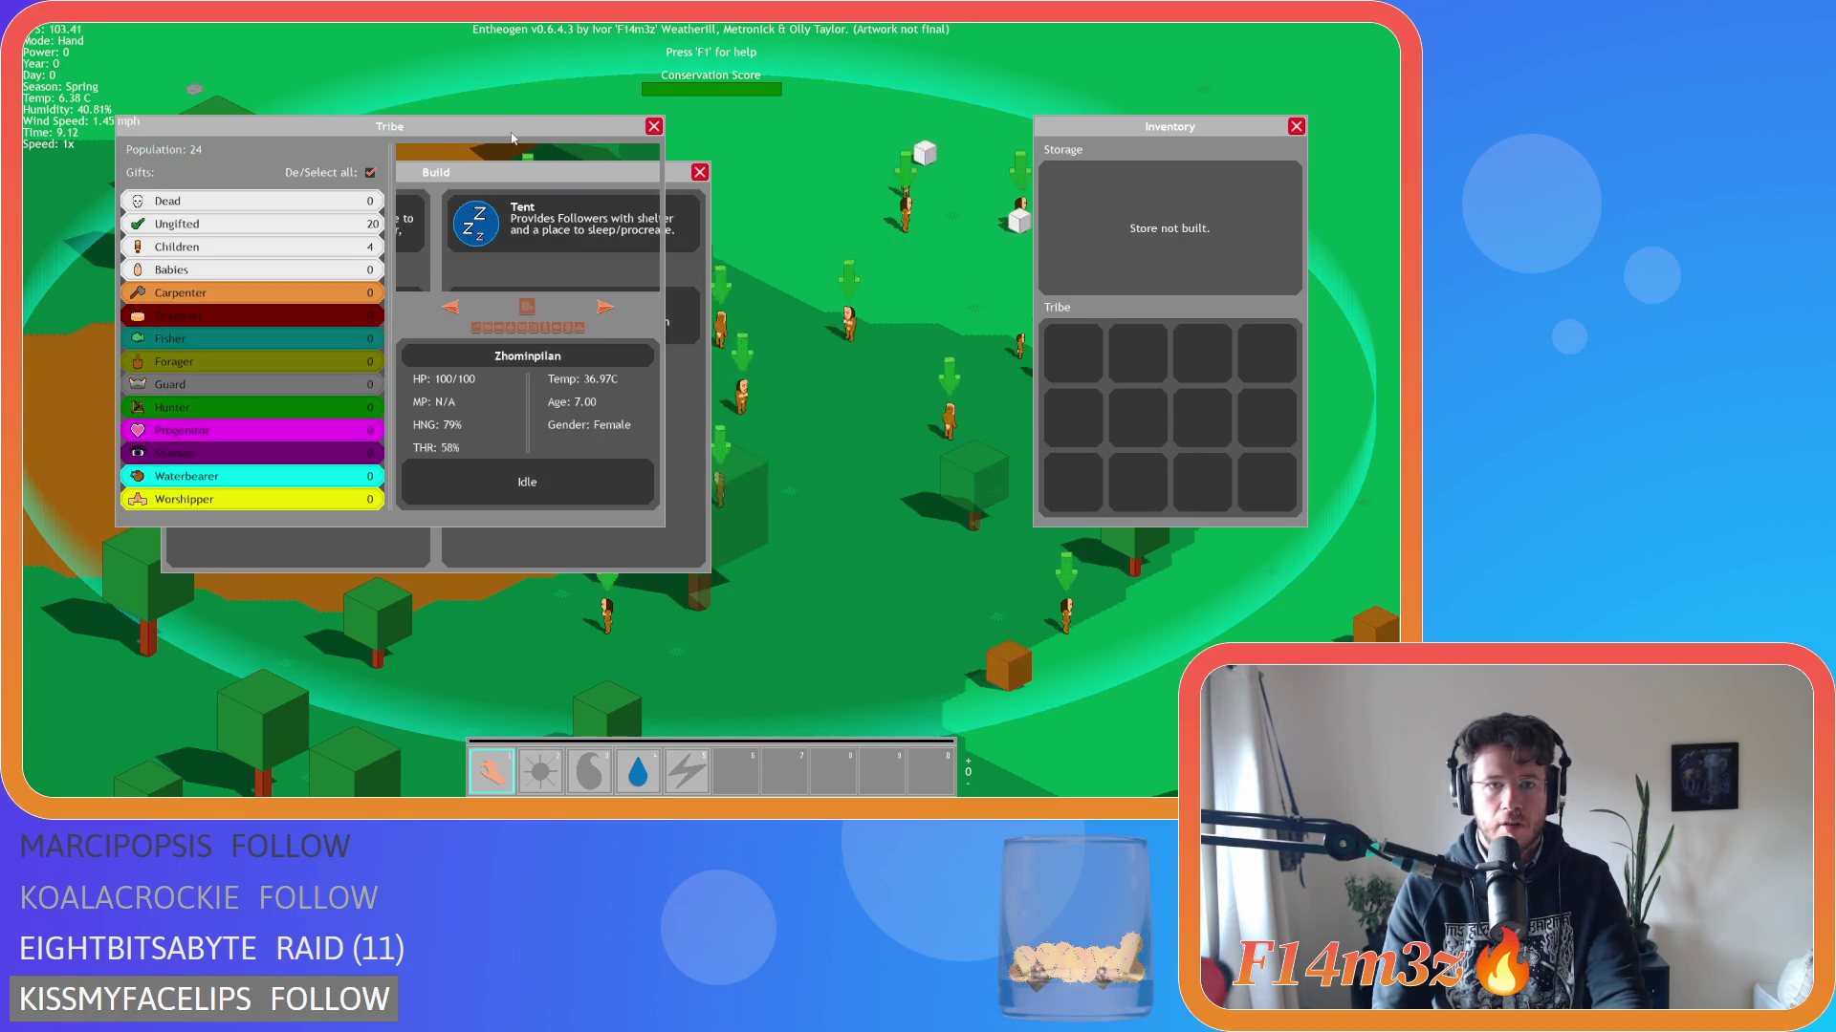
key(e)
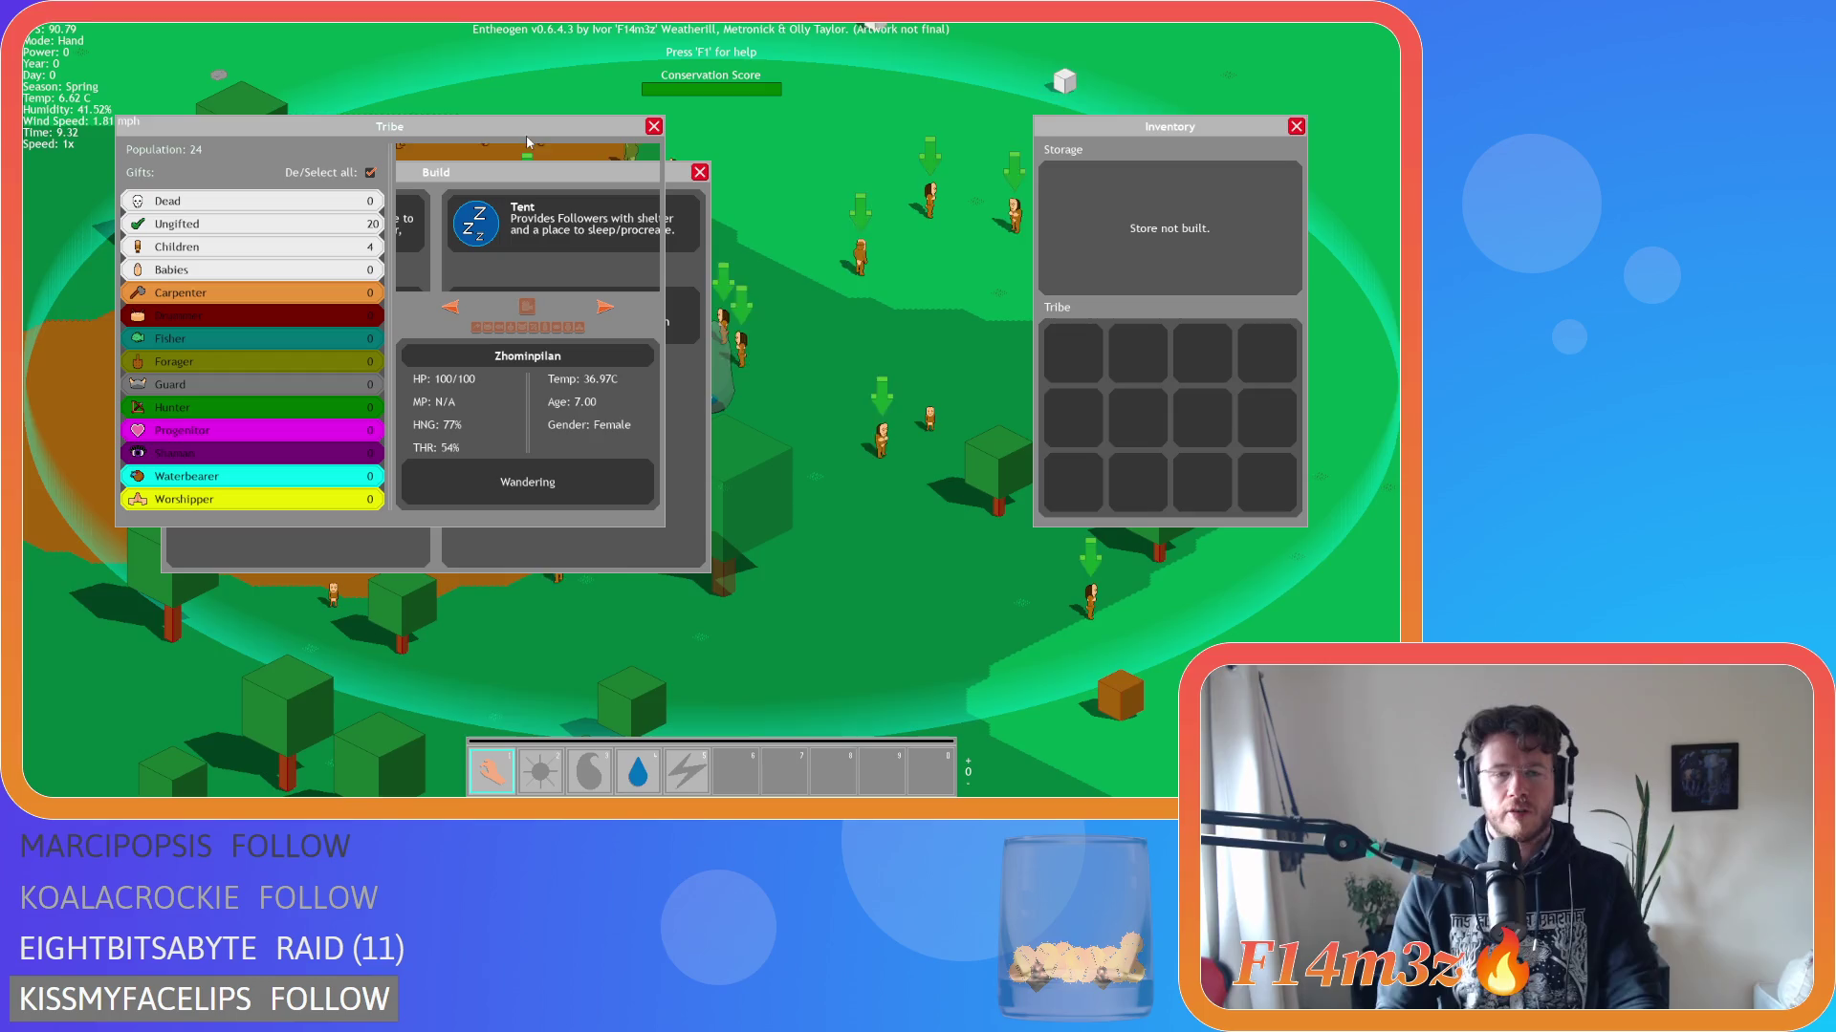
click(604, 166)
key(d)
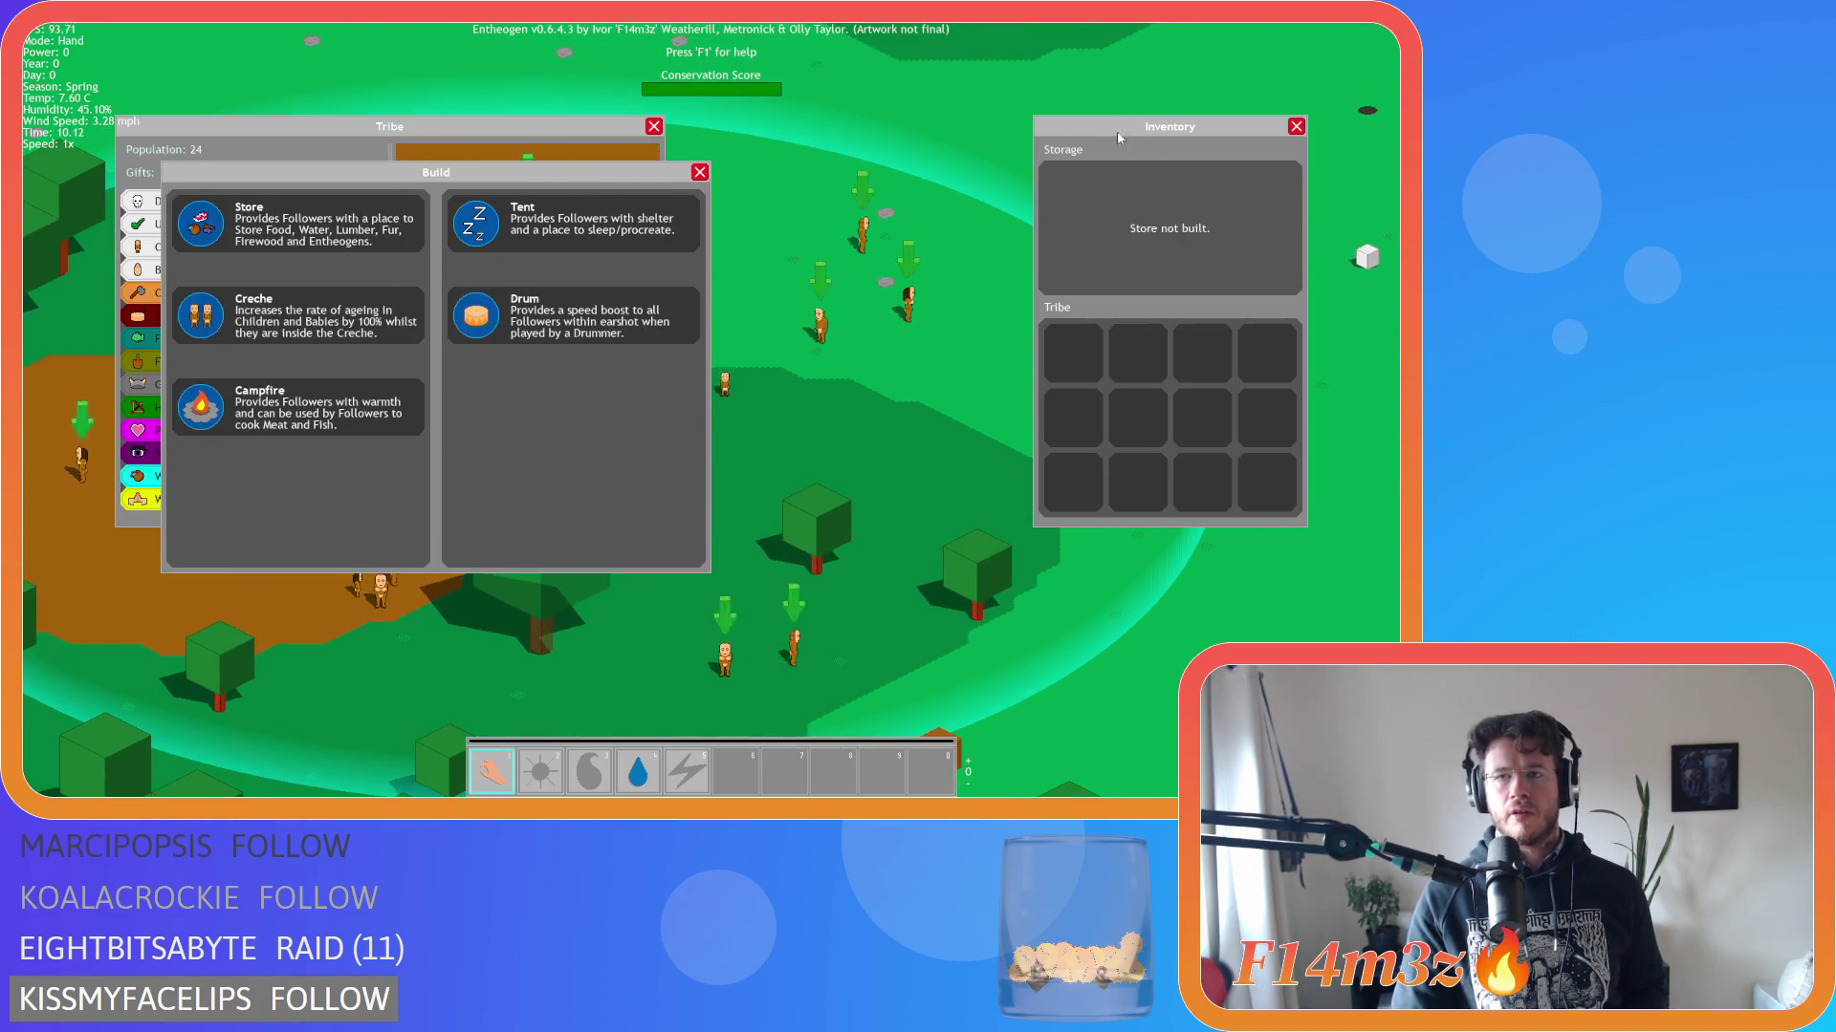
click(696, 241)
key(Escape)
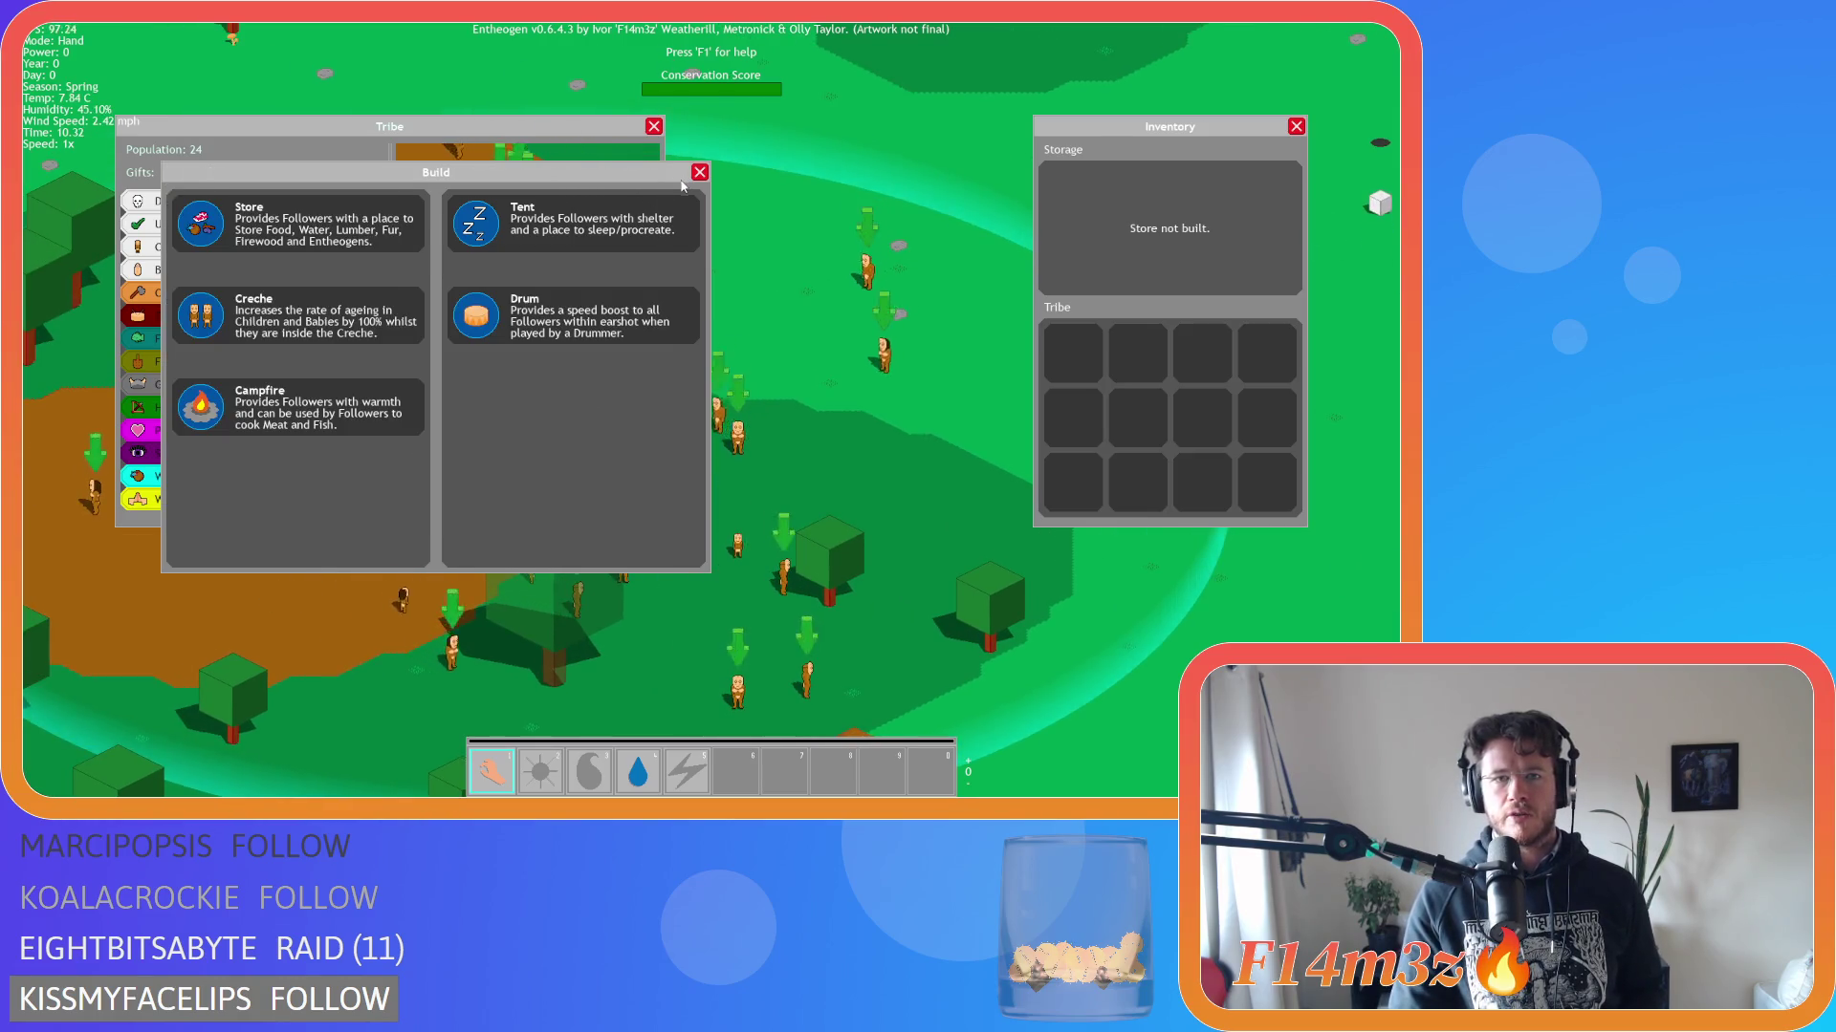
key(Escape)
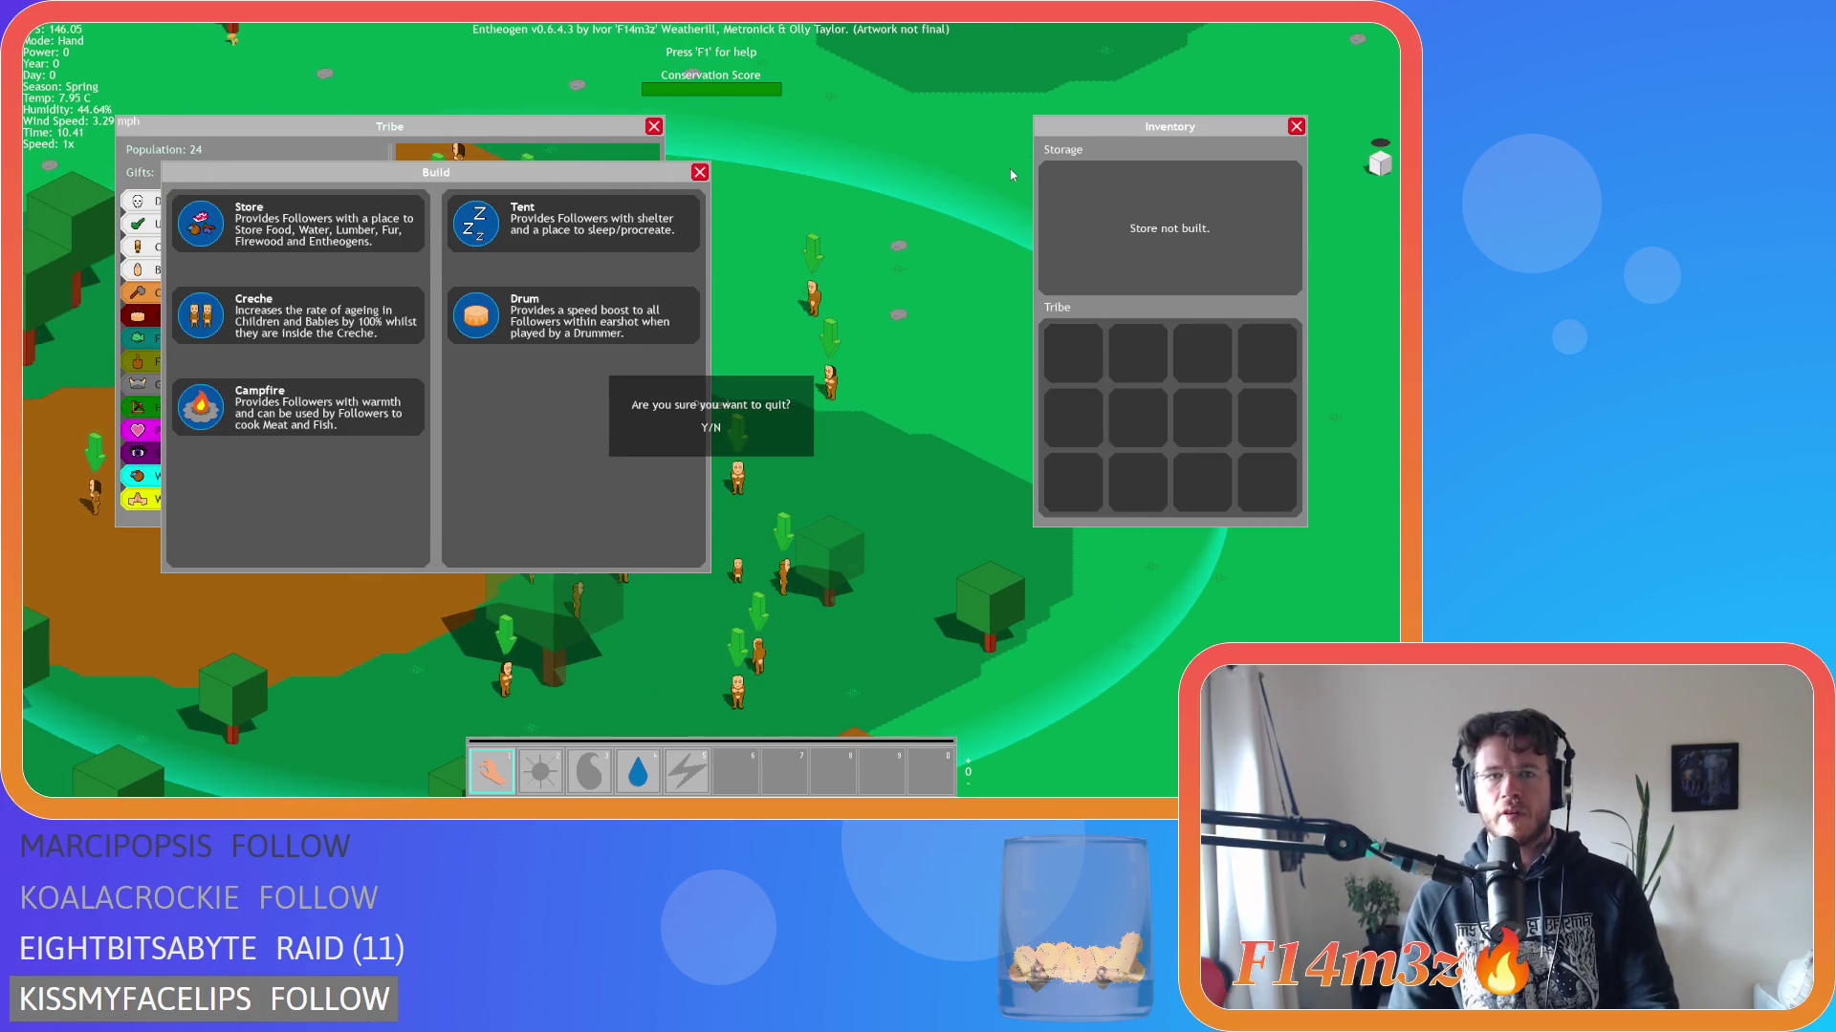
key(Return)
key(Escape)
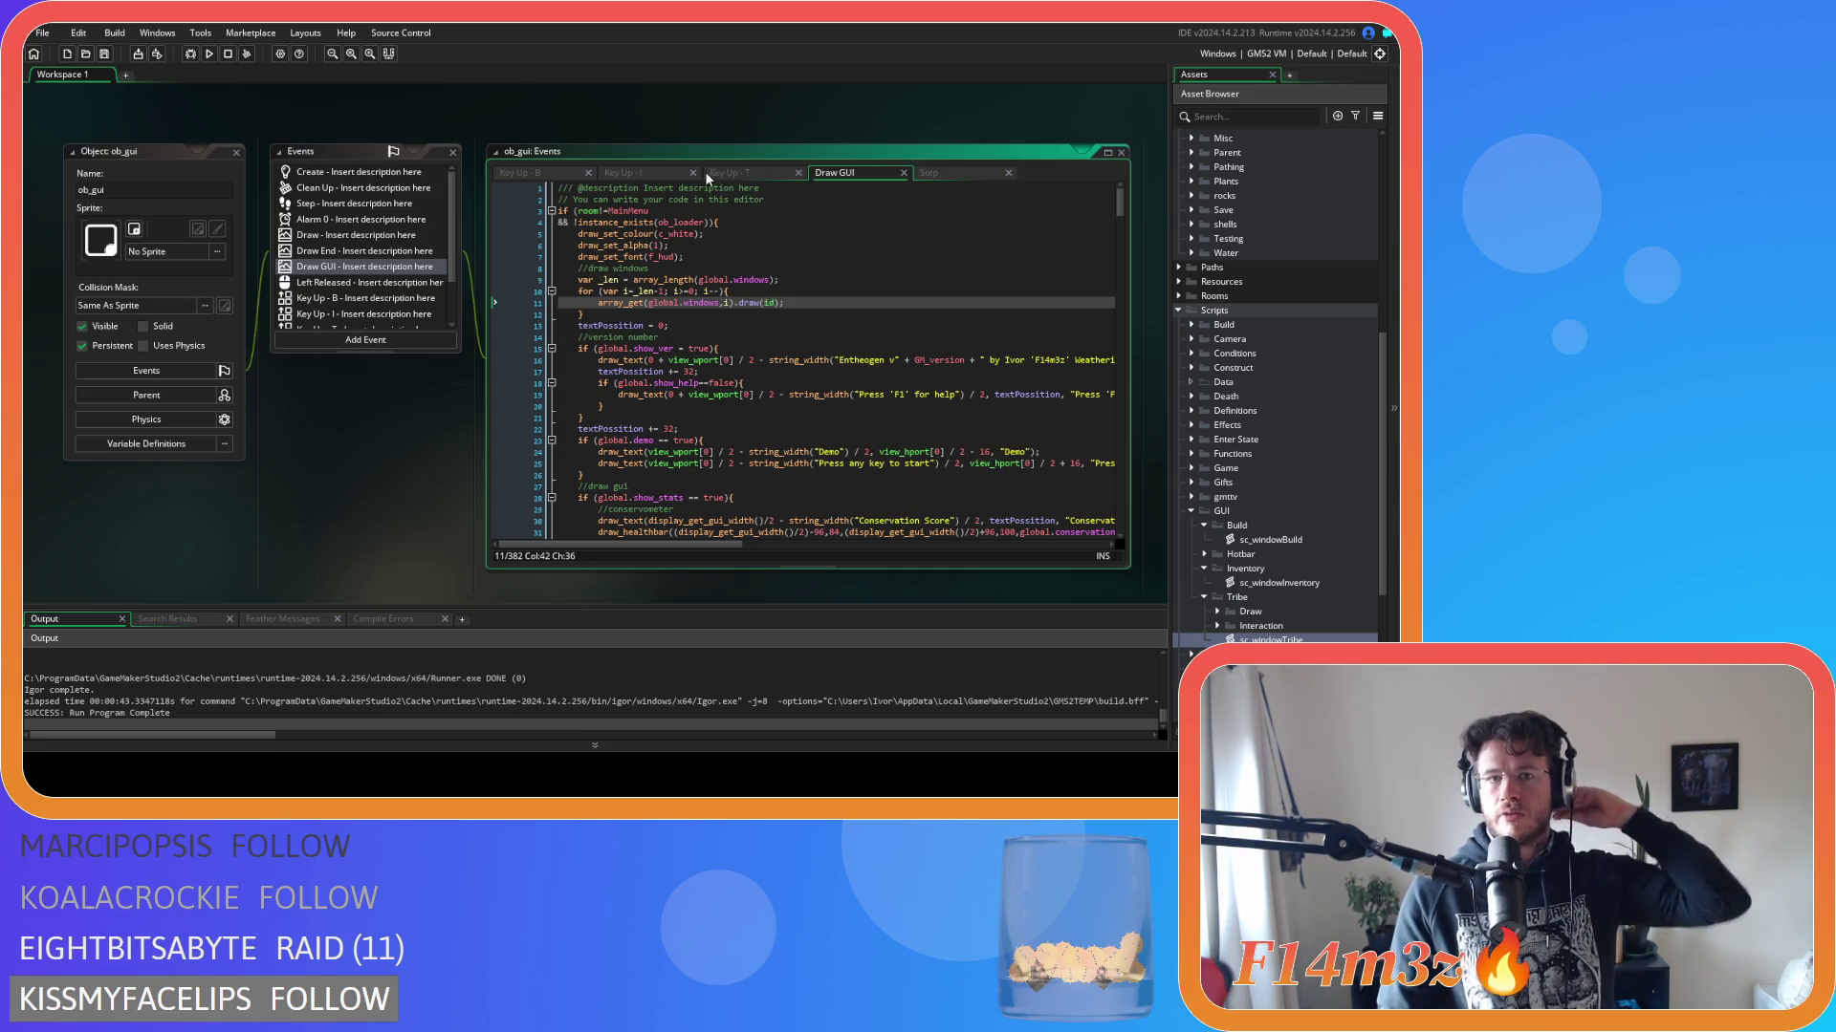
Copy the array_get_index window-order lookup from line 6 of the Key Up - B code.
click(535, 173)
click(745, 280)
drag(643, 246, 887, 254)
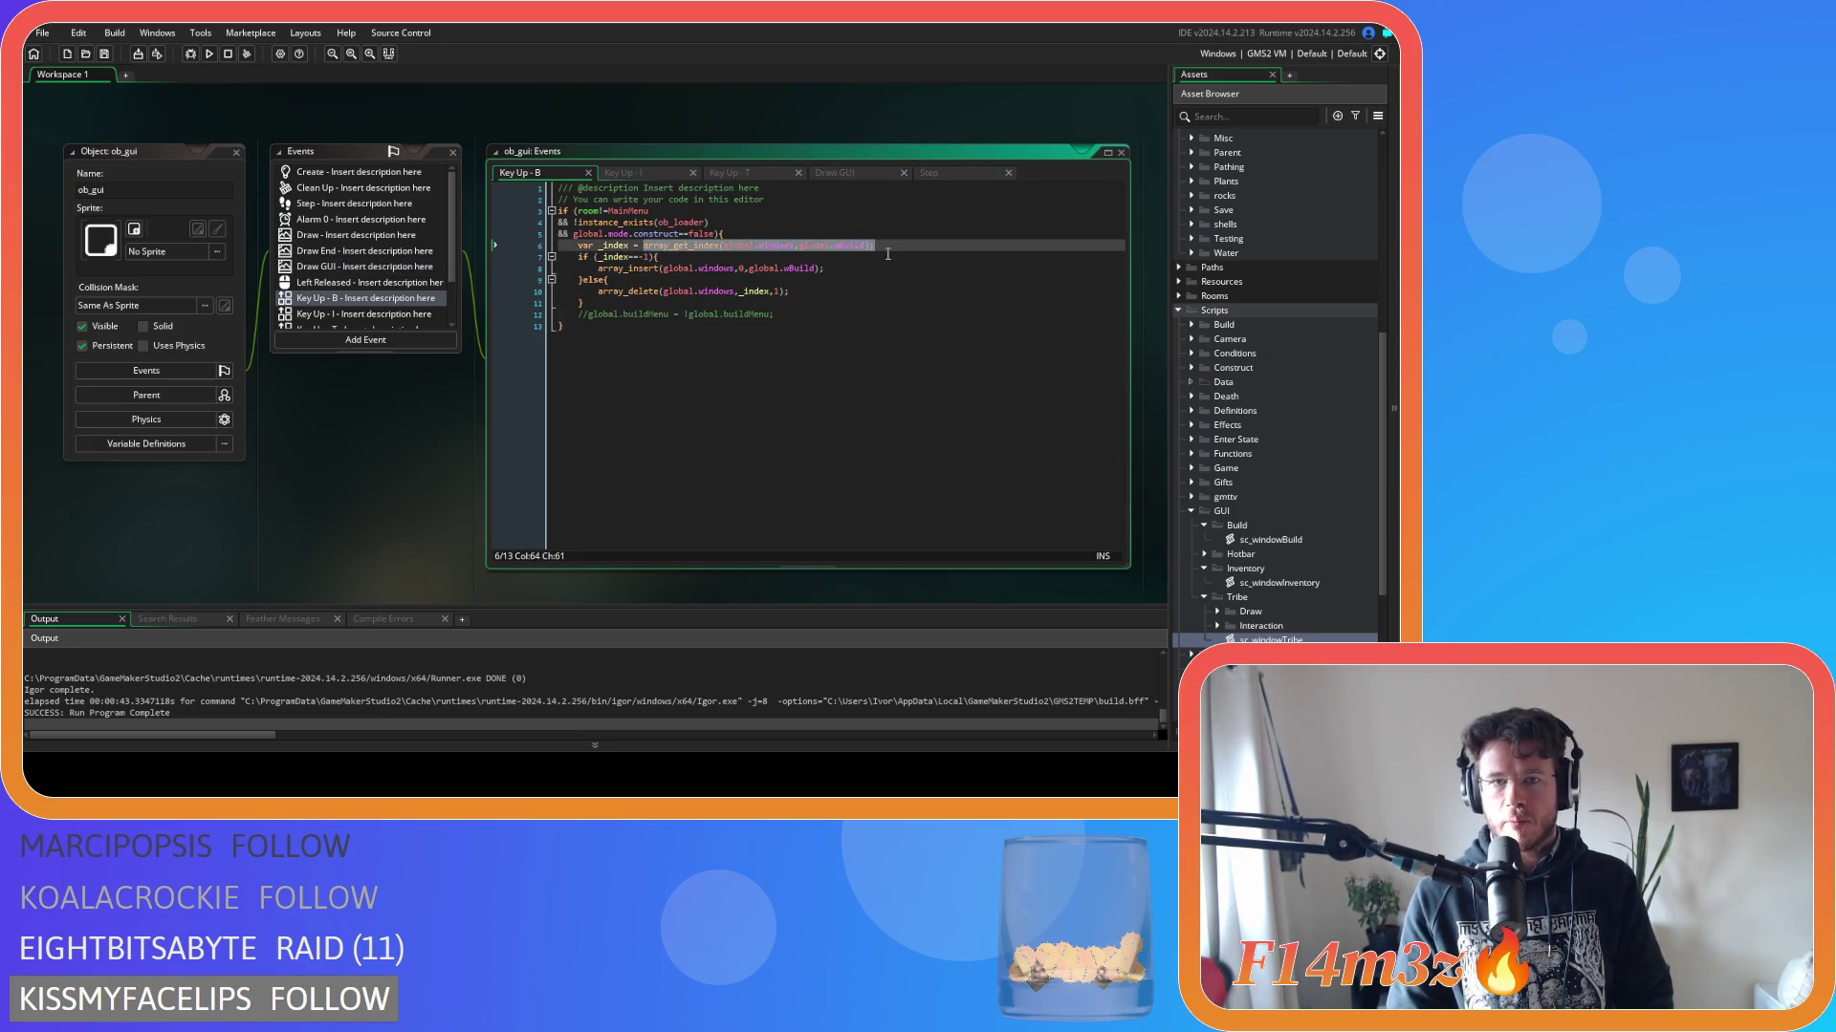
right_click(858, 251)
click(884, 278)
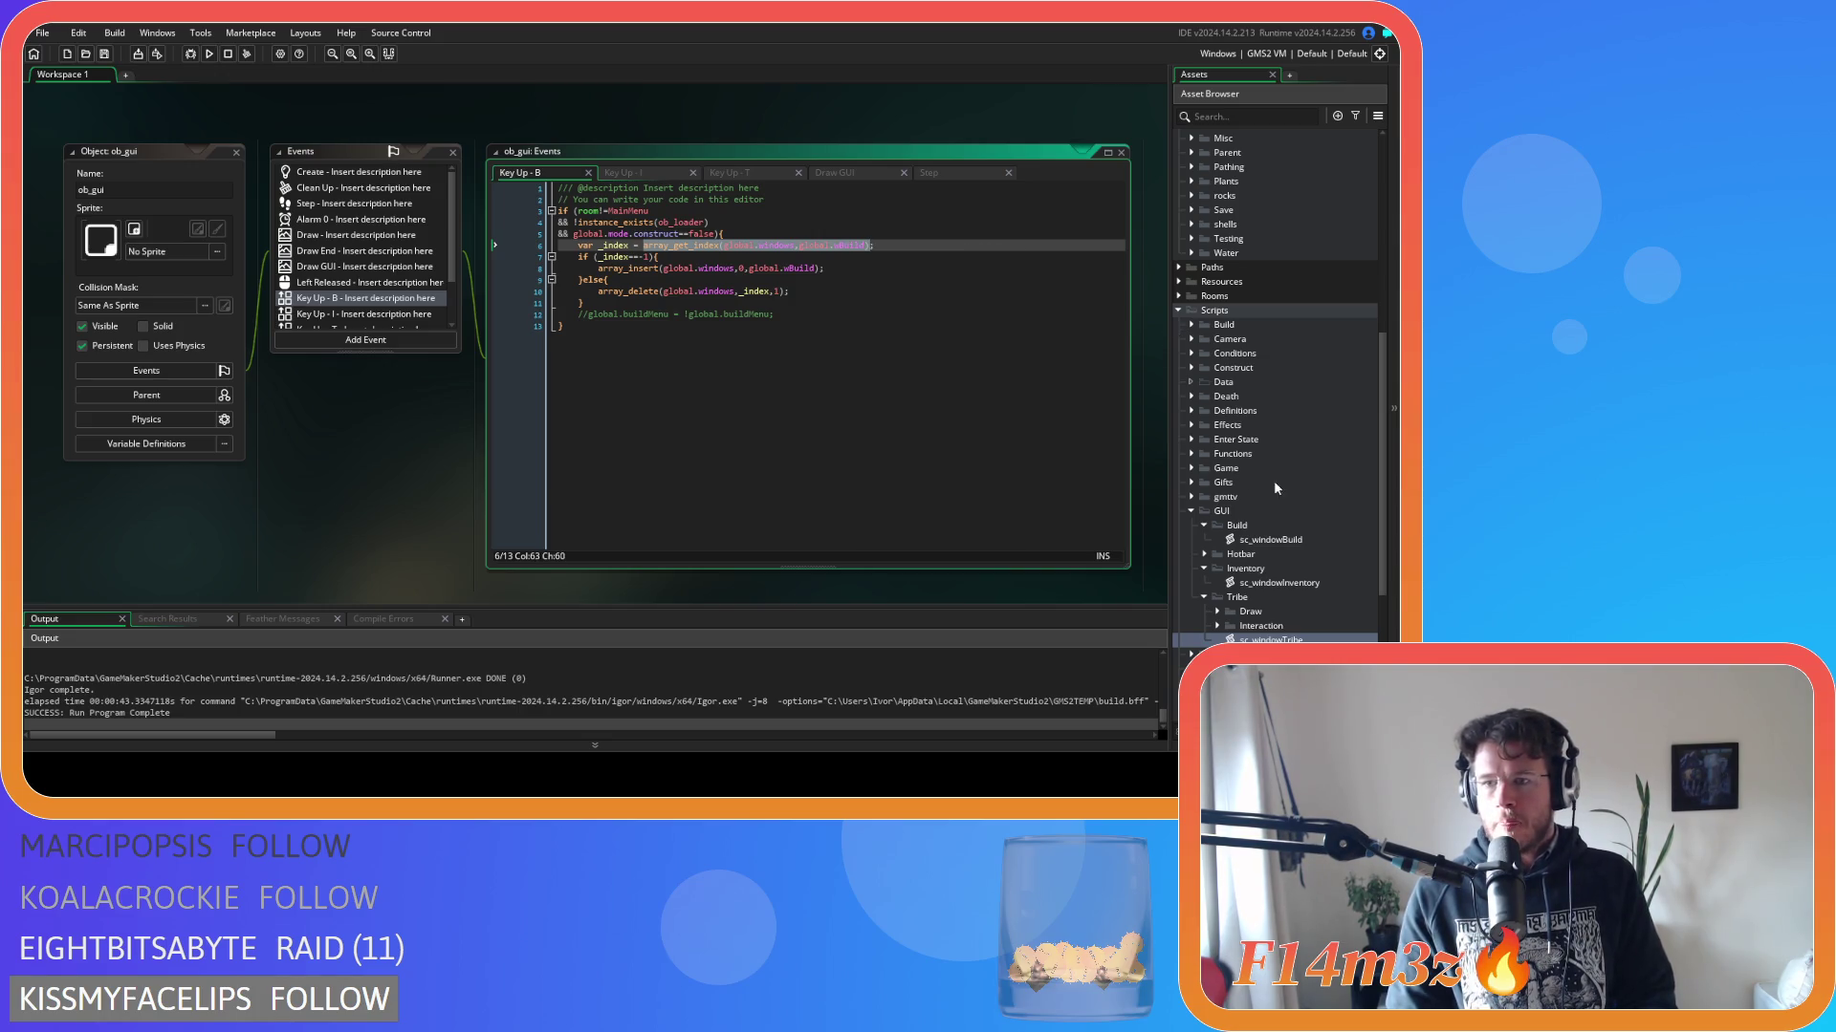
Open the ob_gui object and its Global Drag Start event code.
scroll(1264, 503, up, 8)
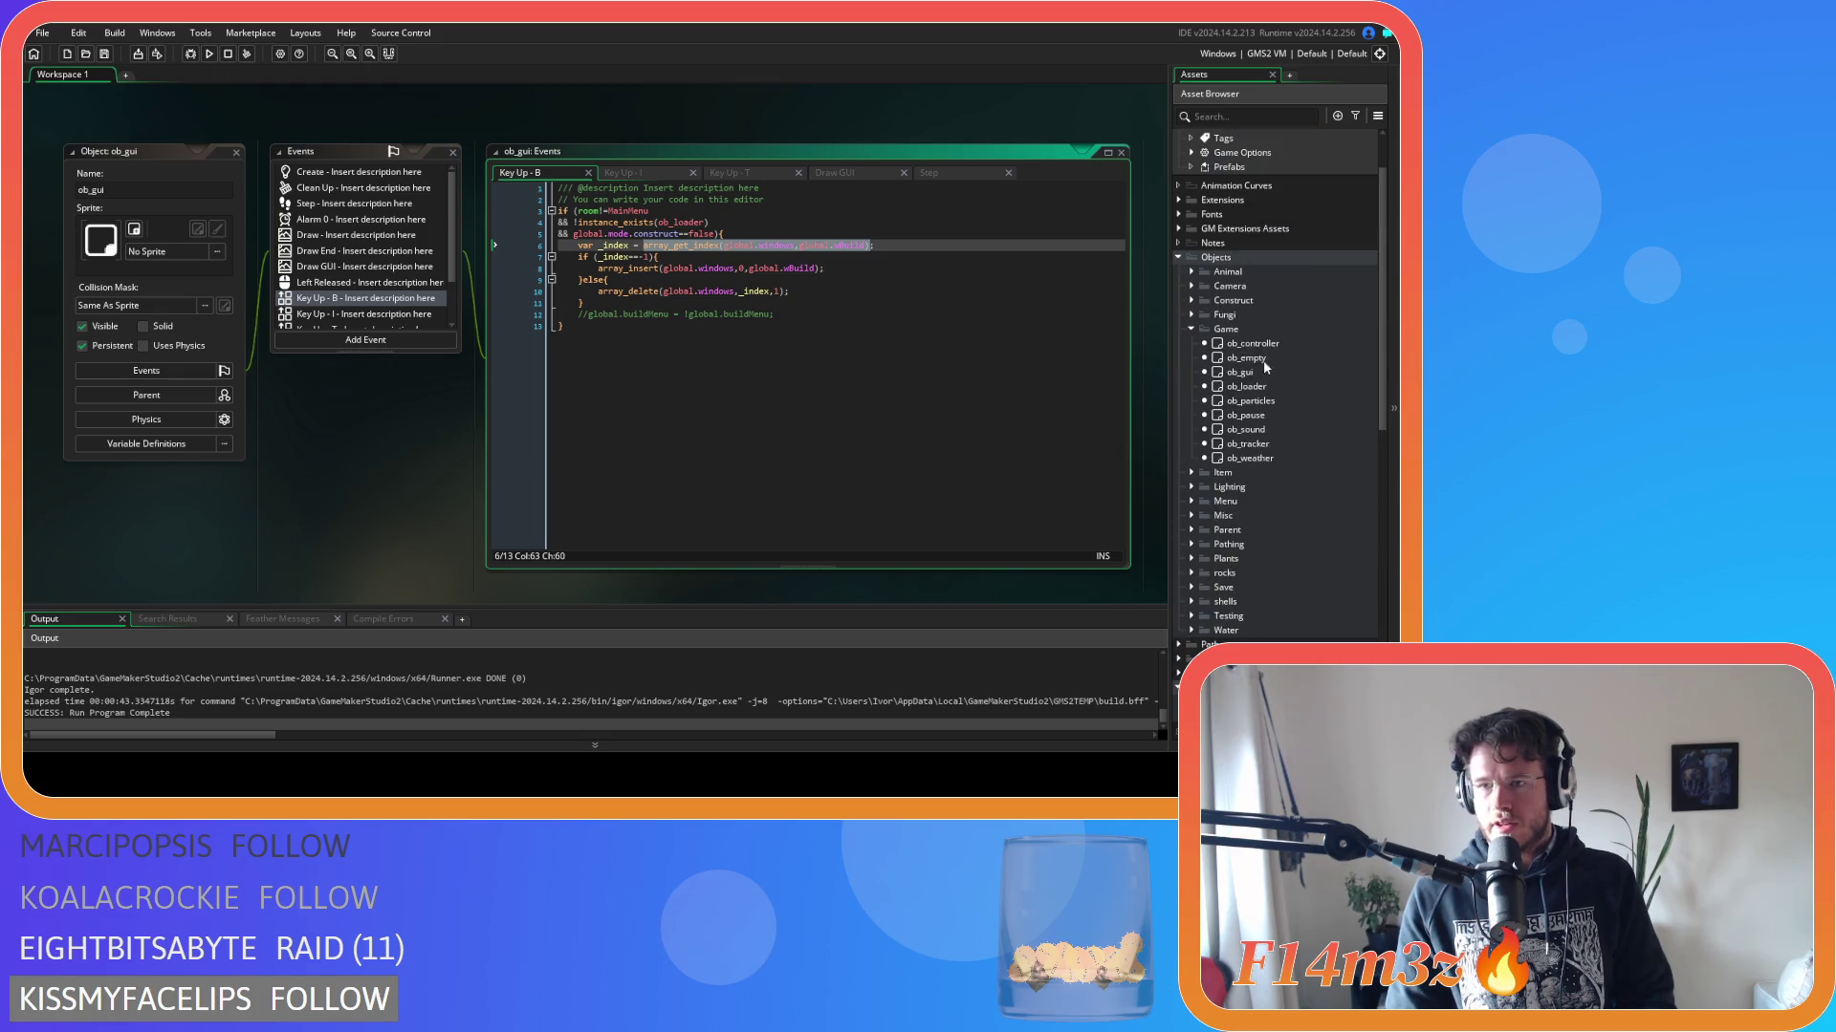
double_click(1258, 373)
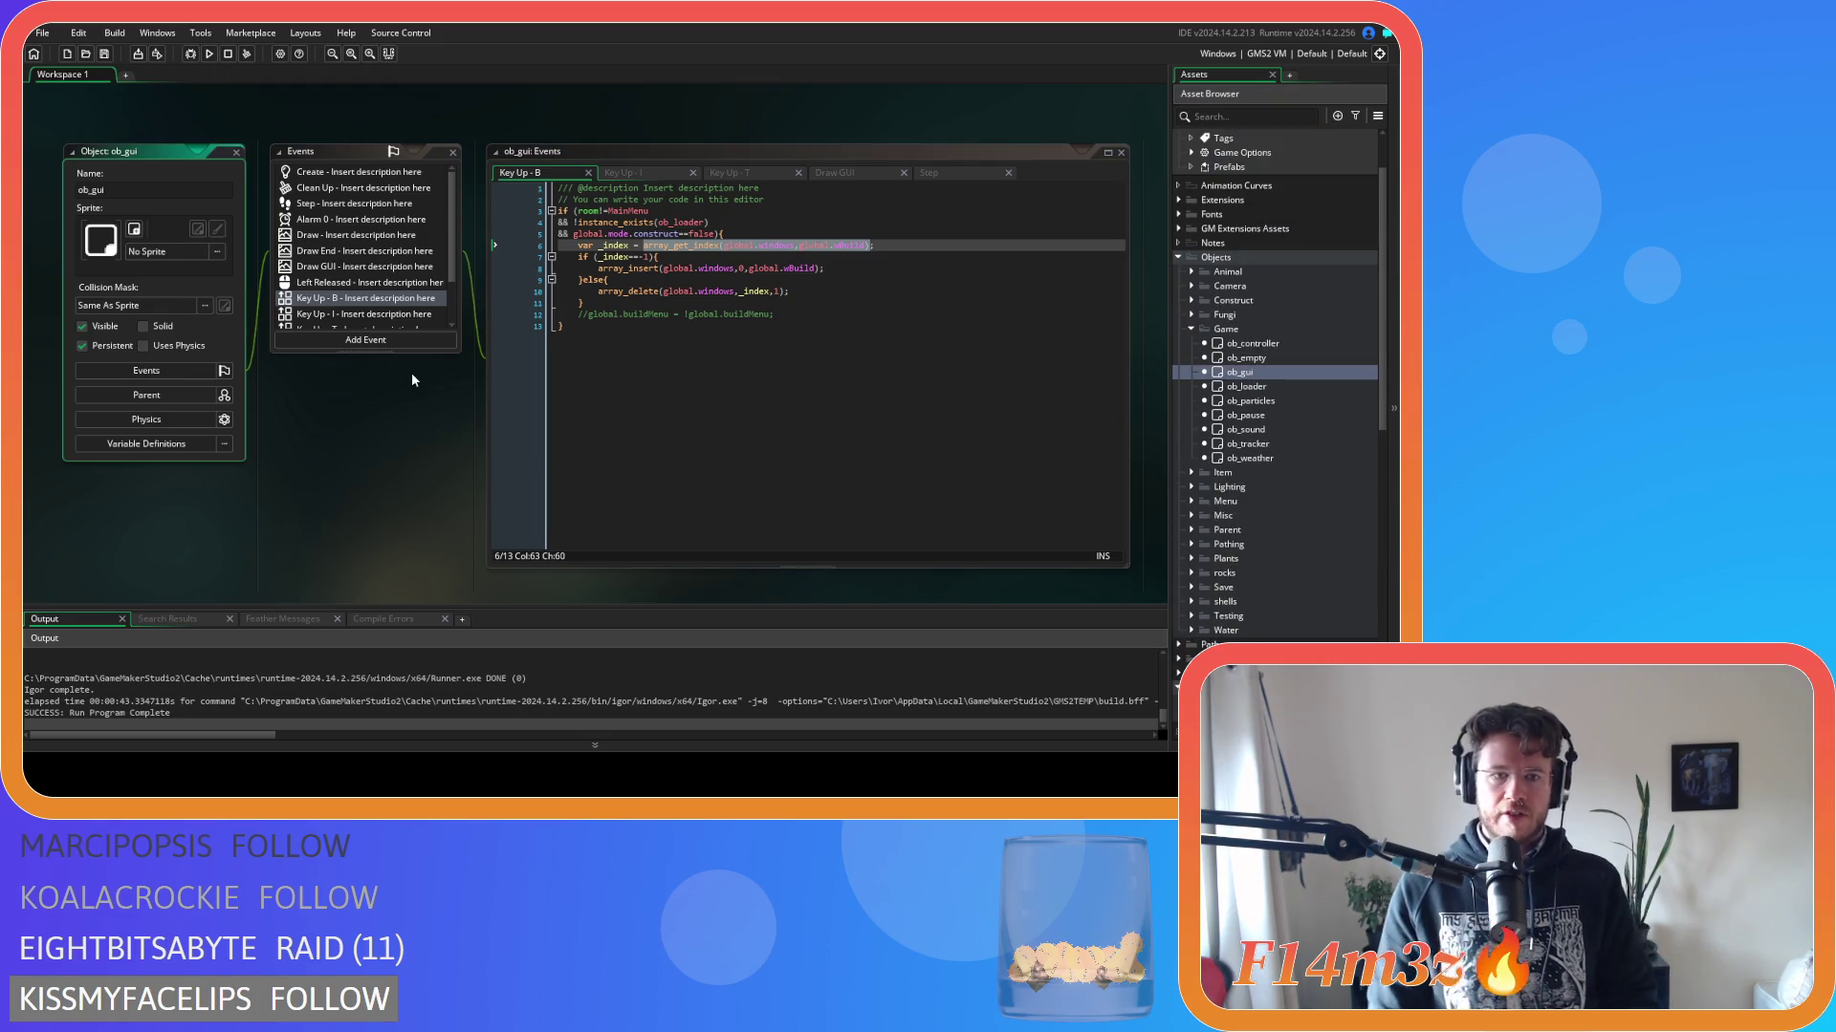
double_click(1272, 374)
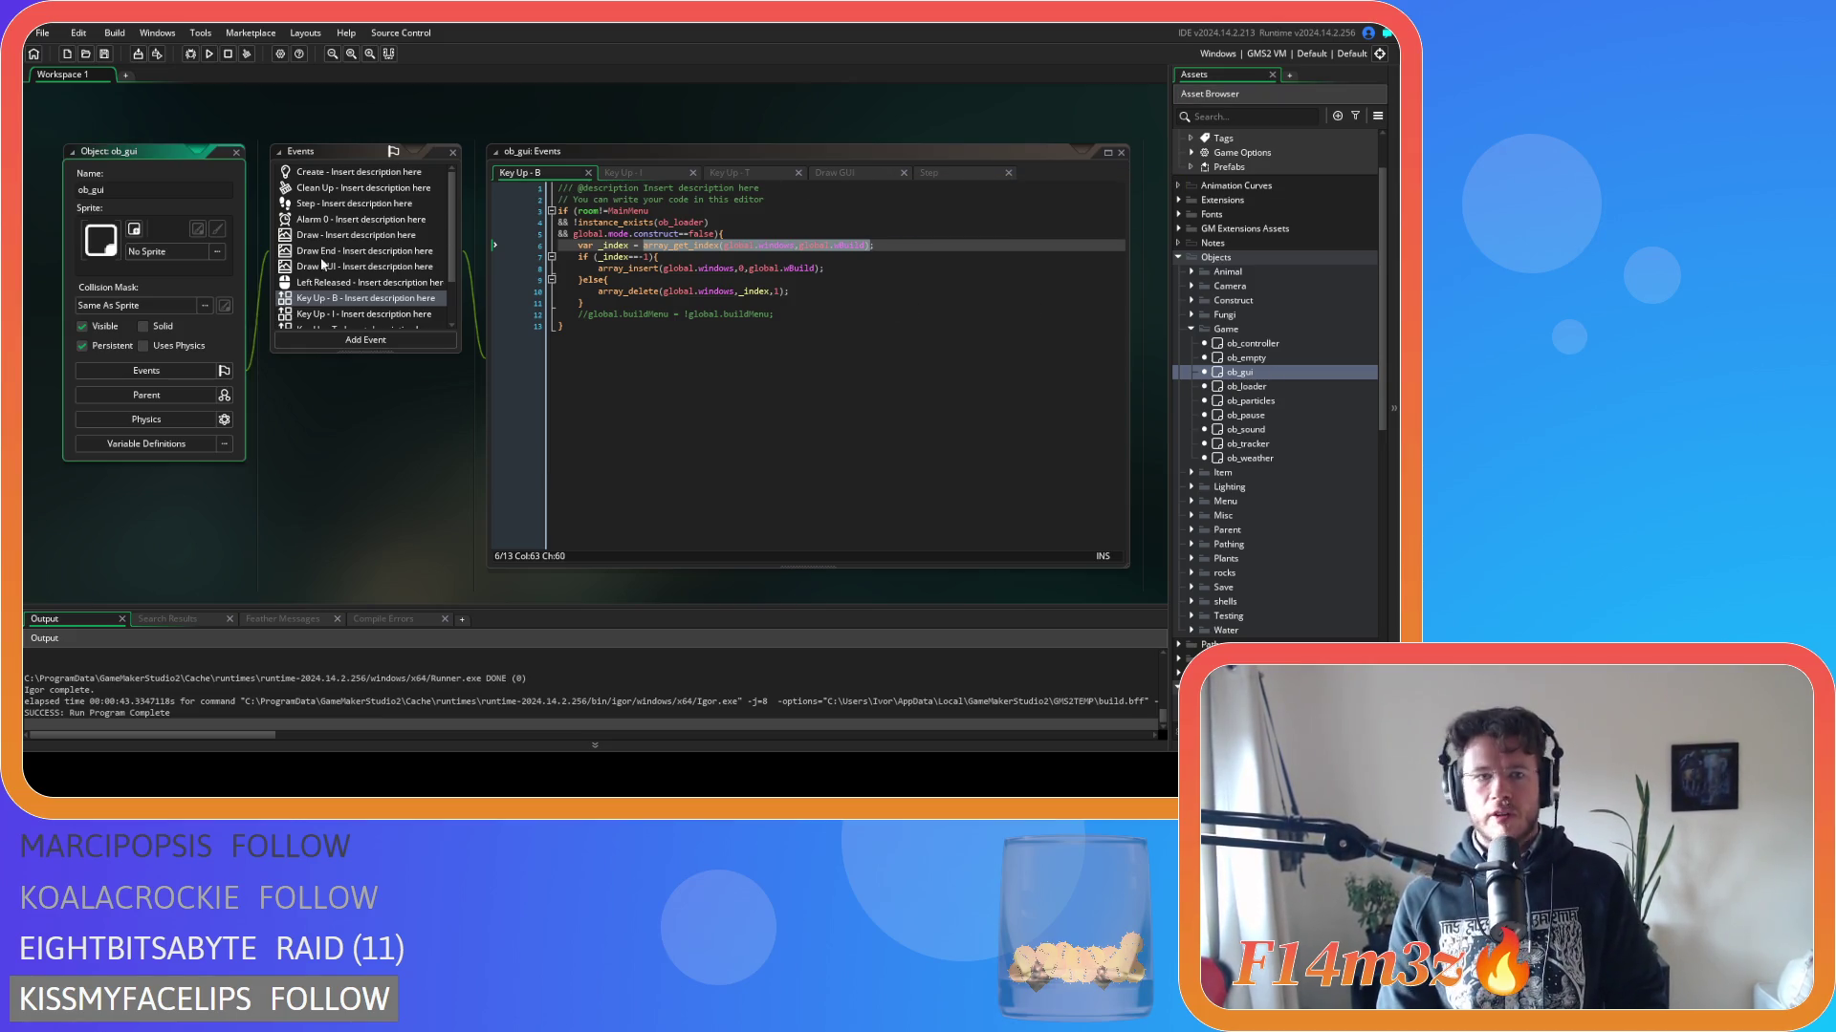
scroll(357, 268, down, 2)
click(358, 290)
click(357, 290)
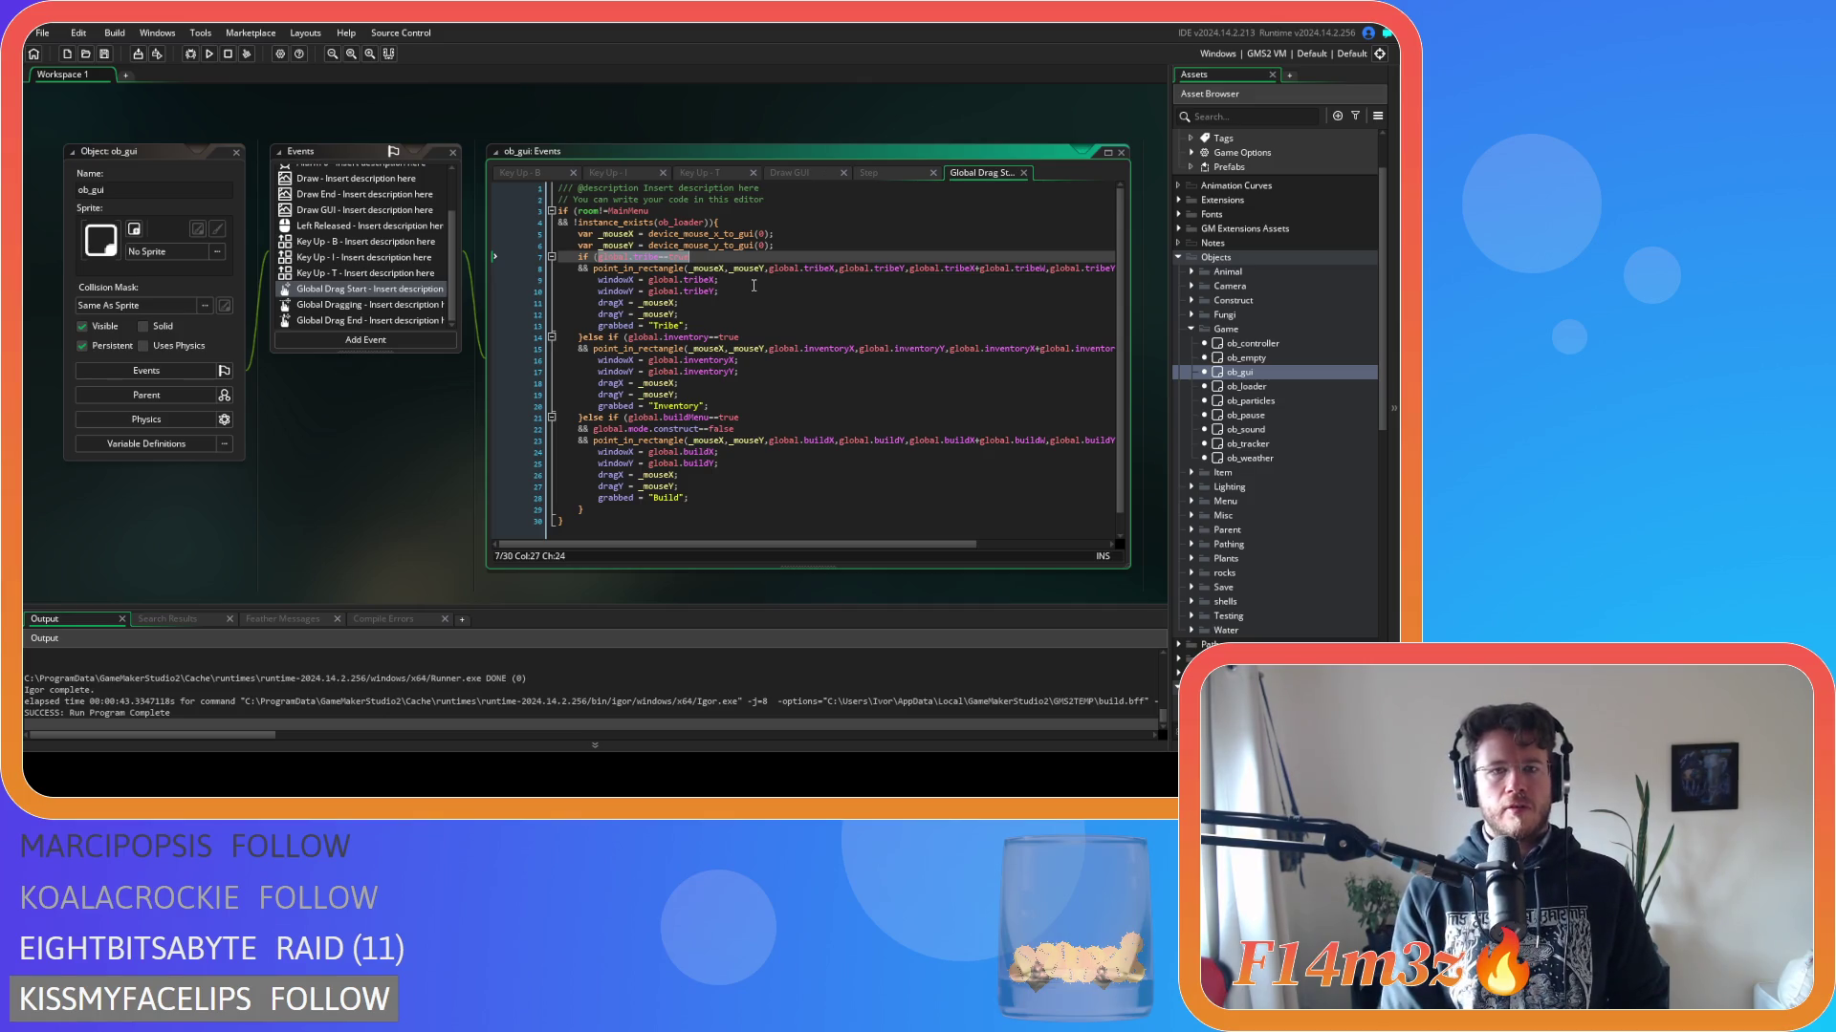
Replace the tribe condition with array_get_index(global.windows,global.wTribe)!=-1 and select it for copying.
key(ctrl+v)
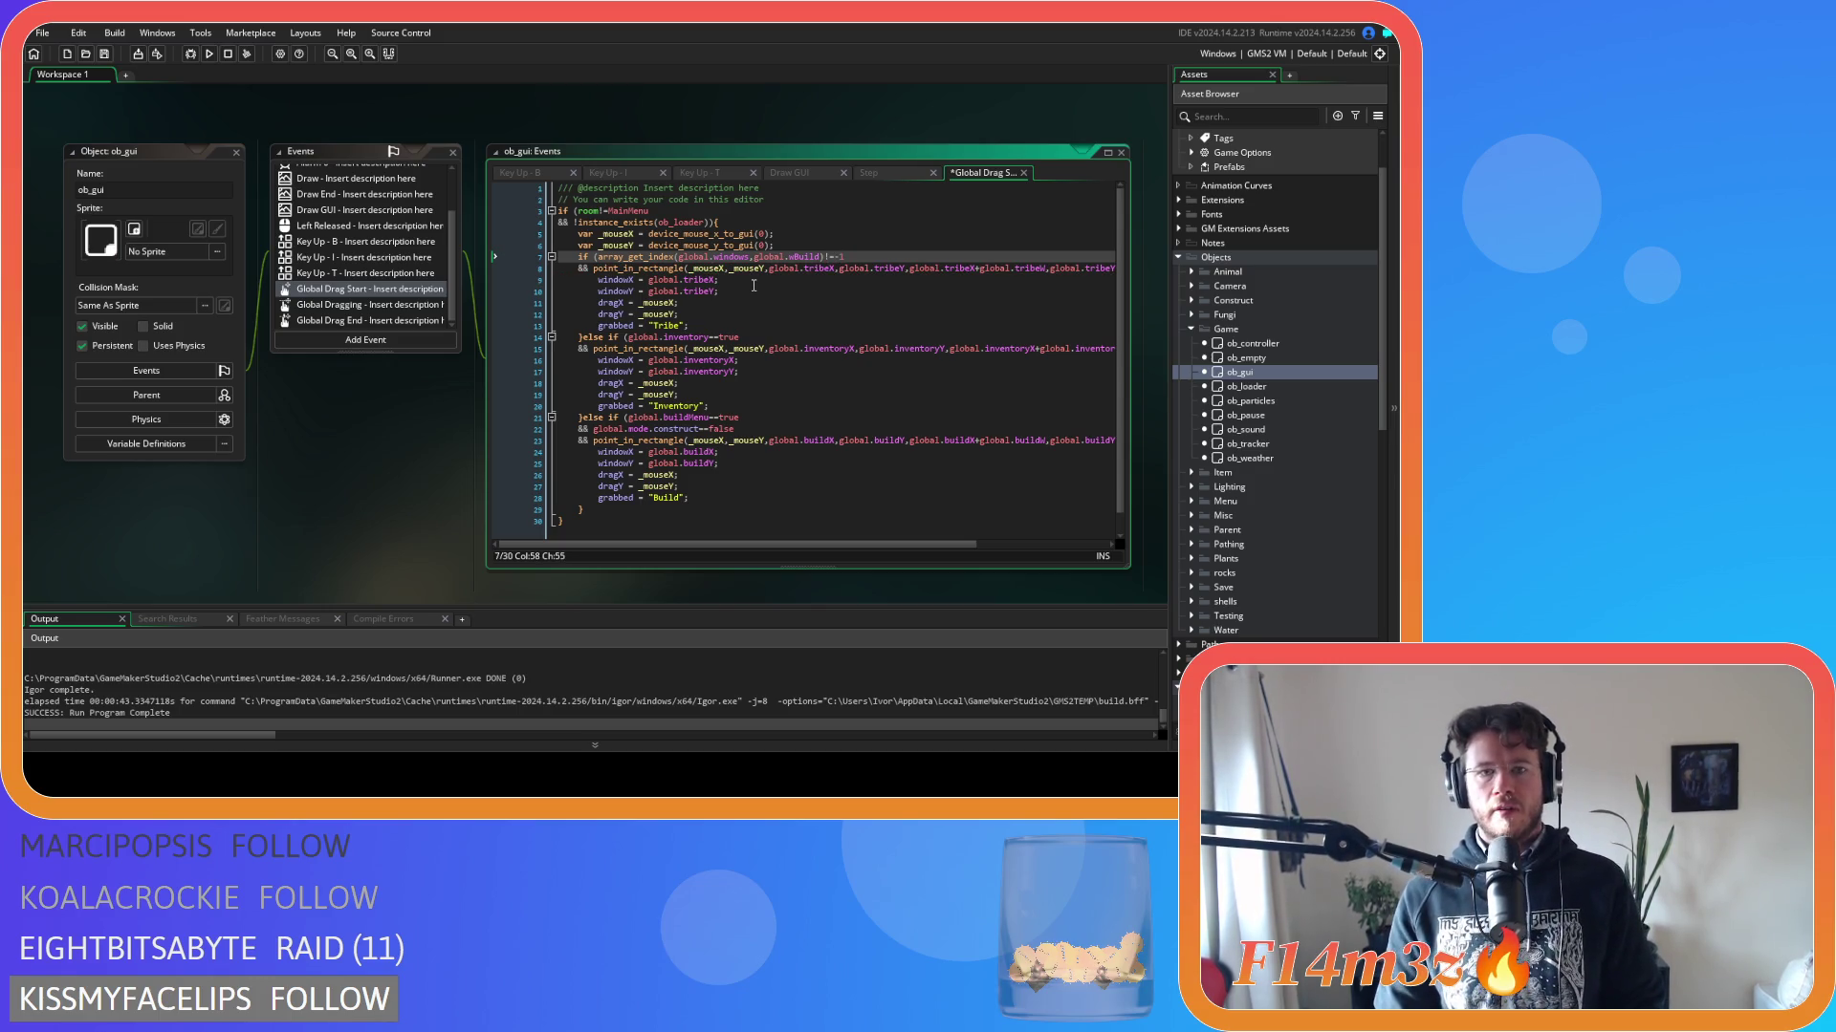
click(815, 258)
text(Tribe)
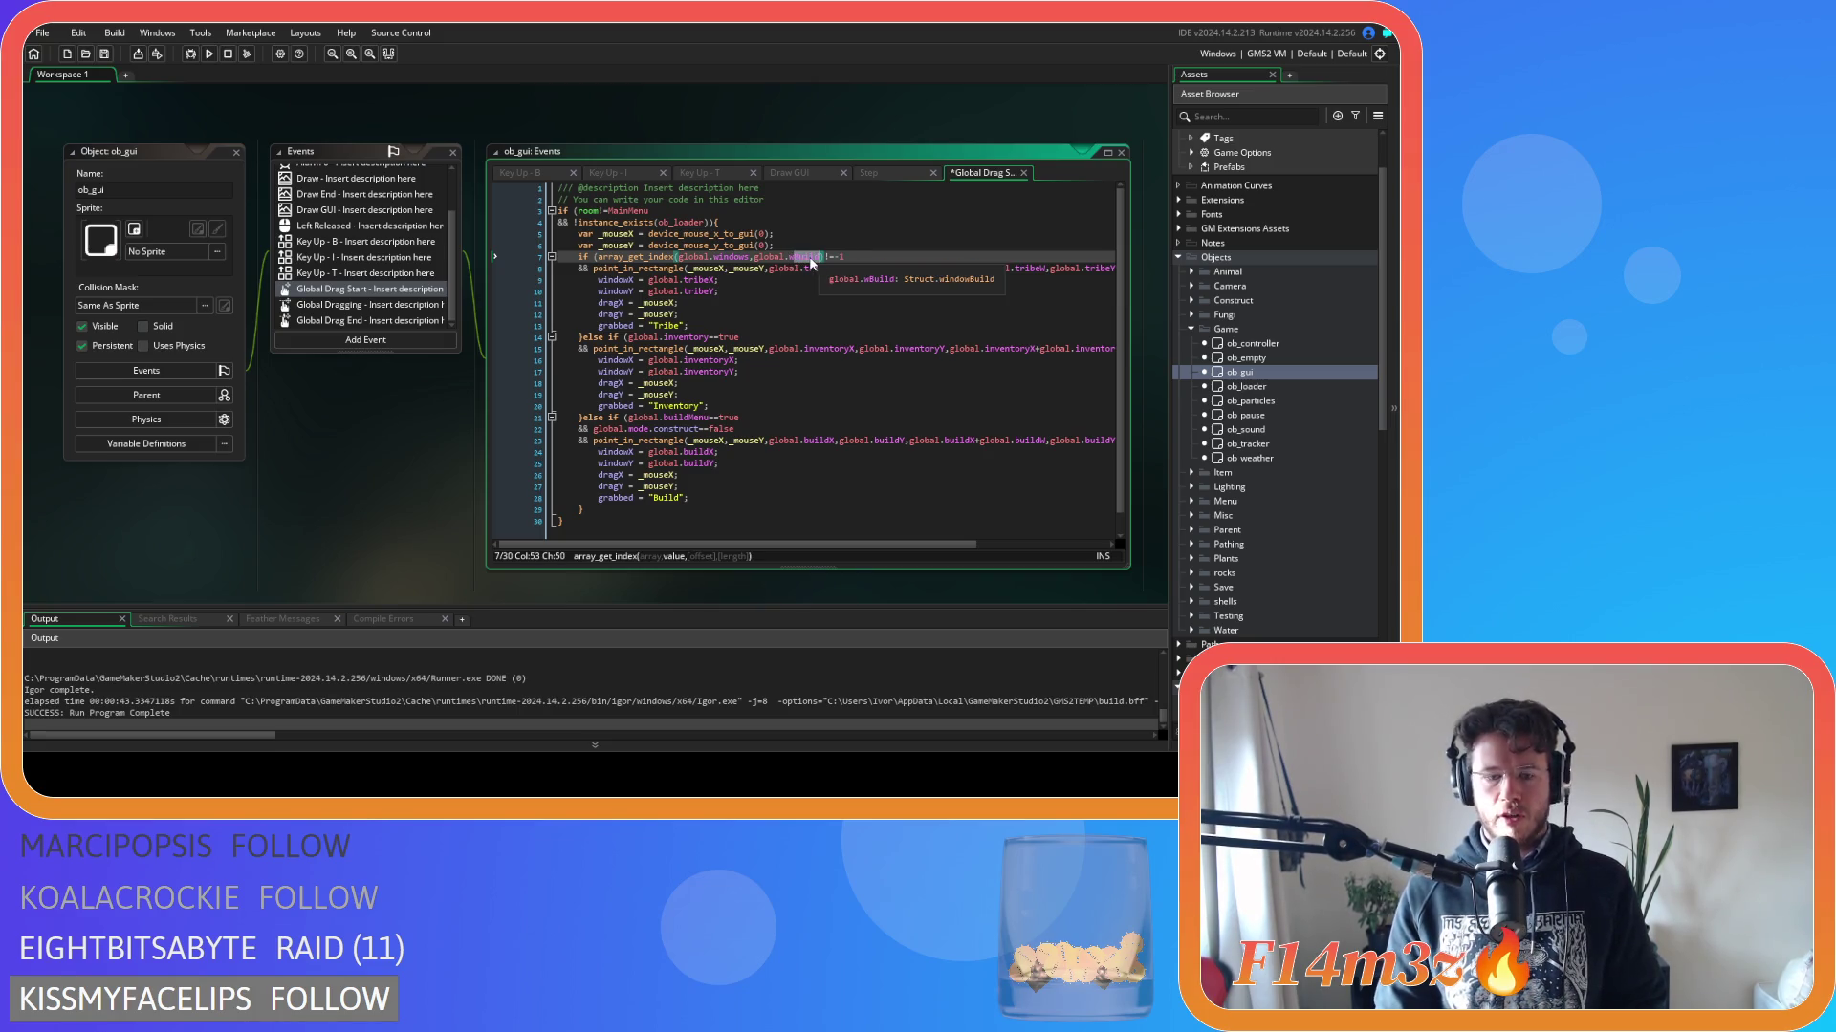
drag(843, 257, 600, 258)
key(ctrl+c)
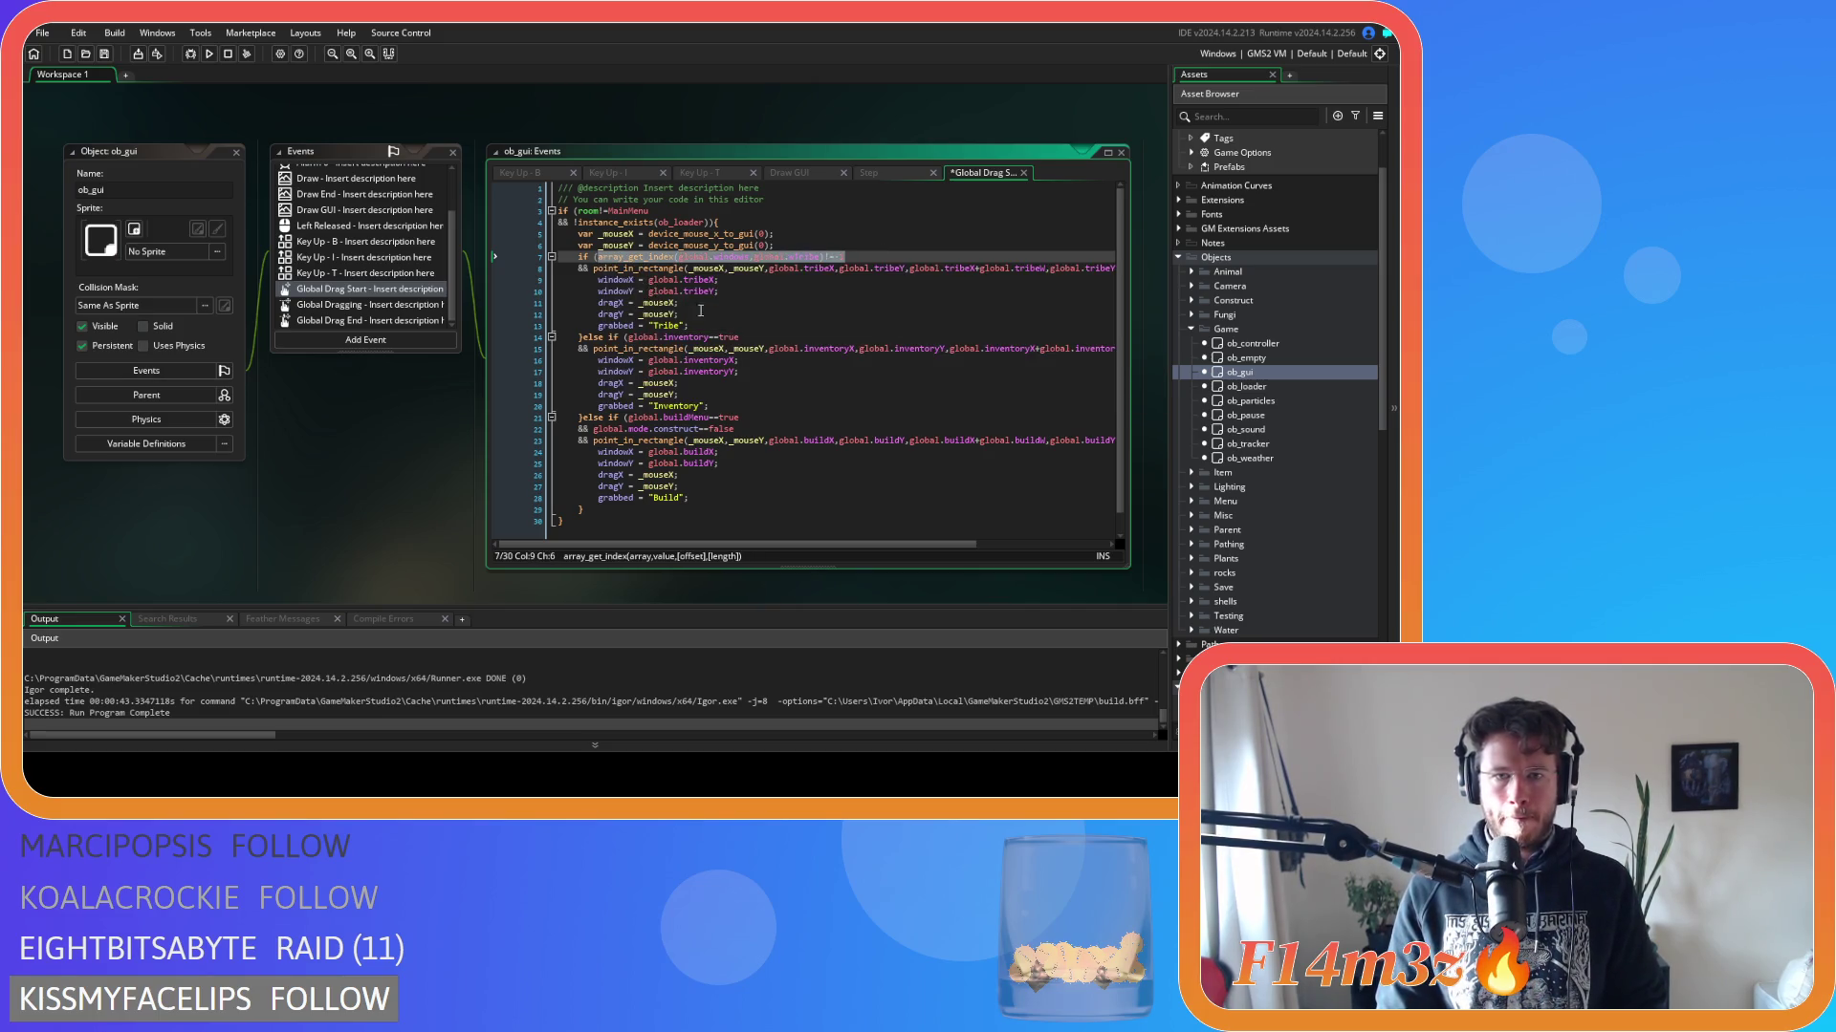
Paste the window check over the inventory condition on line 14, renamed to global.wInventory.
drag(755, 337, 634, 338)
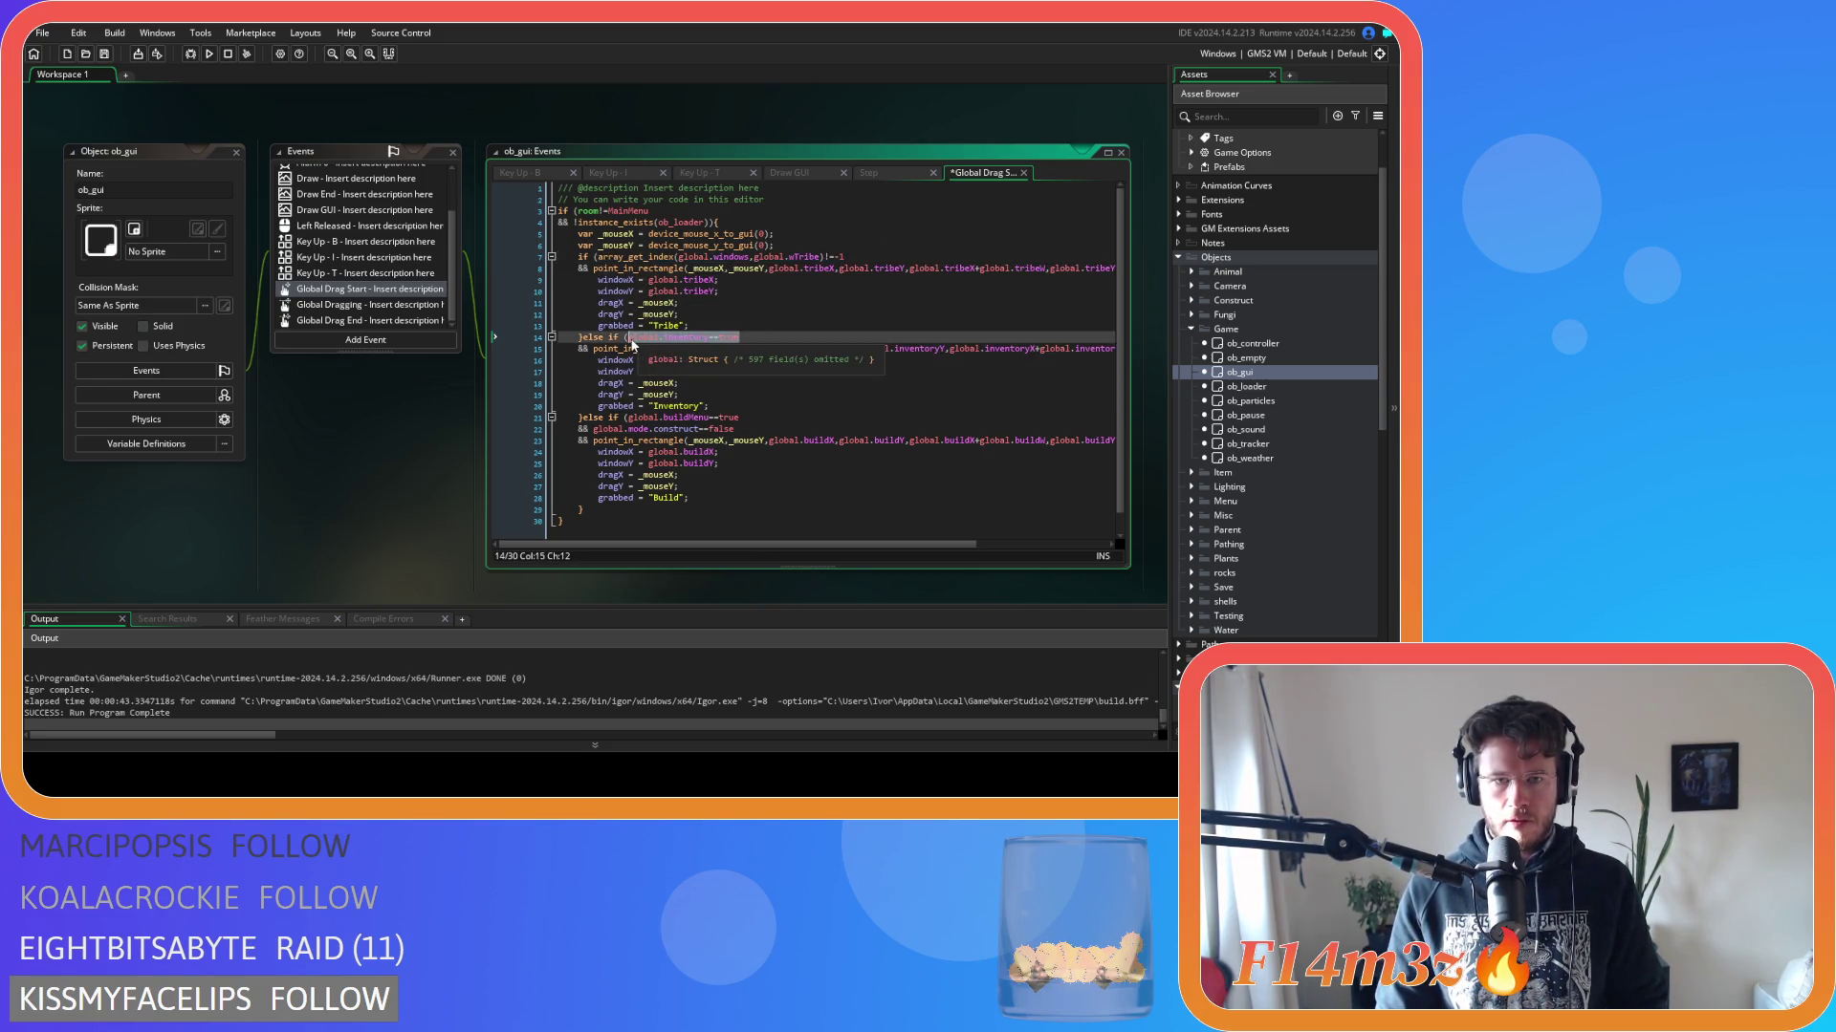
key(ctrl+v)
drag(824, 340, 847, 341)
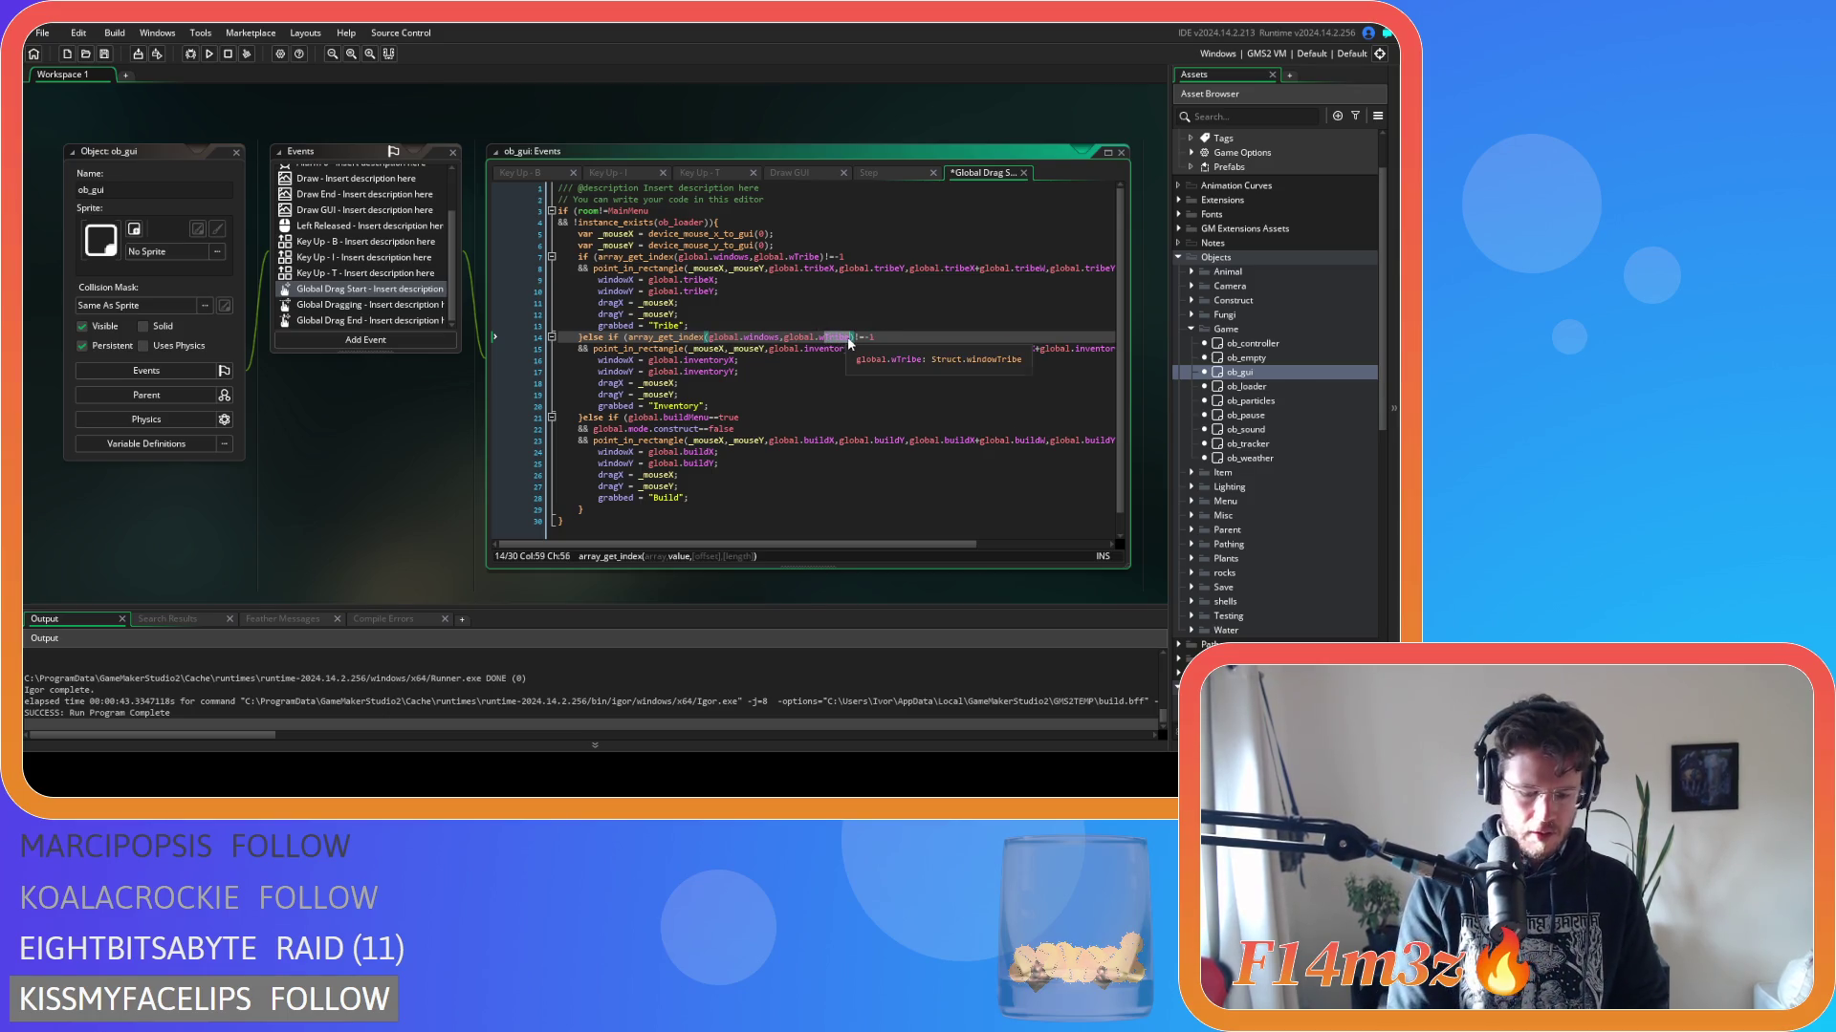
text(Inventory)
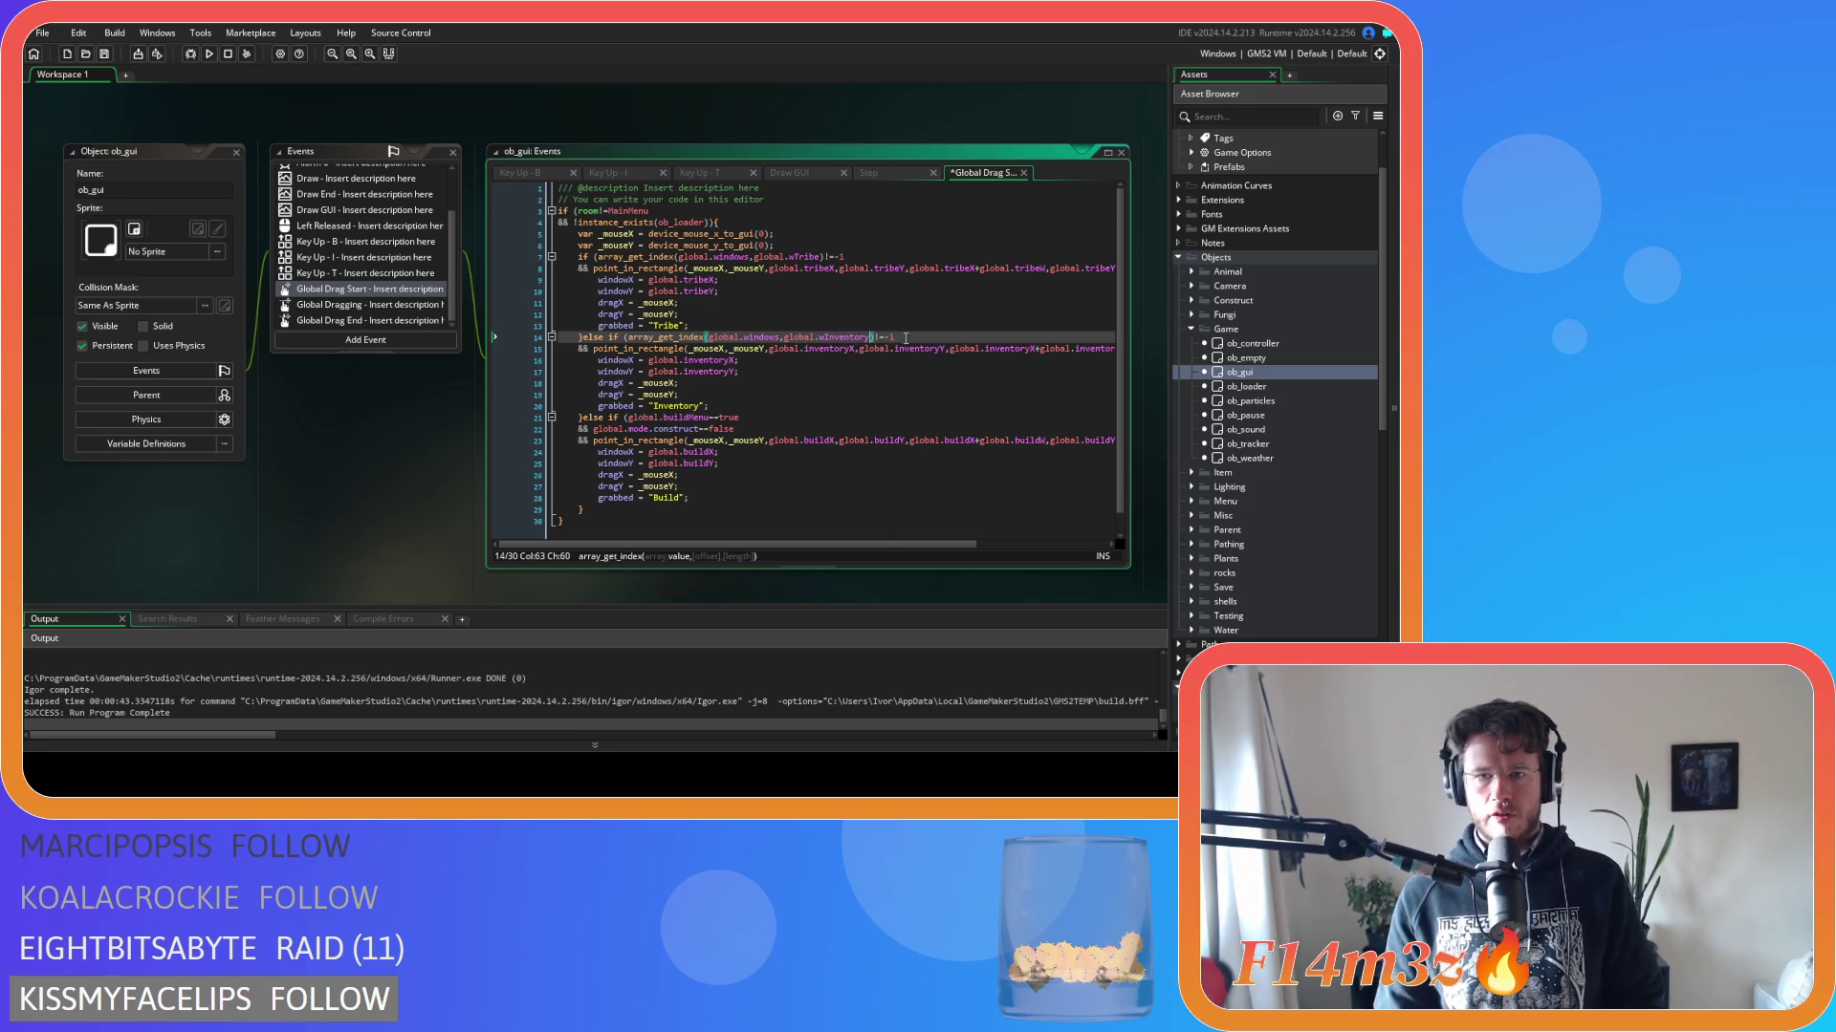
Replace the build menu condition on line 21 with the global.wBuild window check and run with F5.
drag(739, 418, 629, 421)
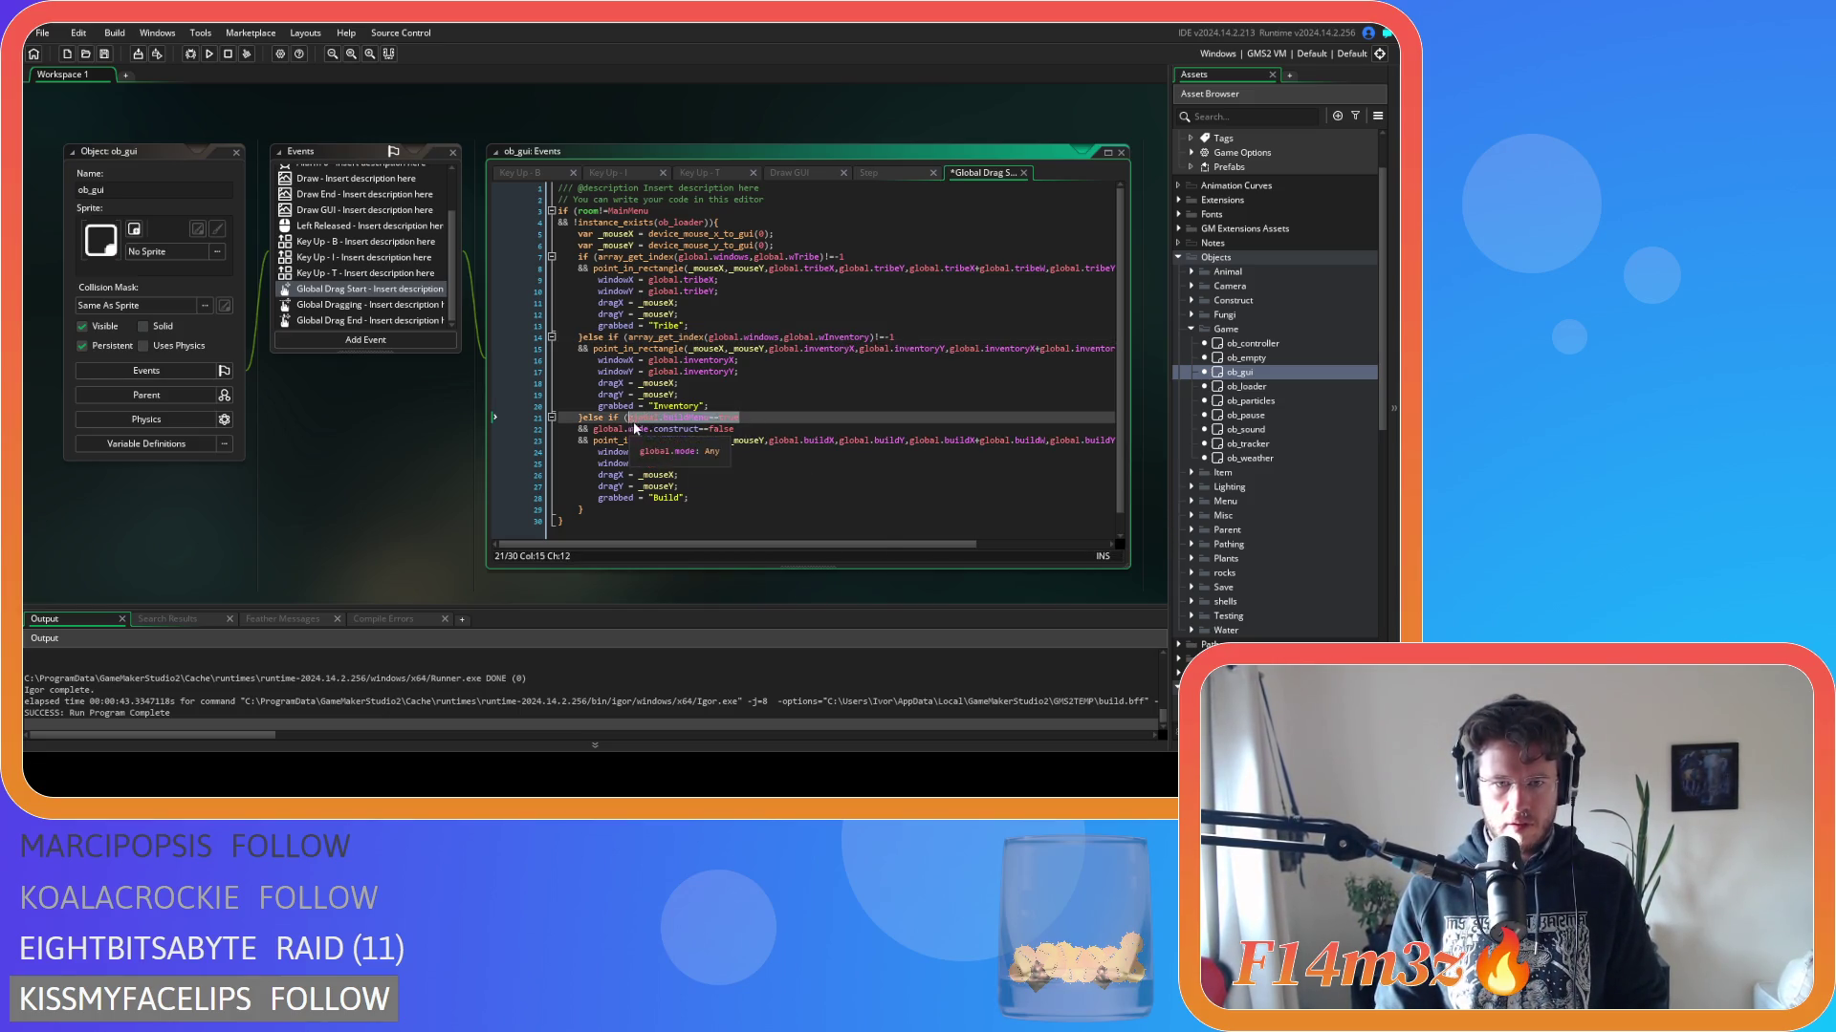
drag(896, 336, 630, 338)
drag(751, 417, 639, 427)
text(array_get_index(global.windows,global.wInventory)!=-1)
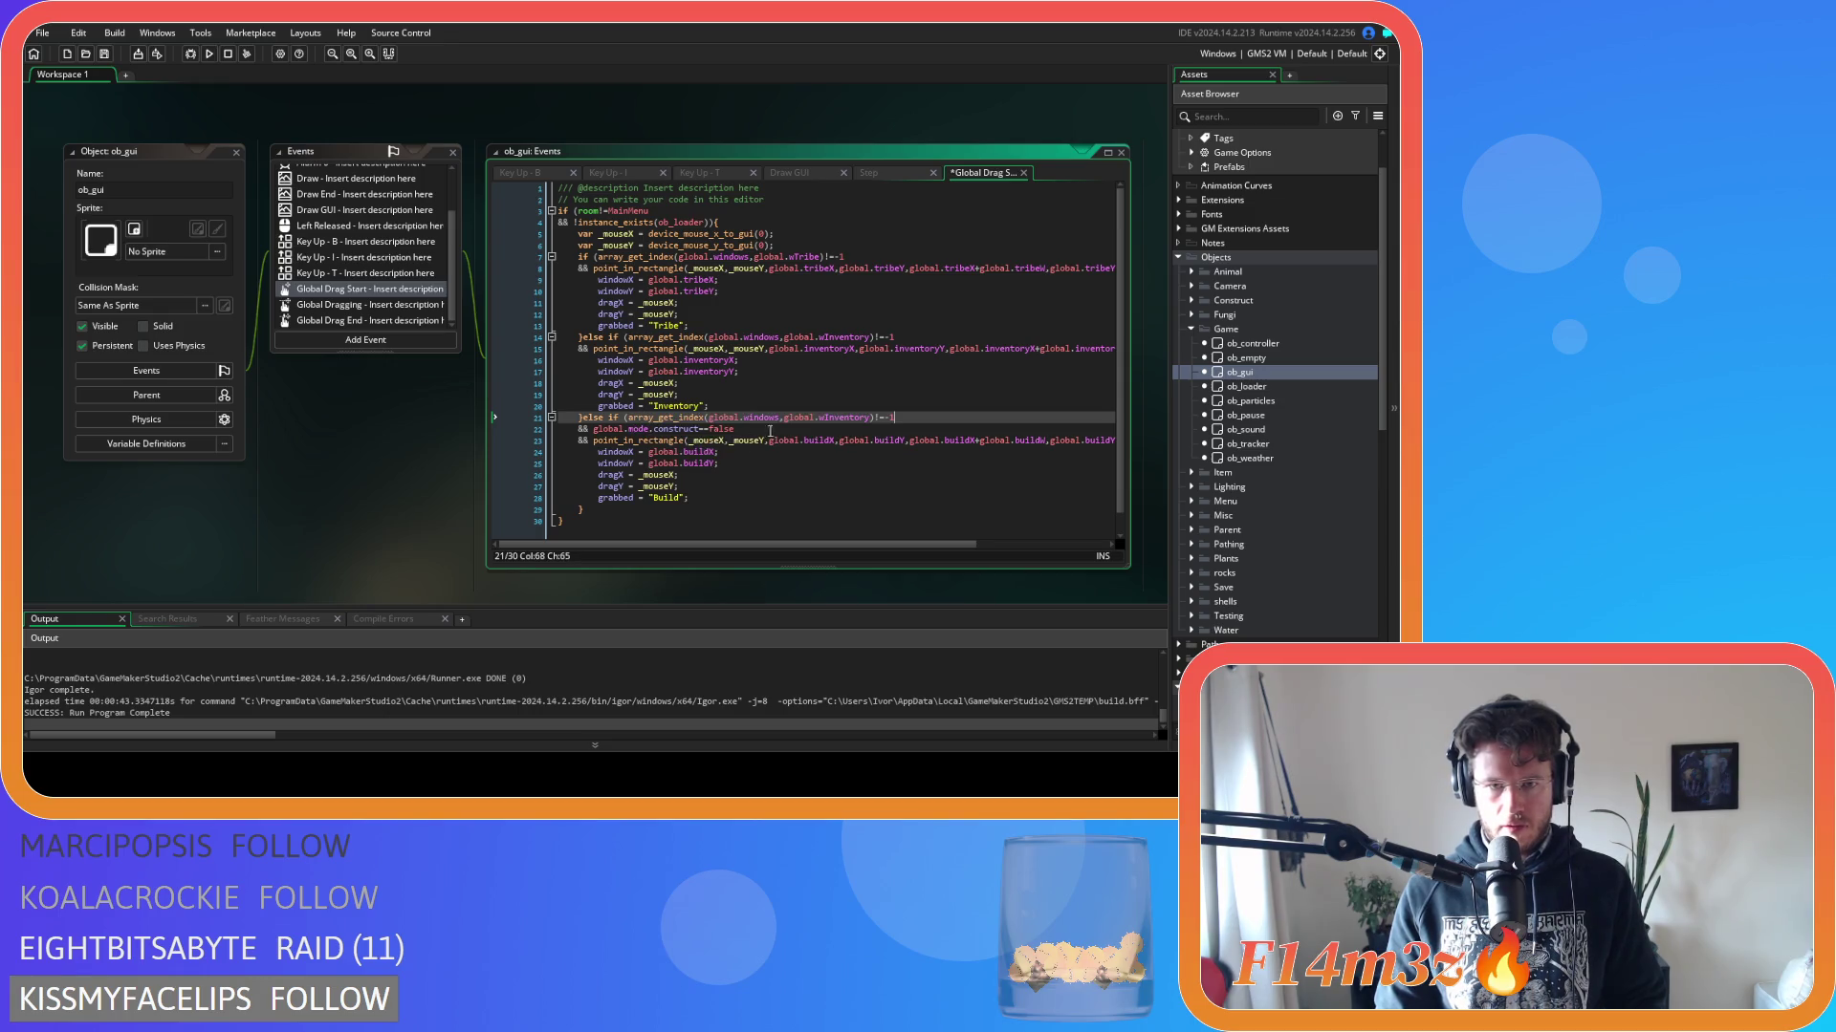
drag(825, 420, 862, 425)
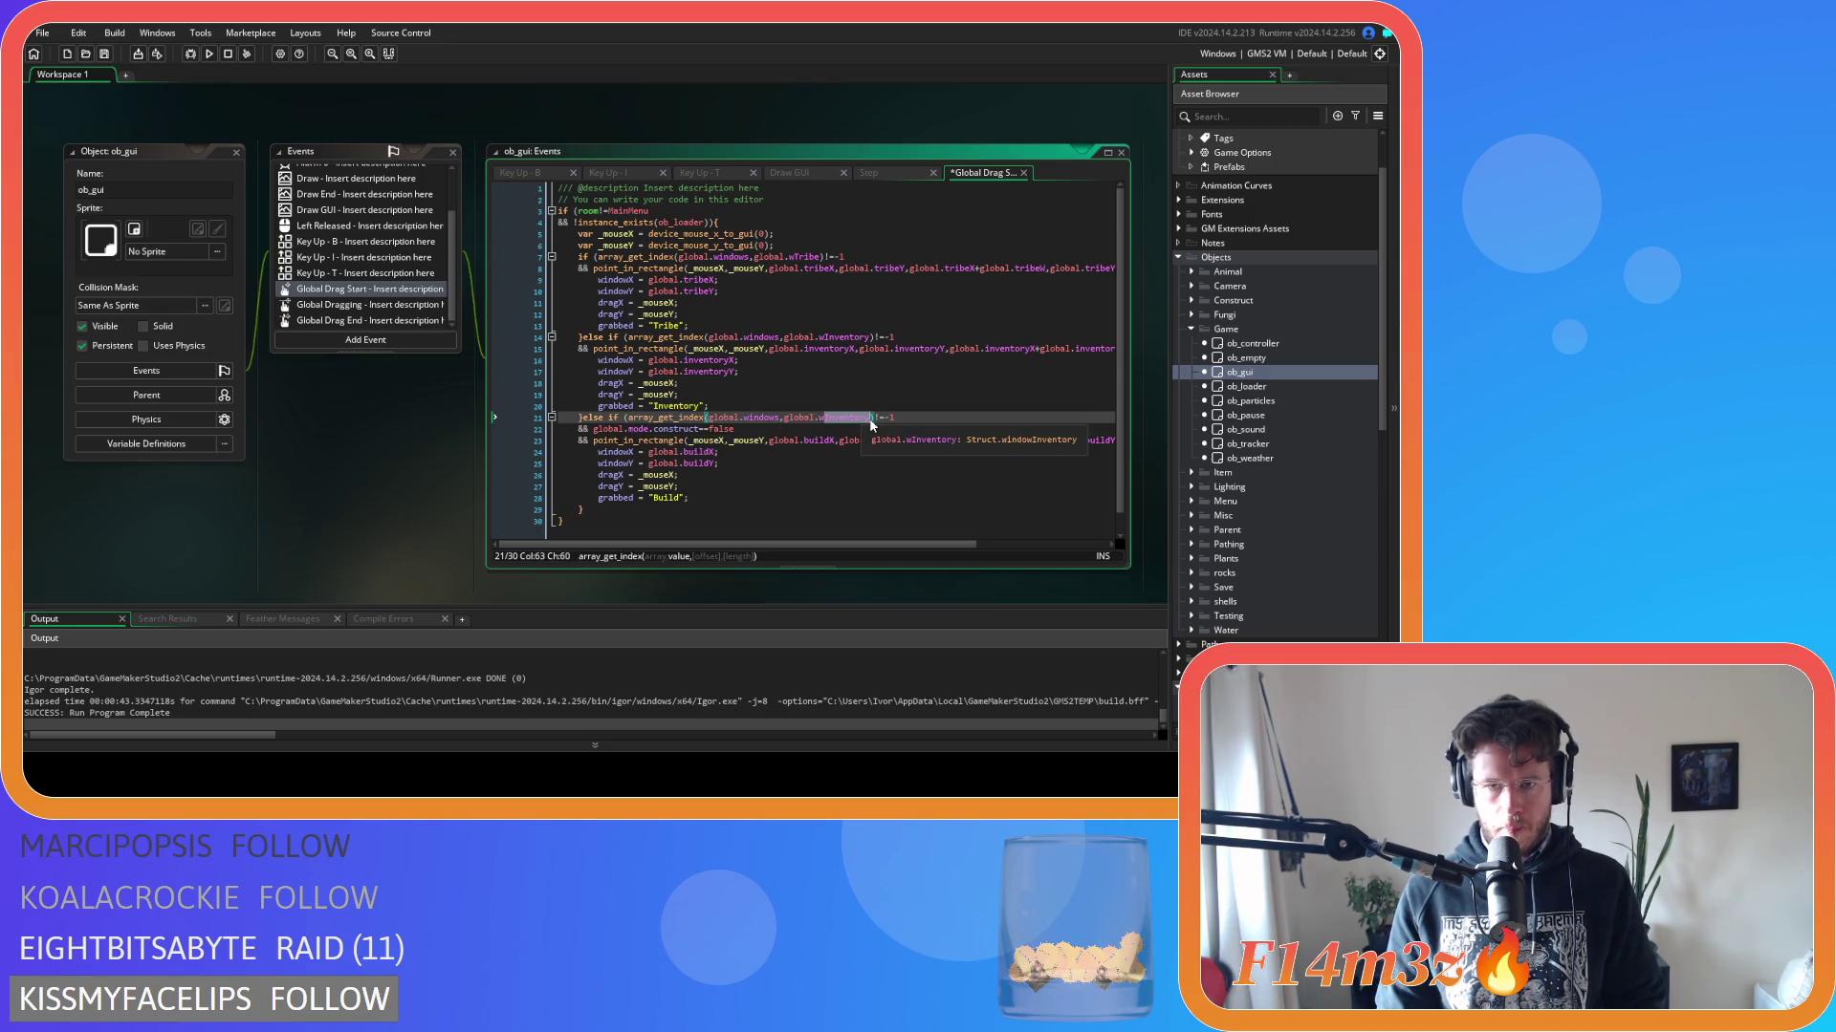
text(Build)
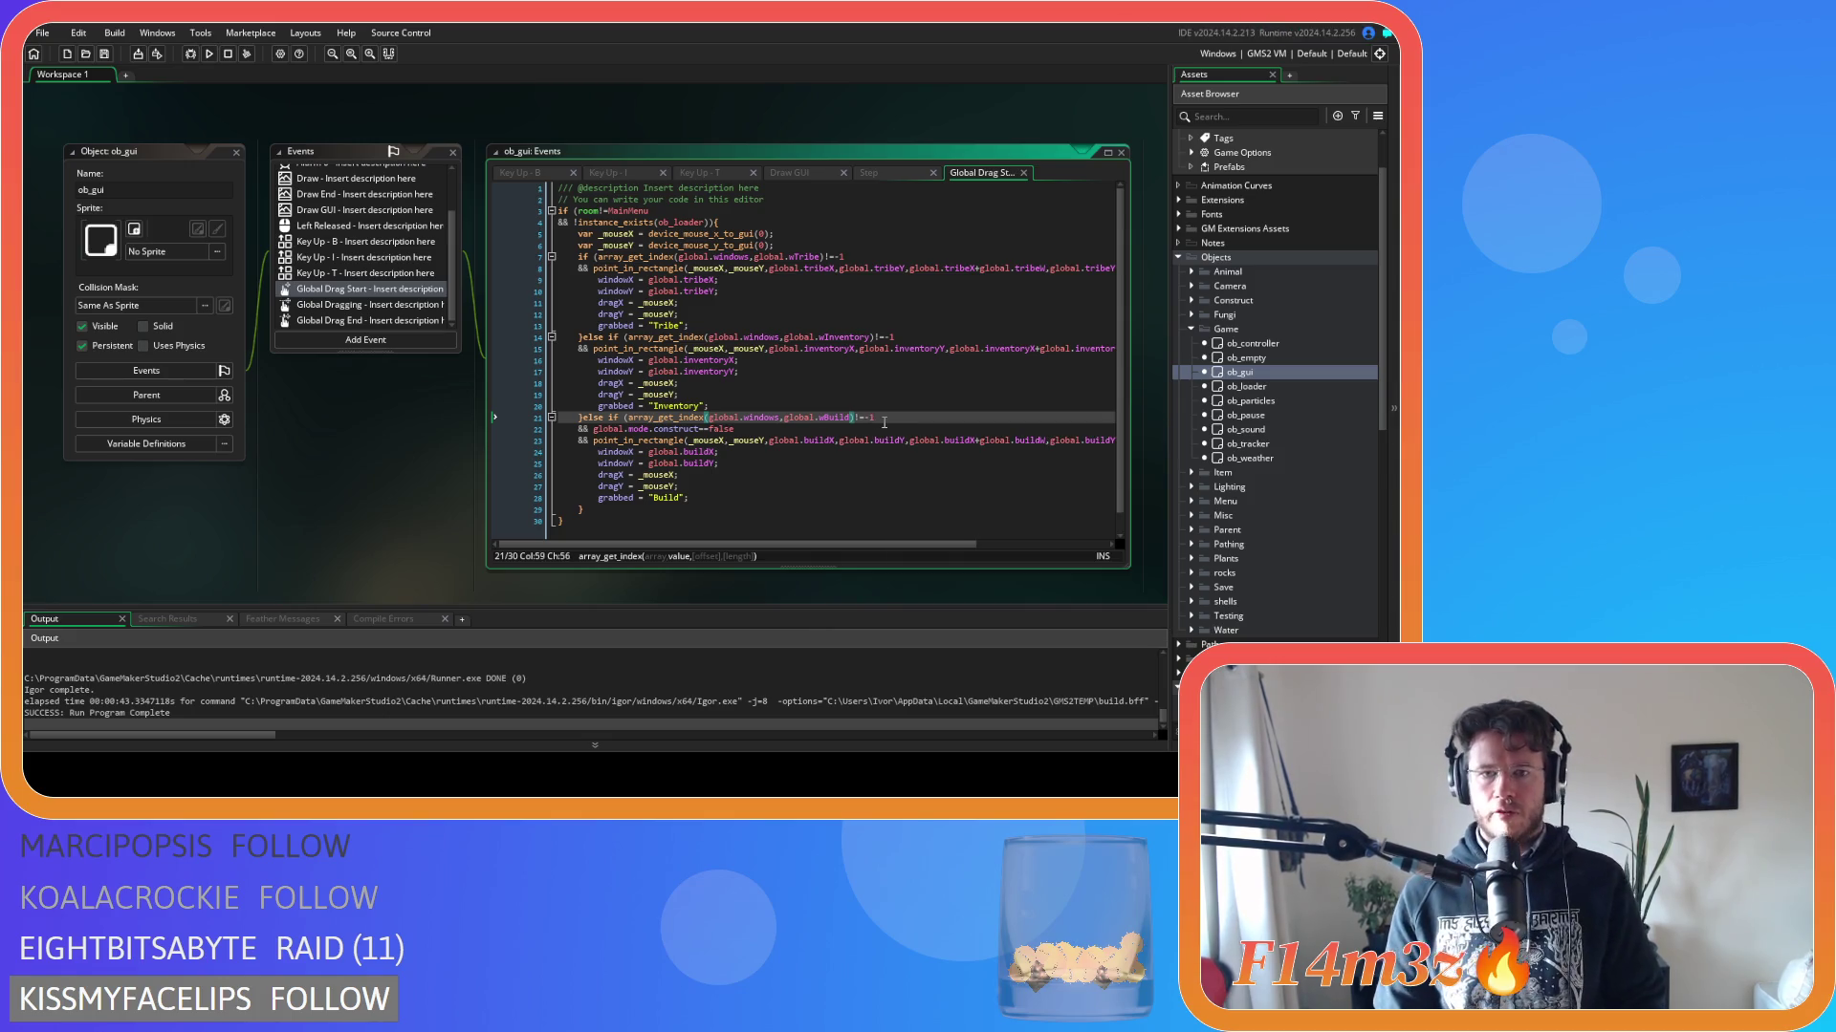
key(F5)
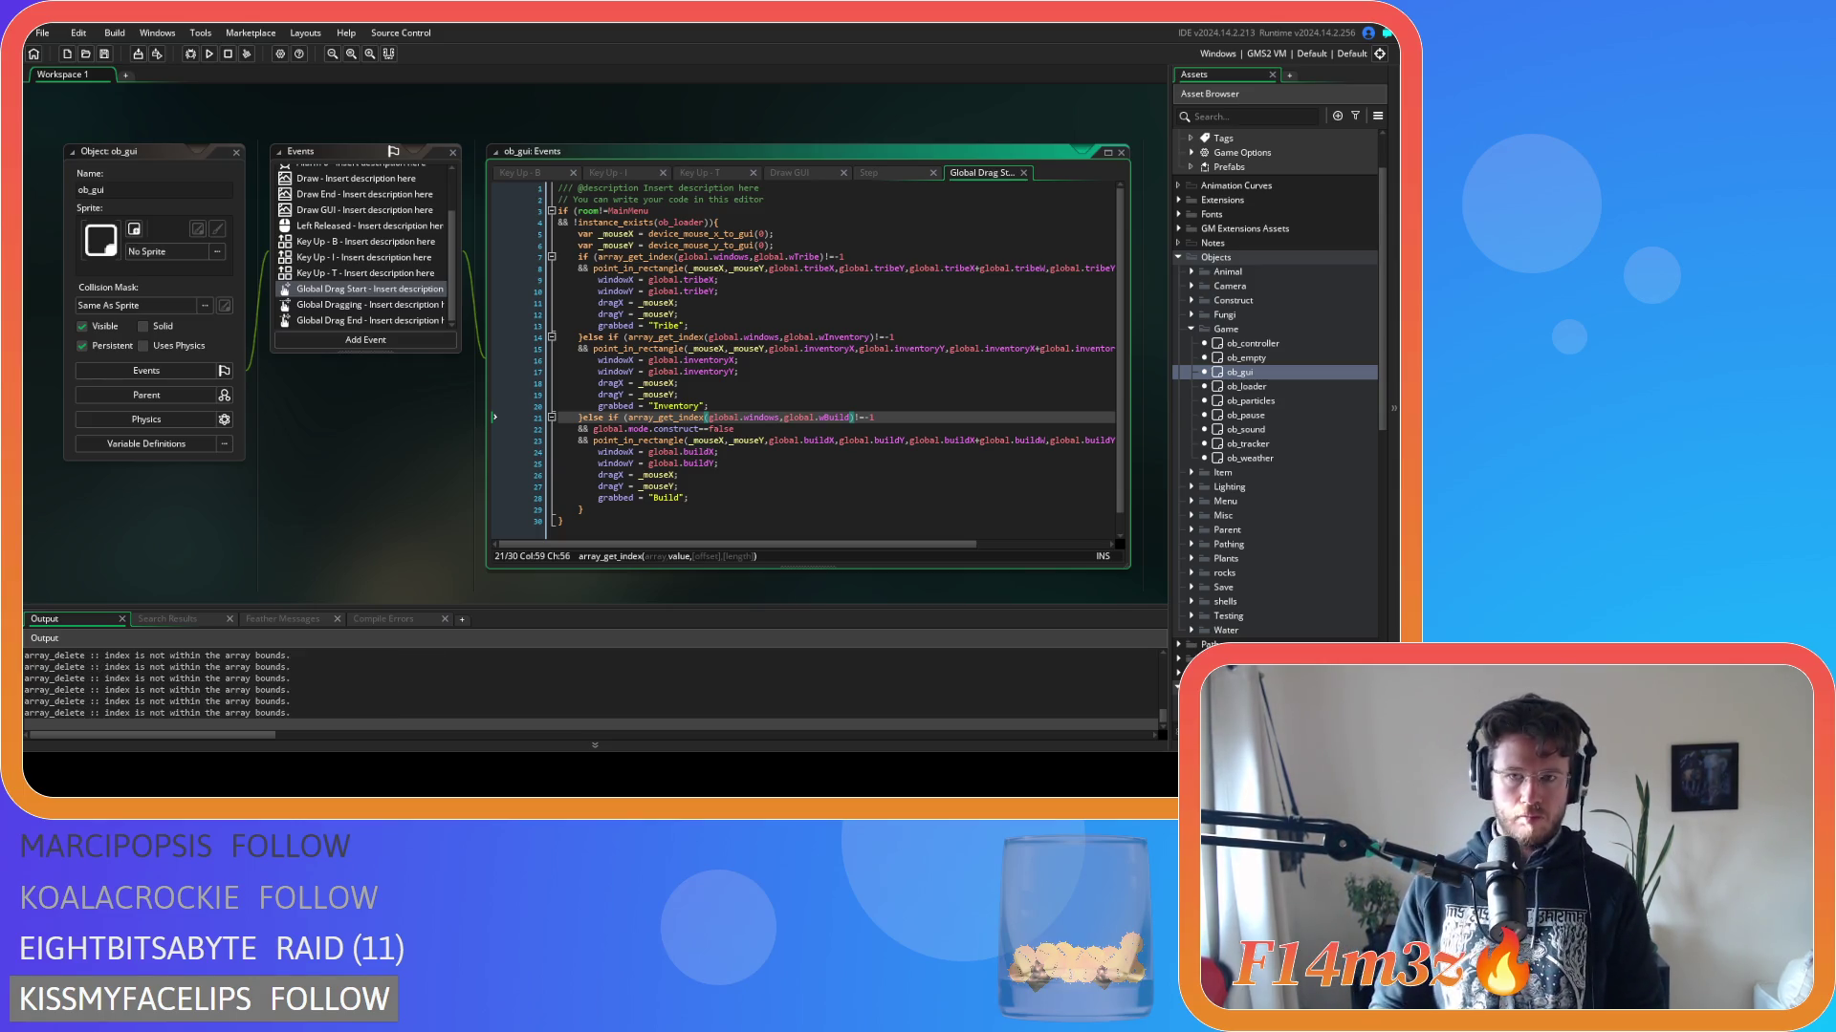
Open Tribe and Build with T and B, alternate them to the front, then quit with Escape and Y.
key(t)
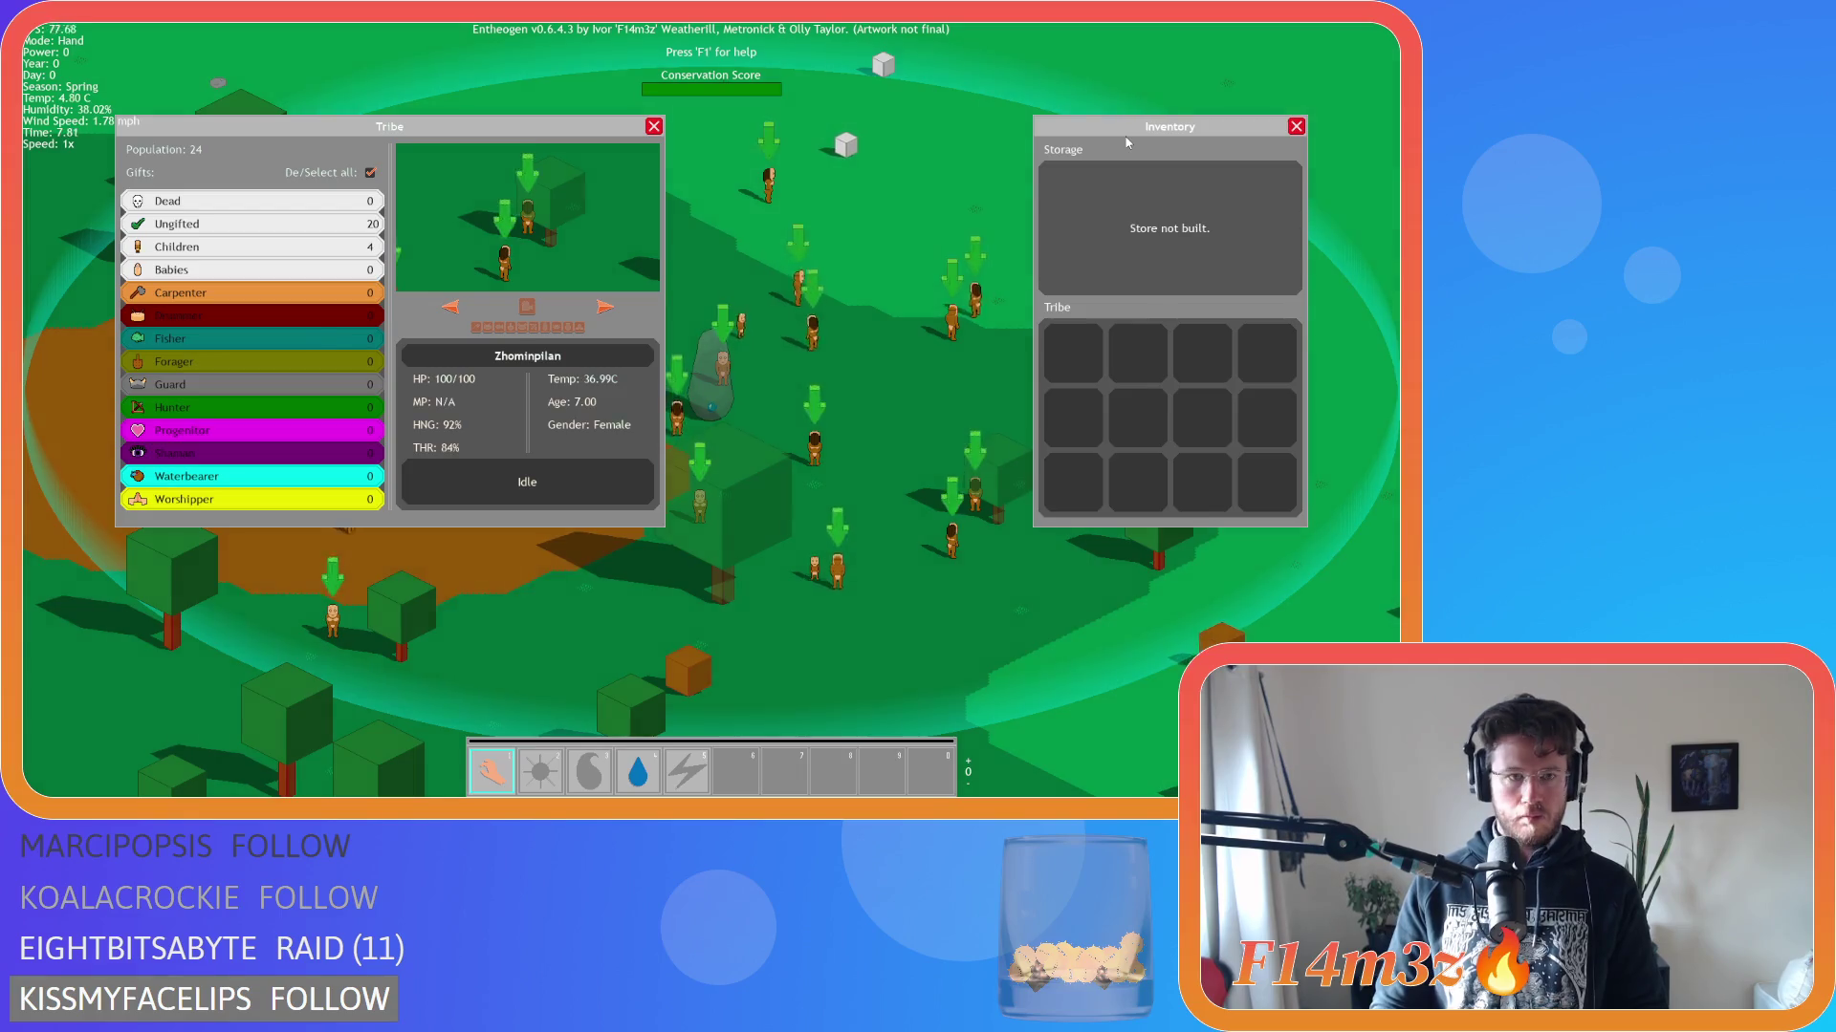
key(b)
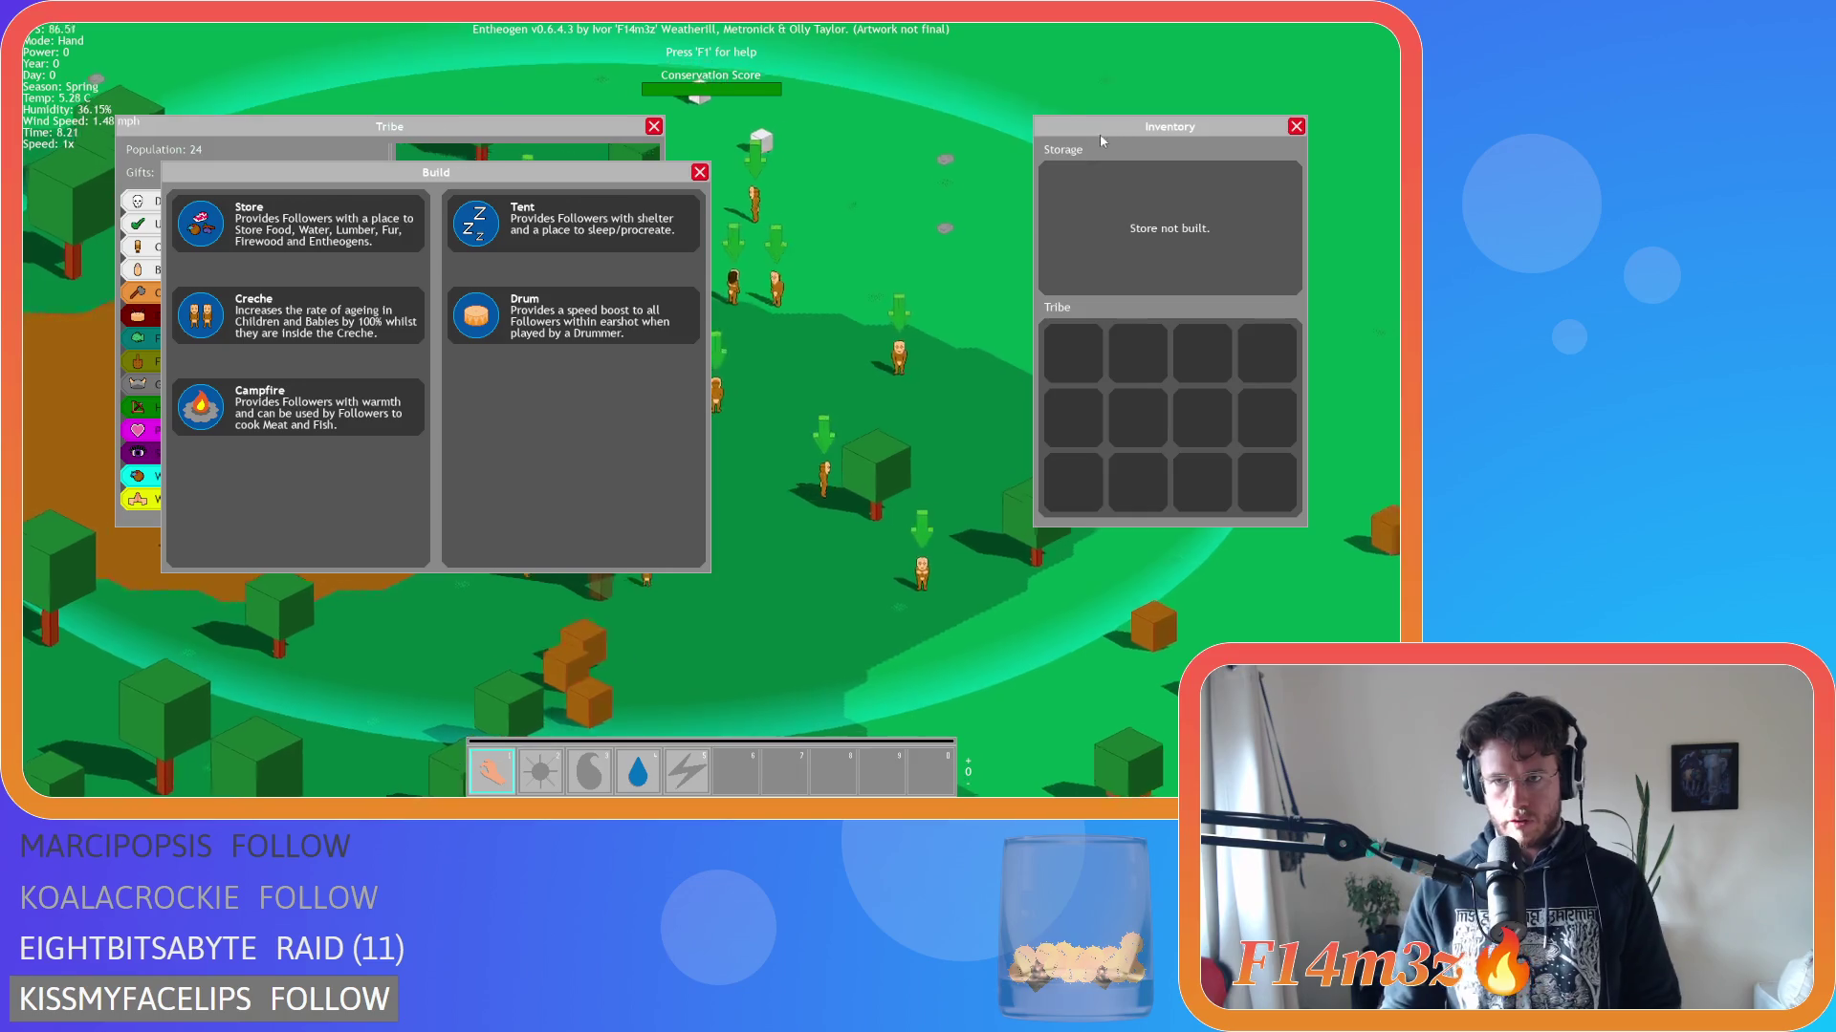
click(608, 159)
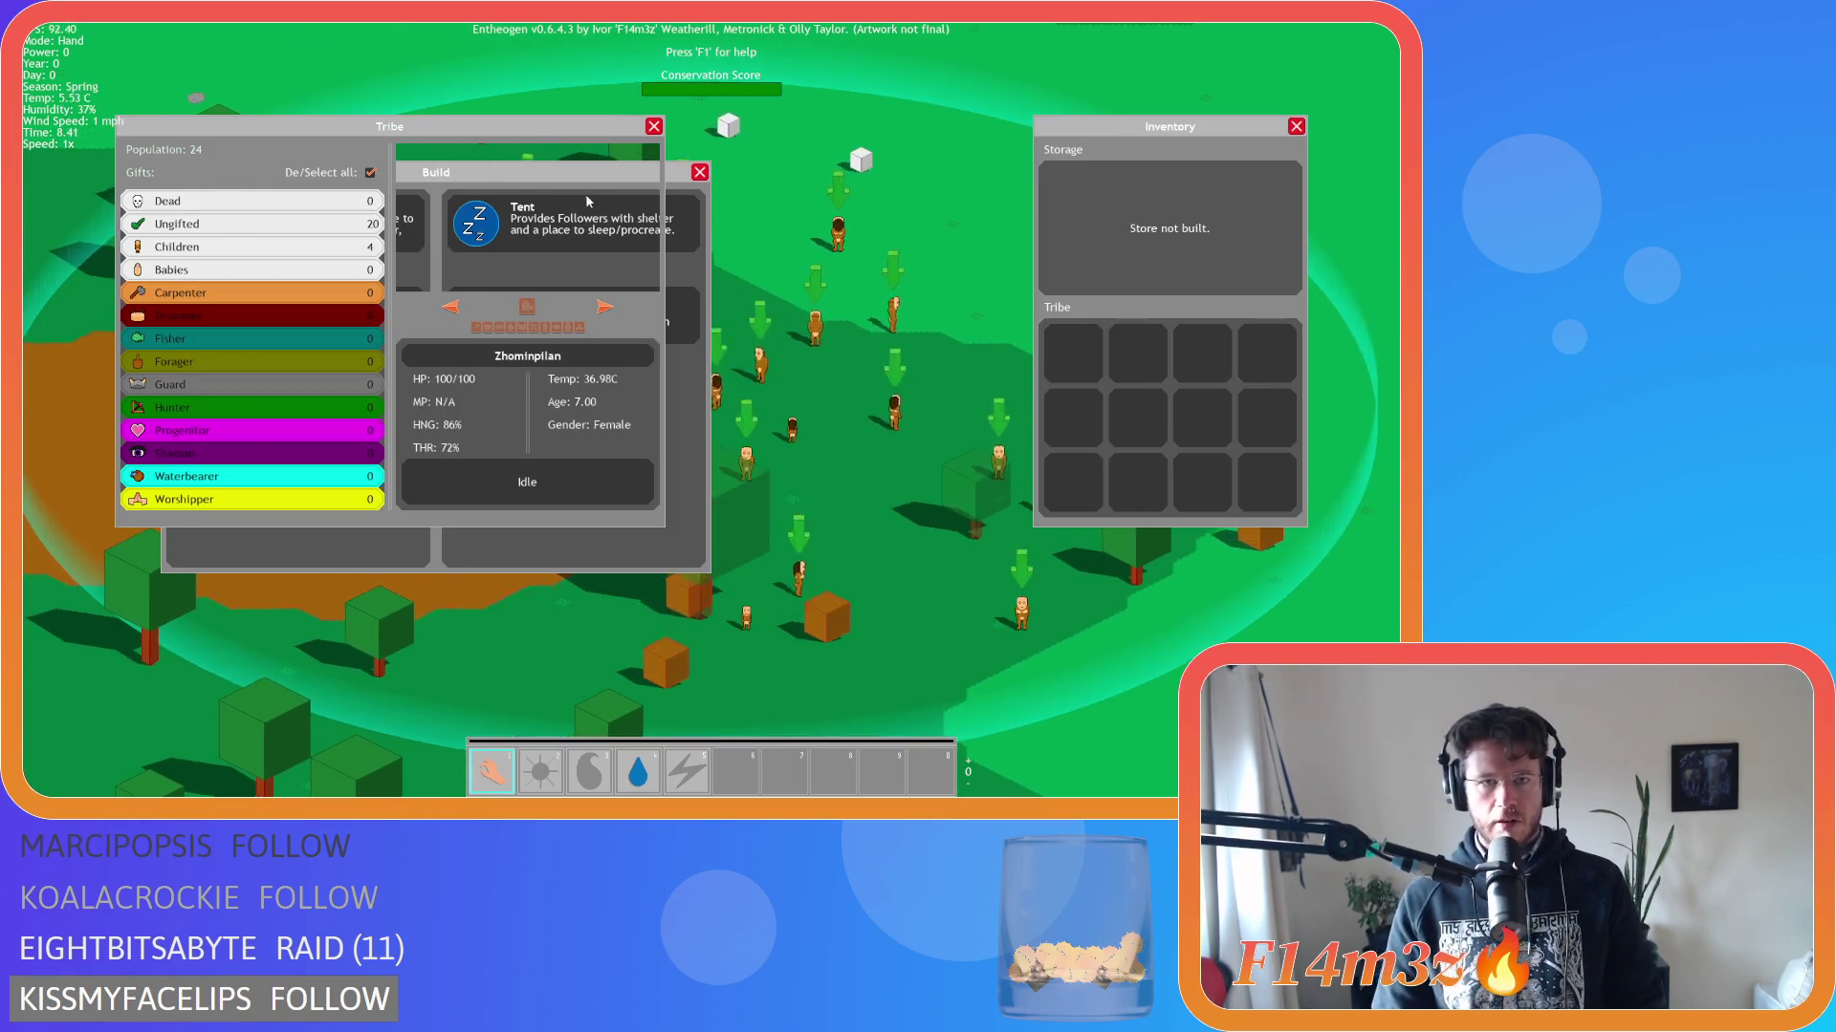
click(662, 180)
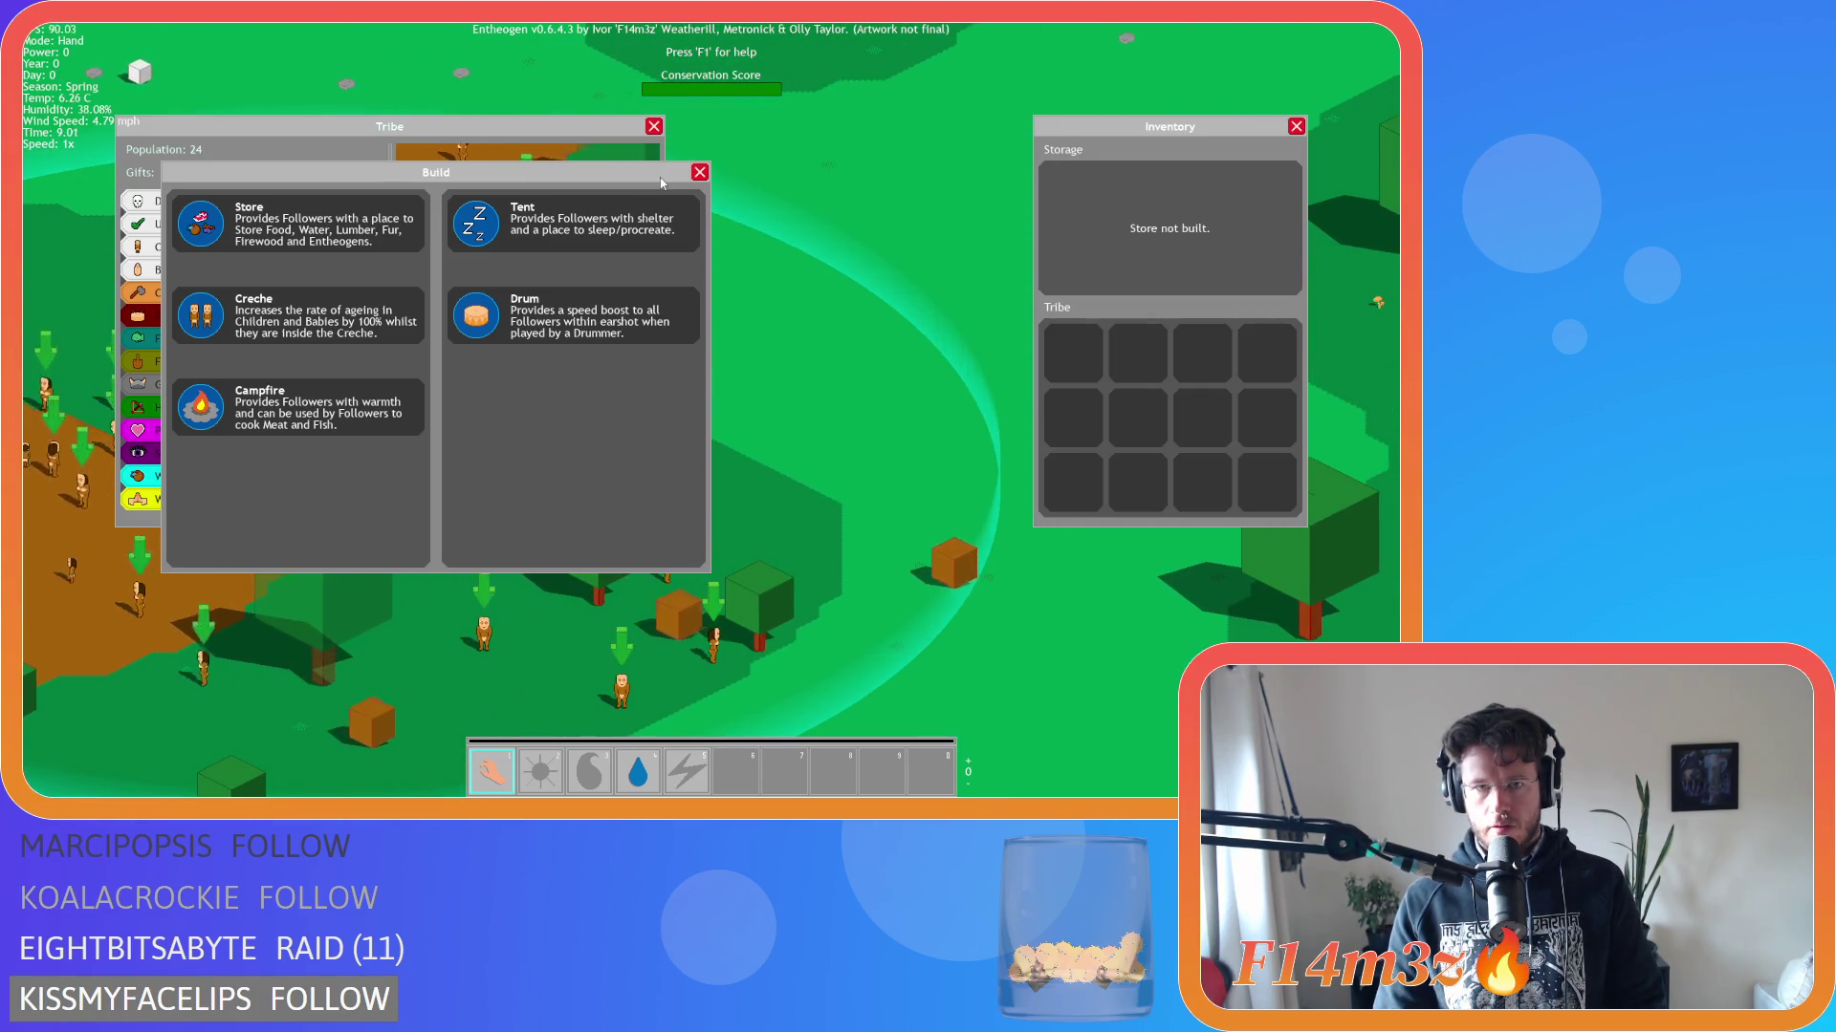
click(918, 239)
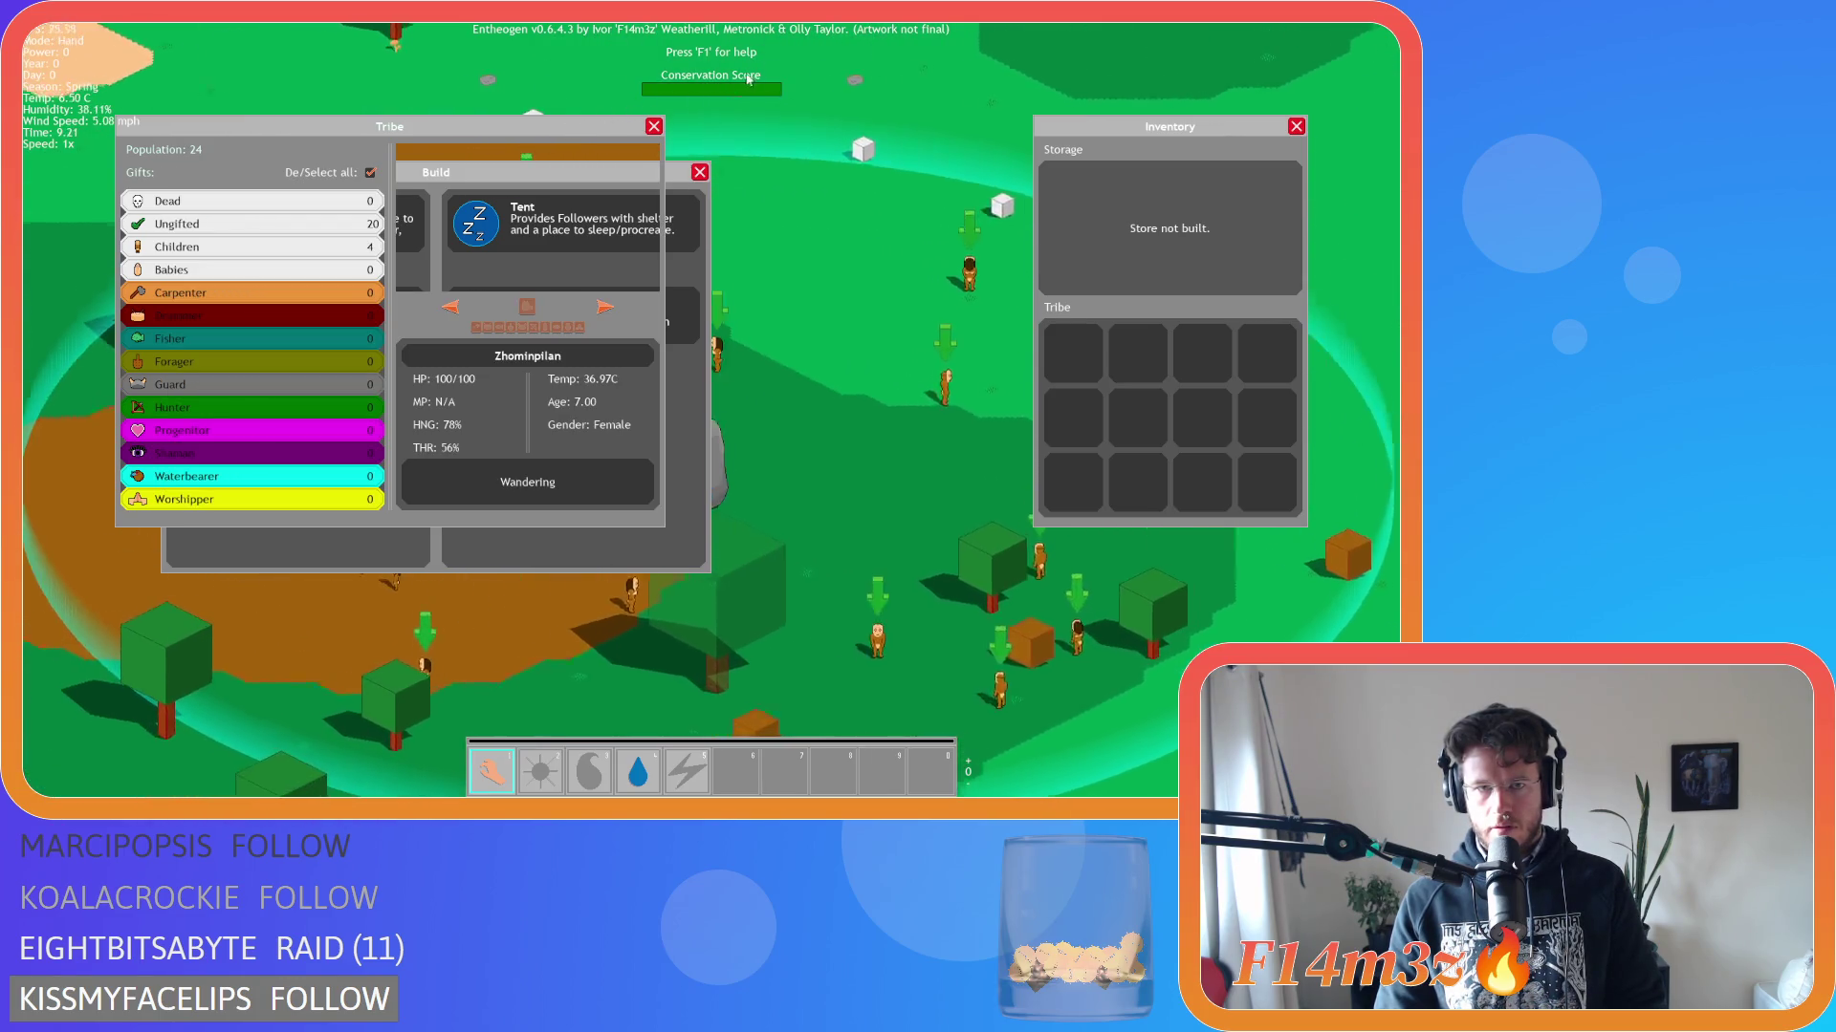
key(Escape)
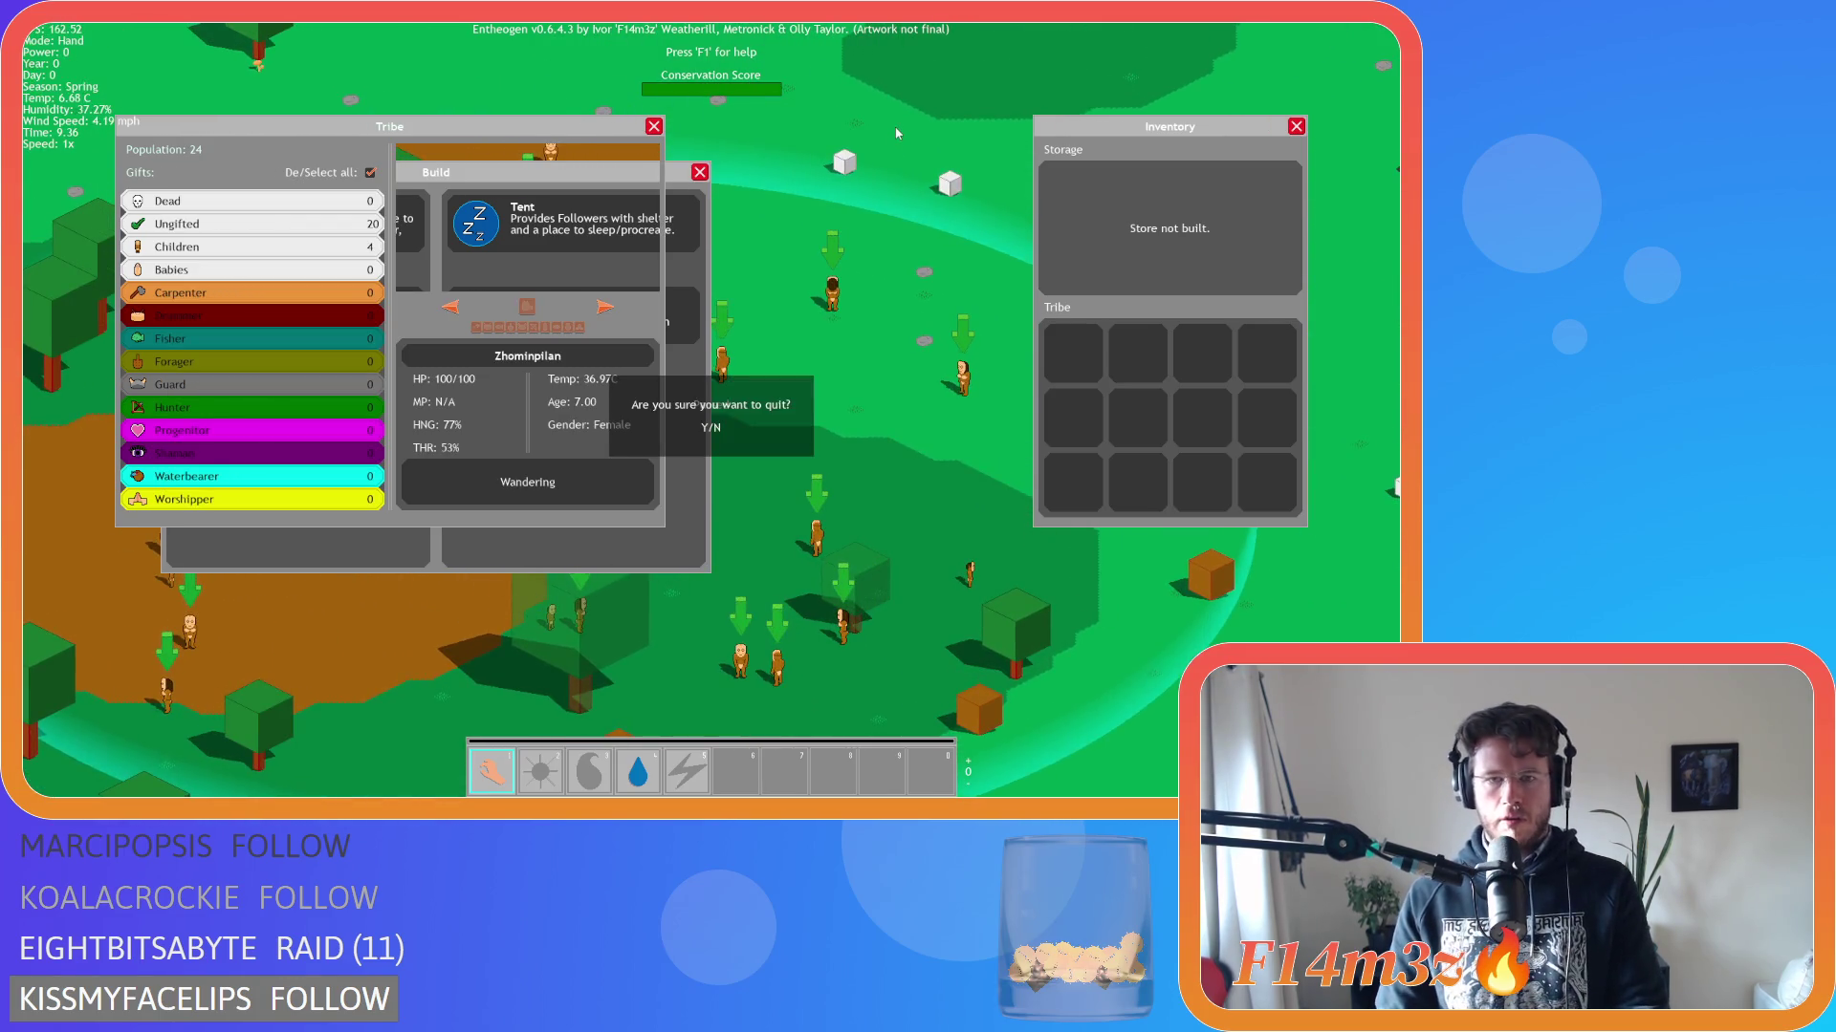
key(y)
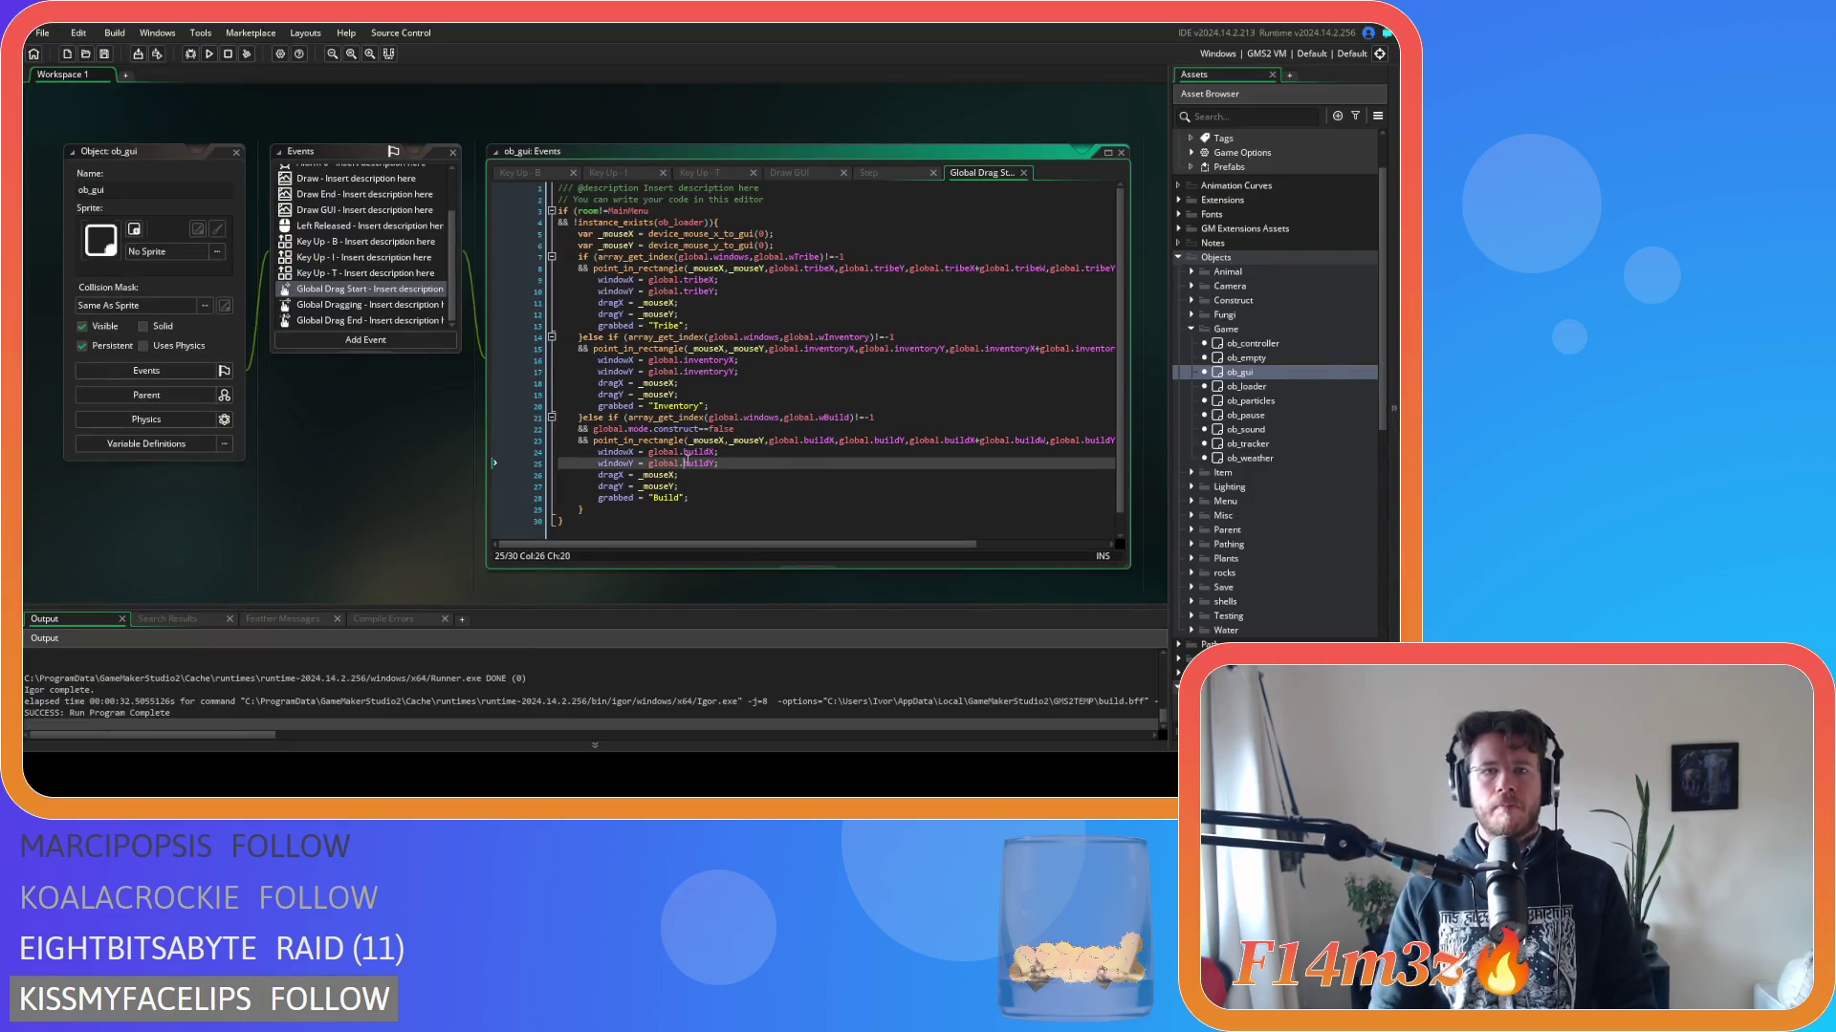
click(855, 256)
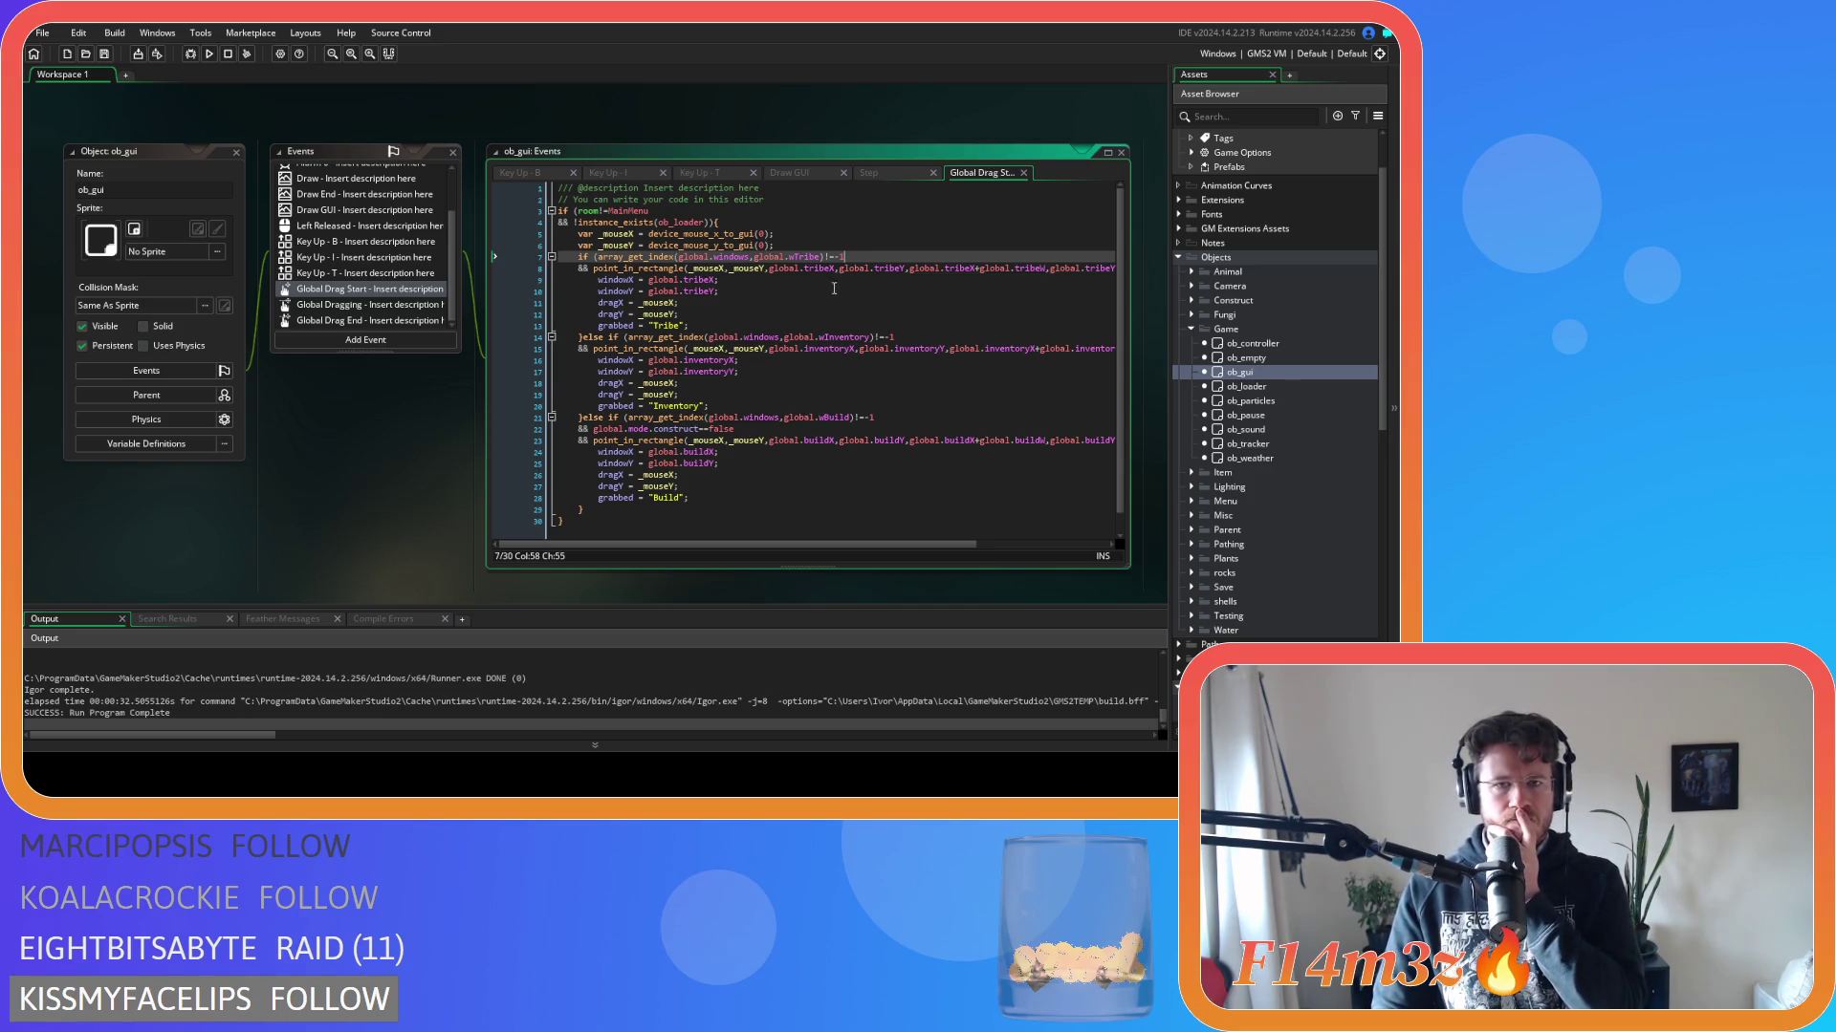
mouse_move(643, 257)
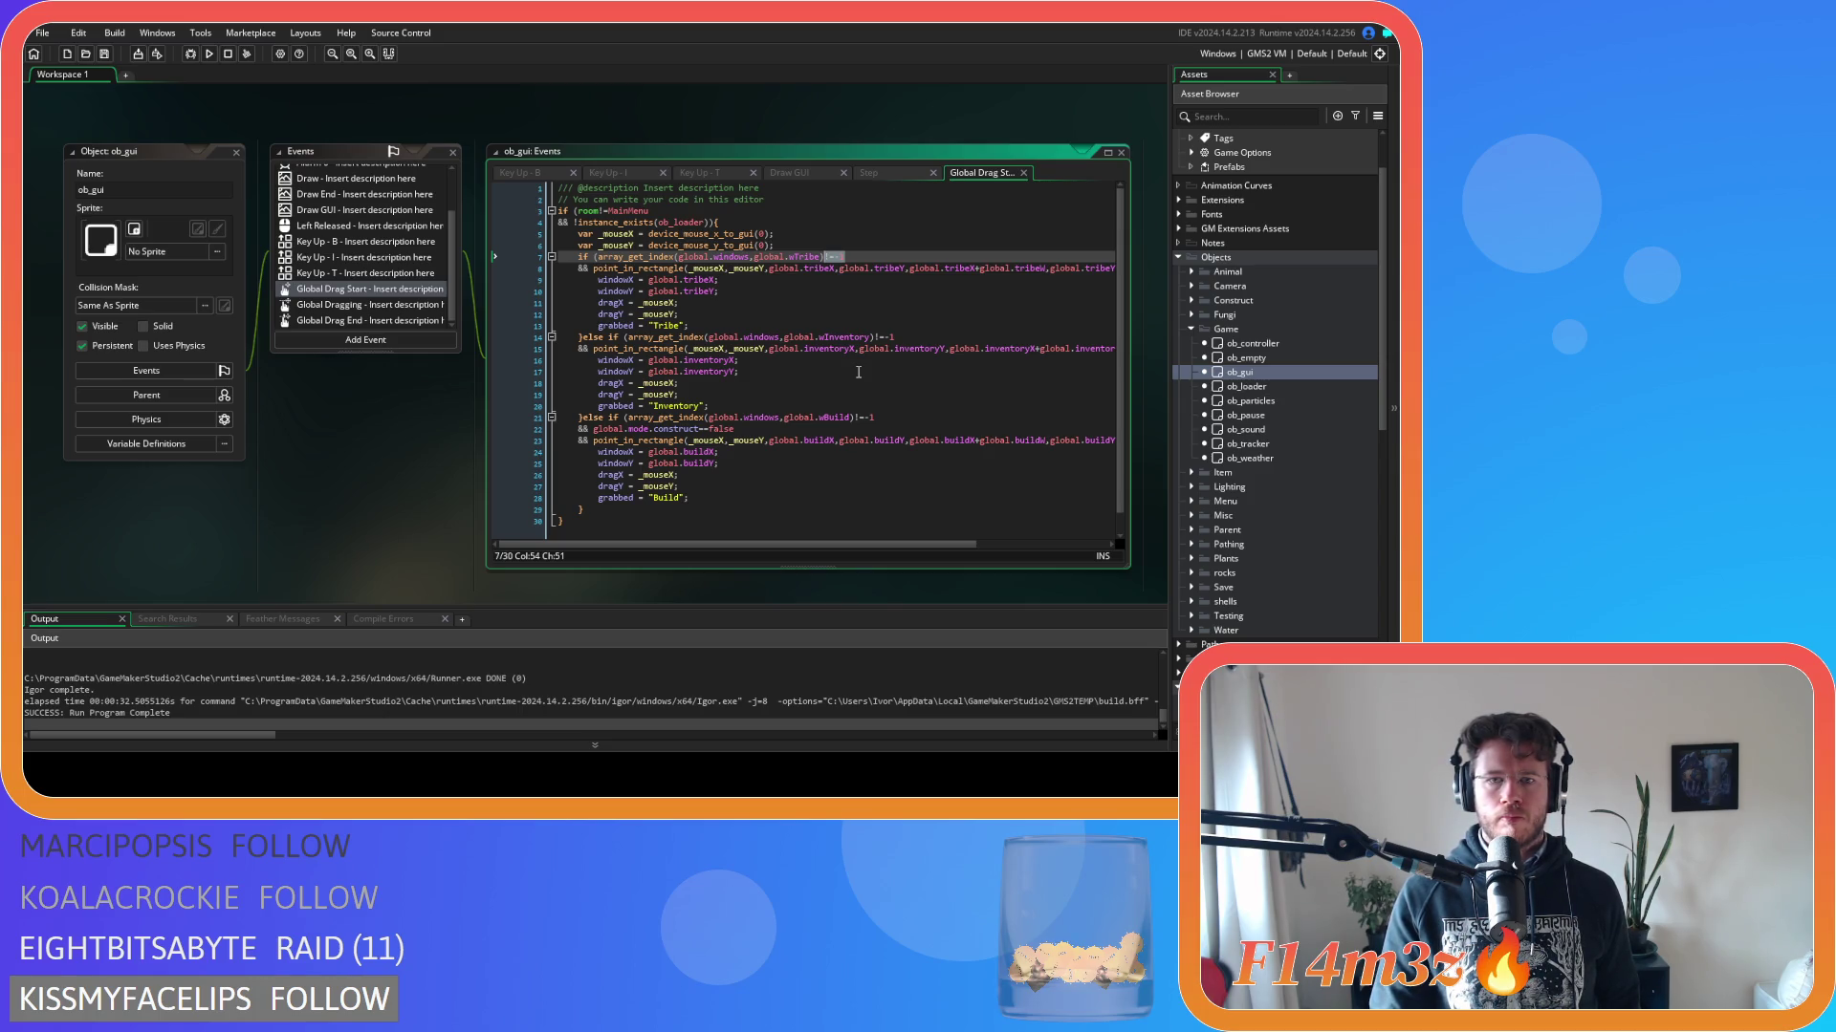
Copy the array_get_index window check from line 7 of the Global Drag Start code.
click(334, 304)
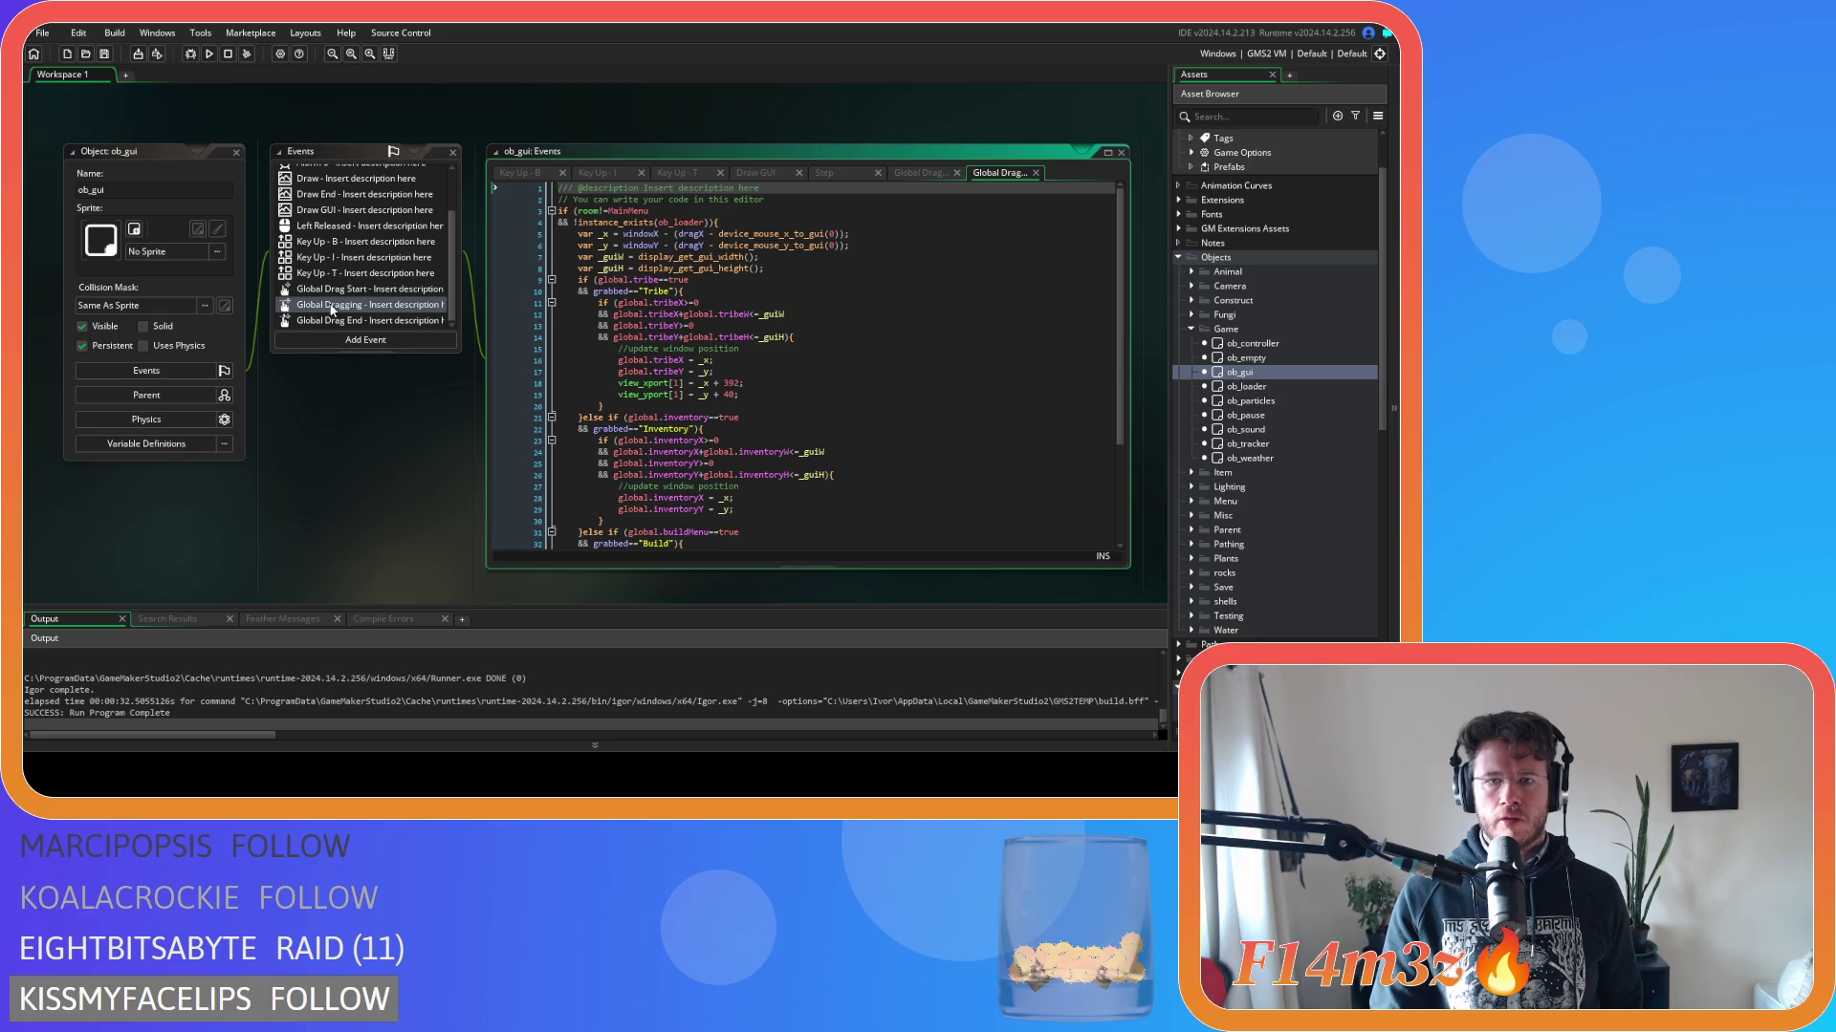
scroll(791, 366, down, 3)
scroll(791, 366, up, 3)
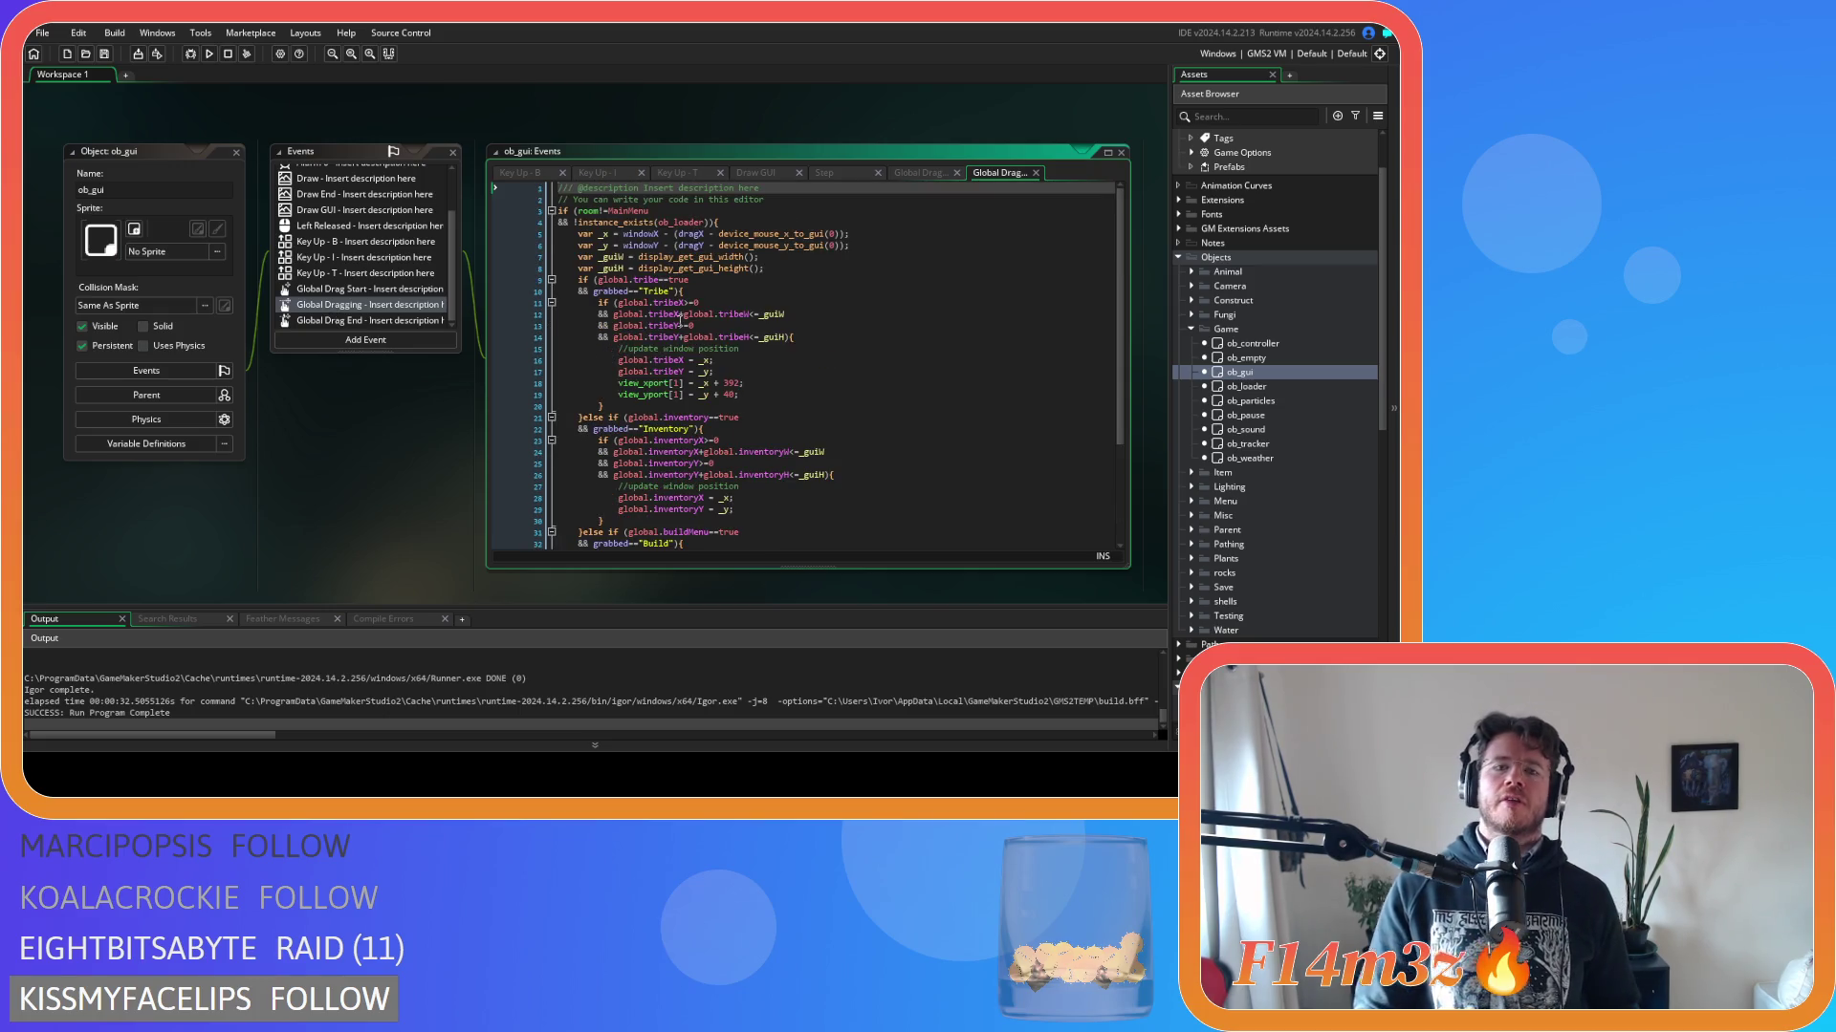
click(363, 289)
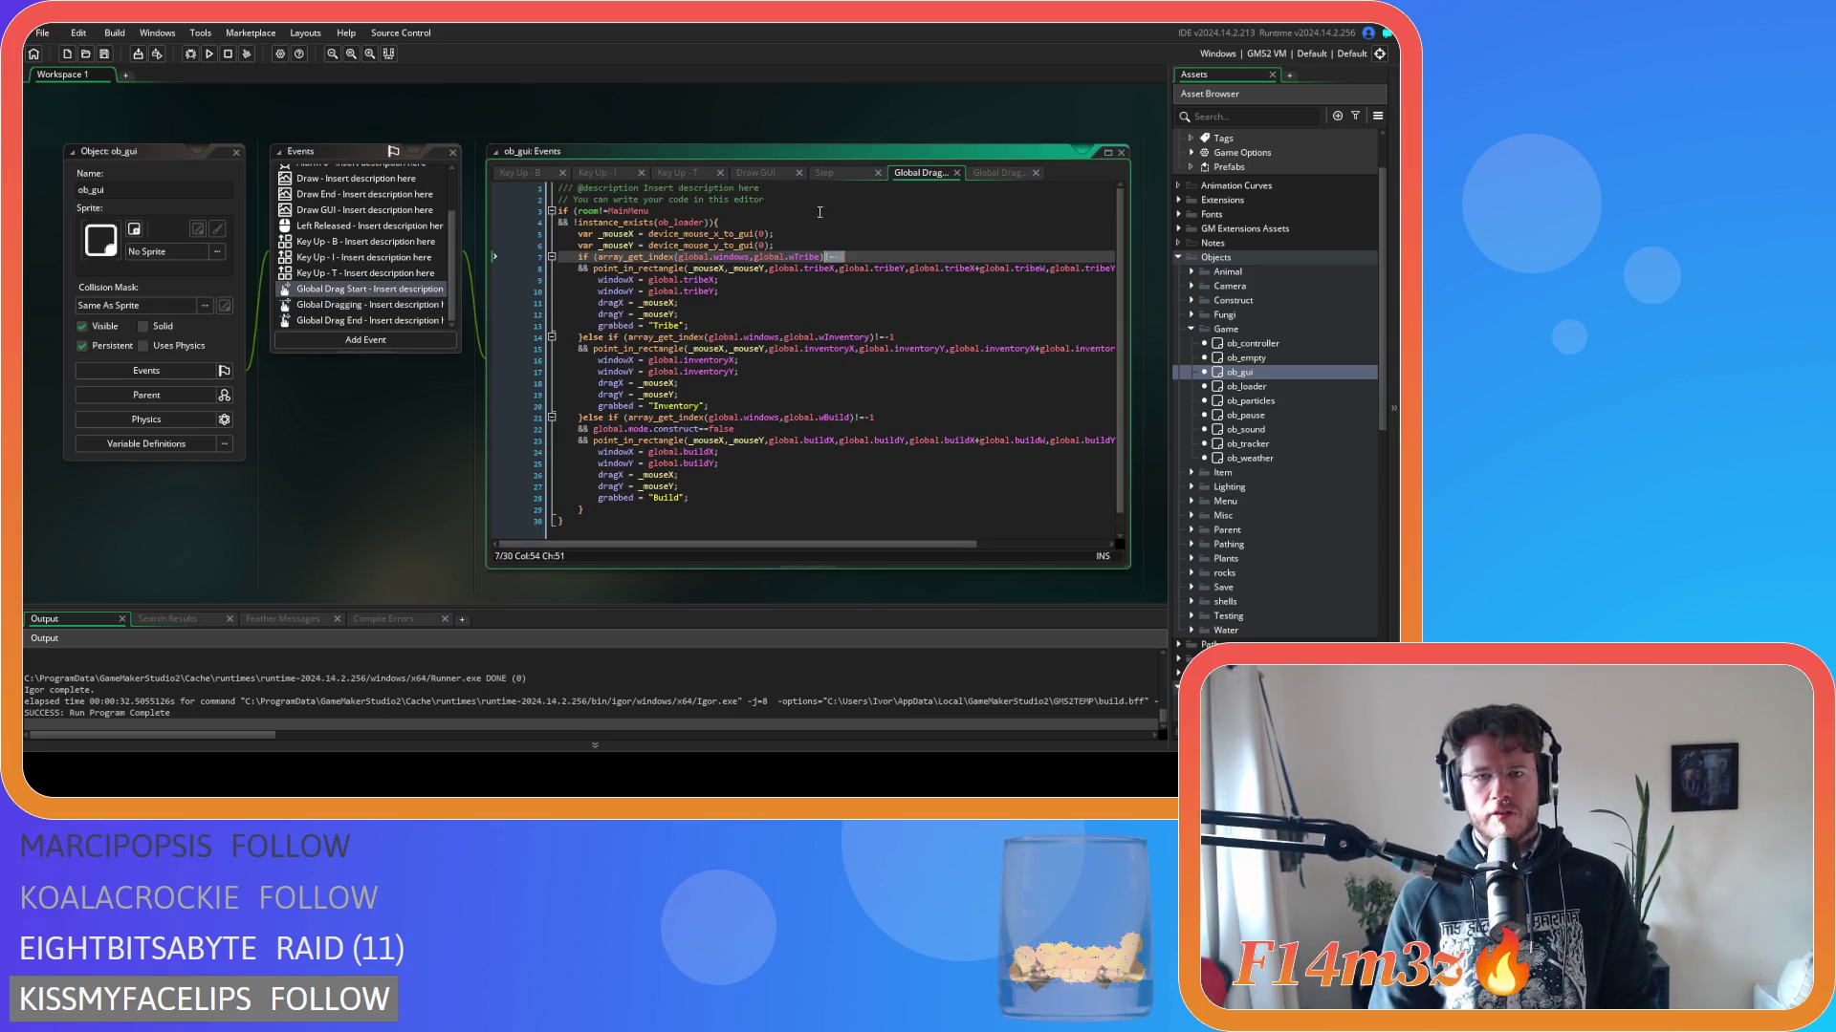
drag(856, 255, 600, 257)
key(ctrl+c)
mouse_move(599, 257)
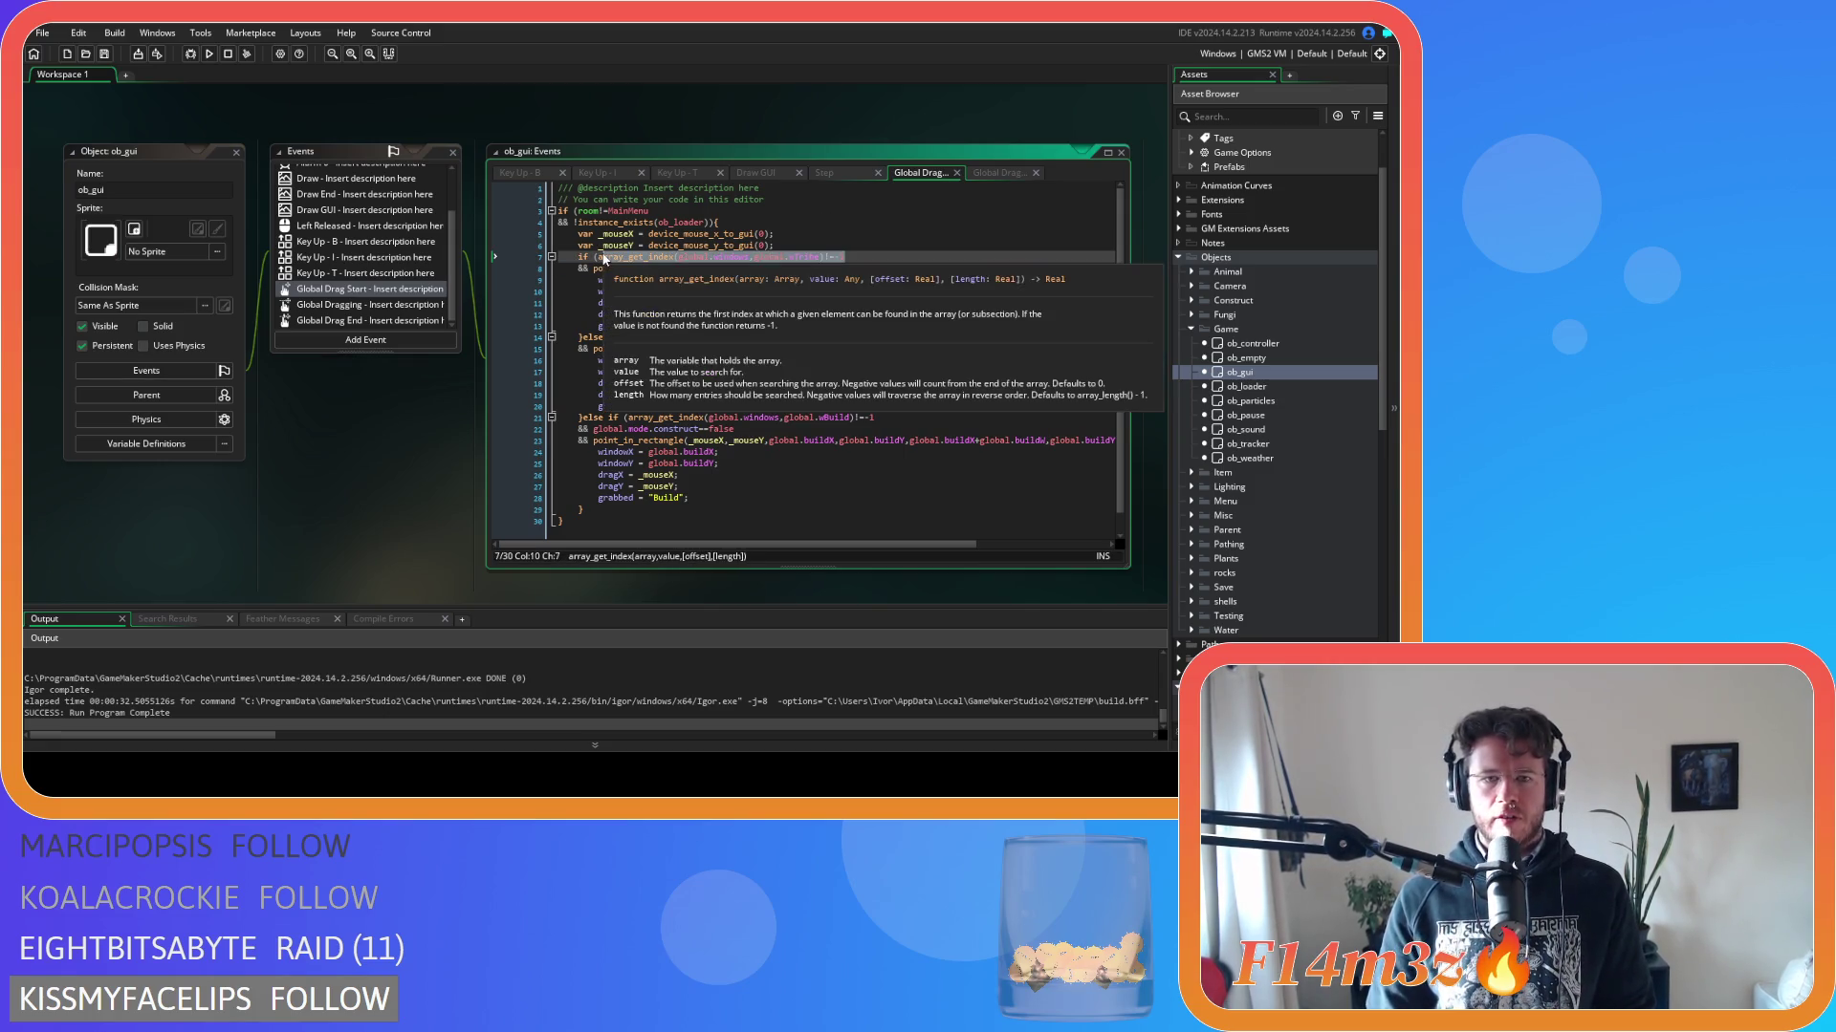
In Global Dragging, paste the window check over the tribe, inventory and buildMenu conditions on lines 9, 21, 31.
click(378, 304)
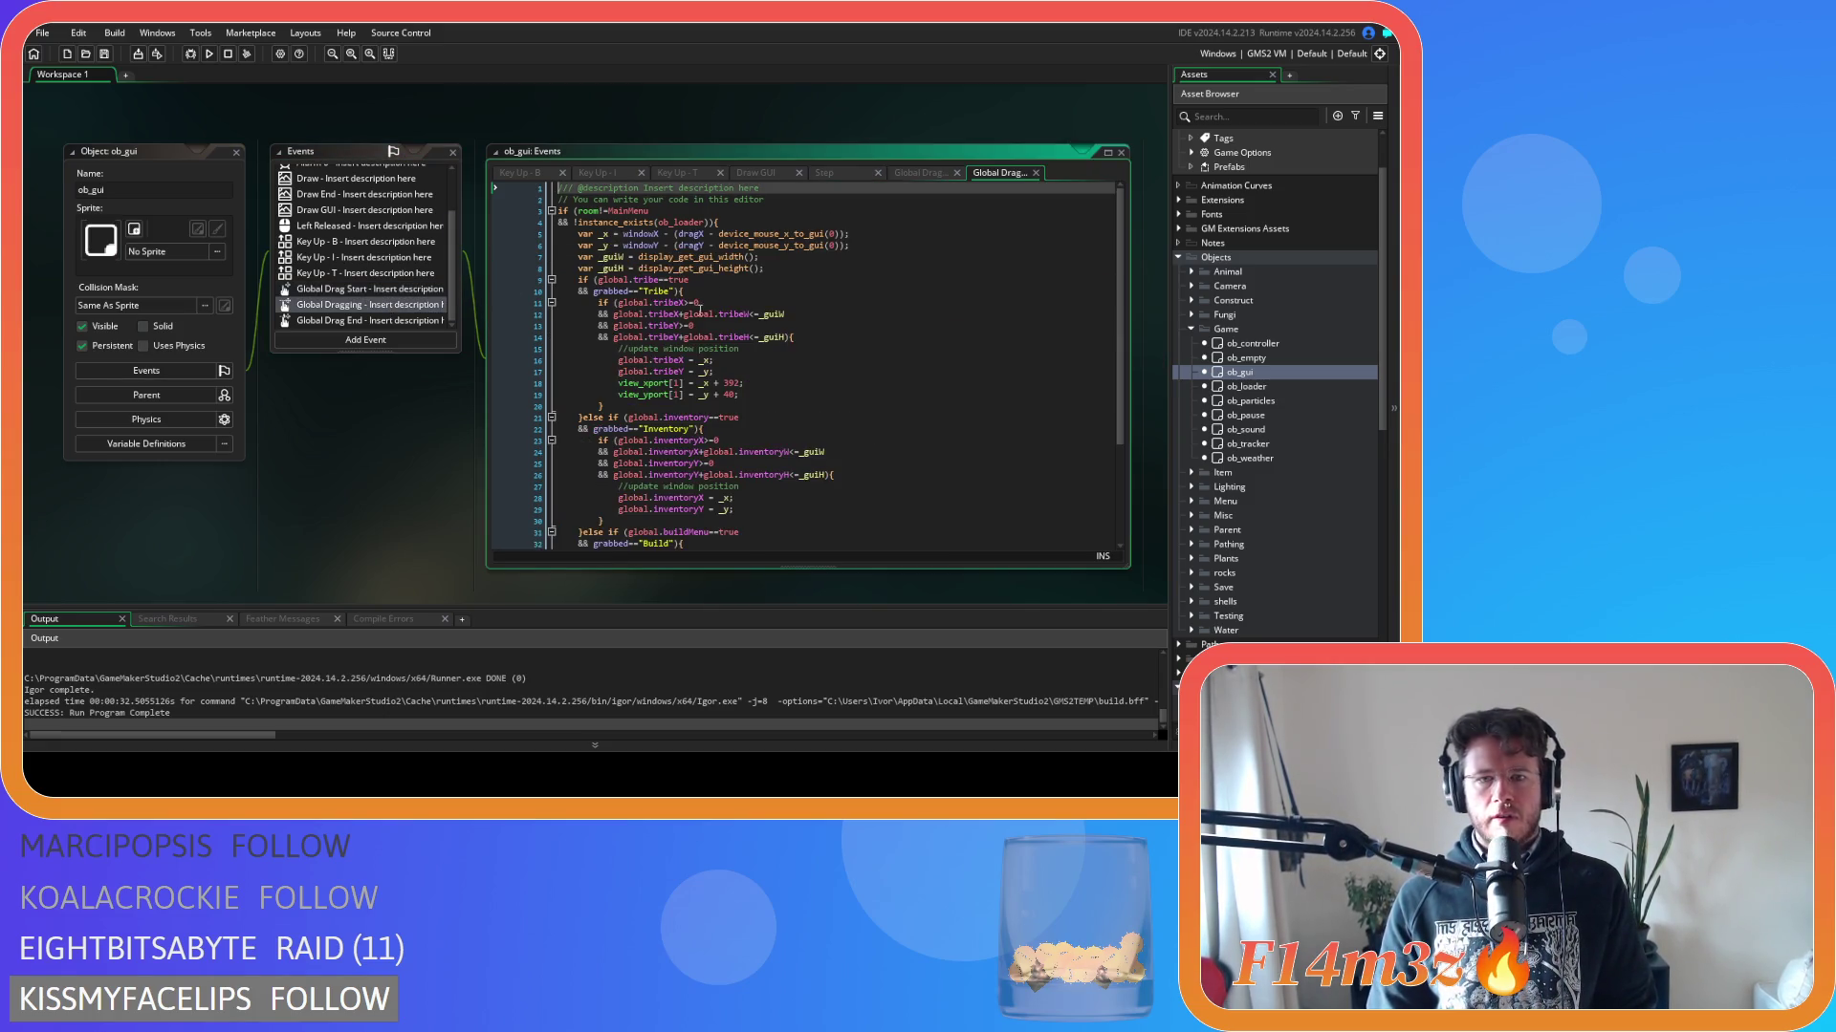
drag(704, 280, 595, 280)
key(ctrl+v)
scroll(767, 403, down, 4)
drag(740, 302, 629, 302)
key(ctrl+v)
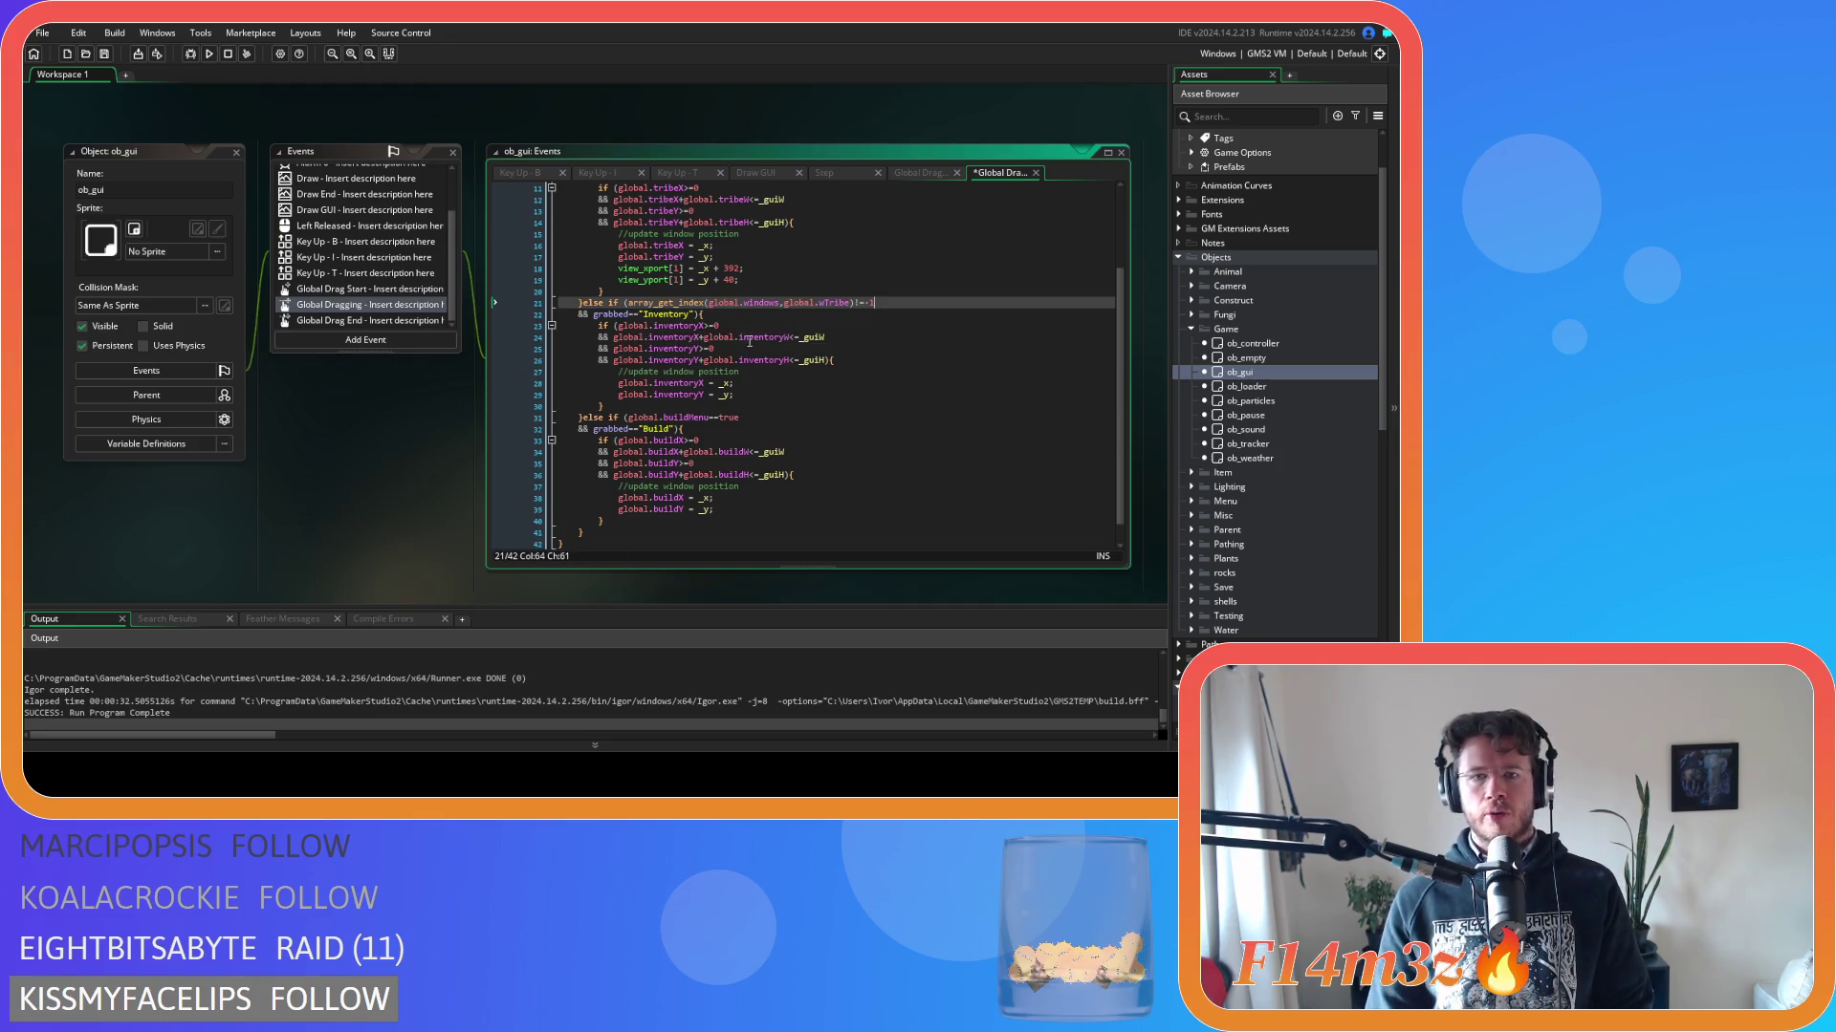
drag(740, 418, 628, 417)
key(ctrl+v)
scroll(704, 424, up, 4)
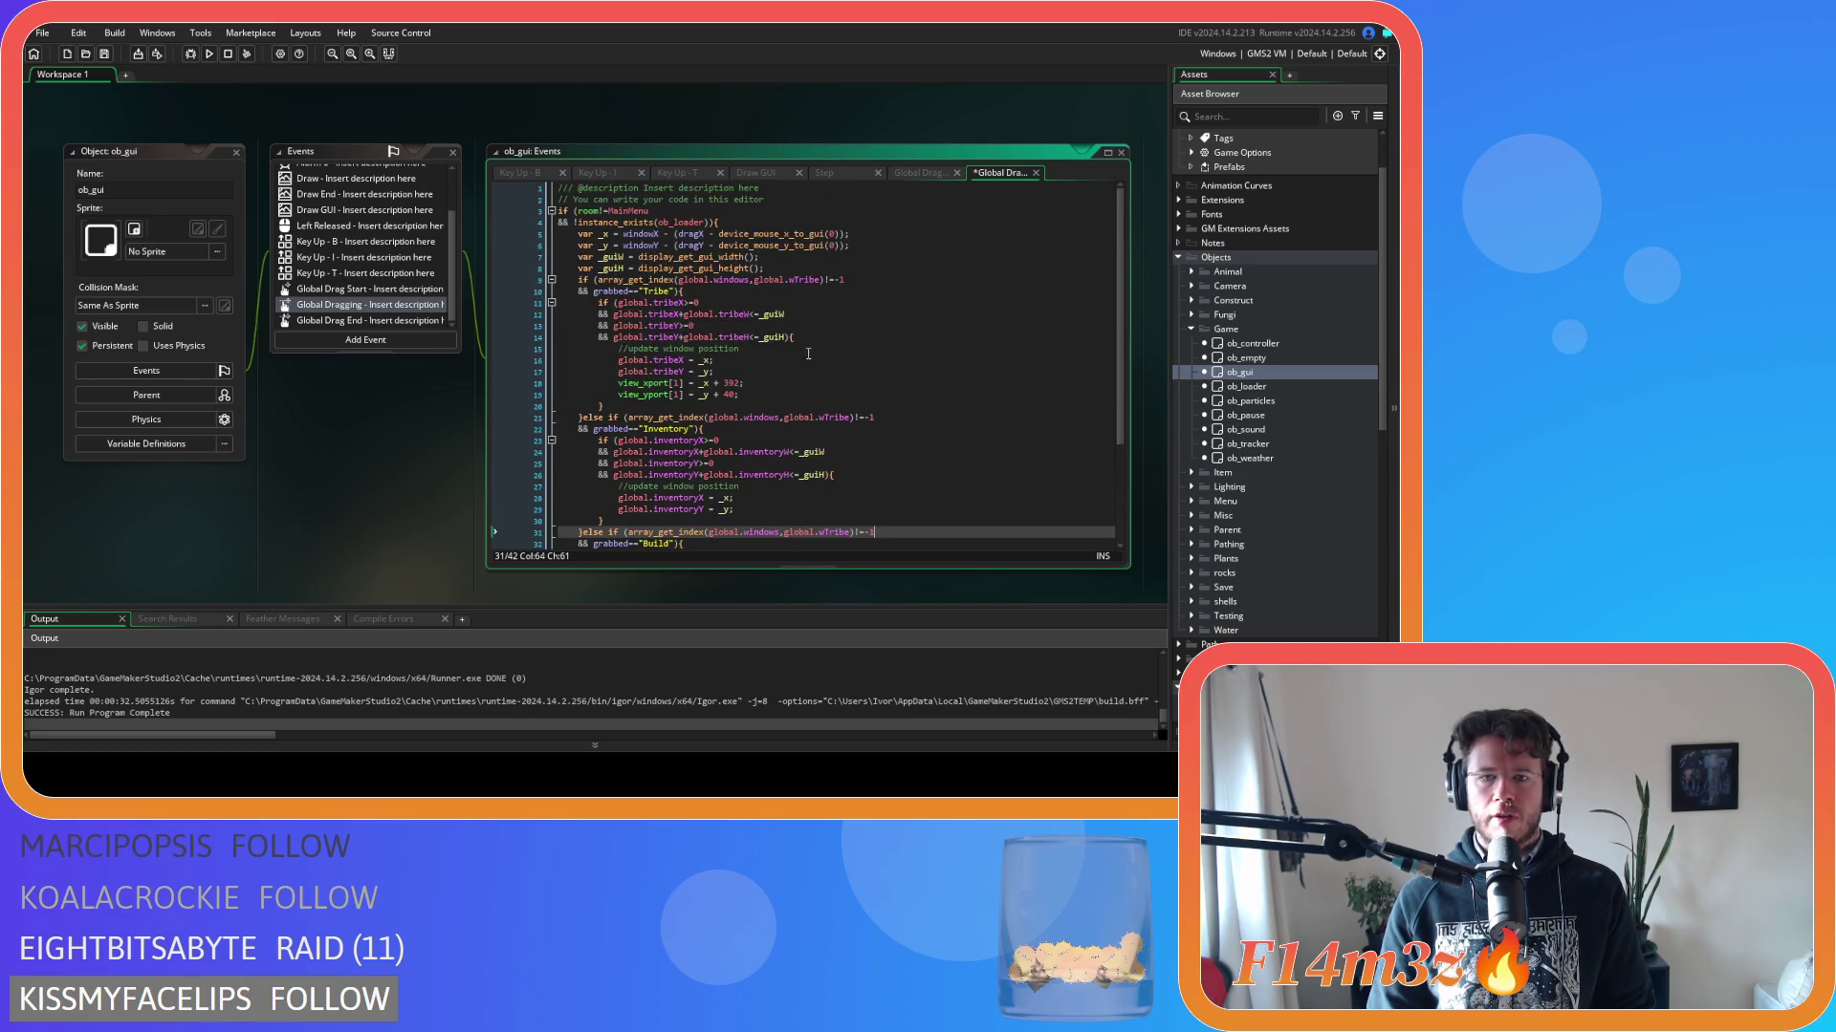
Change wTribe to wInventory on line 21 and wBuild on line 31, then run with F5.
click(824, 418)
text(Inv)
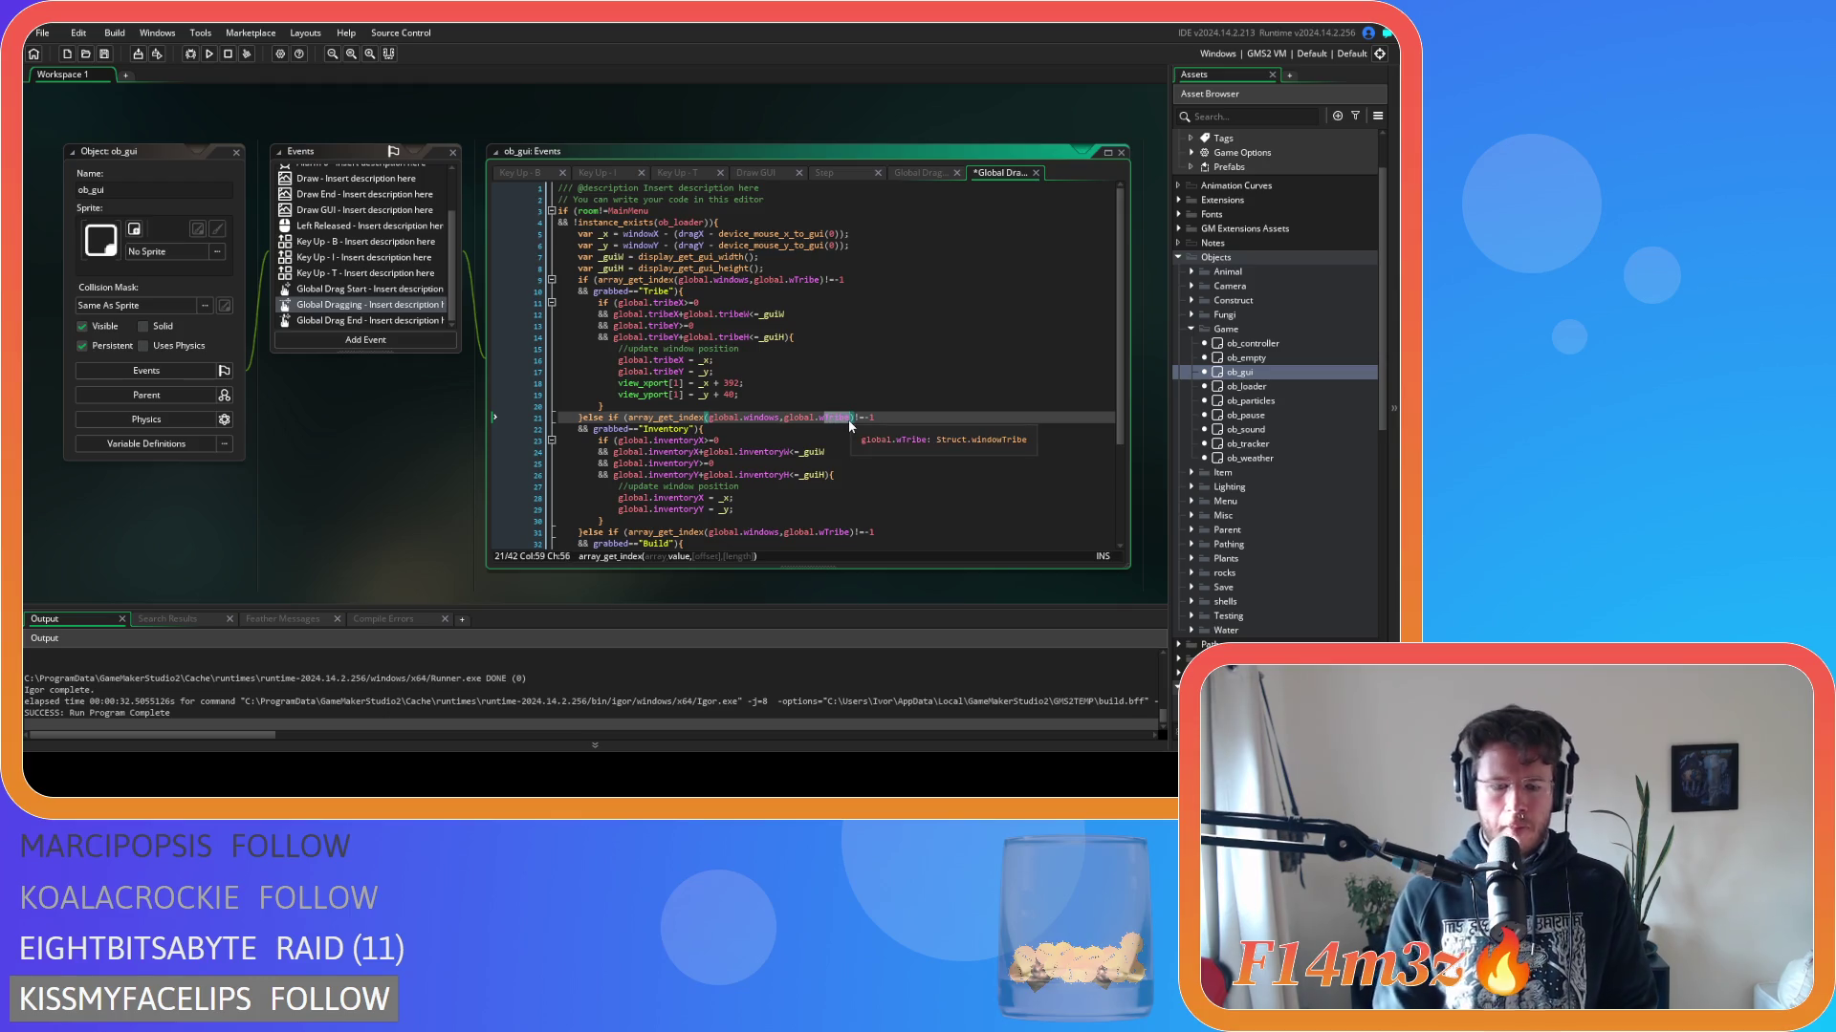
key(Return)
scroll(849, 421, down, 4)
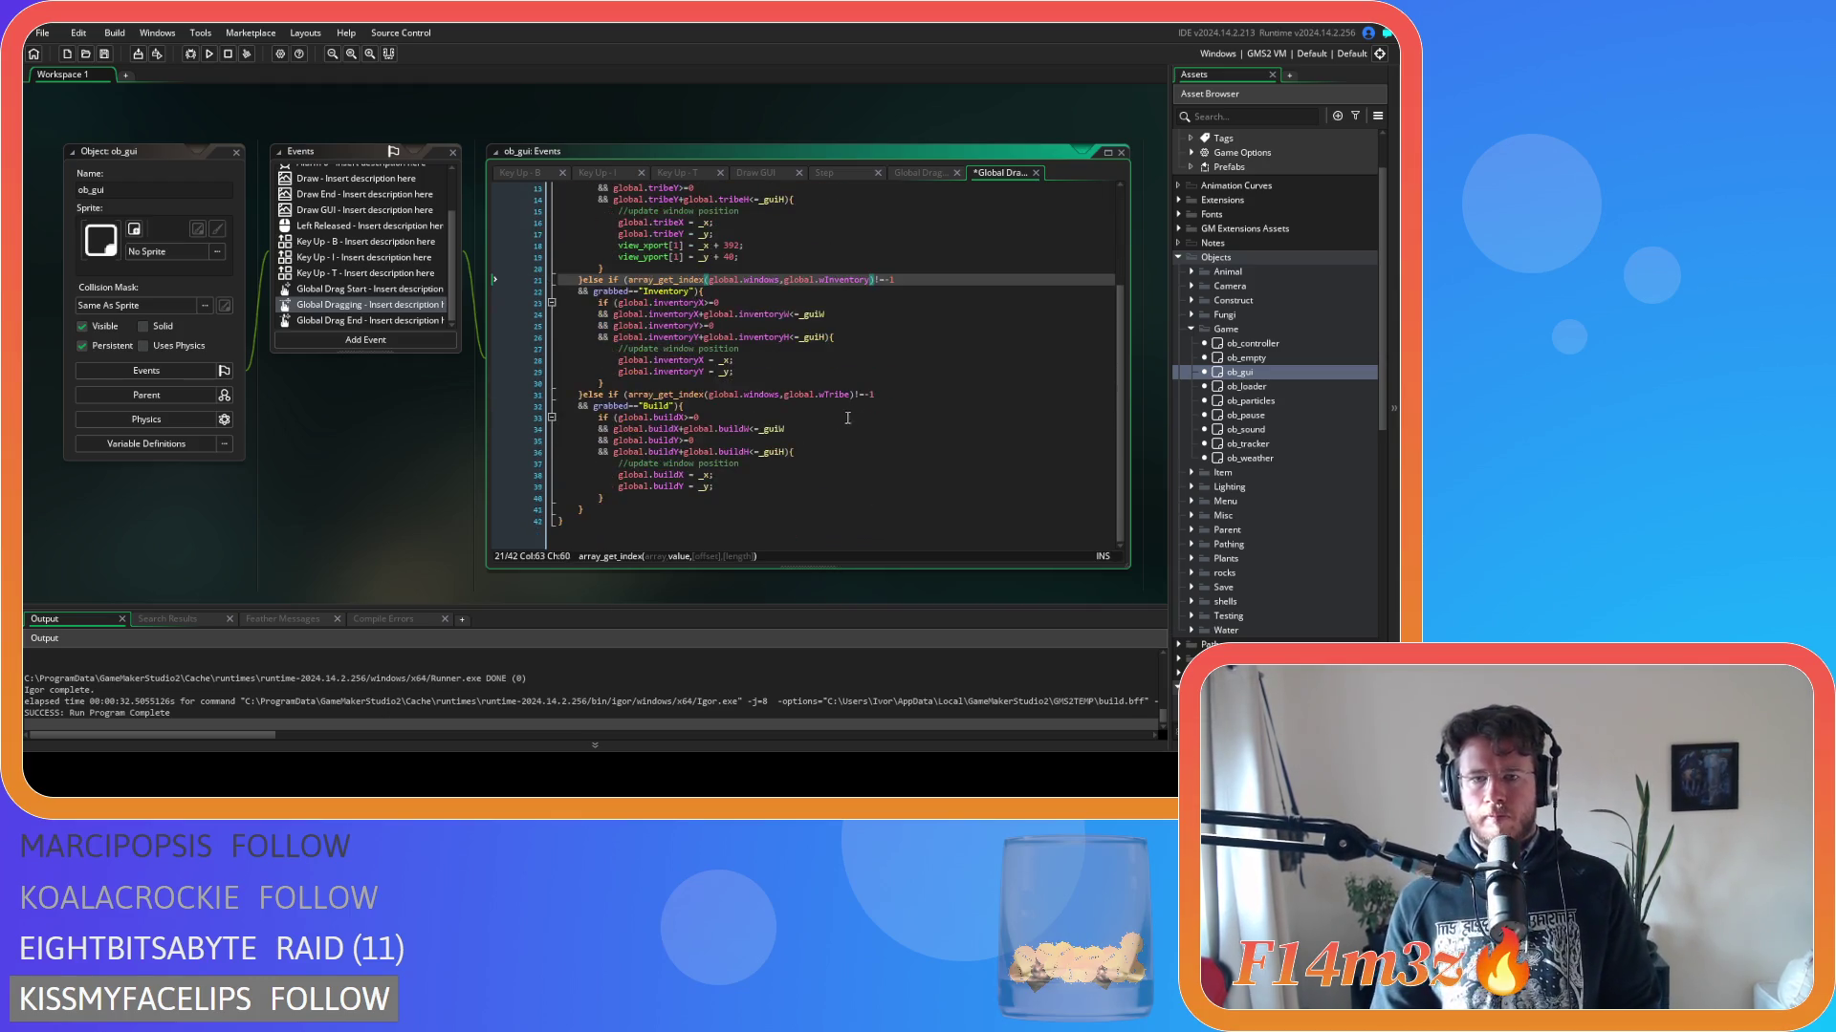
click(825, 396)
text(Bui)
key(Return)
key(F5)
click(811, 437)
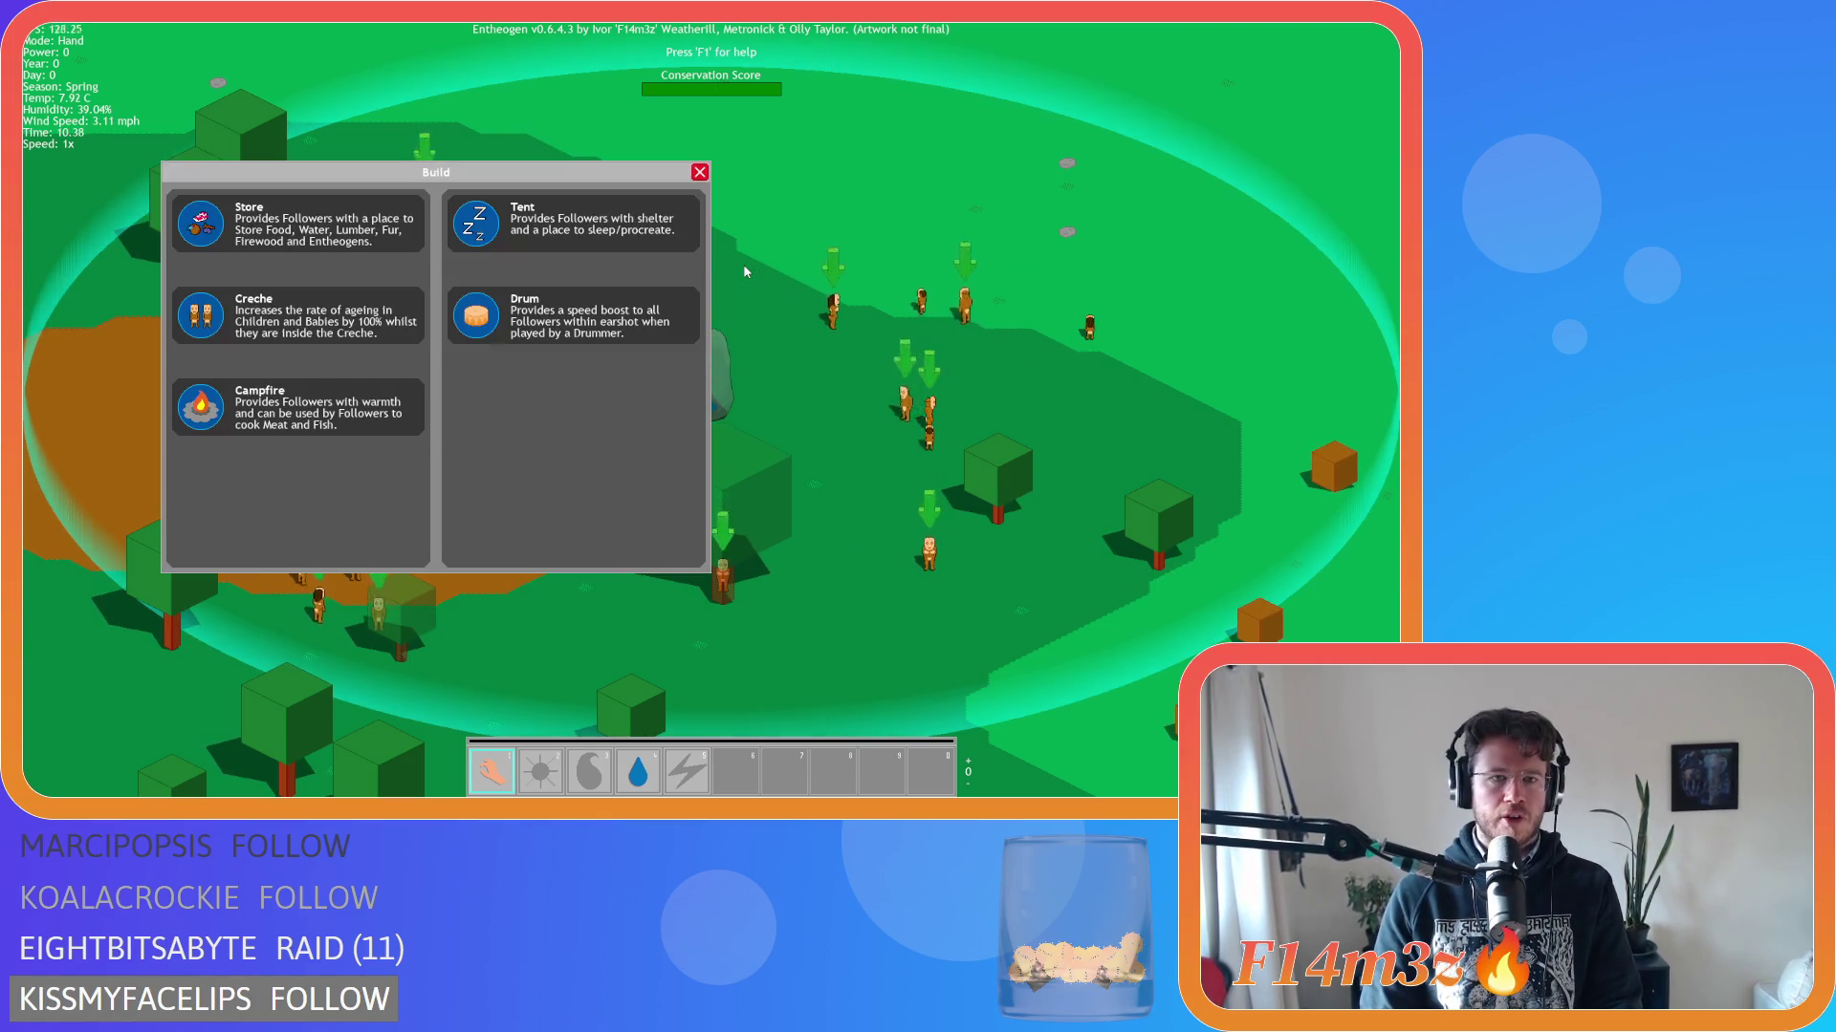
Toggle the Tribe, Build and Inventory windows using the B, I and Escape keys.
key(b)
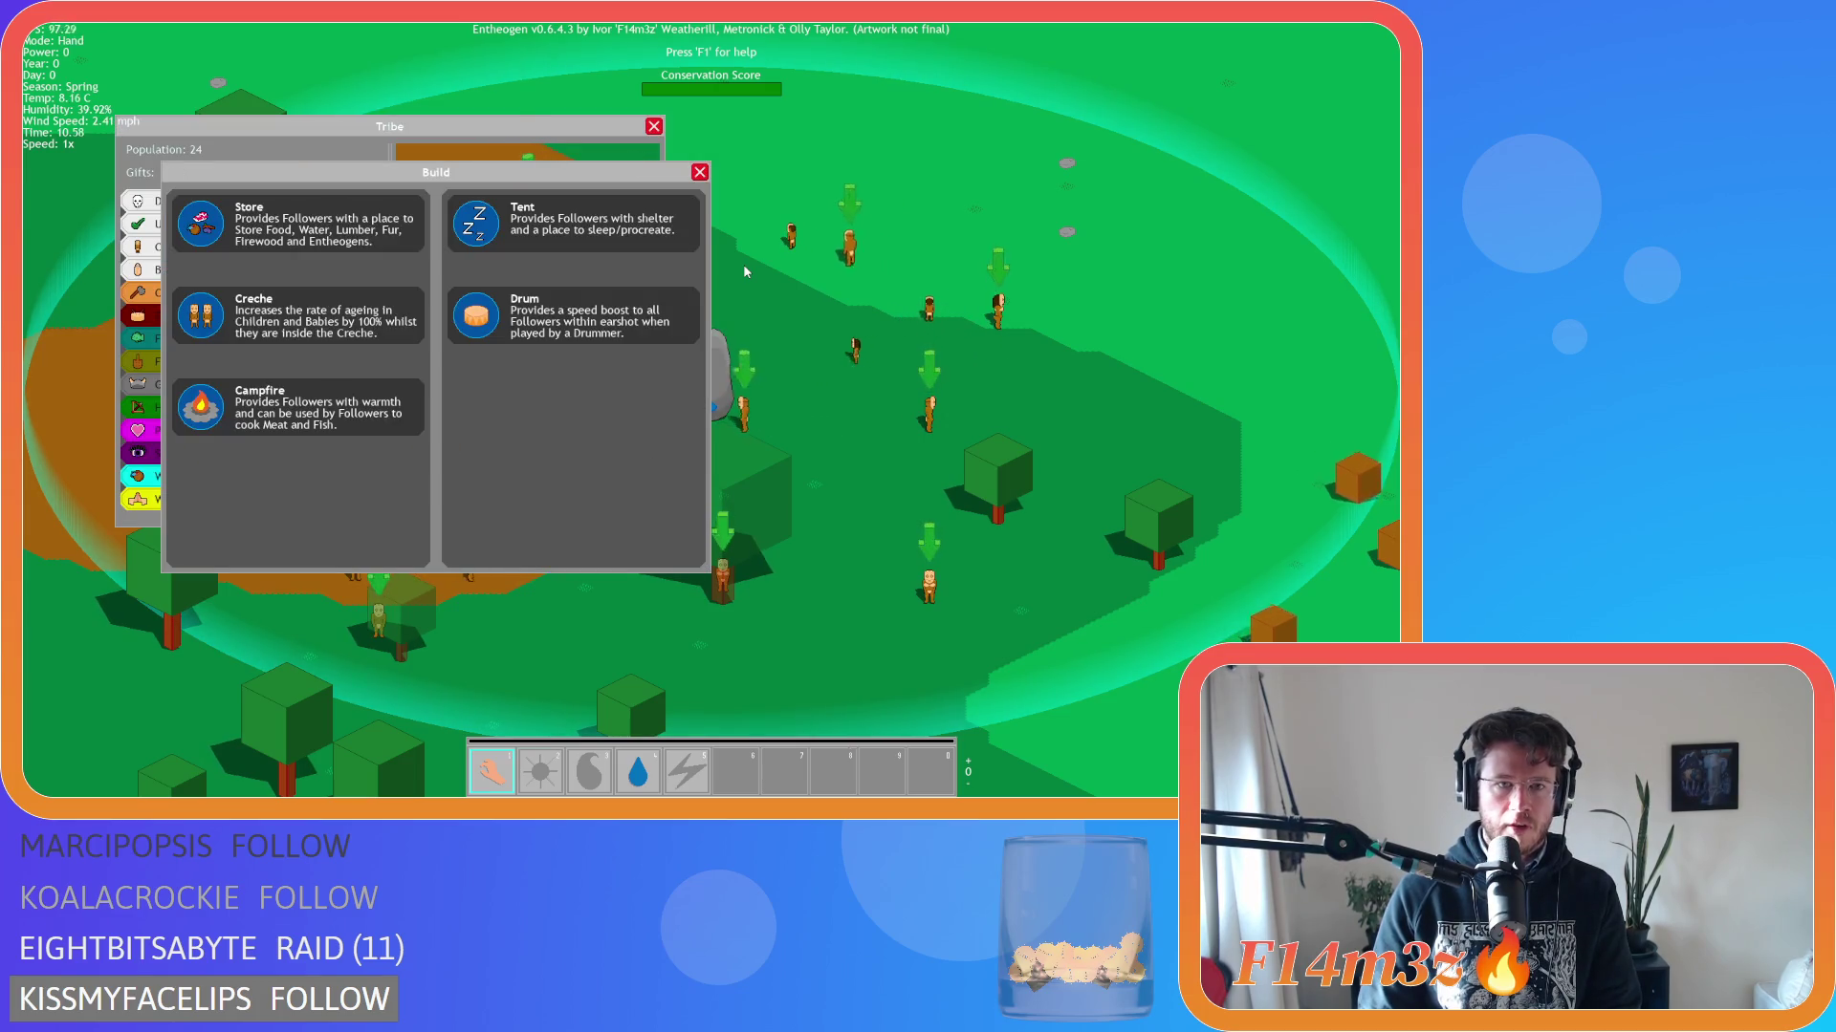
key(Escape)
key(Escape)
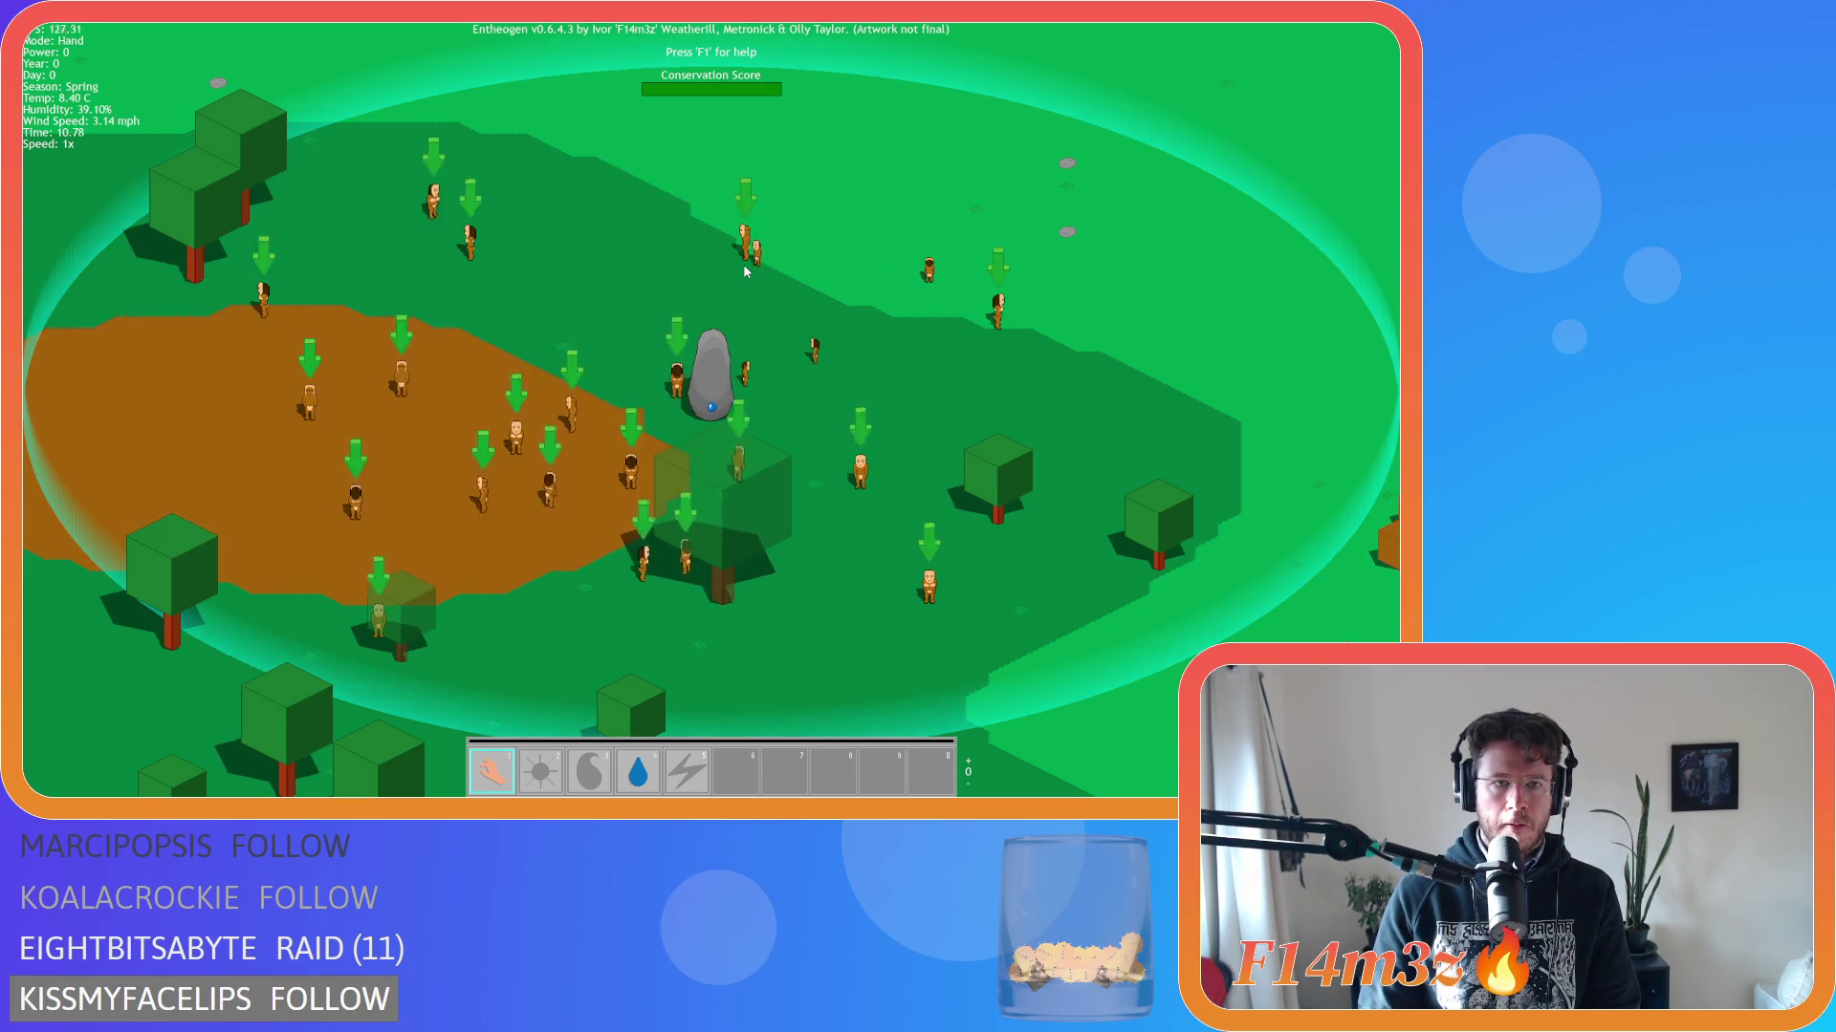
key(b)
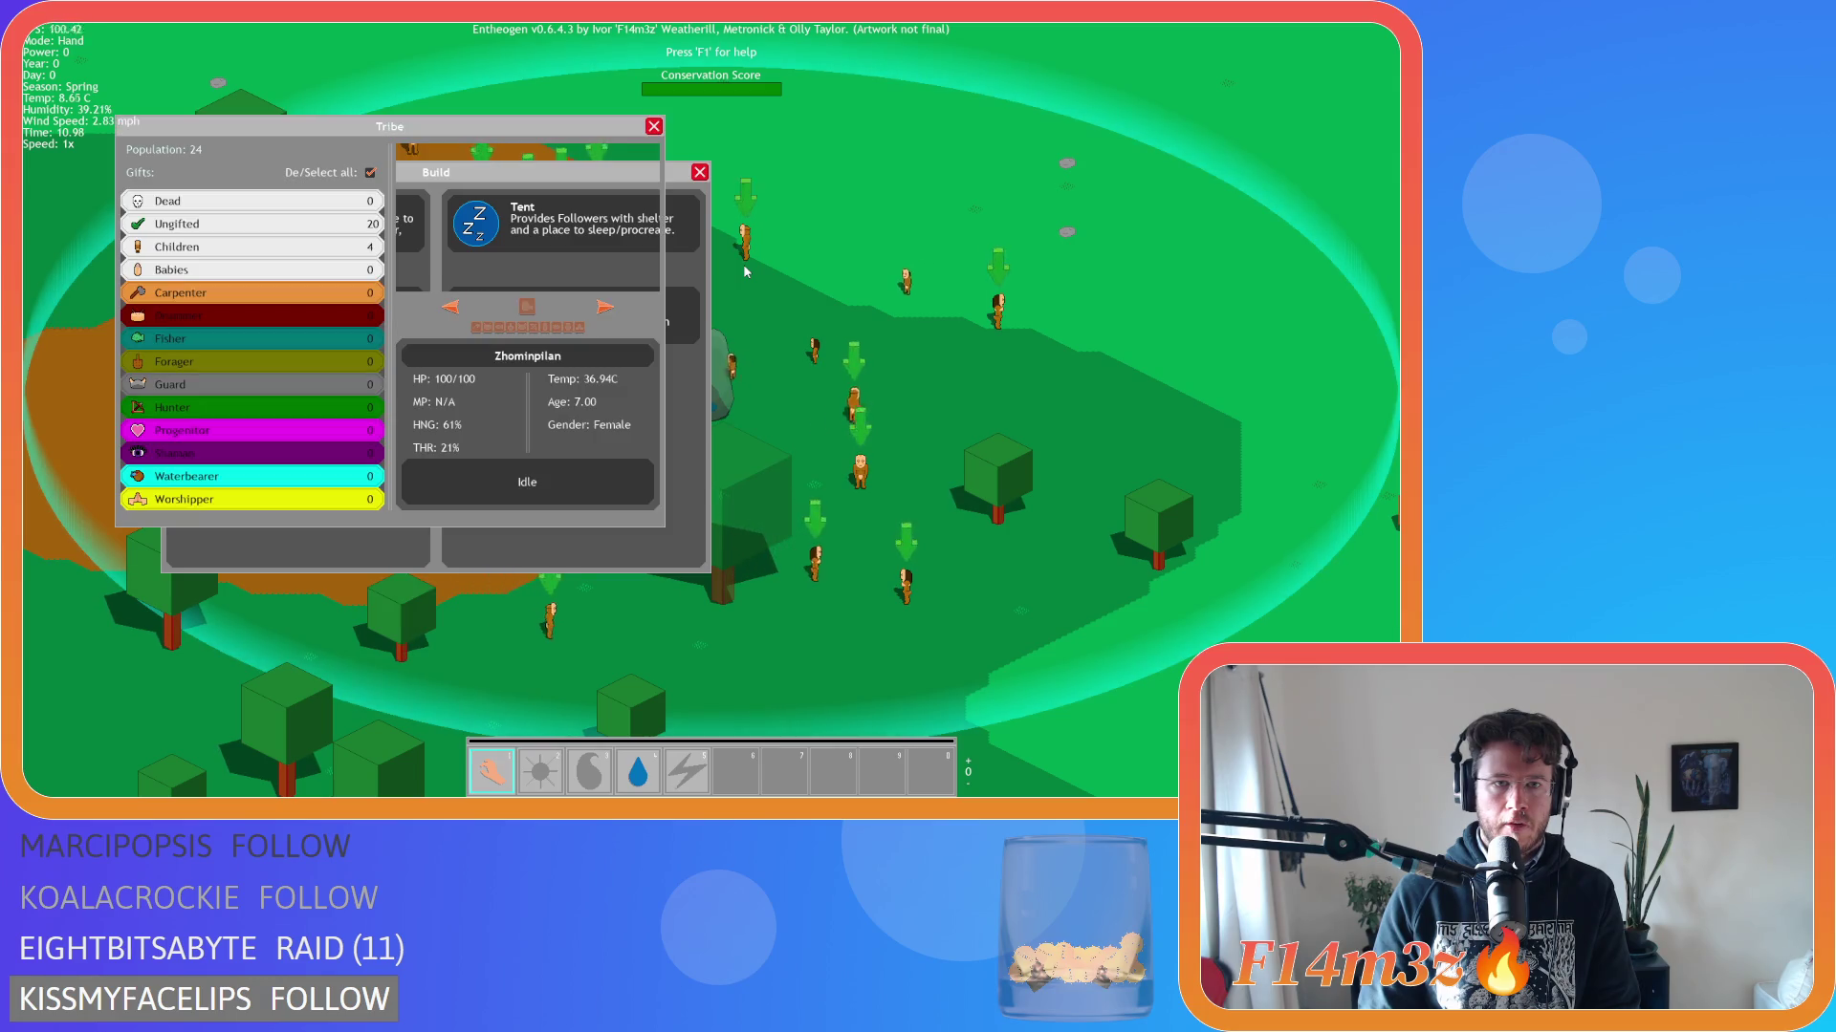
key(Escape)
key(Escape)
key(b)
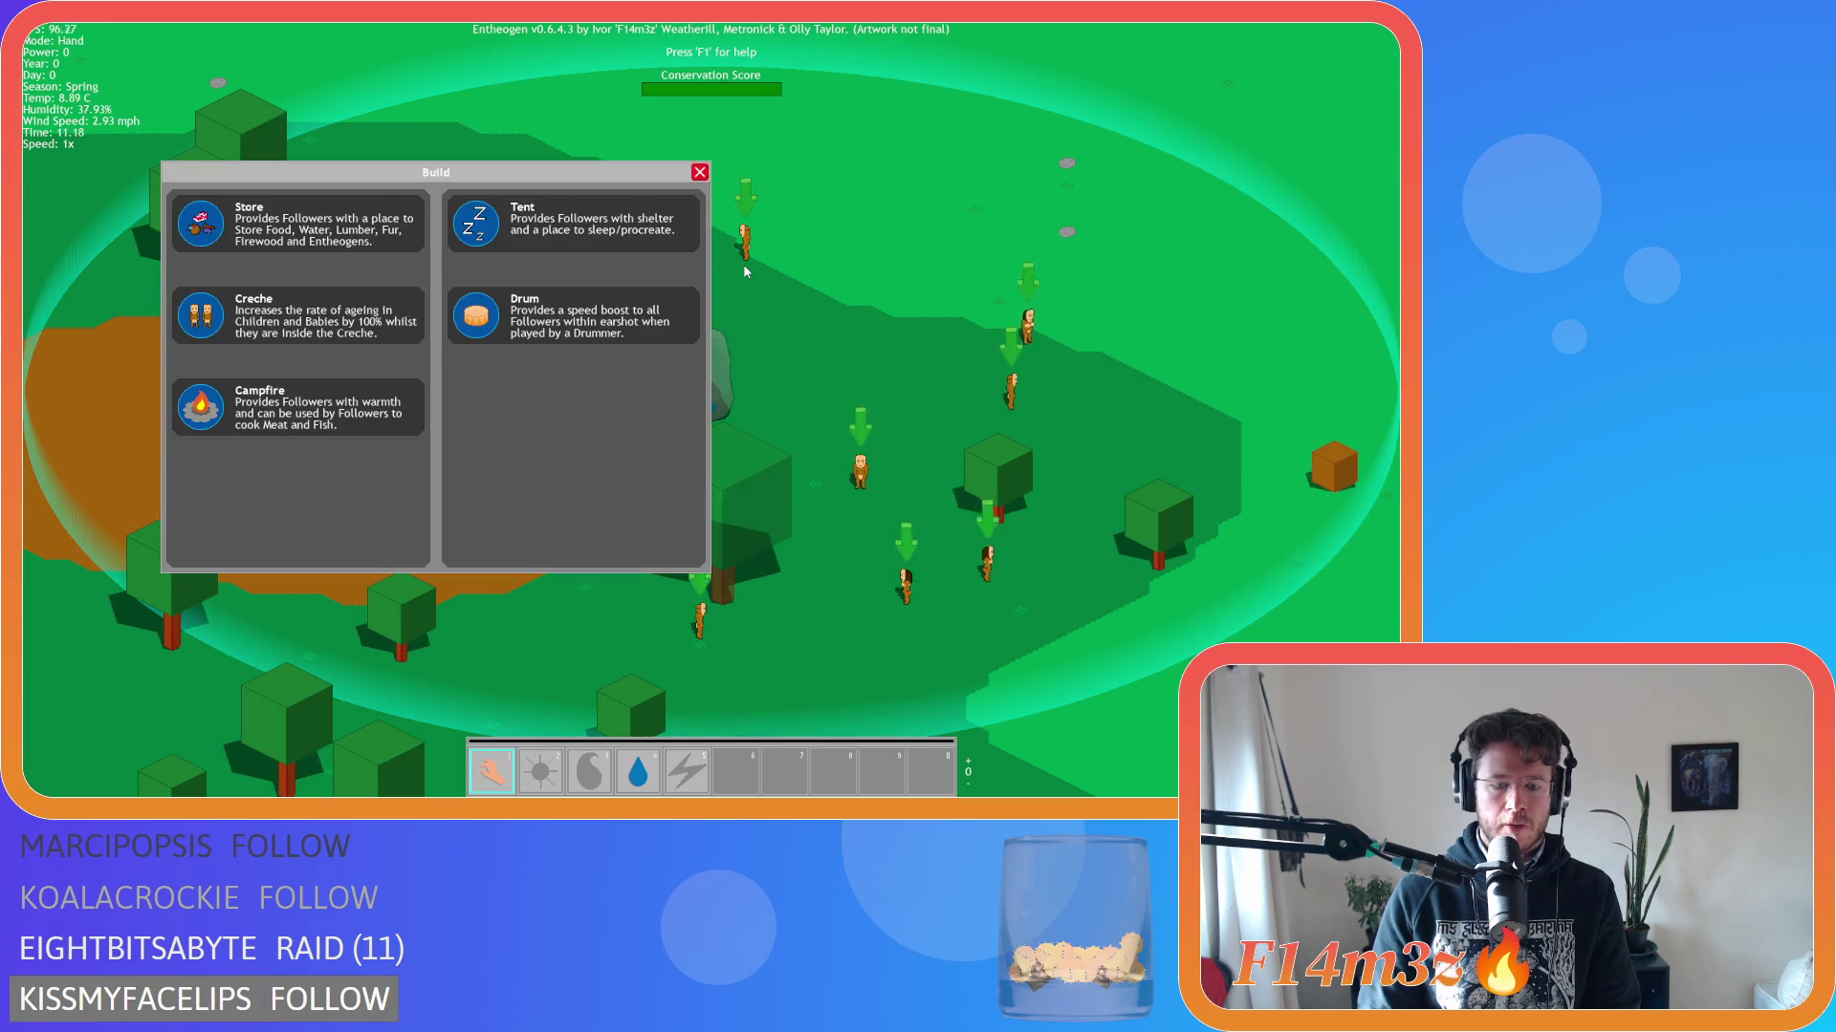
key(i)
Drag the Build and Inventory windows side by side, then quit the game back to the editor.
mouse_move(617, 181)
mouse_down()
mouse_move(1007, 180)
mouse_move(602, 162)
mouse_move(769, 148)
mouse_move(873, 168)
mouse_up()
mouse_move(634, 160)
mouse_down()
mouse_move(667, 160)
mouse_move(560, 146)
mouse_move(550, 127)
mouse_up()
mouse_move(1105, 142)
mouse_down()
mouse_move(997, 144)
mouse_move(1038, 92)
mouse_move(1059, 186)
mouse_move(736, 183)
mouse_move(1008, 177)
mouse_move(916, 100)
mouse_move(644, 112)
mouse_move(523, 191)
mouse_move(841, 145)
mouse_up()
key(Escape)
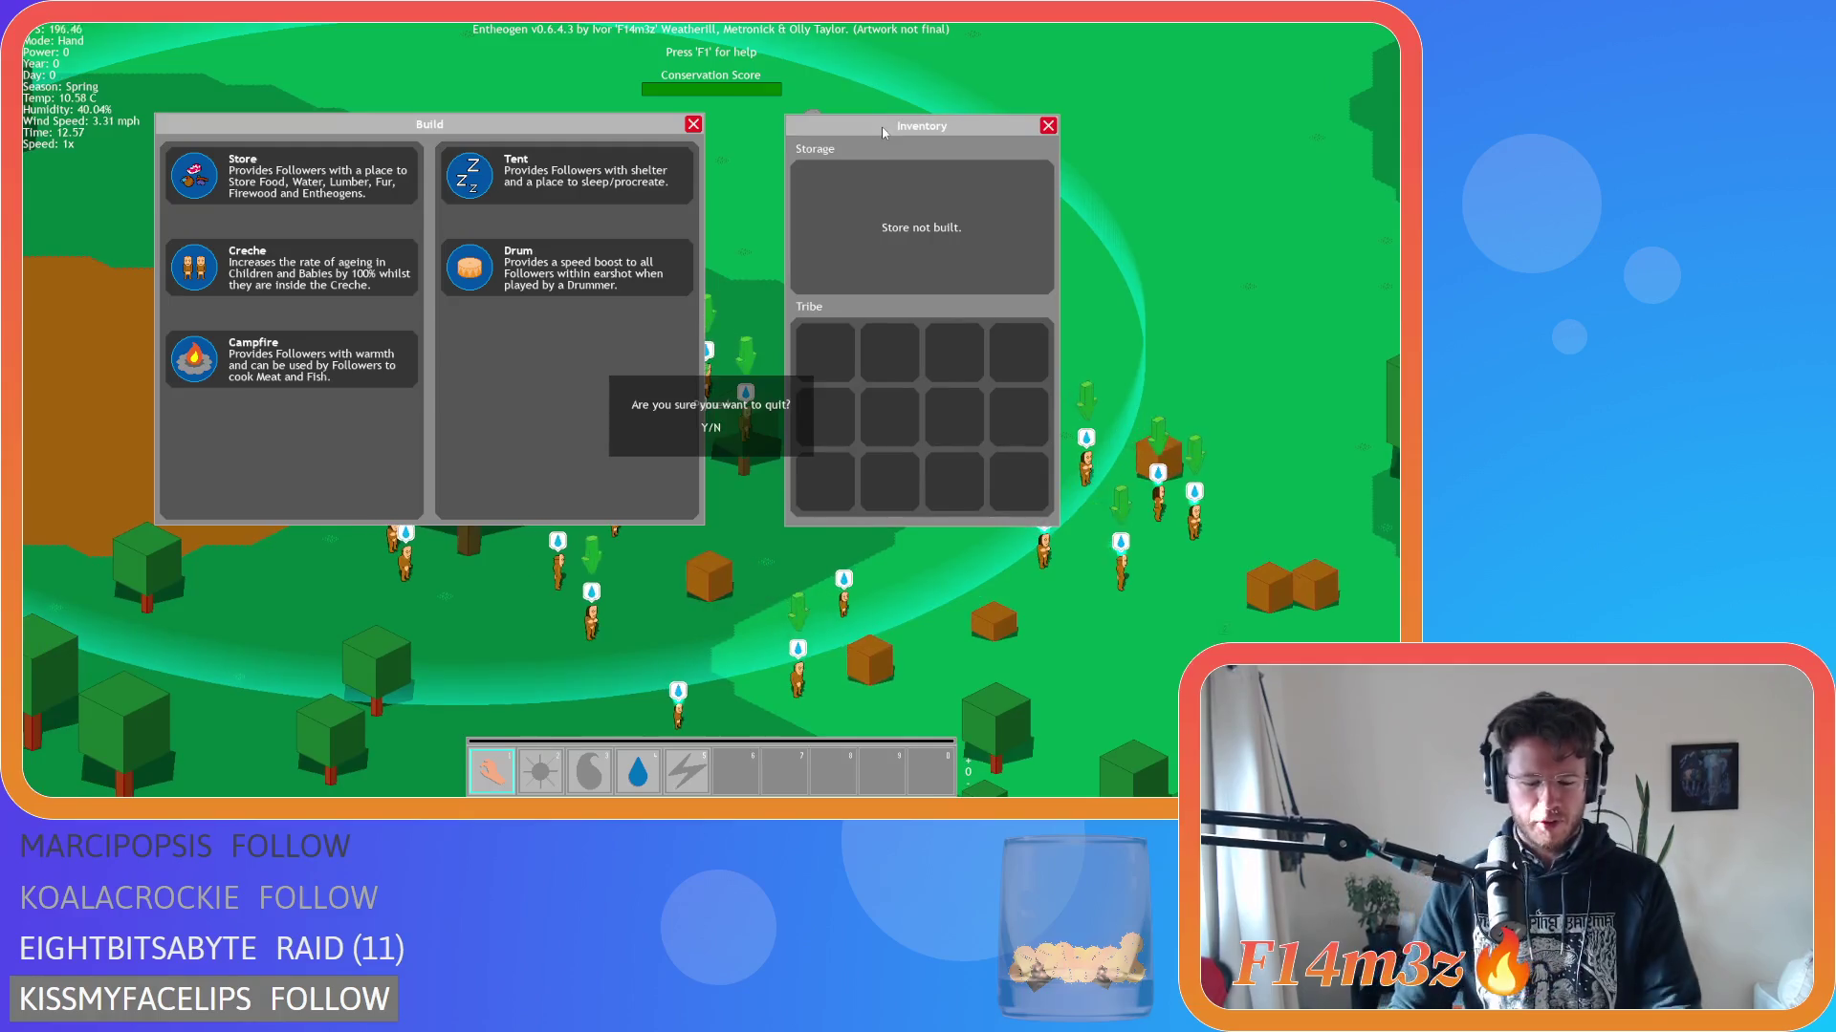
key(Return)
key(alt+F4)
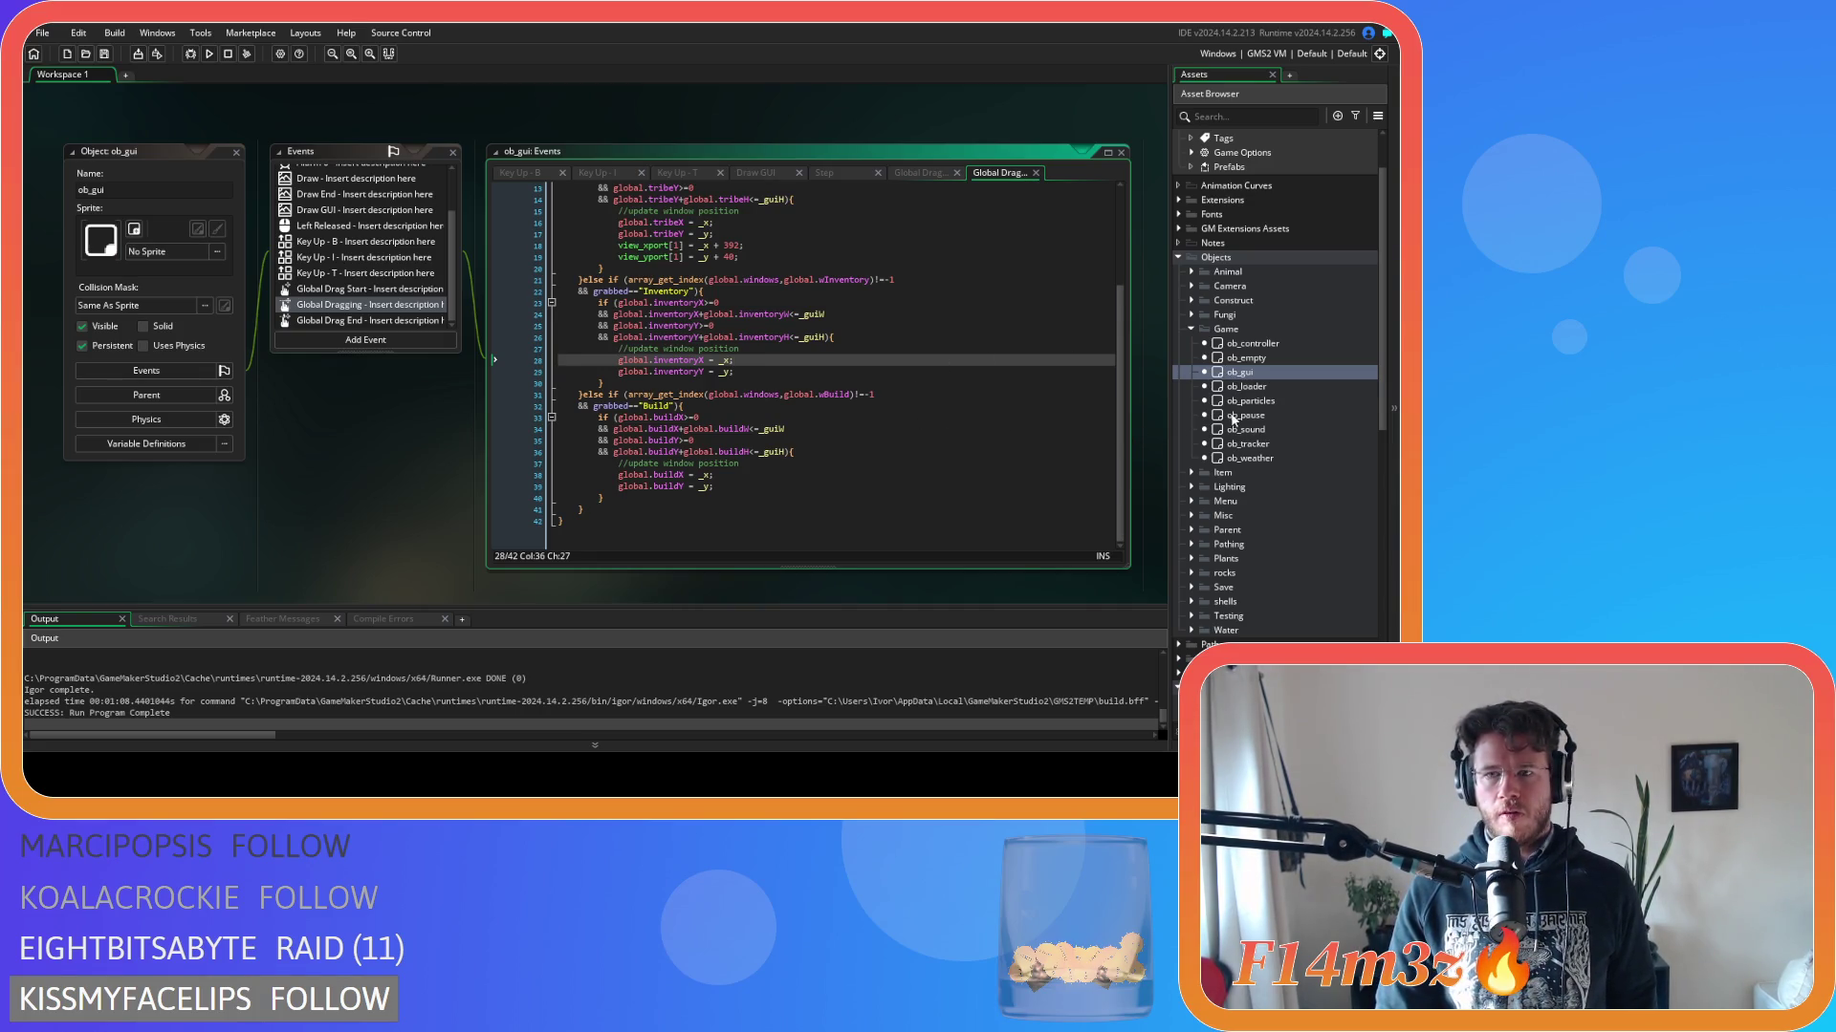
Open ob_camera and copy the wBuild window-order check from its Global Dragging code.
scroll(1233, 424, up, 2)
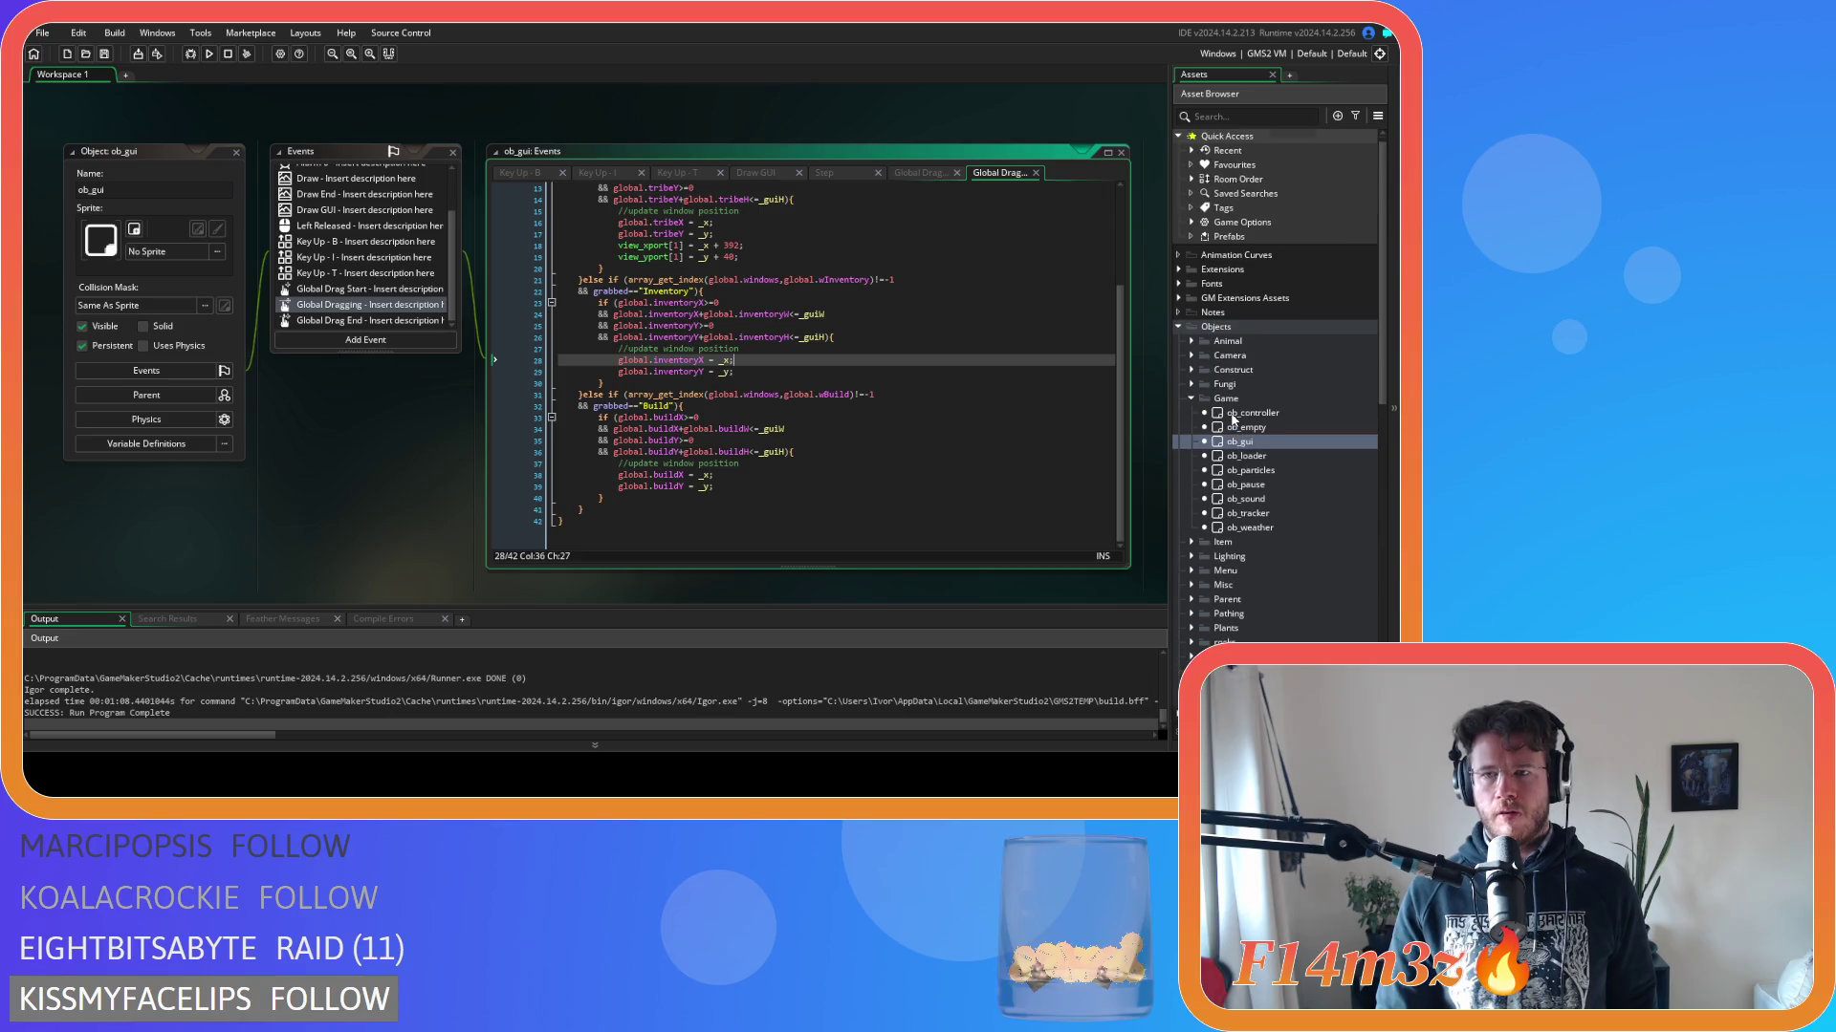
click(1192, 355)
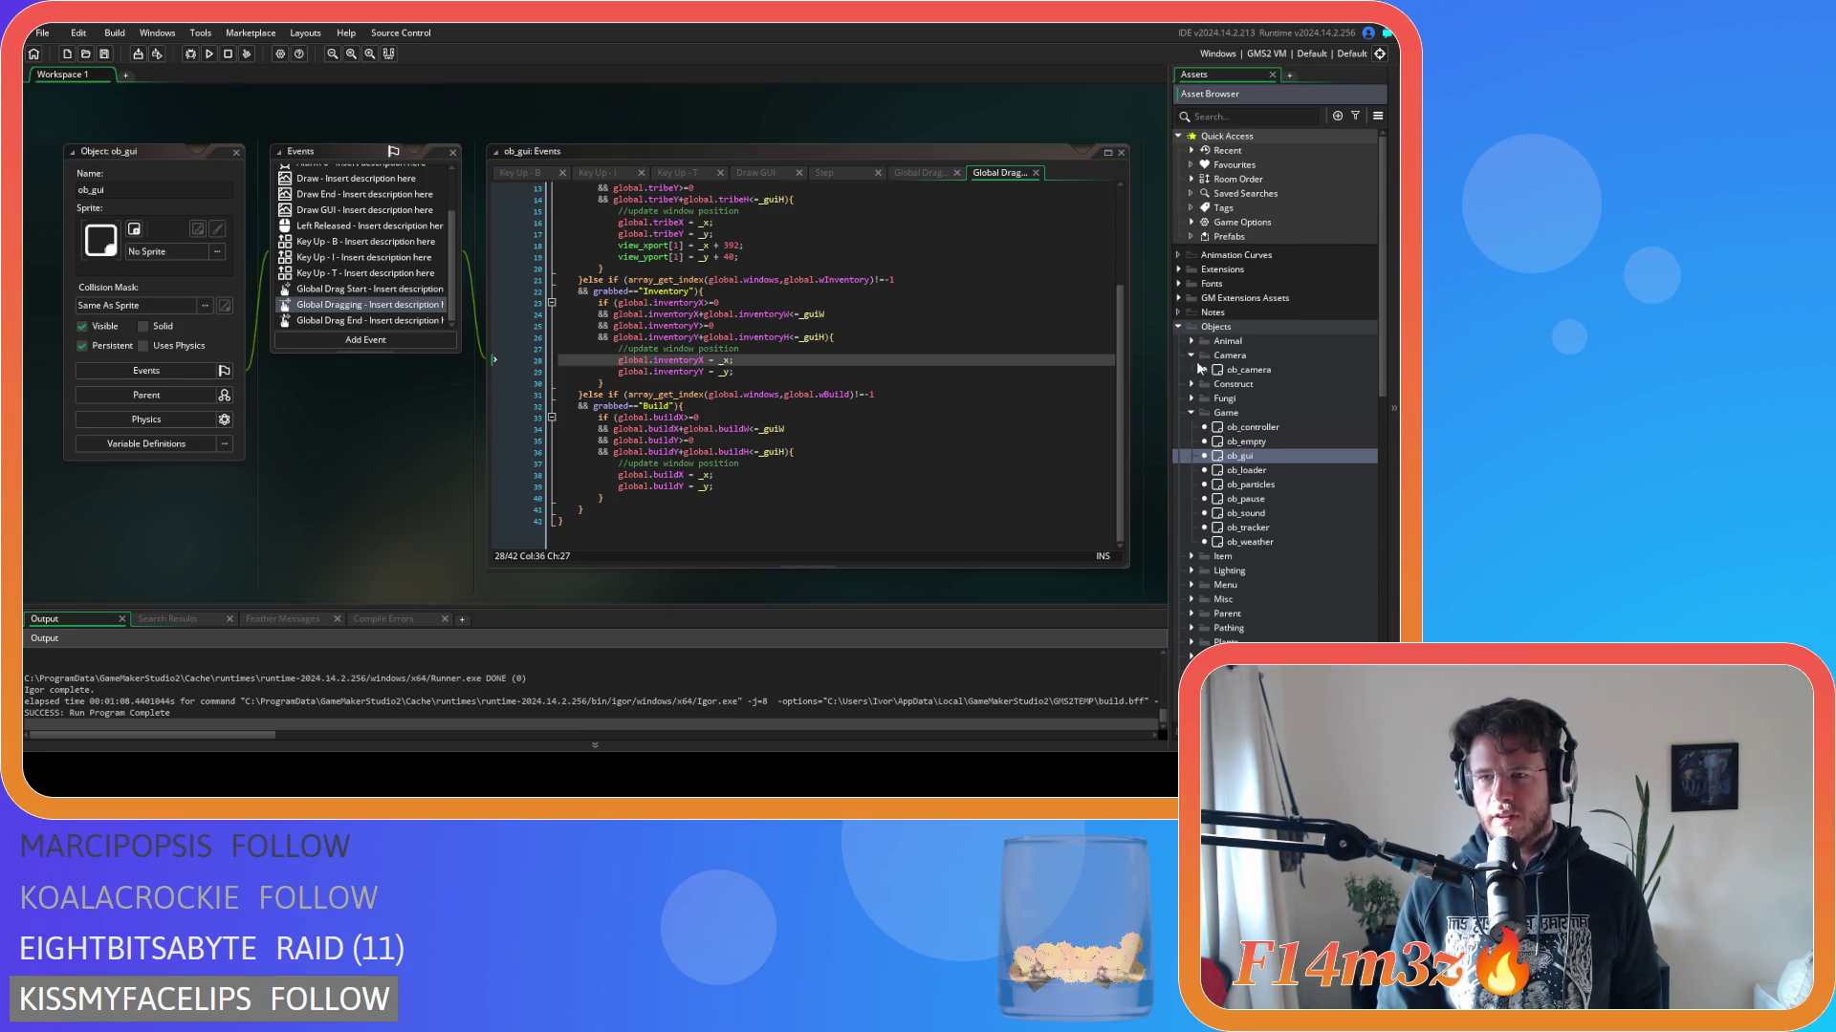
double_click(1248, 370)
scroll(633, 358, up, 5)
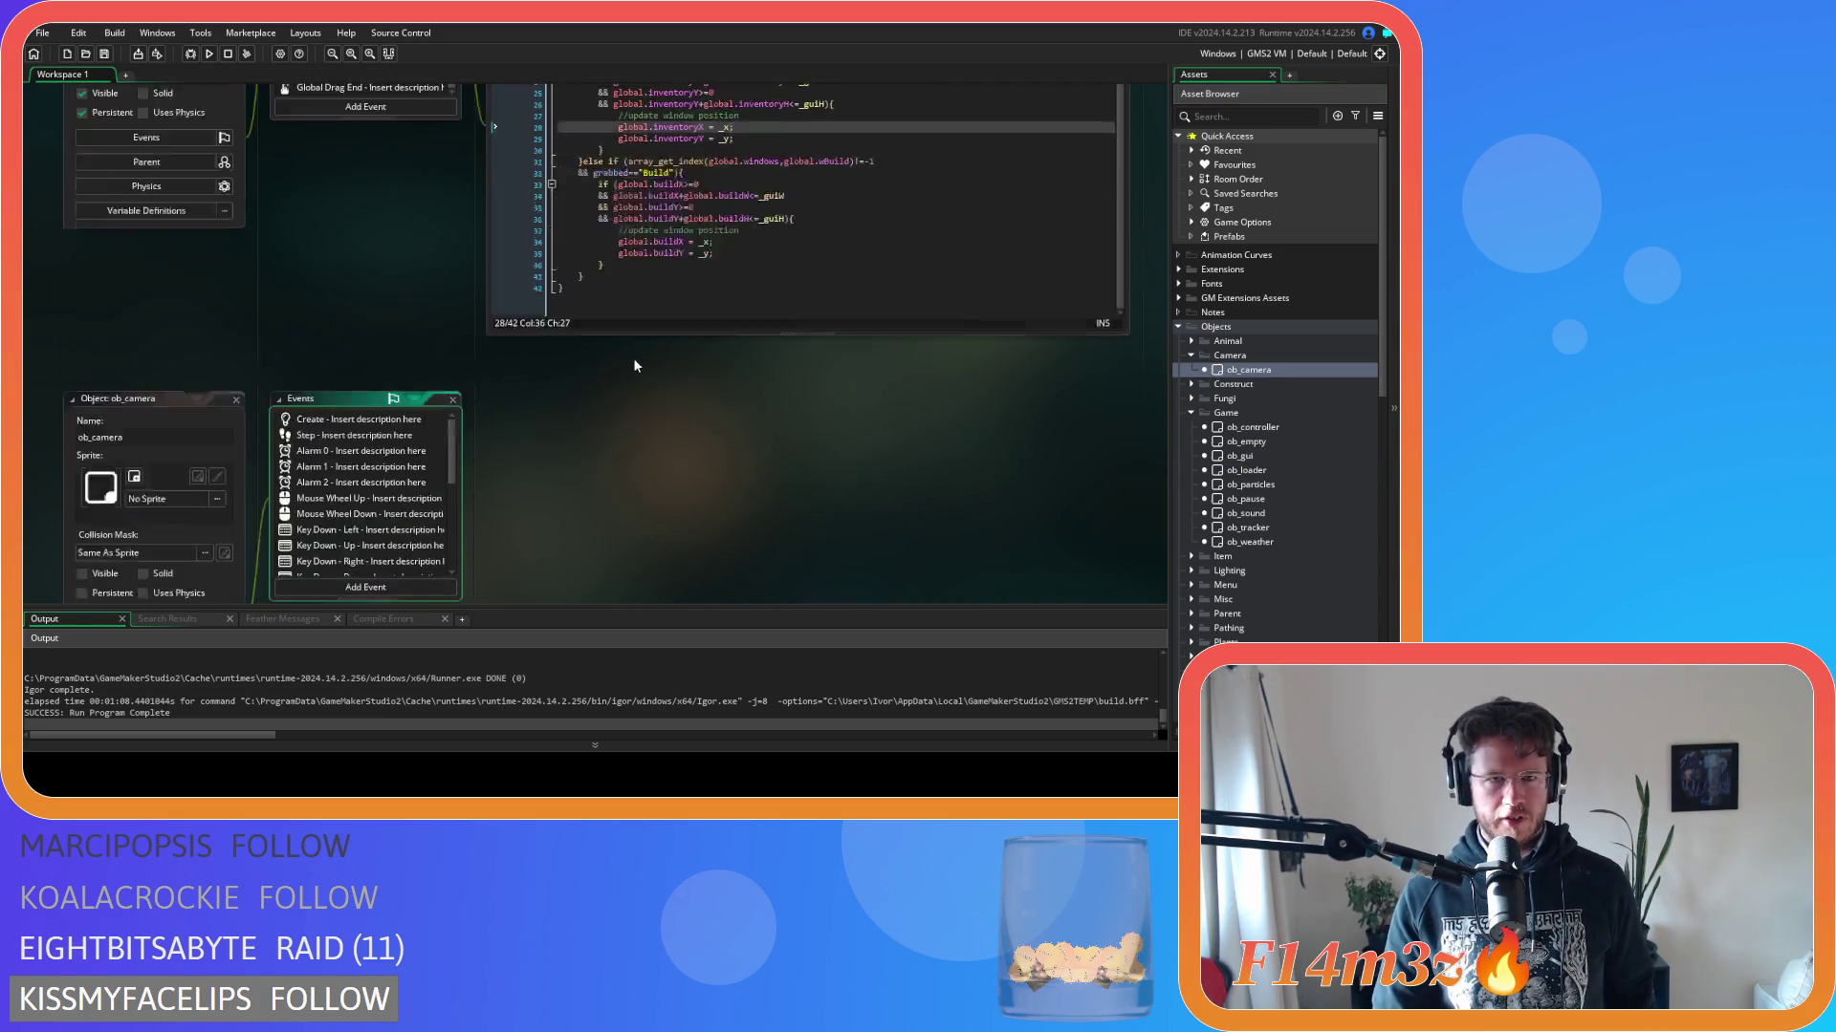
click(893, 376)
drag(893, 375, 628, 375)
key(ctrl+c)
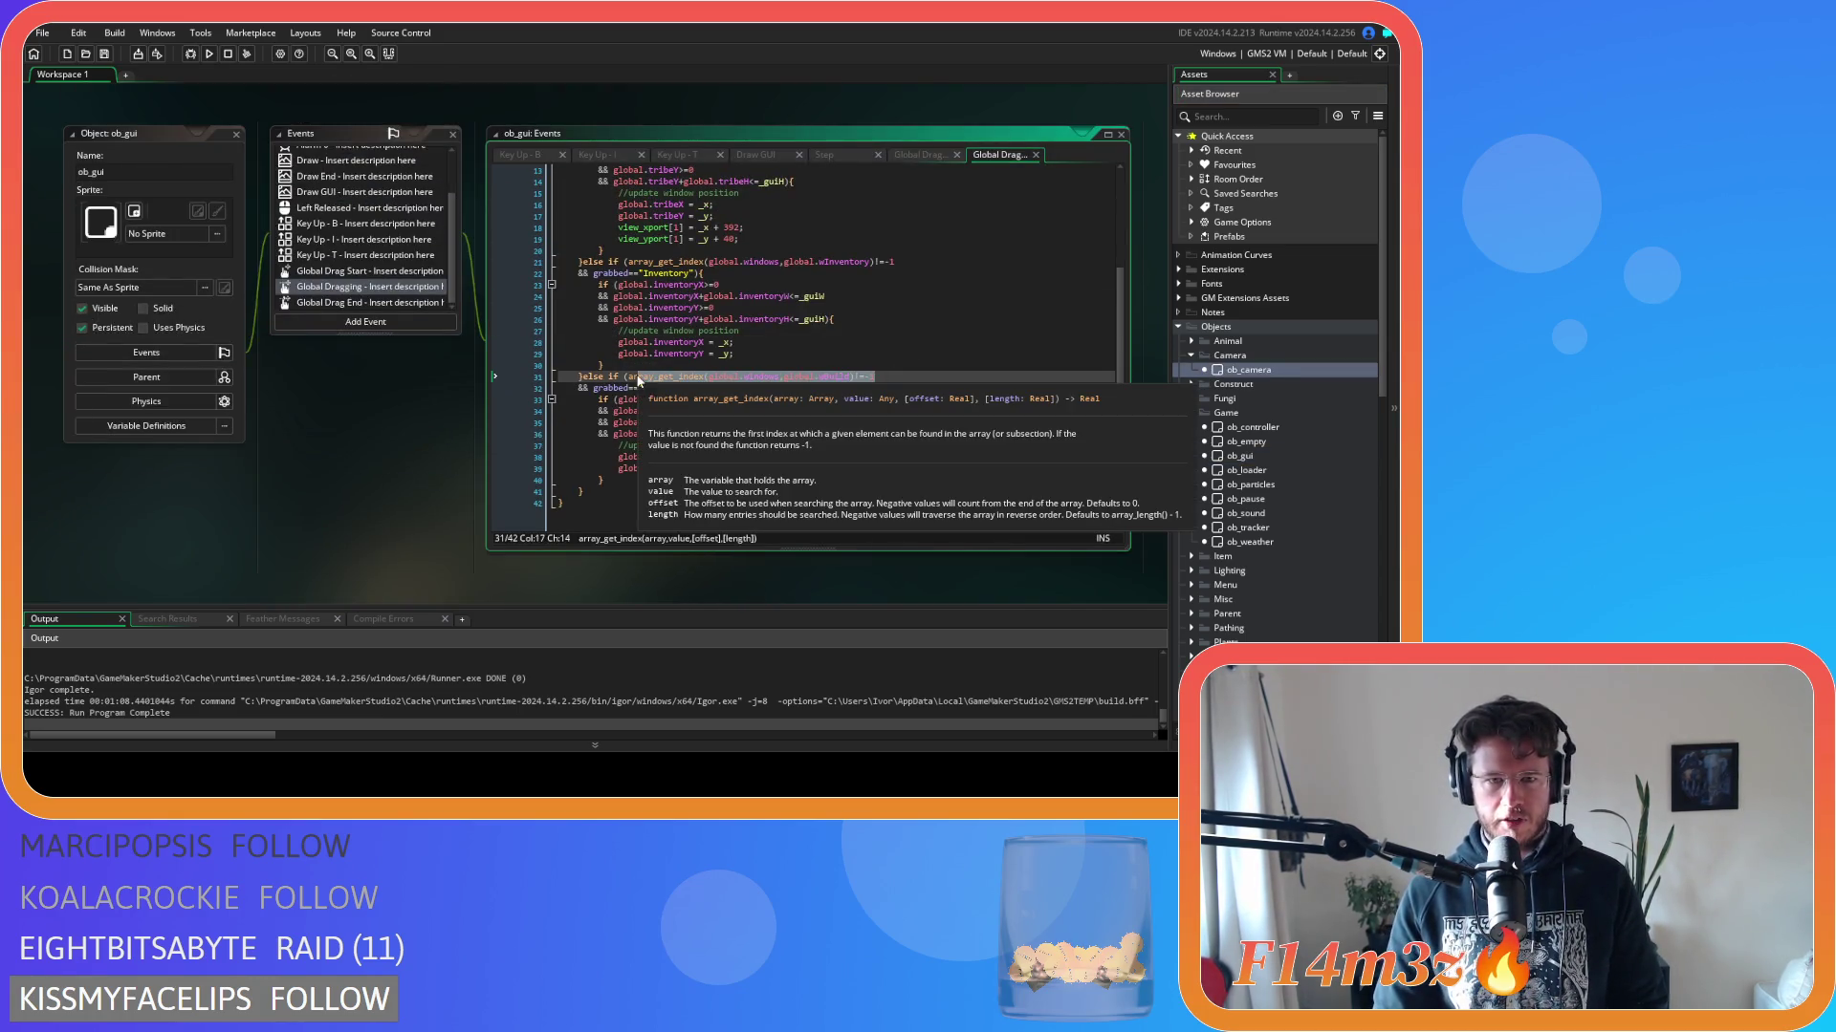
scroll(364, 251, down, 5)
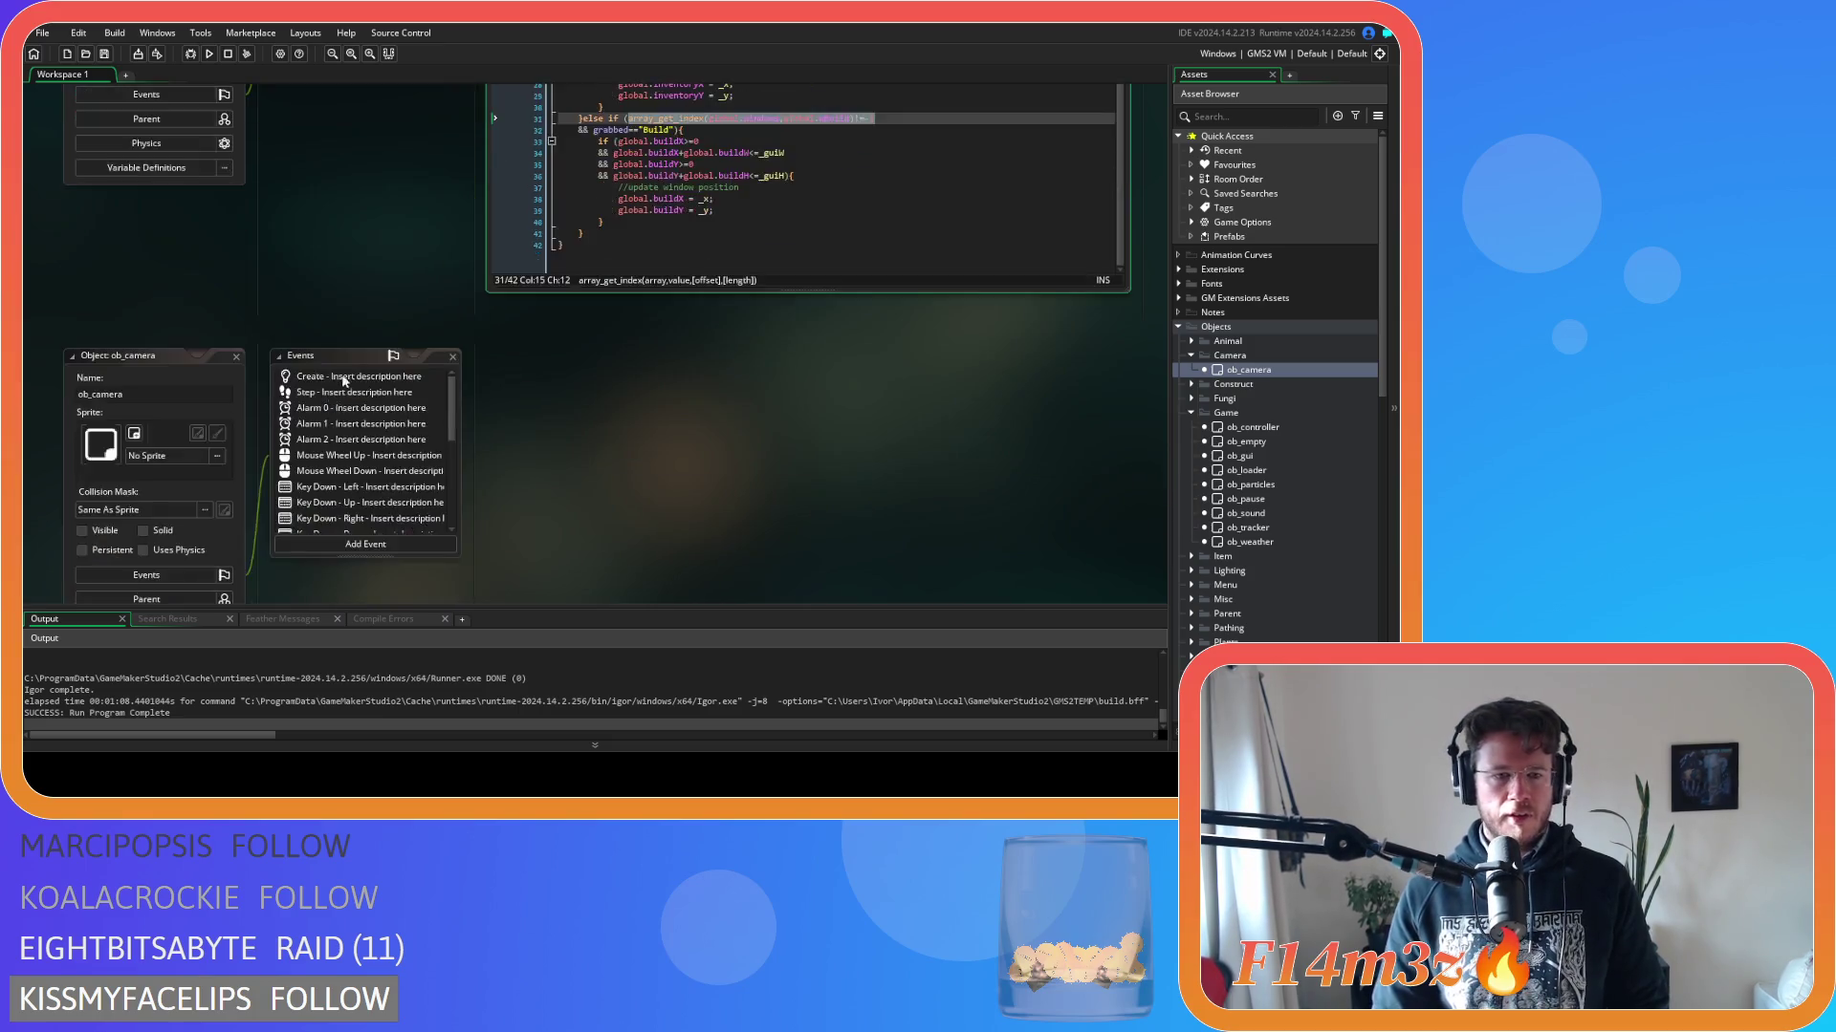
scroll(364, 251, down, 3)
double_click(342, 278)
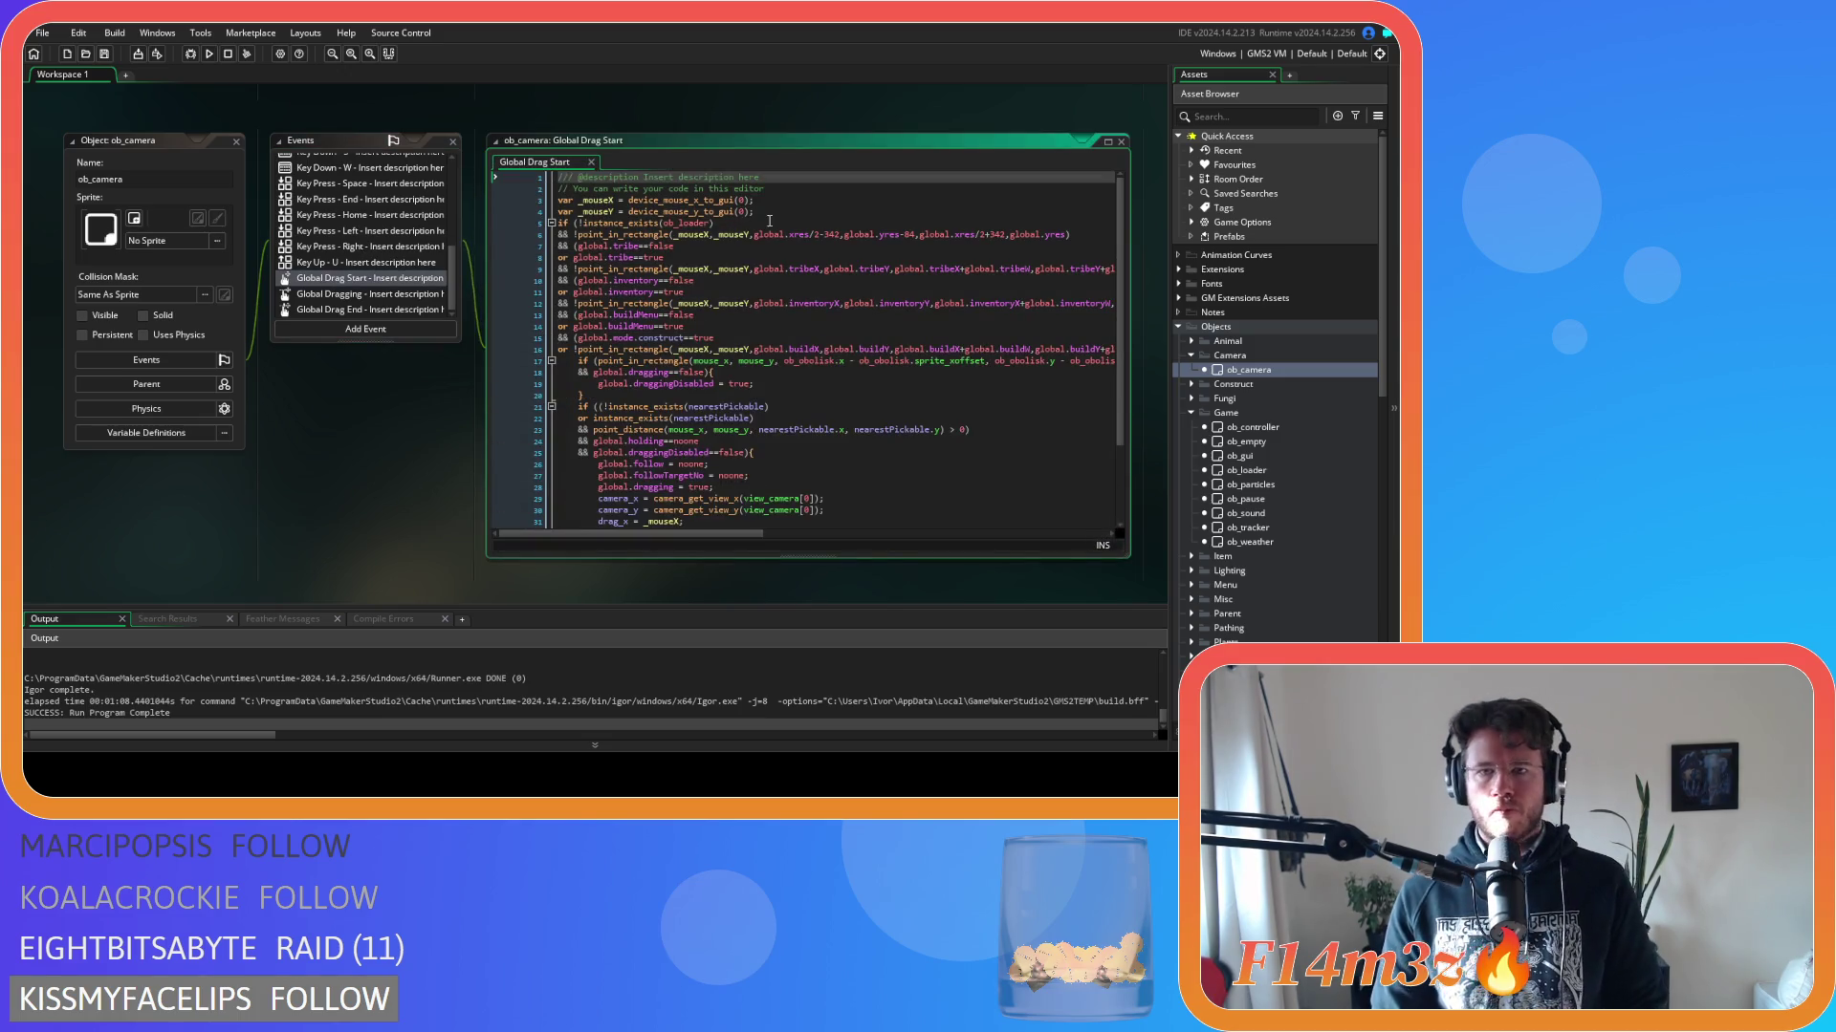
Replace the tribe conditions on lines 7 and 8 with array_get_index(global.windows,global.wTribe) checks against -1.
mouse_move(666, 257)
mouse_down()
mouse_move(677, 245)
mouse_move(576, 247)
mouse_up()
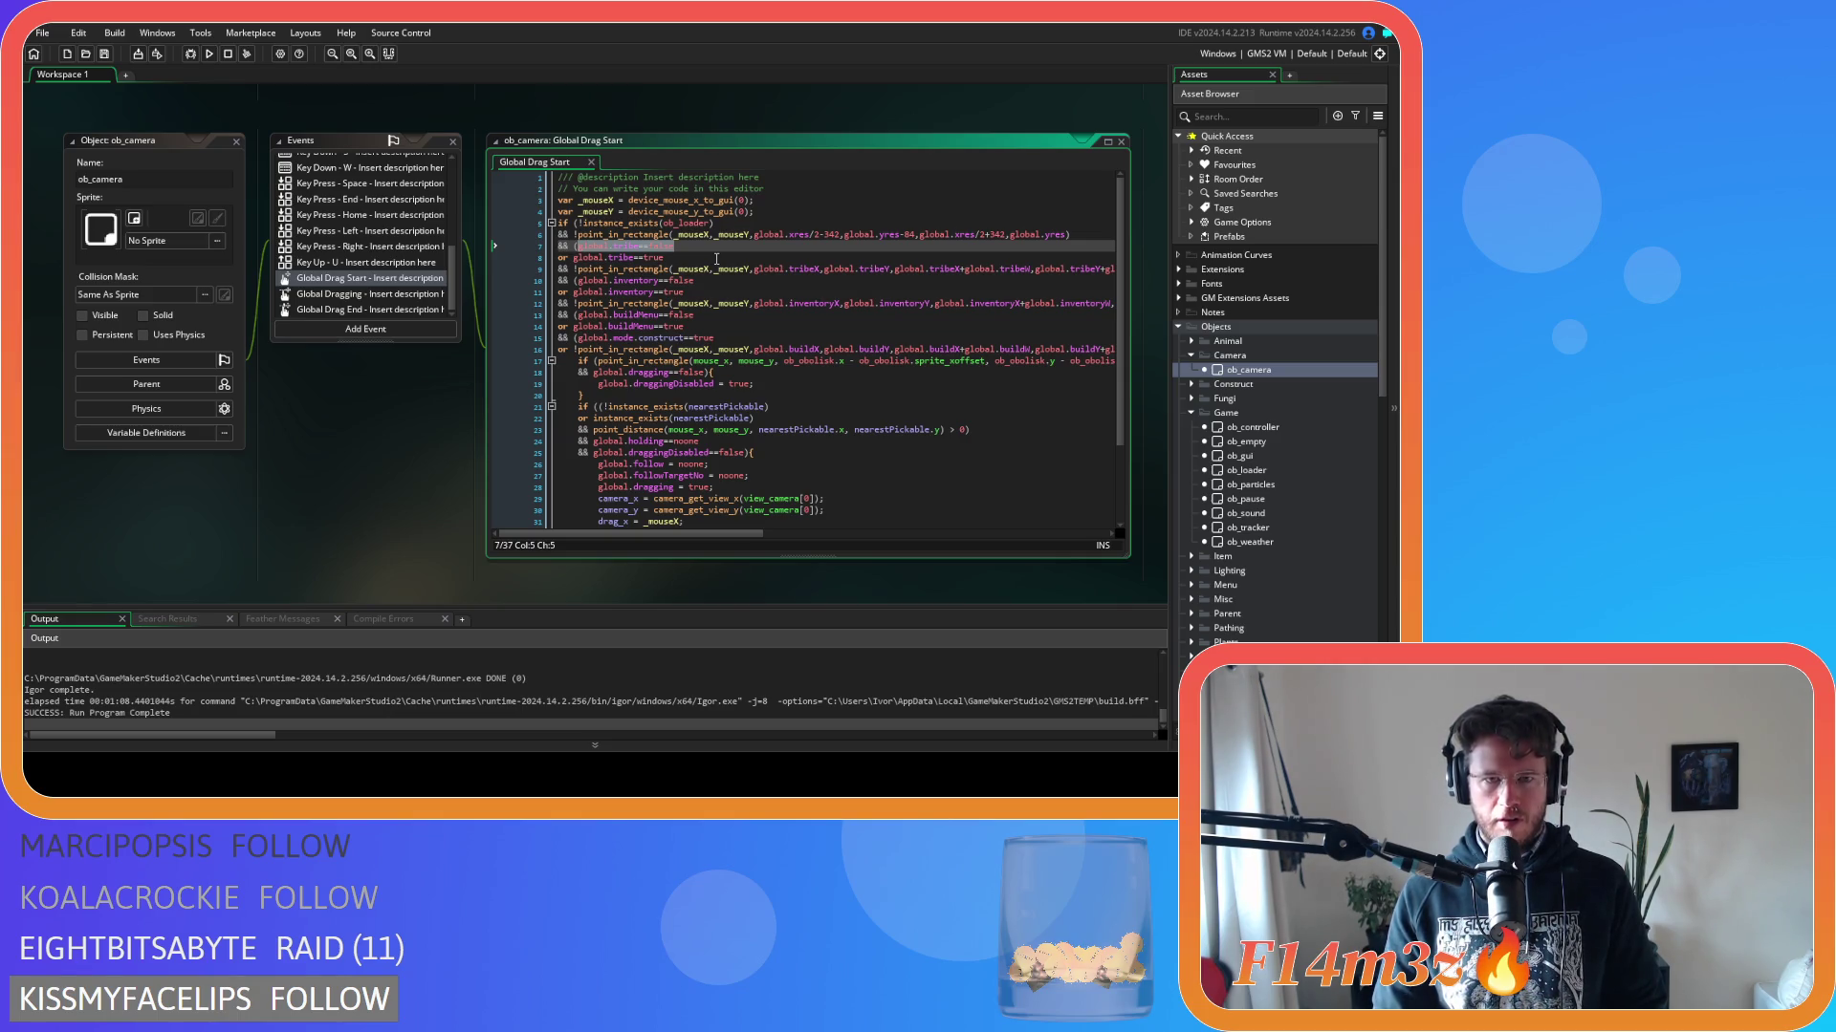
key(ctrl+v)
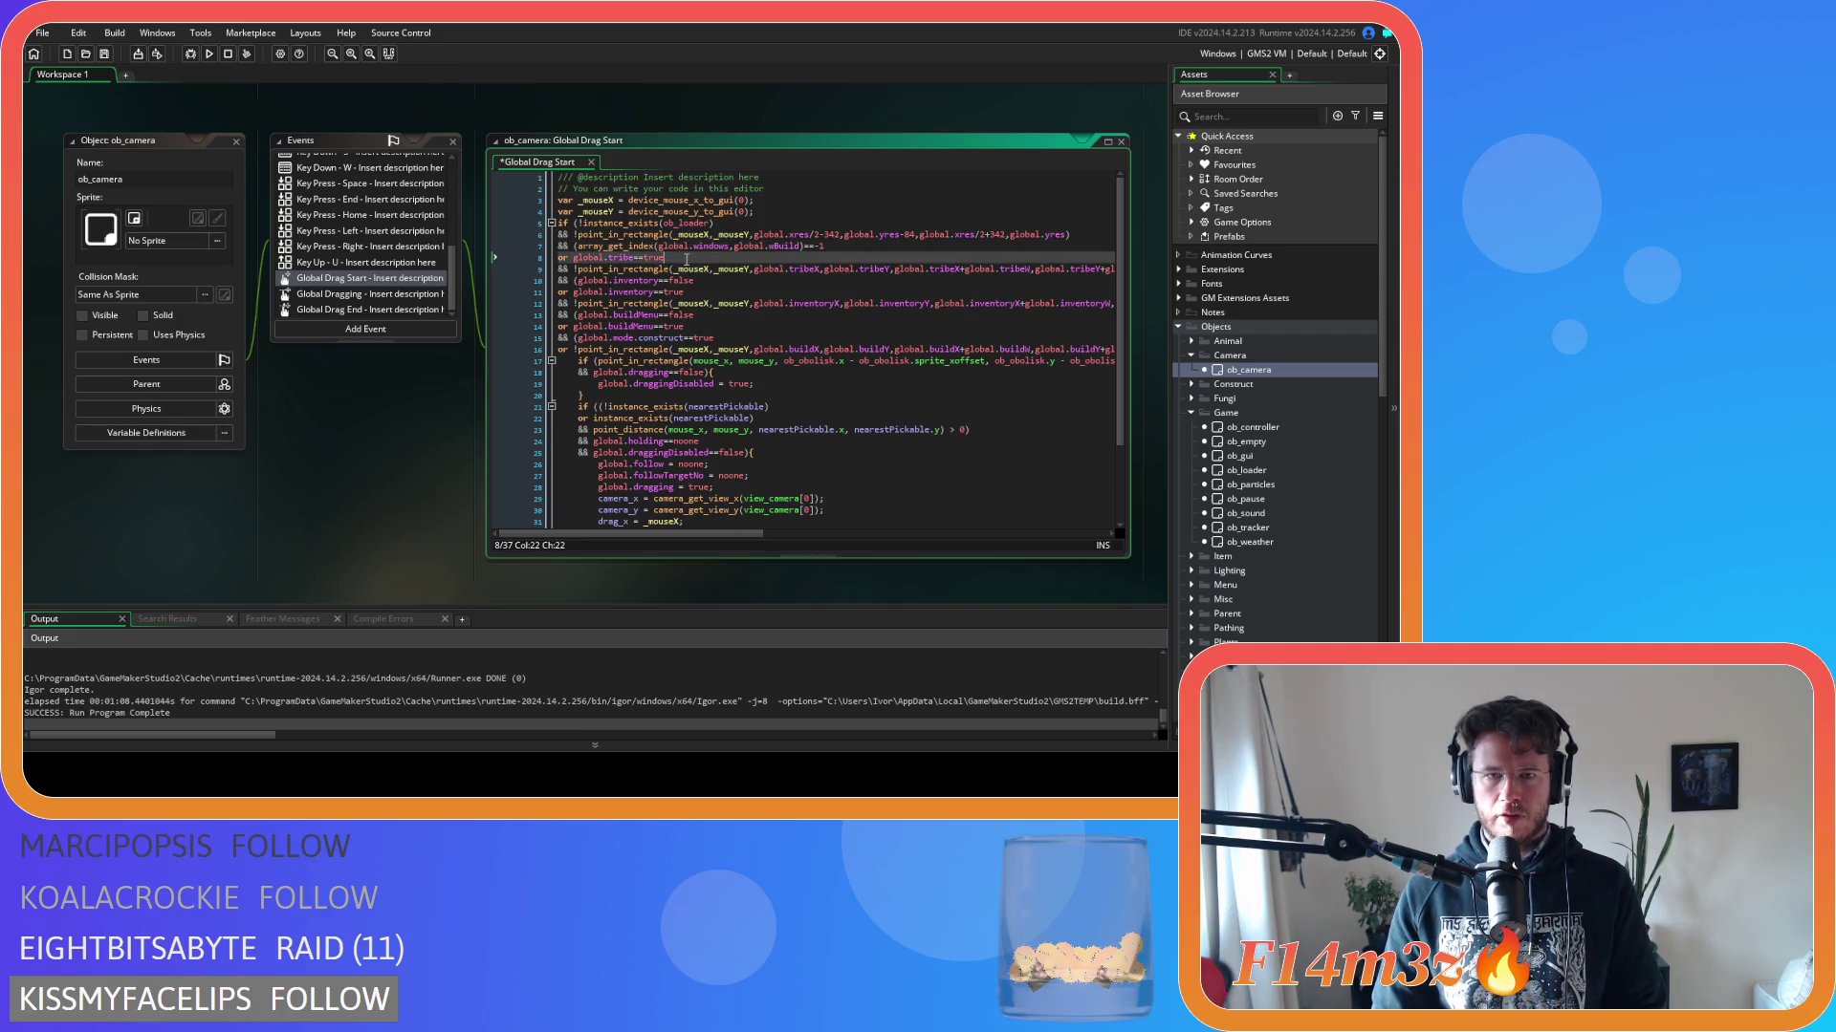
click(774, 247)
text(Tr)
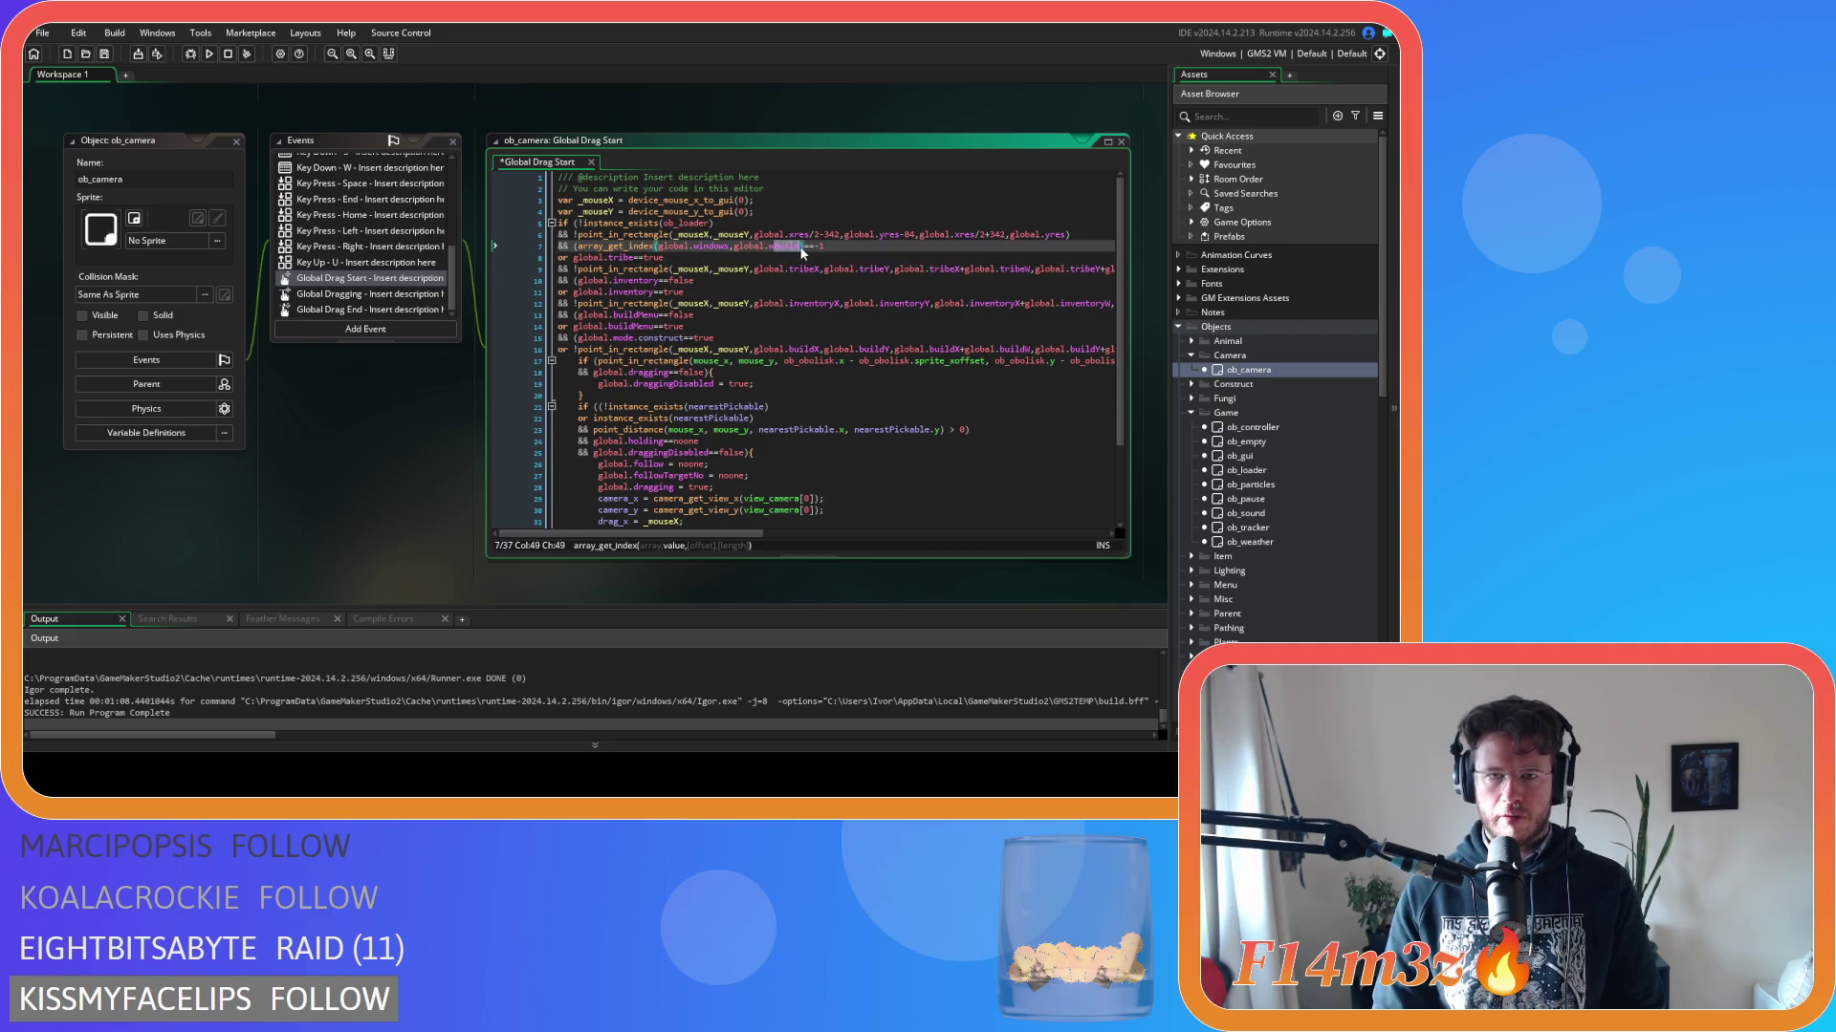
key(Return)
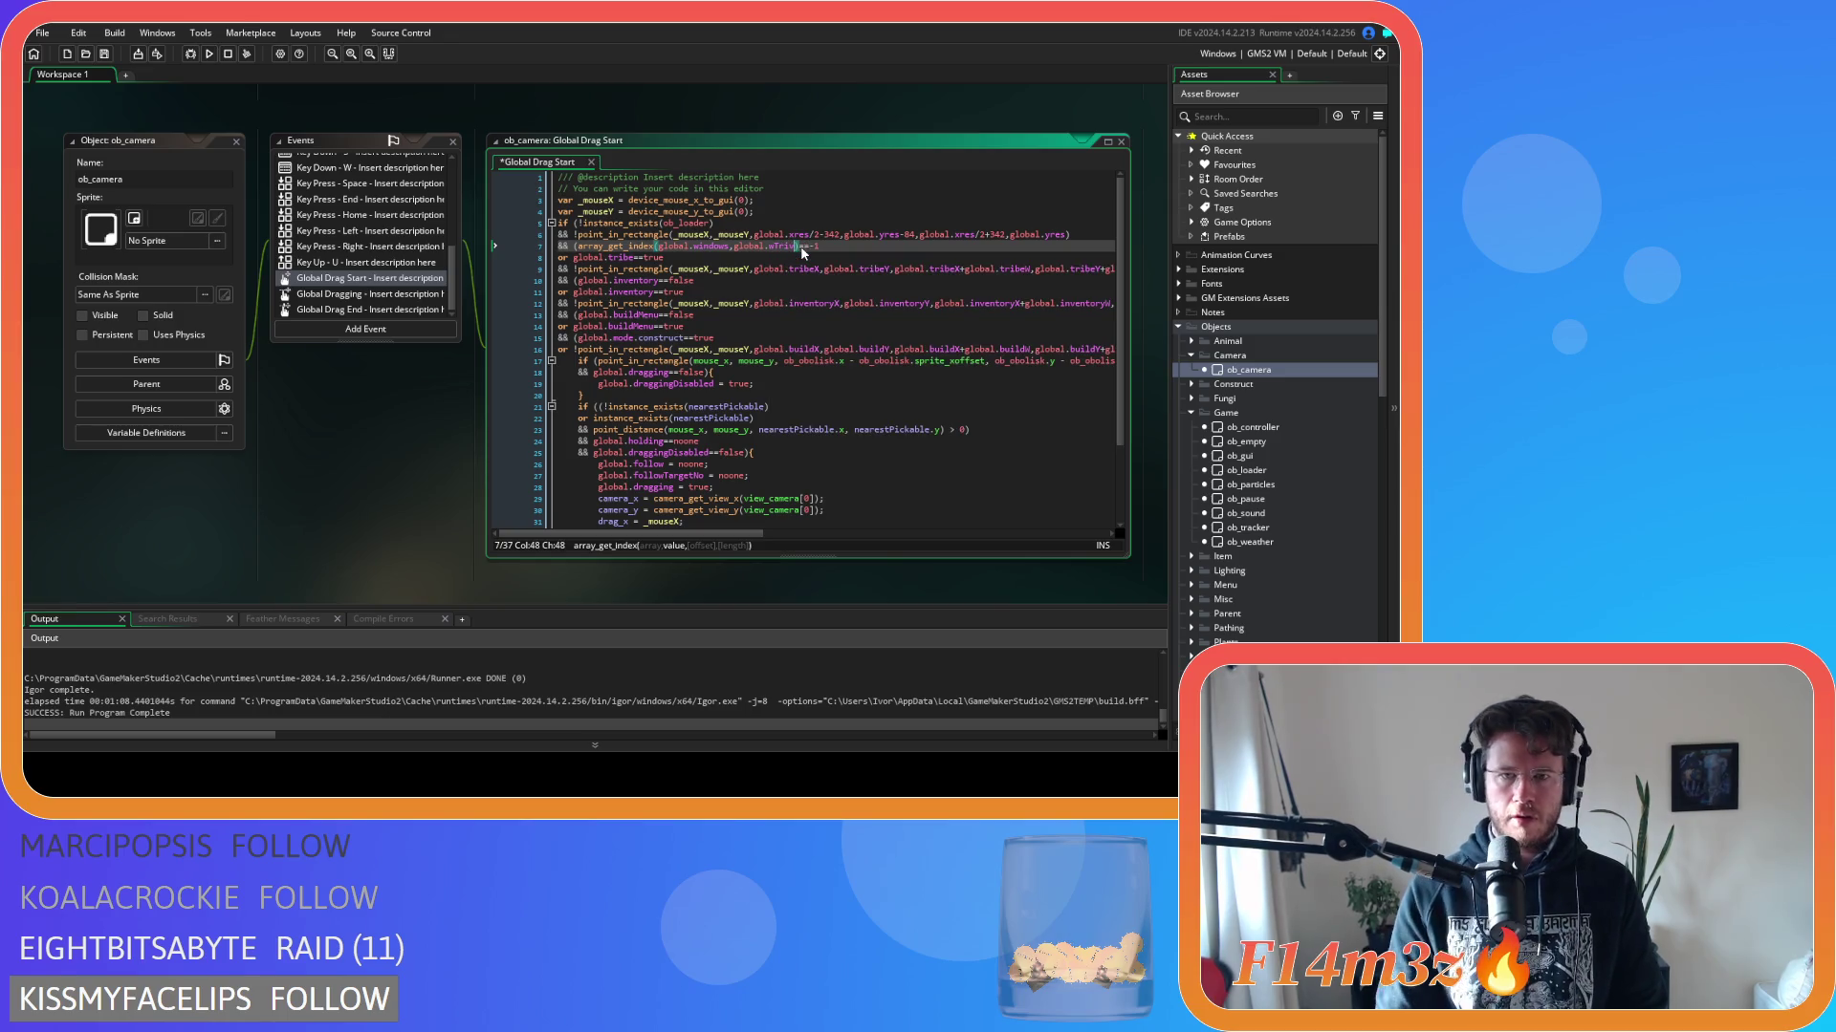
drag(823, 246, 575, 259)
text(array_get_index(global.windows,global.wTribe)==-1)
click(783, 259)
drag(786, 256, 793, 258)
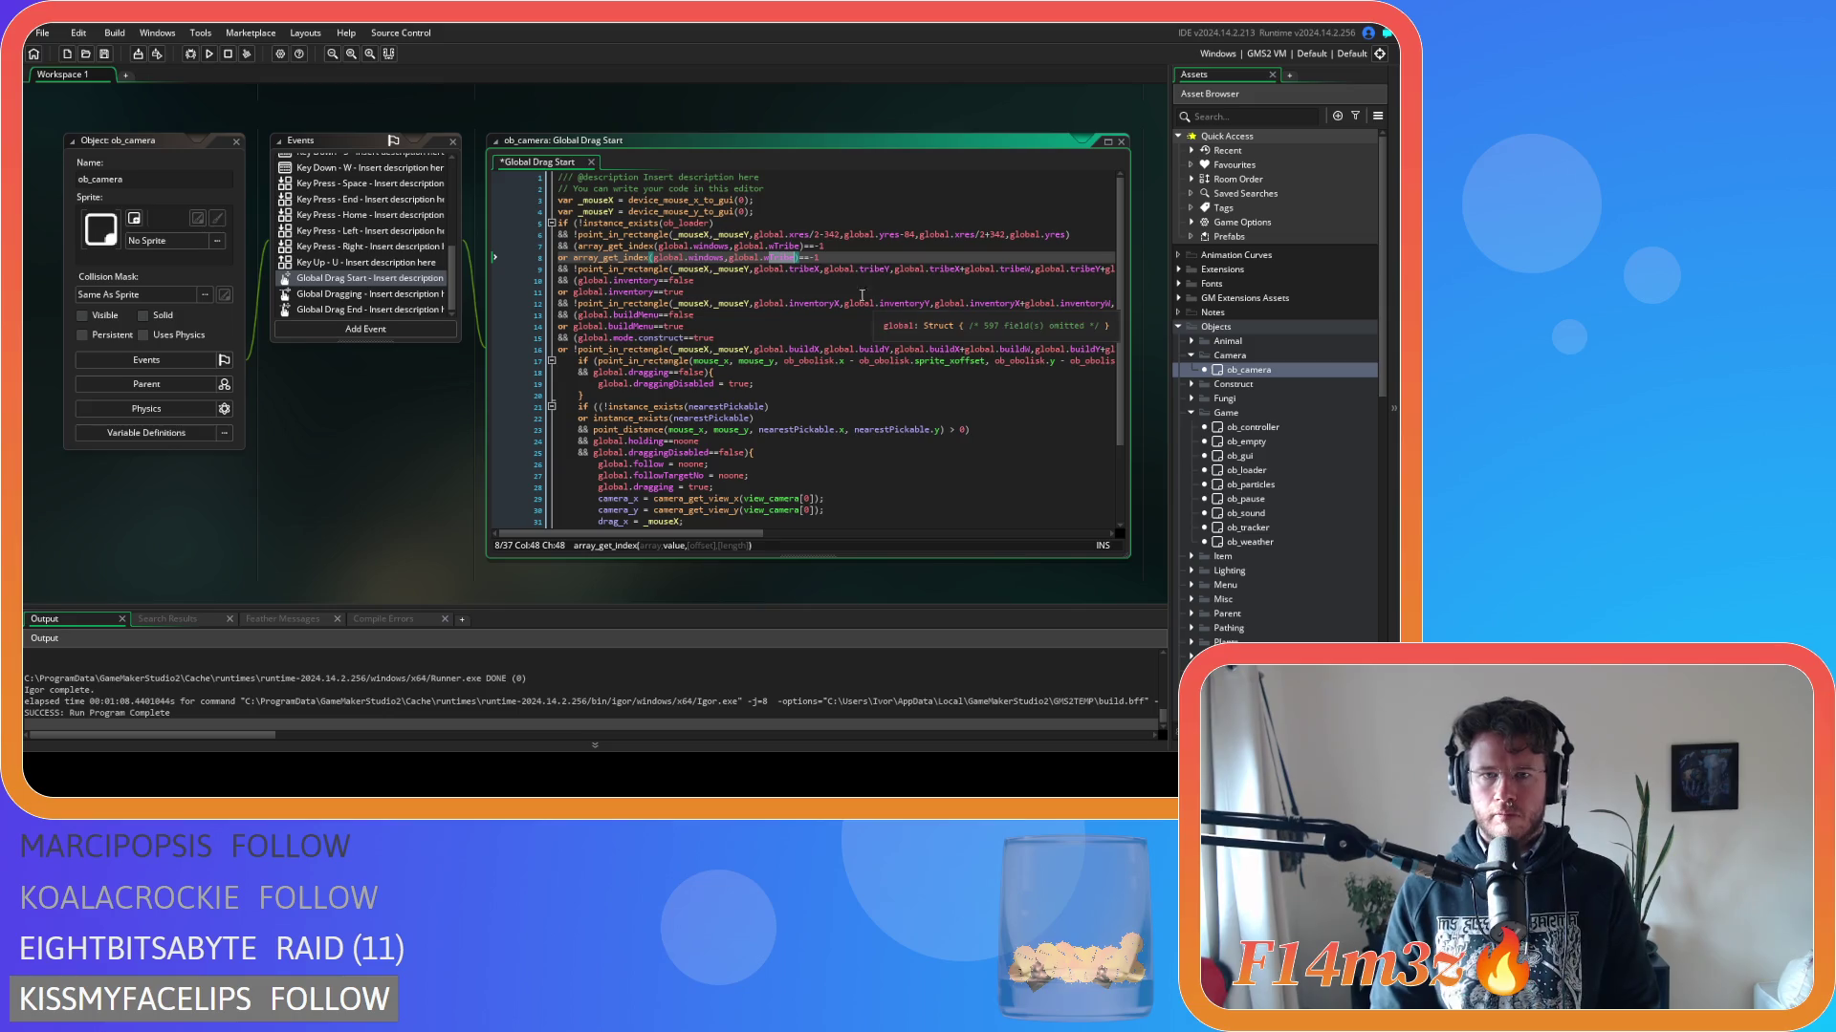
click(801, 260)
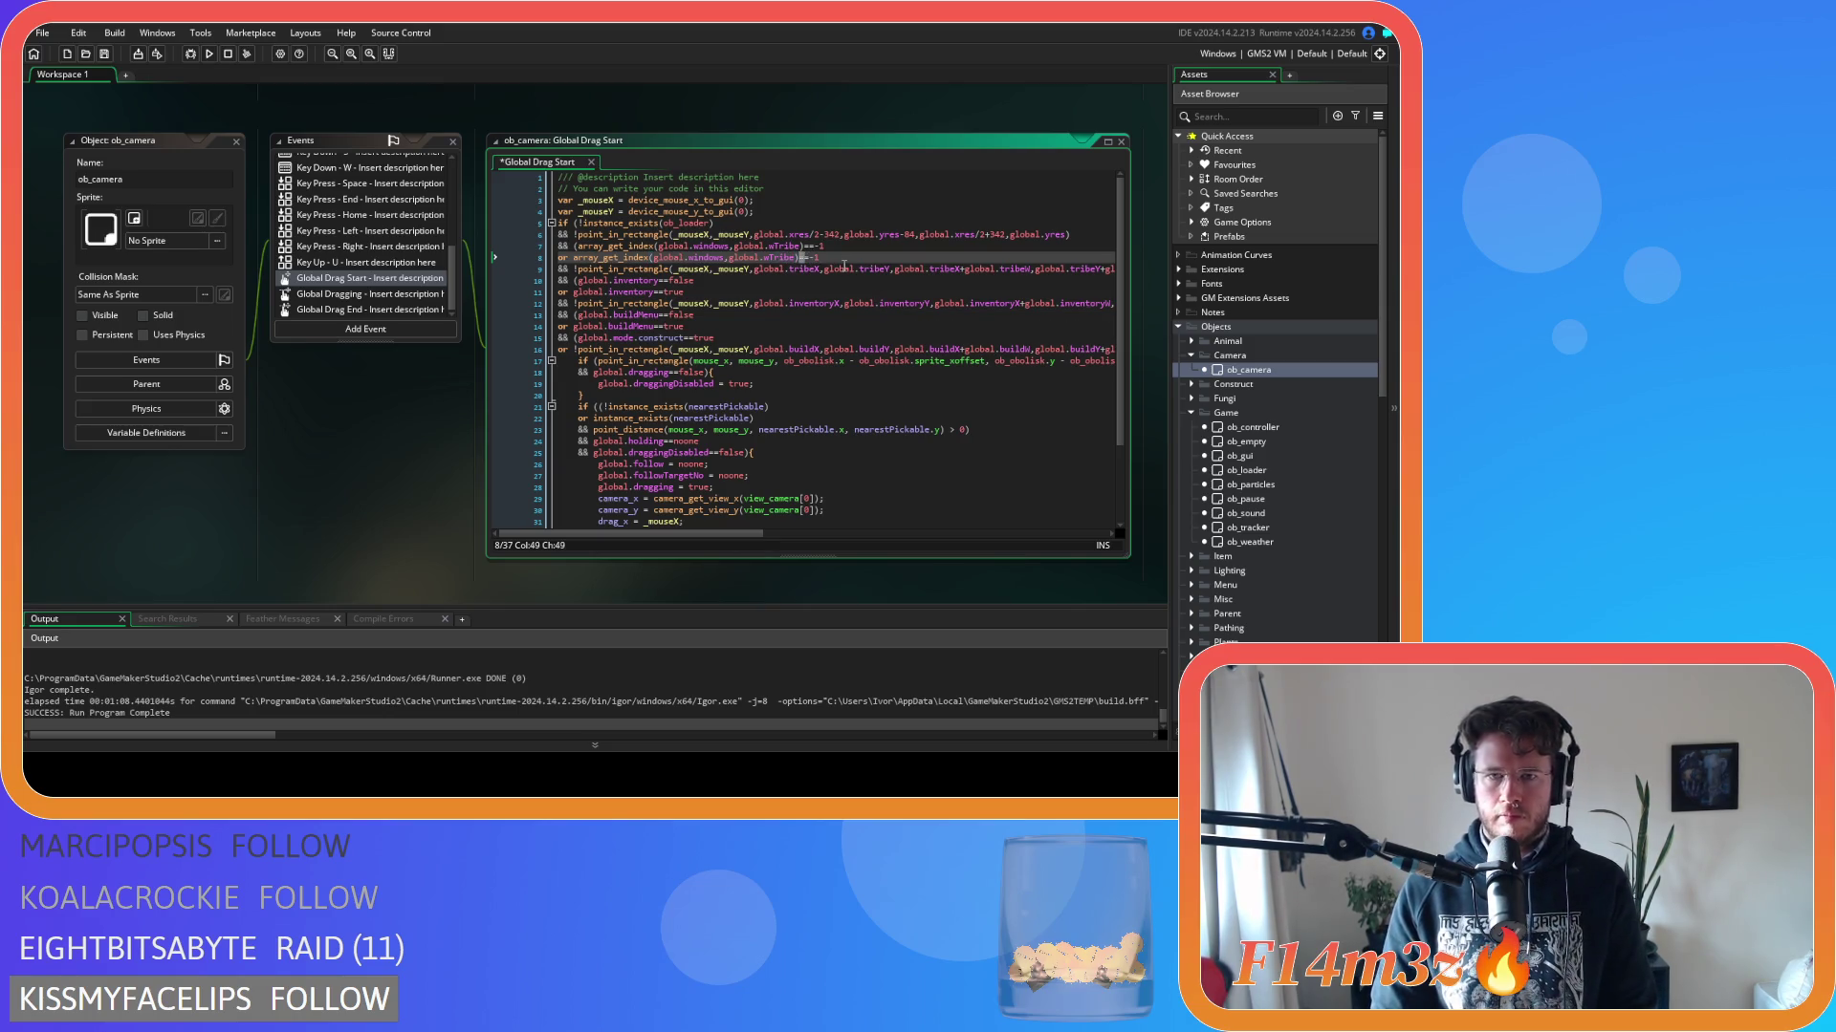
text(!)
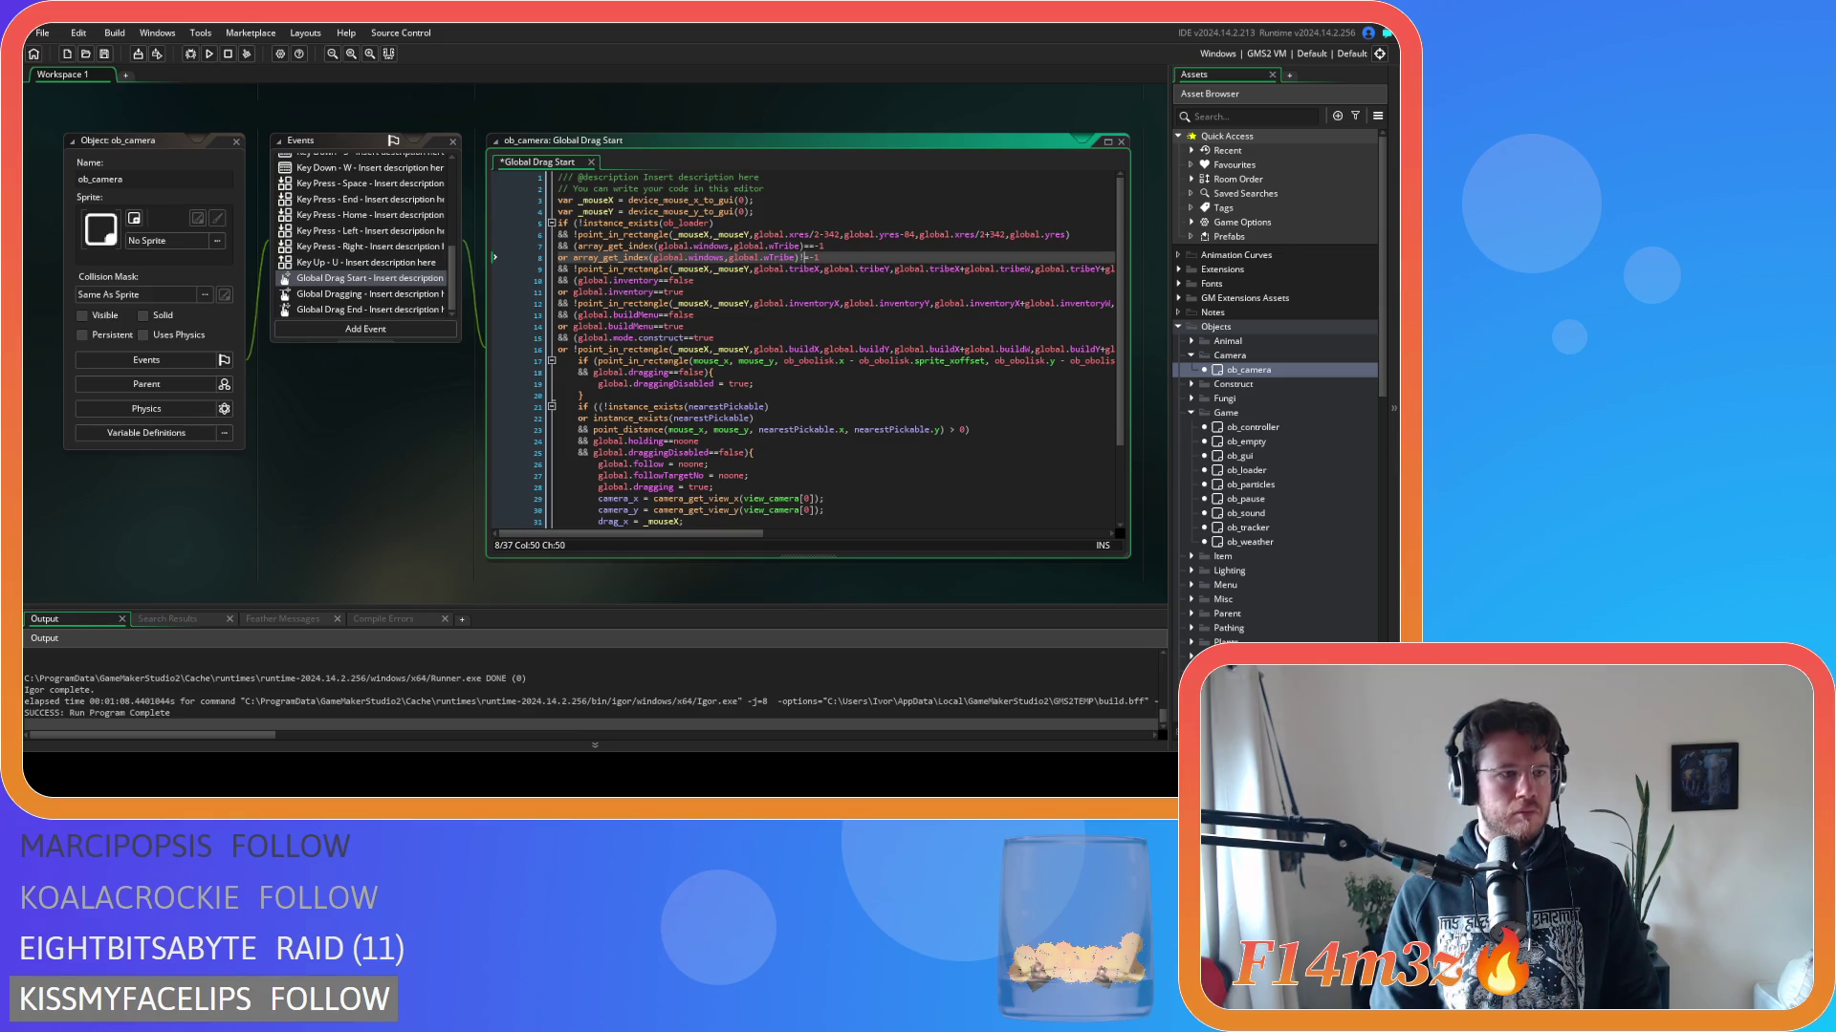
Replace the inventory condition on line 10 with the array_get_index check for global.wInventory.
click(845, 330)
drag(822, 246, 582, 247)
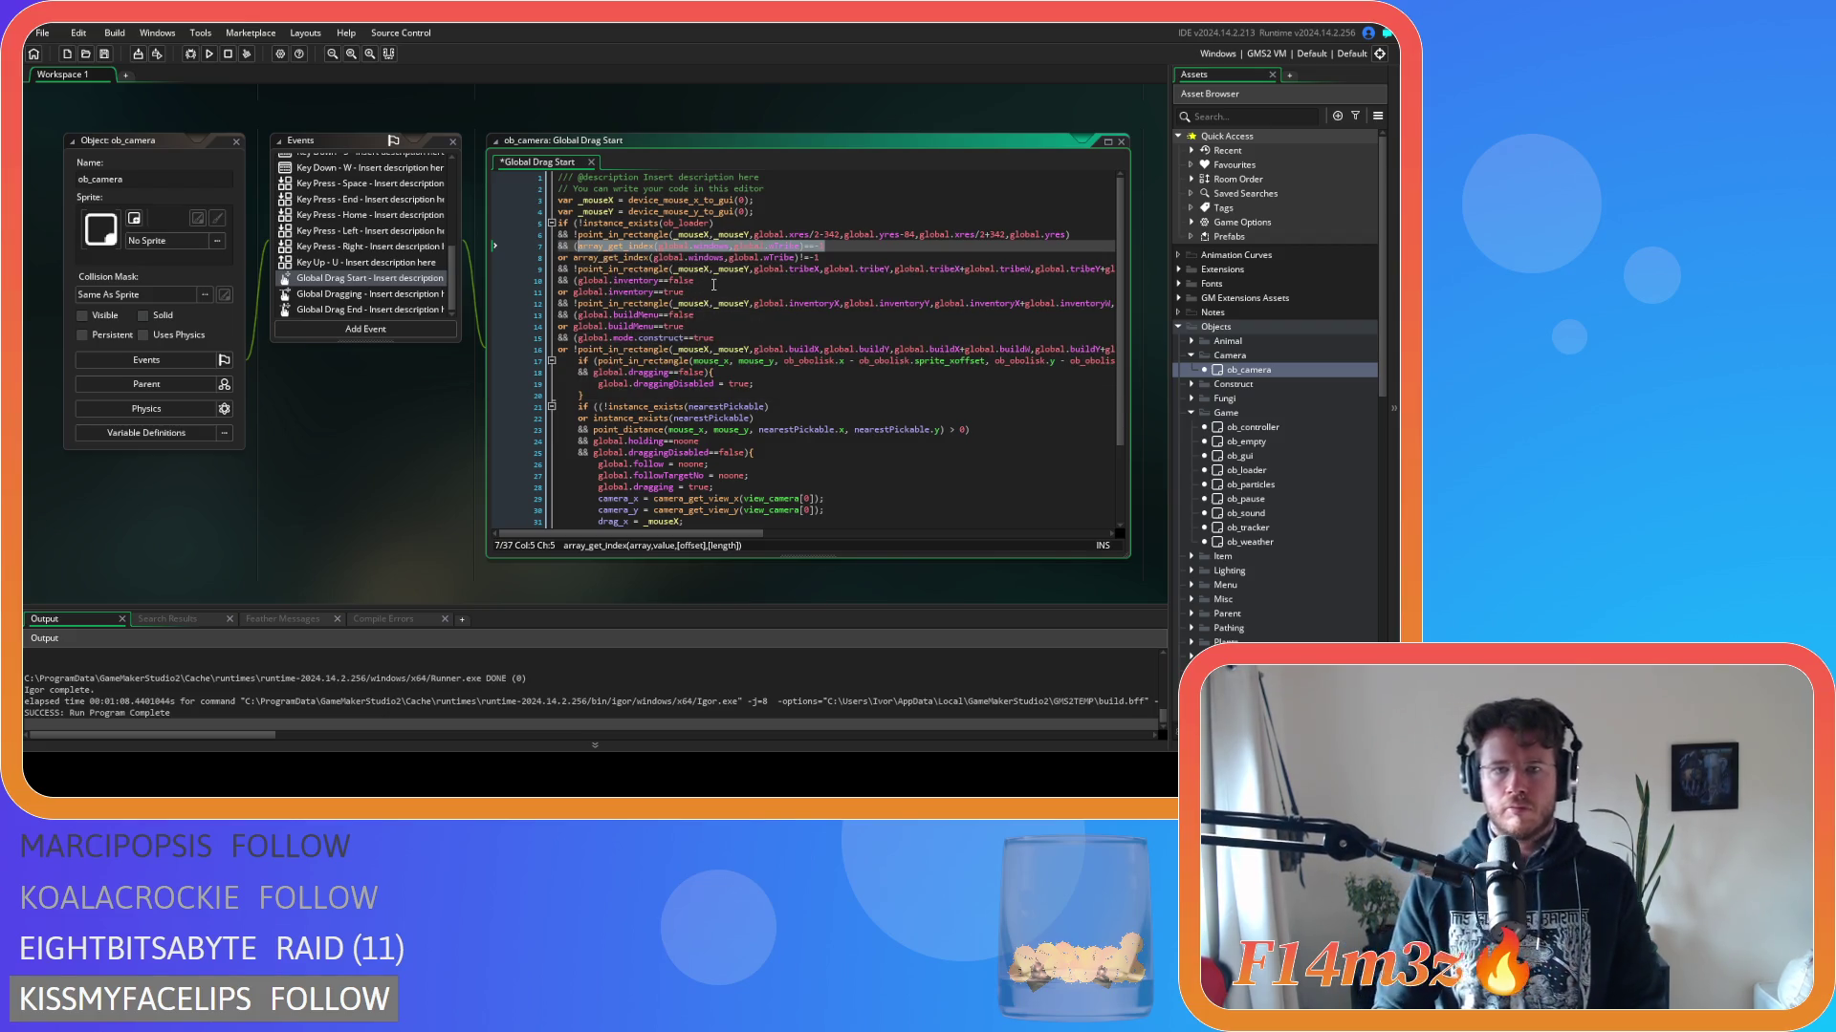
right_click(706, 251)
key(Escape)
click(705, 281)
key(ctrl+shift+Left)
key(ctrl+shift+Left)
key(ctrl+shift+Left)
text(array_get_index(global.windows,global.wTribe)==-1)
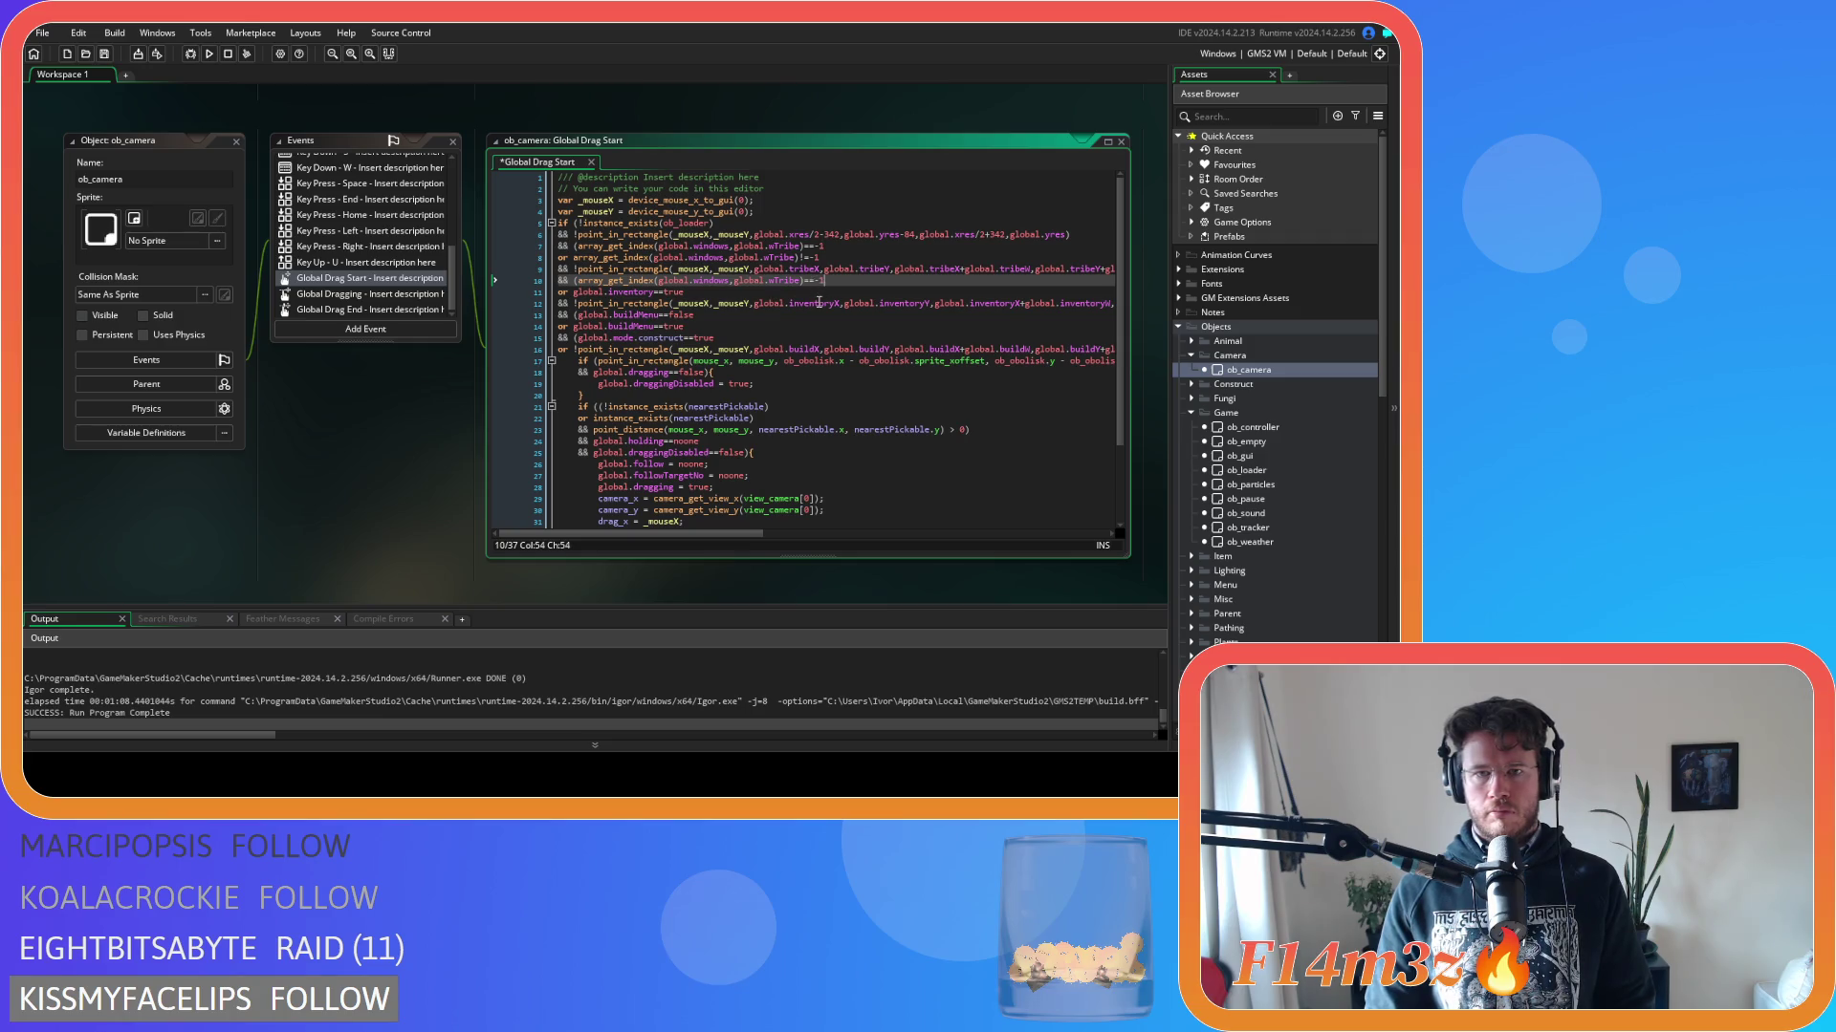
click(796, 282)
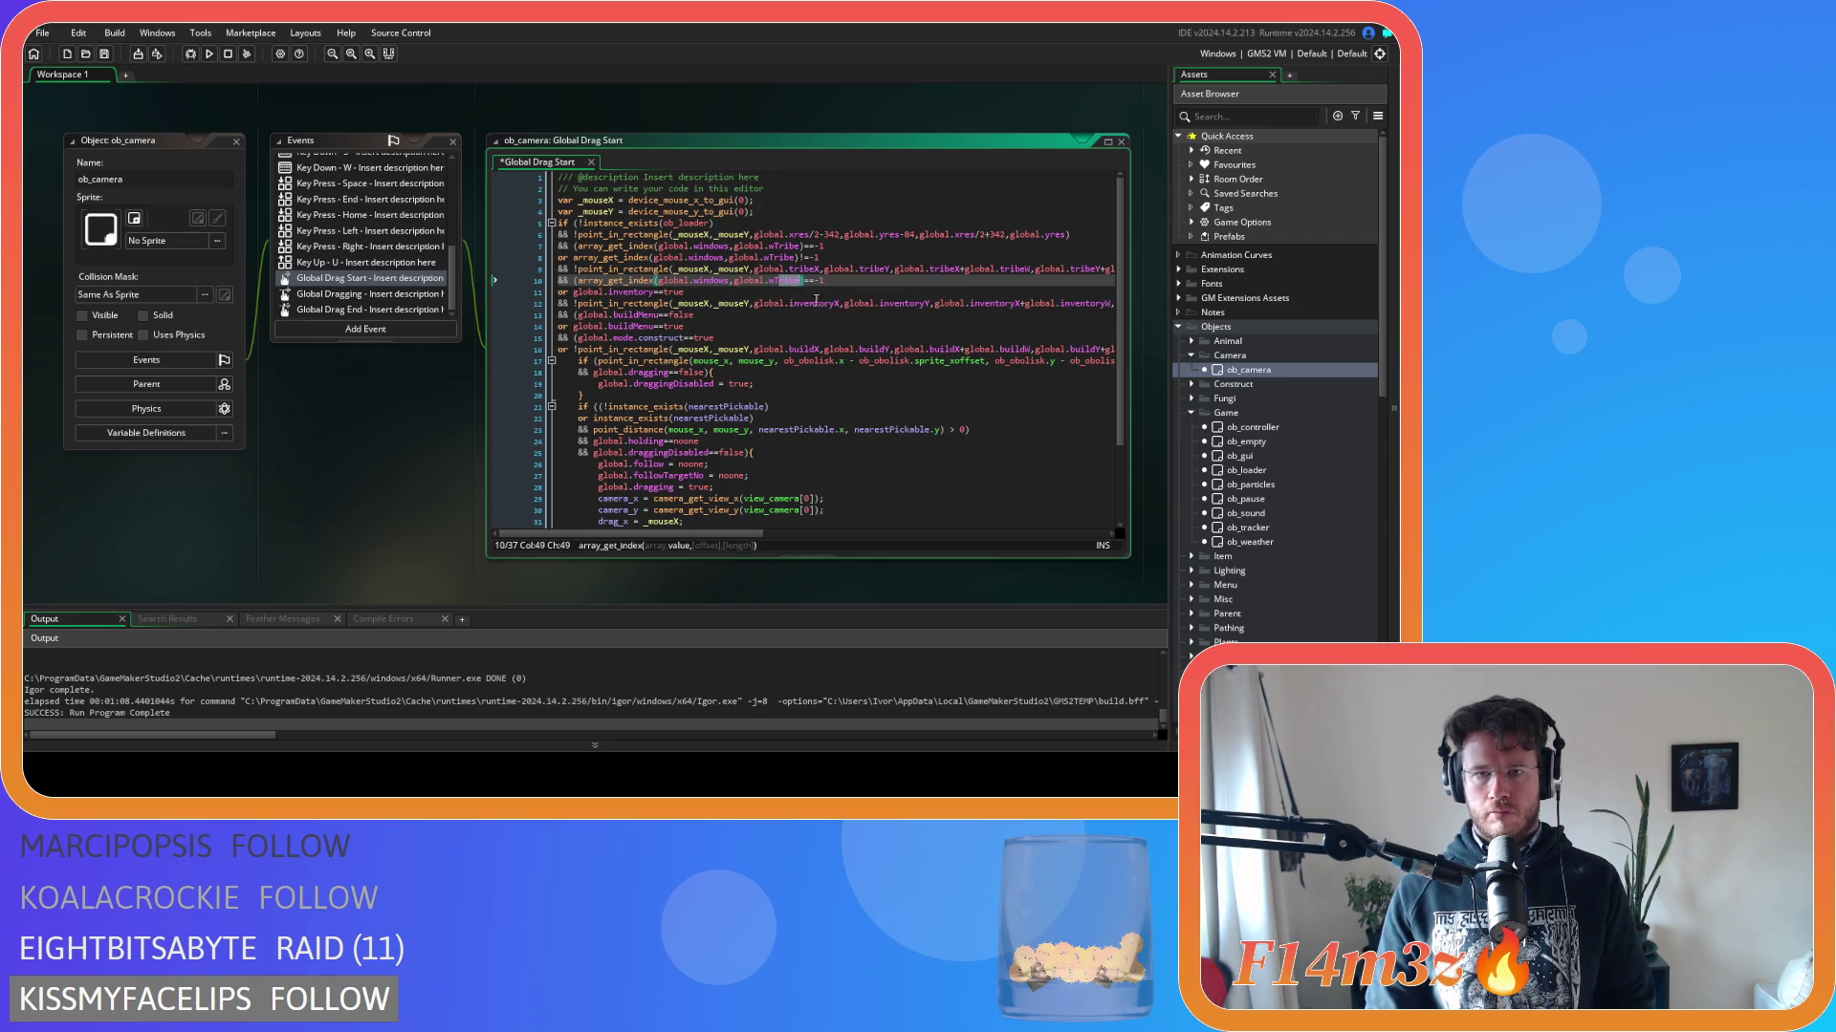
key(BackSpace)
key(BackSpace)
key(BackSpace)
text(Inv)
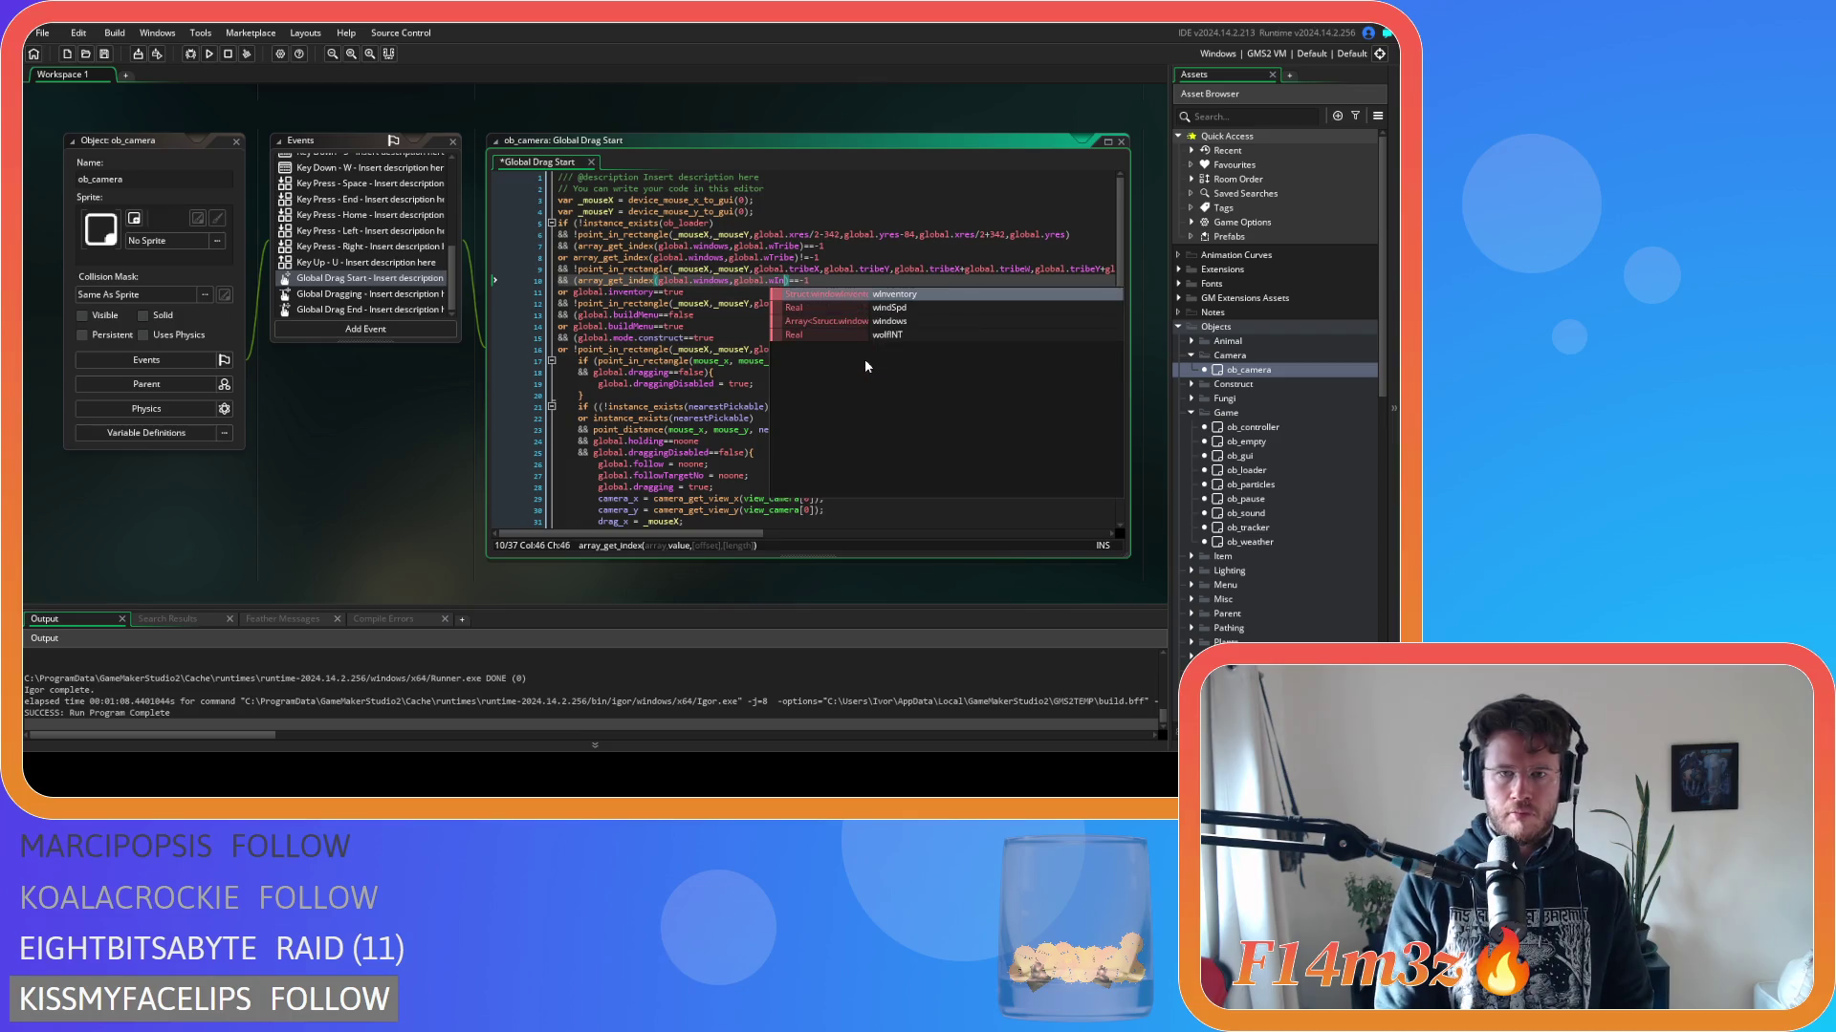
key(Return)
Paste the inventory check over line 11 as a != -1 comparison and save.
drag(854, 280, 577, 281)
key(ctrl+c)
drag(694, 293, 573, 293)
key(ctrl+v)
click(823, 292)
key(Delete)
text(!)
key(ctrl+s)
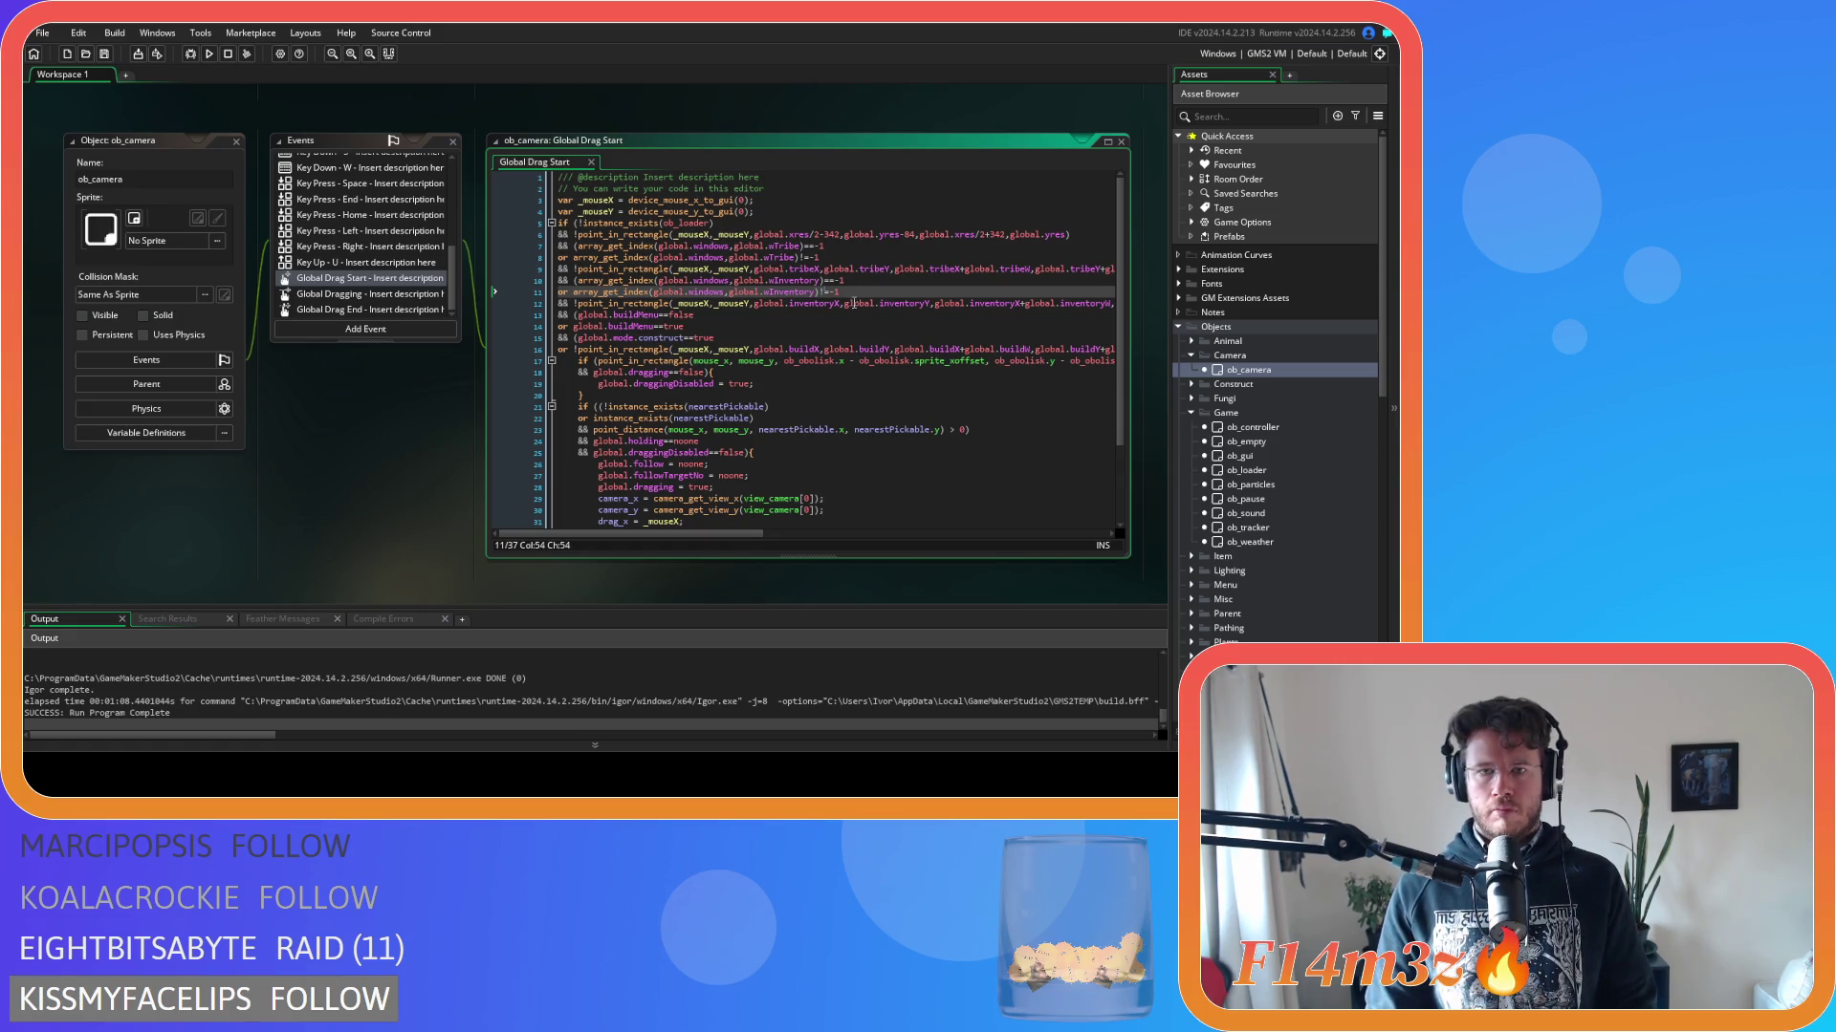
Replace the buildMenu conditions on lines 13 and 14 with global.wBuild window checks, line 14 using !=, and save.
drag(843, 282, 581, 284)
drag(695, 315, 580, 320)
key(ctrl+v)
mouse_move(773, 315)
mouse_down()
mouse_move(819, 318)
mouse_move(579, 327)
mouse_up()
text(Build)
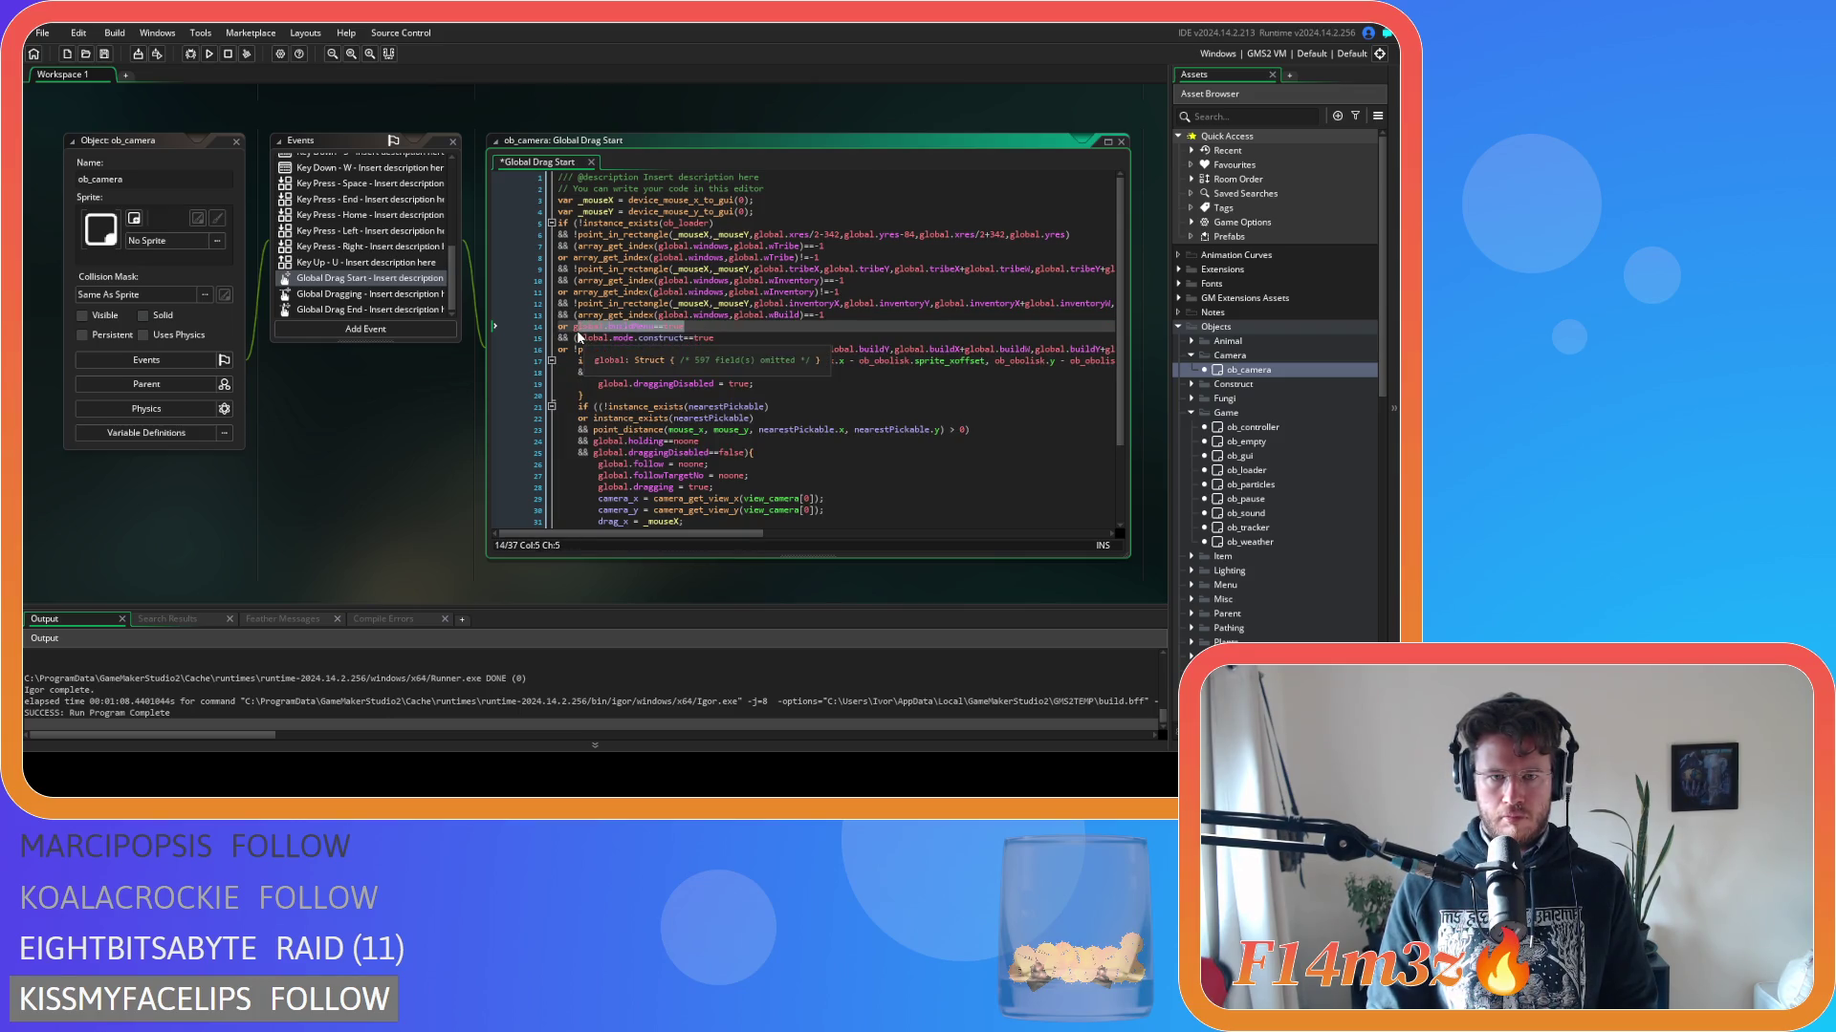
key(ctrl+v)
click(808, 326)
key(BackSpace)
text(!)
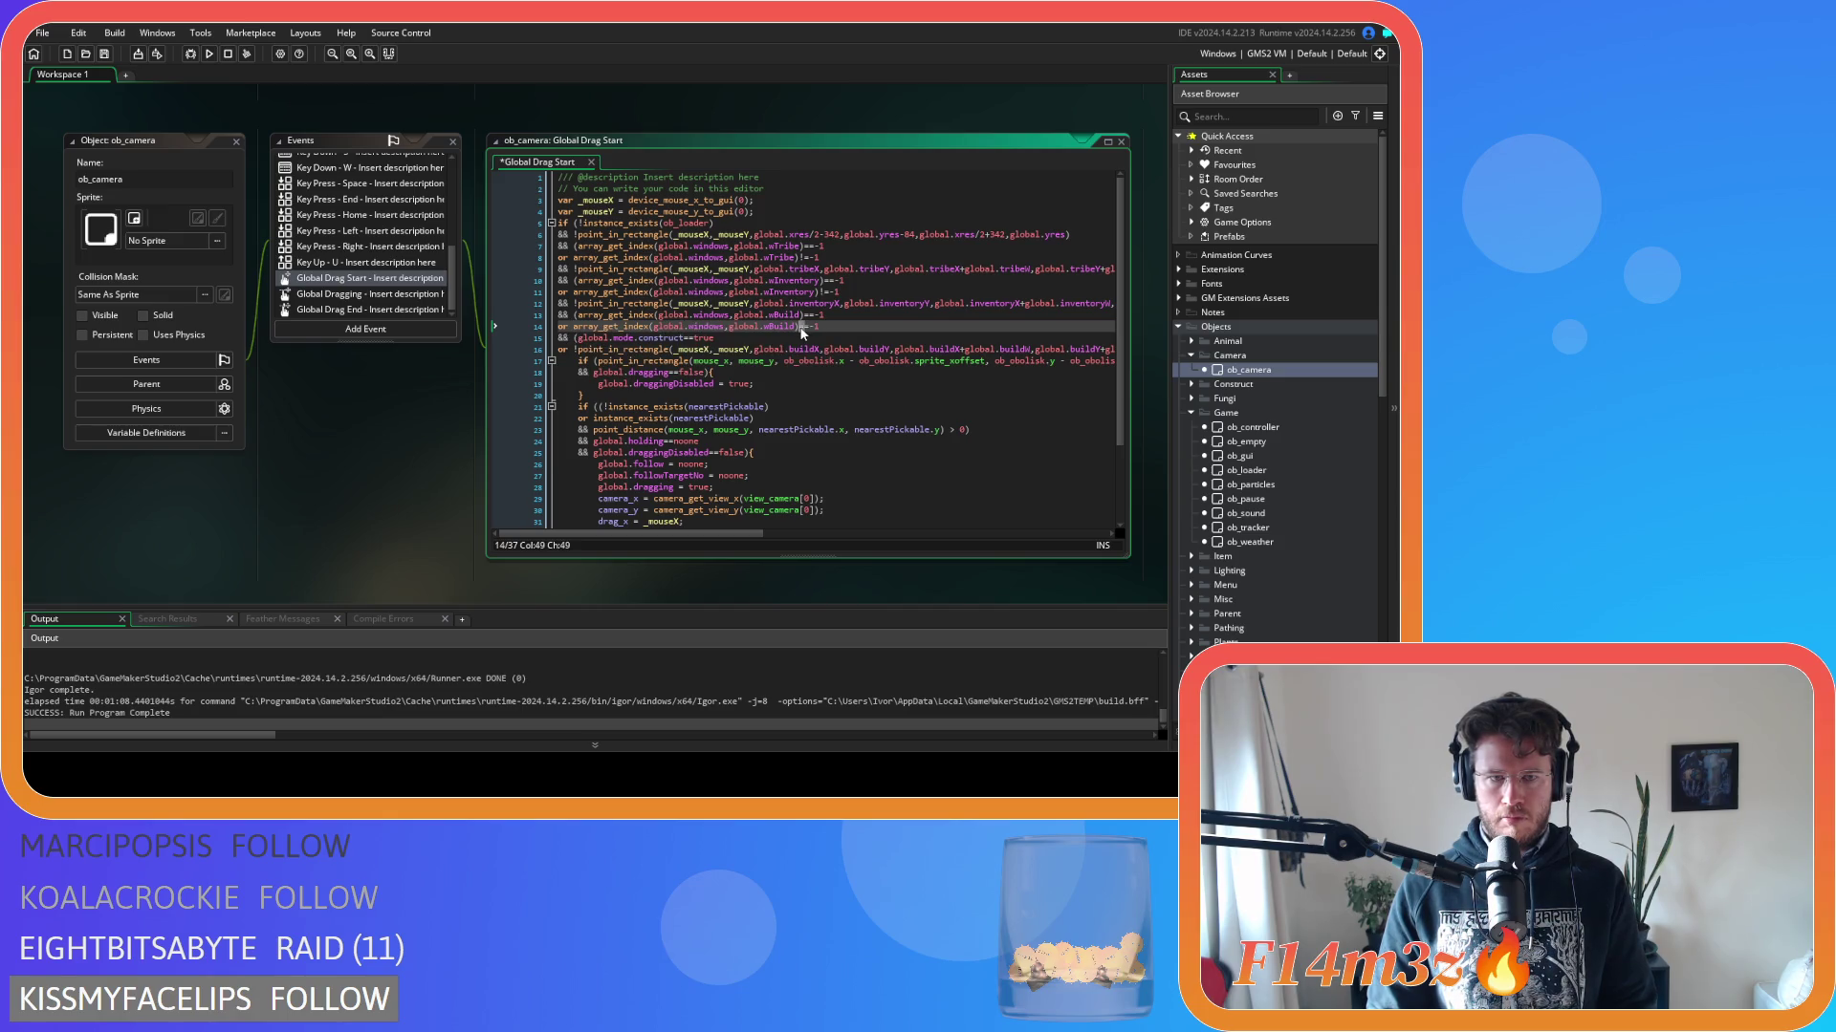
key(ctrl+s)
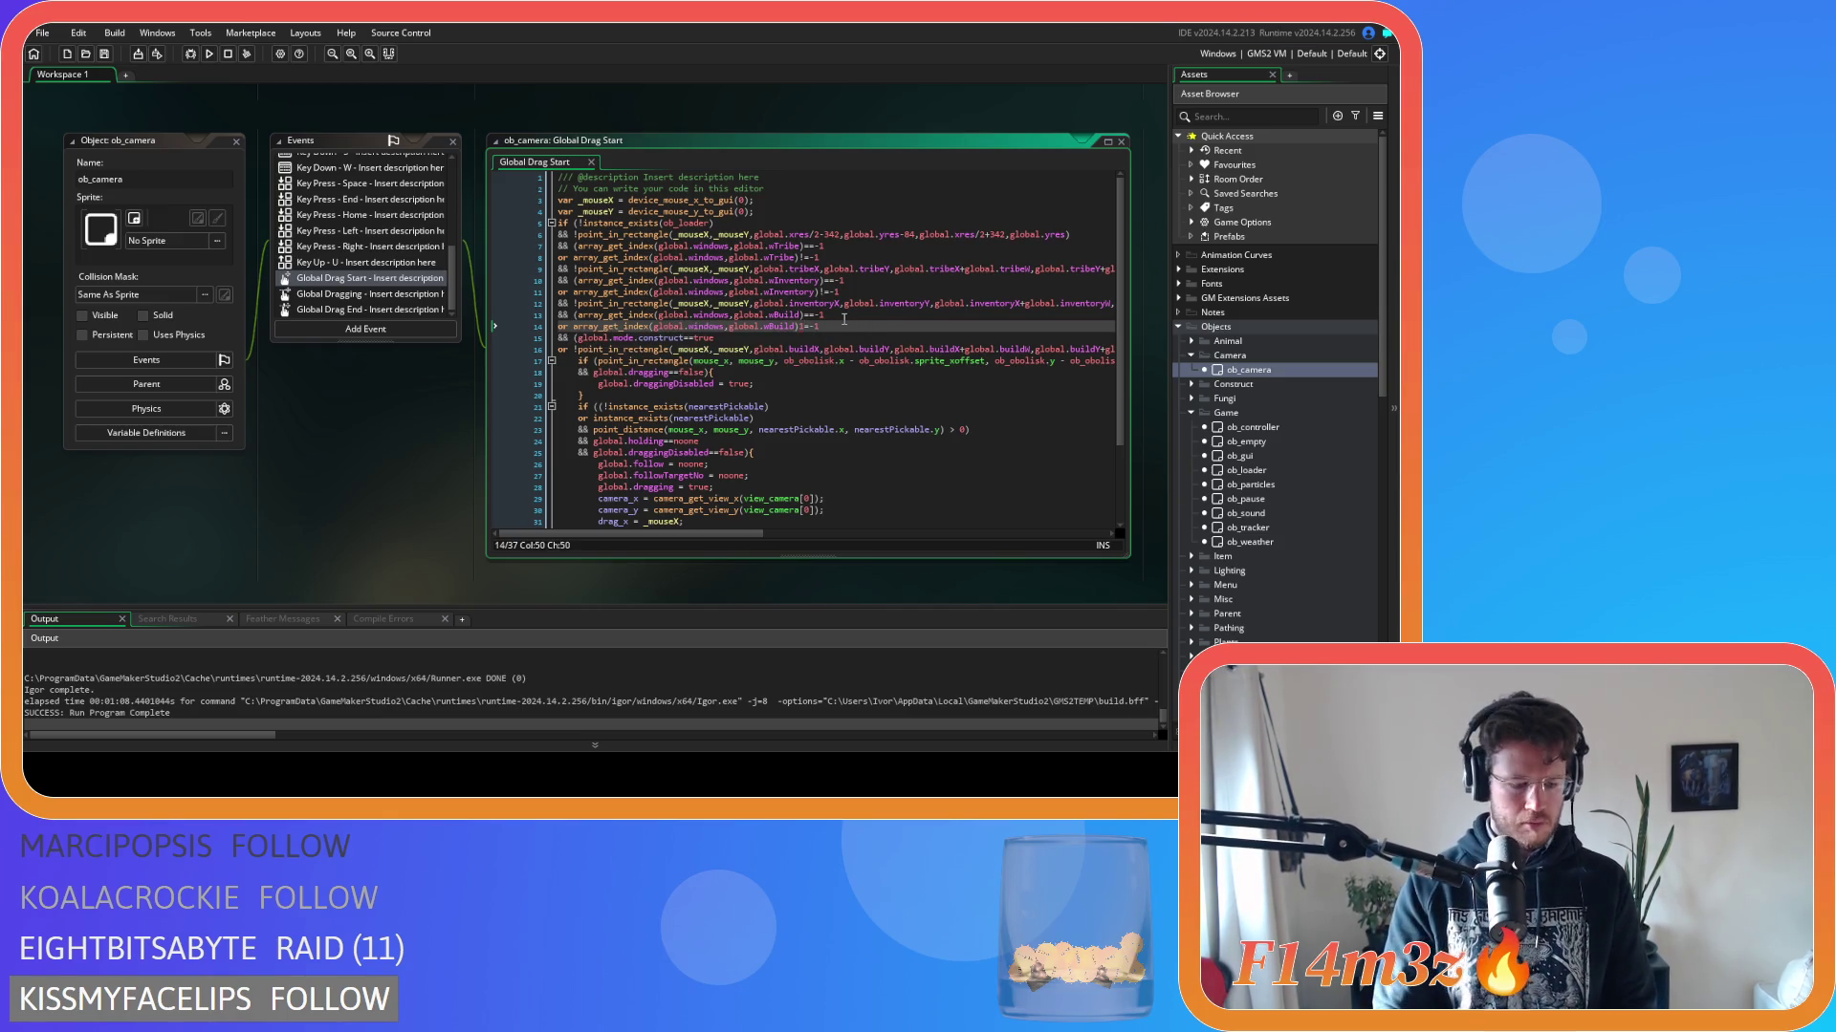
Review the build-window checks in Global Dragging and Global Drag Start, then open ob_pause.
scroll(863, 332, down, 2)
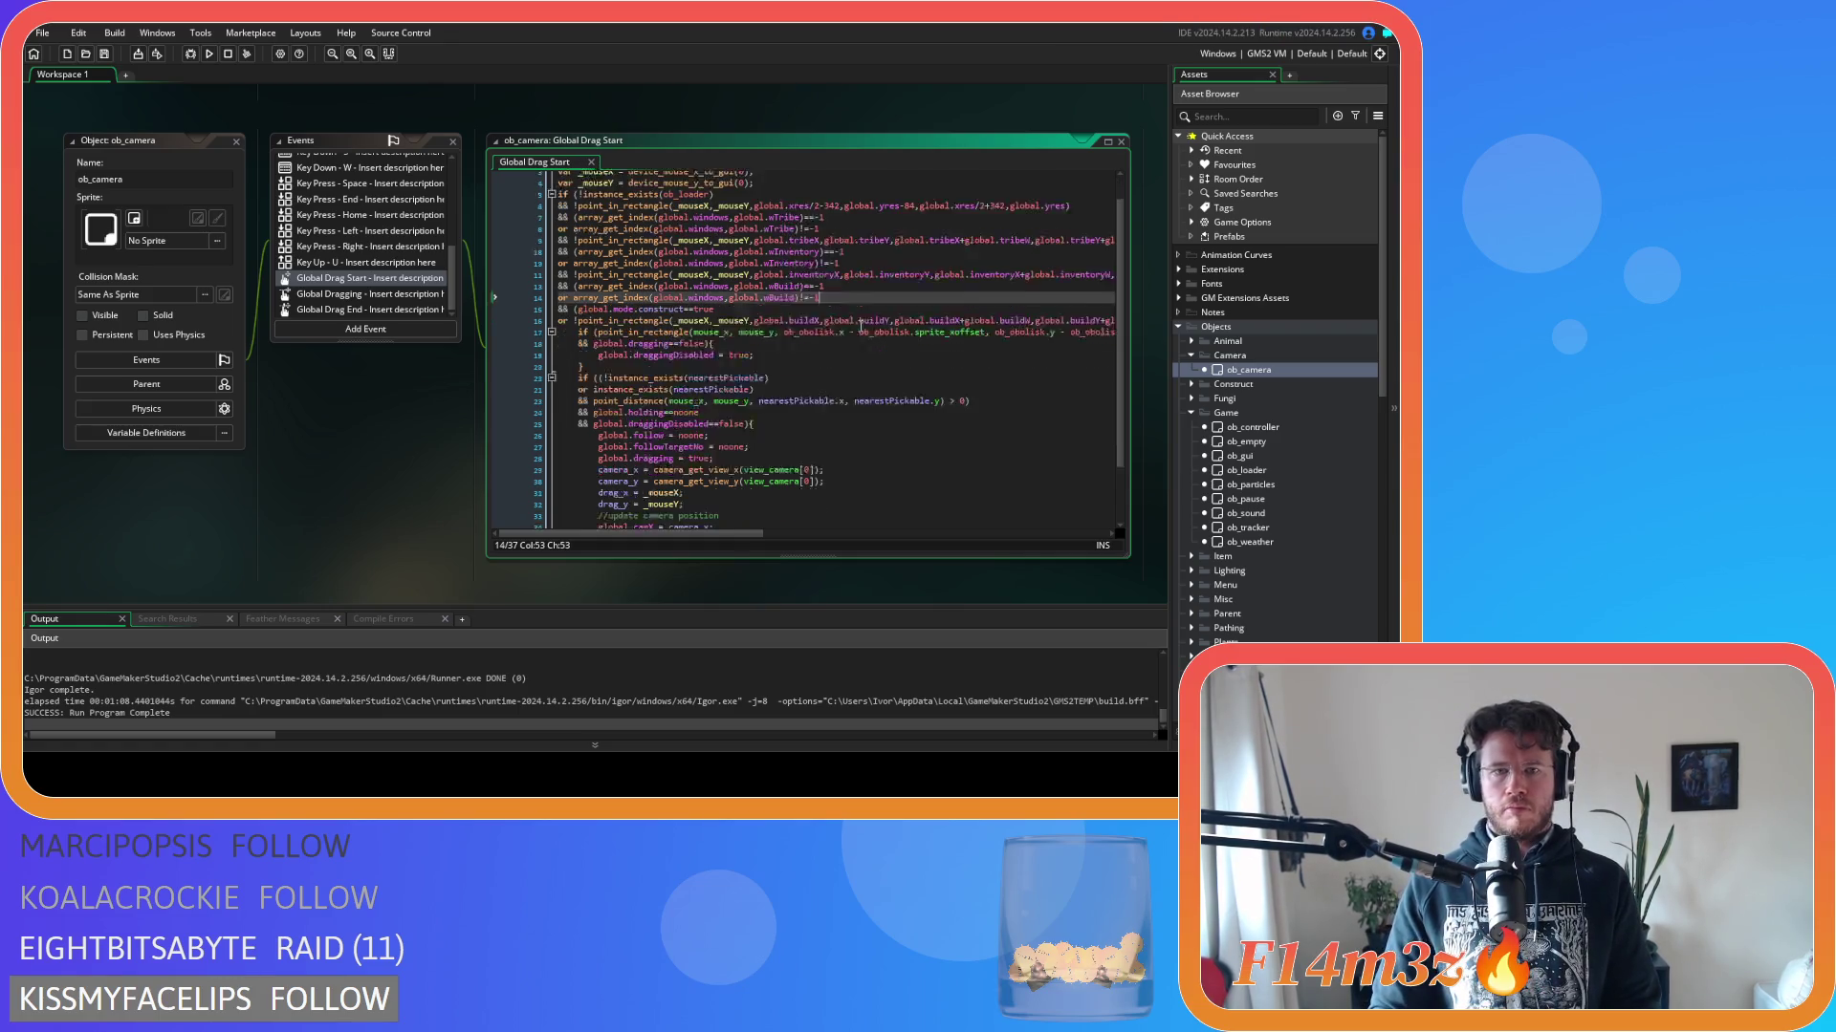
click(857, 328)
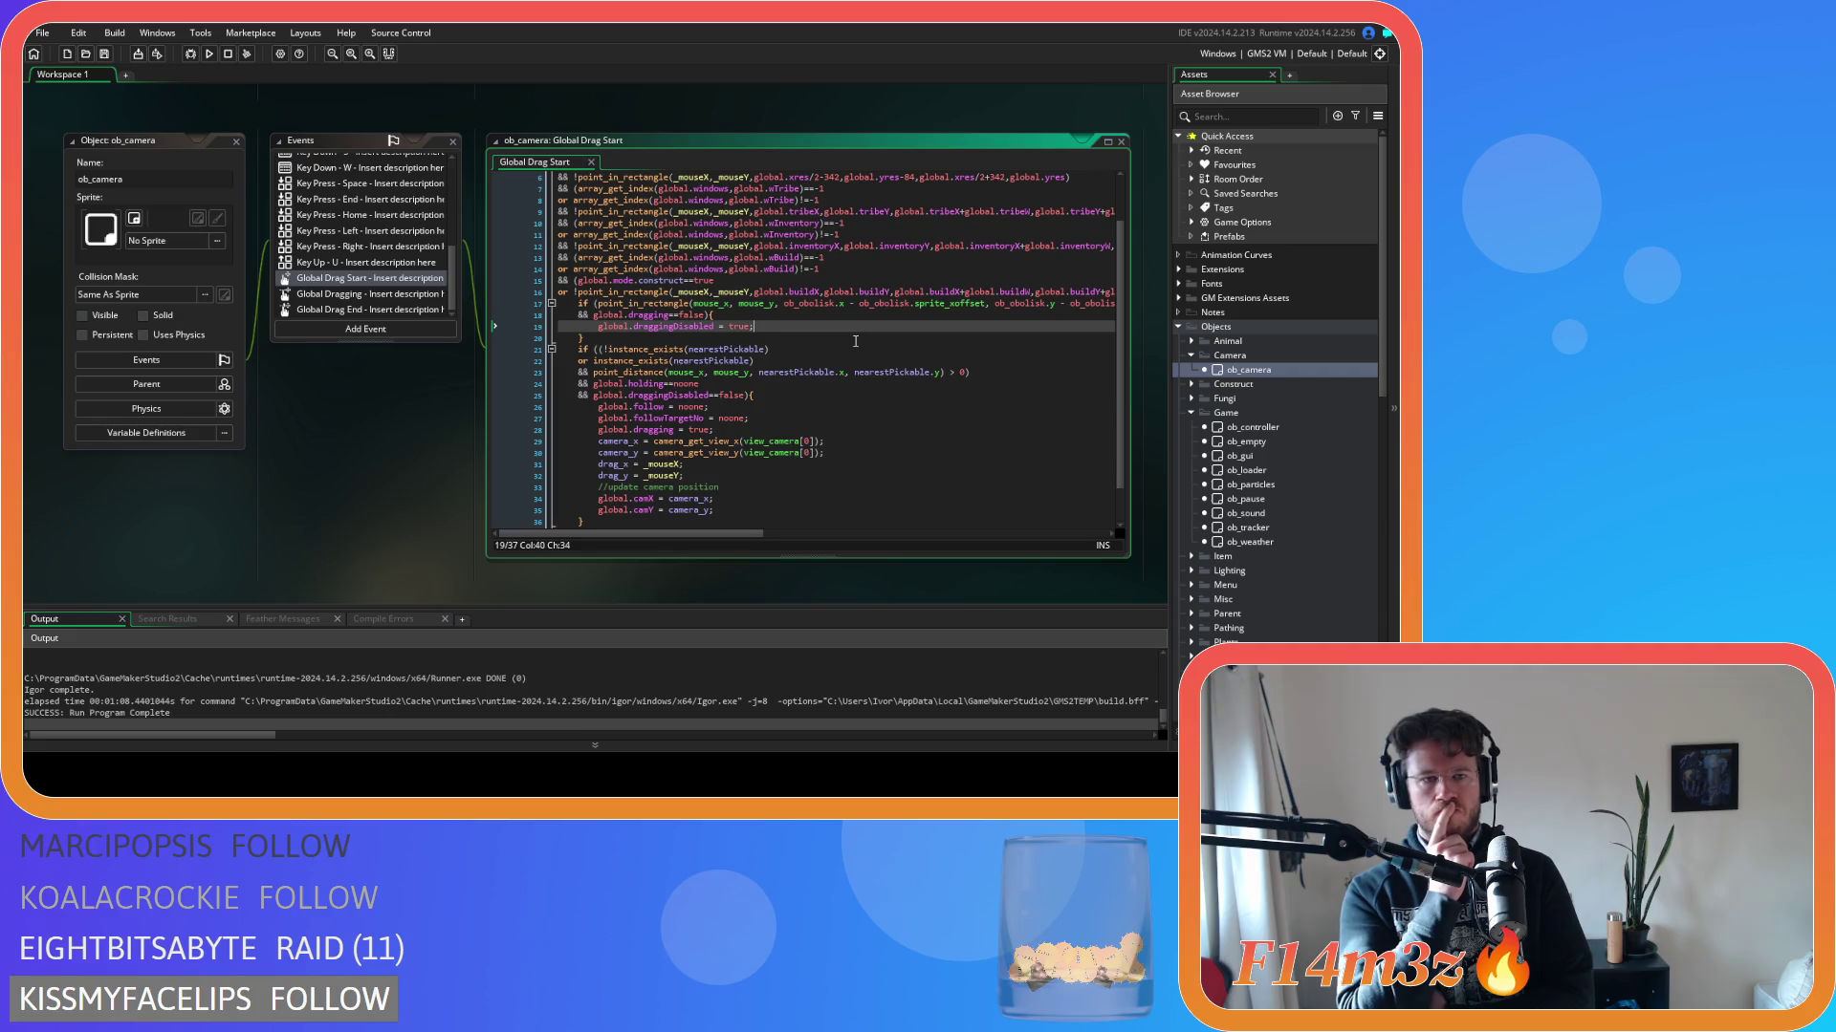
click(401, 294)
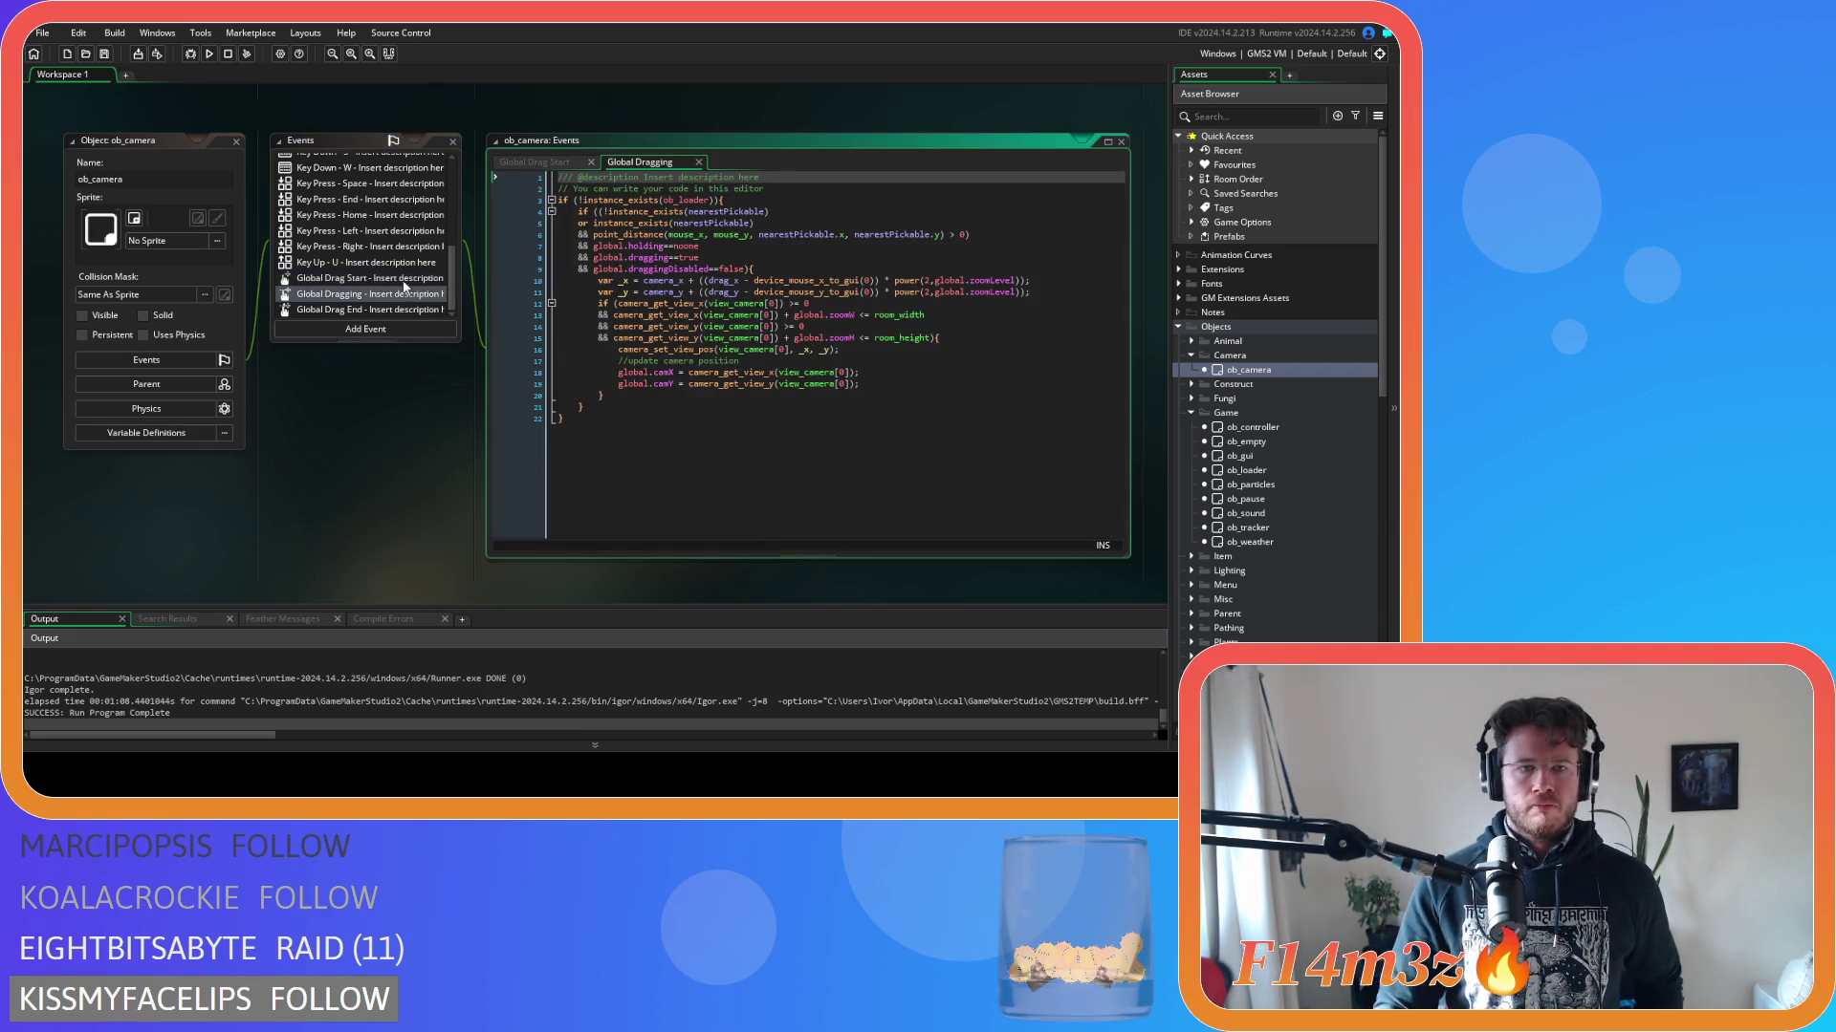
click(403, 280)
click(874, 268)
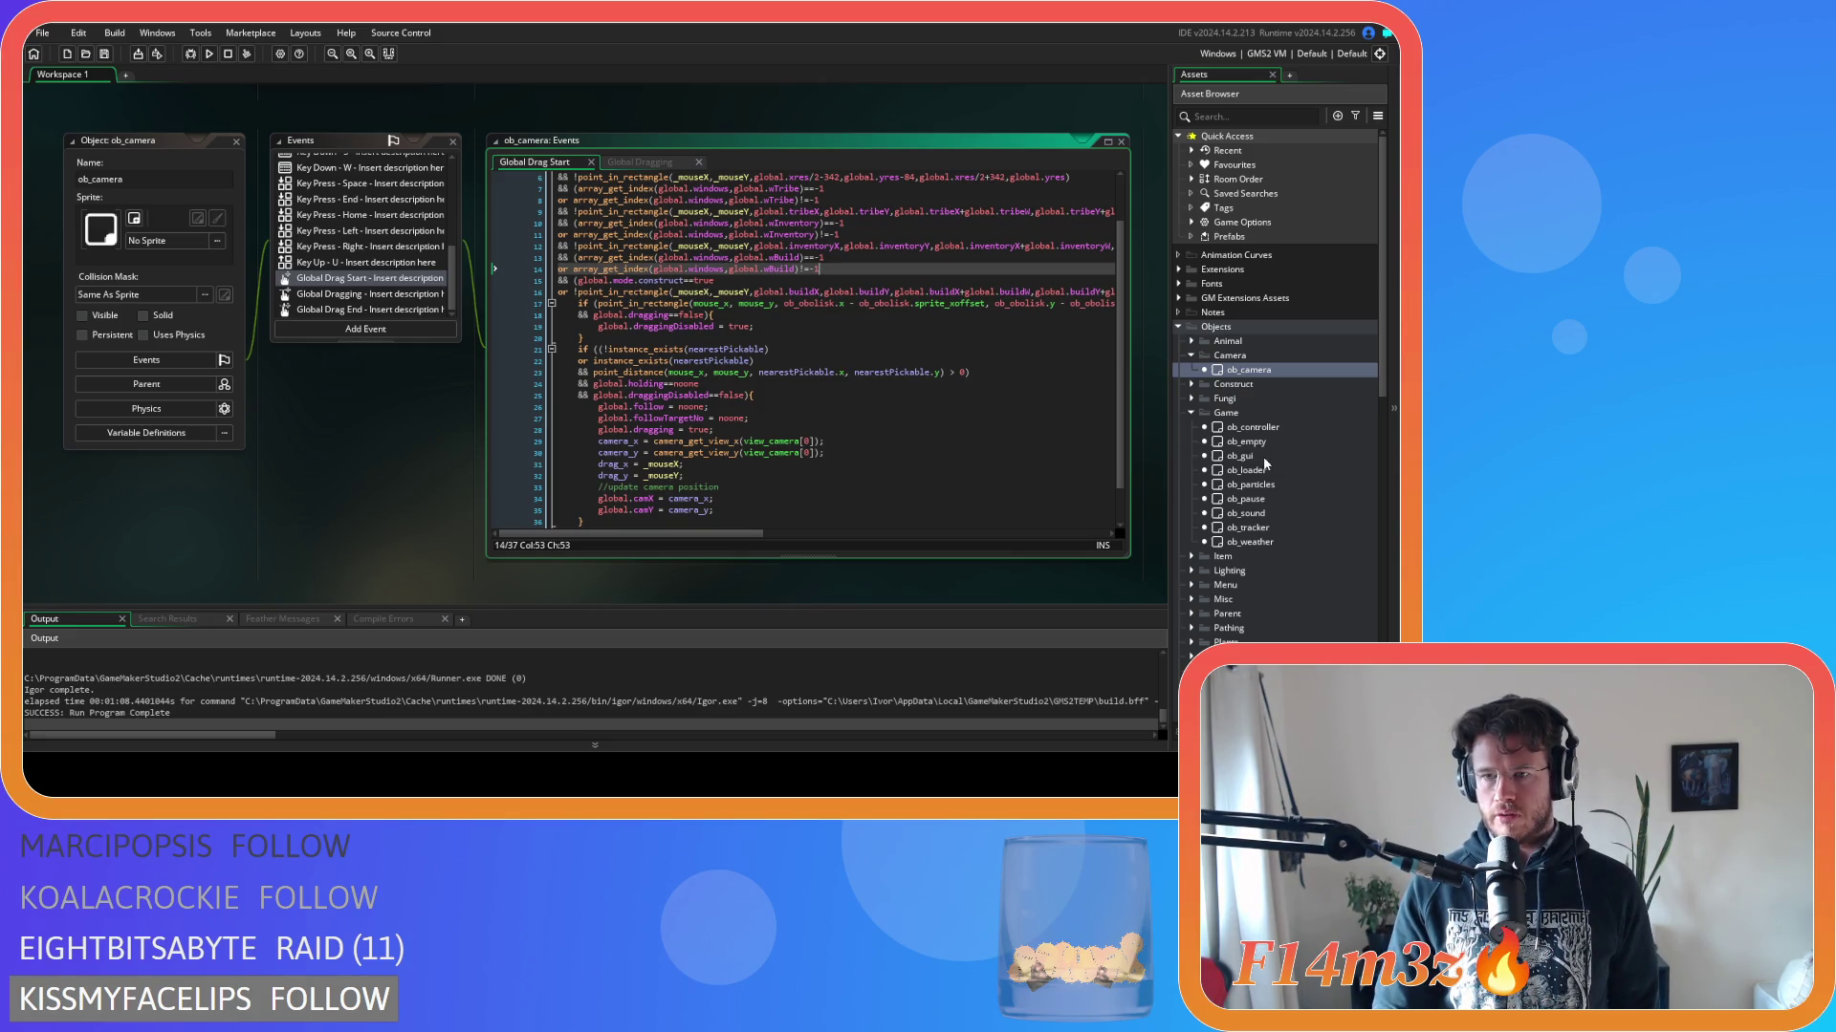
double_click(1247, 499)
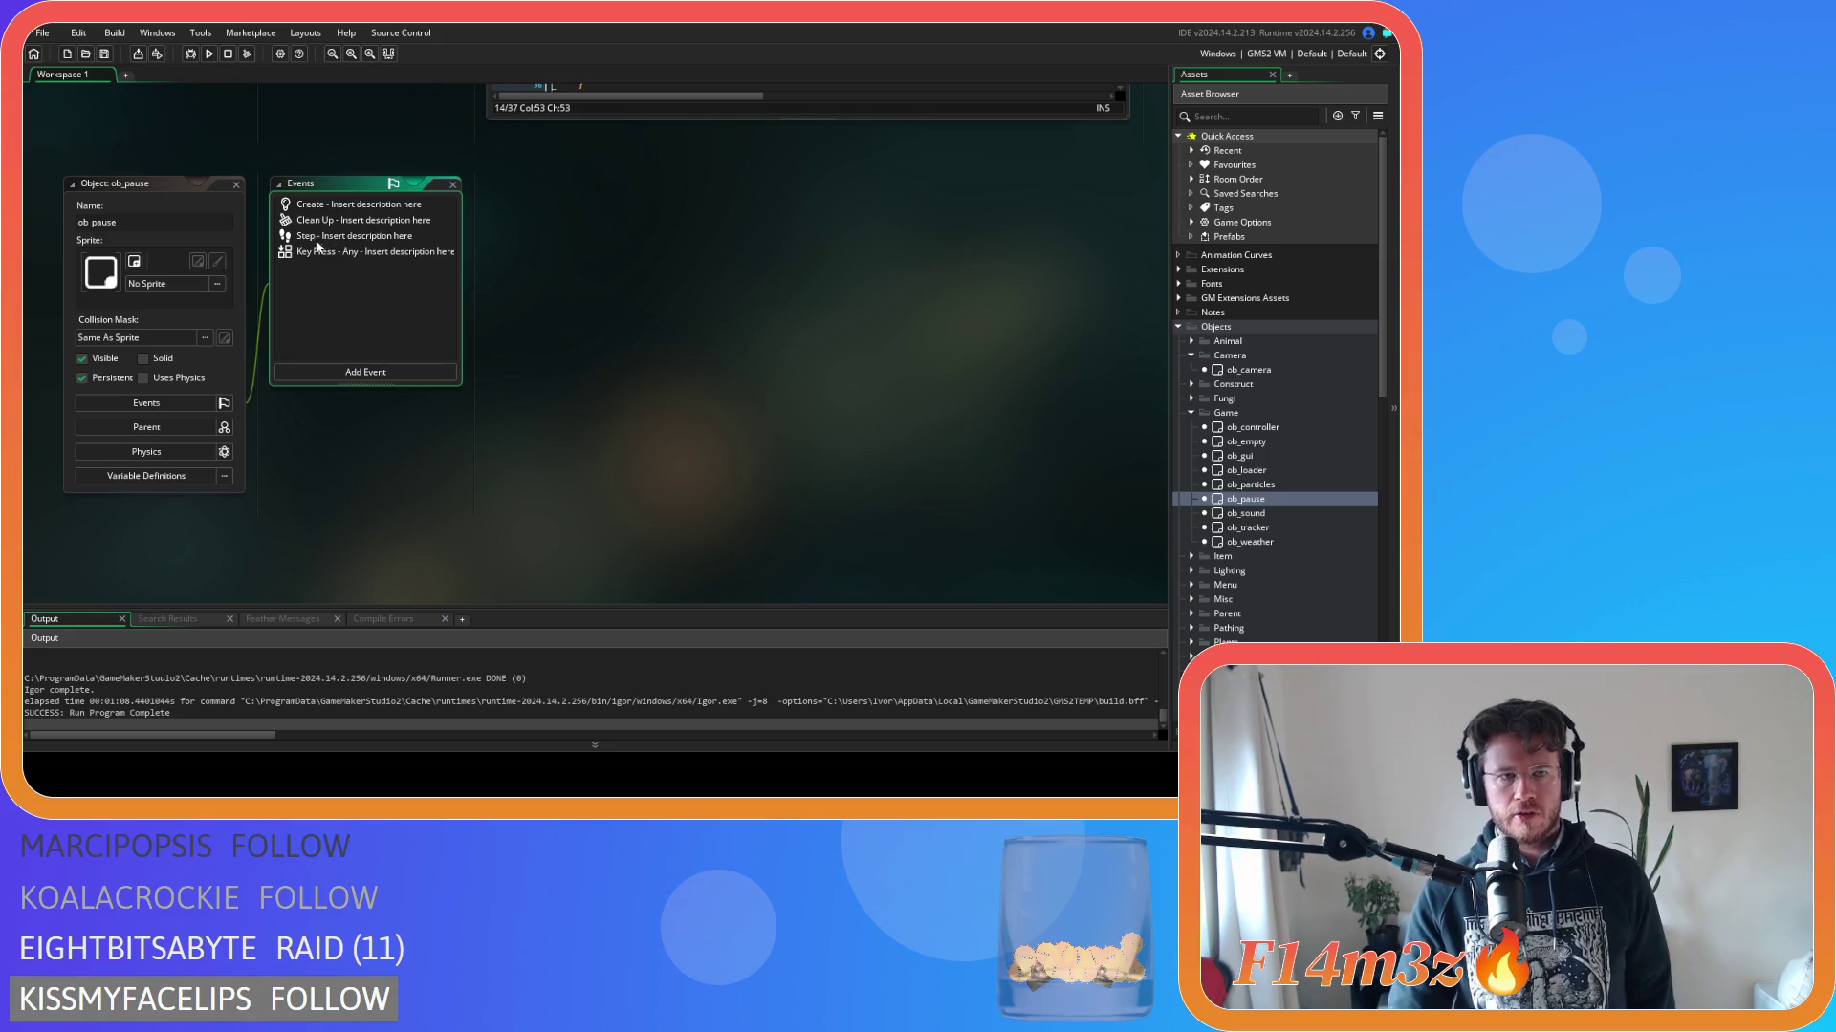
Close ob_pause's Key Press and Clean Up code tabs and open its Step event.
click(318, 254)
click(325, 220)
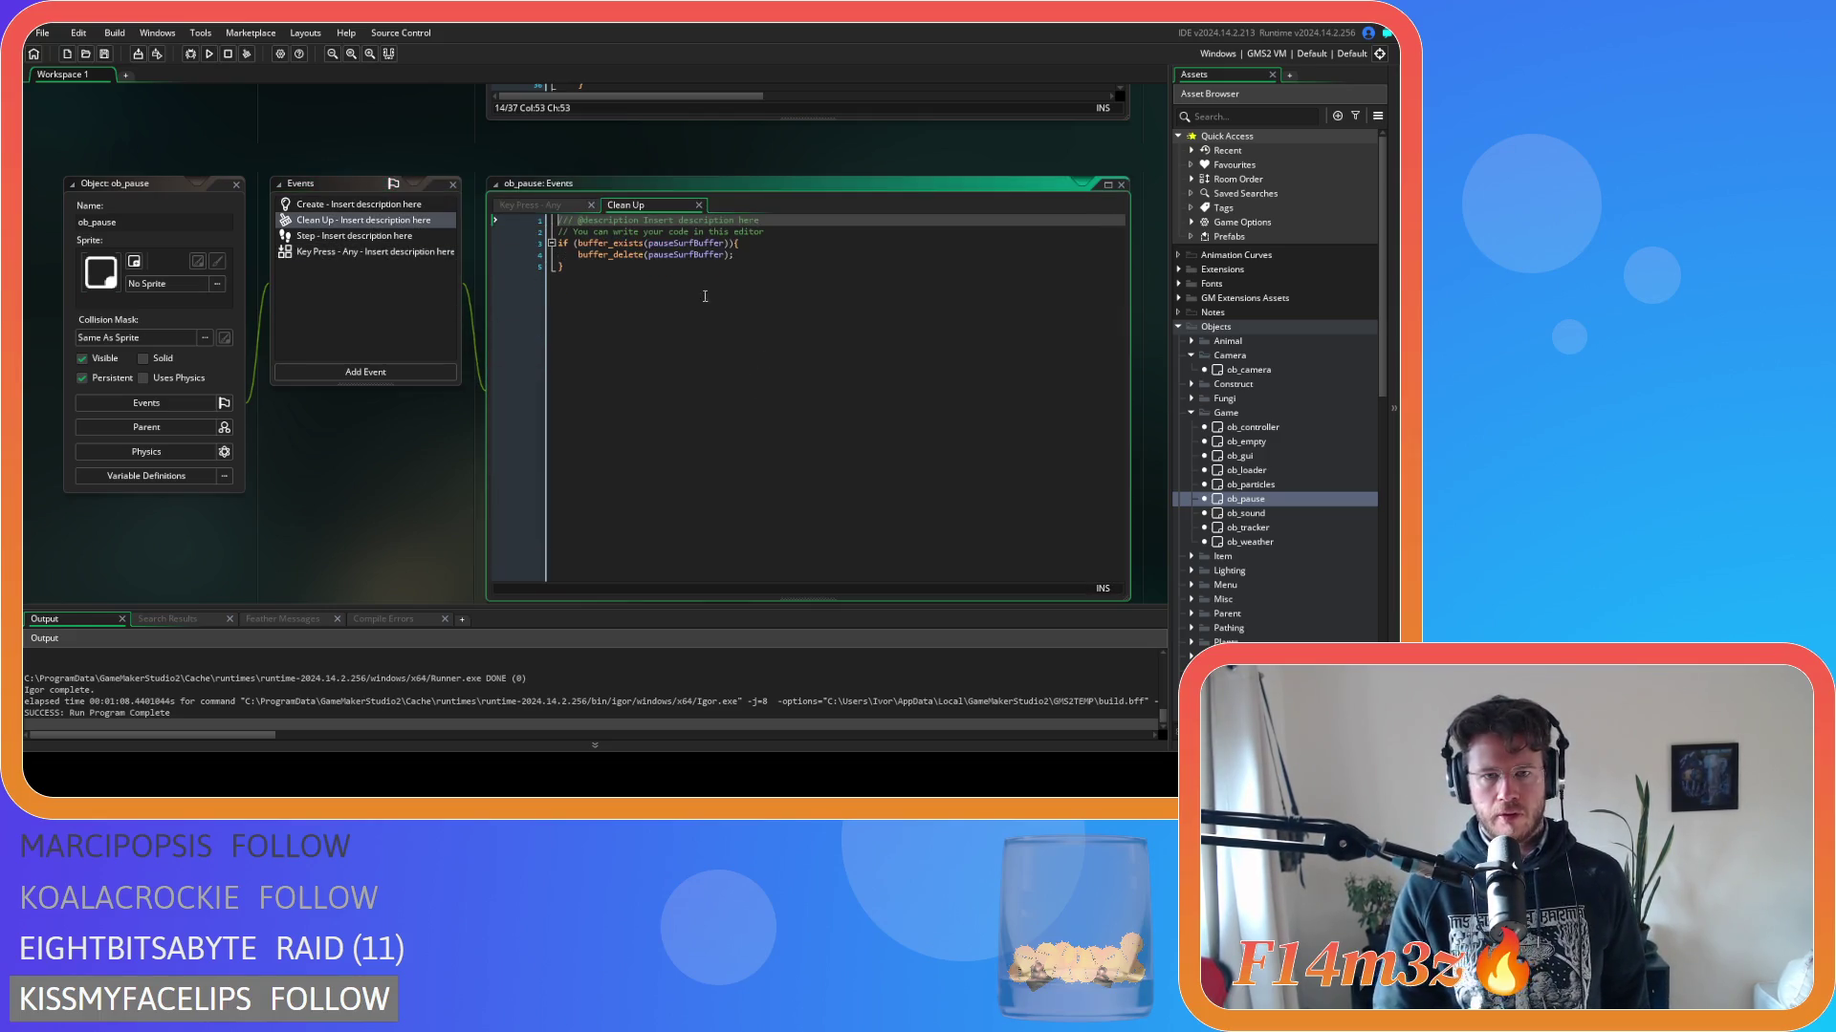
click(591, 205)
click(592, 206)
click(325, 236)
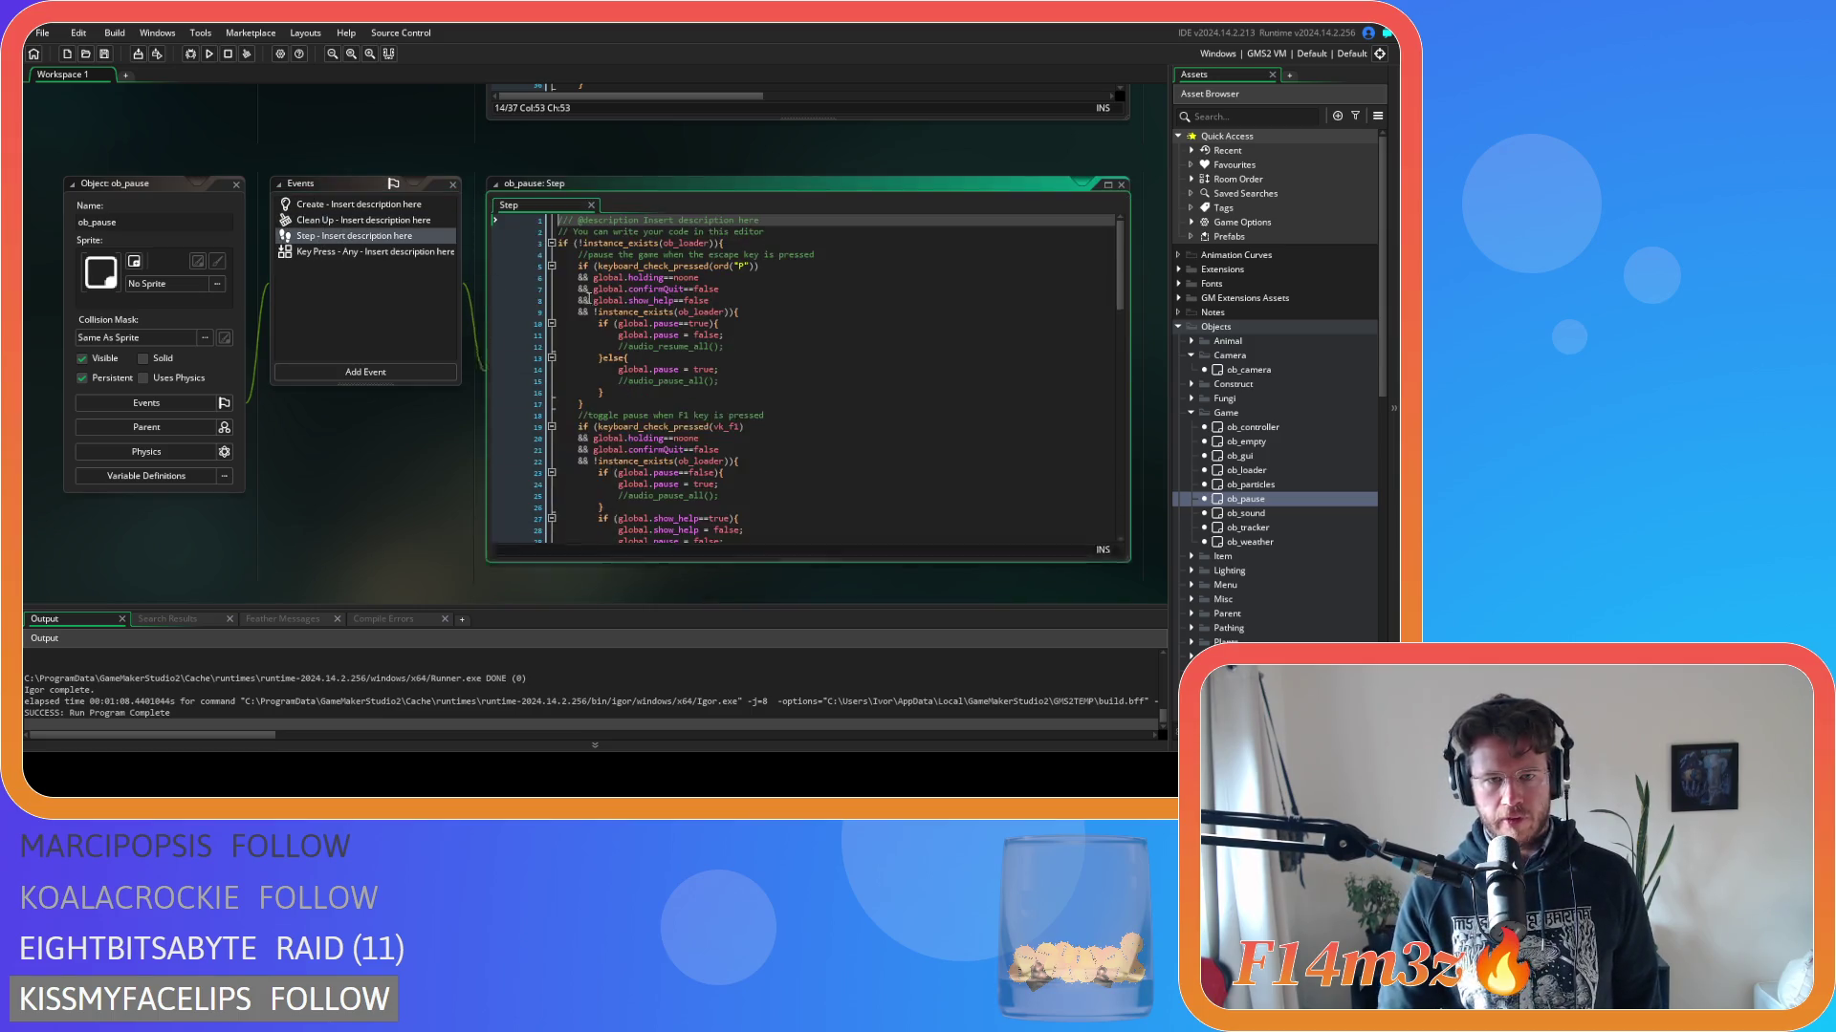
Inspect the vk_escape block's construct-mode and global.inventory window conditions.
scroll(831, 318, down, 8)
click(730, 345)
click(755, 278)
click(775, 311)
click(778, 300)
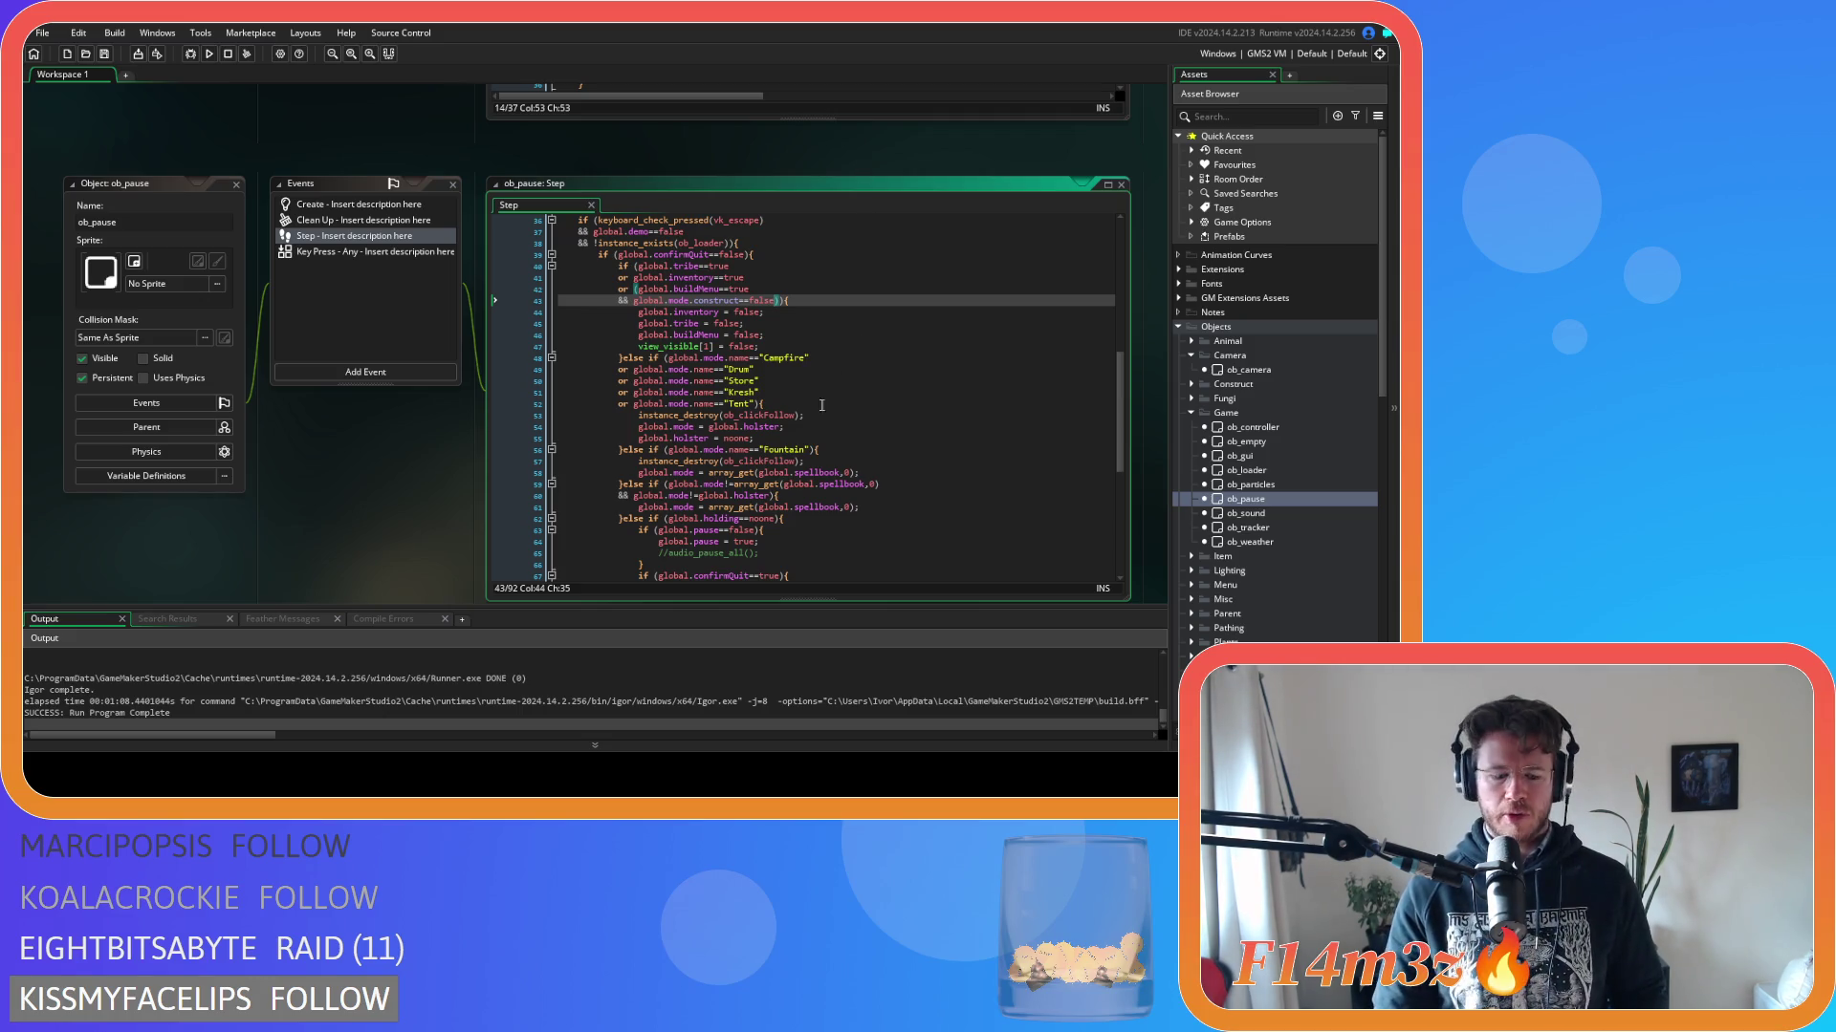
key(Down)
key(Down)
key(Down)
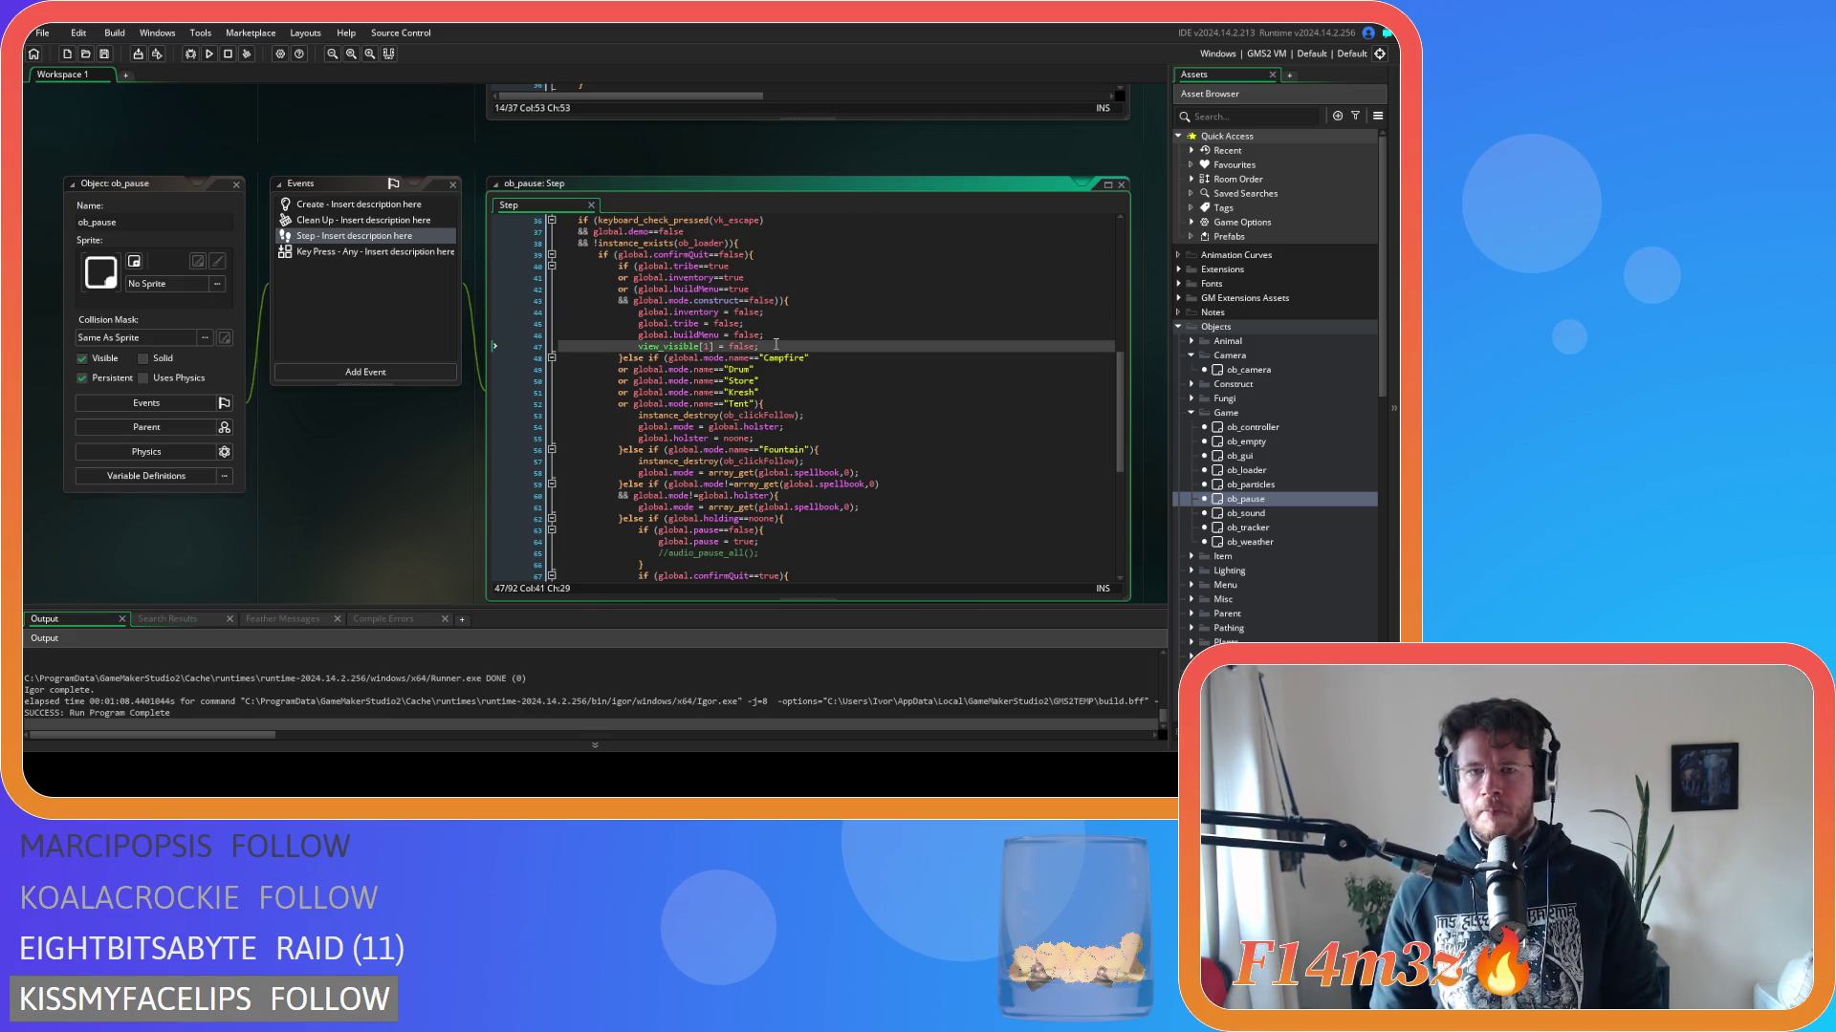
click(669, 289)
click(680, 278)
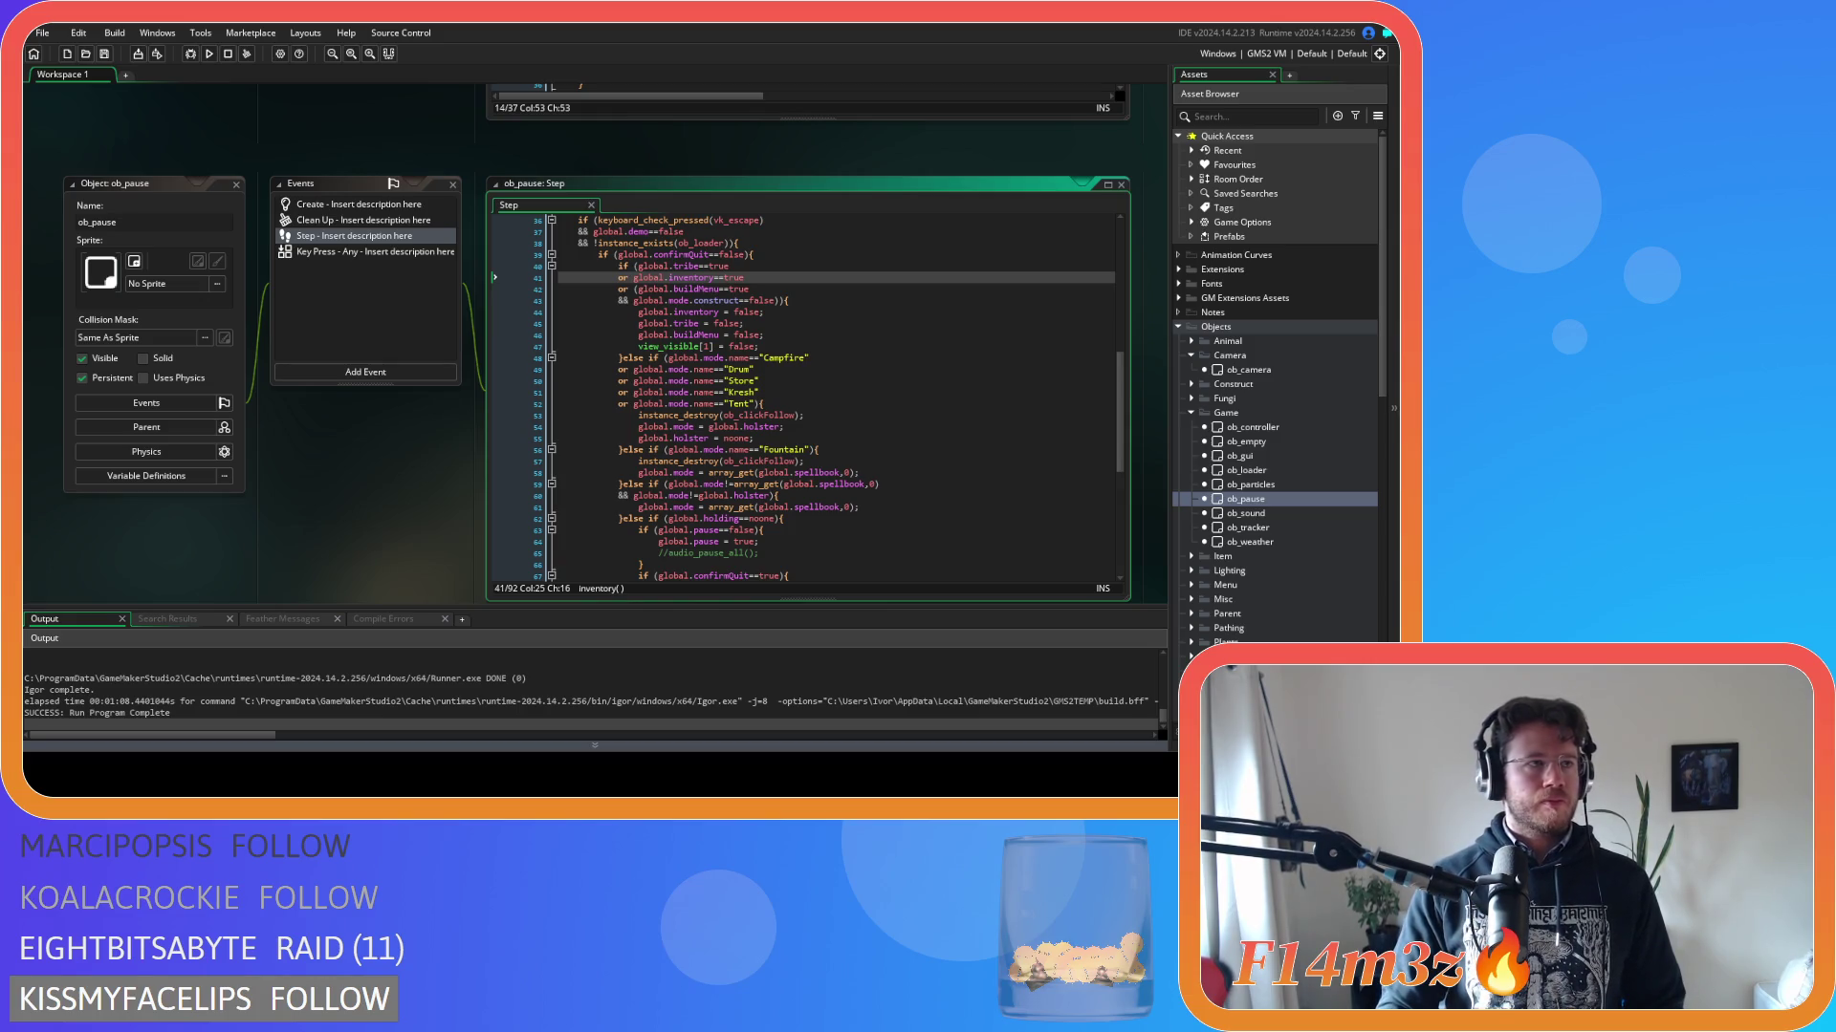
click(810, 334)
click(810, 369)
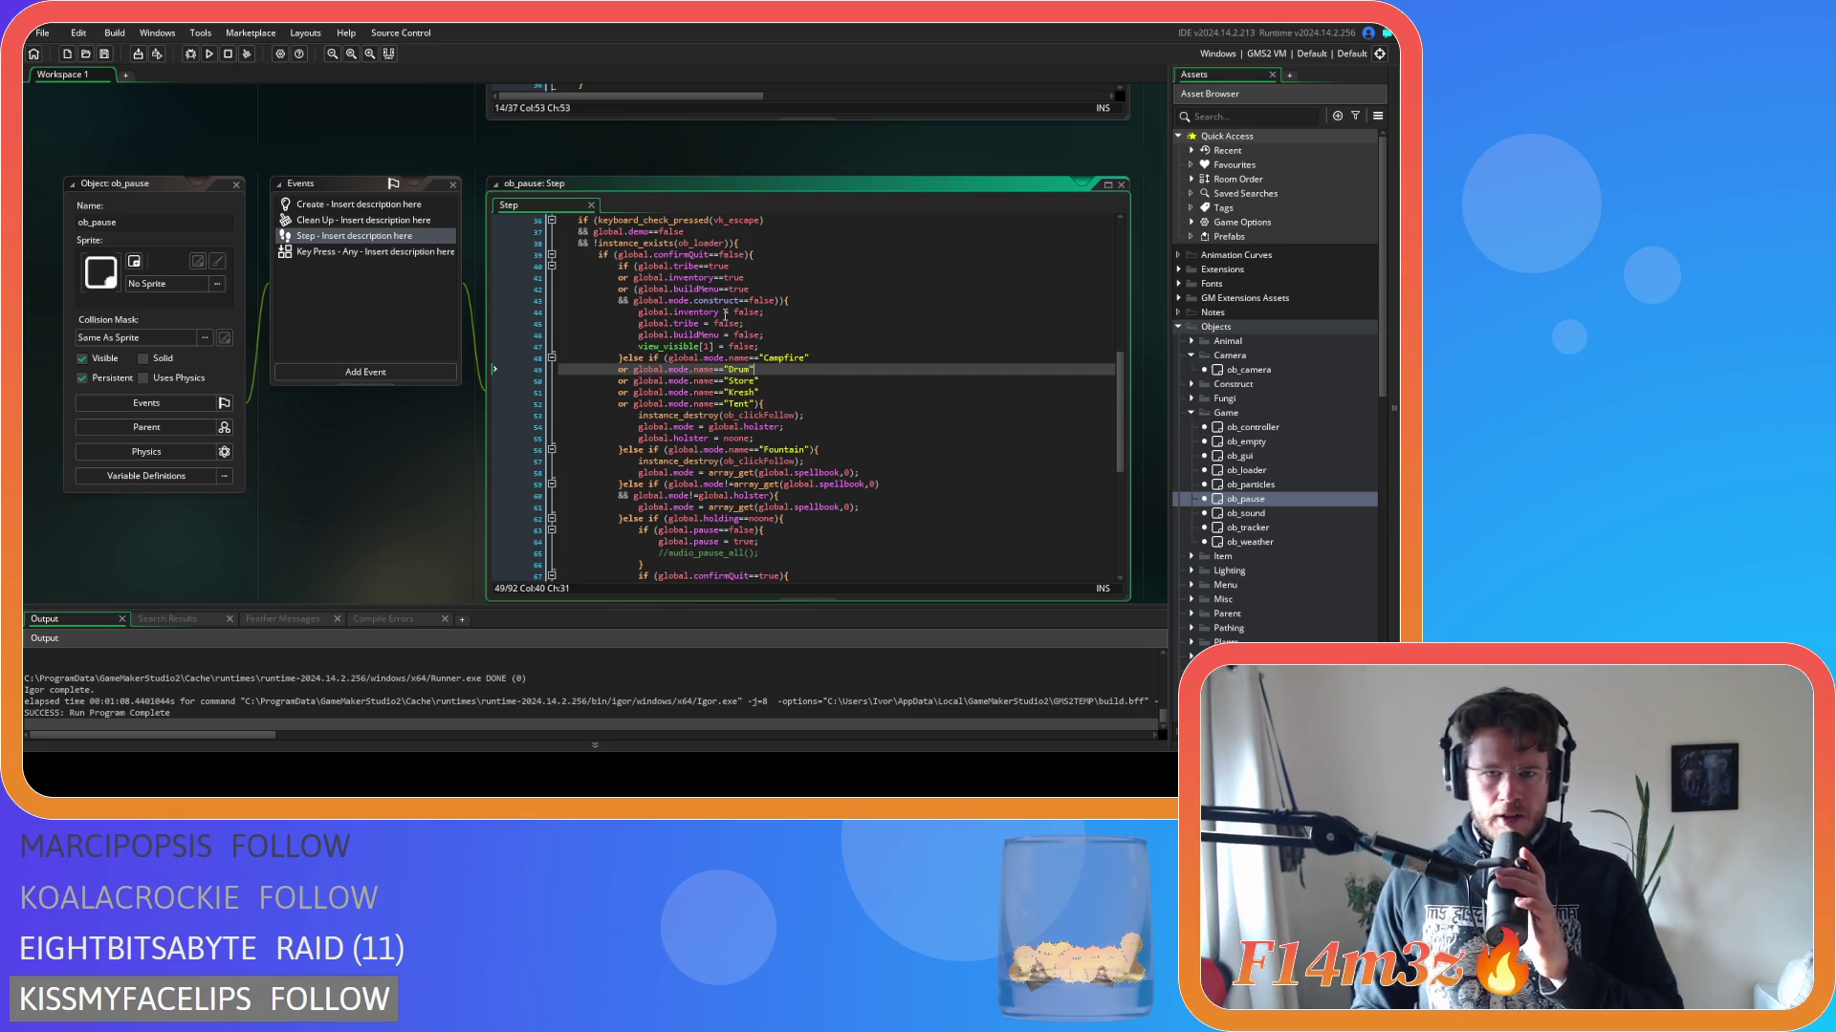
click(784, 404)
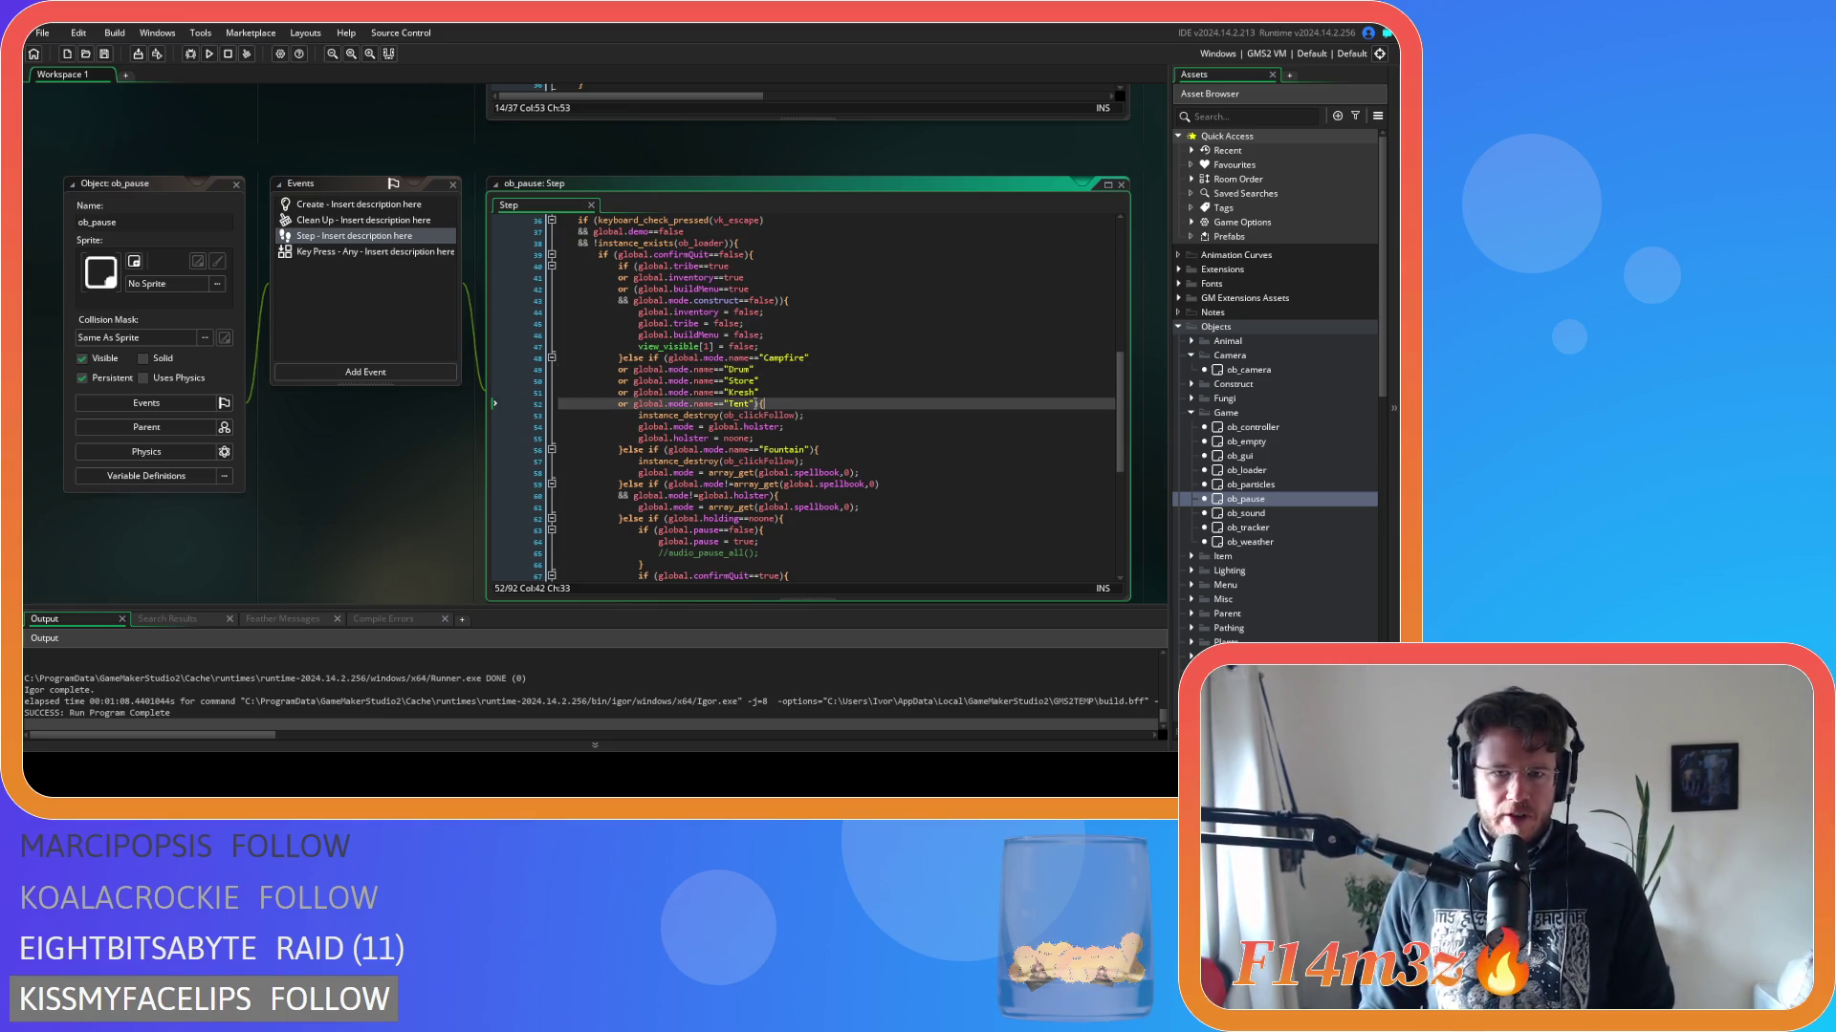
click(742, 324)
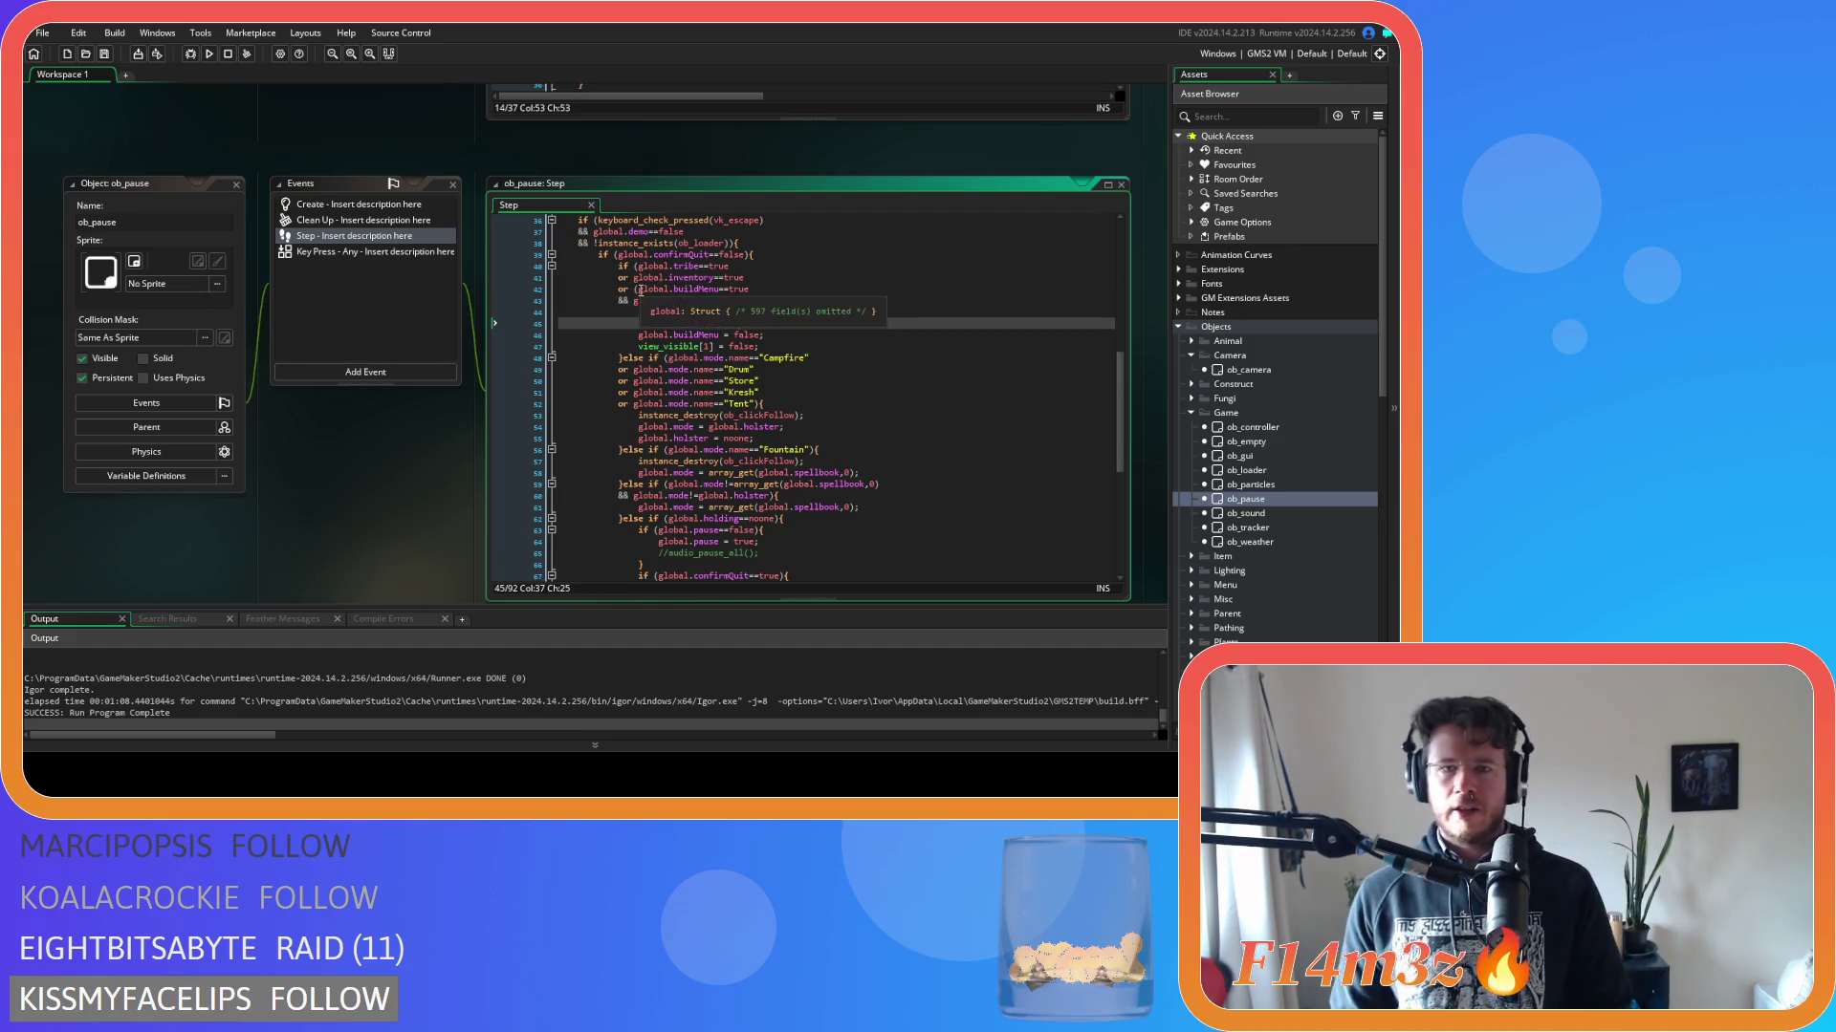
click(763, 347)
drag(759, 347, 738, 348)
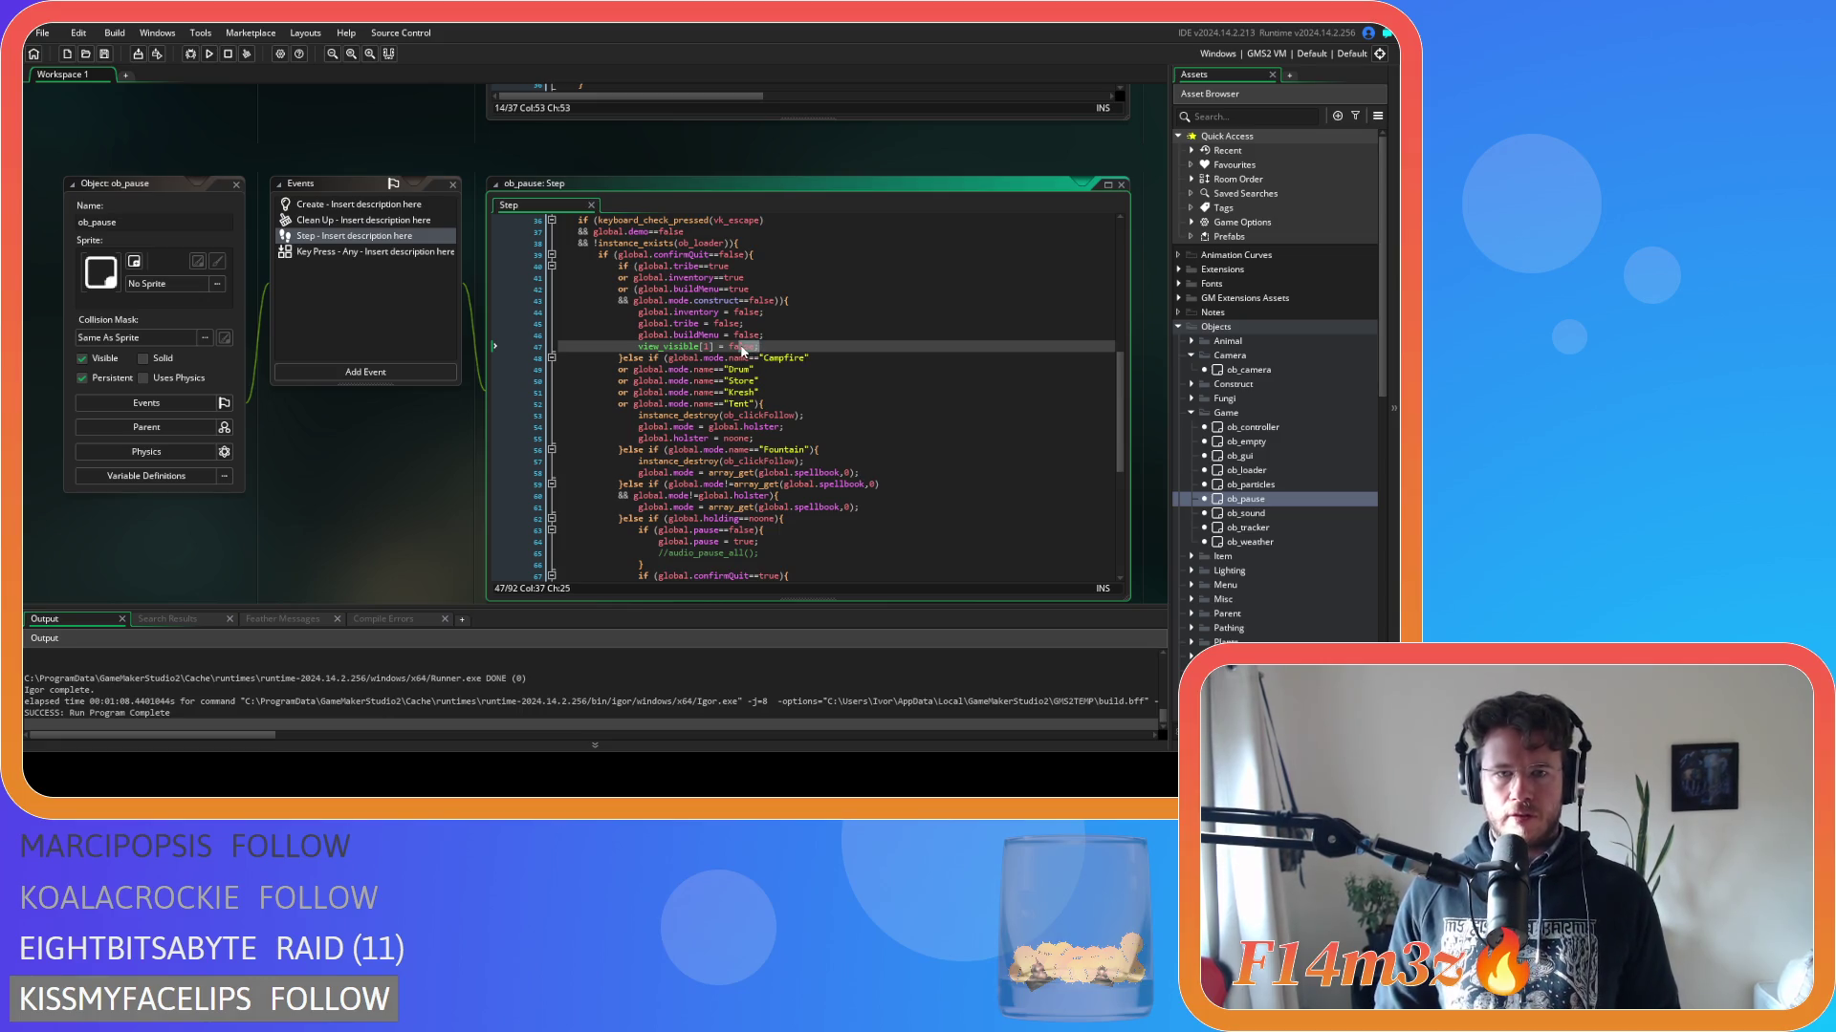
click(768, 337)
drag(761, 347, 639, 313)
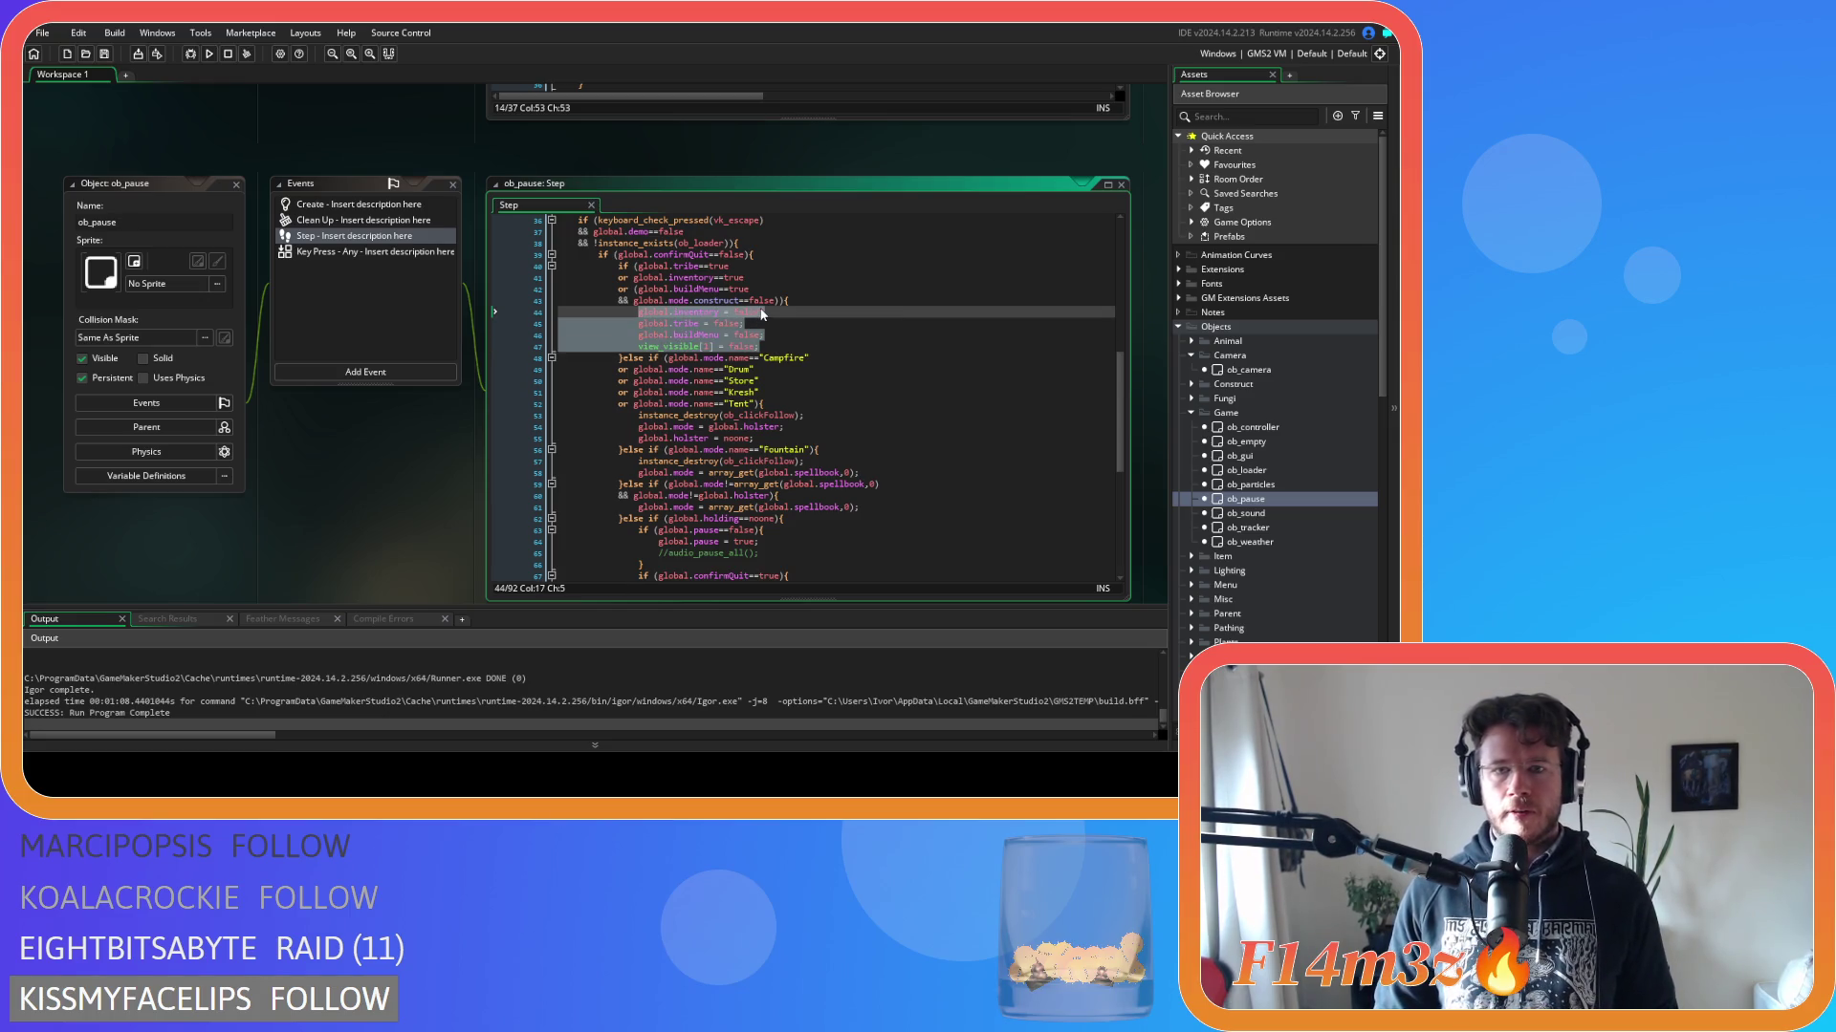
drag(623, 358, 620, 272)
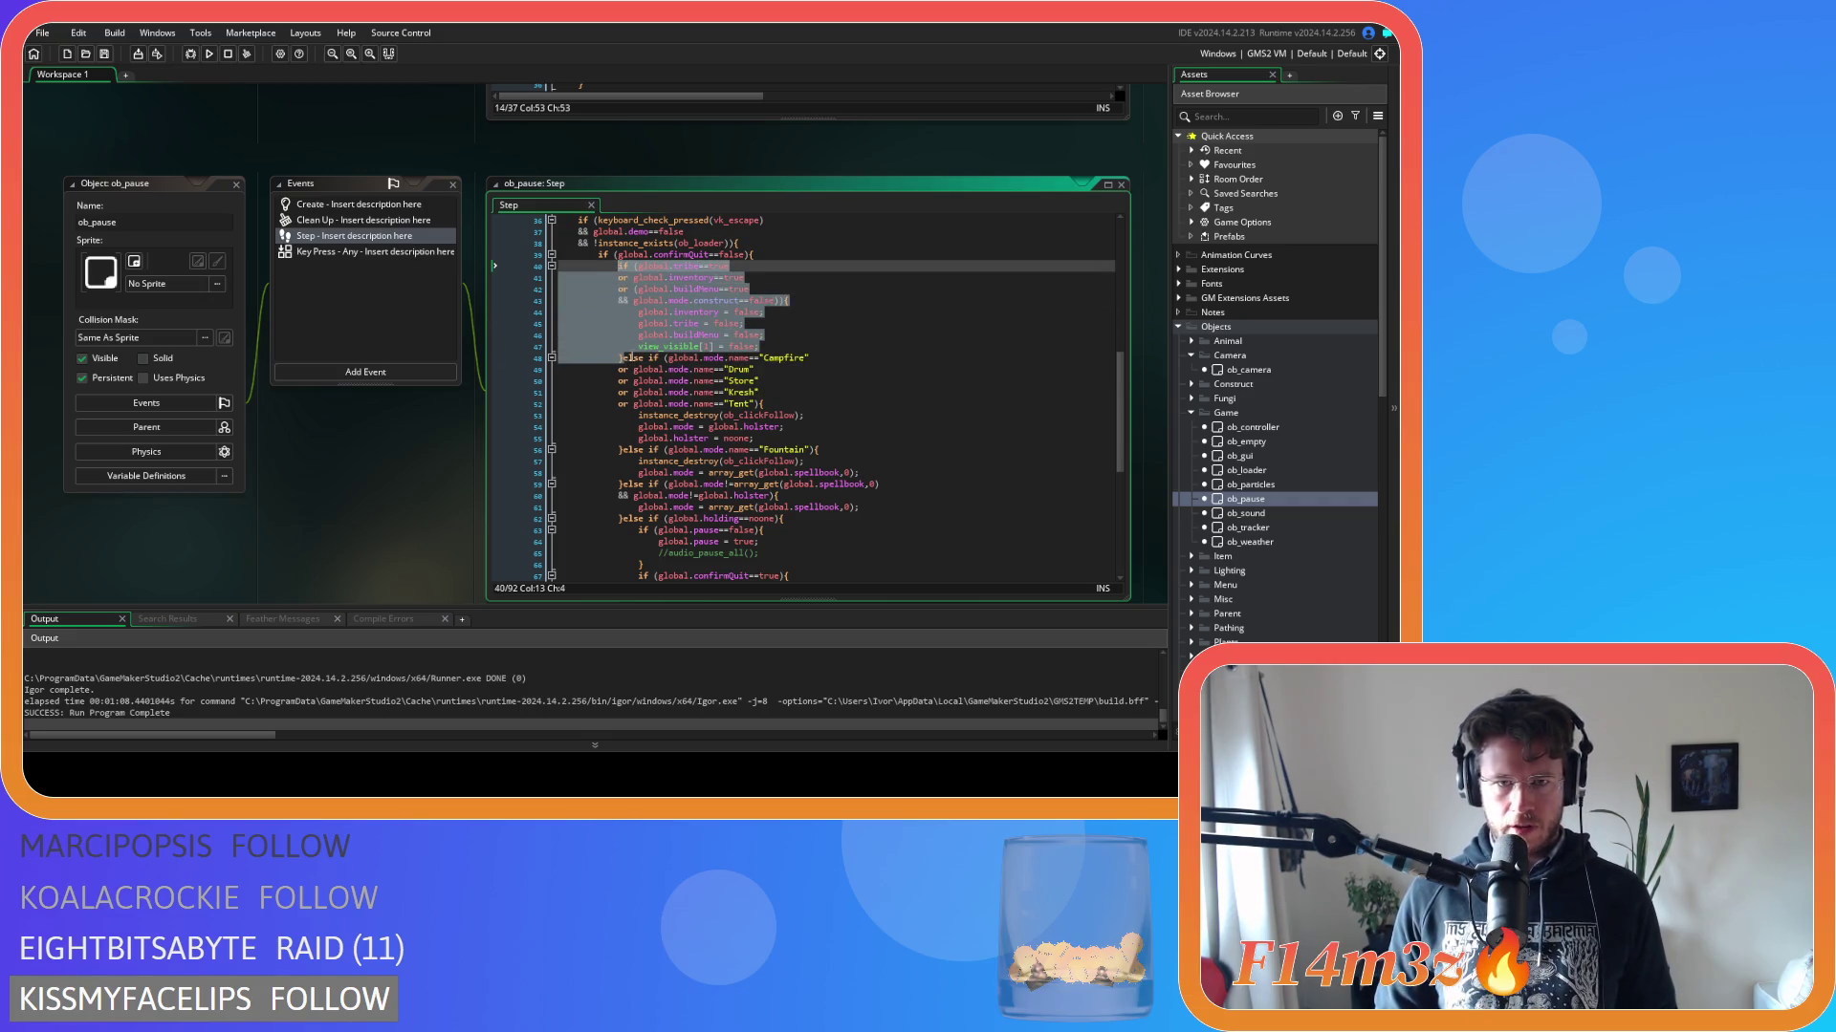
key(ctrl+c)
click(623, 358)
key(ctrl+v)
key(ctrl+v)
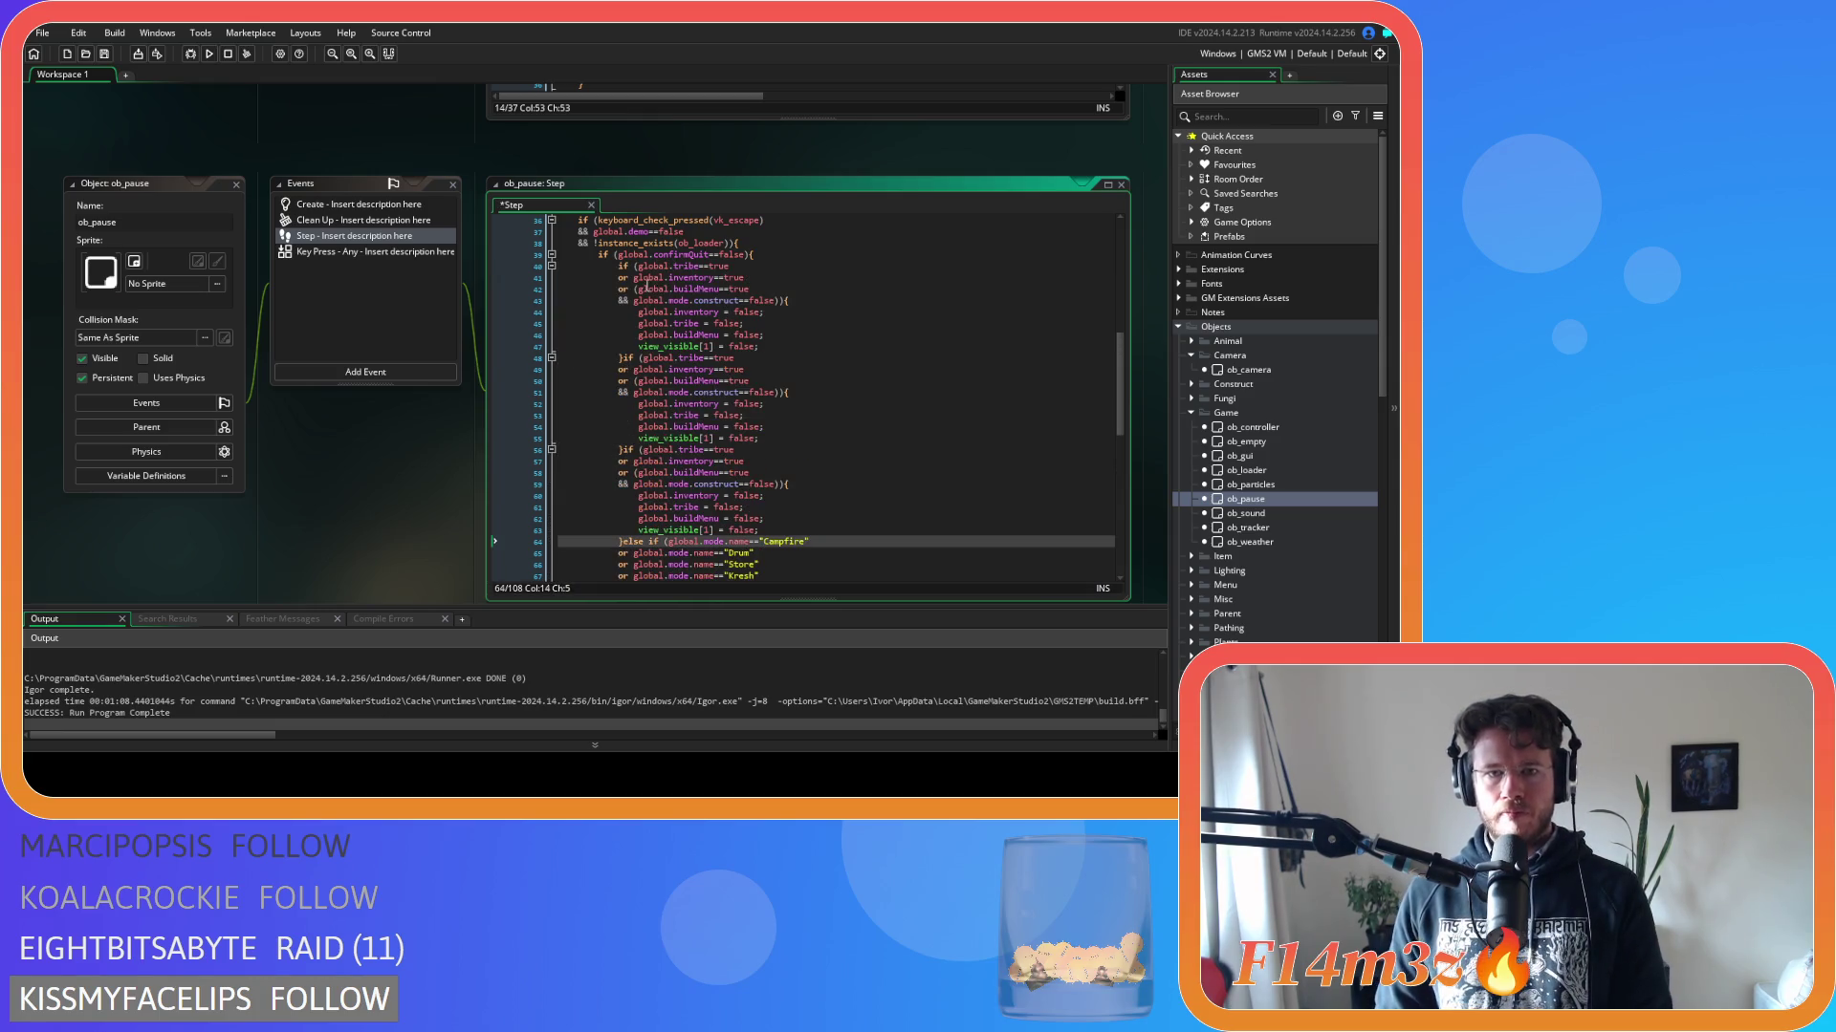
drag(734, 266, 776, 302)
key(BackSpace)
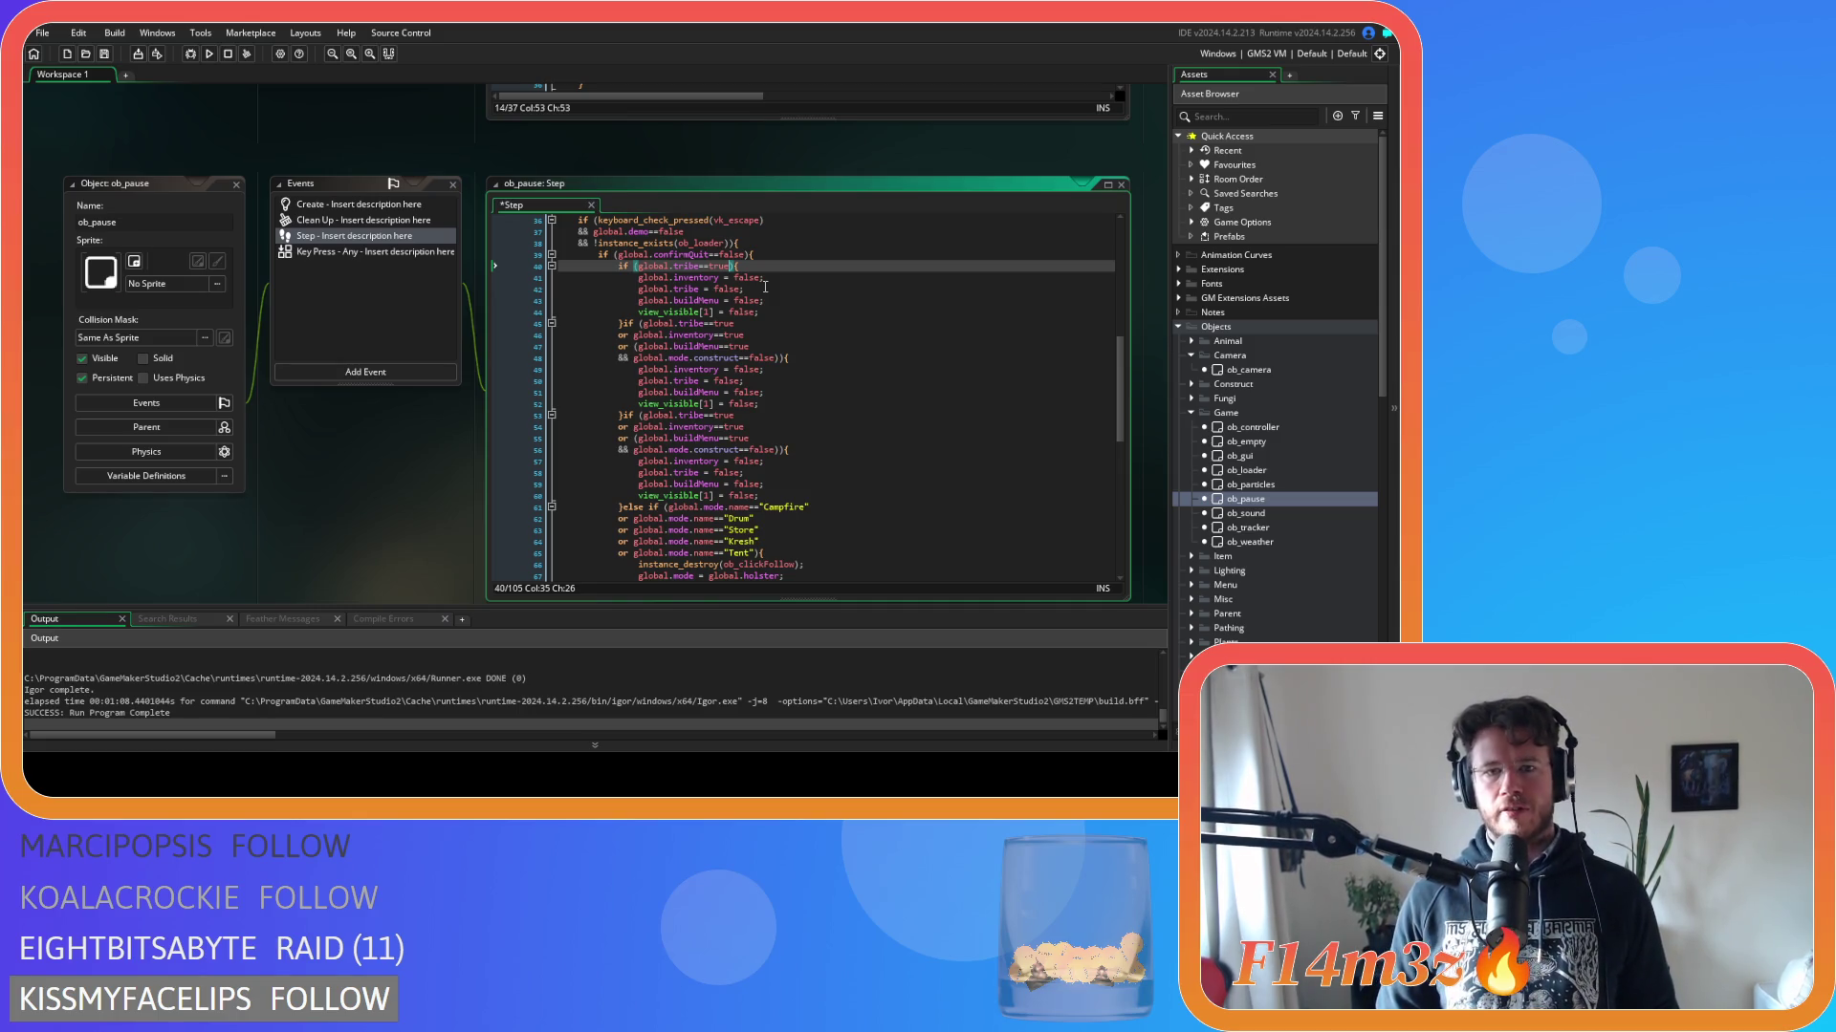
key(ctrl+v)
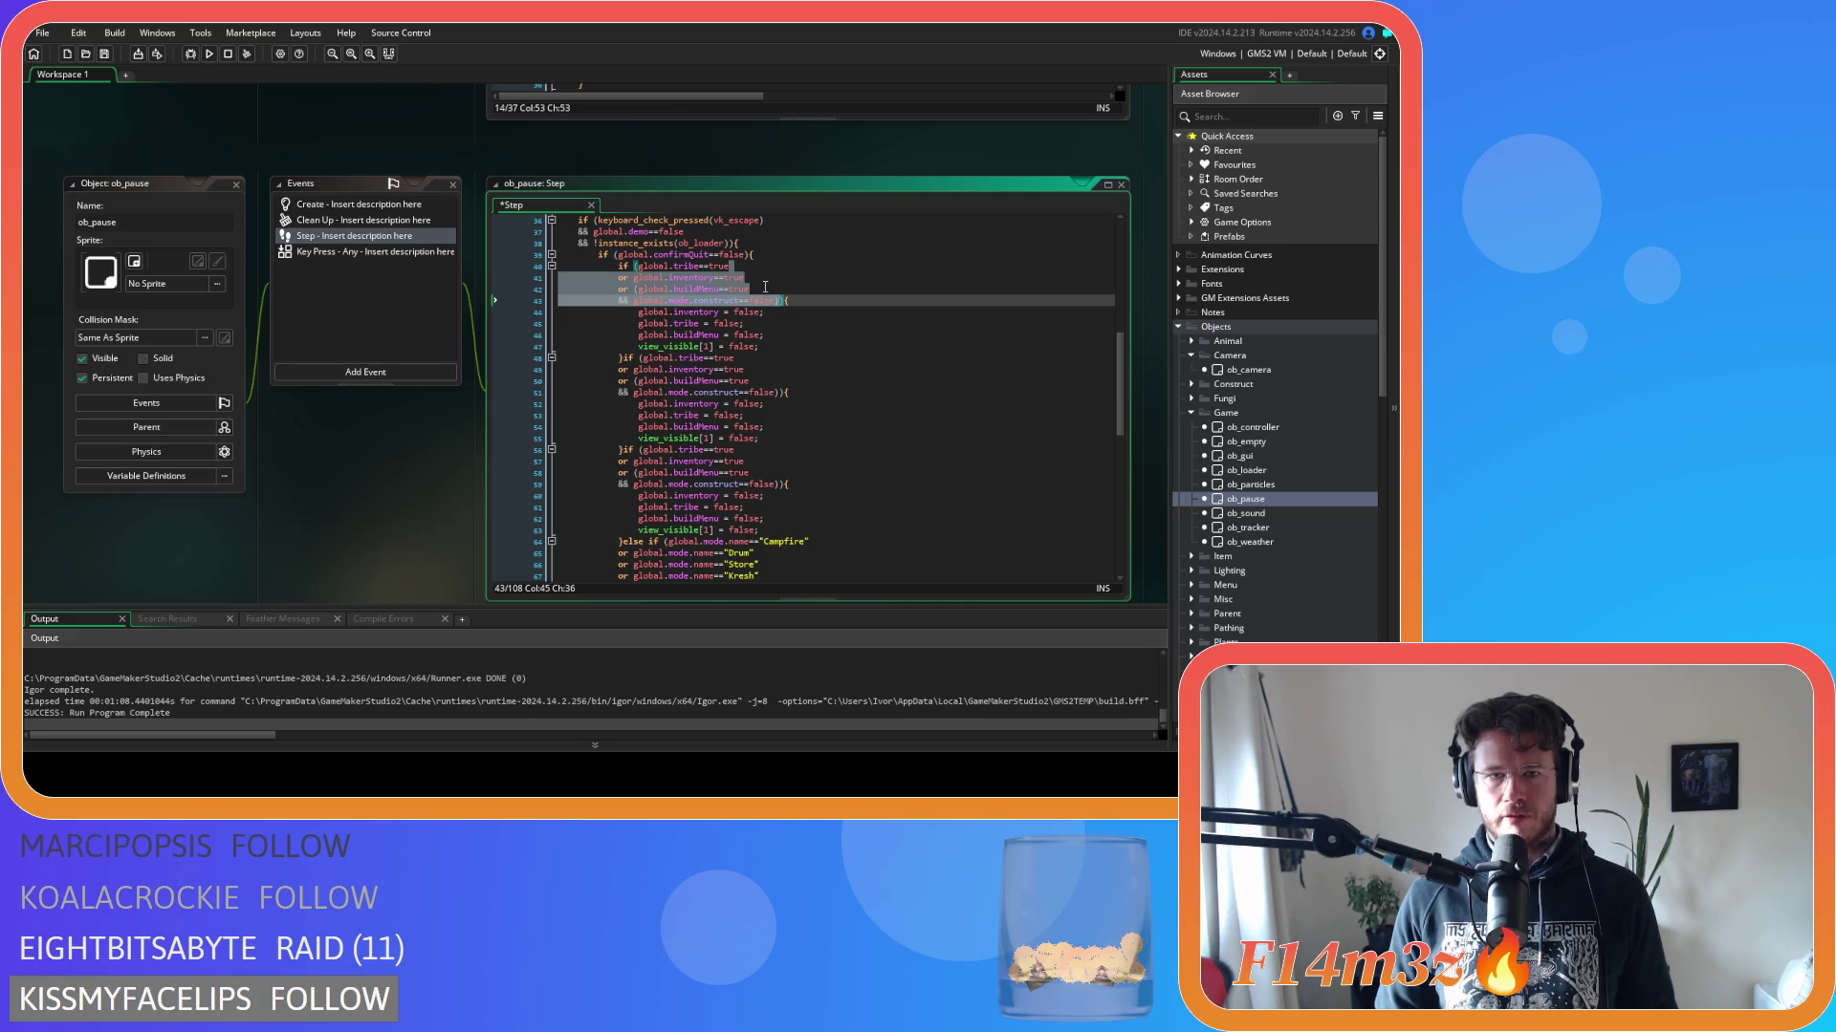
key(ctrl+z)
key(ctrl+z)
key(ctrl+z)
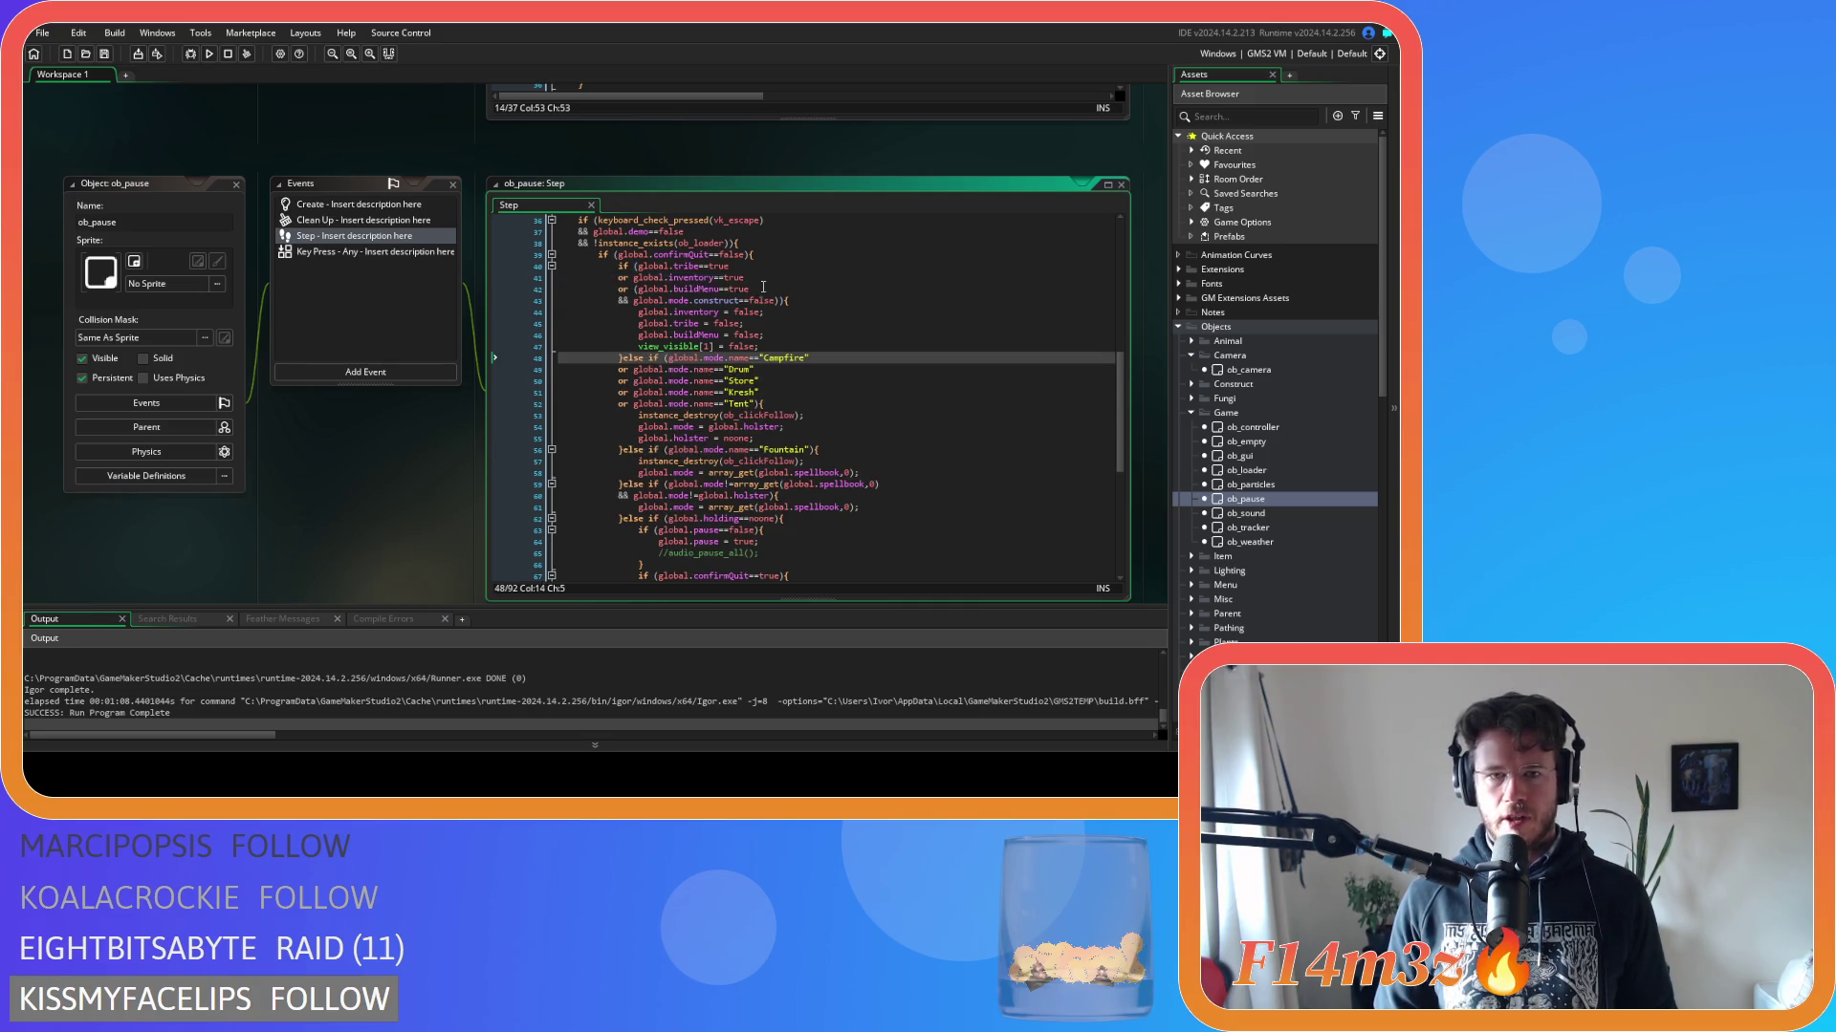
drag(637, 266, 776, 304)
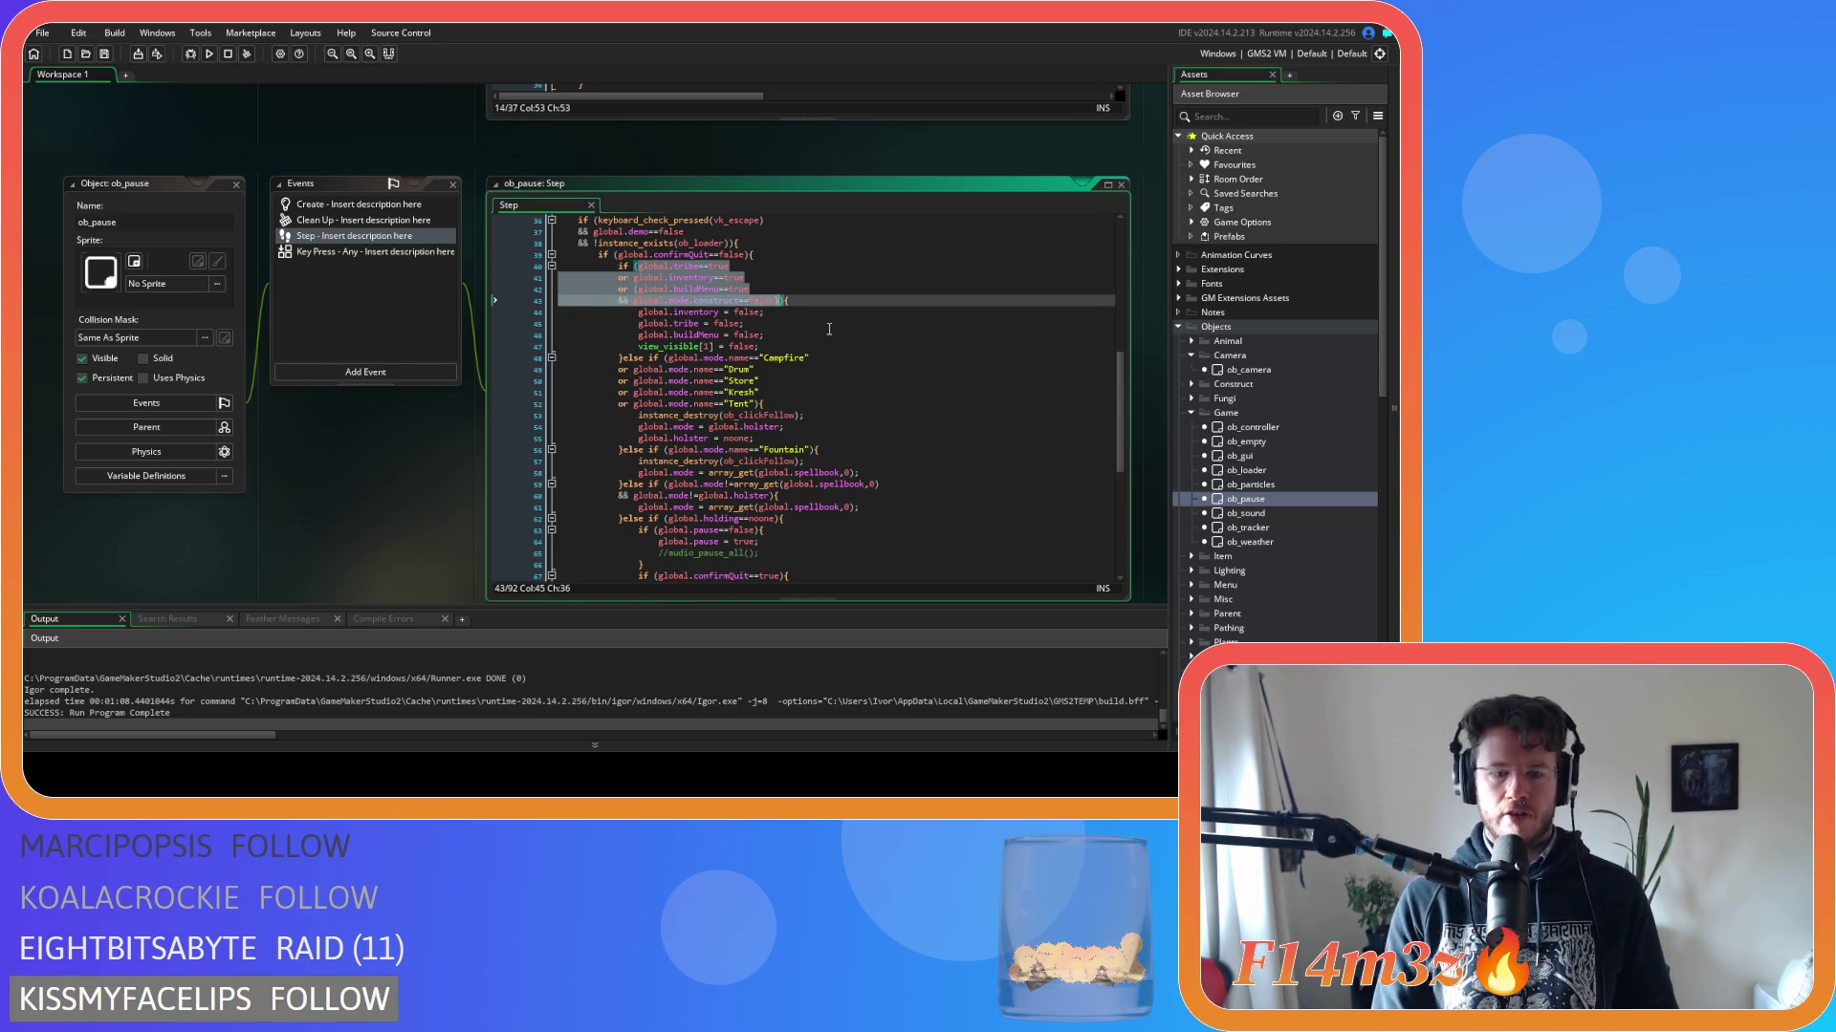
Change the Escape check's condition to if (array_length(global.windows)>0).
text(arra)
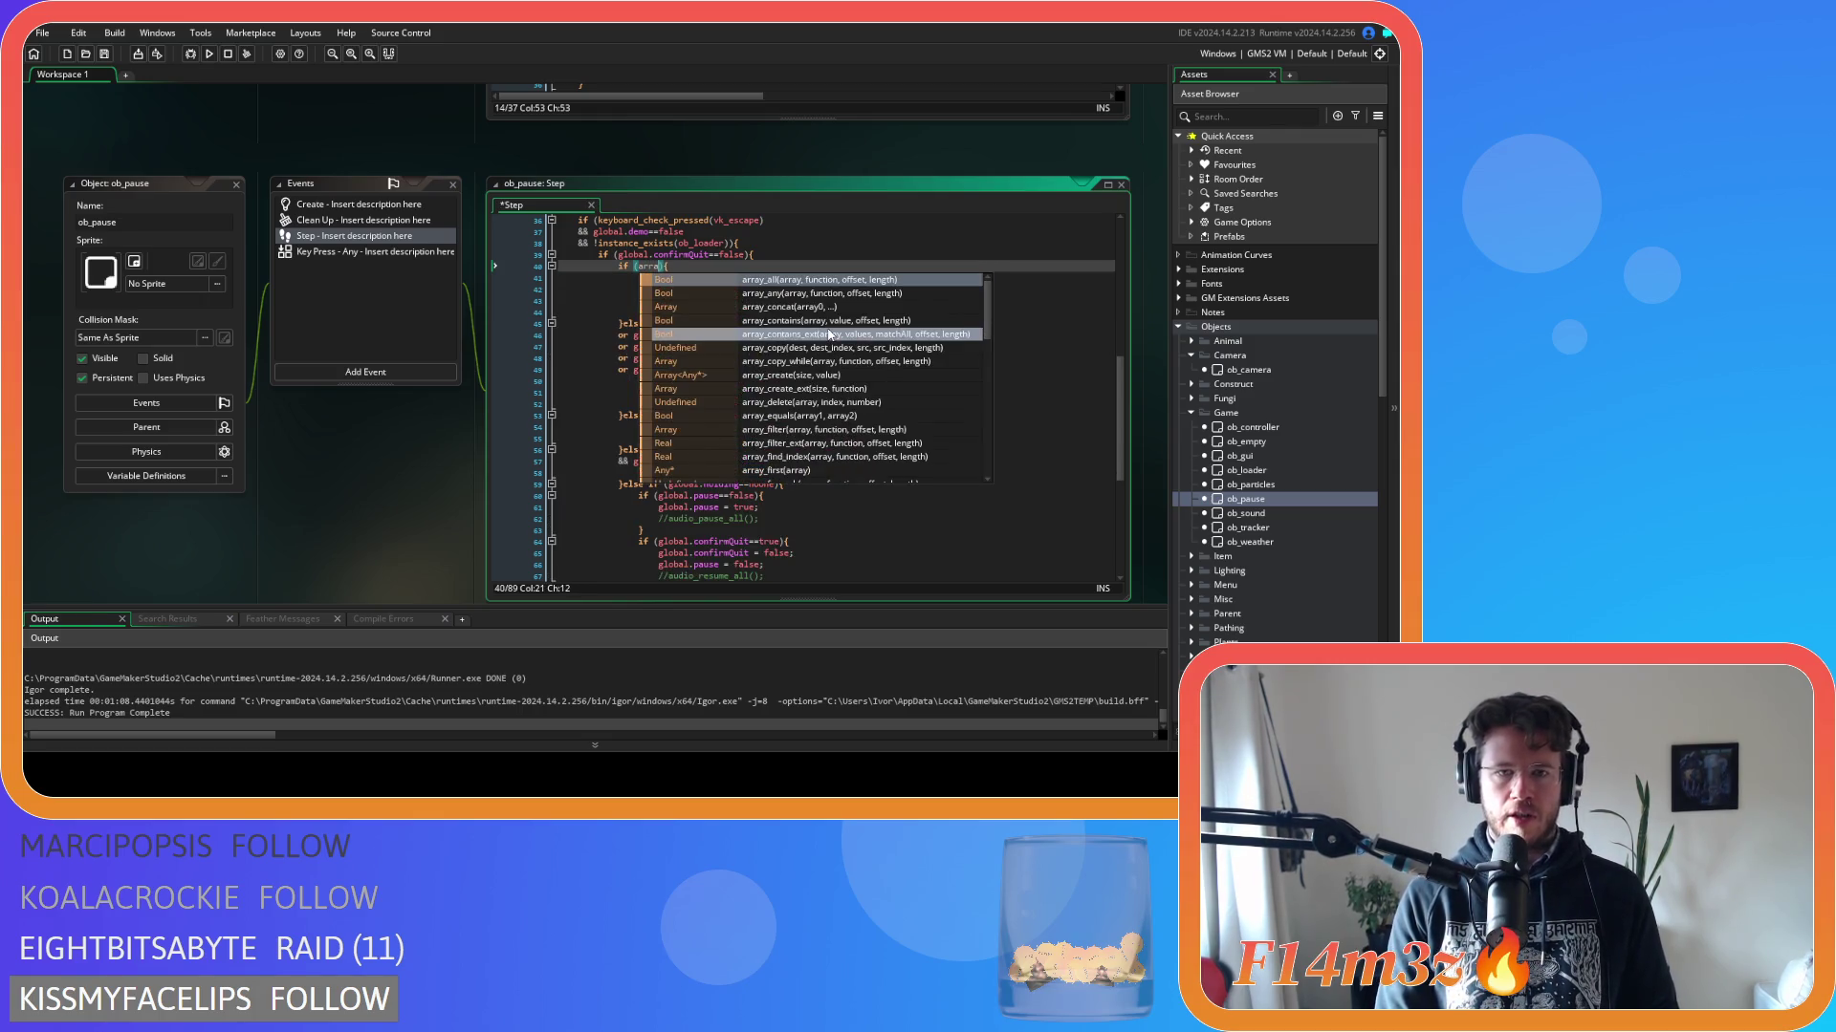
text(y_l)
key(BackSpace)
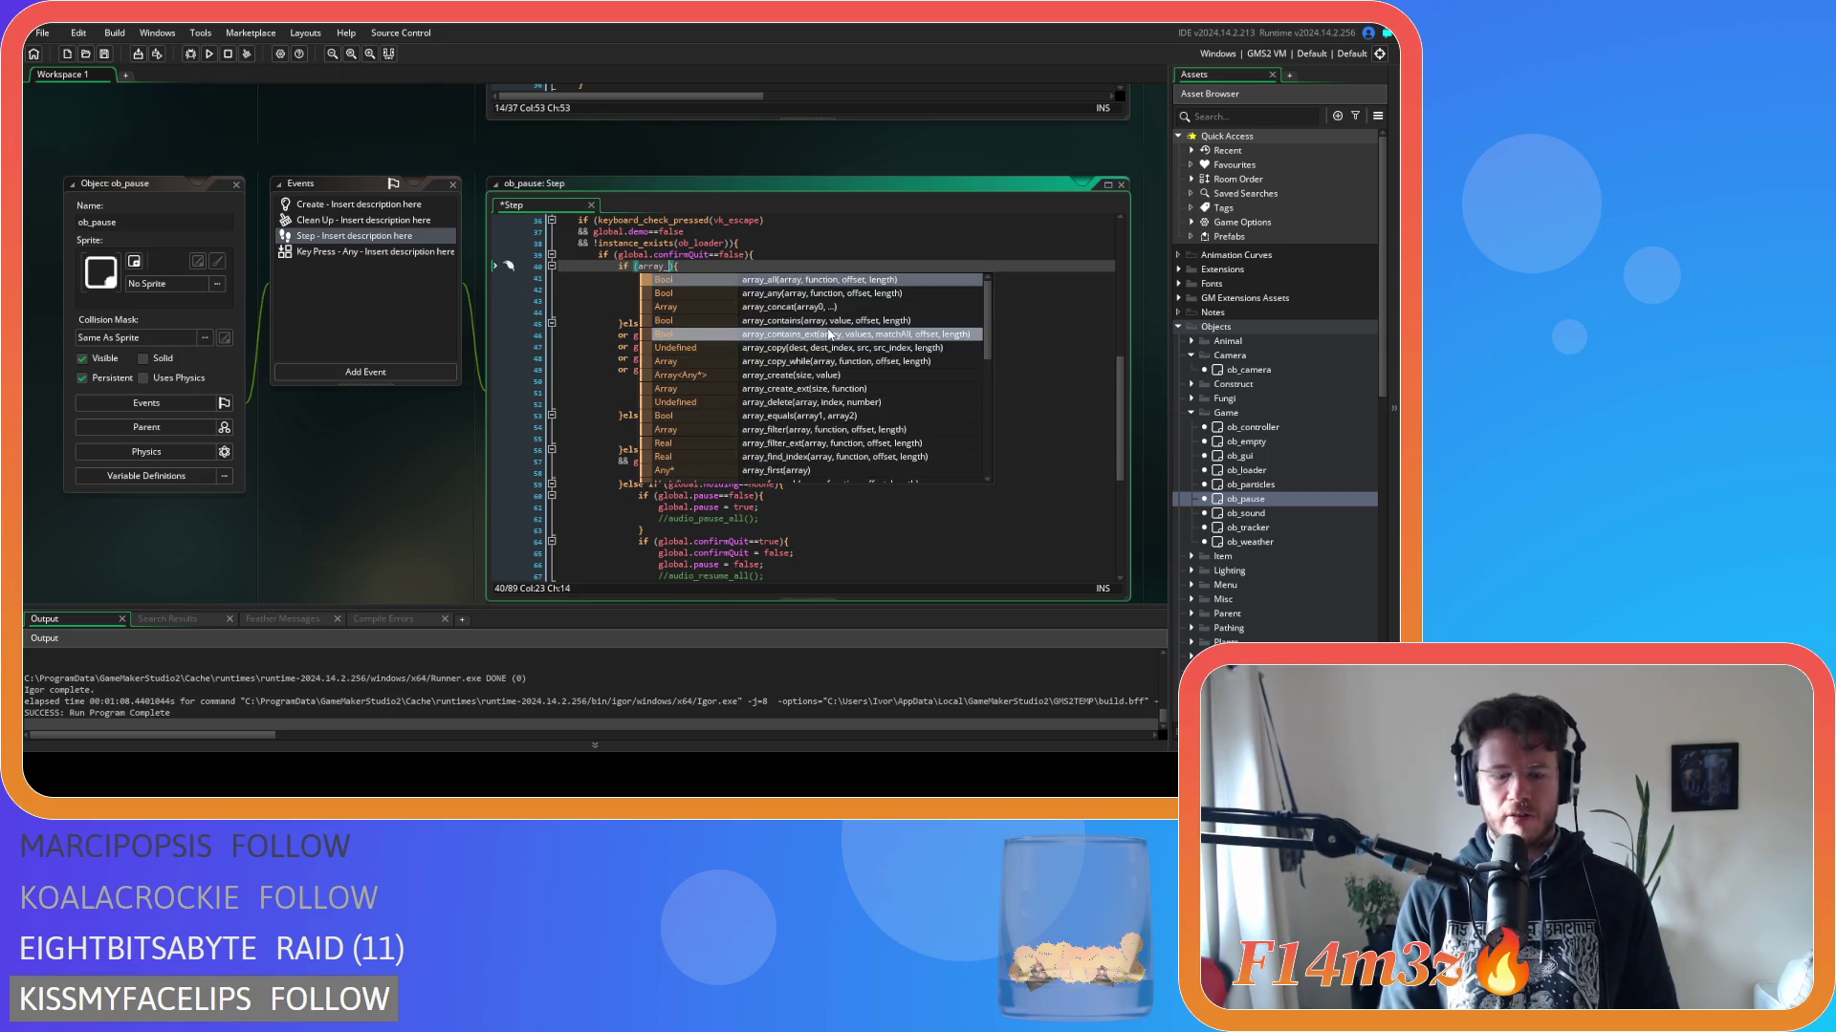
text(length(global.w)
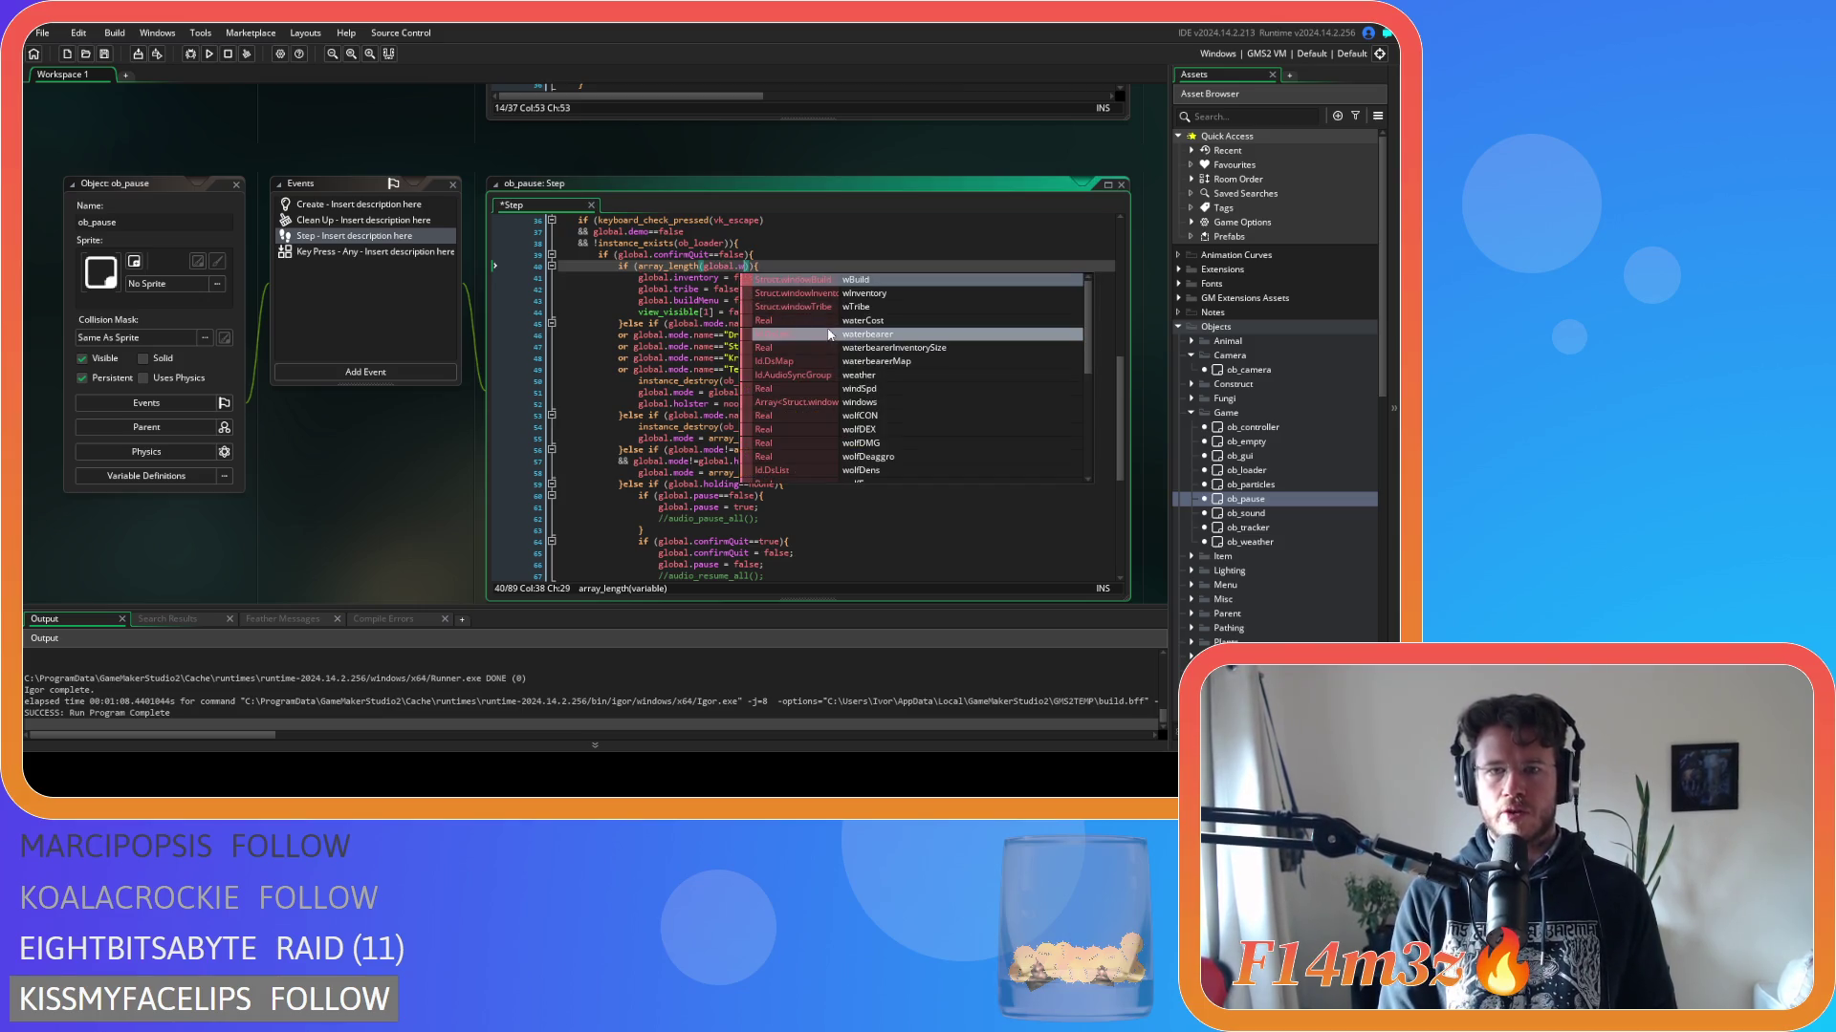
text(ind)
key(Return)
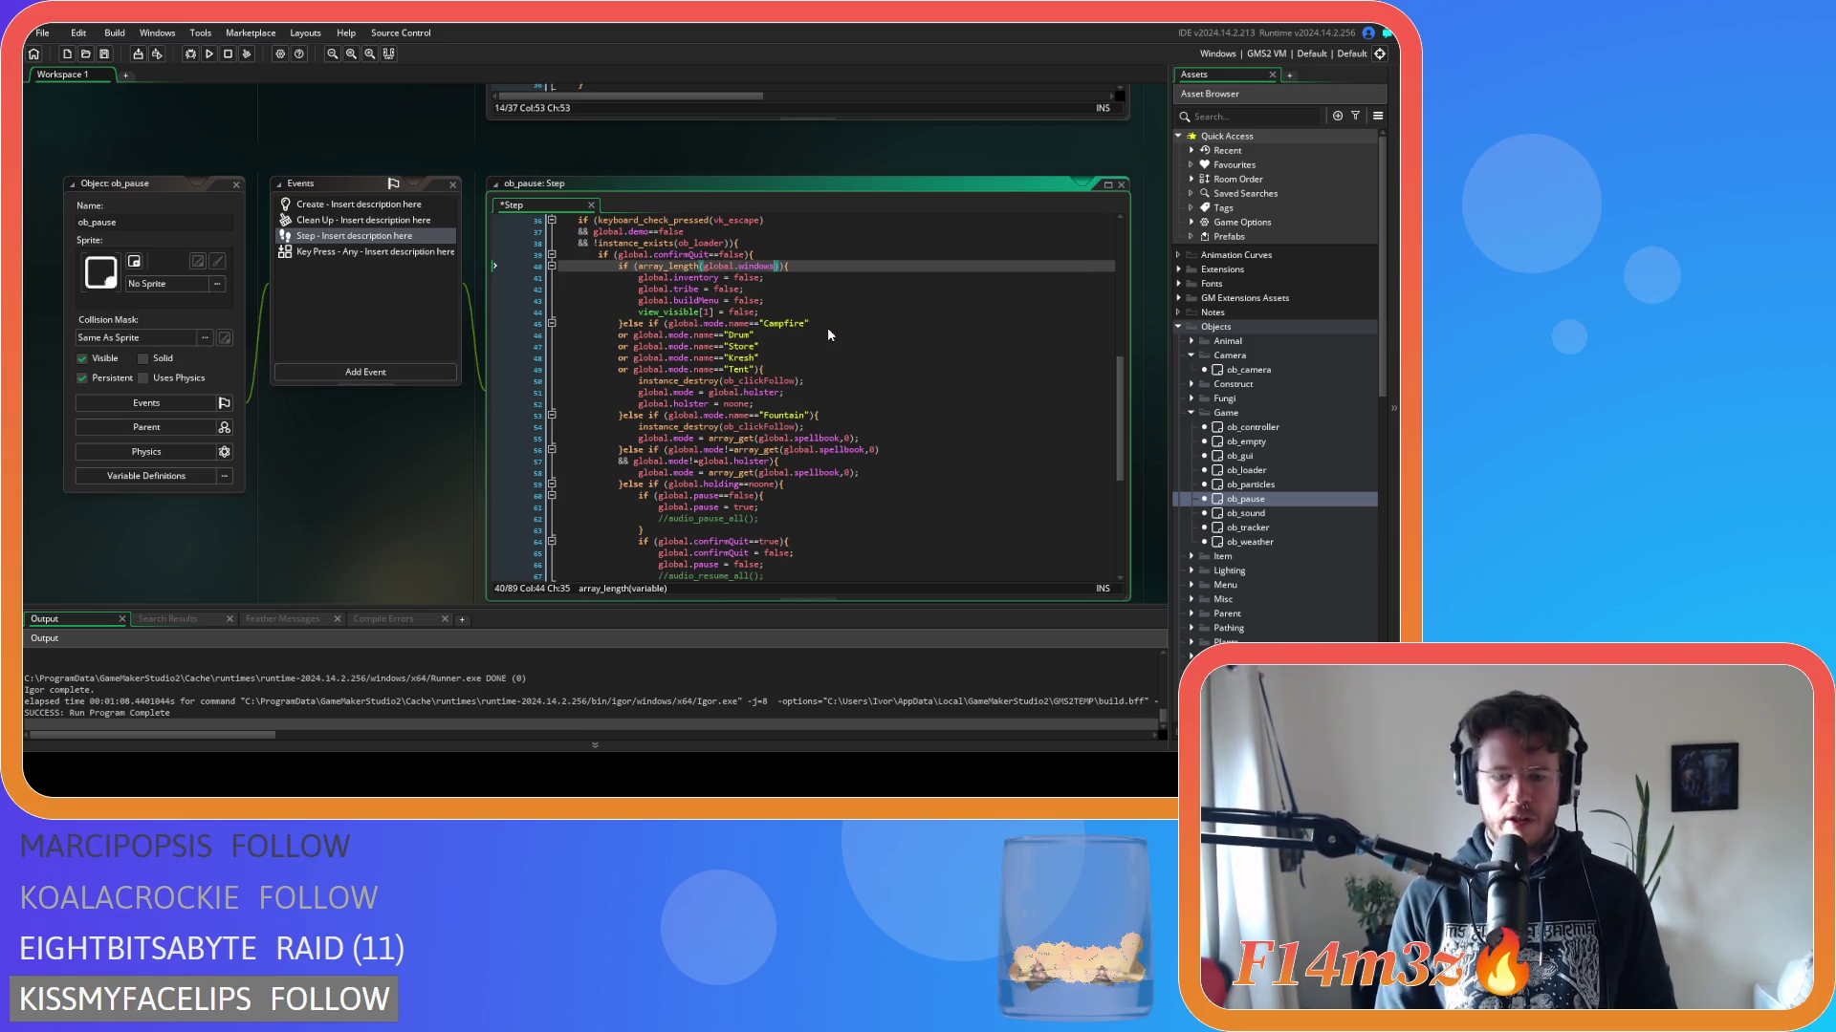
text(0)
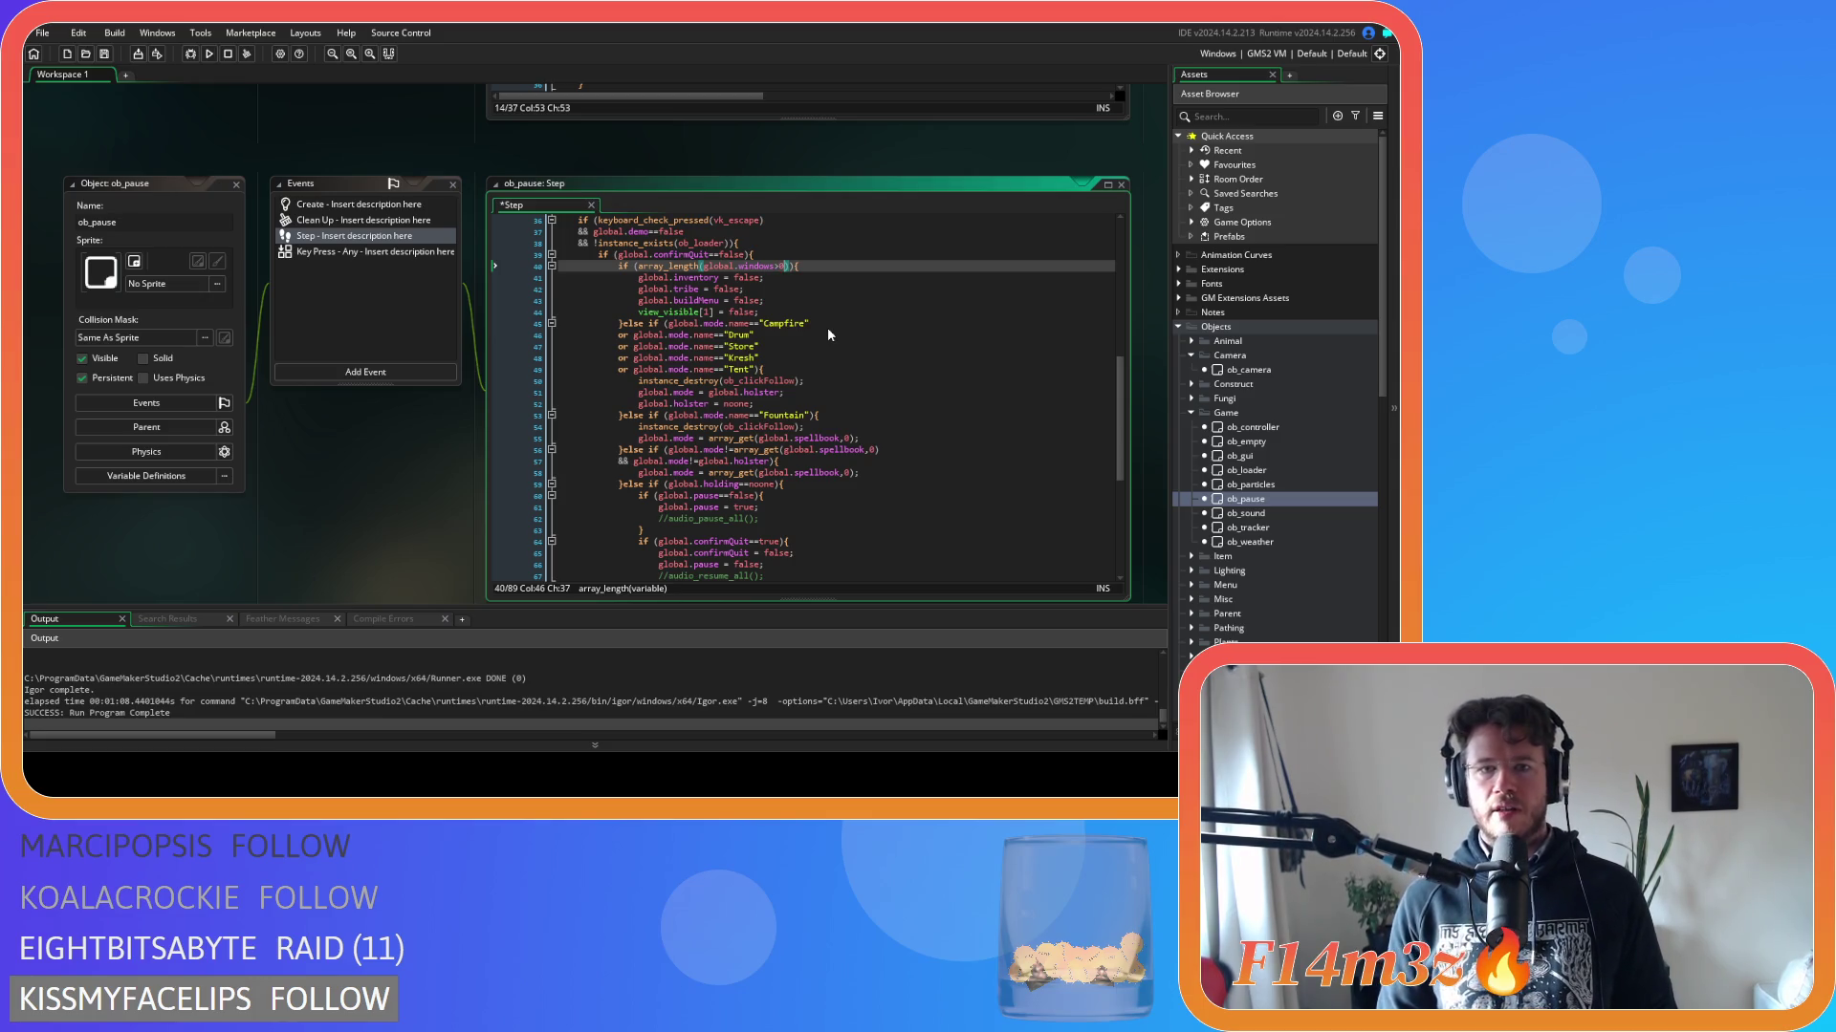
text())
click(808, 267)
Add var _front = array_get(global.windows,0); as a new line inside the if block.
key(Return)
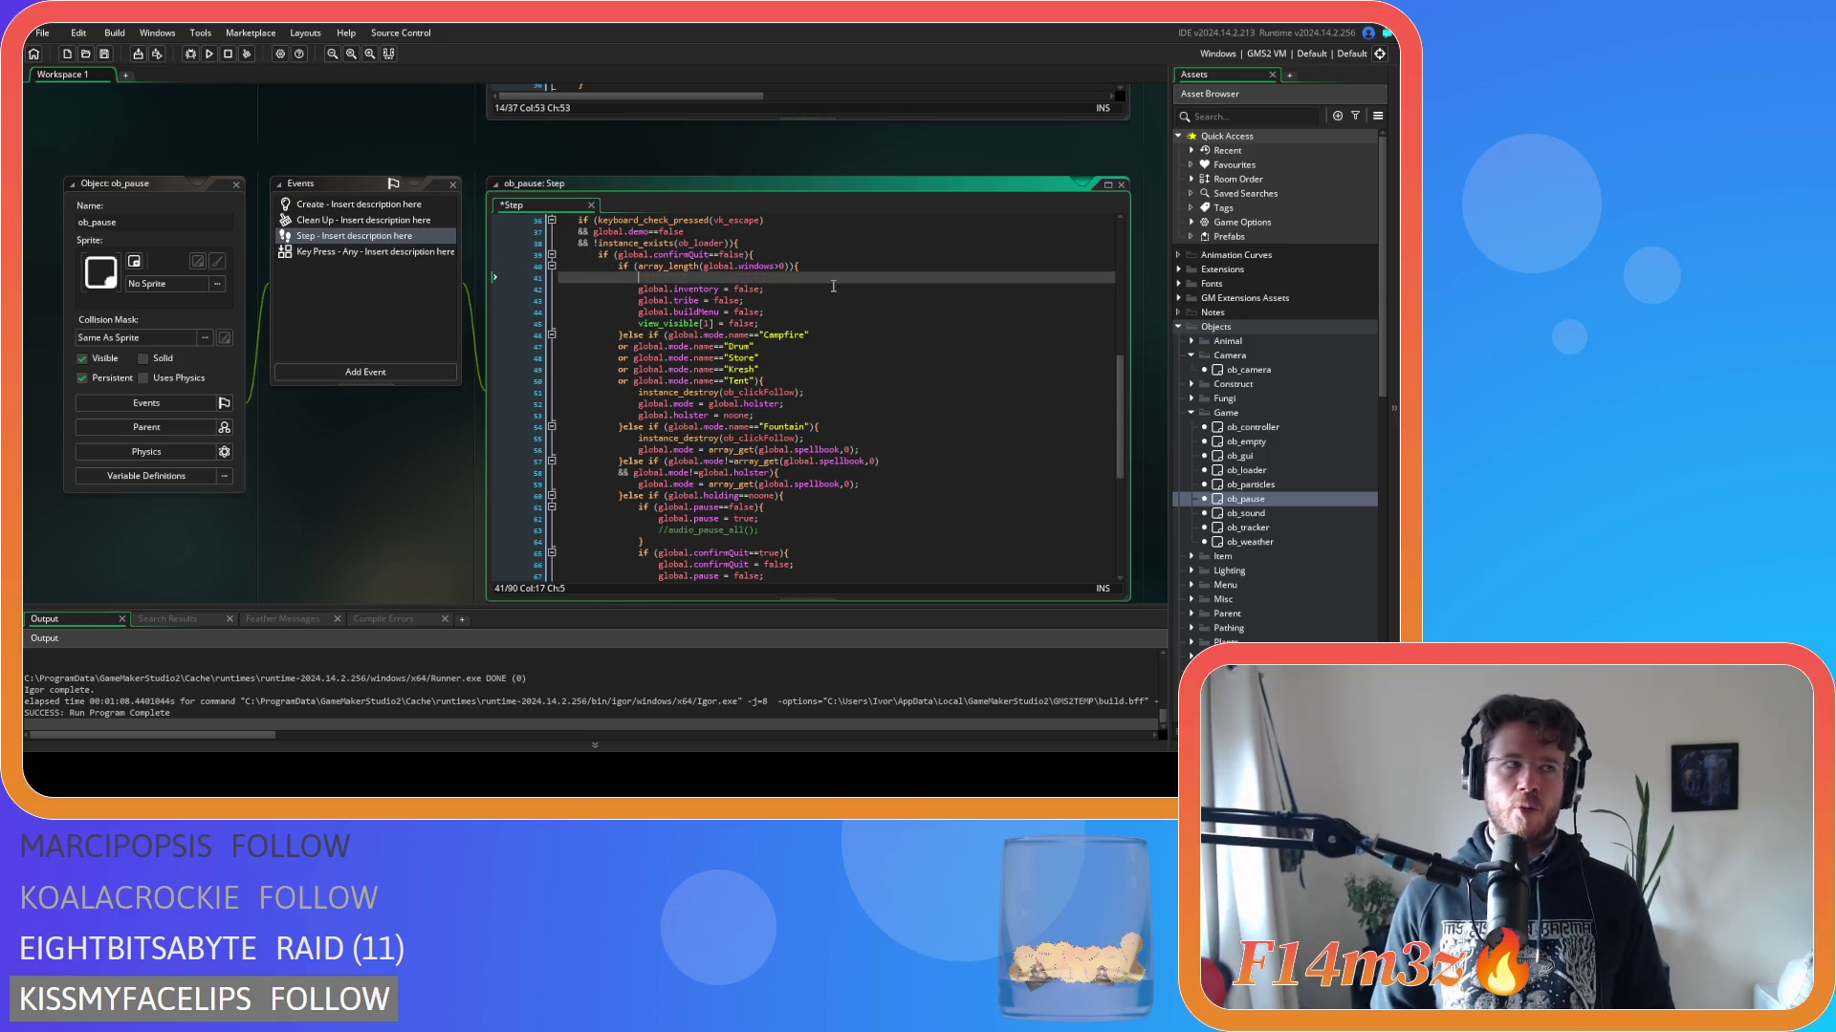
text(if )
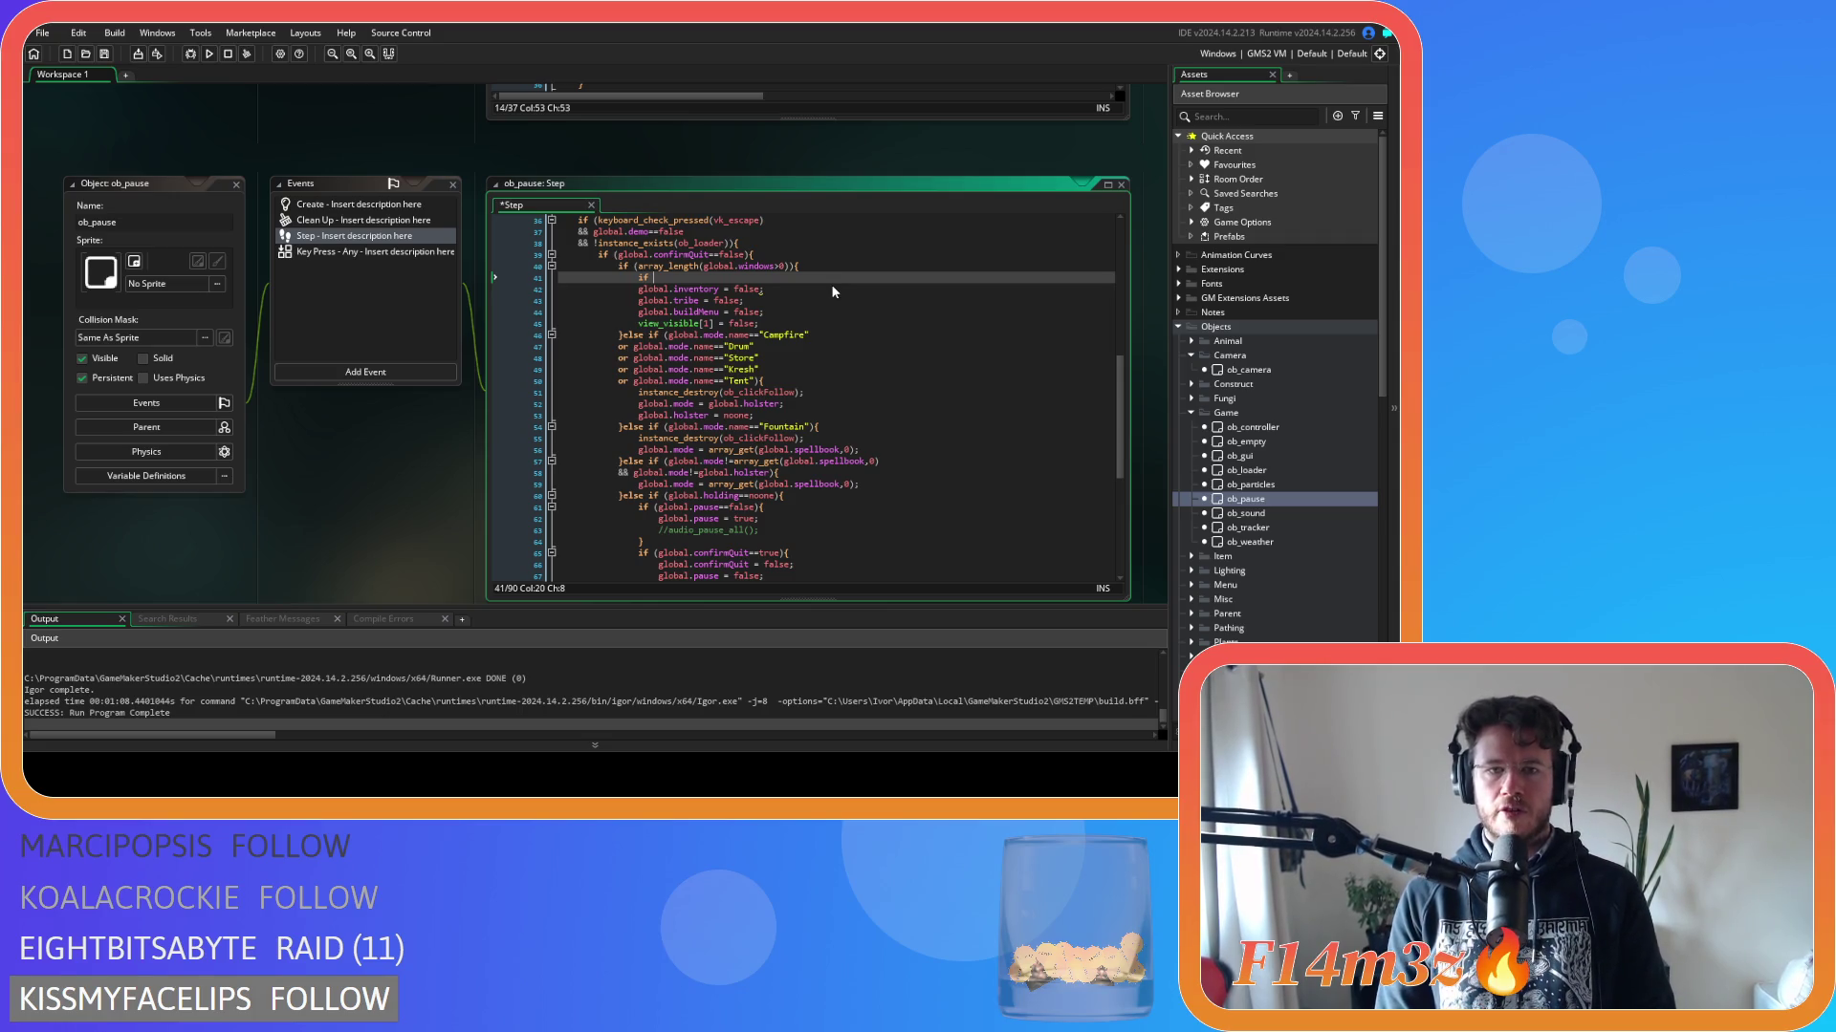
text(()
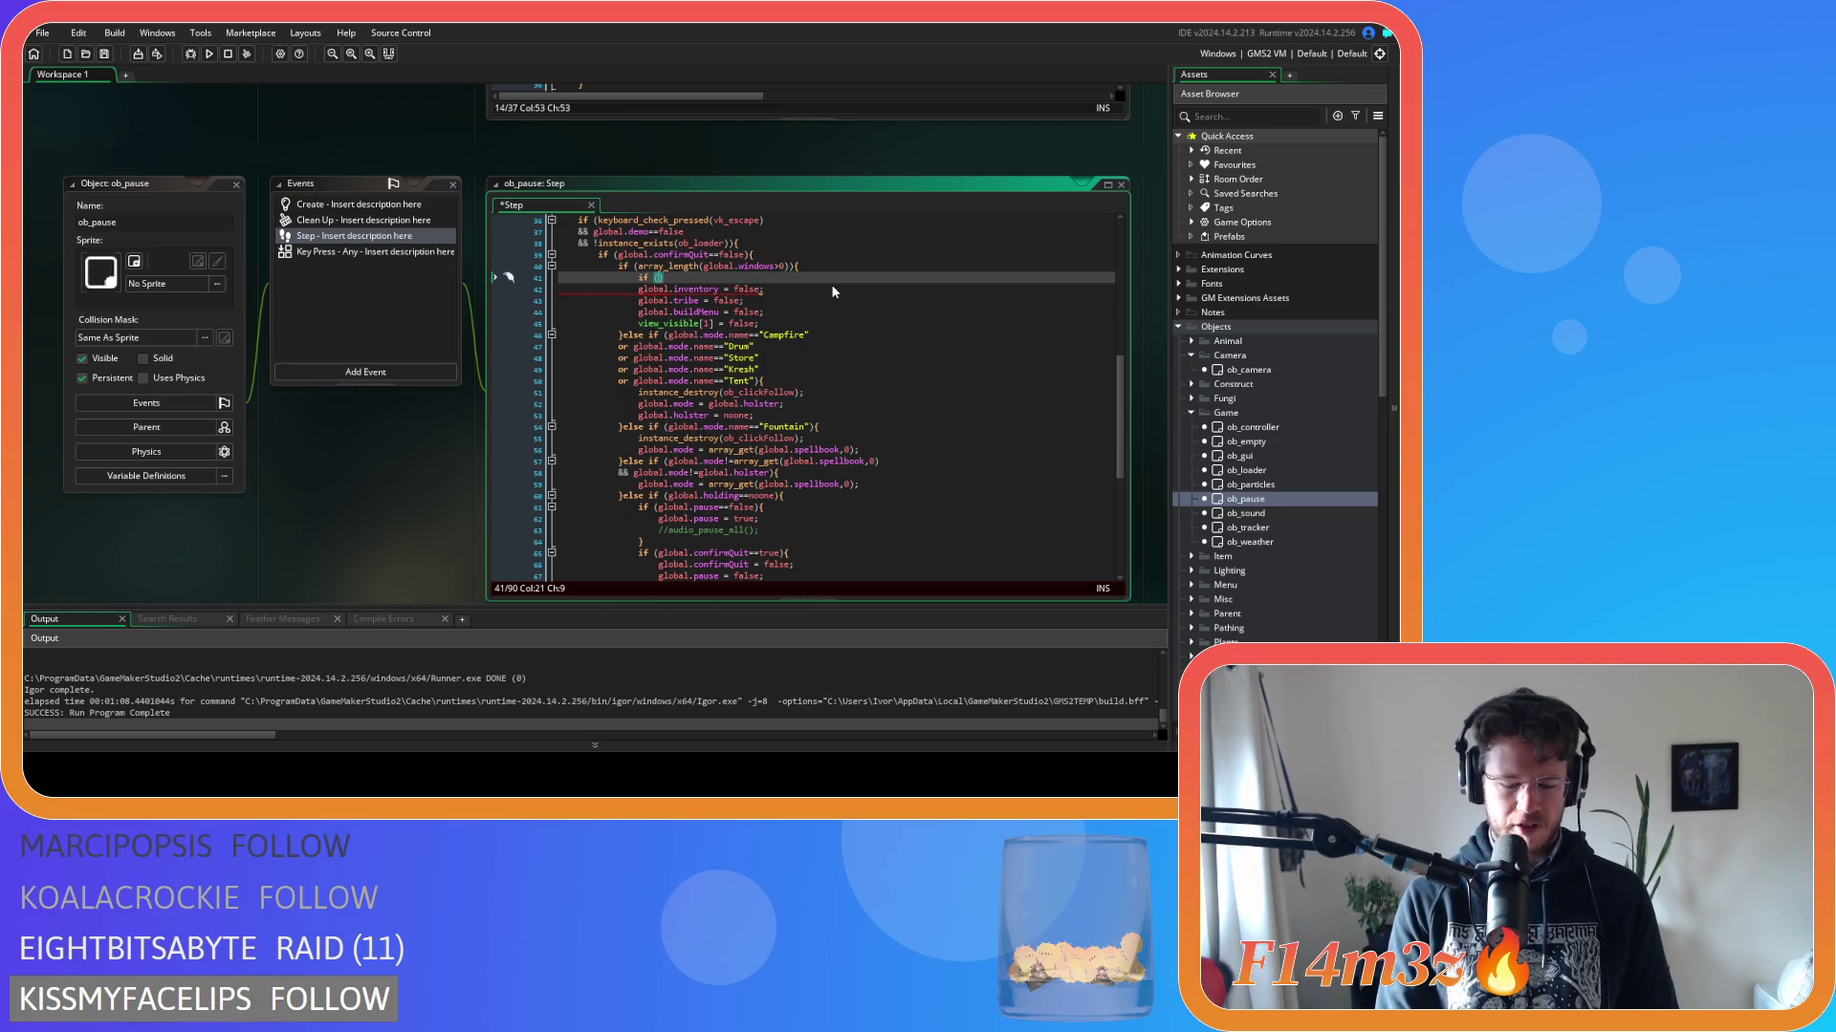
key(BackSpace)
key(BackSpace)
key(BackSpace)
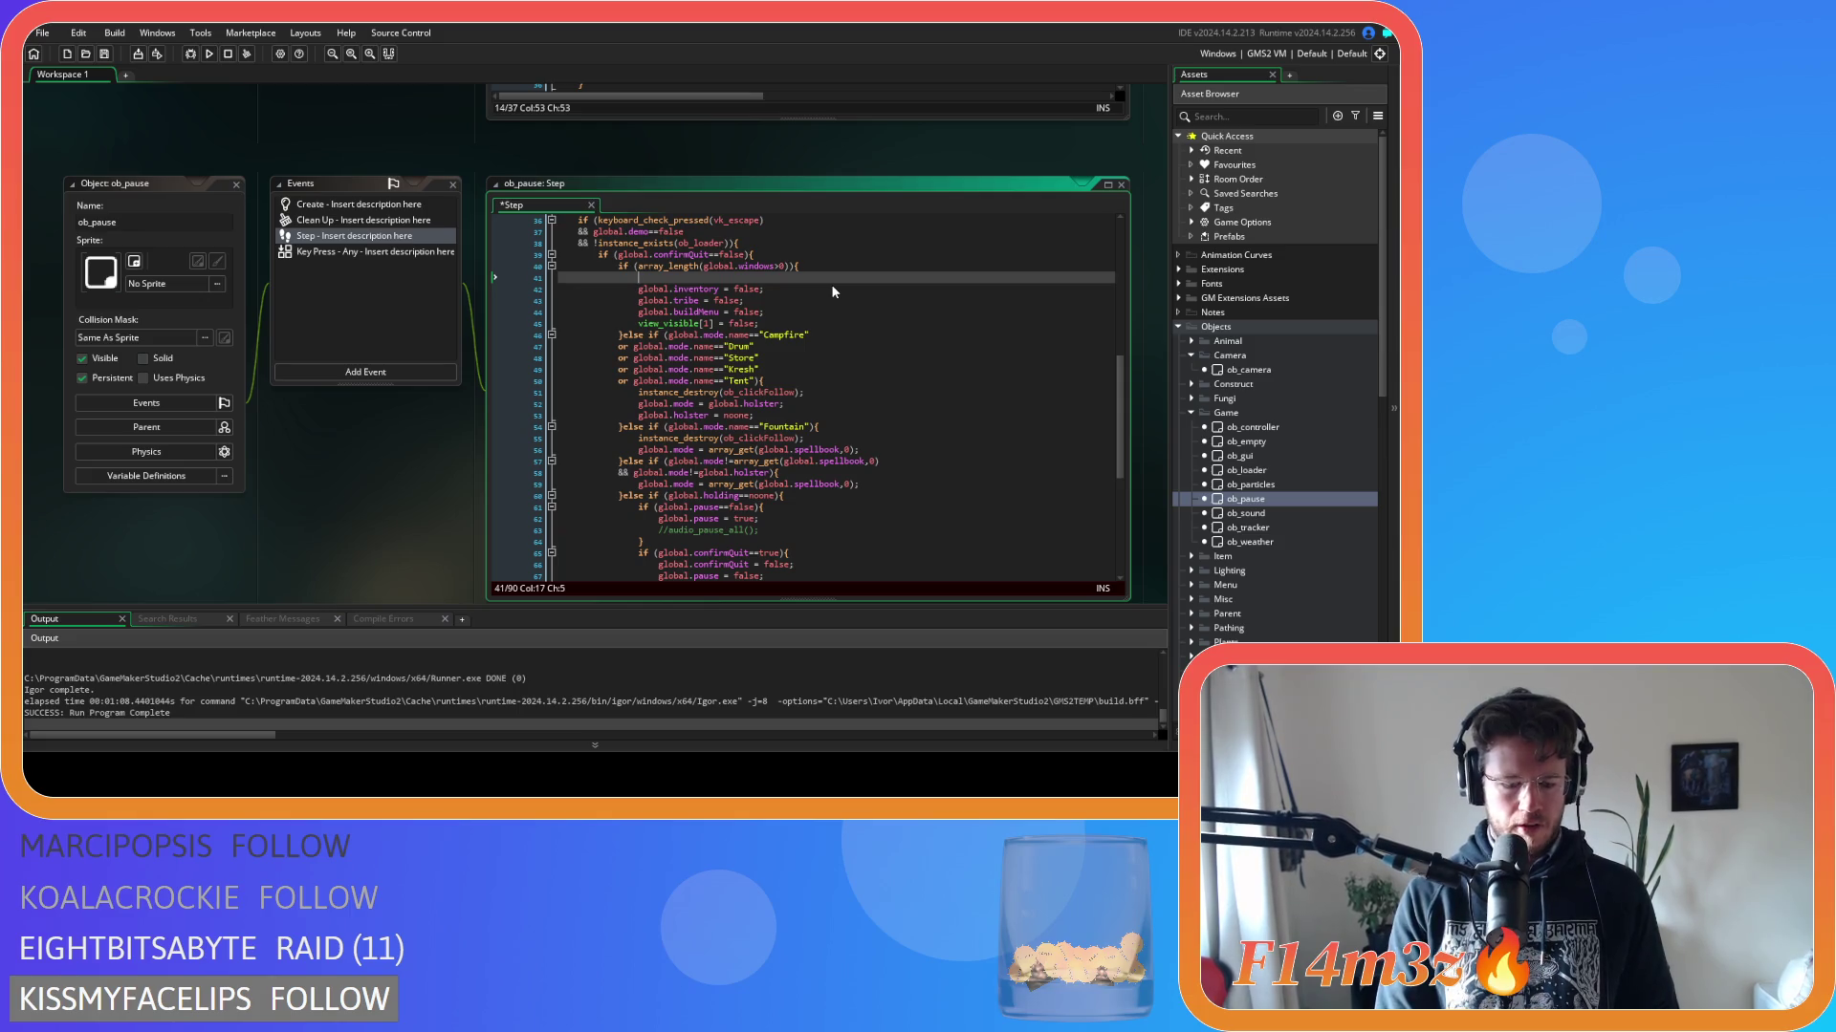
text(var _)
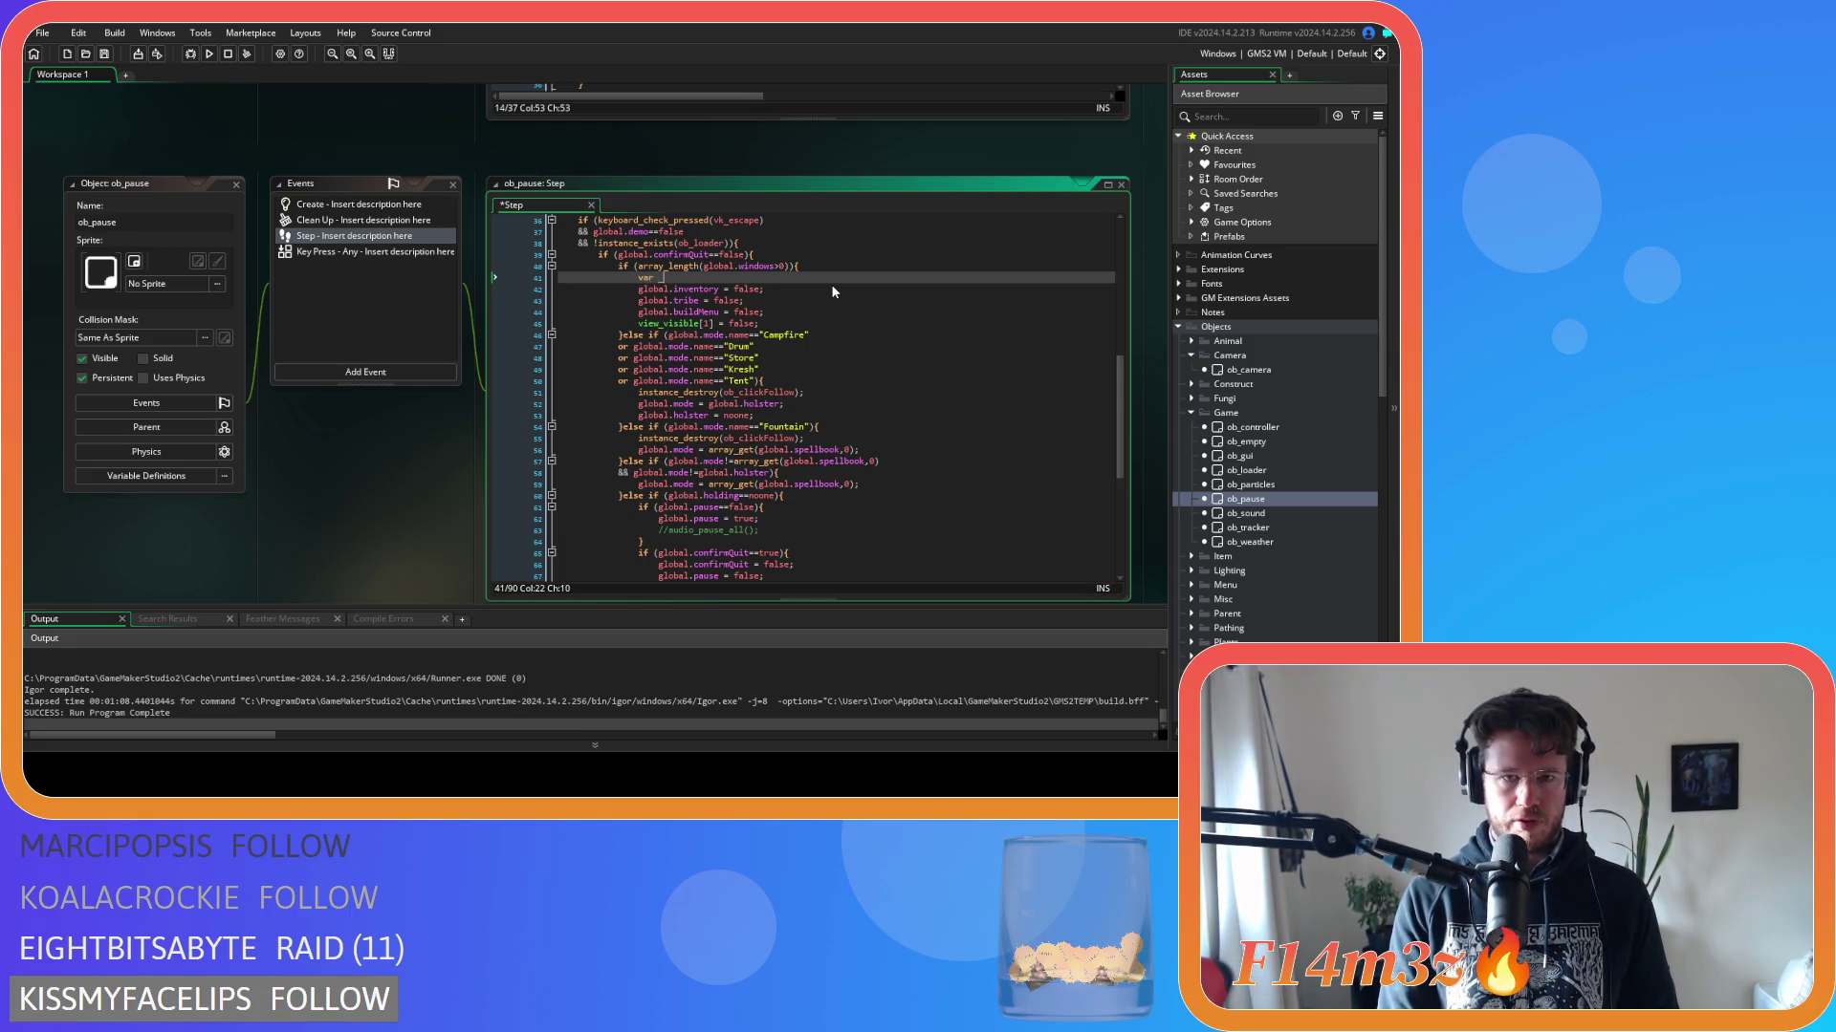
text(front)
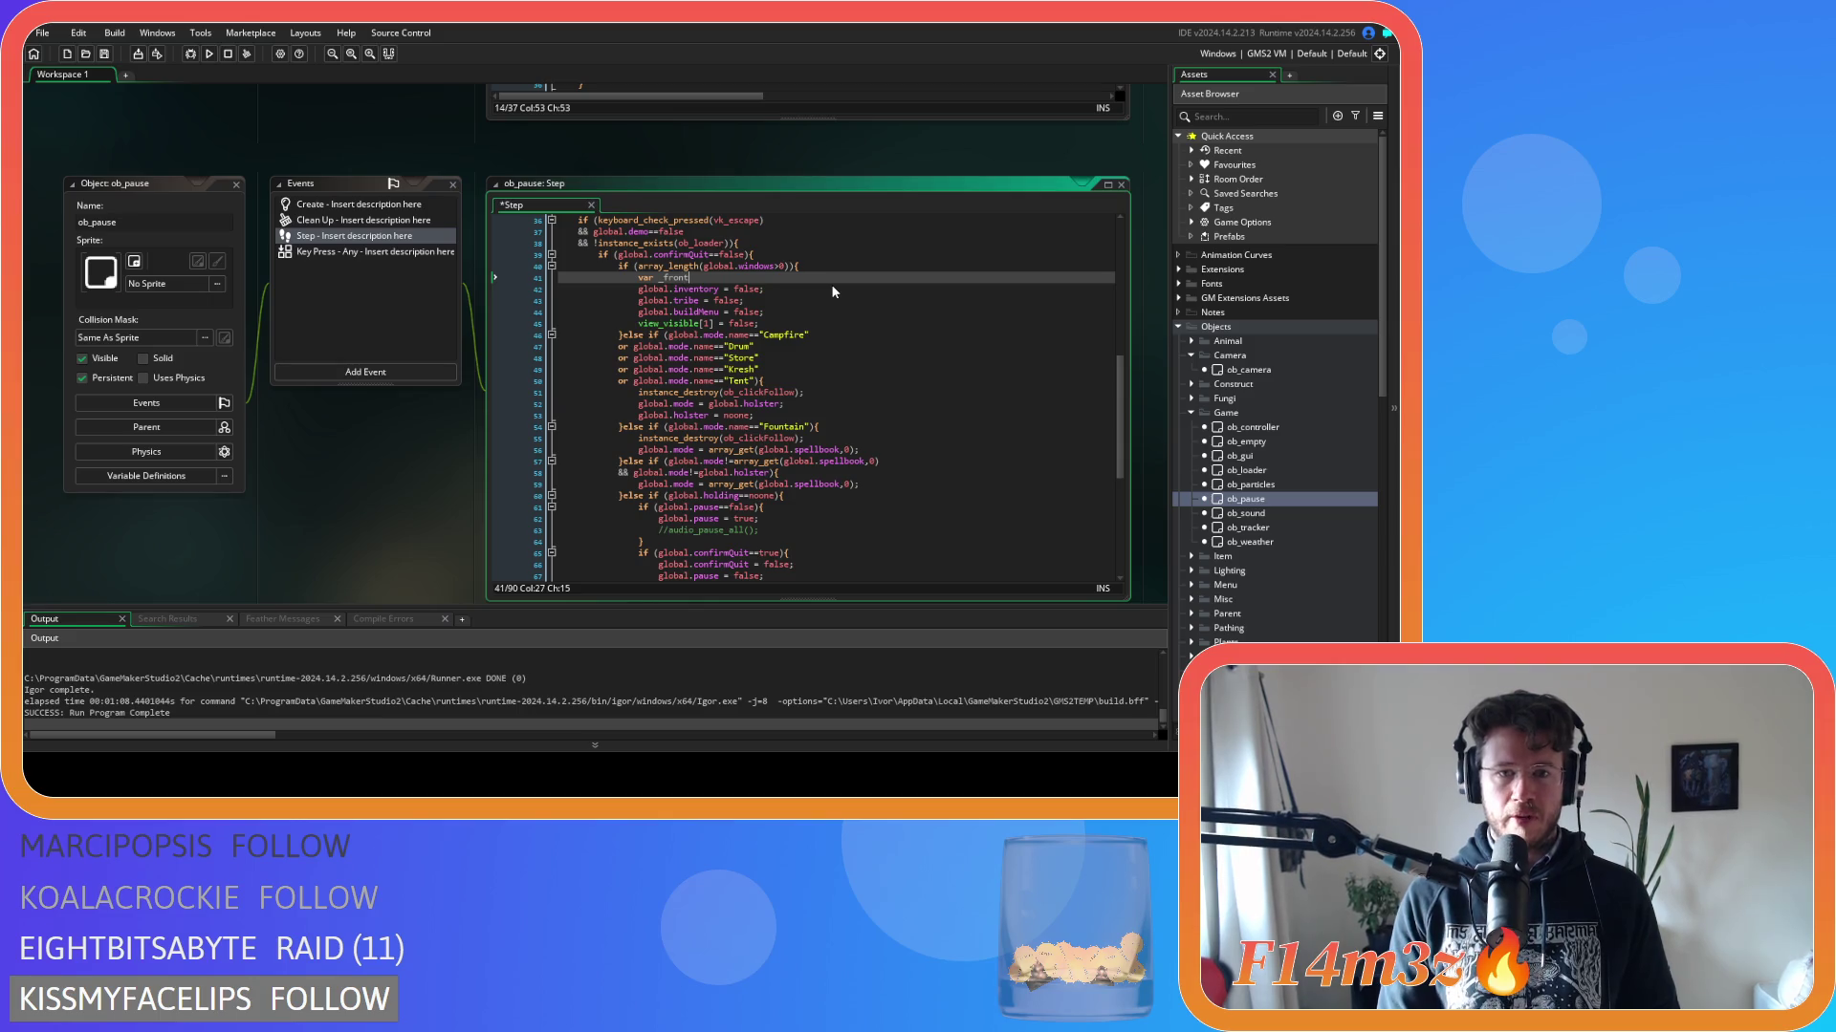
text( = array_get)
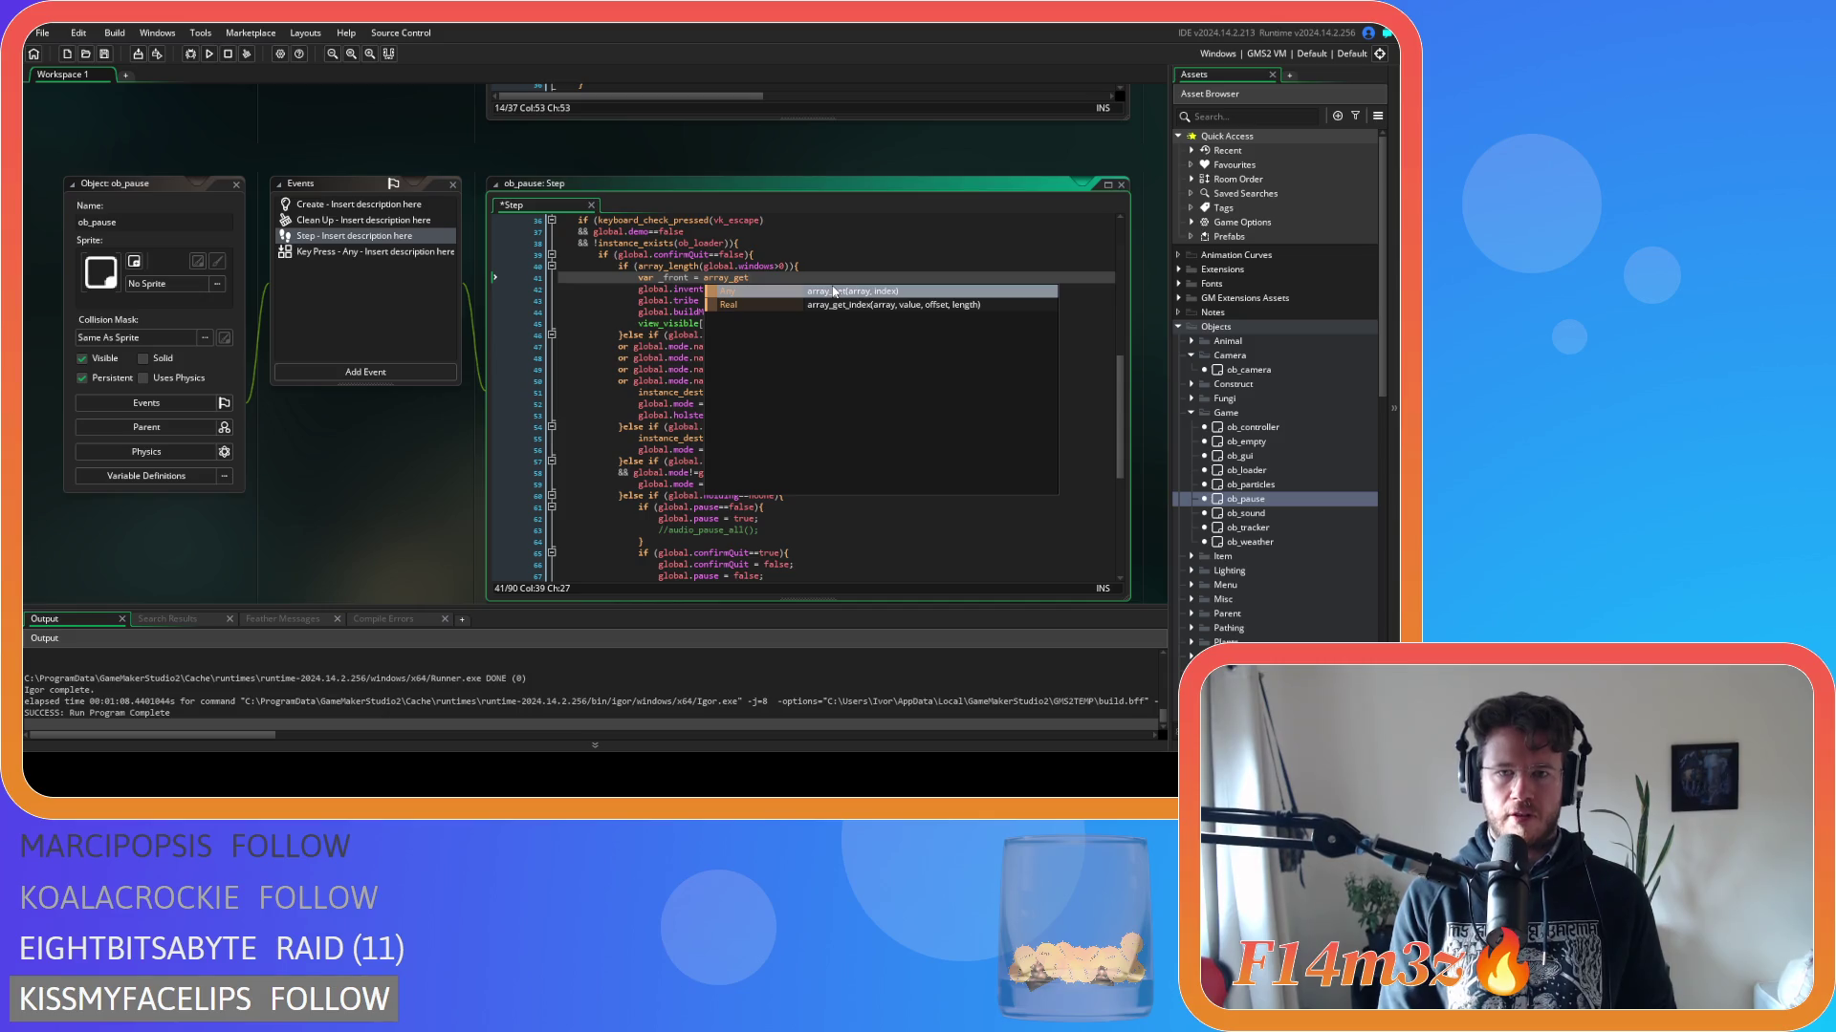
key(Return)
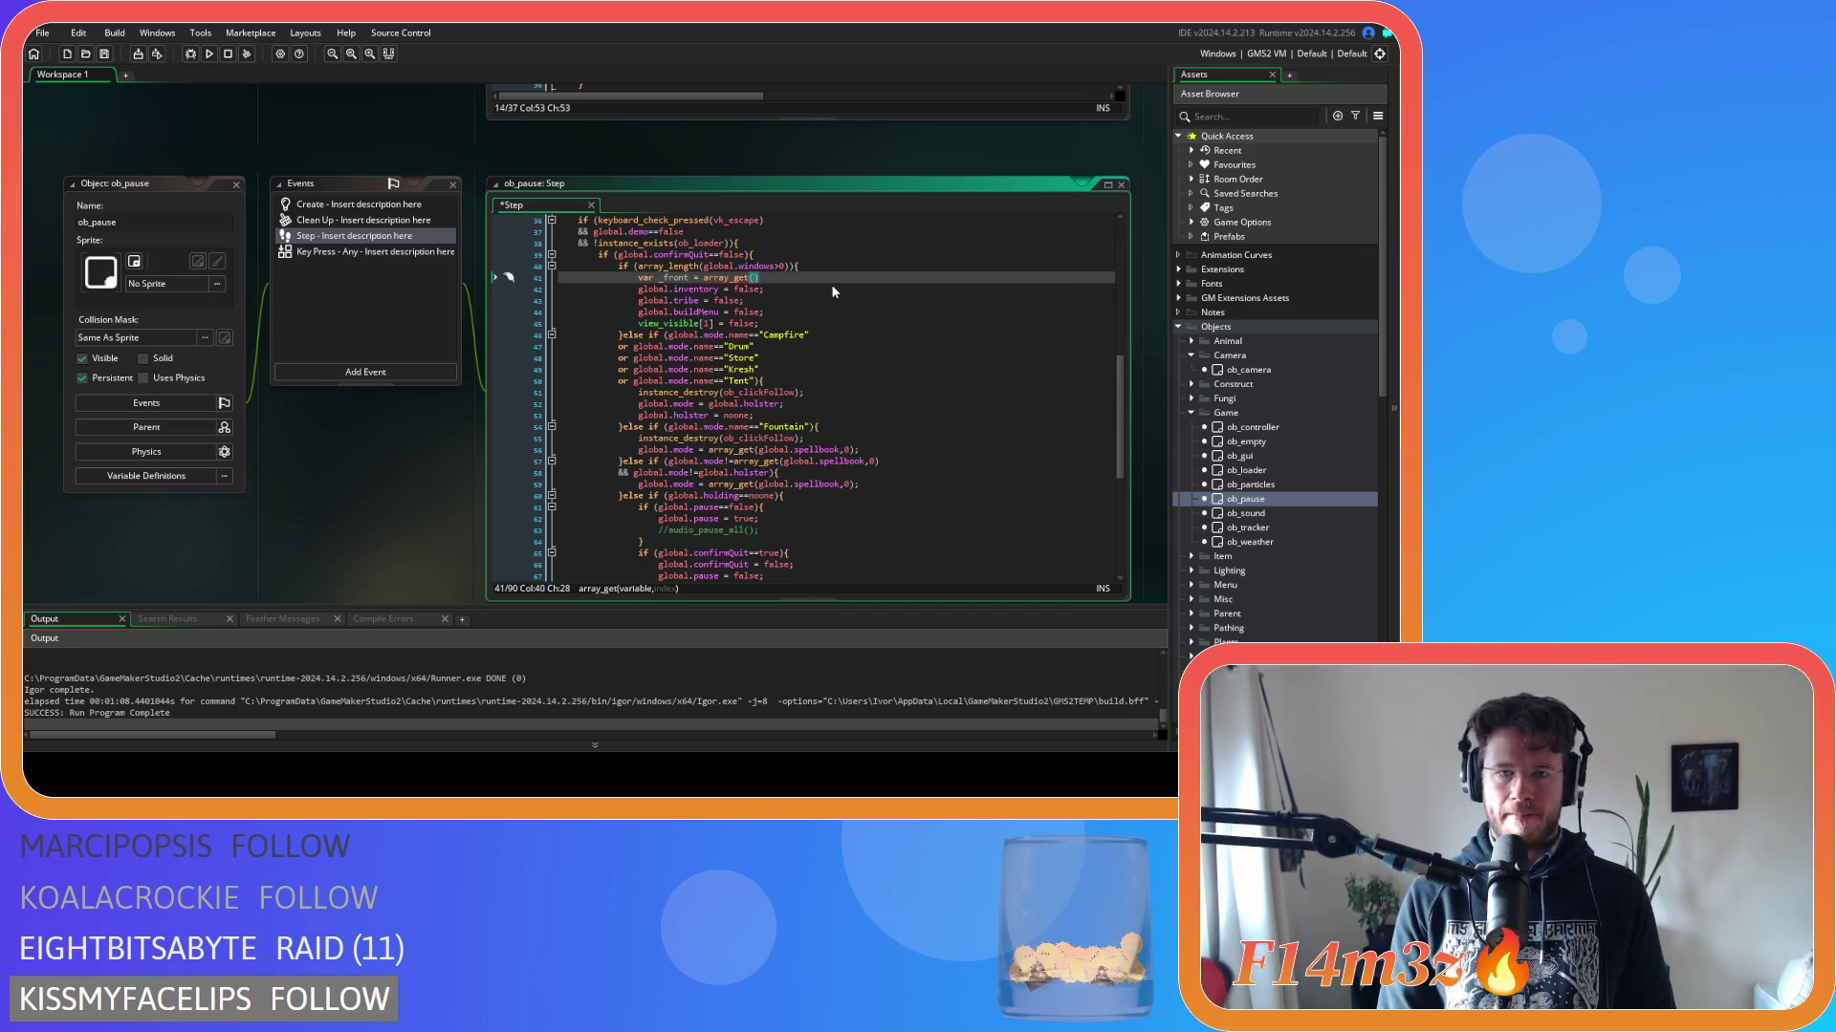
text(global.win)
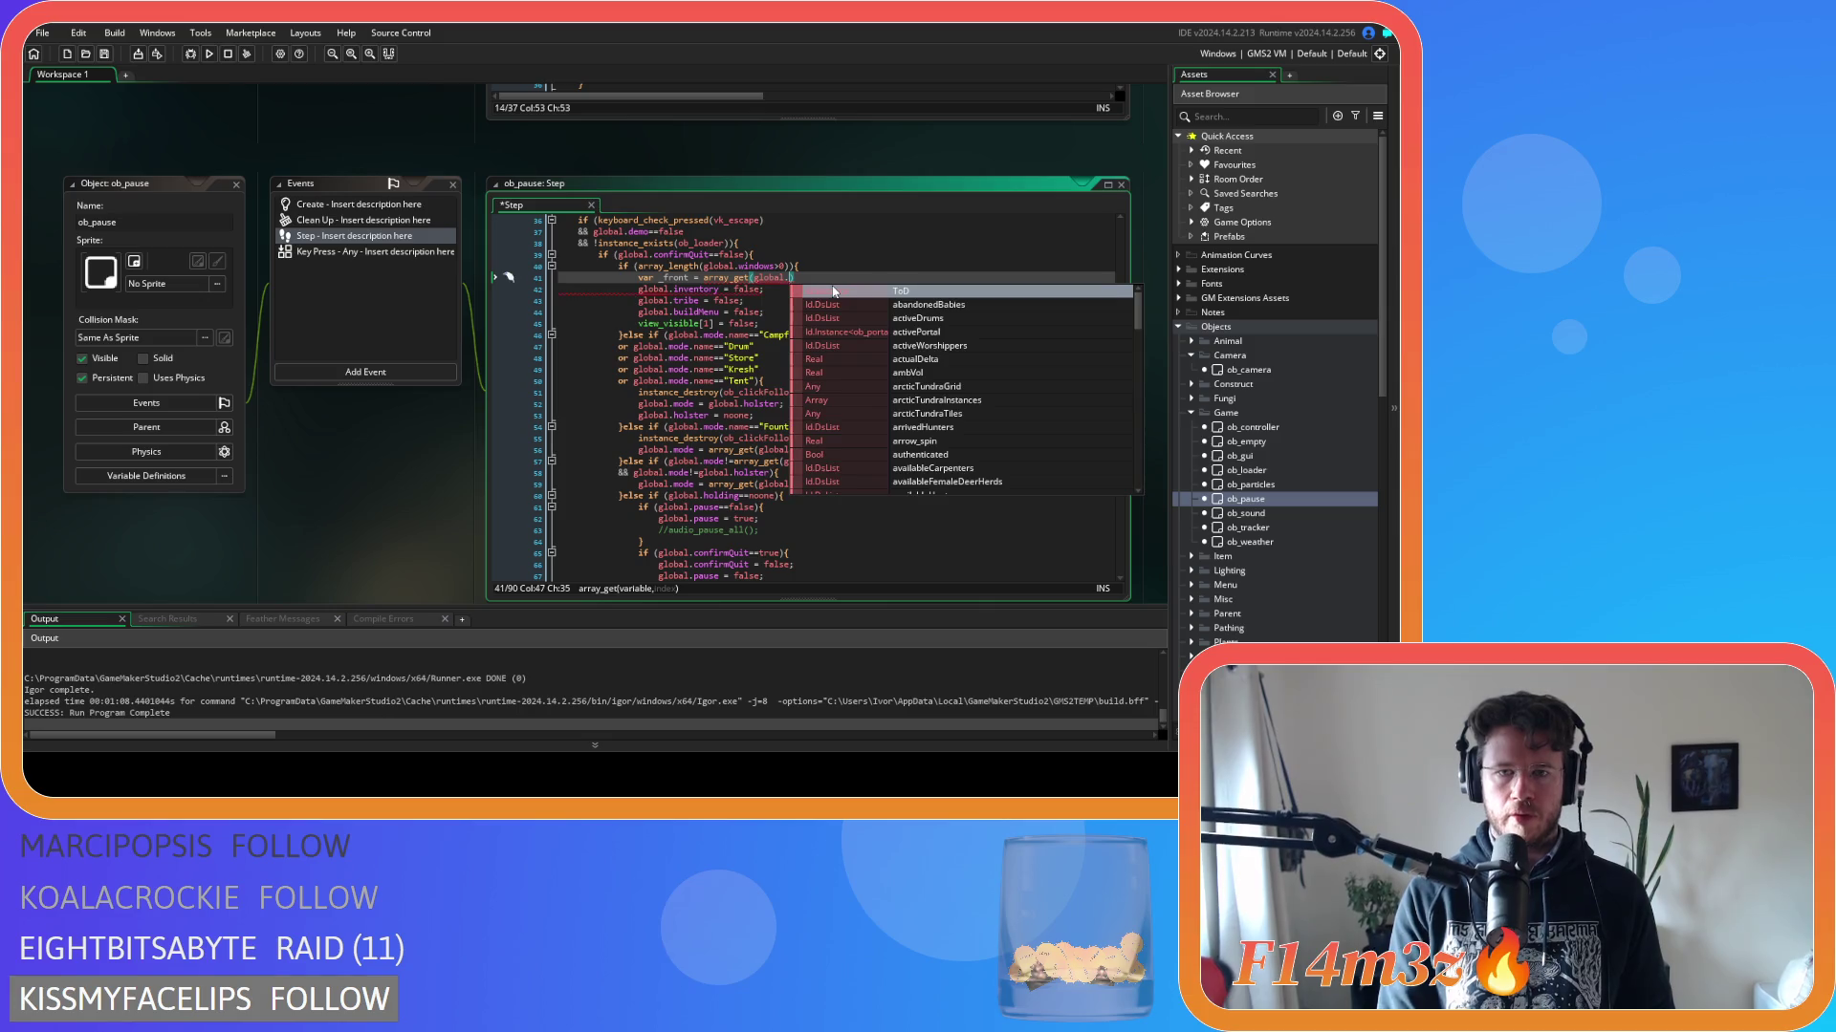
key(Return)
text(,)
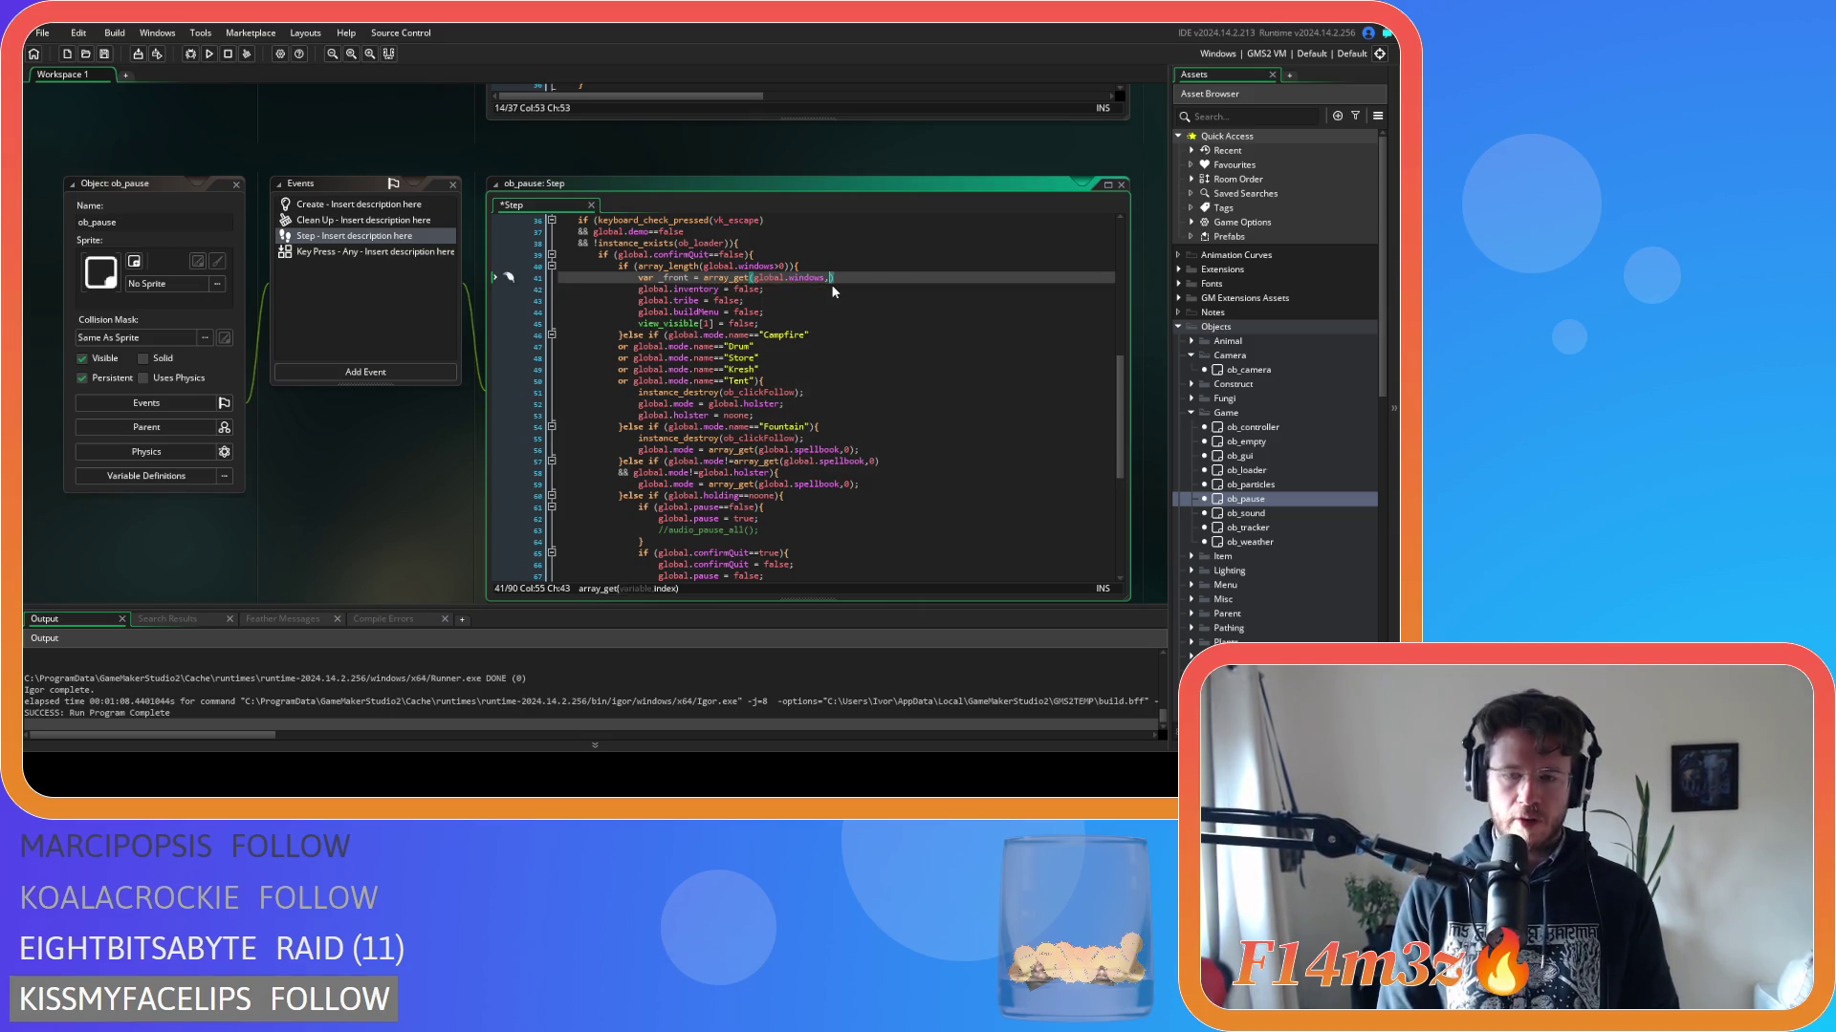
text(0);)
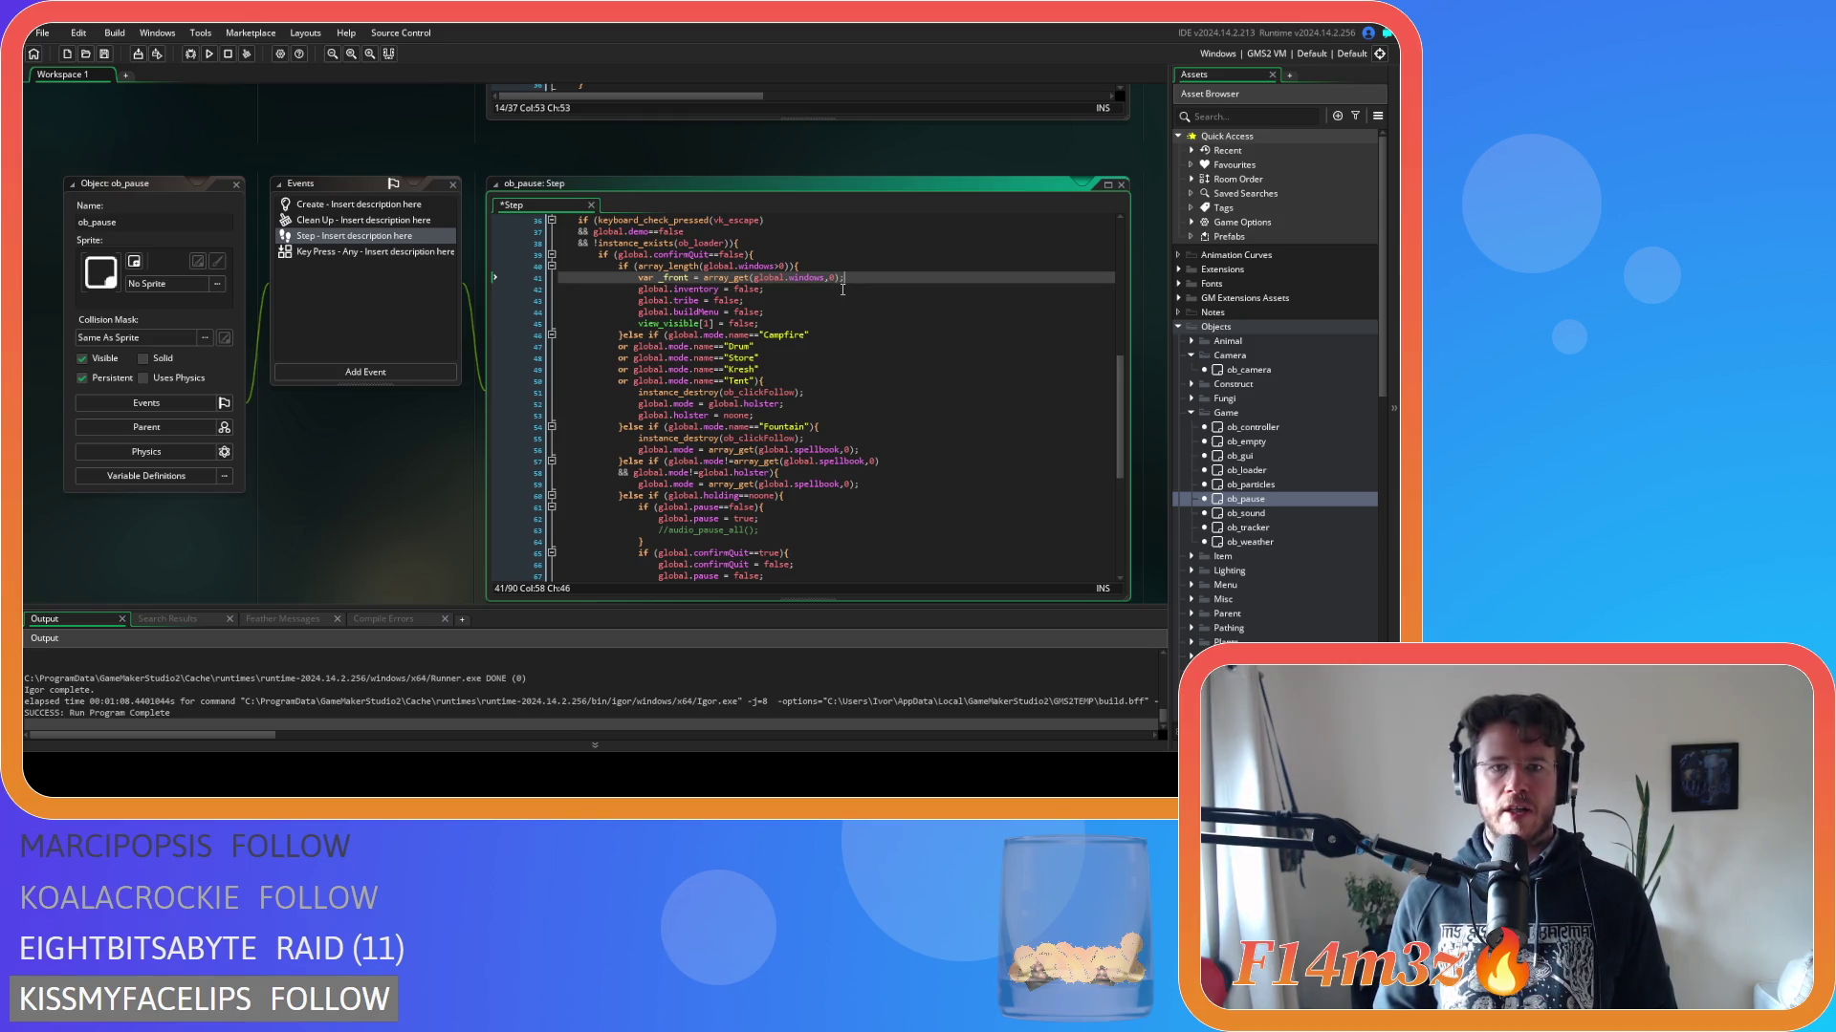
click(835, 311)
drag(639, 323, 760, 327)
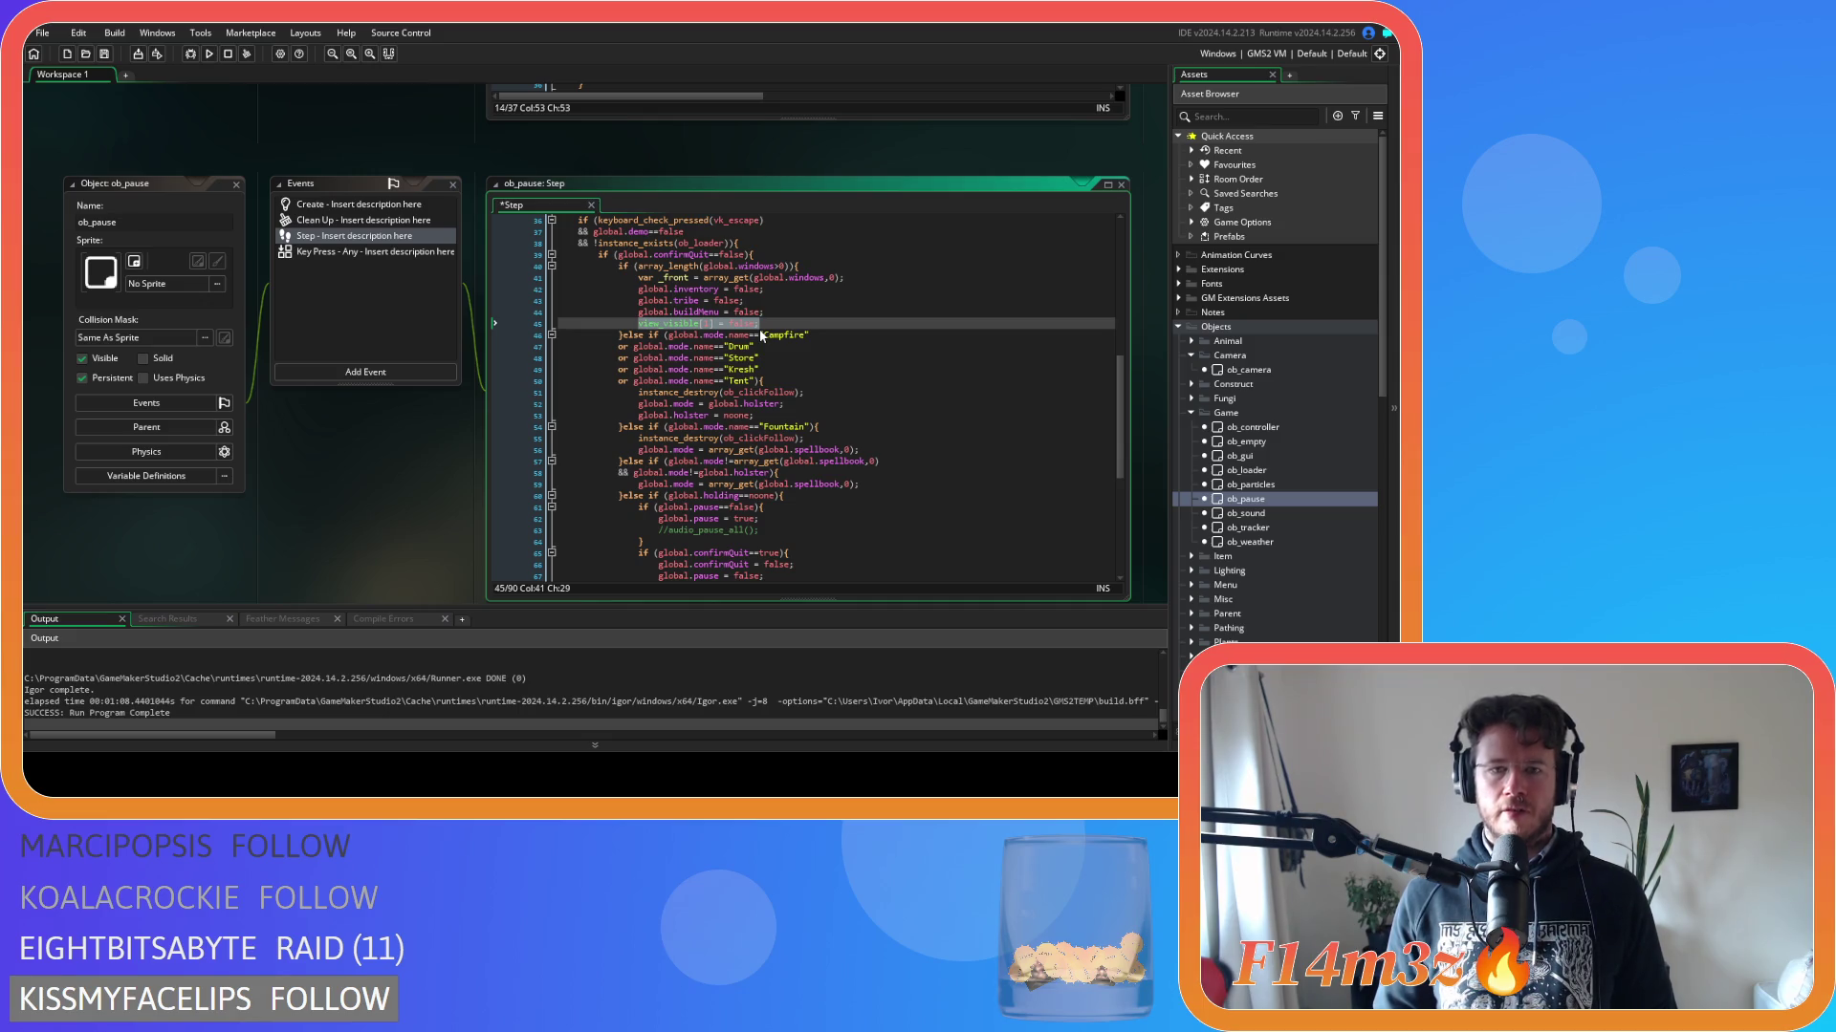
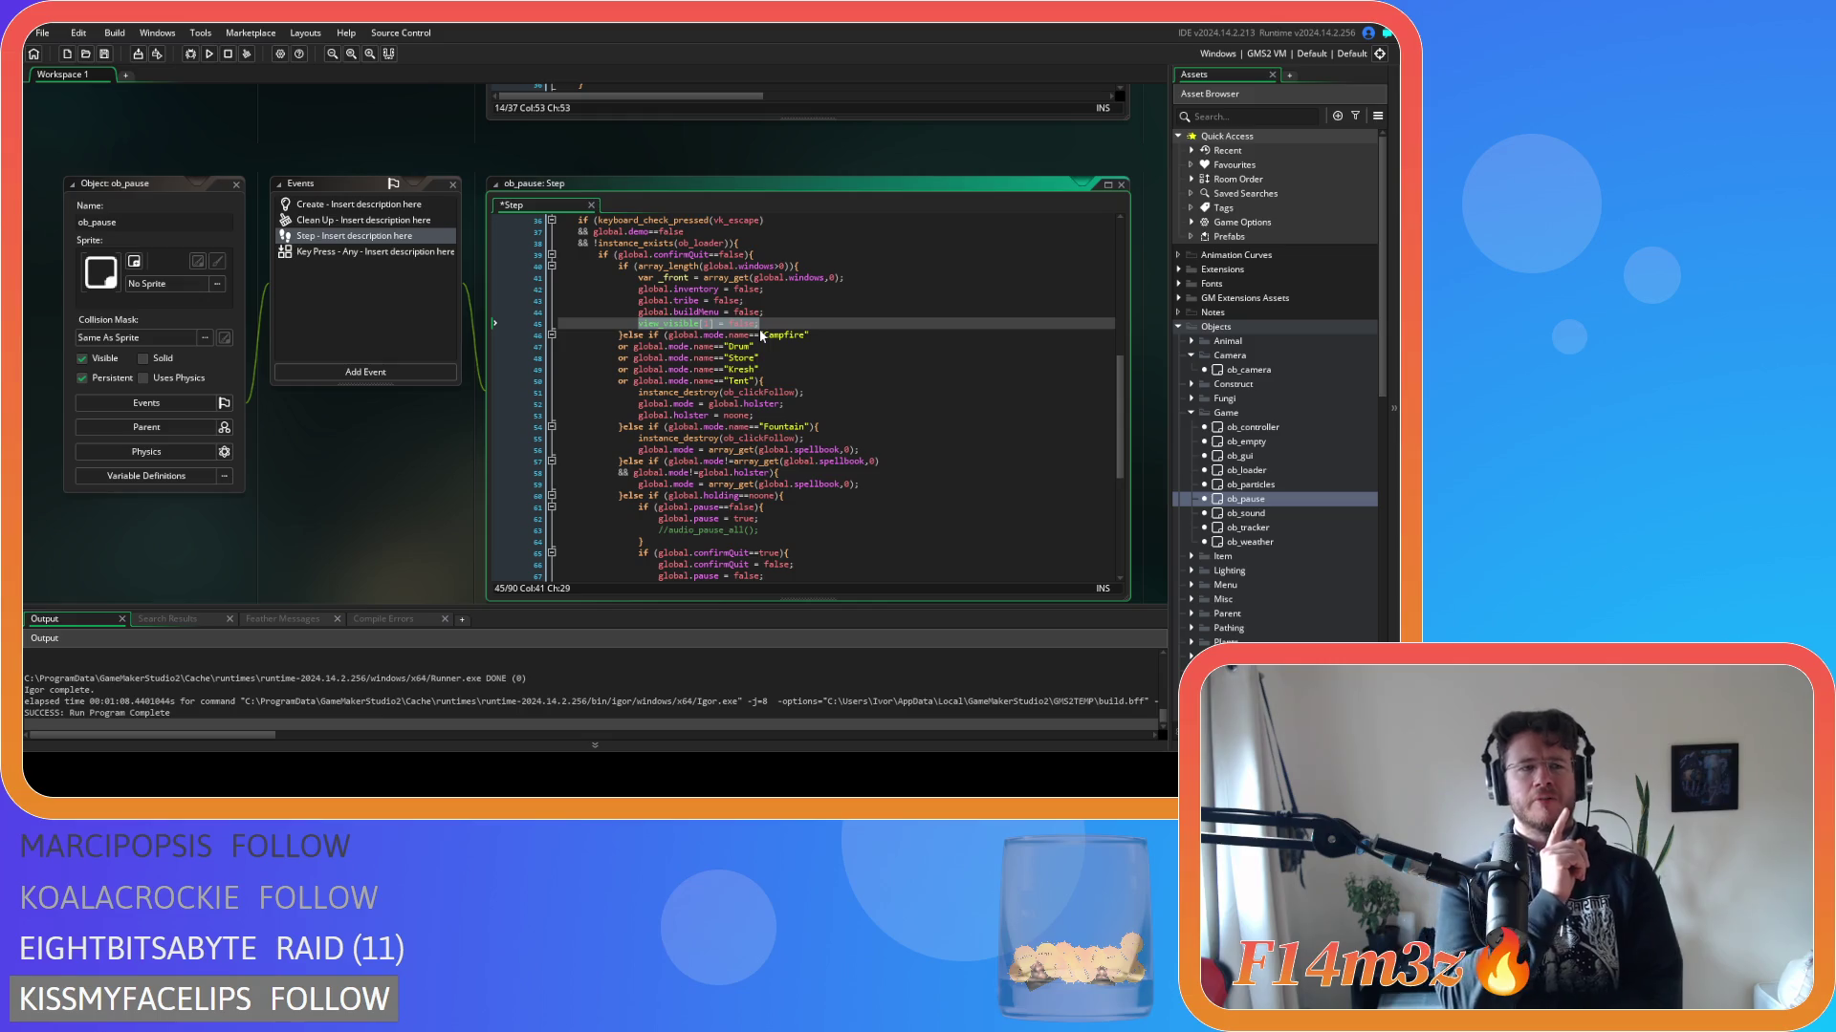
Open the sc_windowBuild script from the Asset Browser and scroll to its end.
scroll(1264, 553, down, 5)
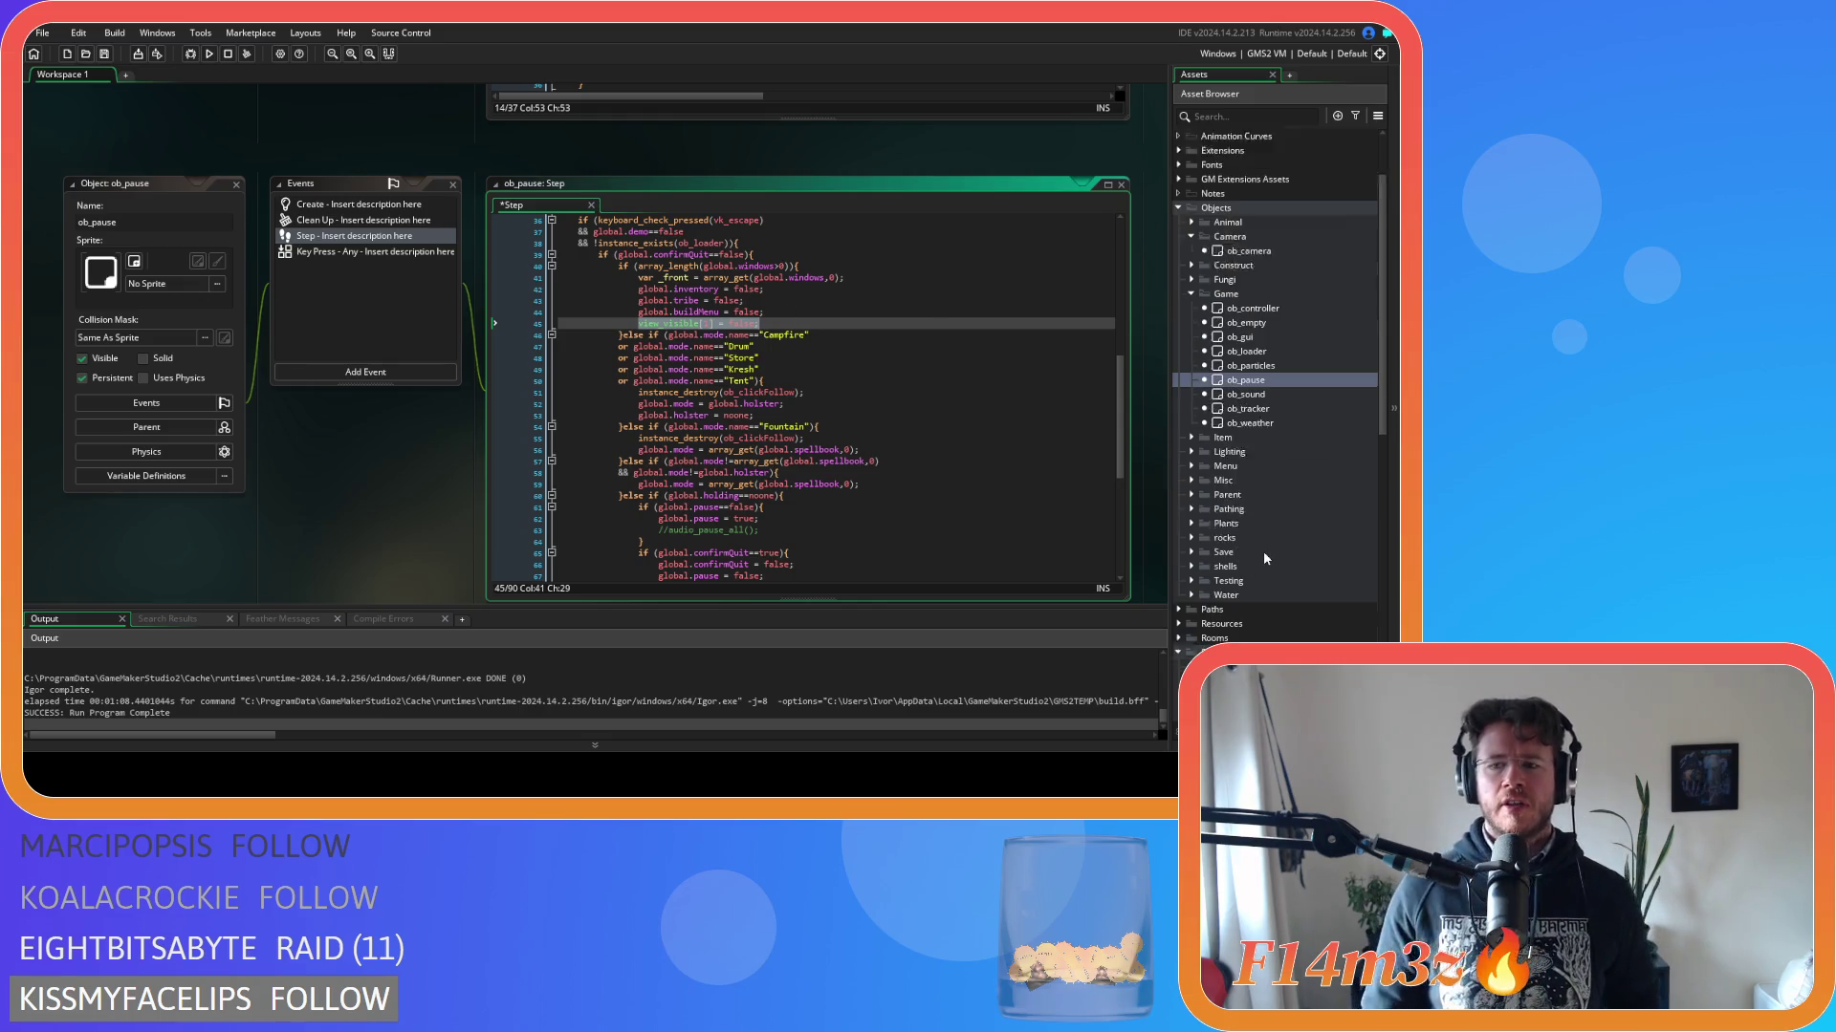
scroll(1264, 551, down, 5)
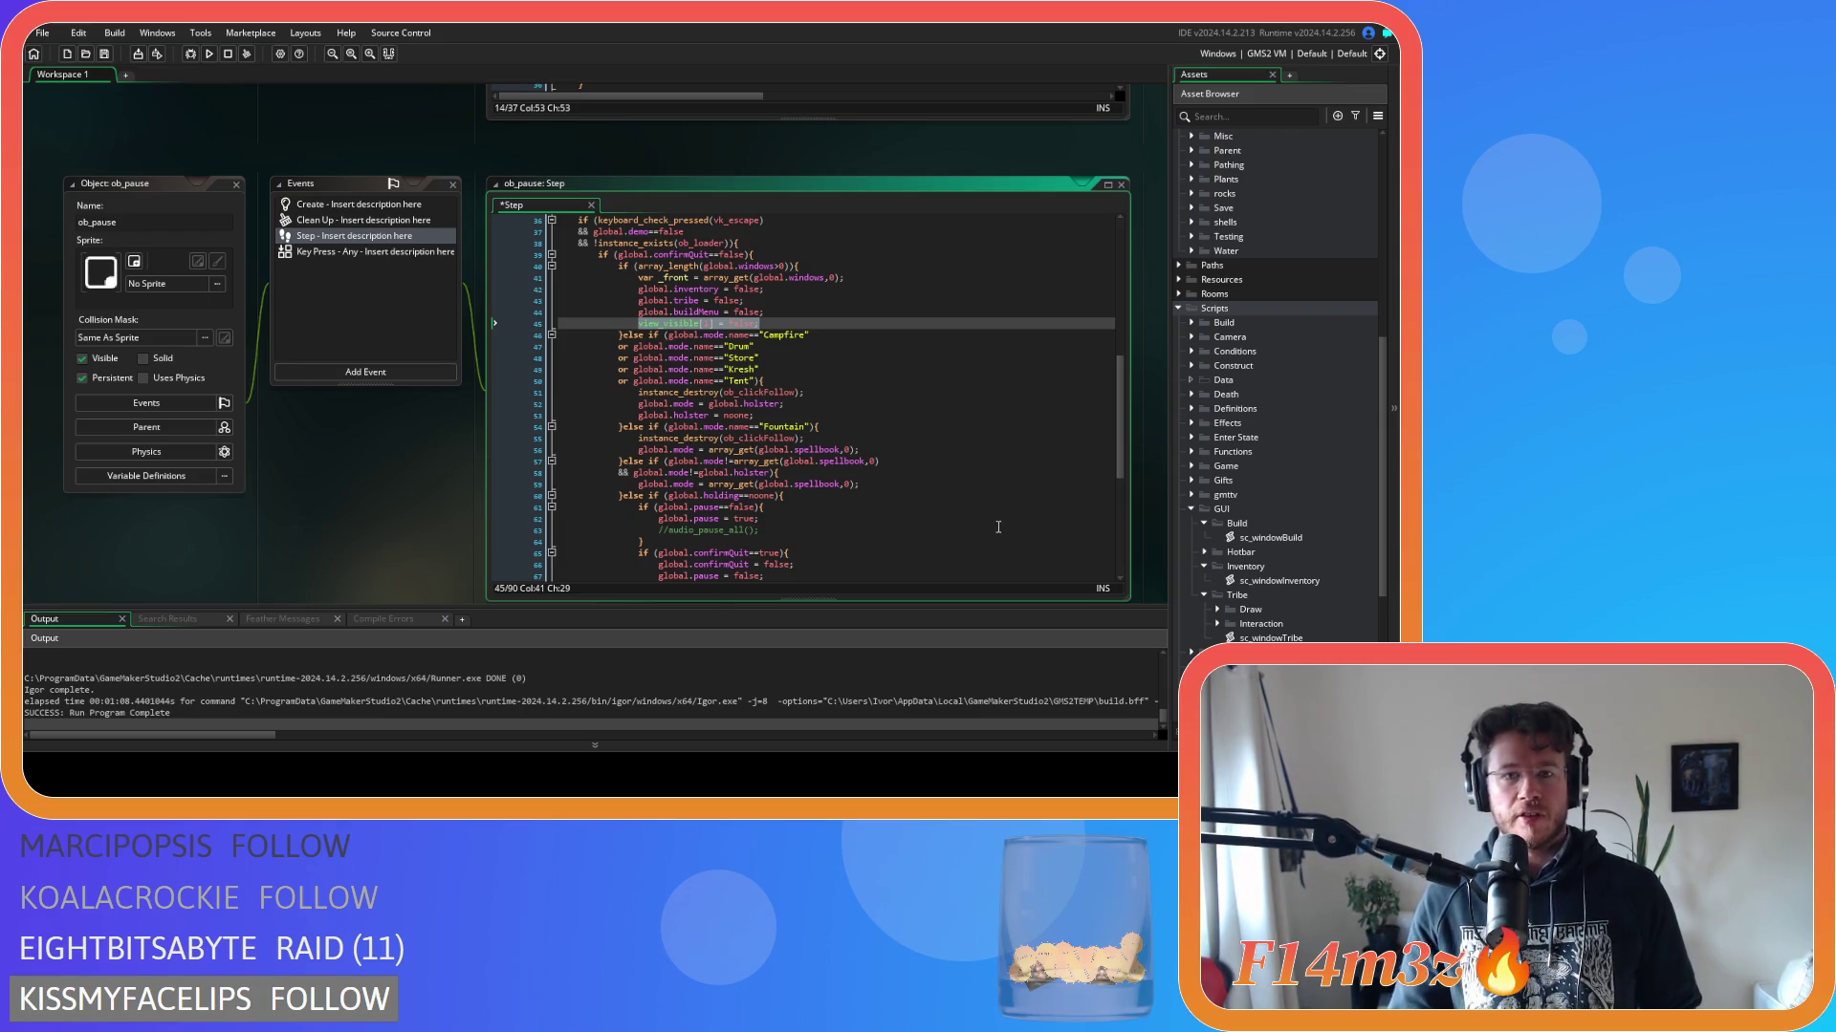
scroll(1301, 524, down, 2)
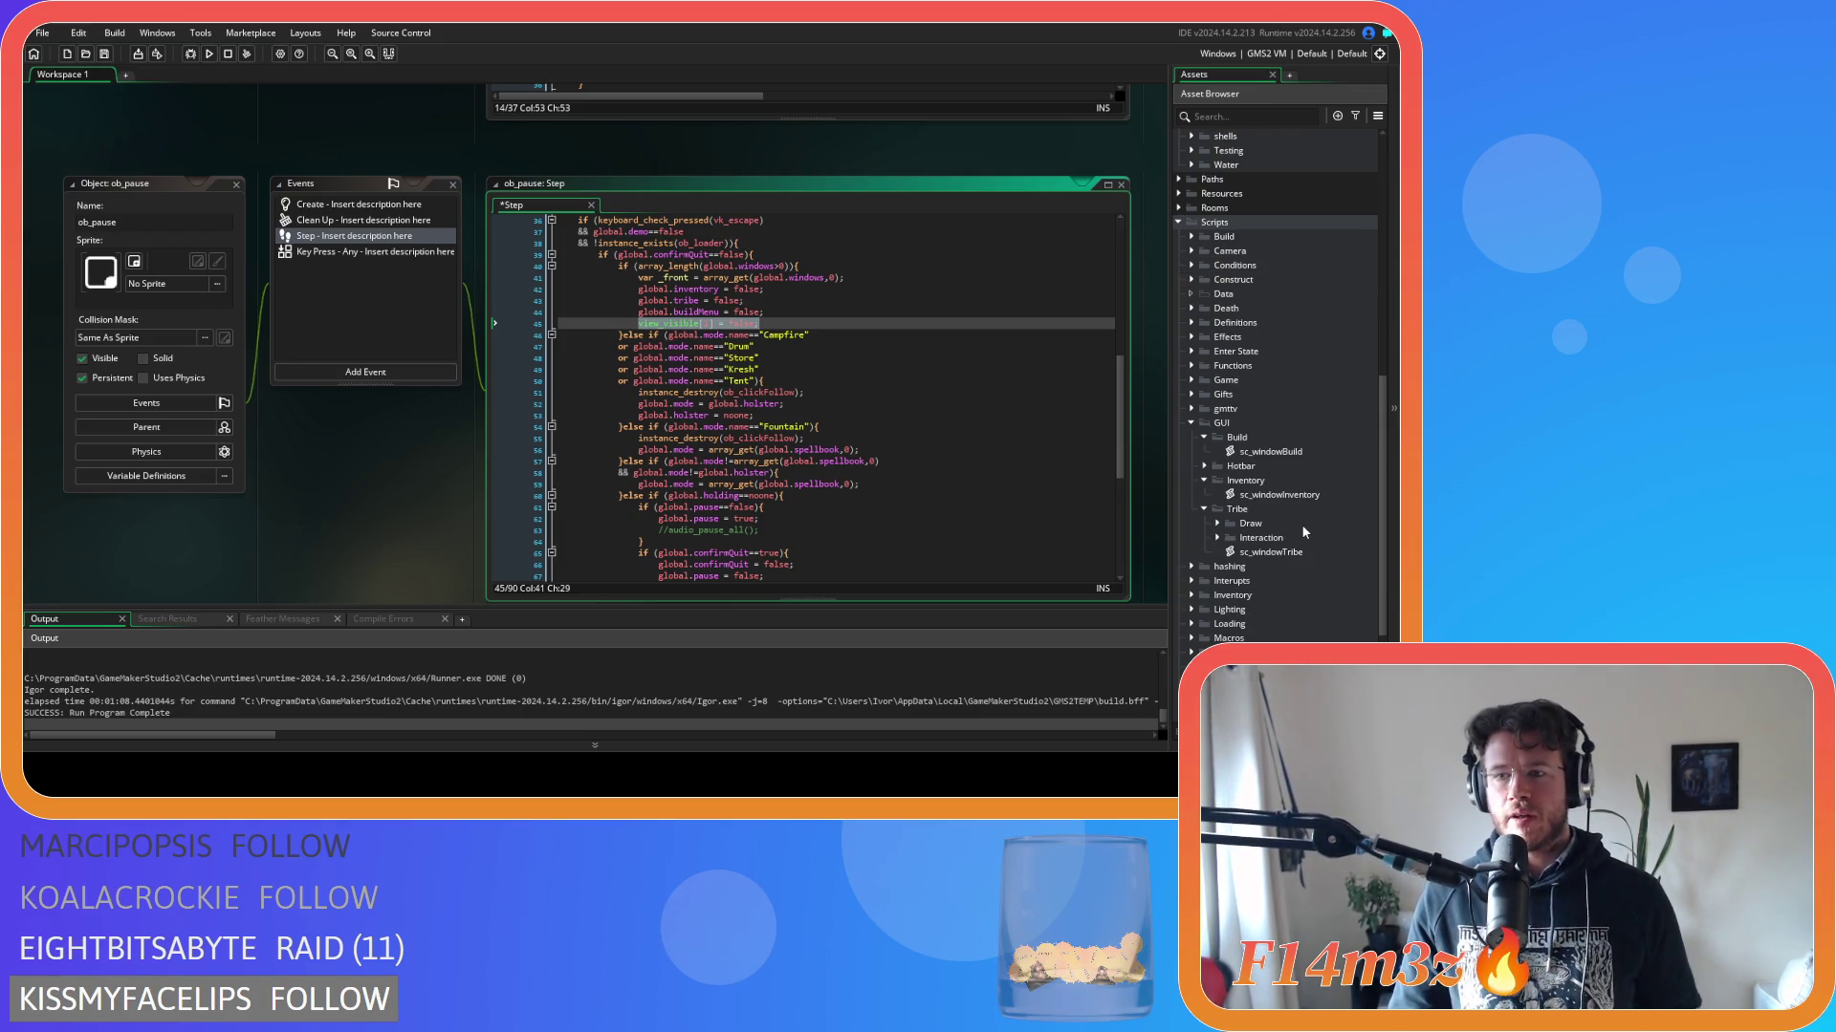
double_click(1272, 452)
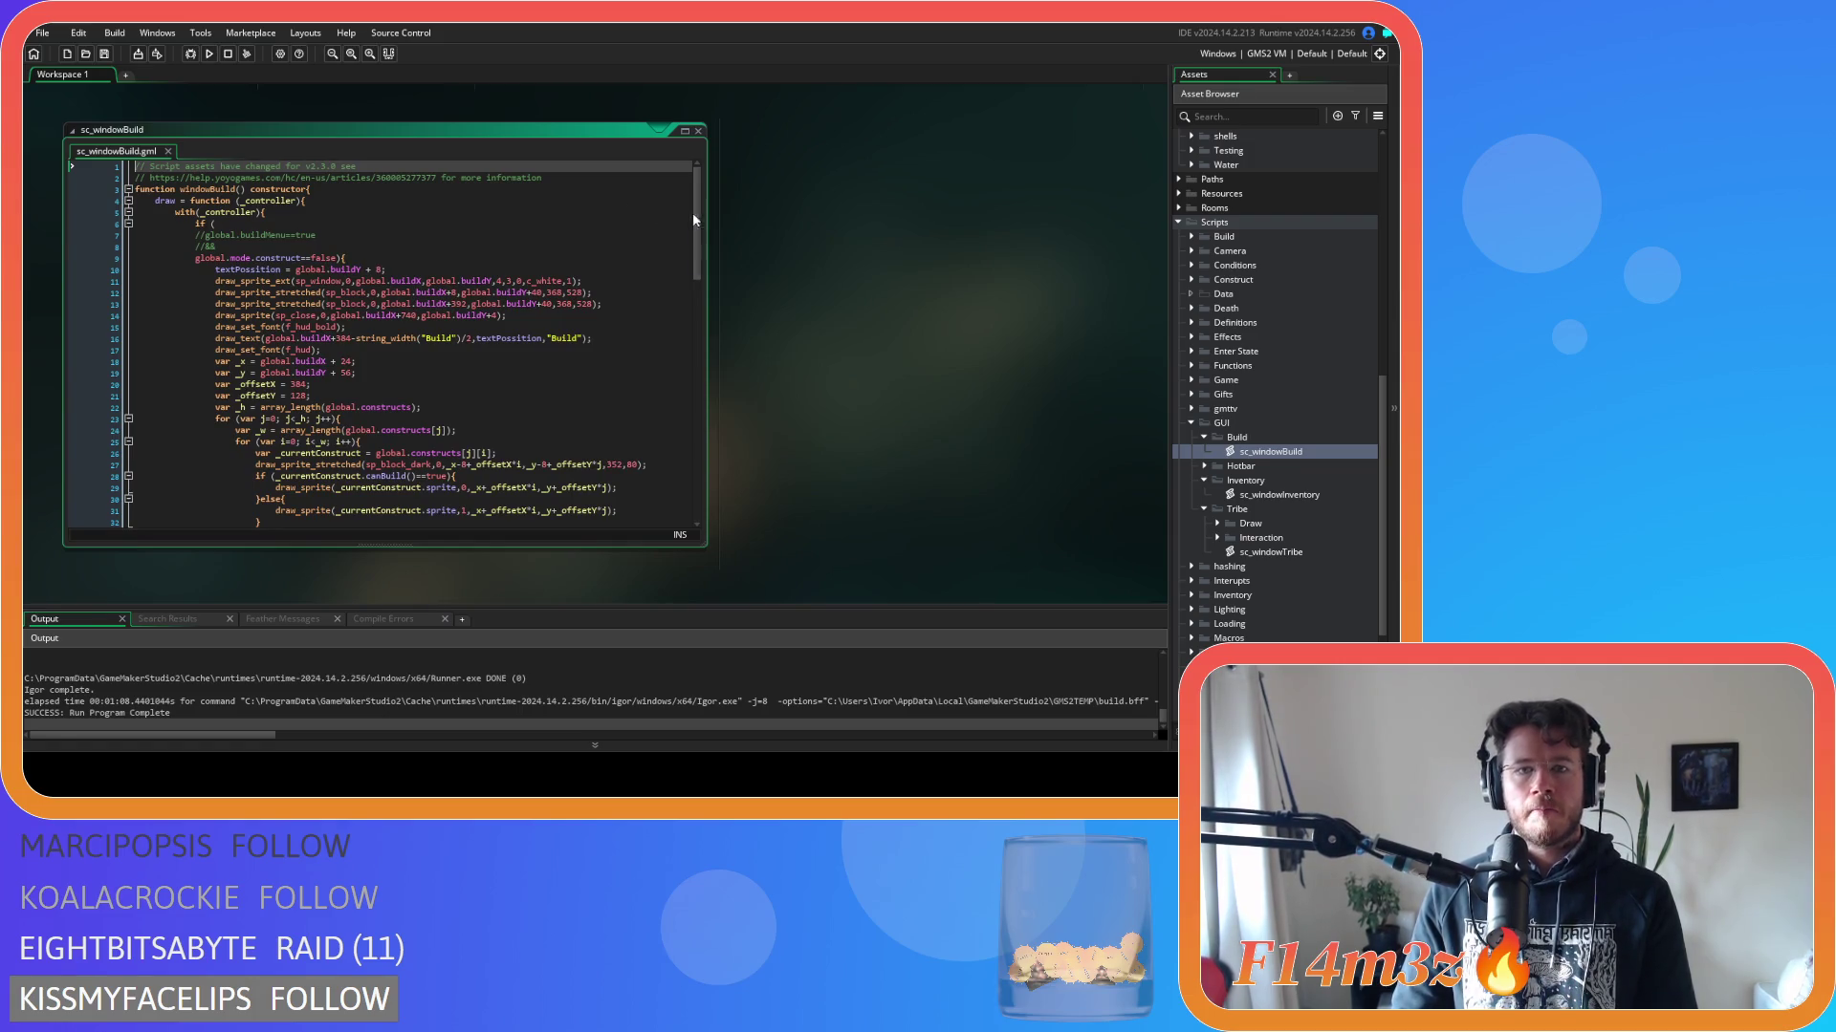
scroll(675, 382, down, 20)
Add close = function(){ } after the last code and begin var _index = array_ge inside it.
click(180, 465)
key(Return)
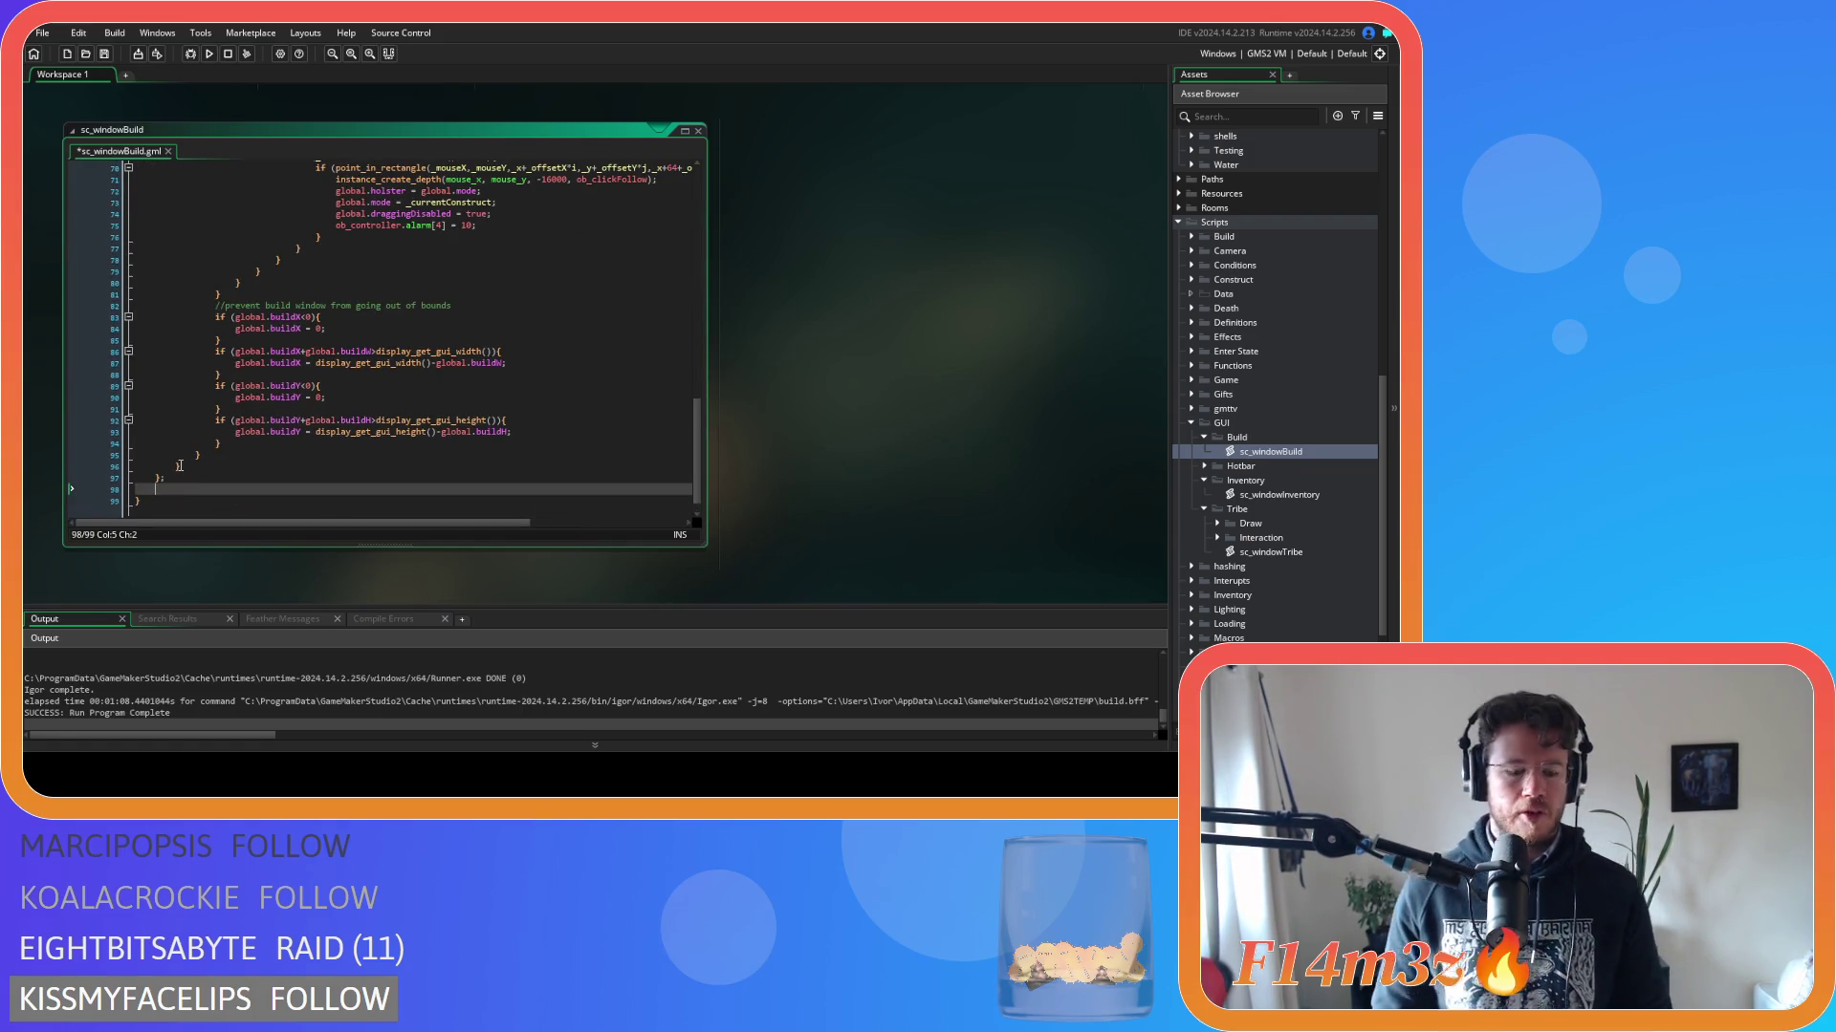
text(close = )
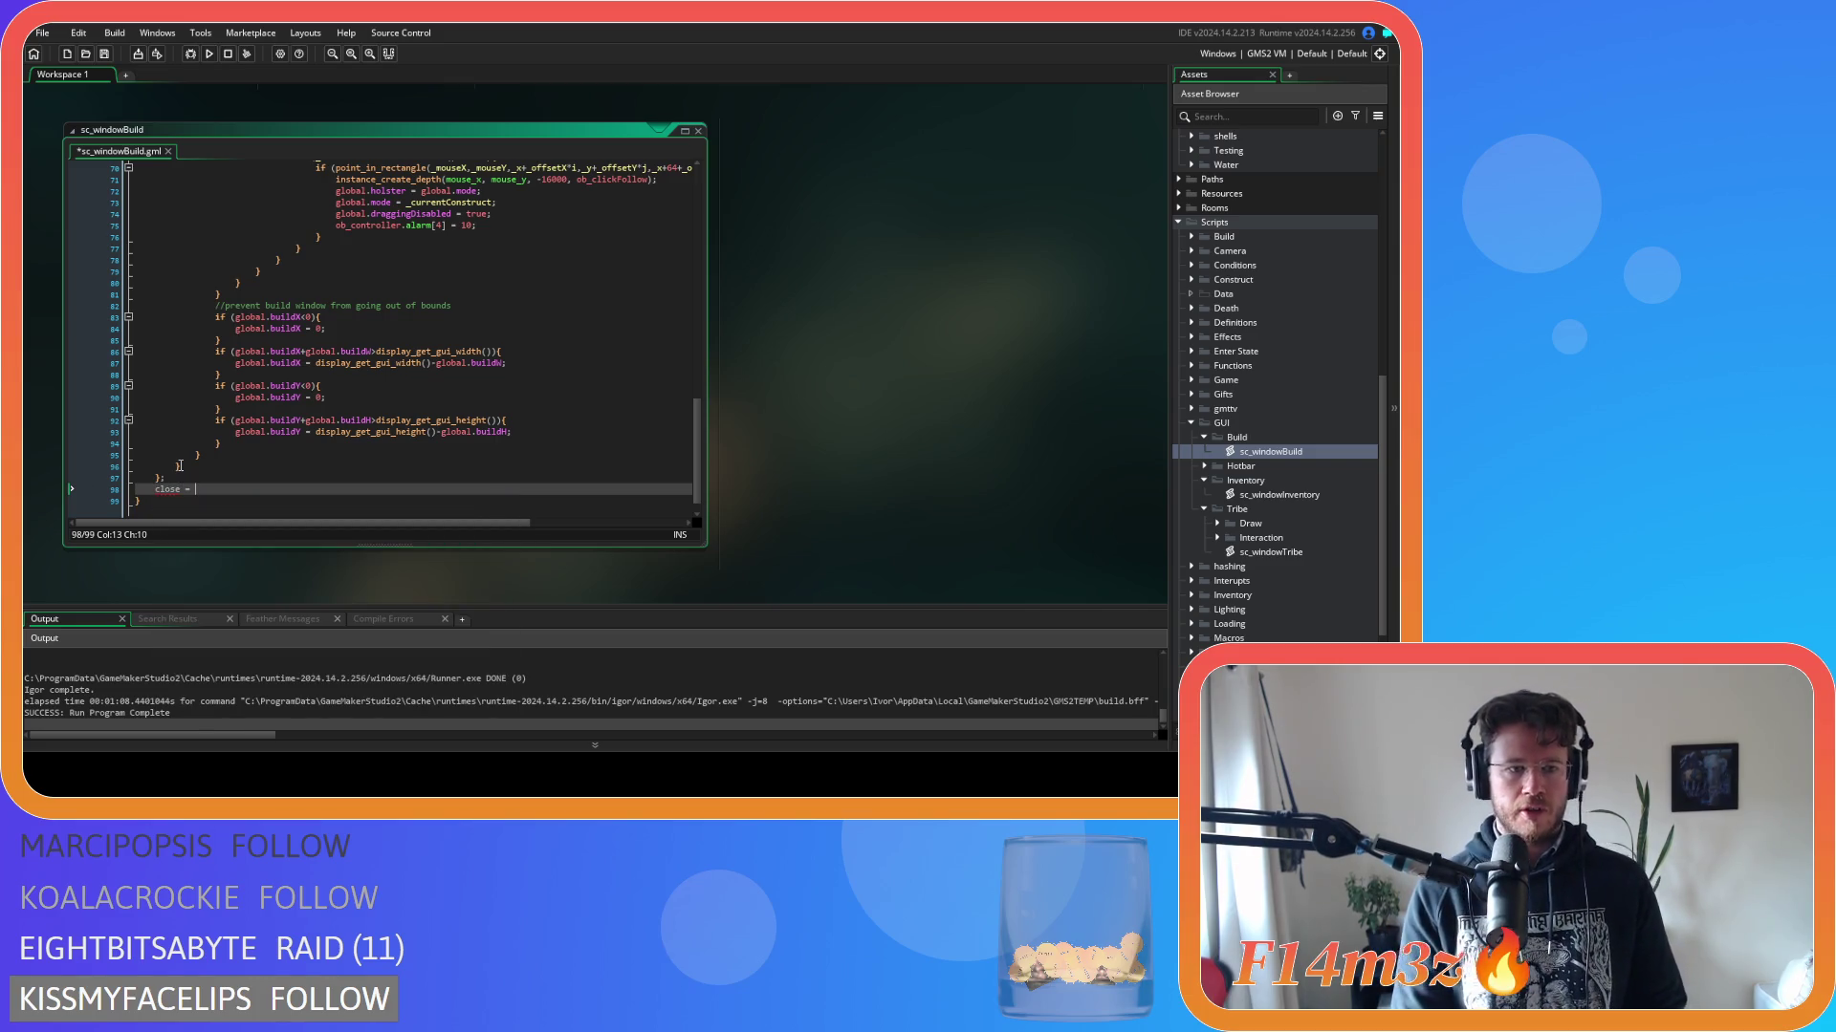
text(function)
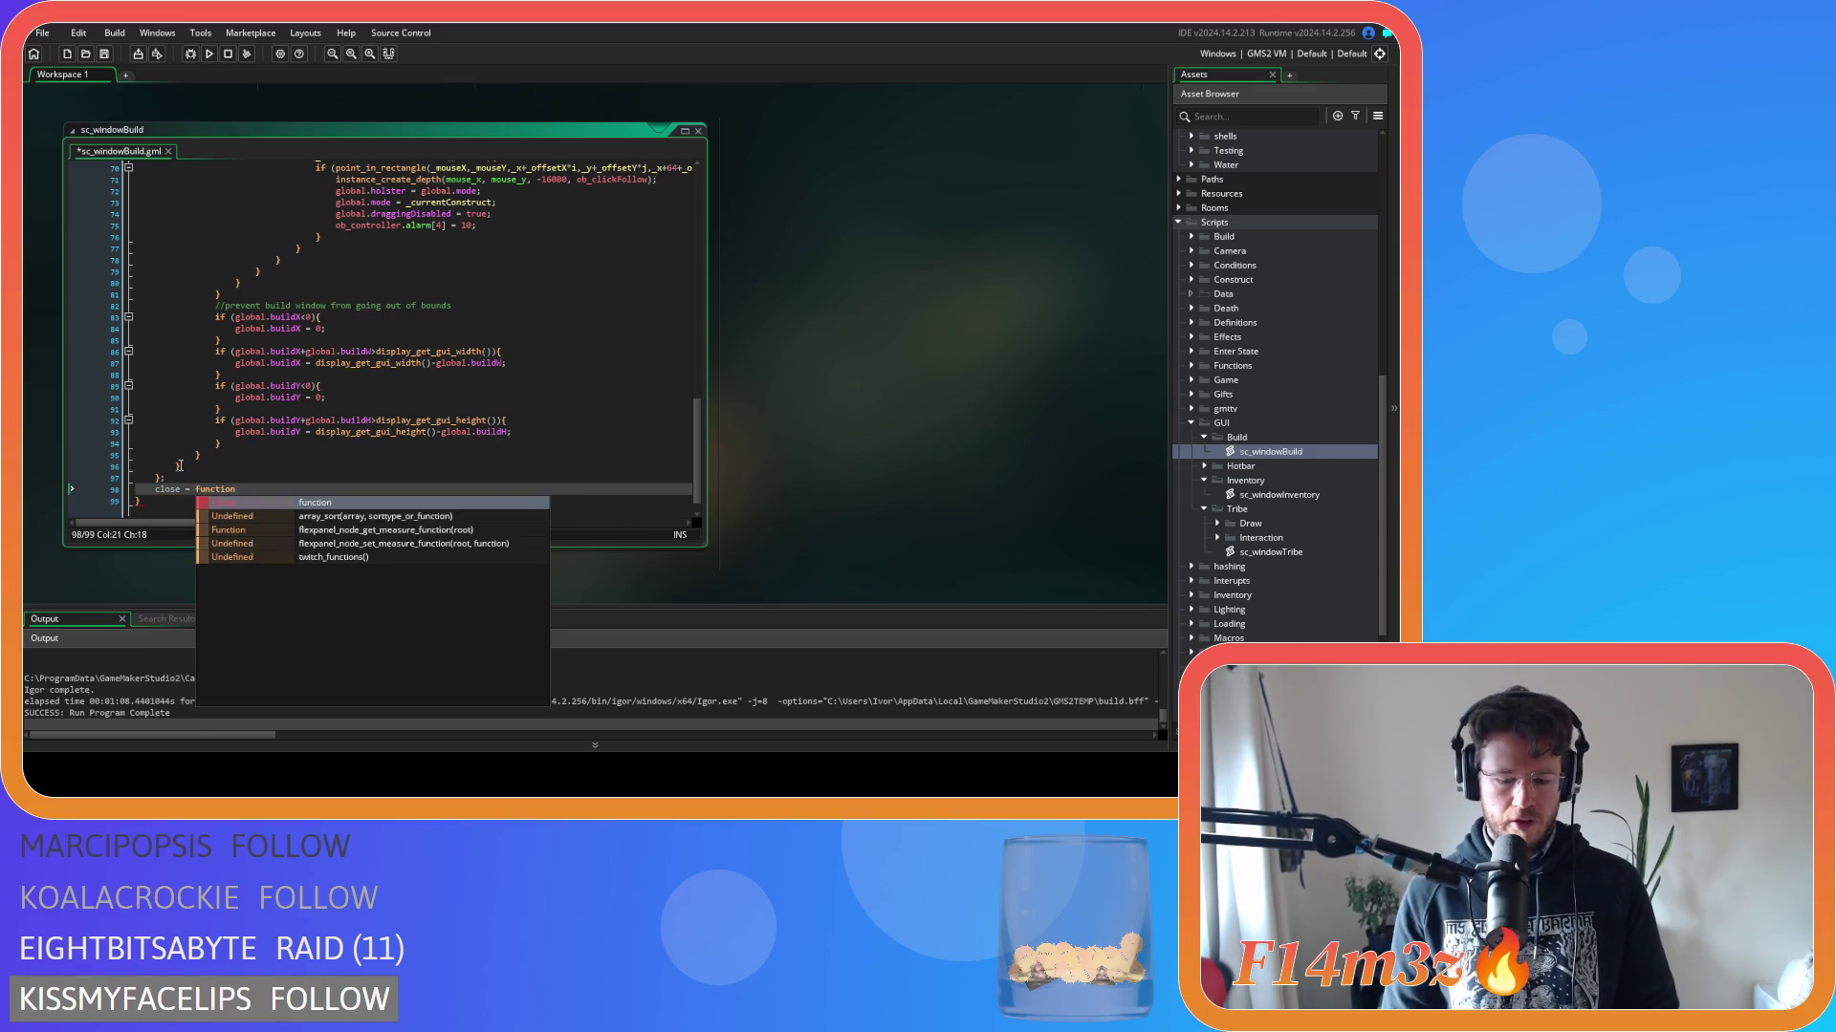
text(())
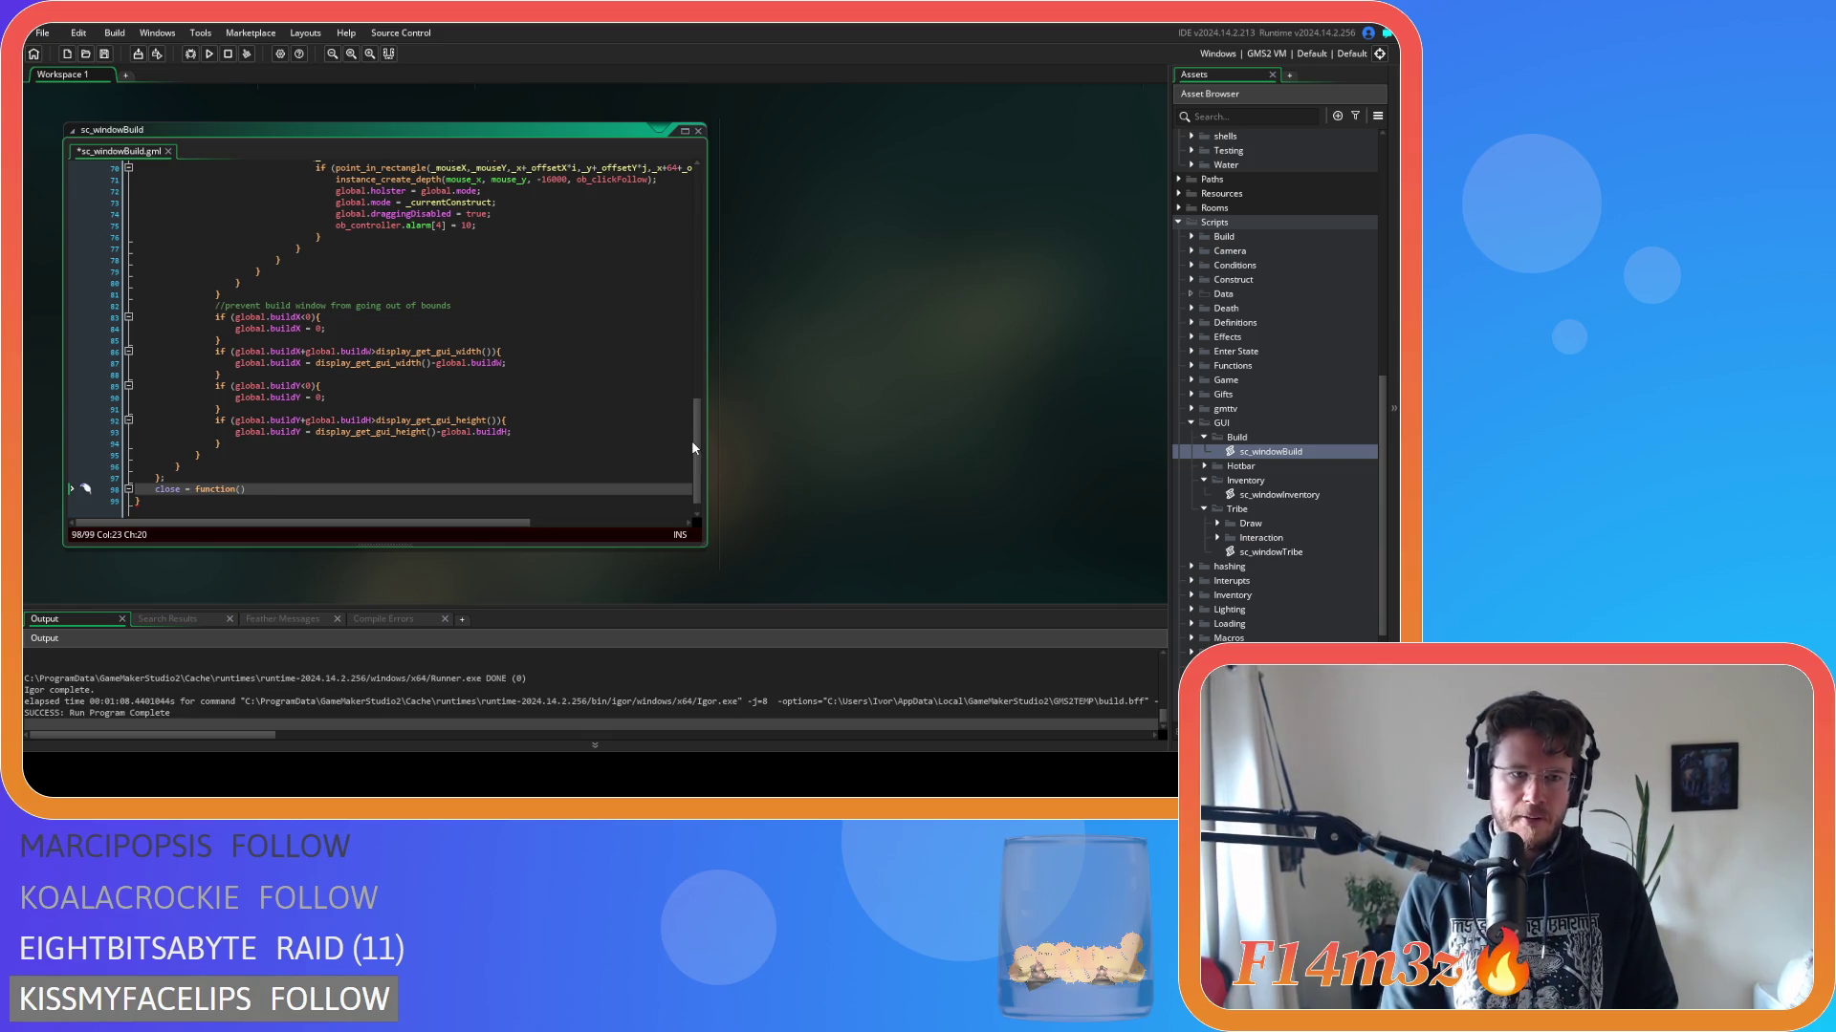
scroll(555, 402, up, 10)
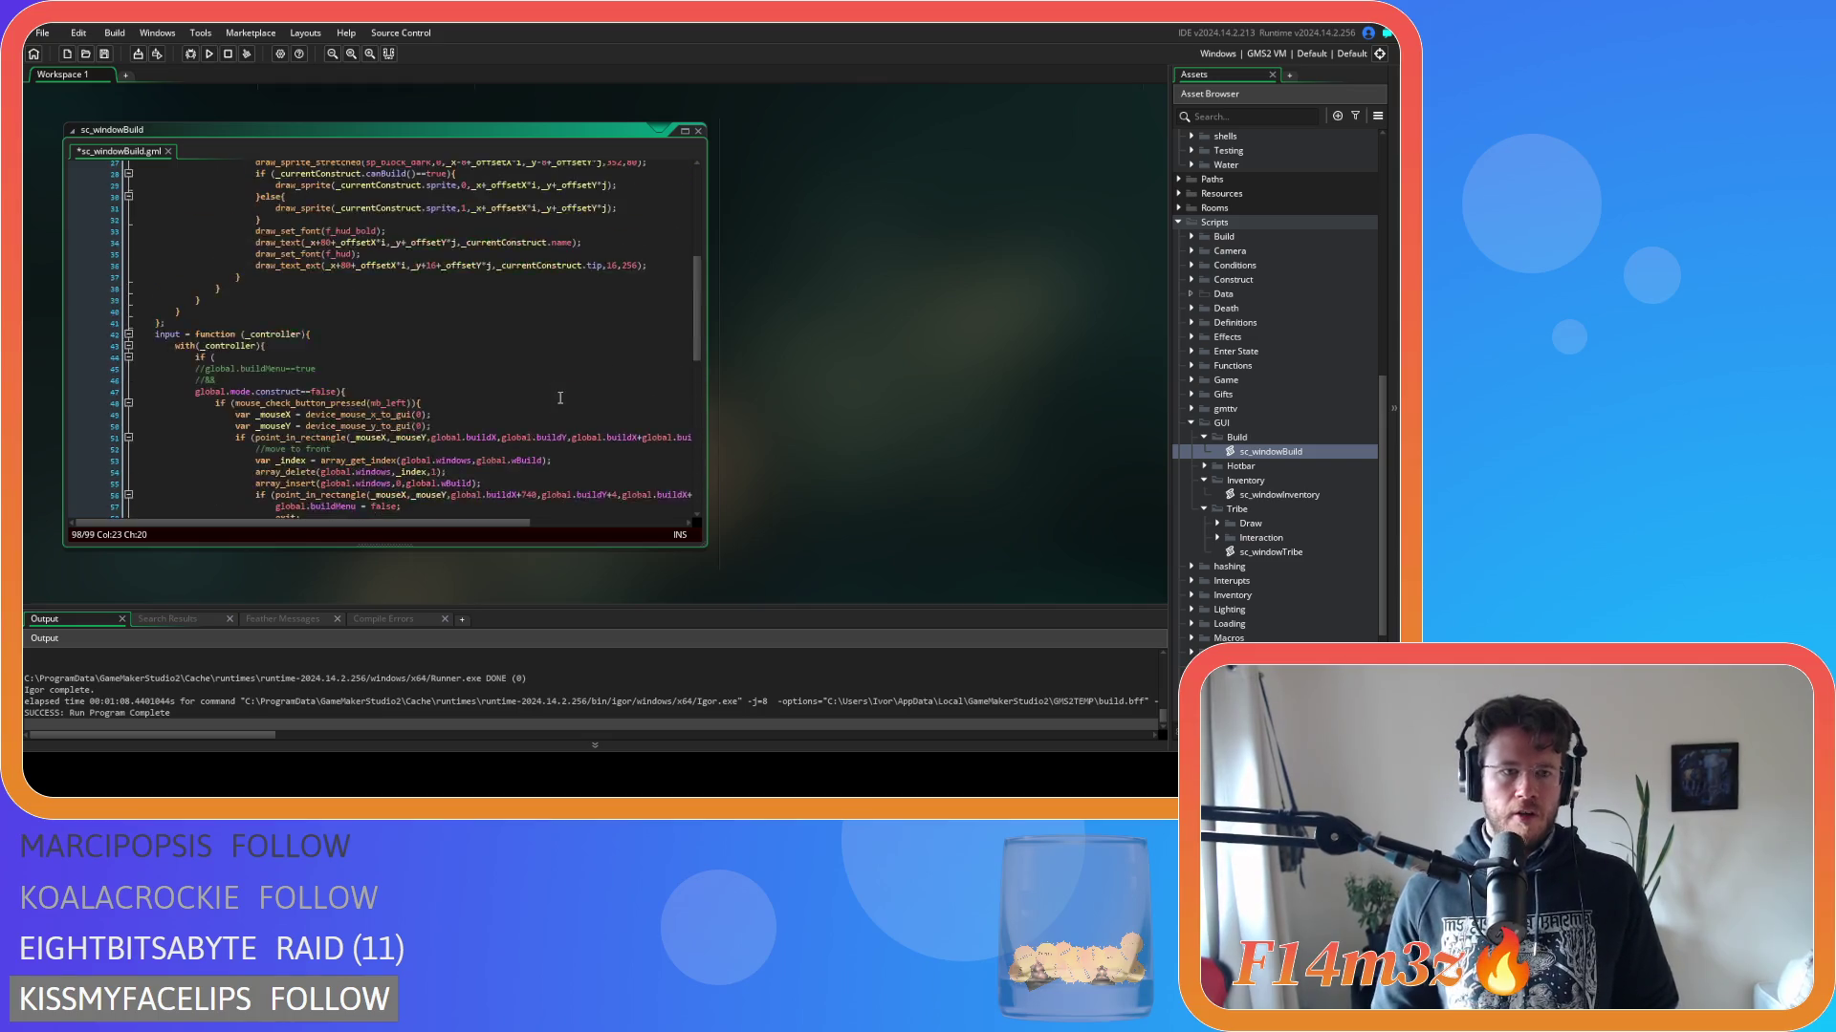
scroll(556, 403, down, 10)
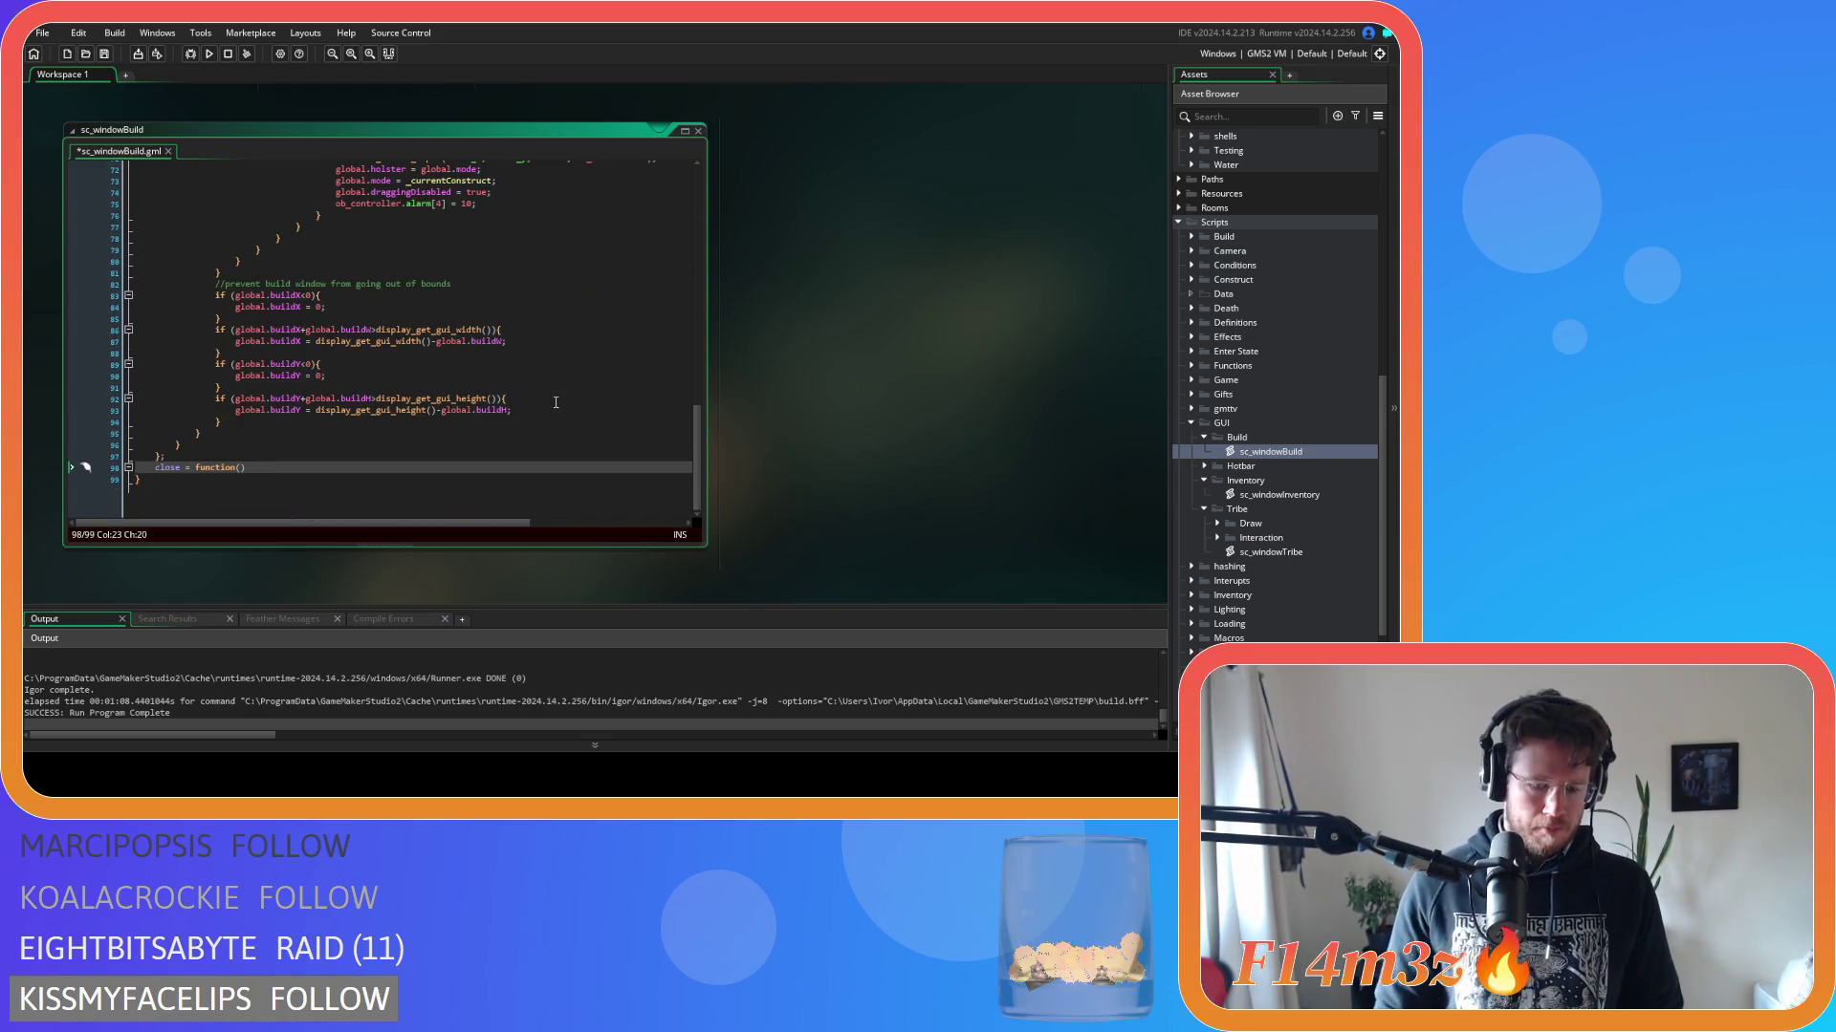
text({)
key(Return)
key(Return)
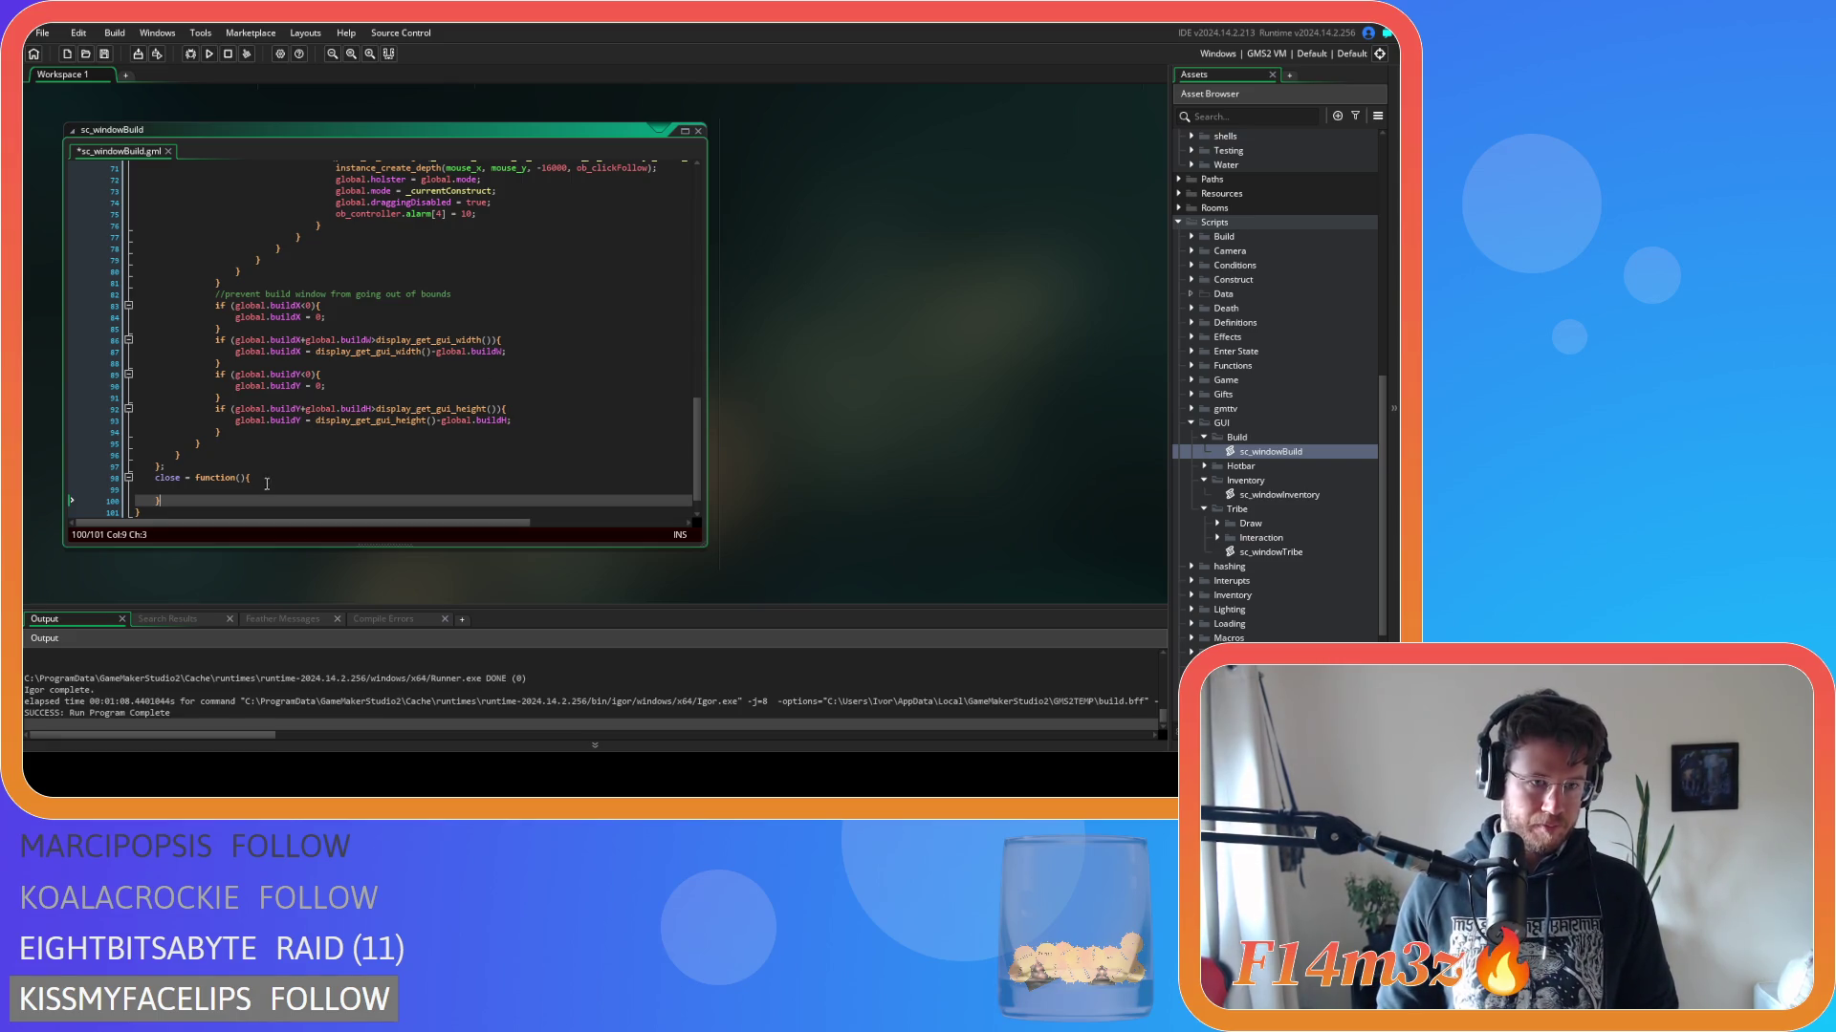
key(Up)
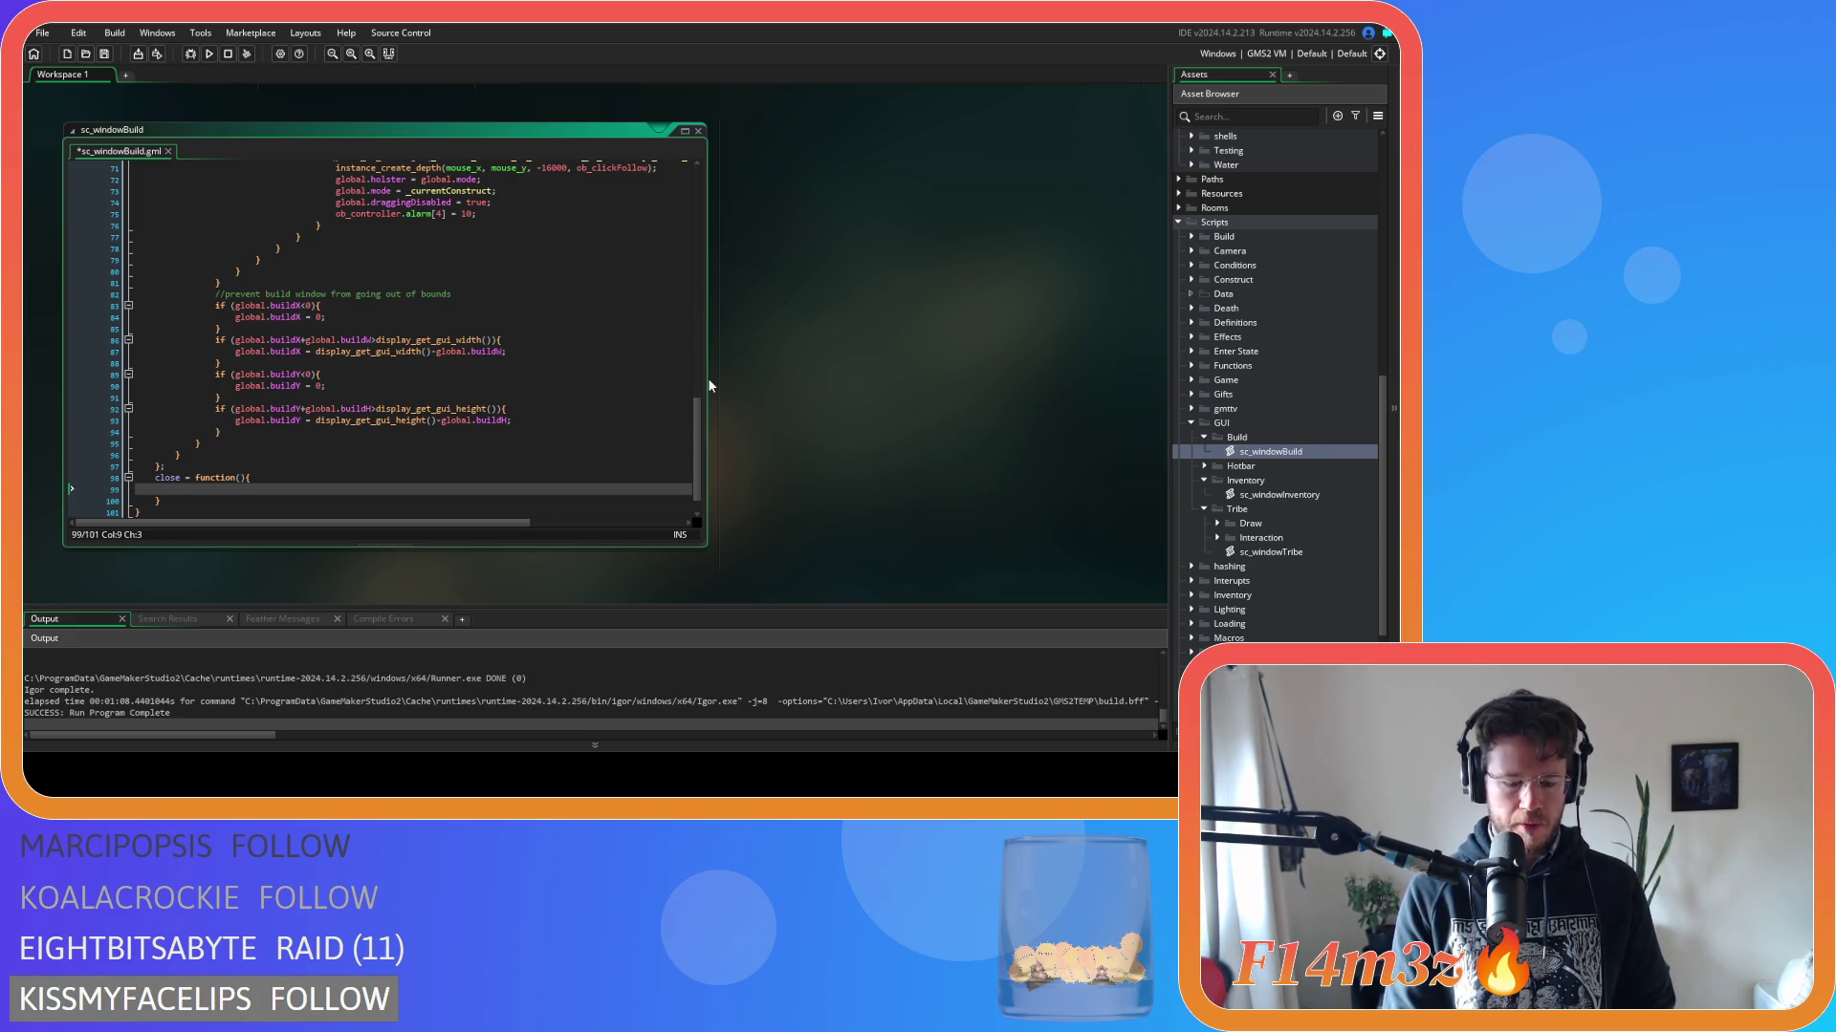
text(var _ind)
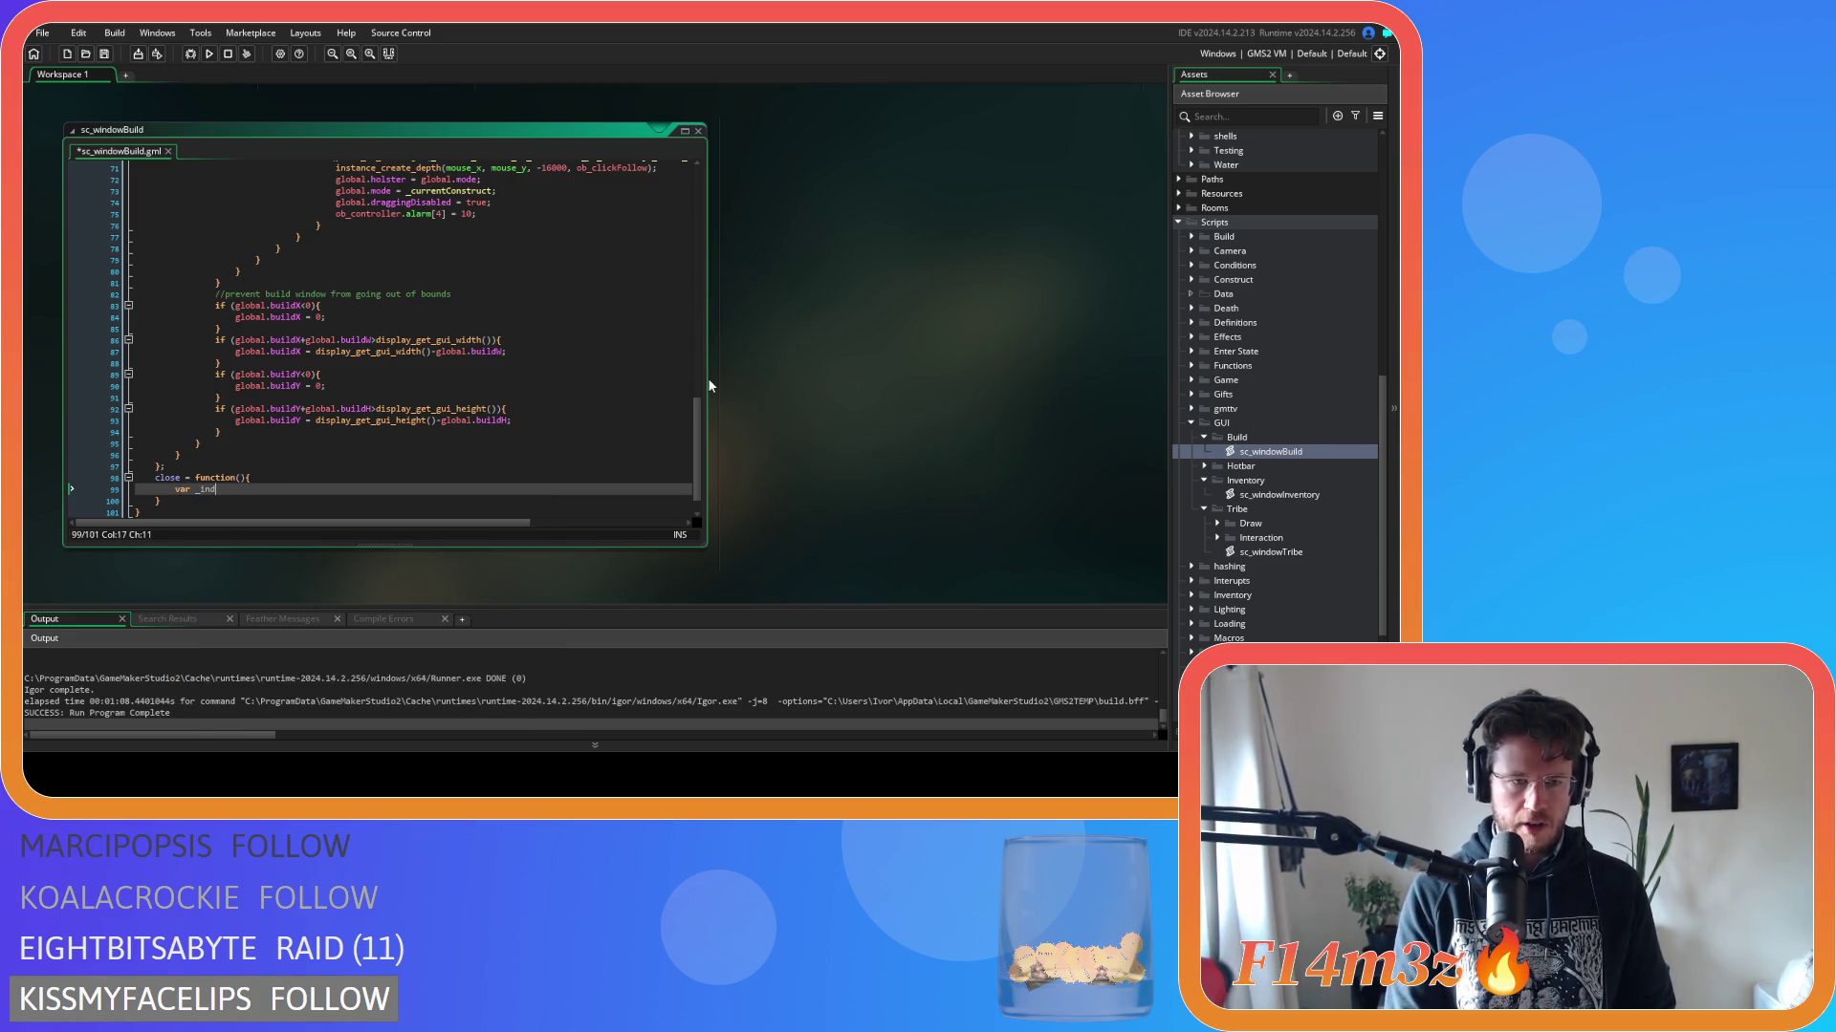
text(ex = arra)
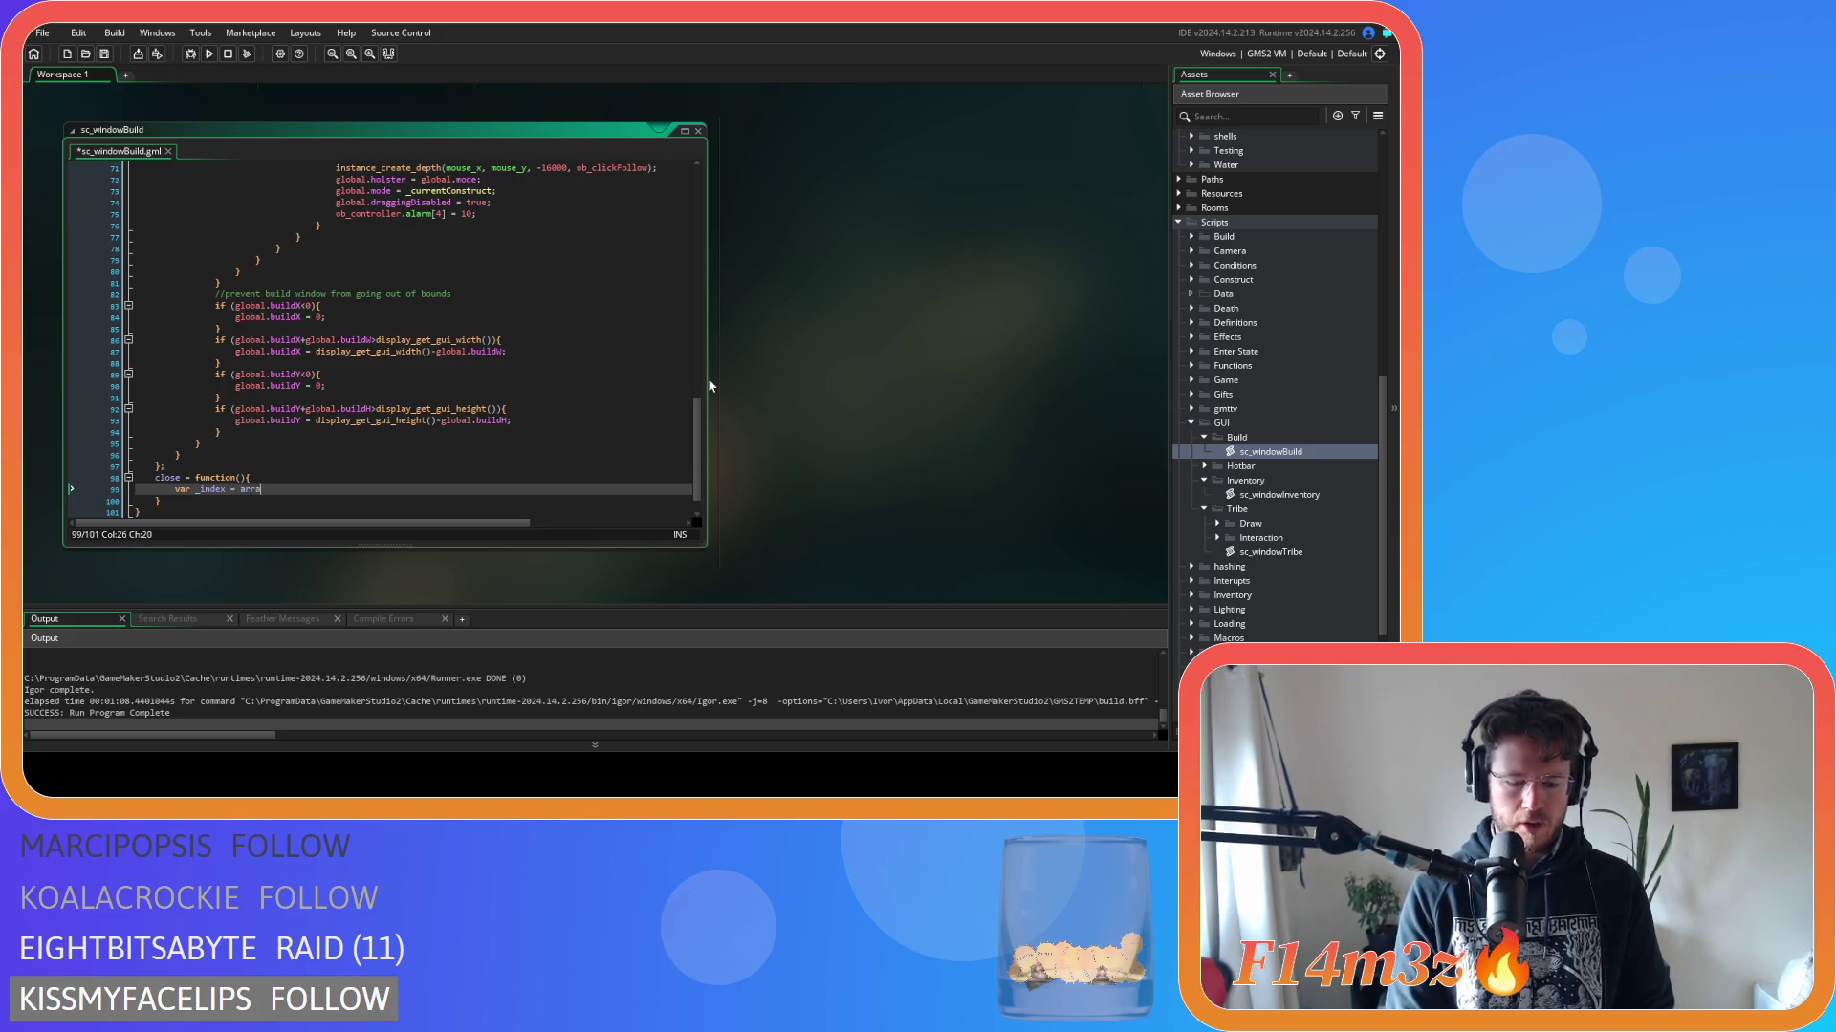
text(y_get)
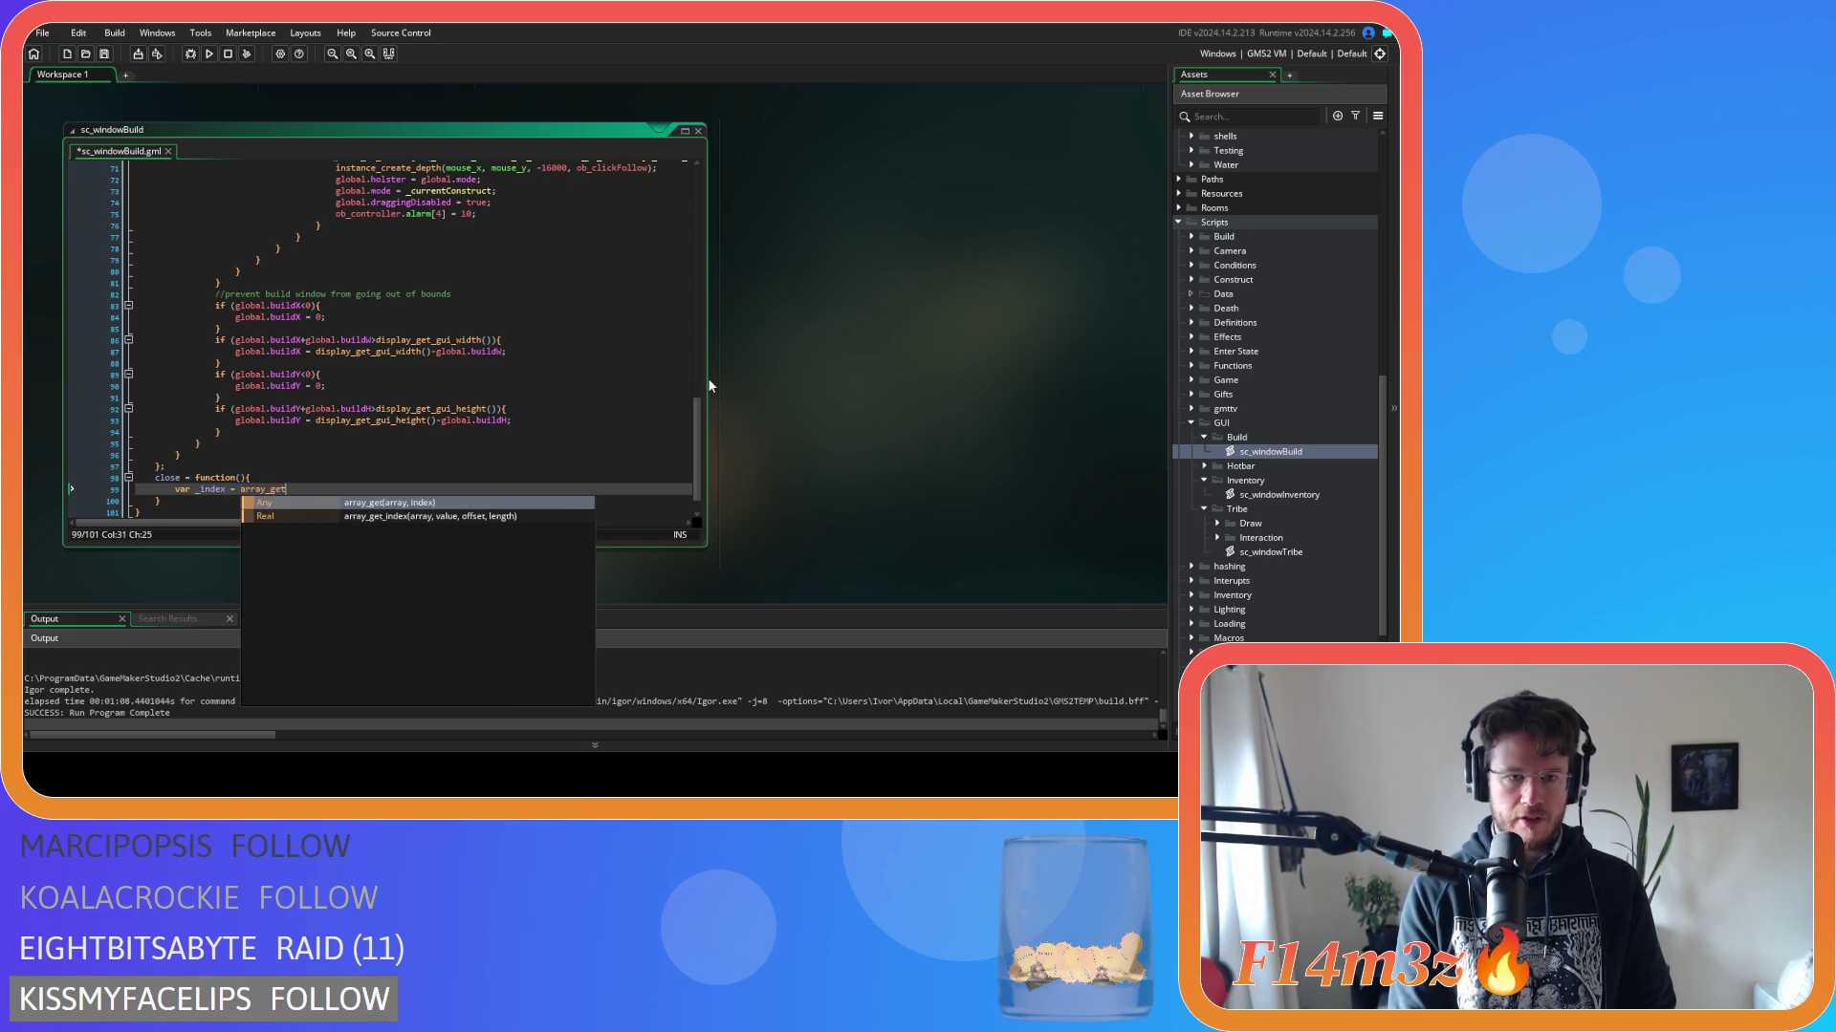
Complete var _index = array_get_index(global.windows,global.wBuild); in the close function.
key(Down)
key(Return)
text(ay_get_index(global.windows,)
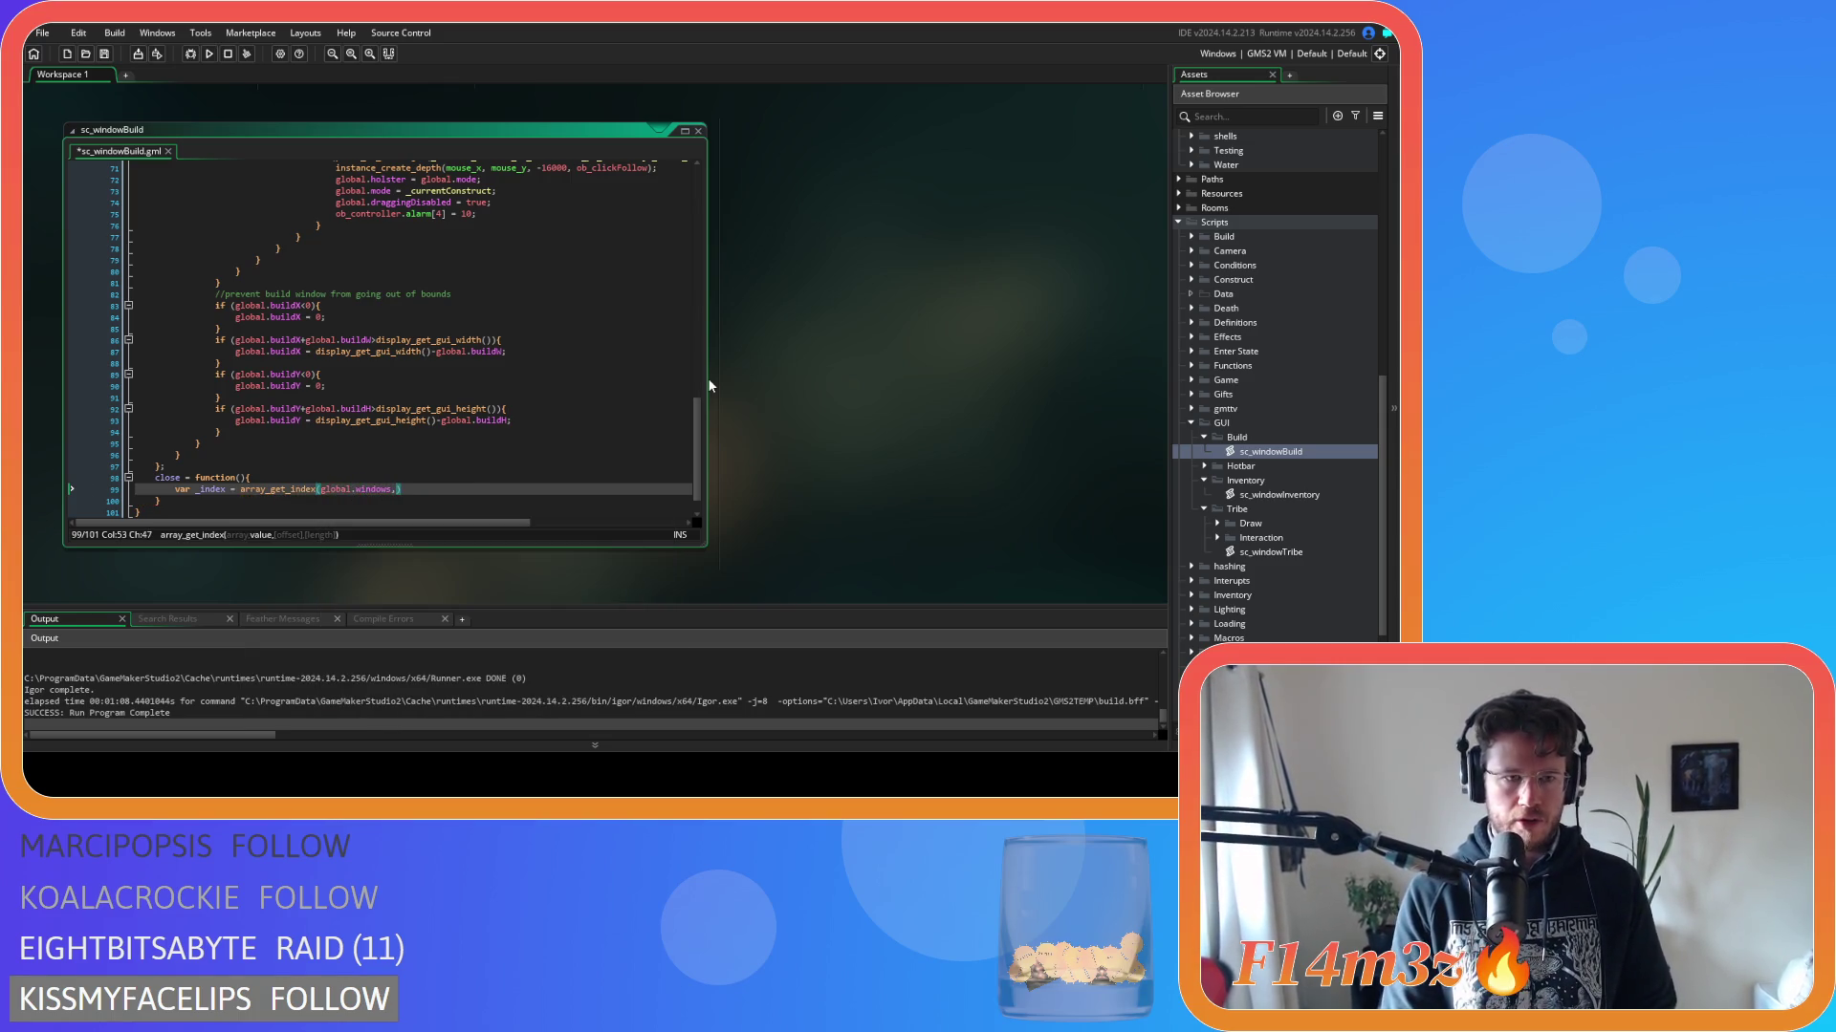
text(global.)
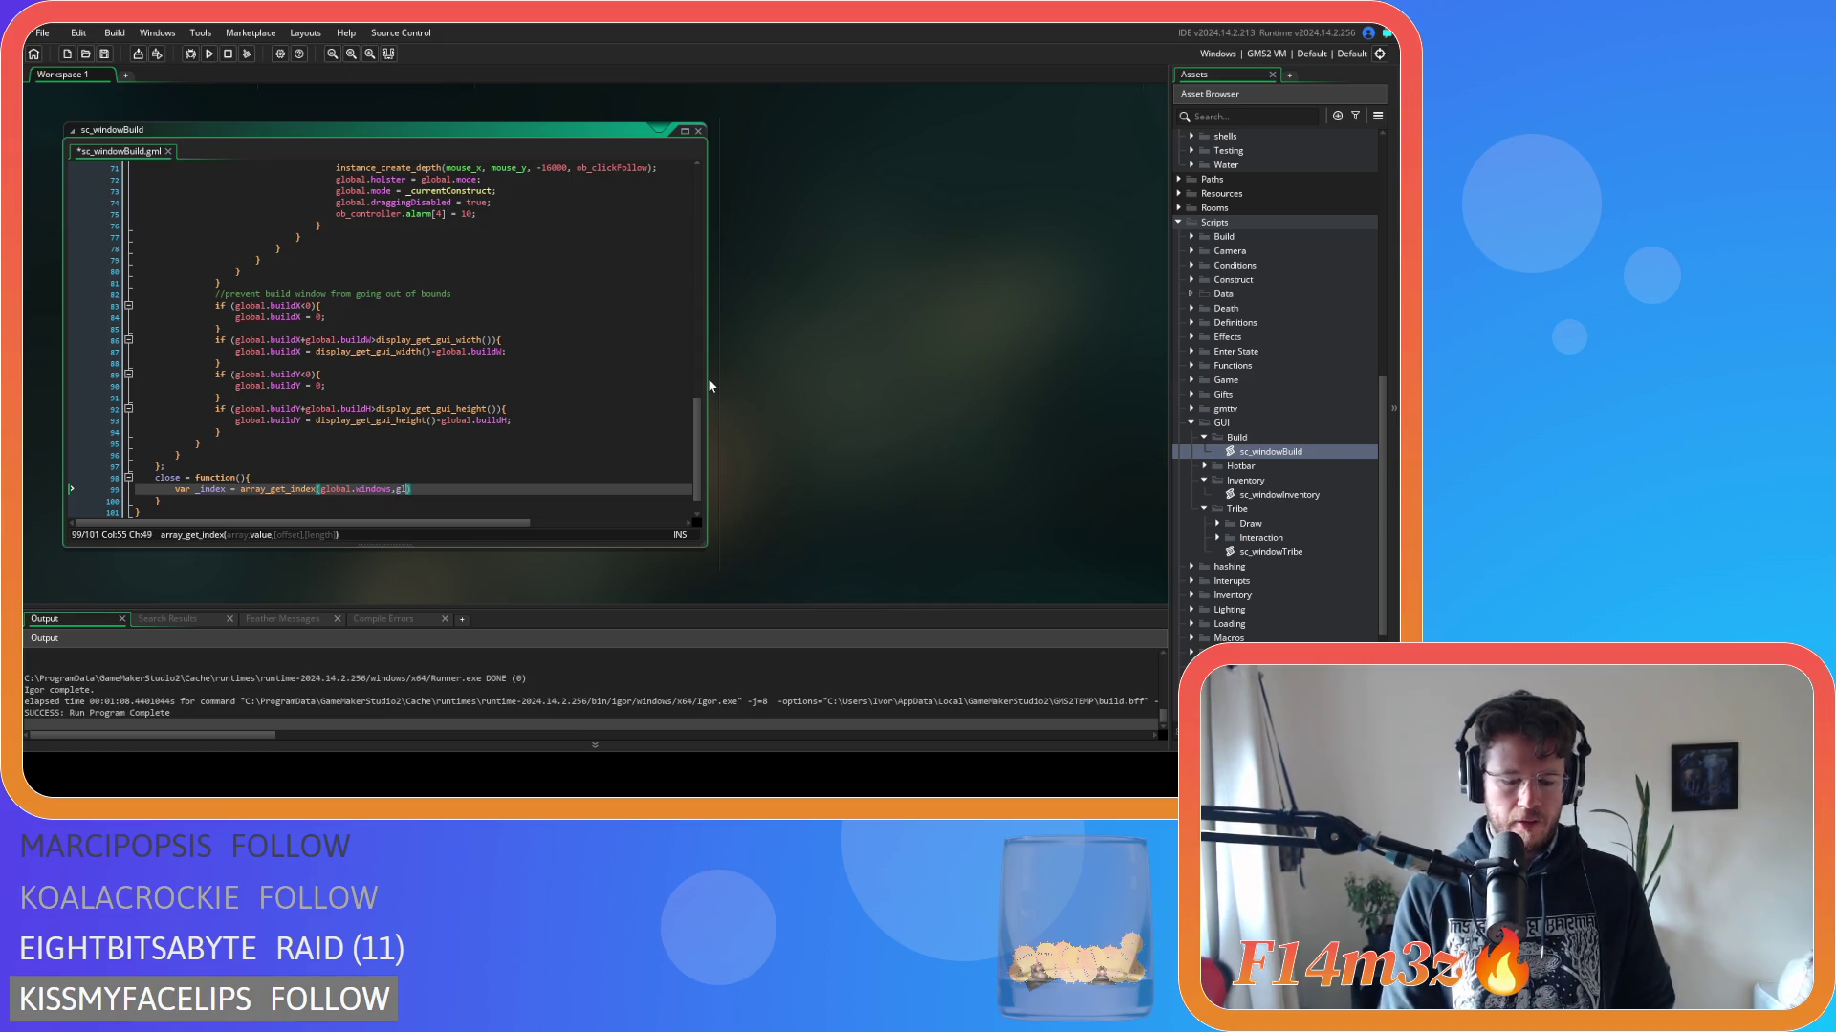
text(wBuild)
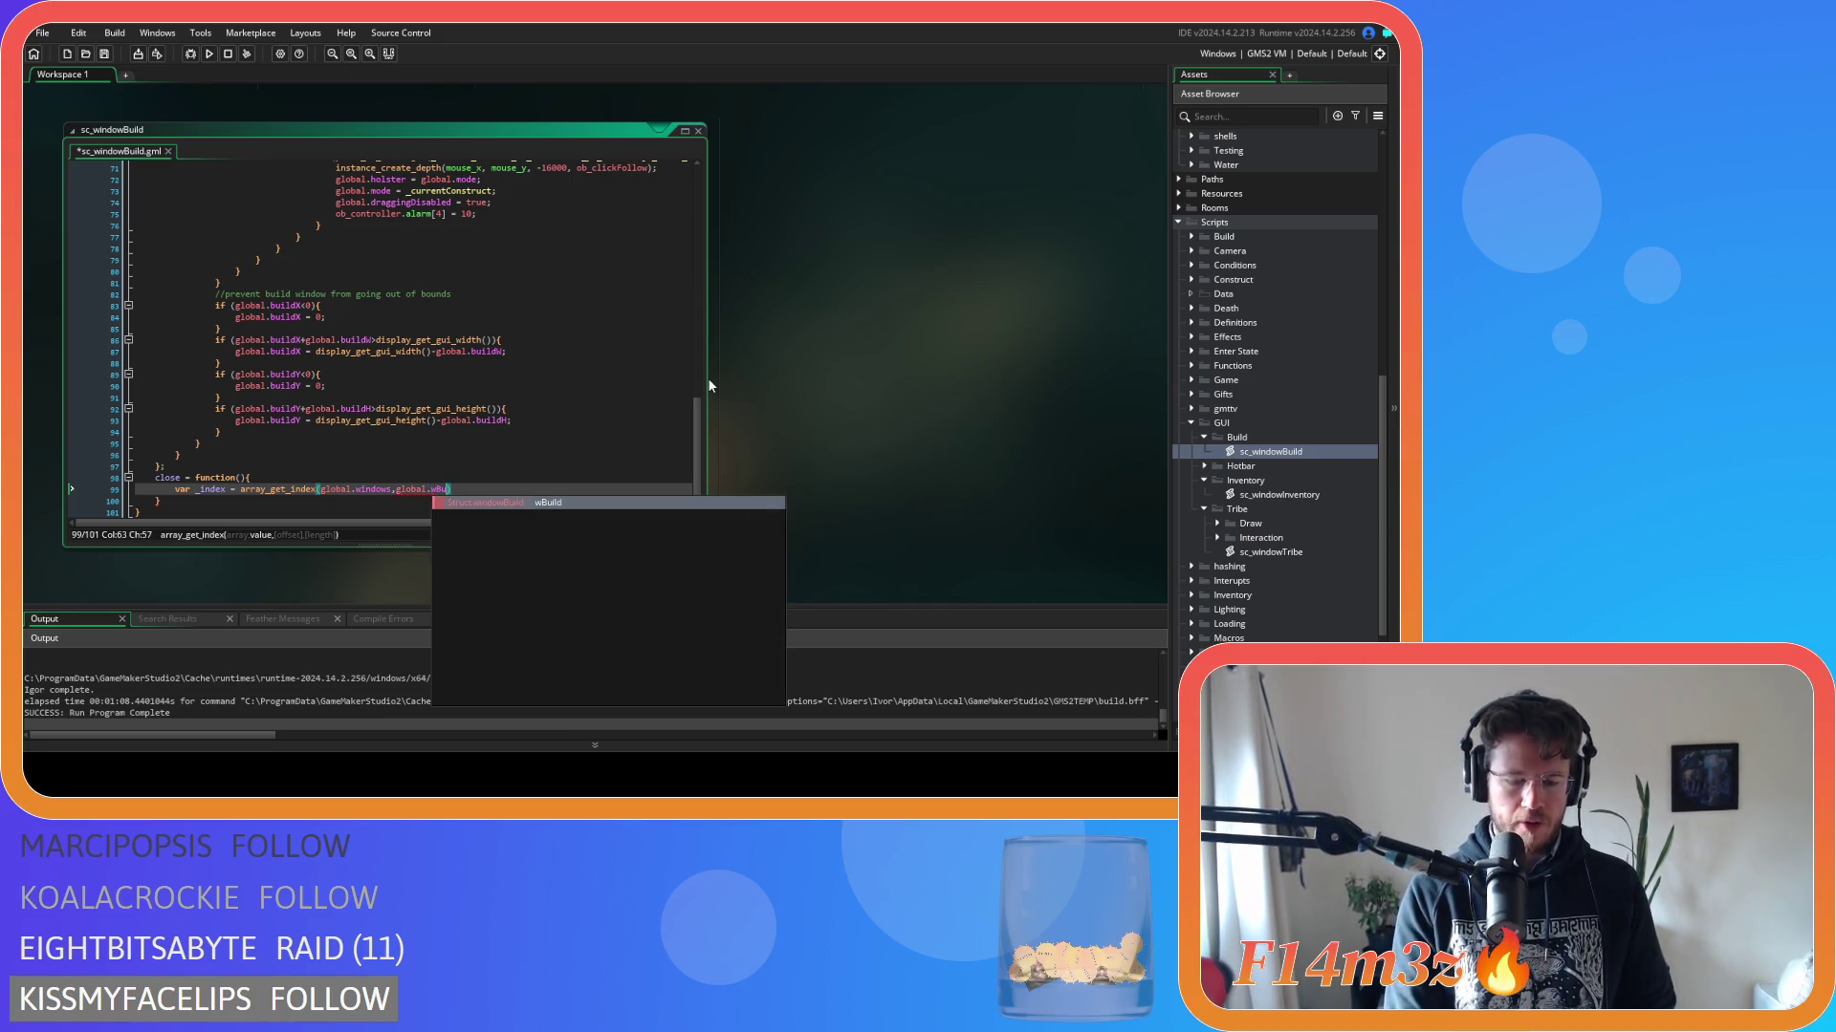
text())
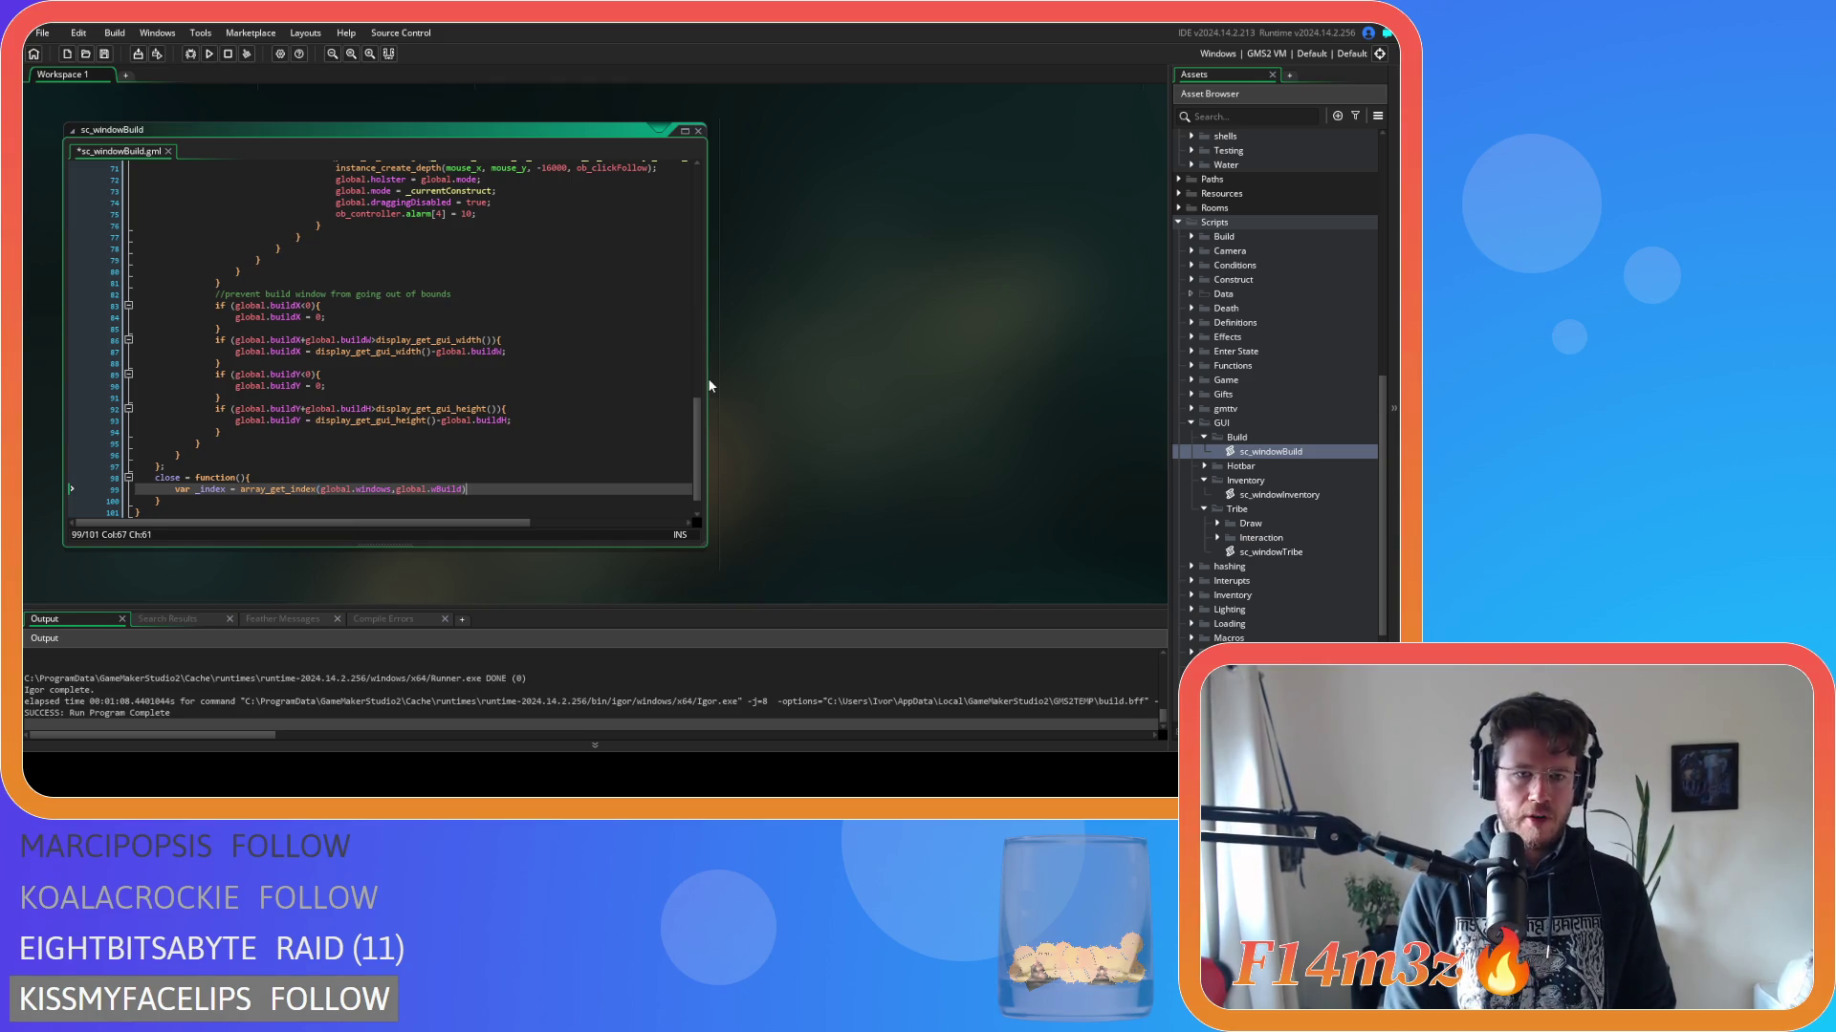
text(;)
key(Return)
Add array_delete(global.windows, _index, 1) on the next line.
text(array_delete)
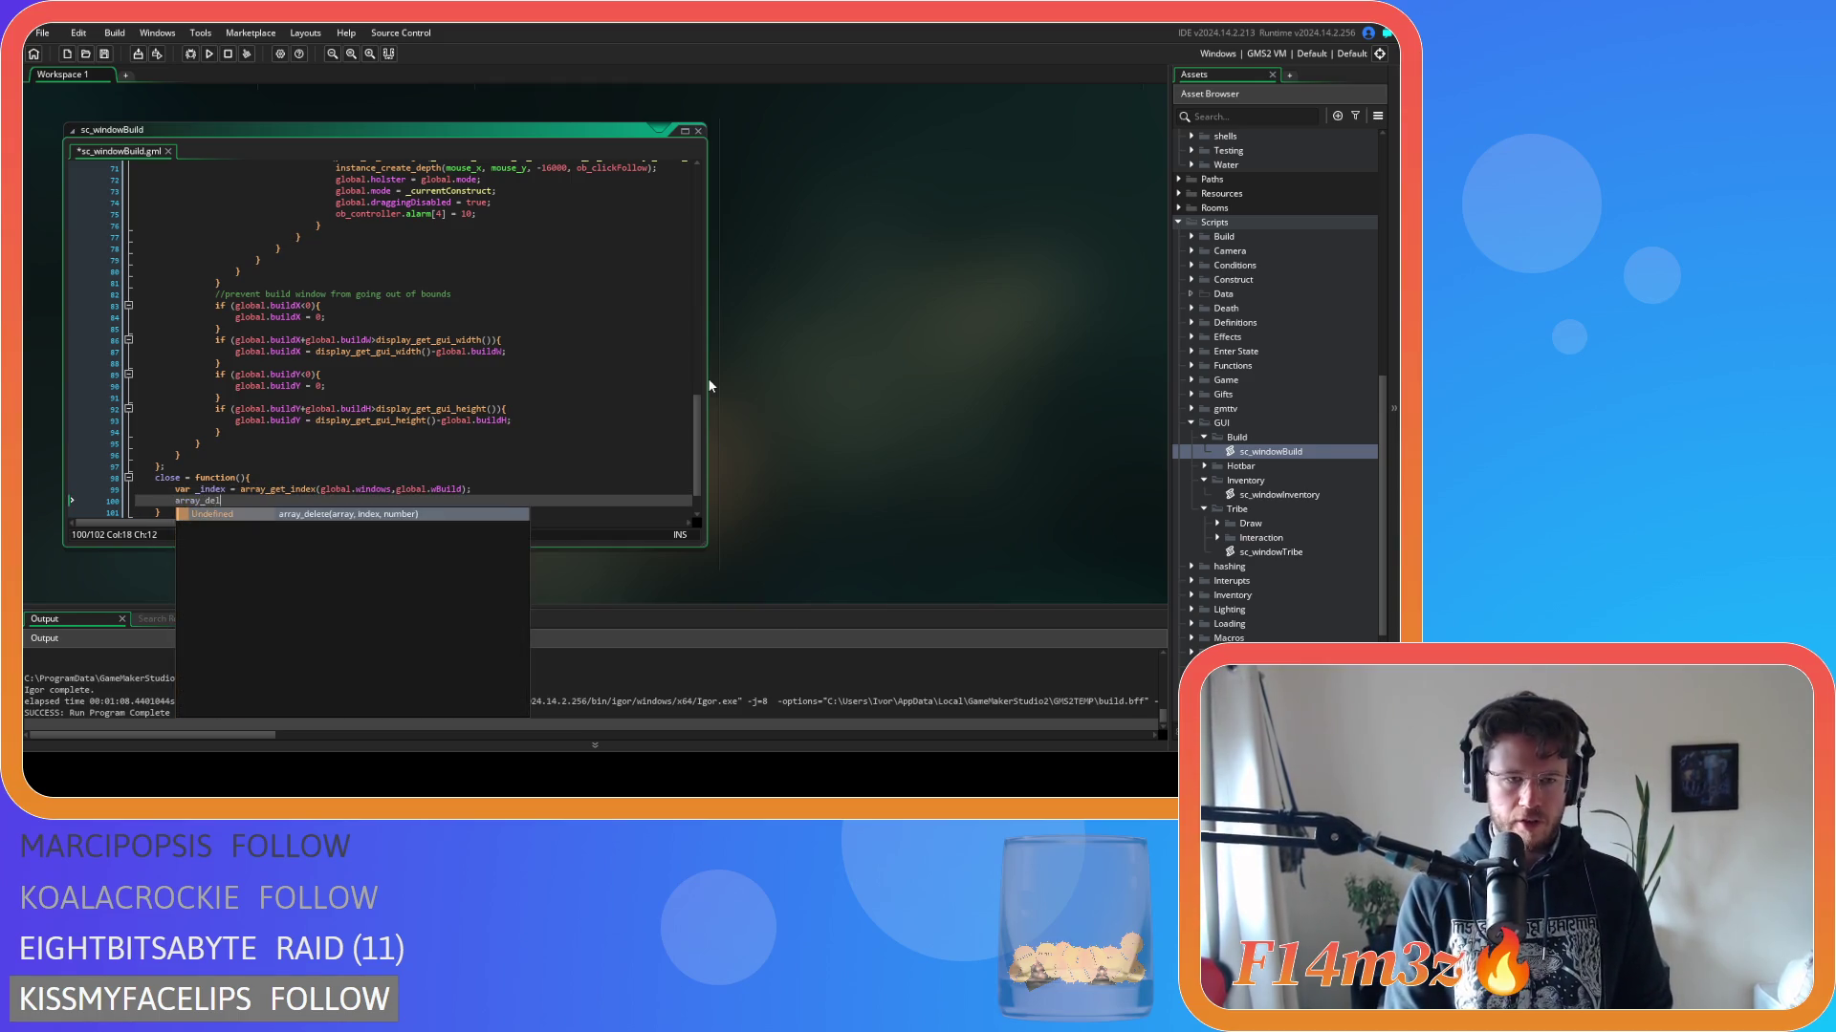
key(Return)
text(global.wind)
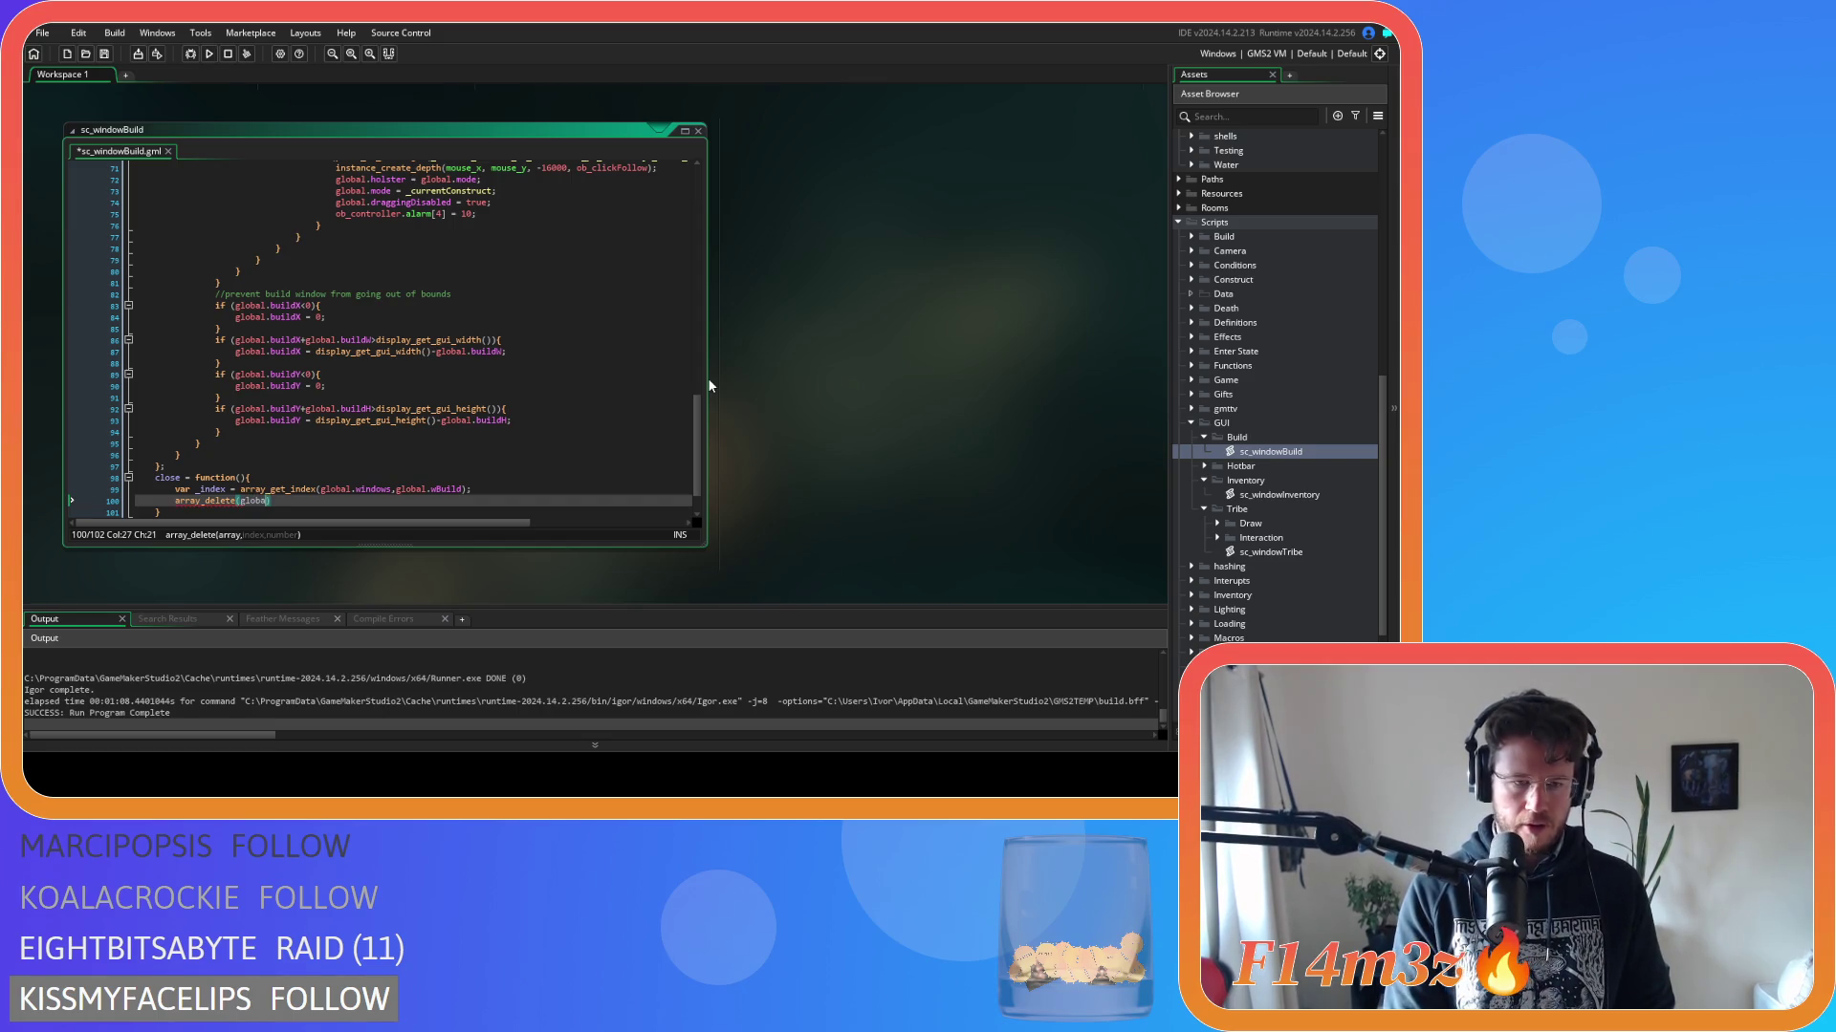
key(Return)
text(, _index)
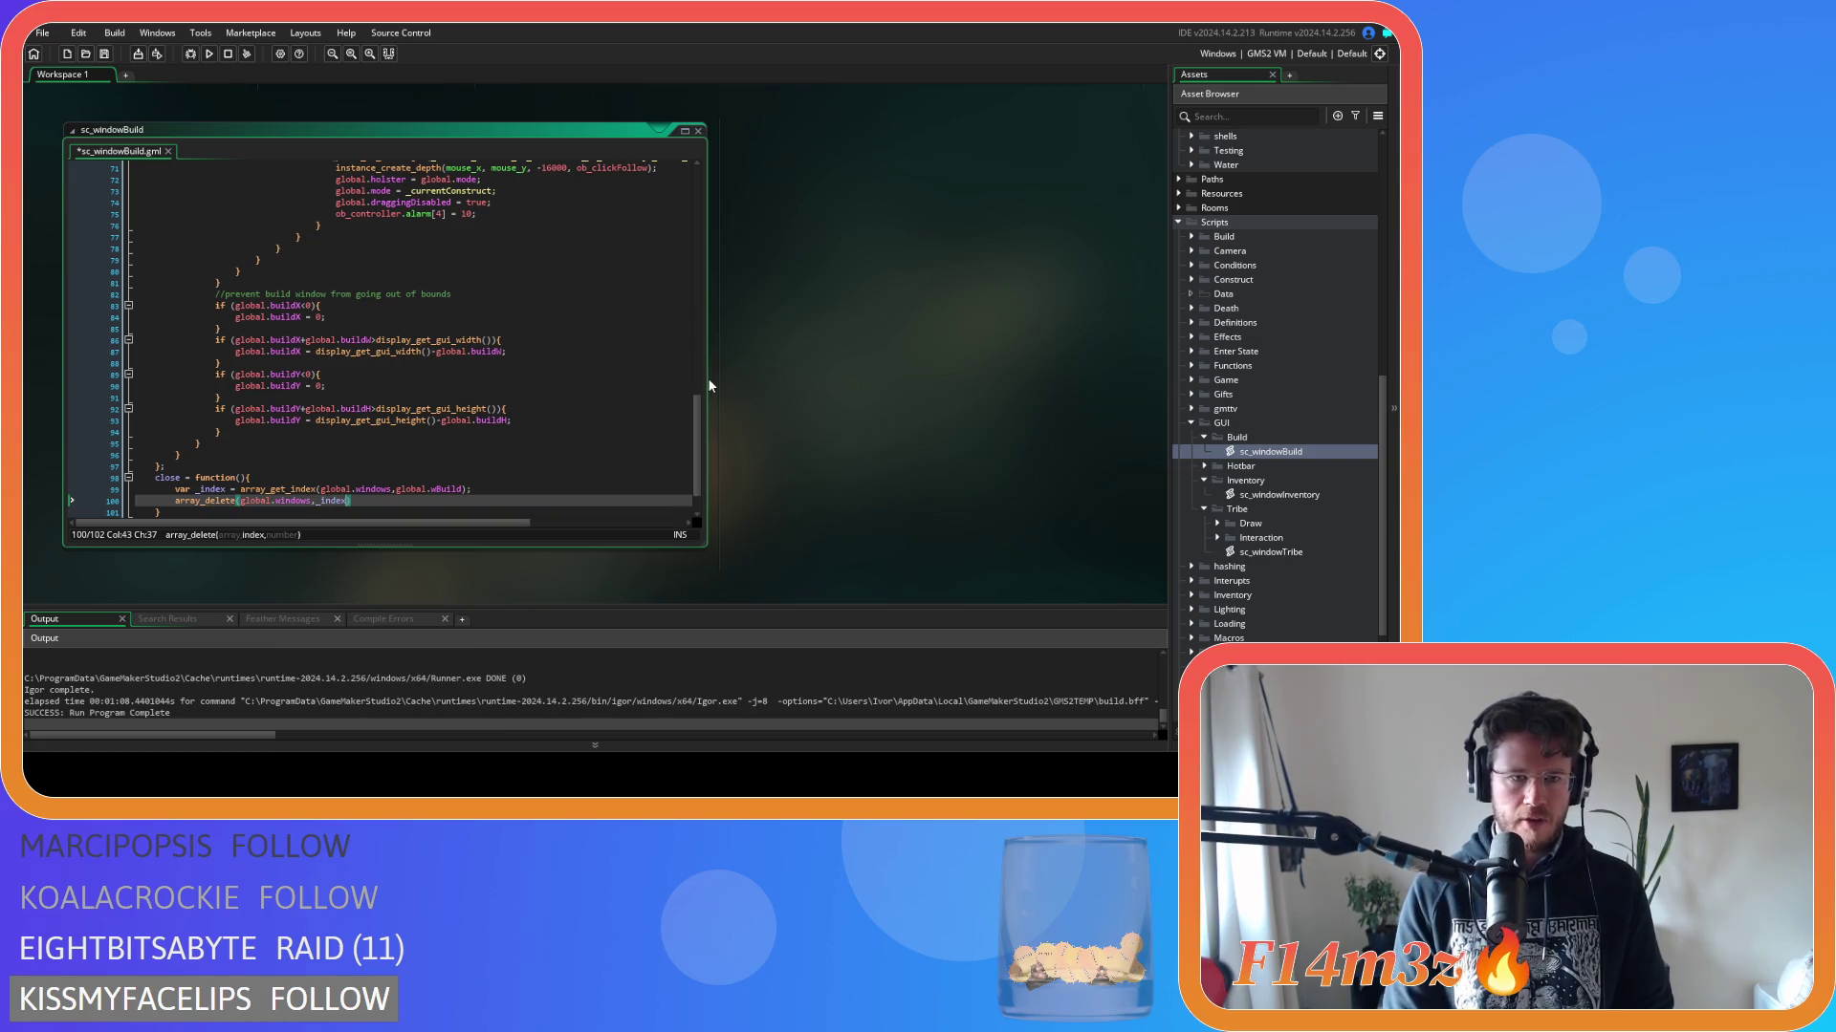
text(, 1)
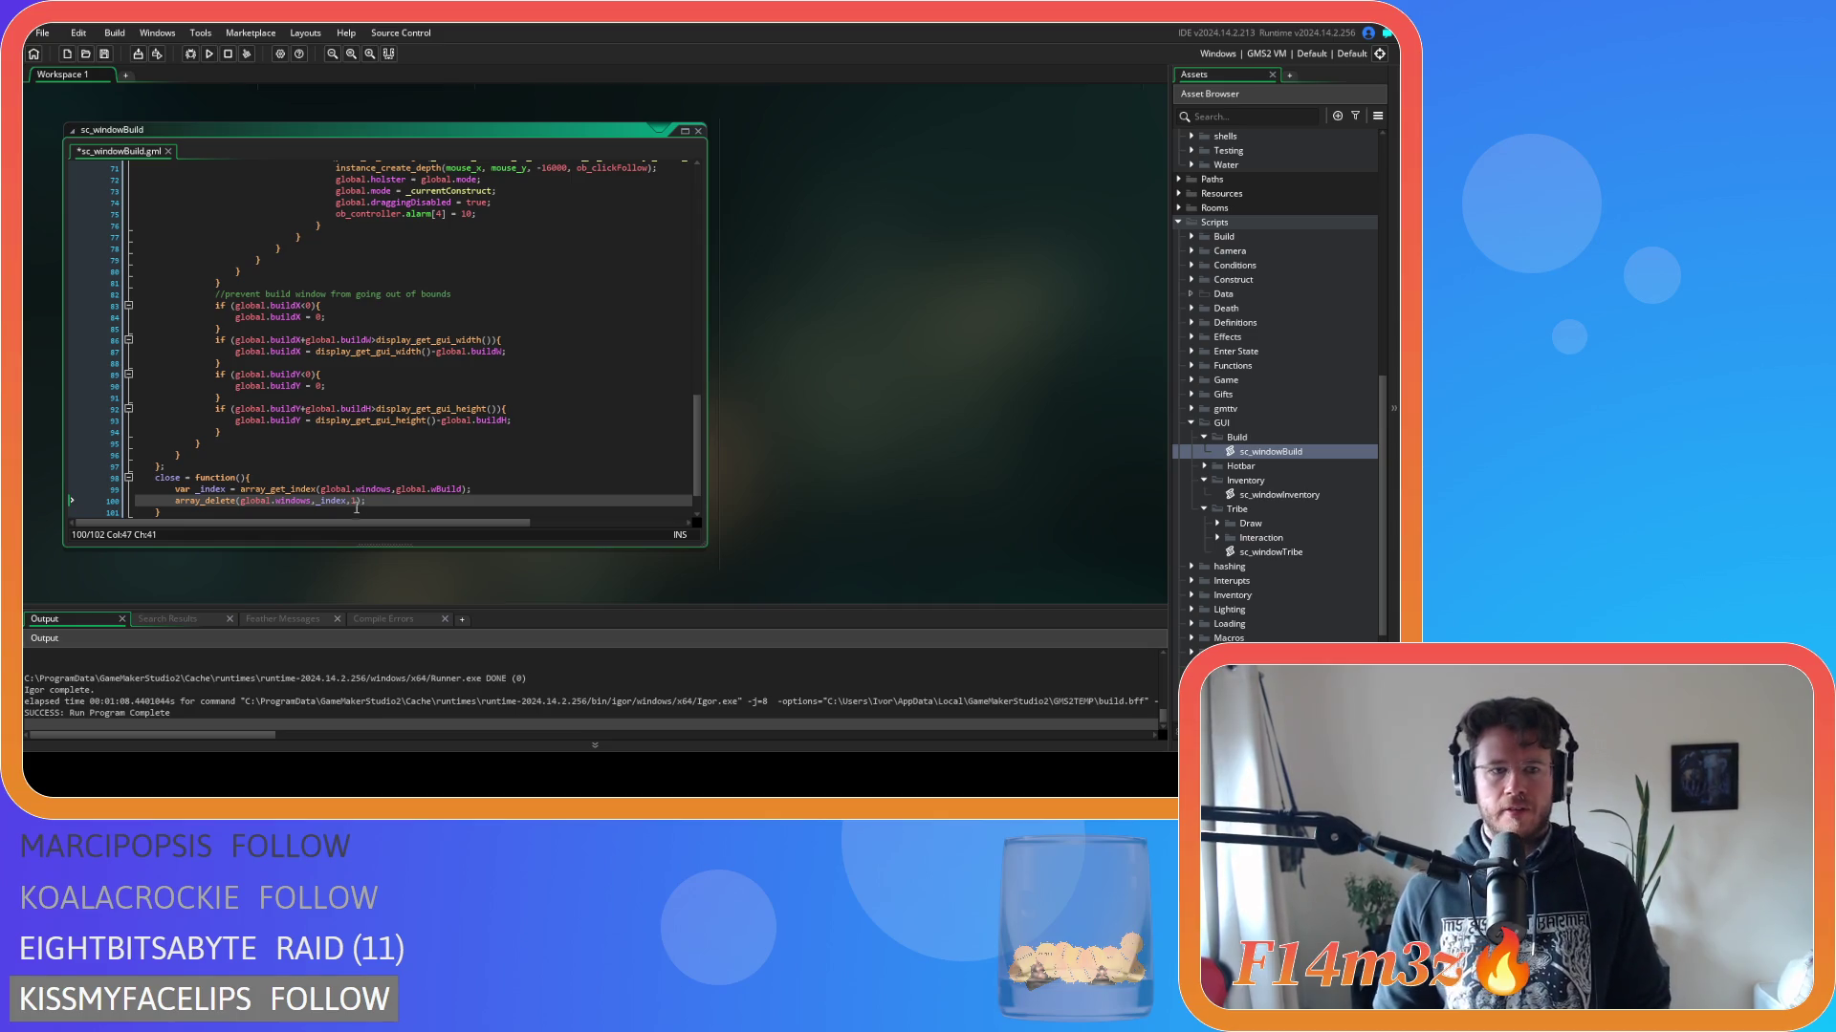
Select the whole close function block.
drag(368, 501, 76, 478)
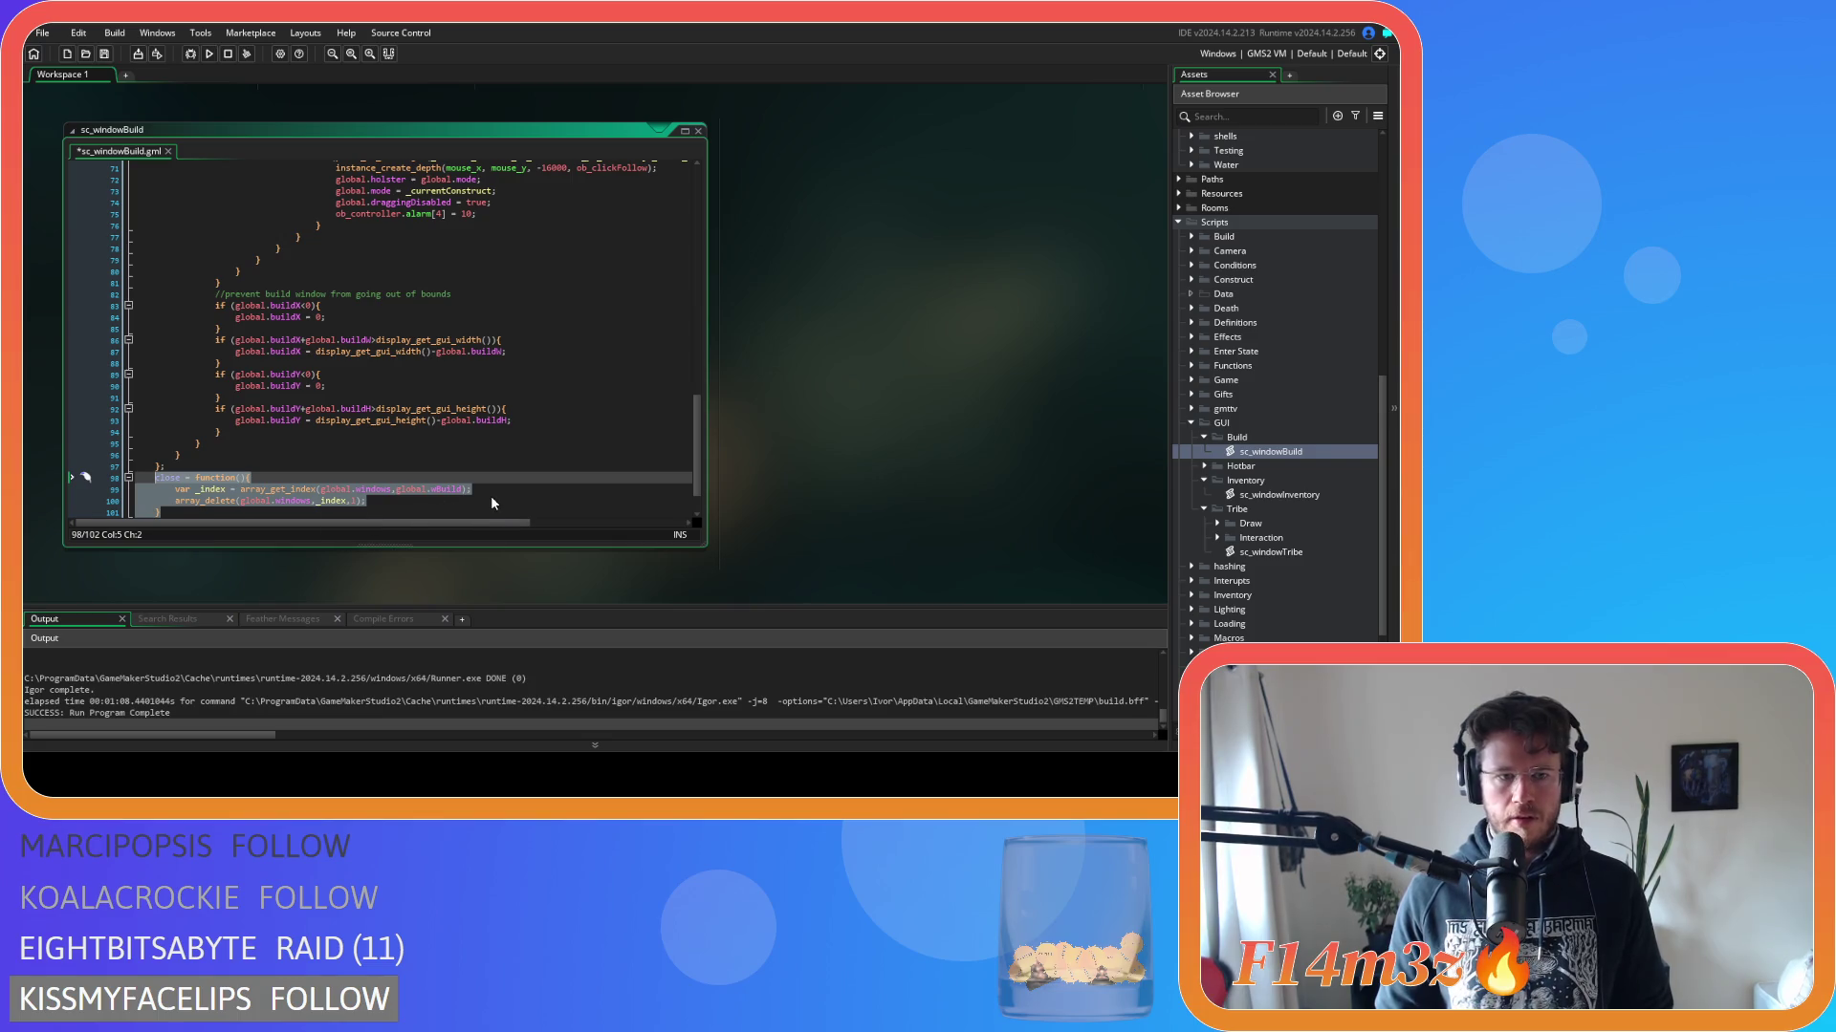
scroll(388, 521, down, 2)
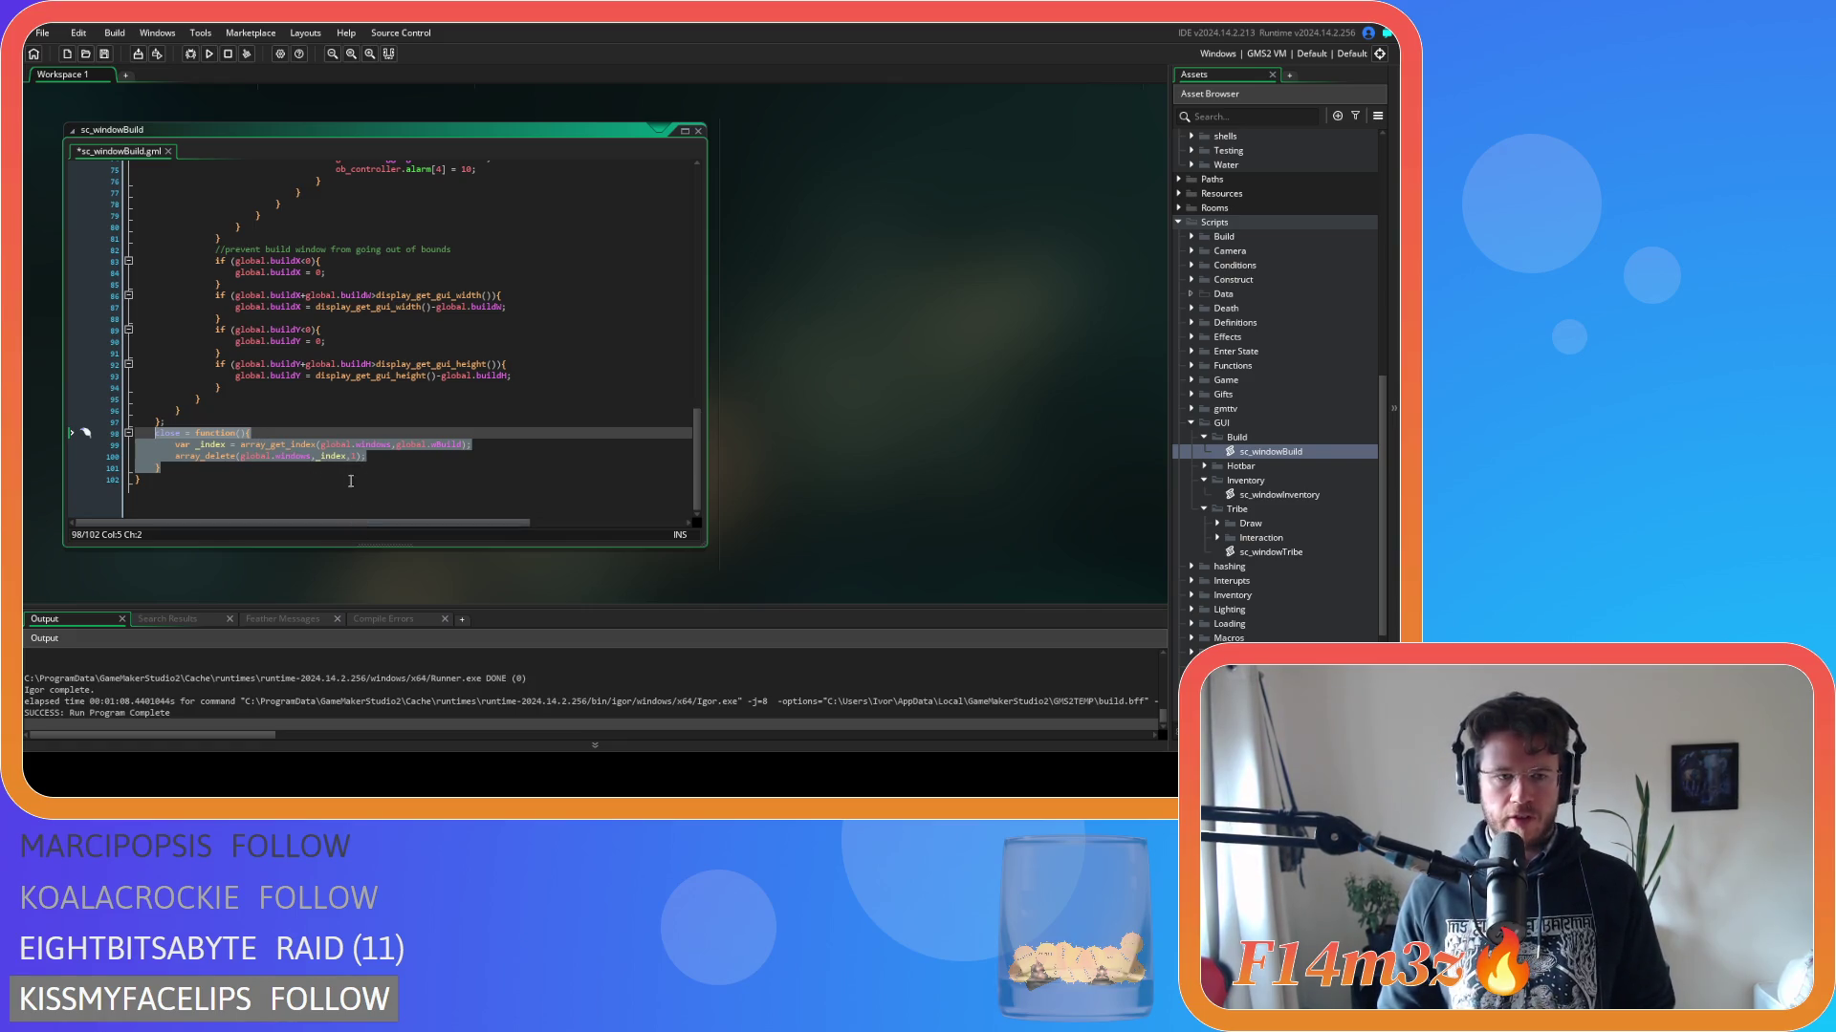
scroll(326, 494, up, 1)
key(shift+Home)
key(shift+Home)
key(ctrl+c)
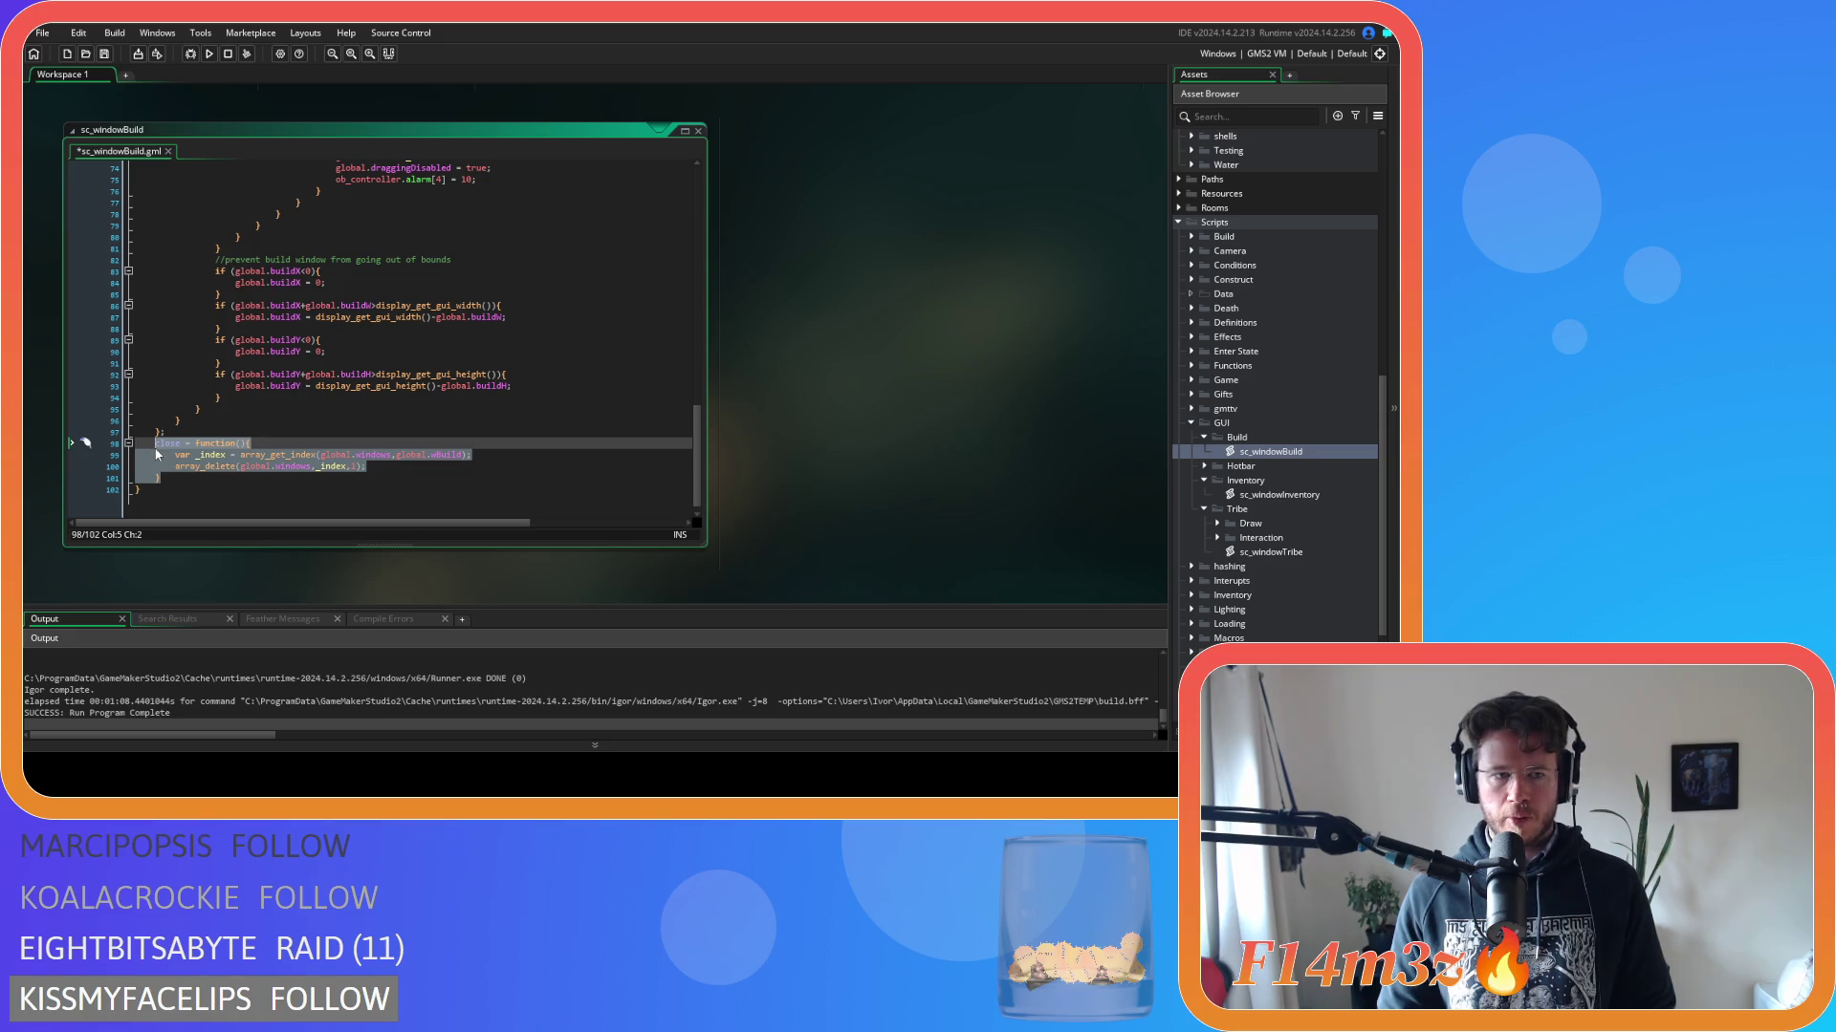
Paste the close function at the end of the sc_windowInventory script.
double_click(1267, 495)
scroll(477, 385, down, 5)
scroll(287, 430, down, 5)
click(205, 475)
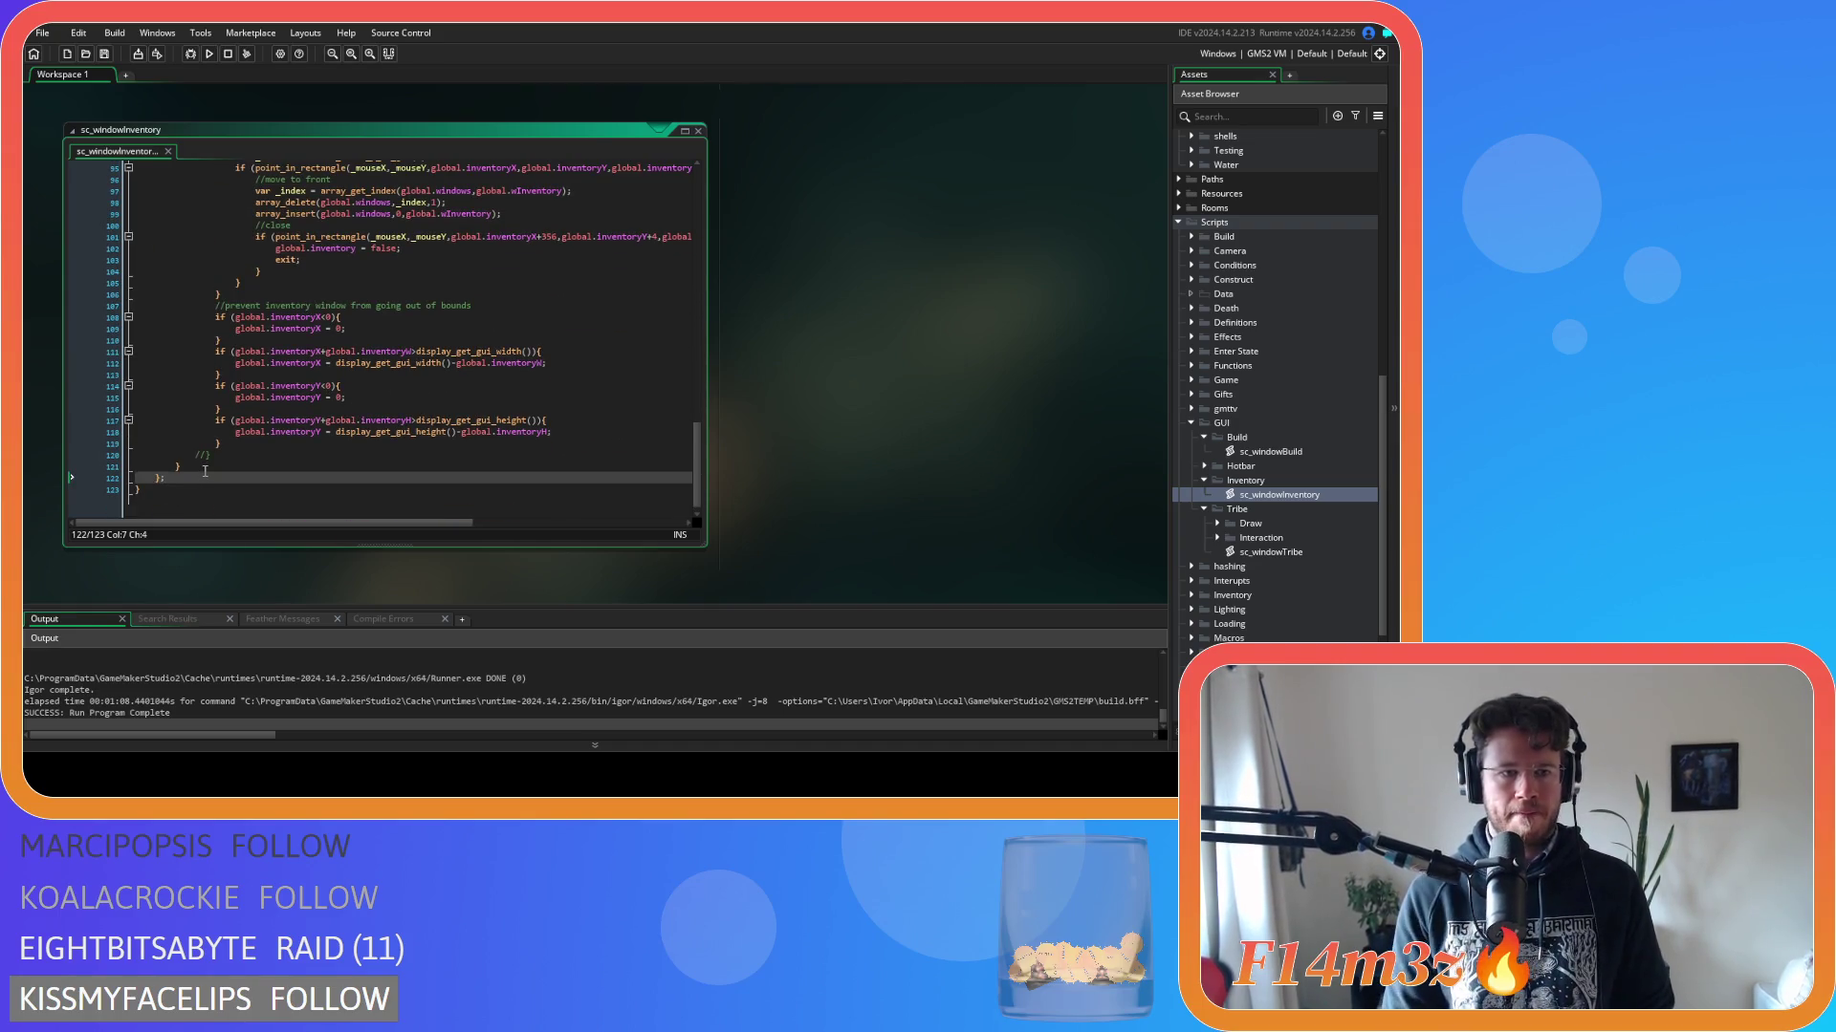
key(ctrl+v)
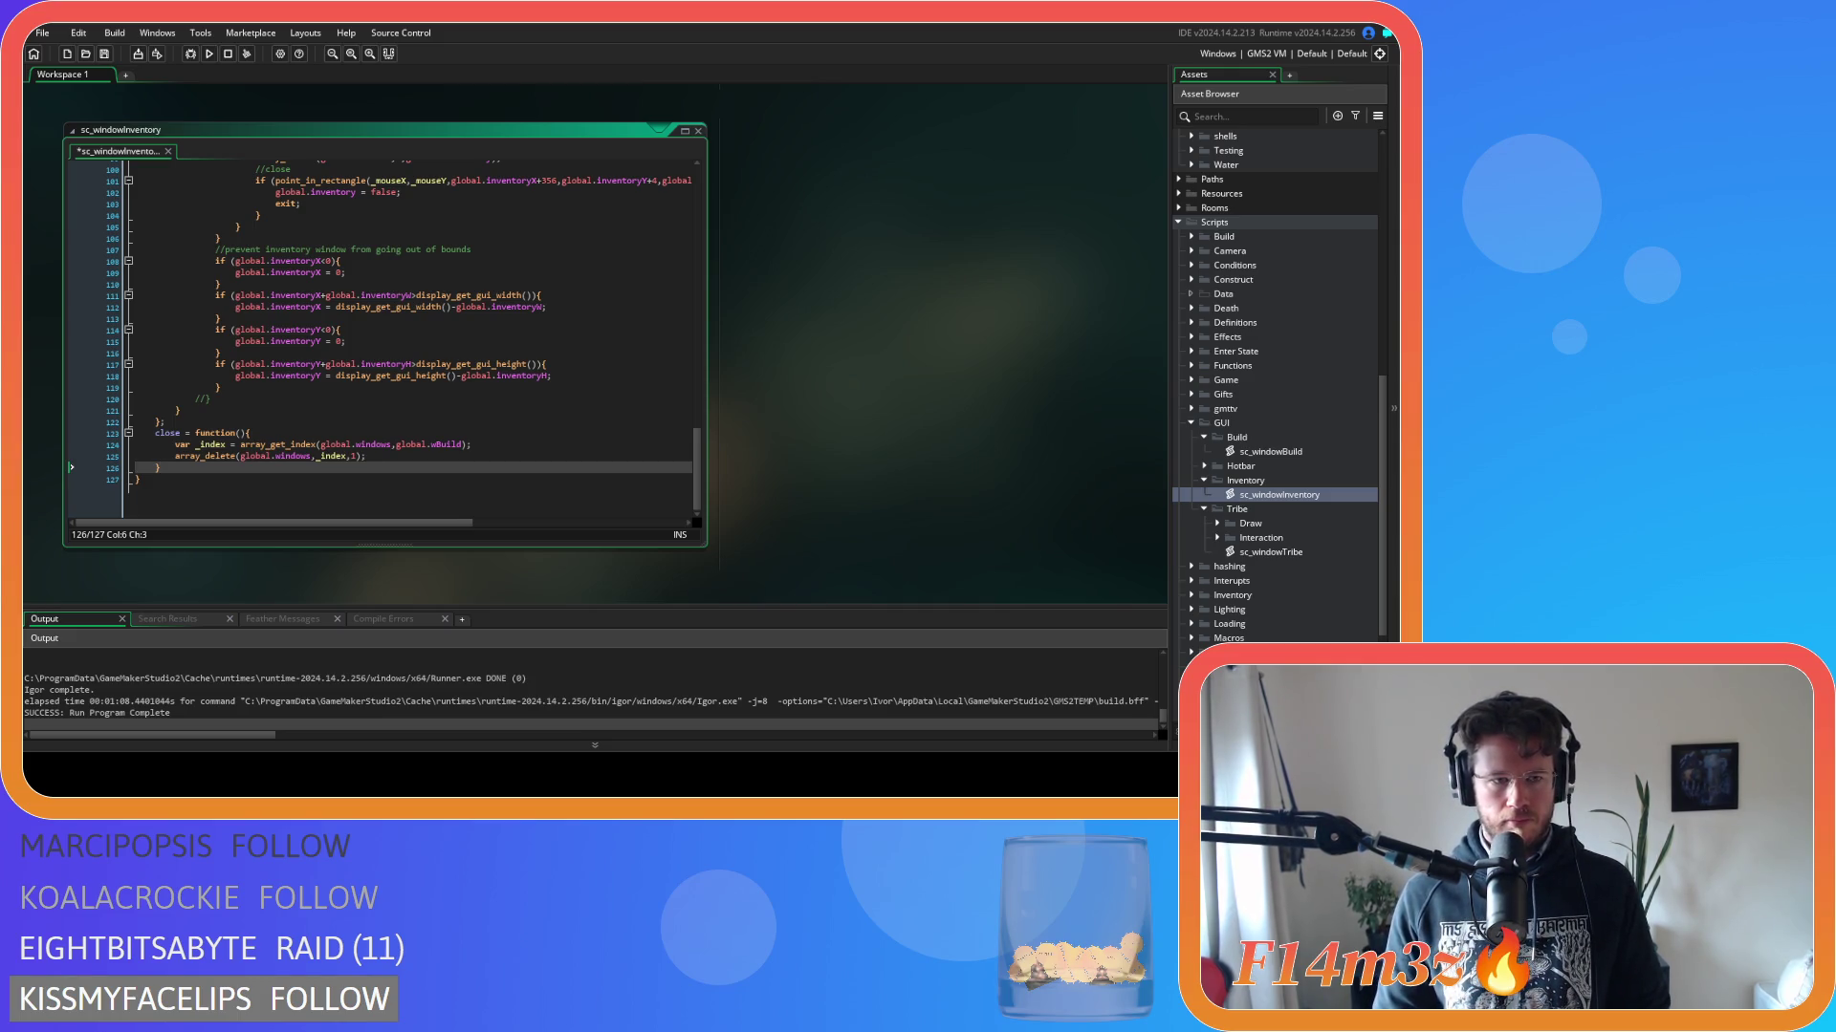
Change wBuild to wInventory in the inventory close function.
scroll(189, 459, up, 1)
shift+click(155, 442)
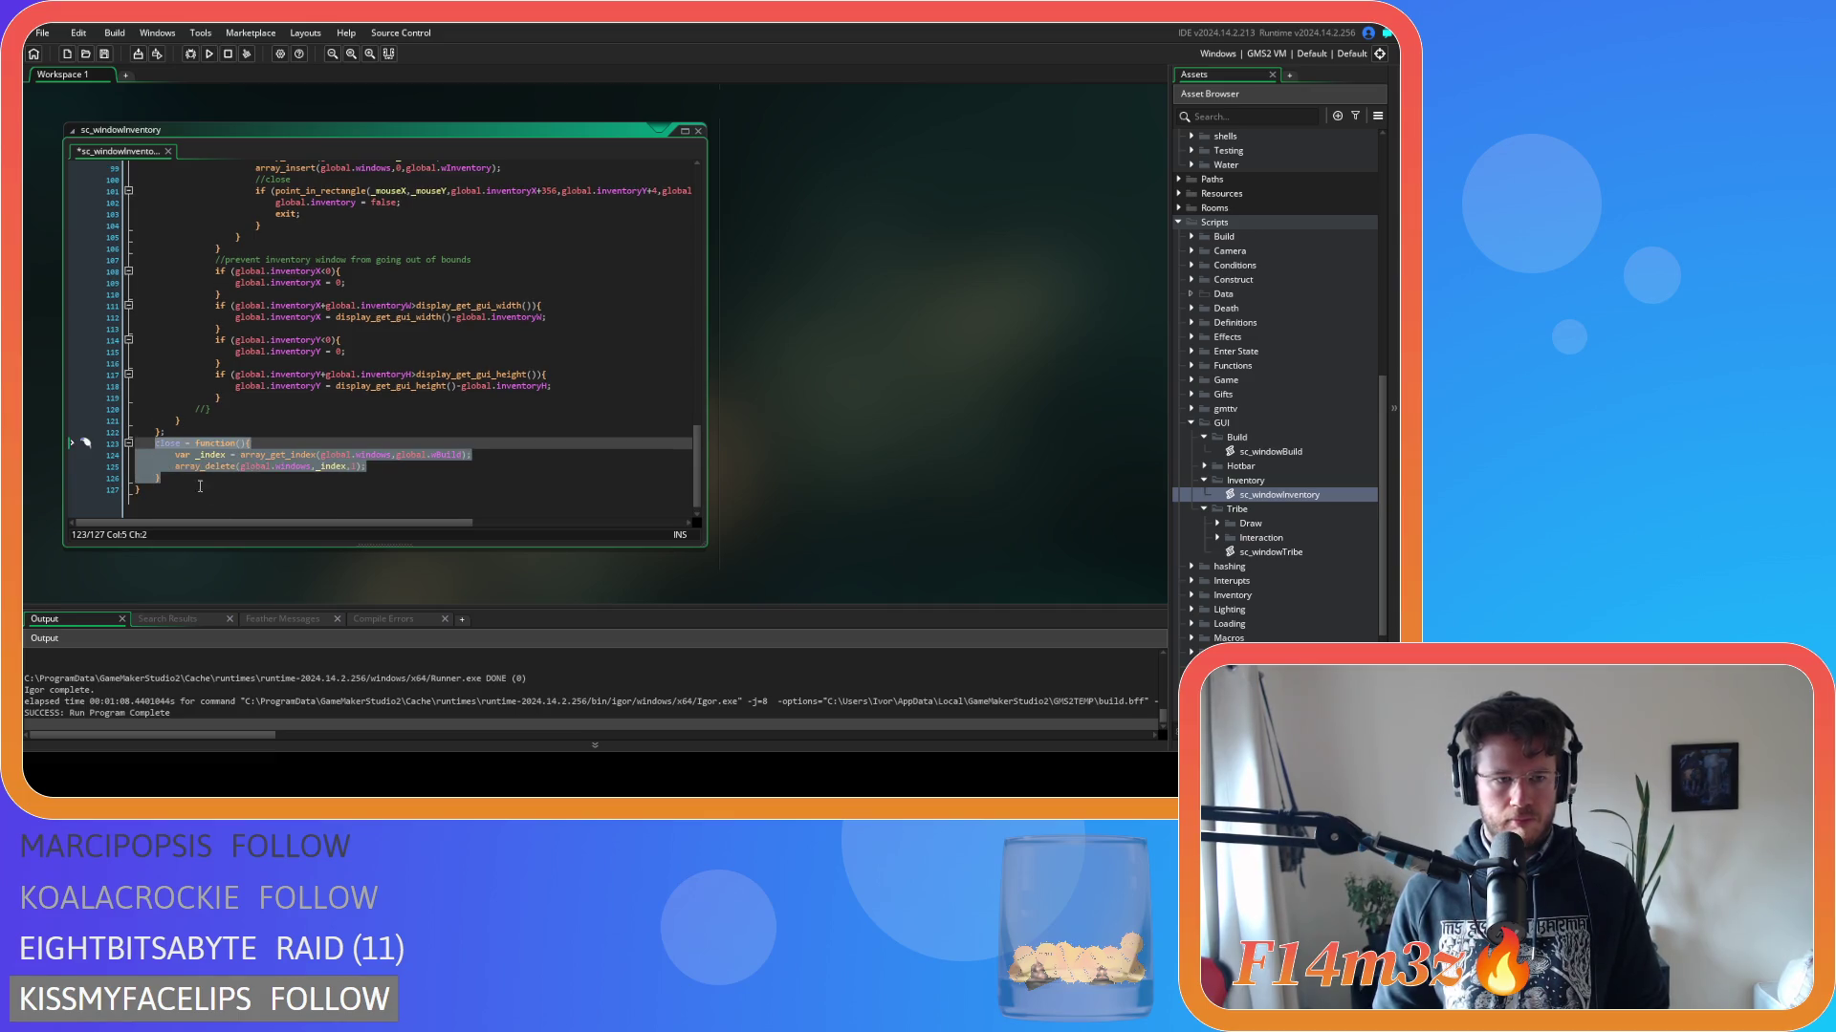
click(304, 478)
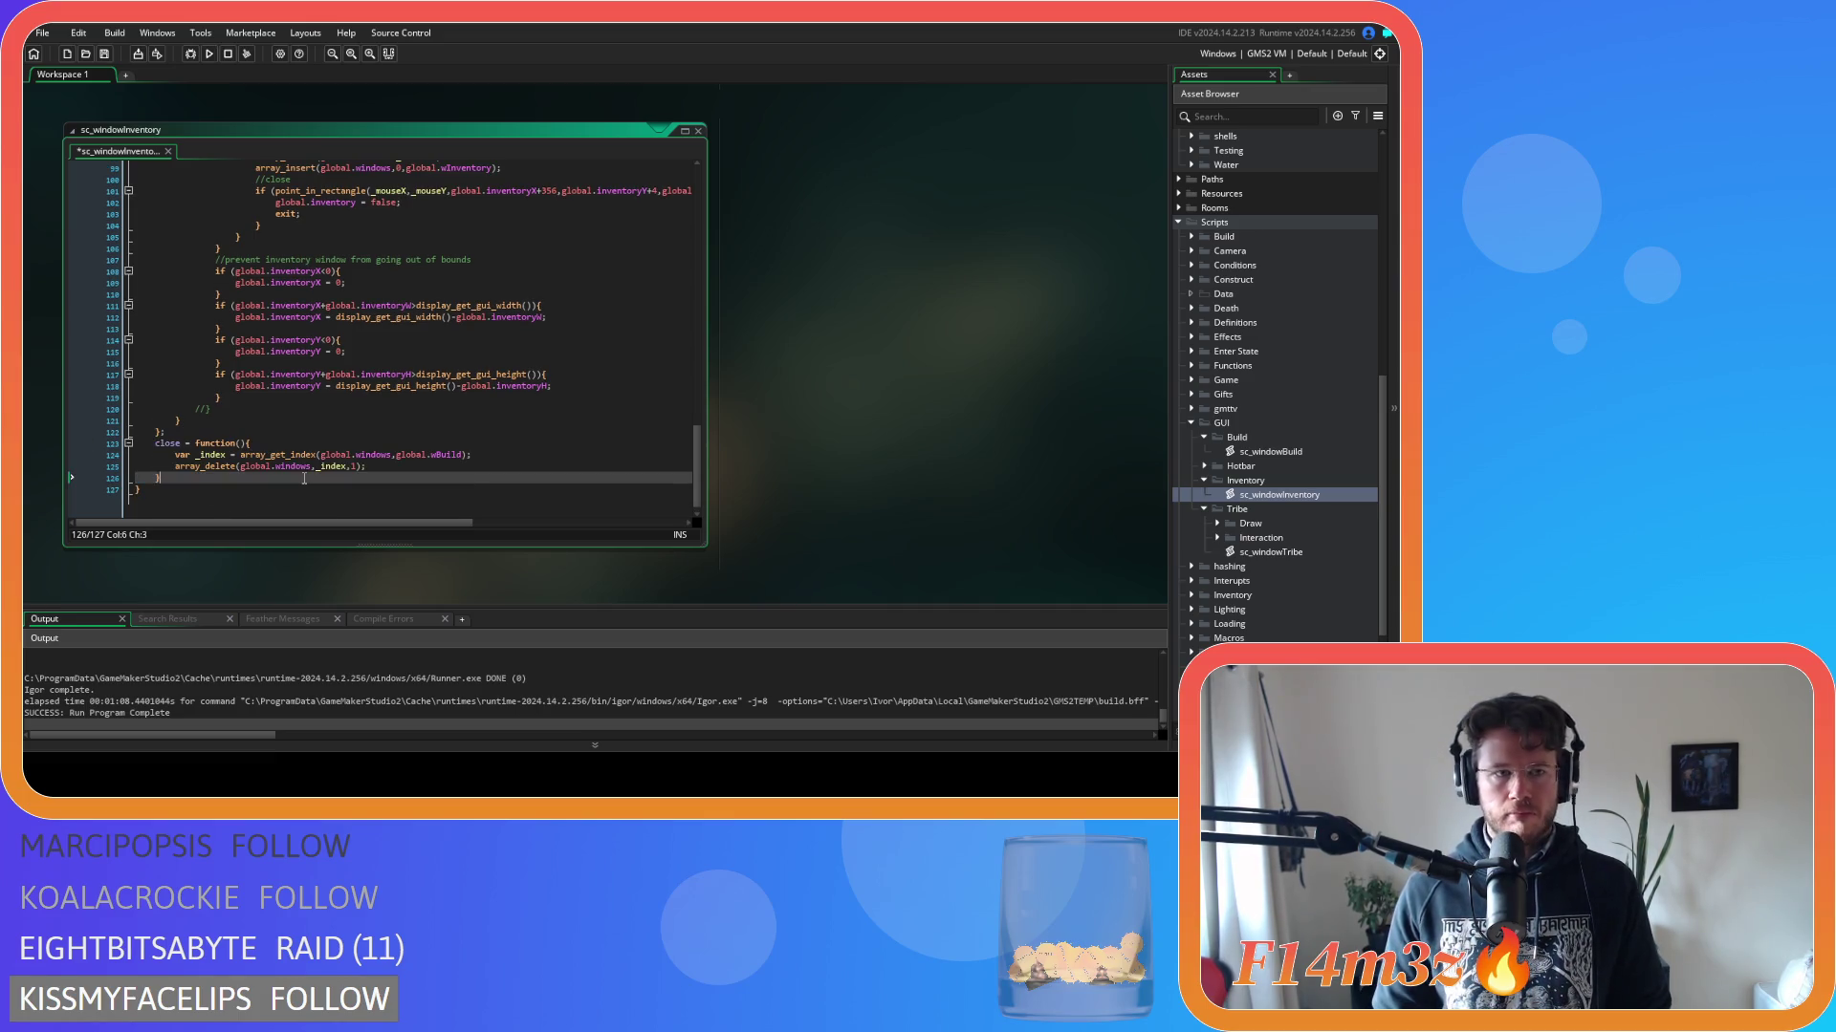
double_click(437, 456)
text(wInve)
click(468, 464)
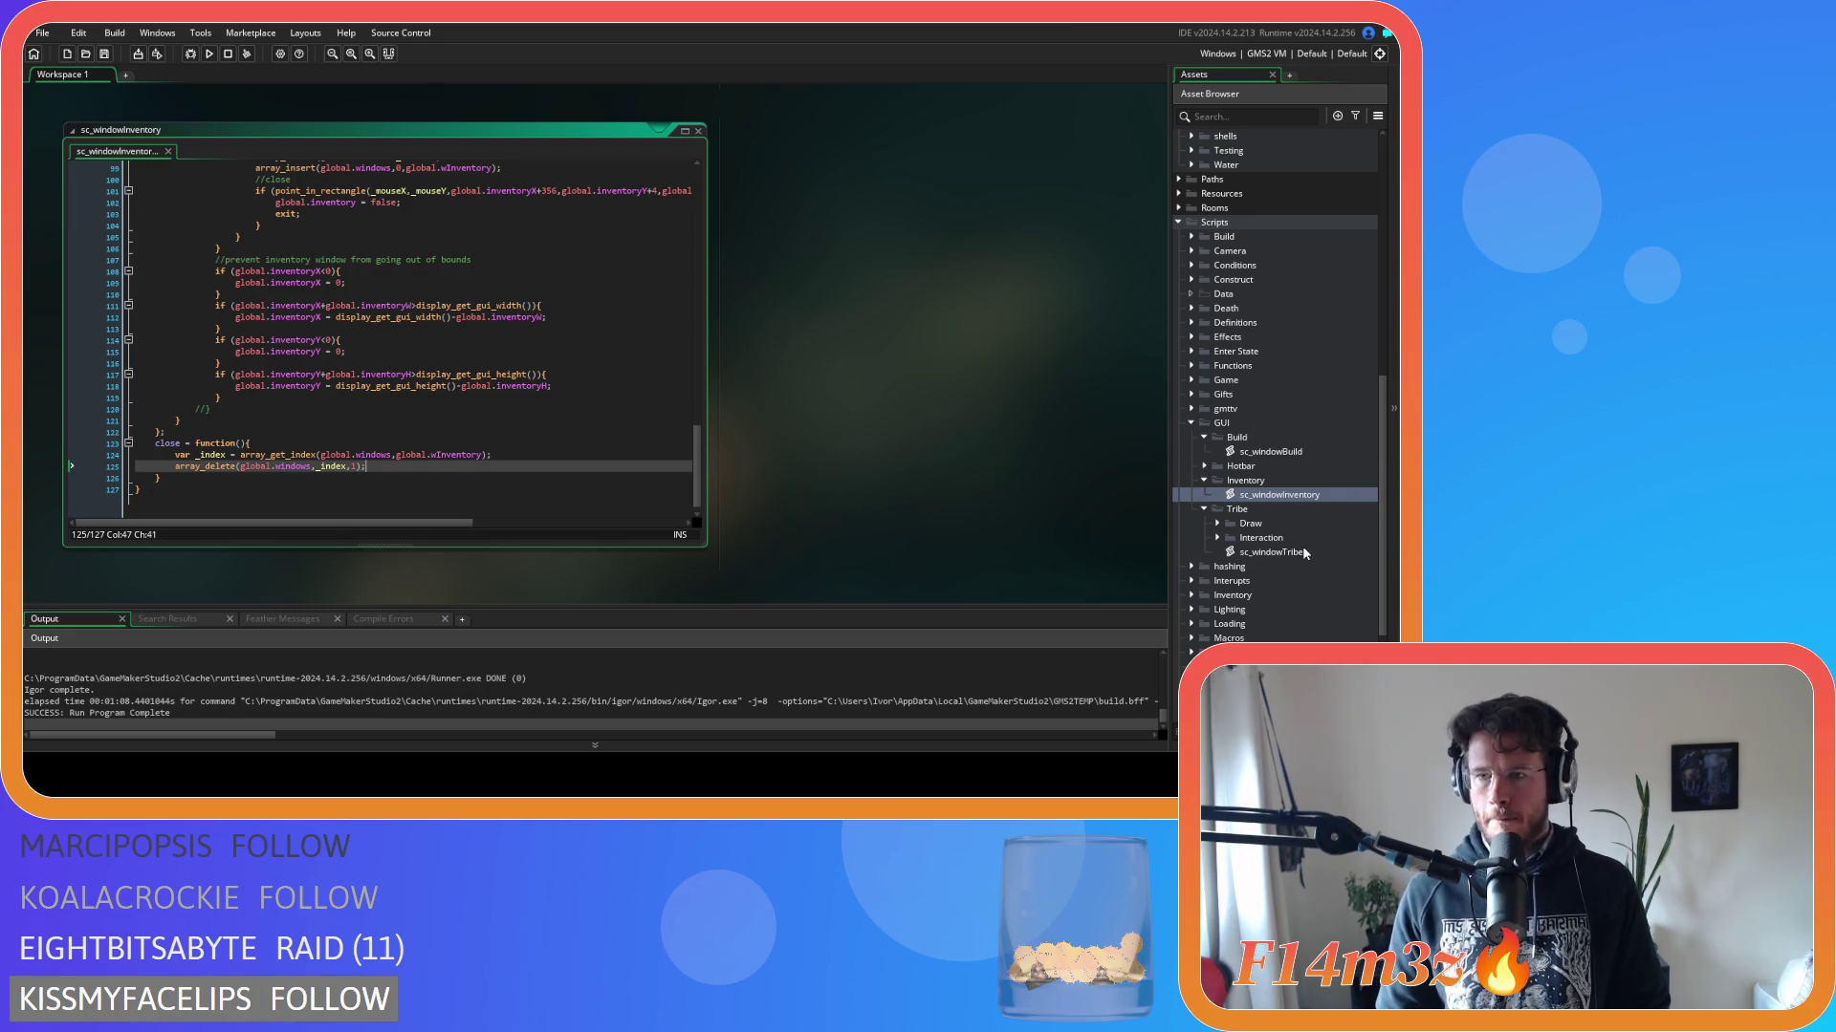
Paste the close function on a new line at the end of sc_windowTribe.
double_click(1272, 552)
scroll(387, 404, down, 10)
scroll(386, 403, down, 20)
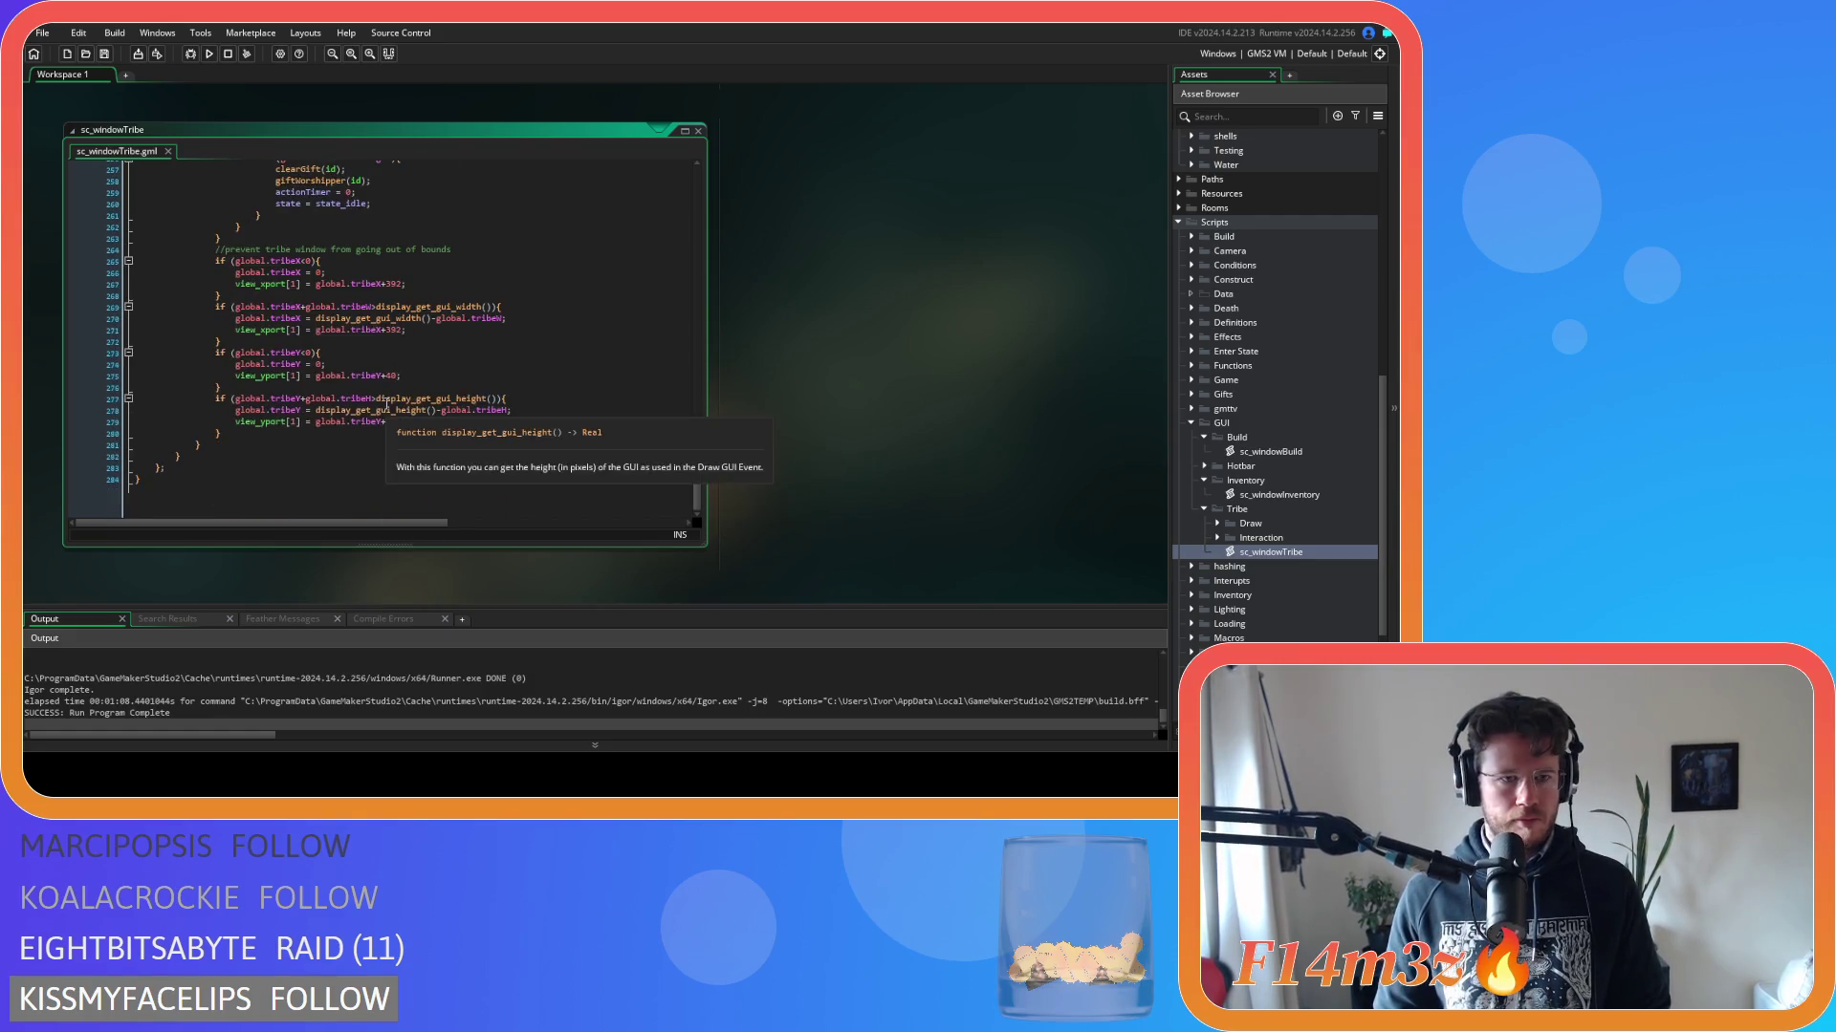
click(202, 473)
key(Return)
key(ctrl+v)
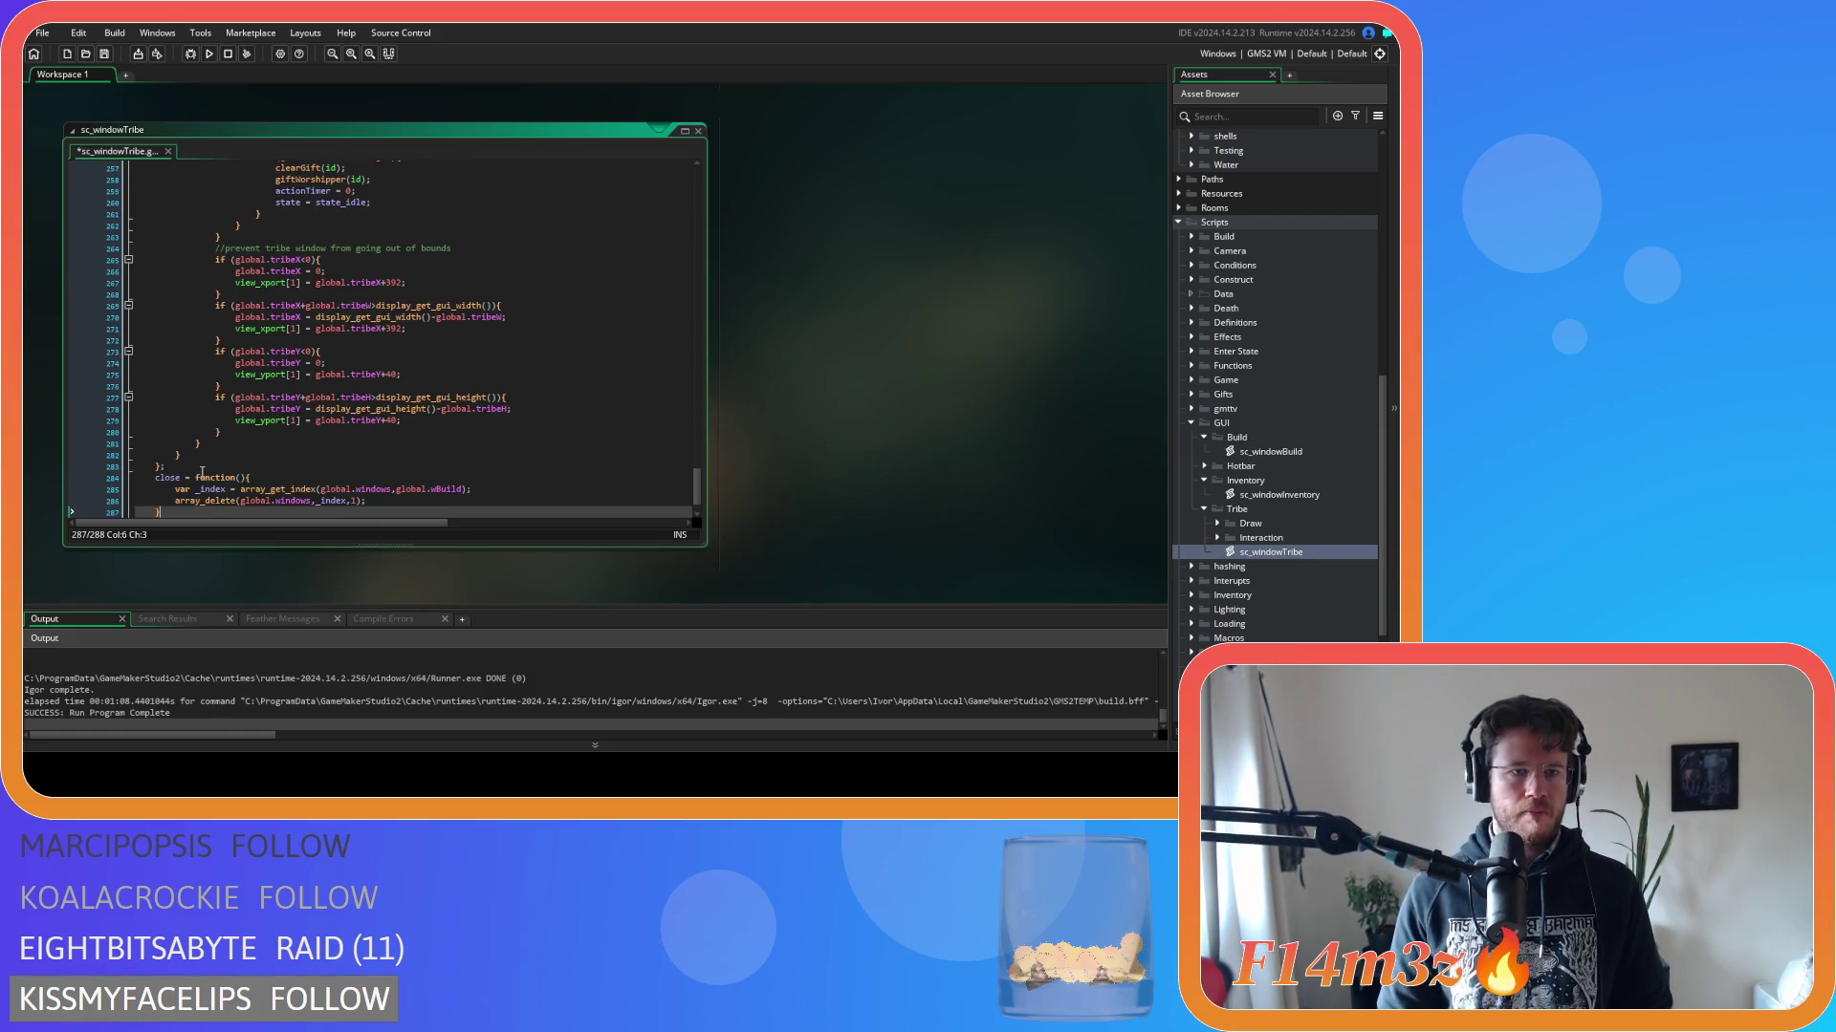
Change wBuild to wTribe in the pasted close function.
scroll(339, 480, down, 1)
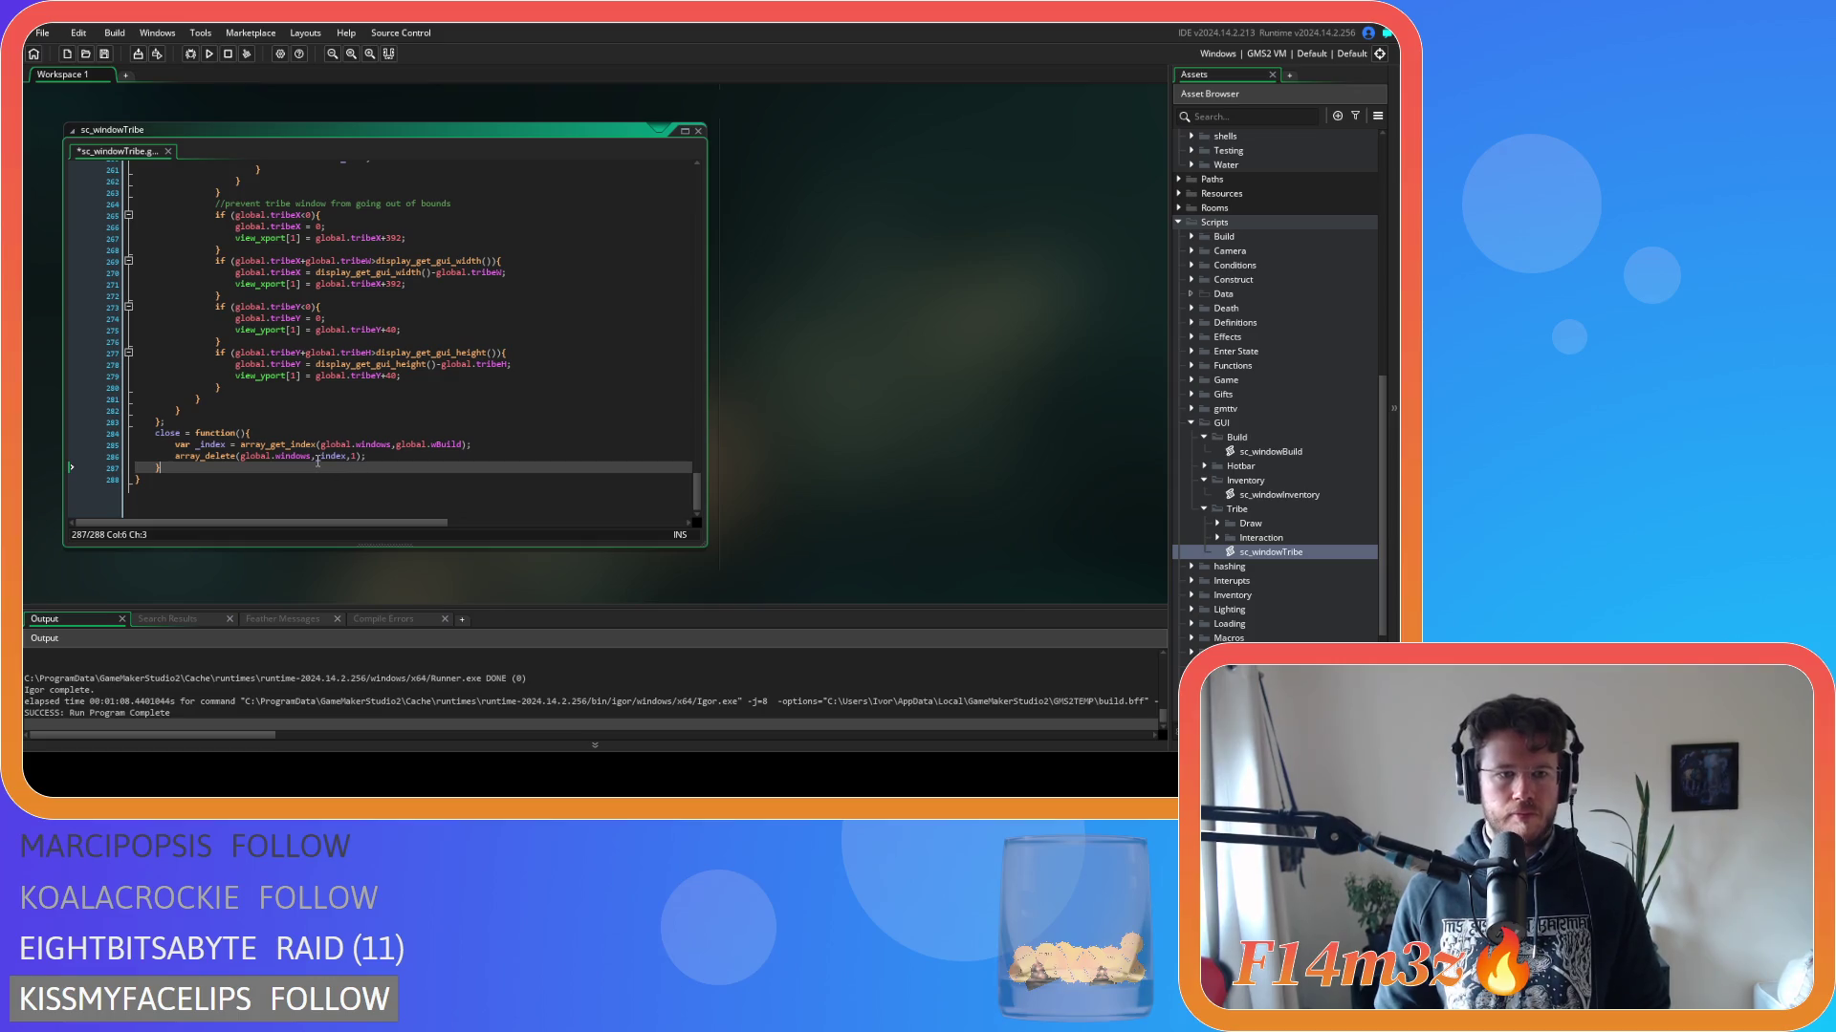
double_click(447, 455)
text(wTribe)
click(367, 467)
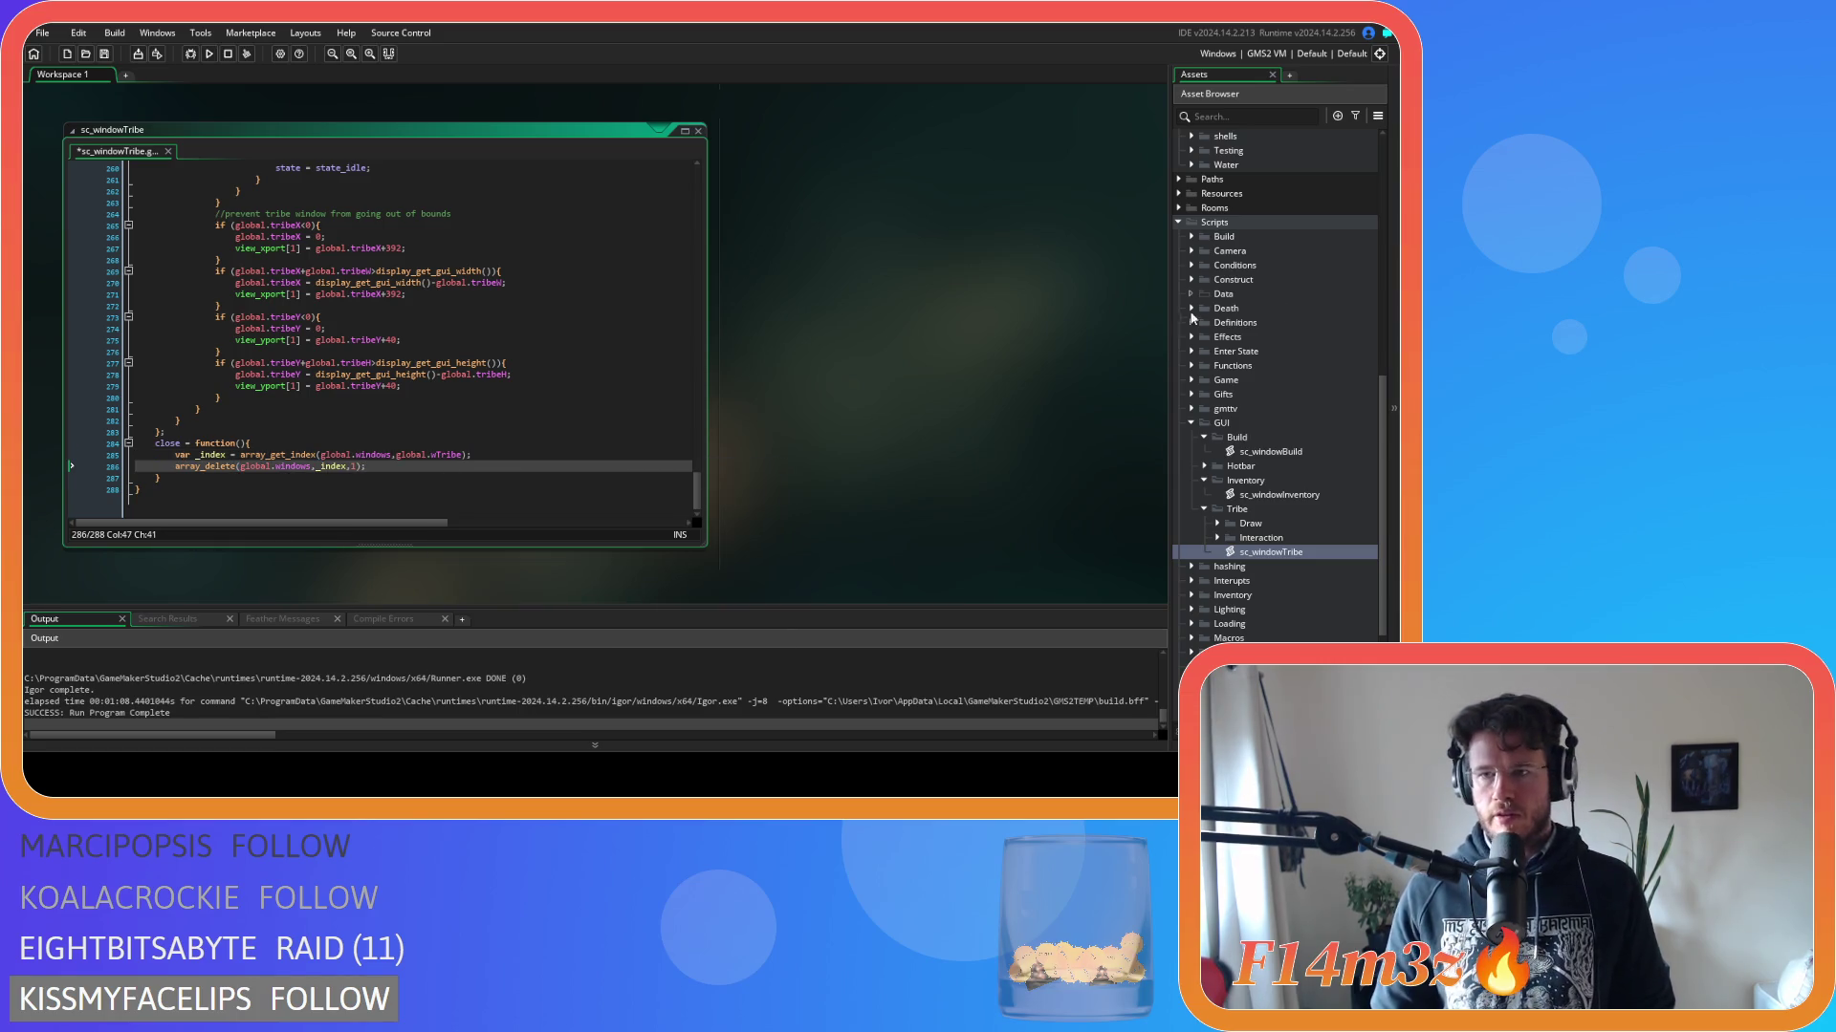
scroll(1291, 360, up, 8)
scroll(930, 344, up, 10)
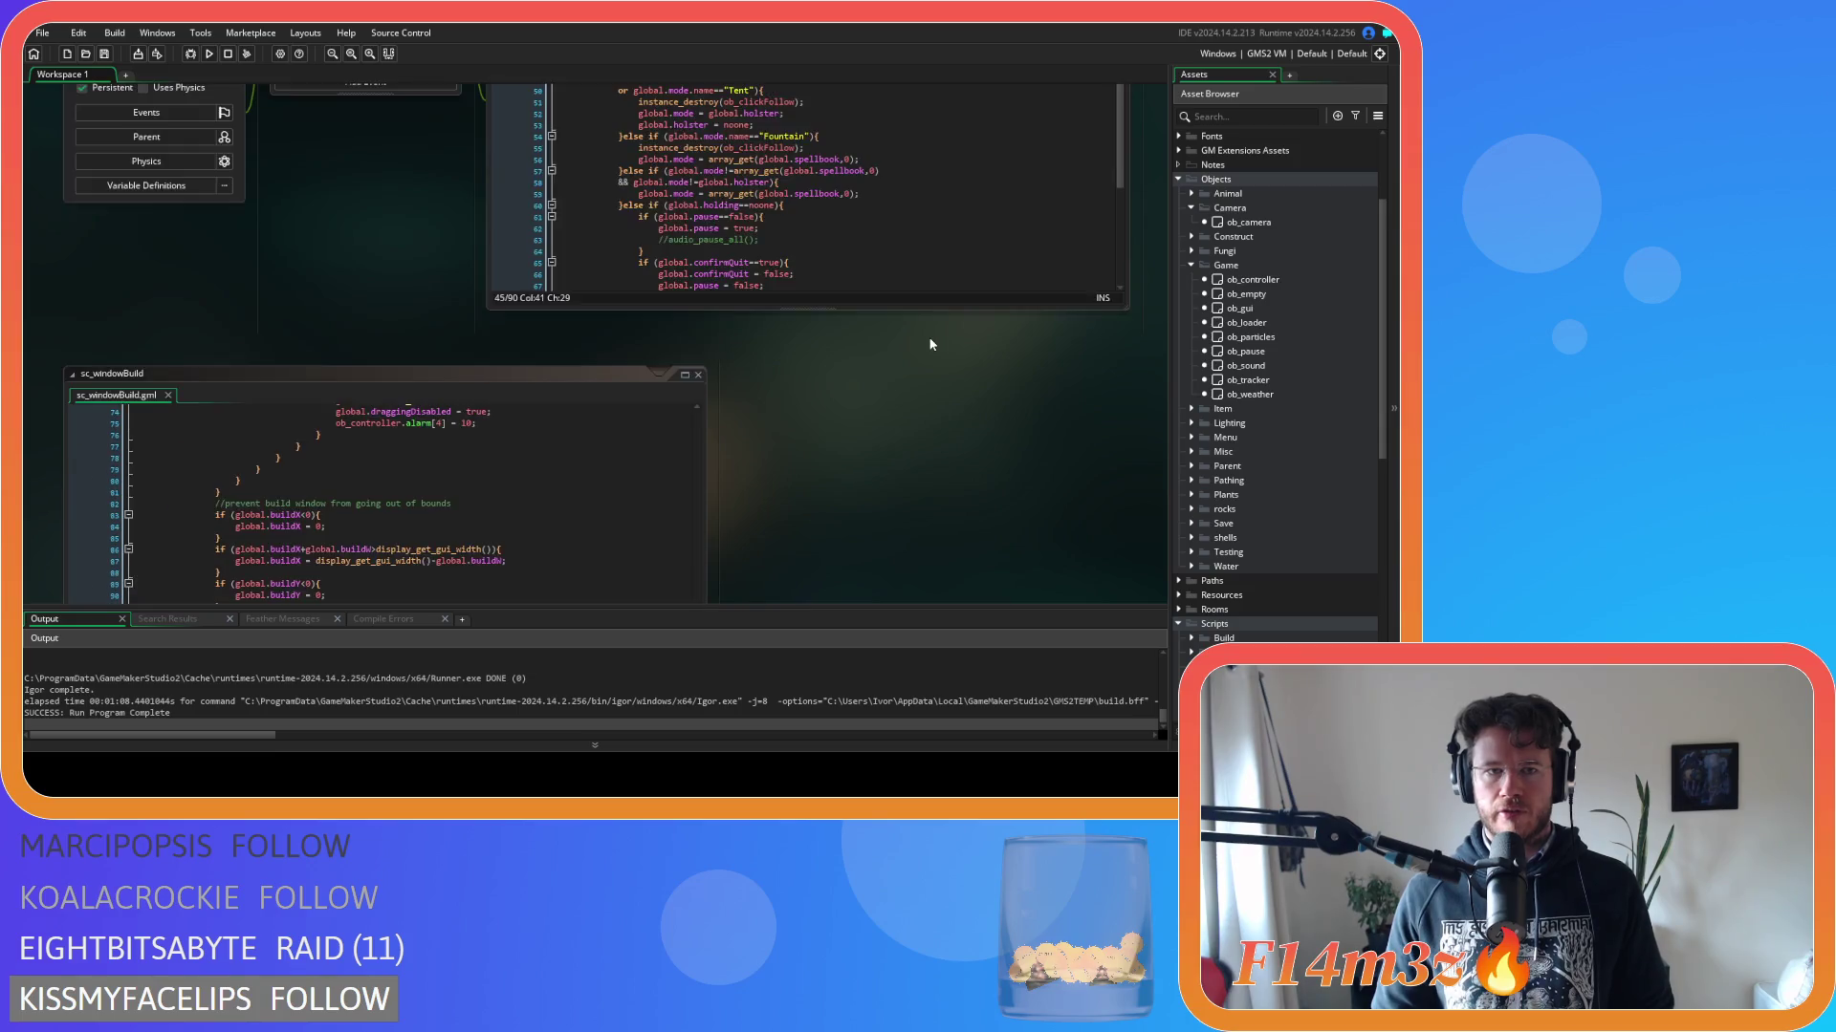
Copy the view_visible[1] = false; line from ob_gui's Key Up - T event.
scroll(505, 355, up, 6)
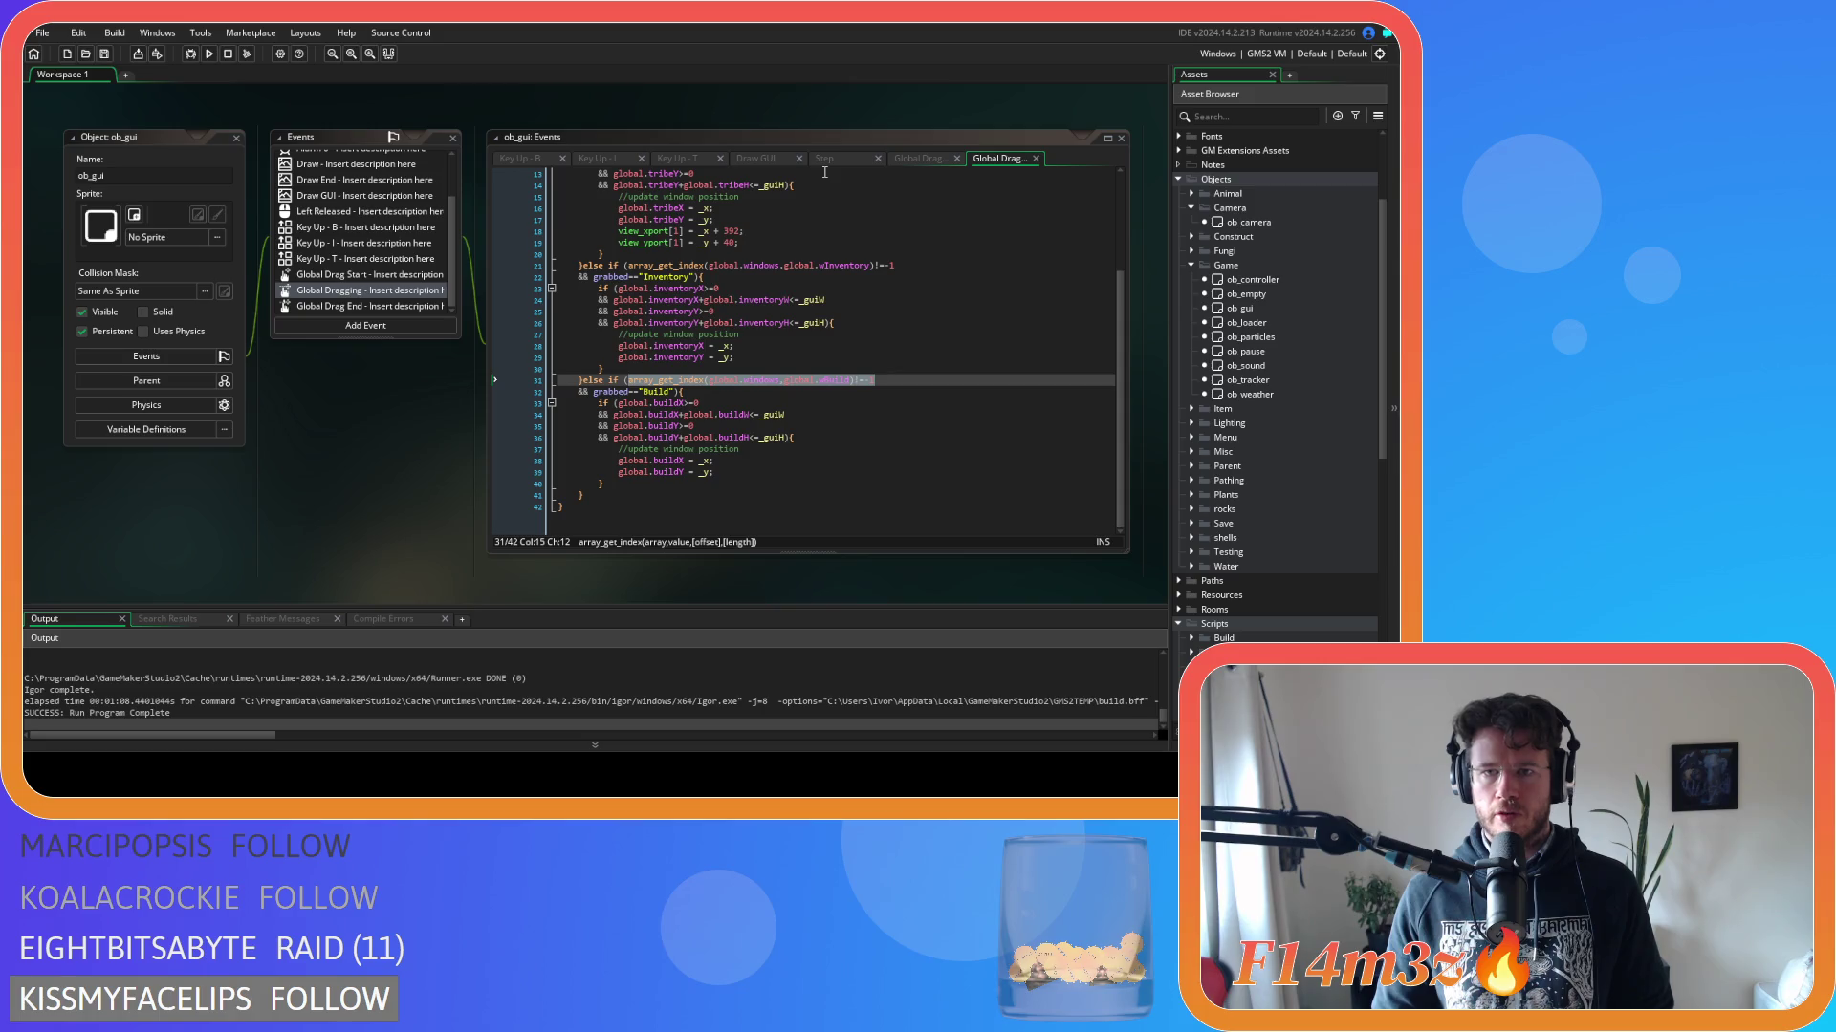
click(681, 159)
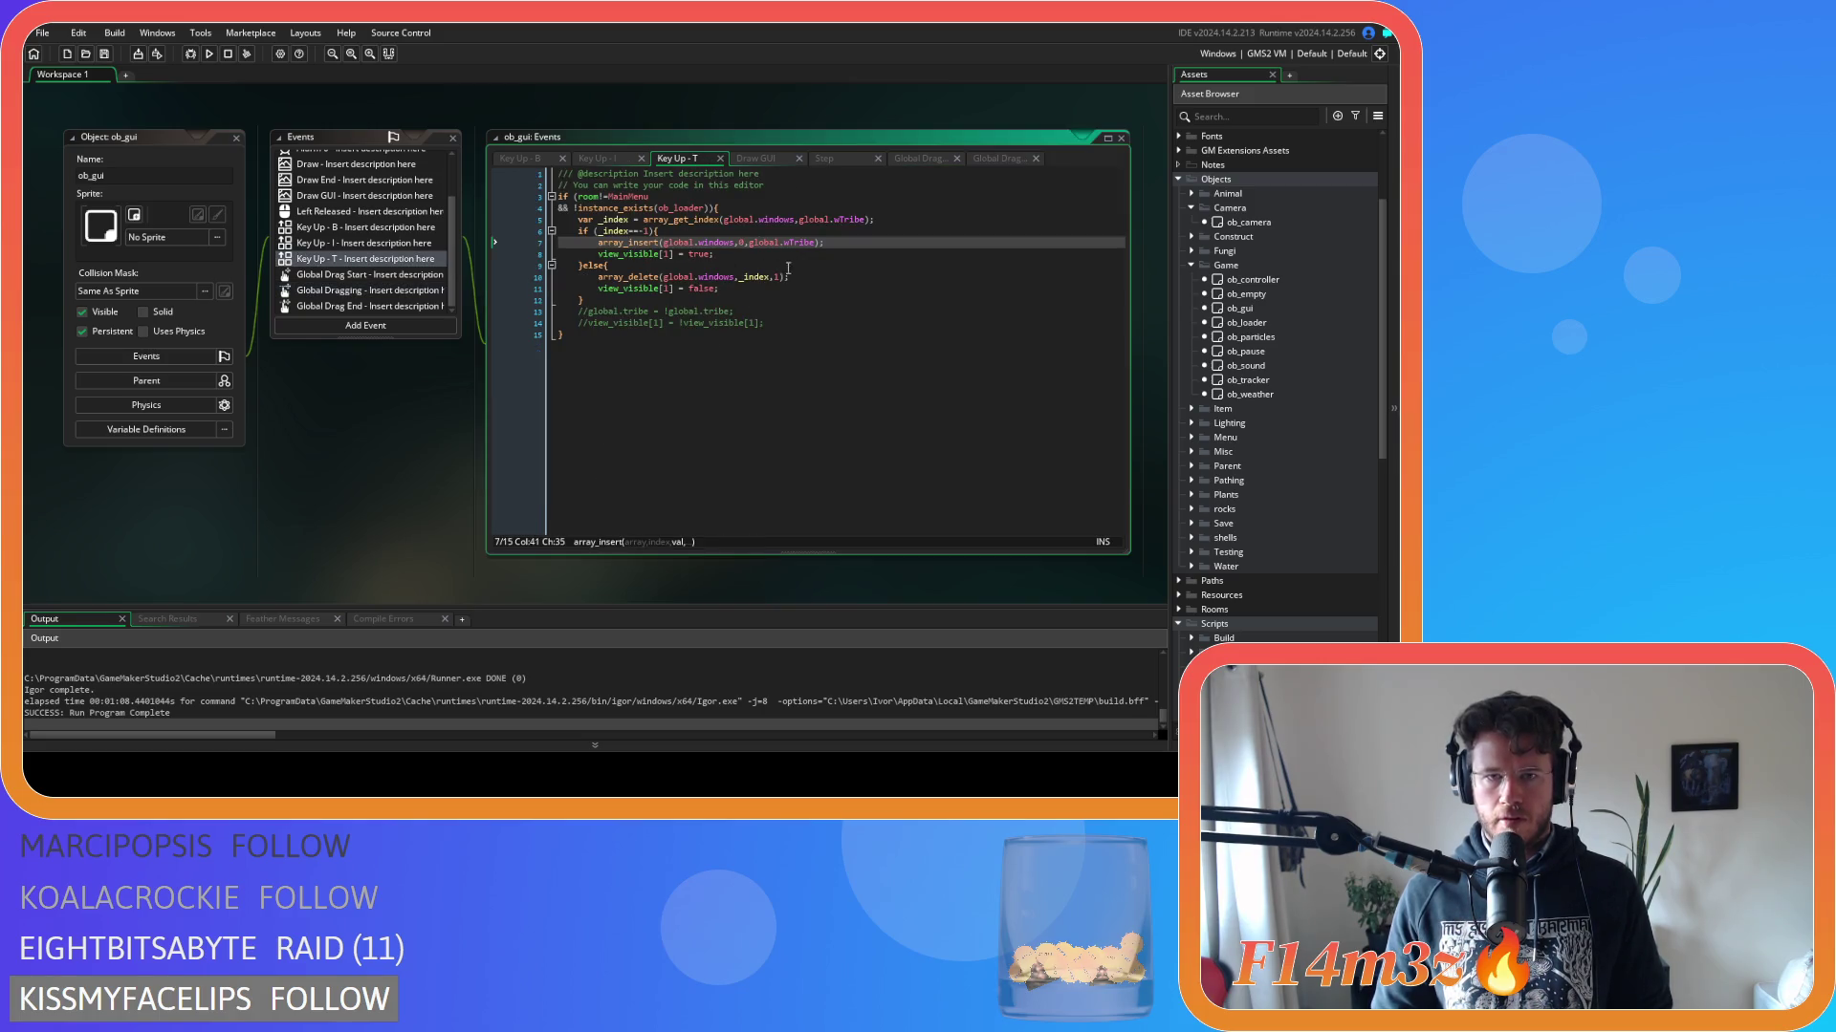
drag(735, 289, 599, 289)
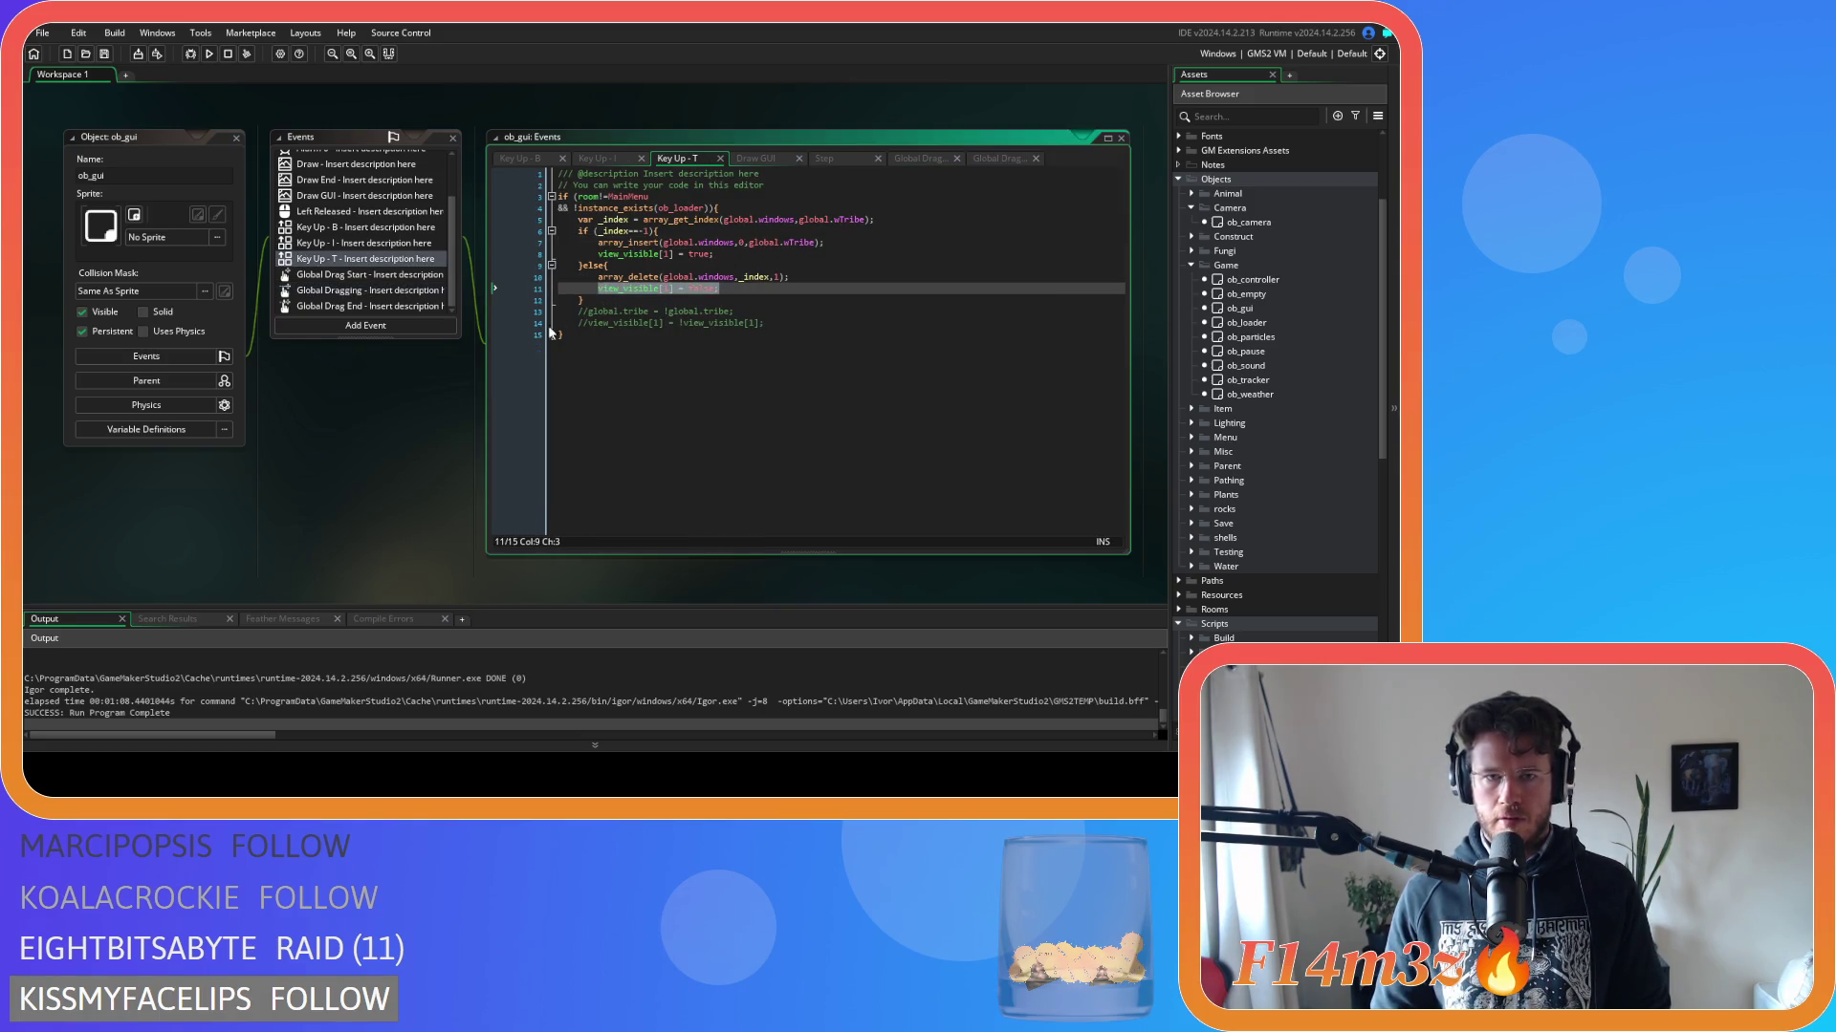
scroll(433, 386, down, 1)
scroll(432, 373, down, 10)
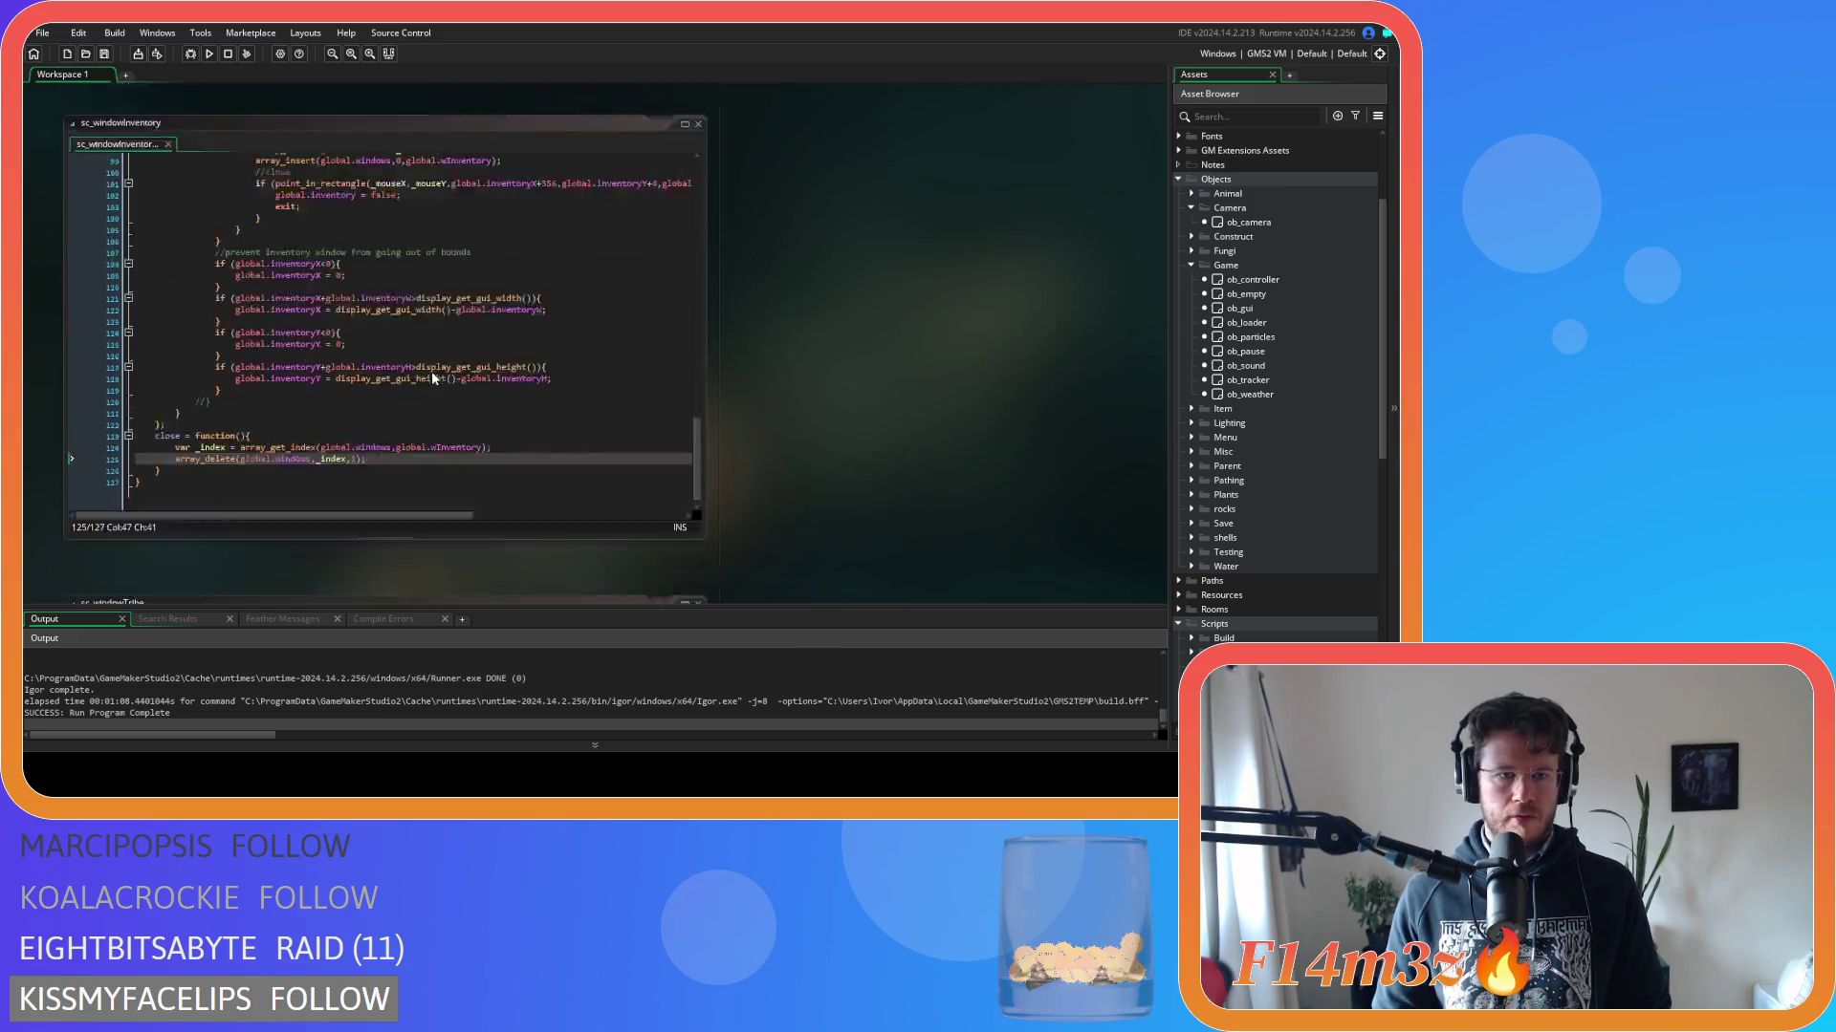
Paste view_visible[1] = false; below array_delete in the Tribe close function and save.
click(437, 470)
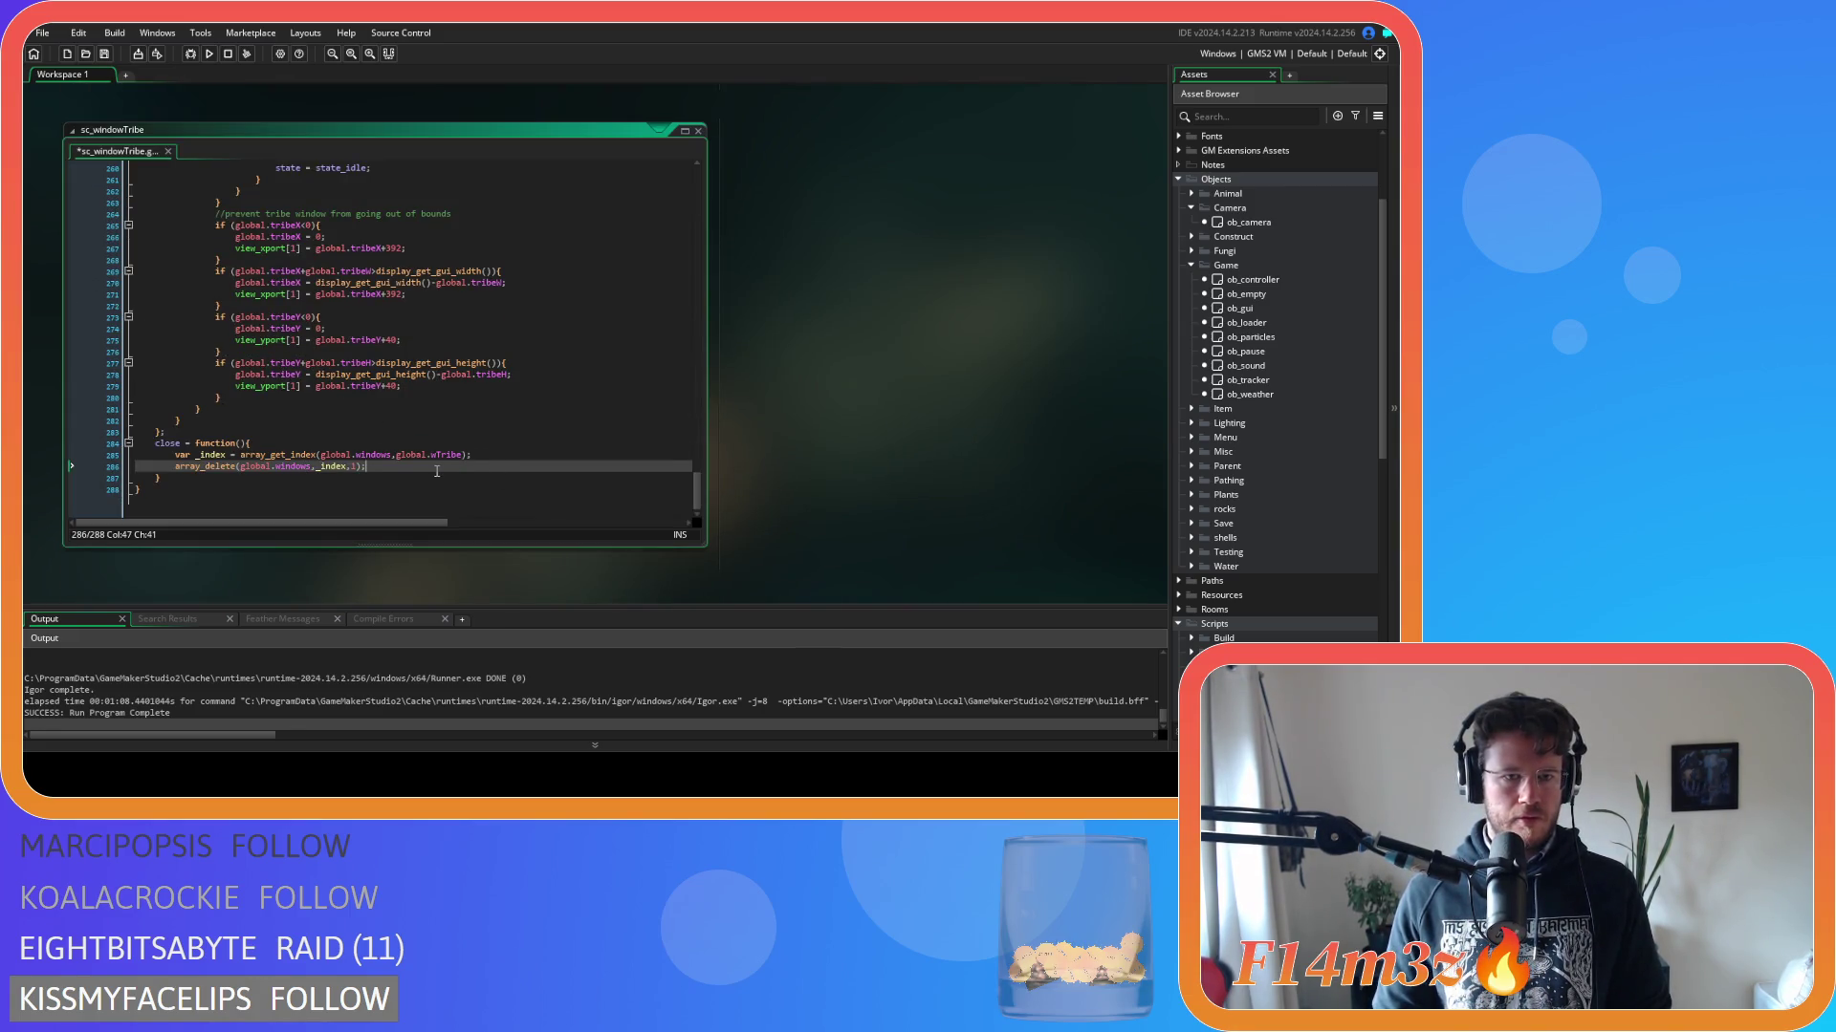
key(Return)
text(view_visible[1] = false;)
key(ctrl+s)
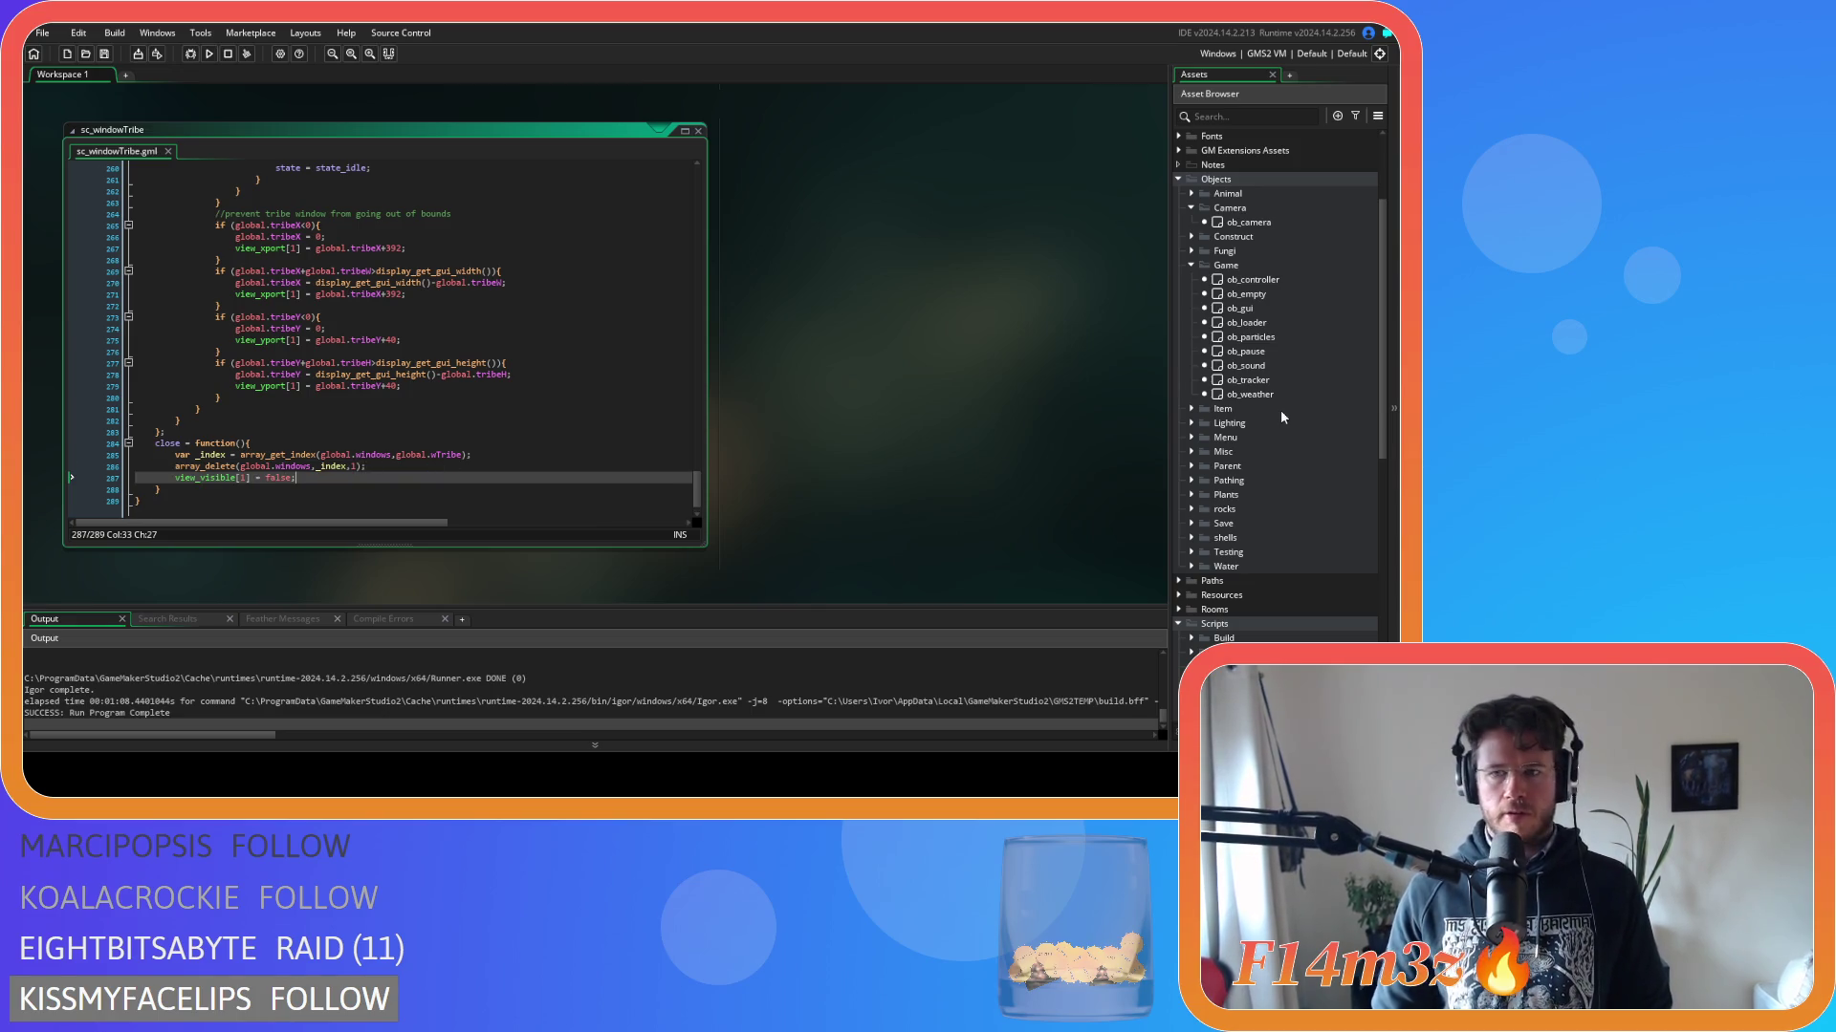
Open the ob_gui object, then the ob_pause object.
scroll(1266, 405, up, 3)
double_click(1259, 453)
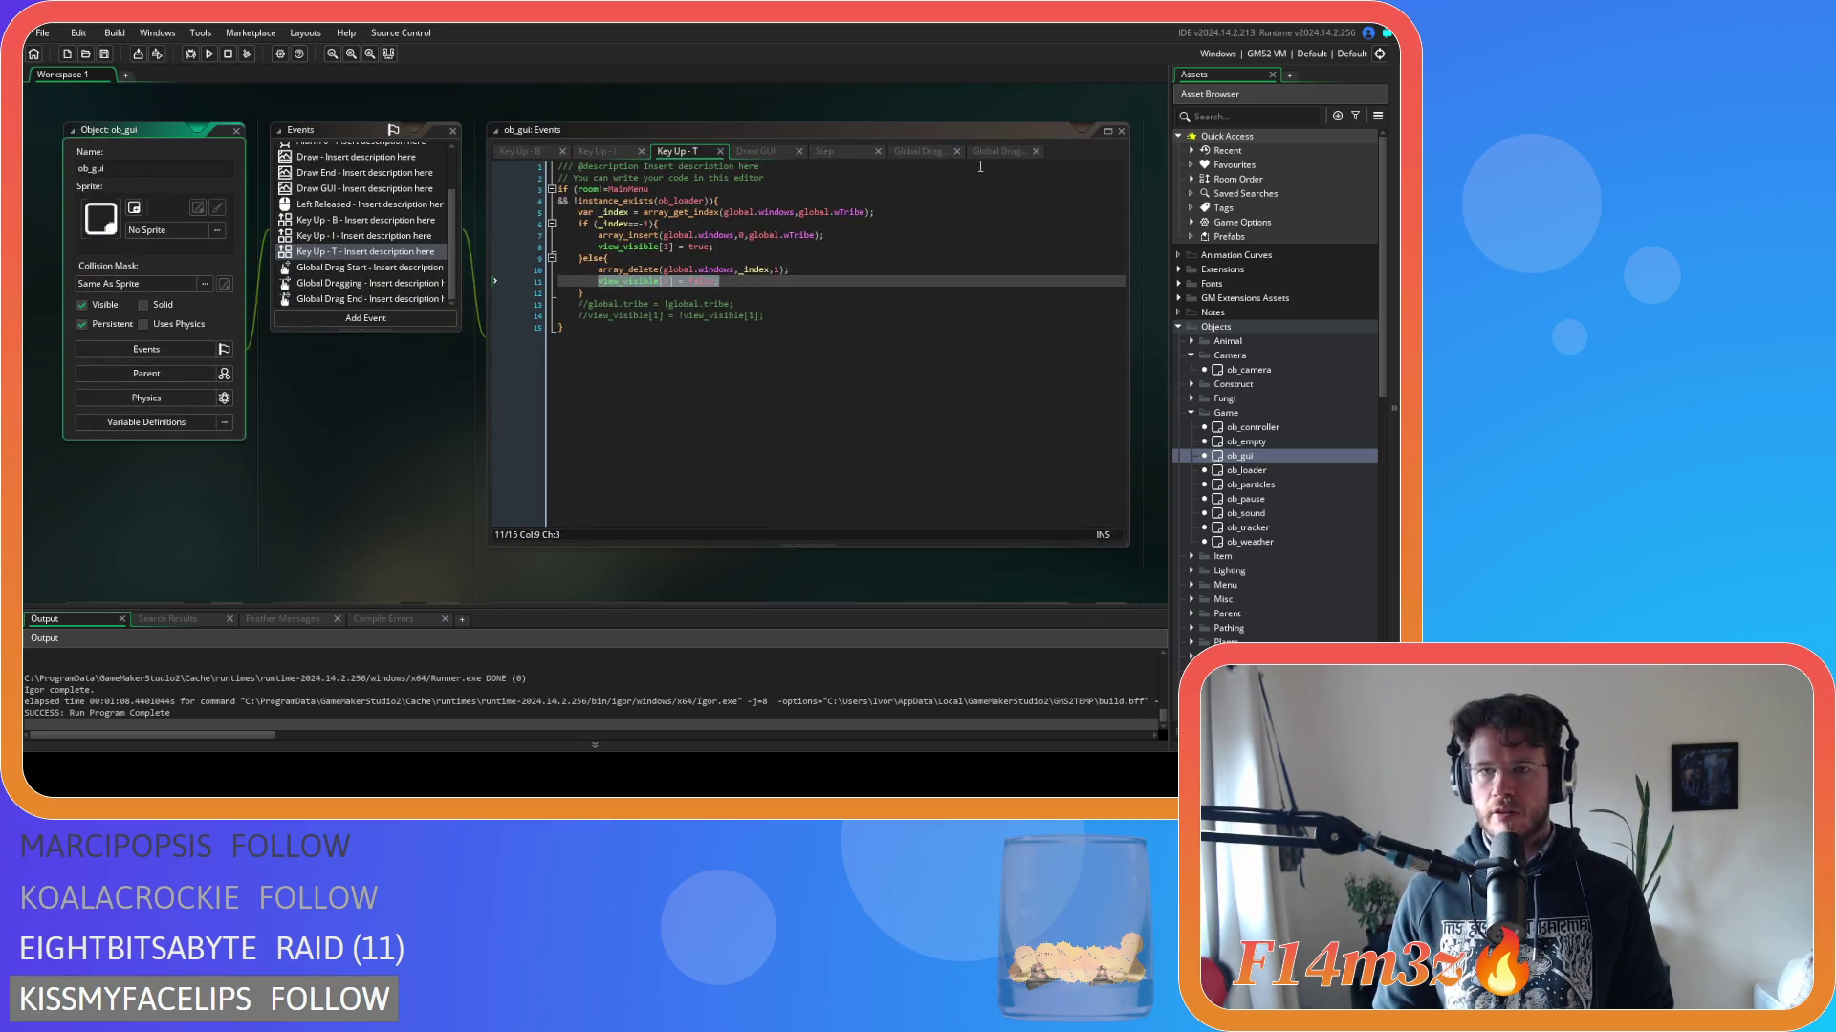
double_click(1256, 501)
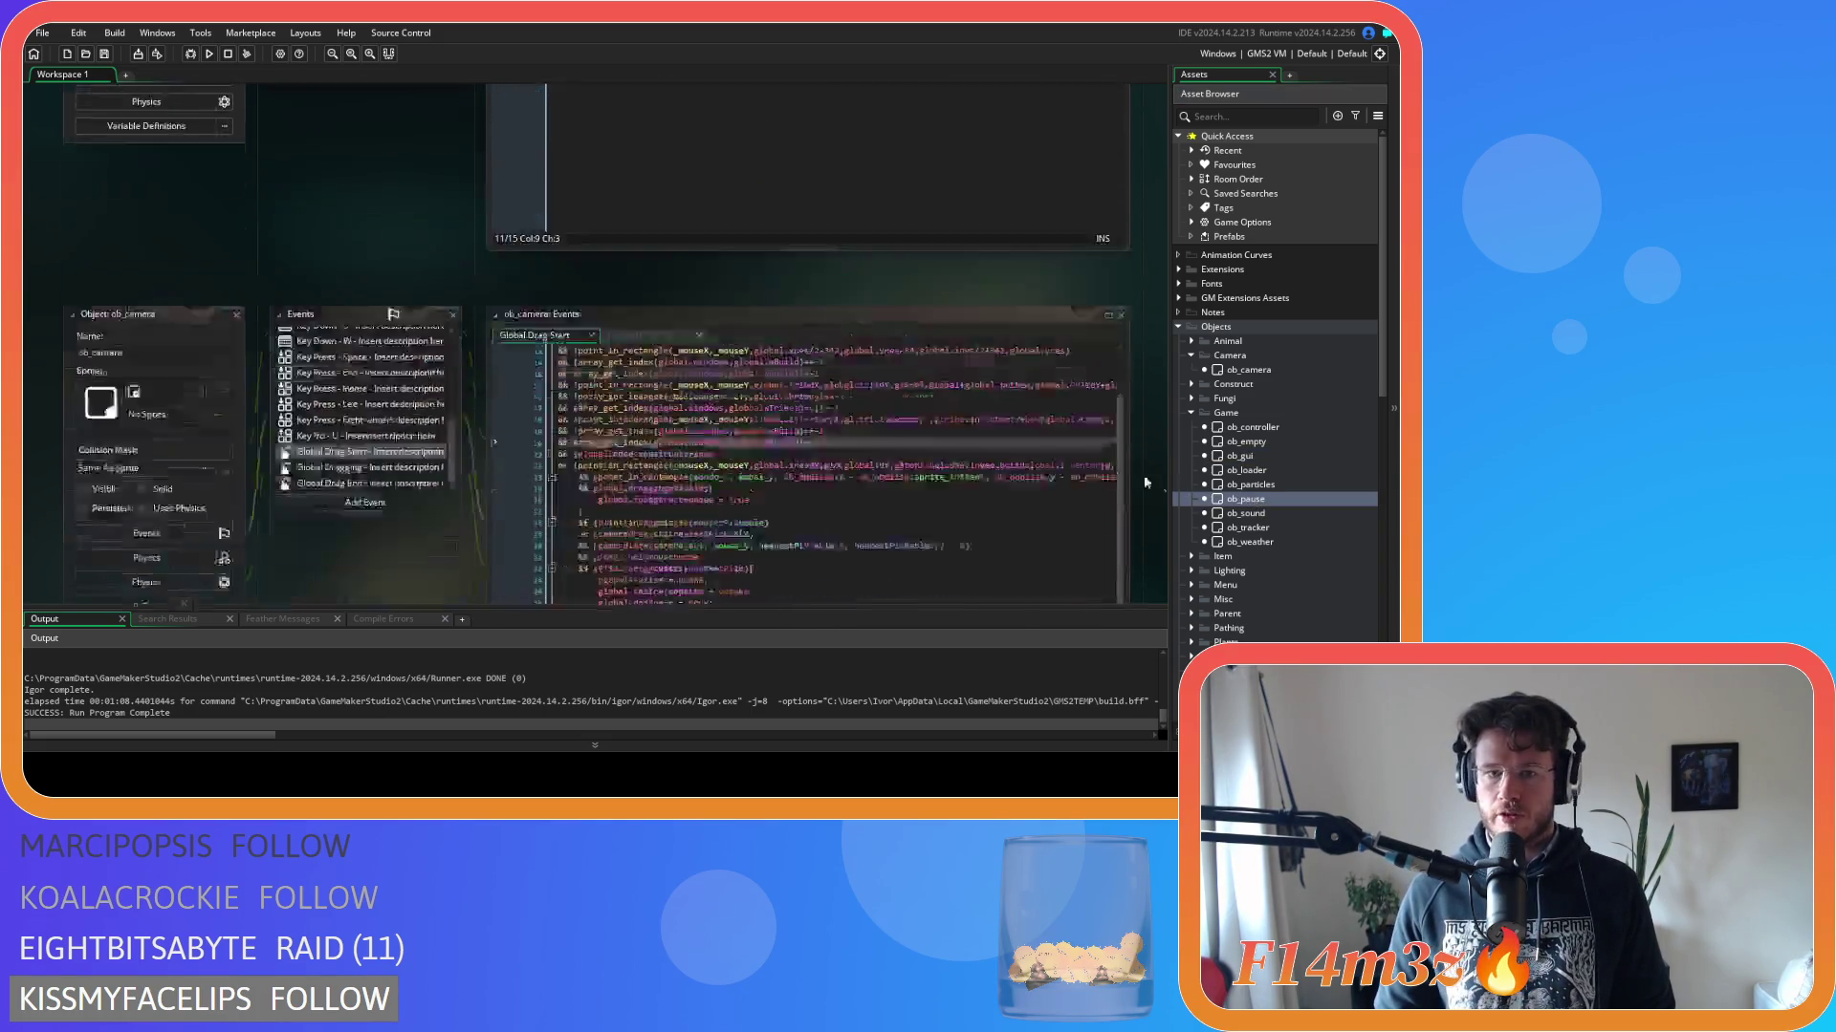
Add _front.close() on a new line after the _front lookup in ob_pause's Step code.
click(763, 304)
click(765, 247)
scroll(775, 277, up, 1)
click(787, 287)
click(782, 299)
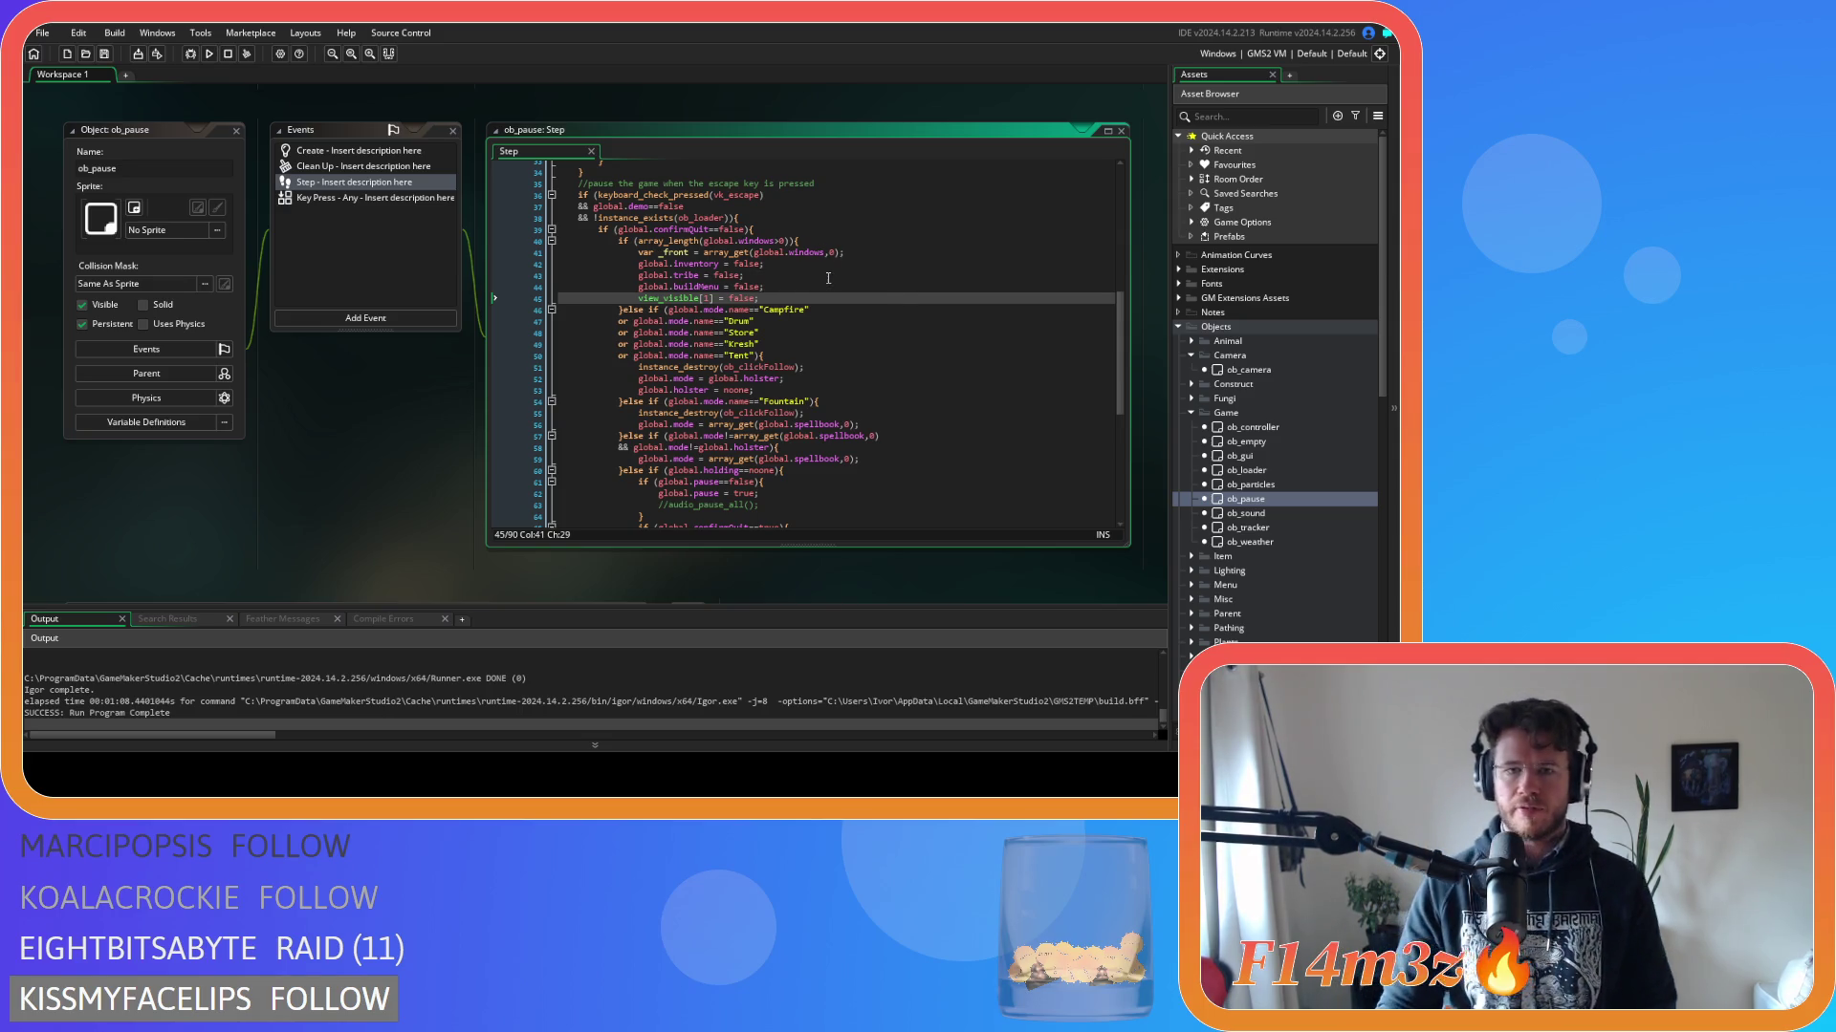
mouse_move(862, 254)
mouse_down()
mouse_move(650, 255)
mouse_move(734, 252)
mouse_up()
click(757, 267)
click(874, 259)
key(Return)
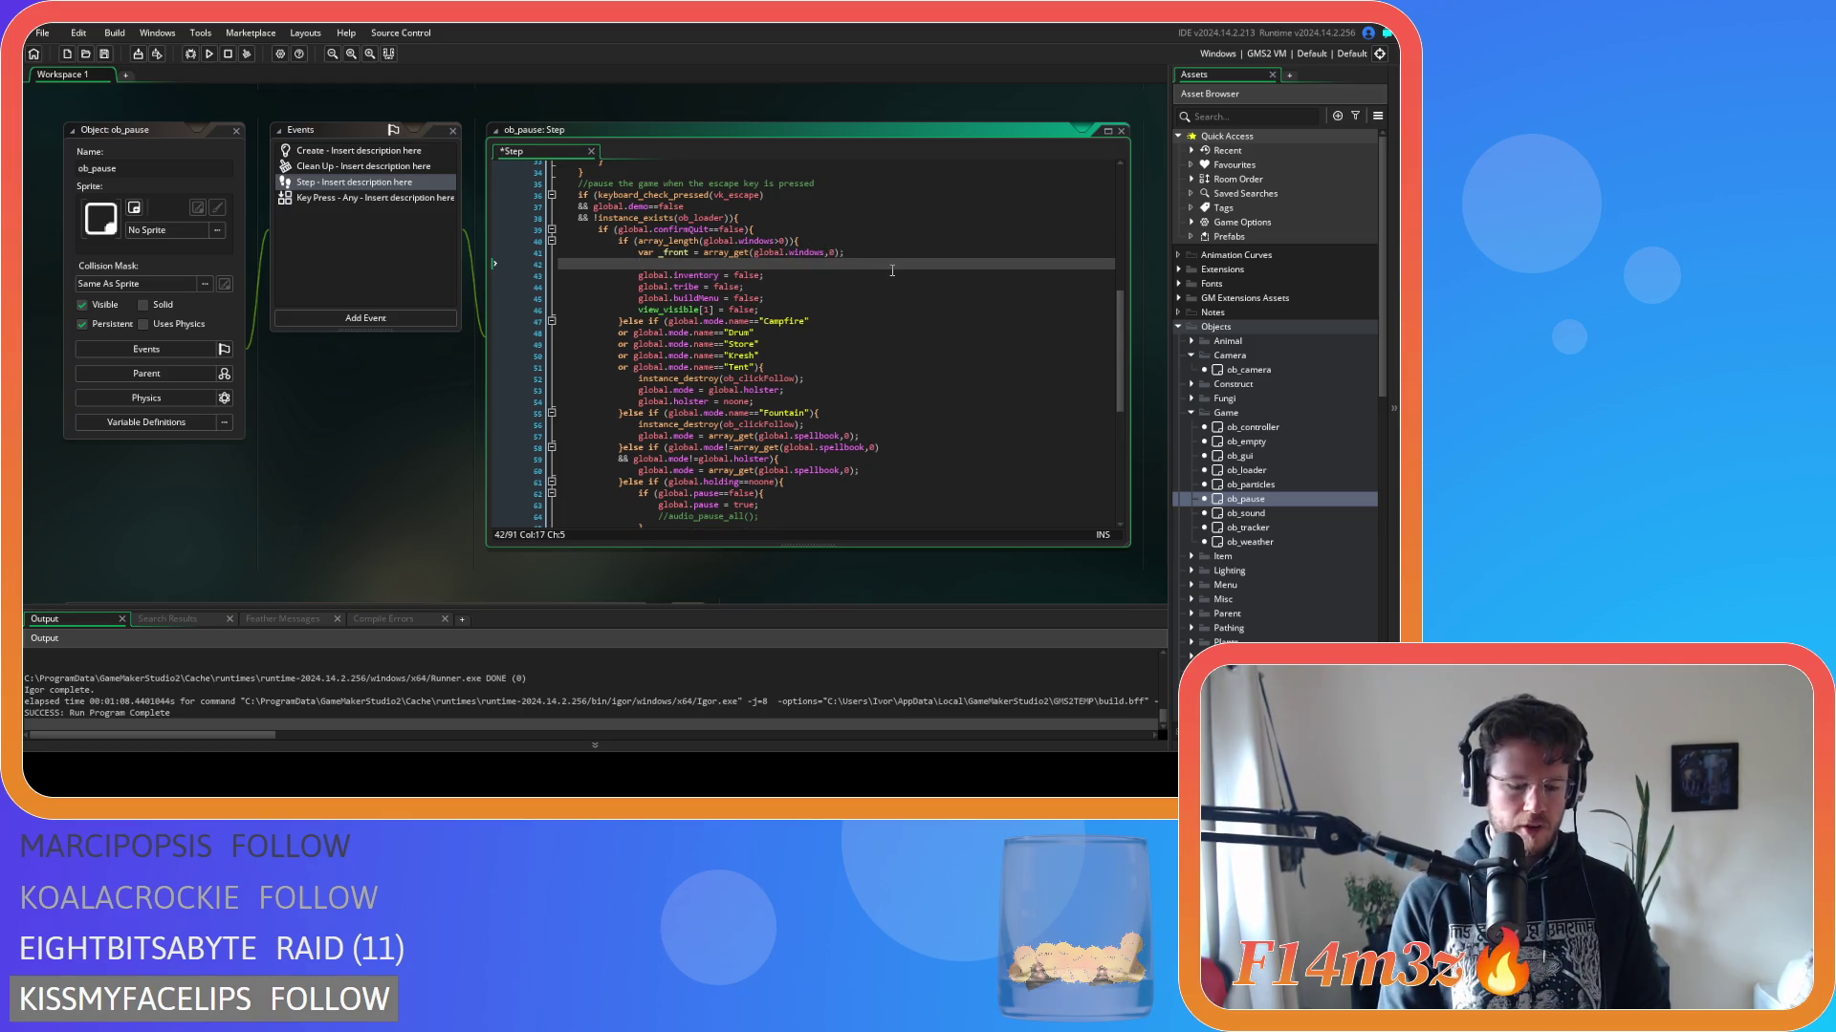
text(_front.close)
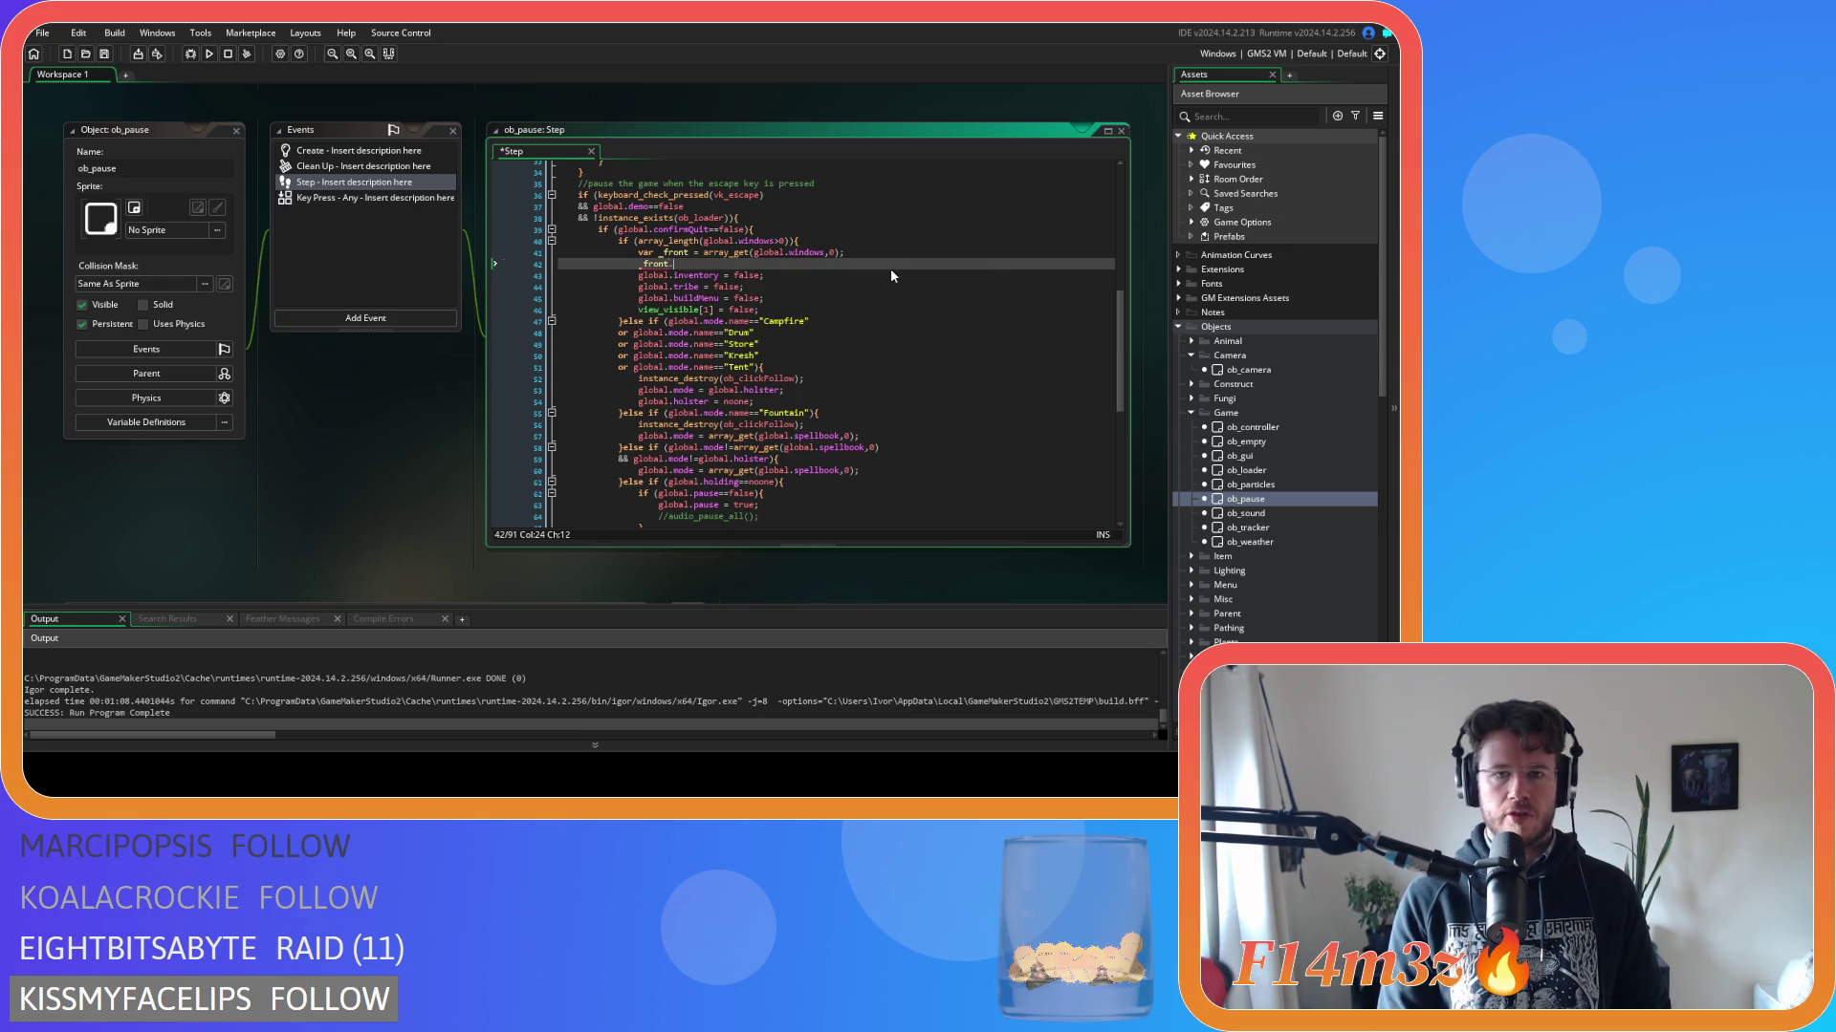
text(())
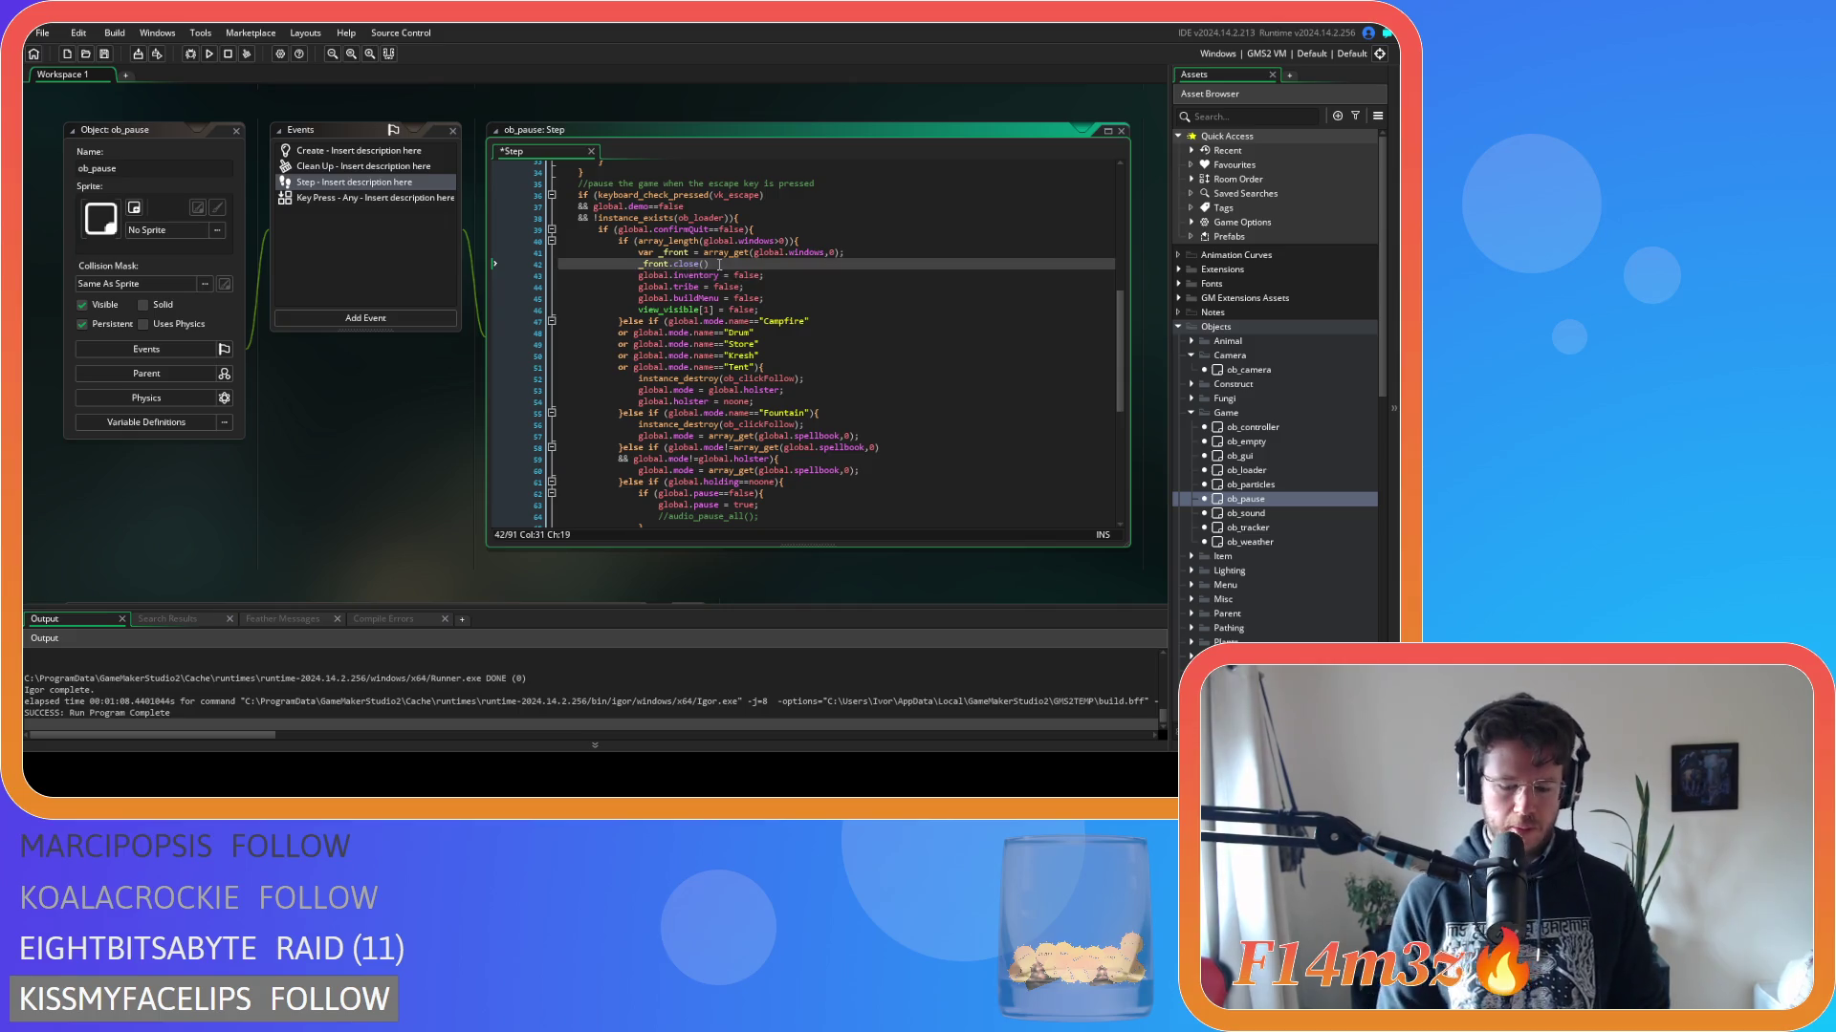
Delete the four old window-flag lines and run the game with F5.
drag(763, 310, 524, 275)
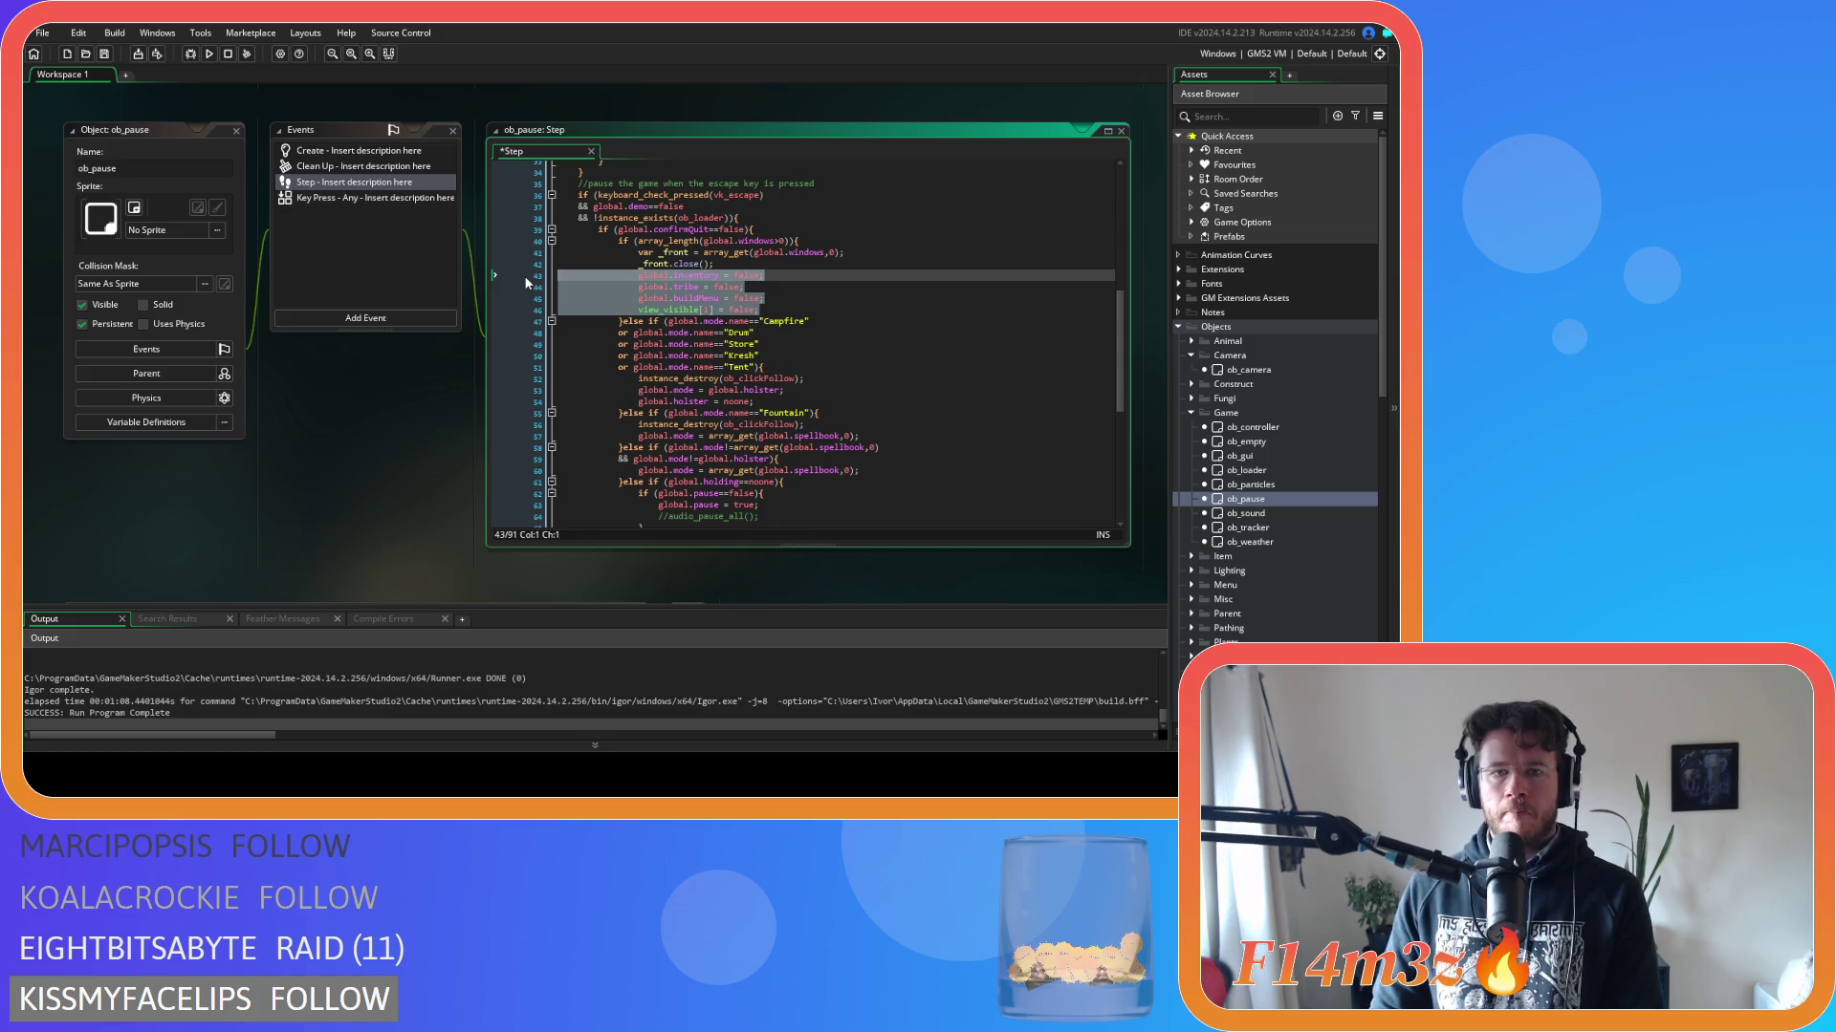
key(BackSpace)
key(BackSpace)
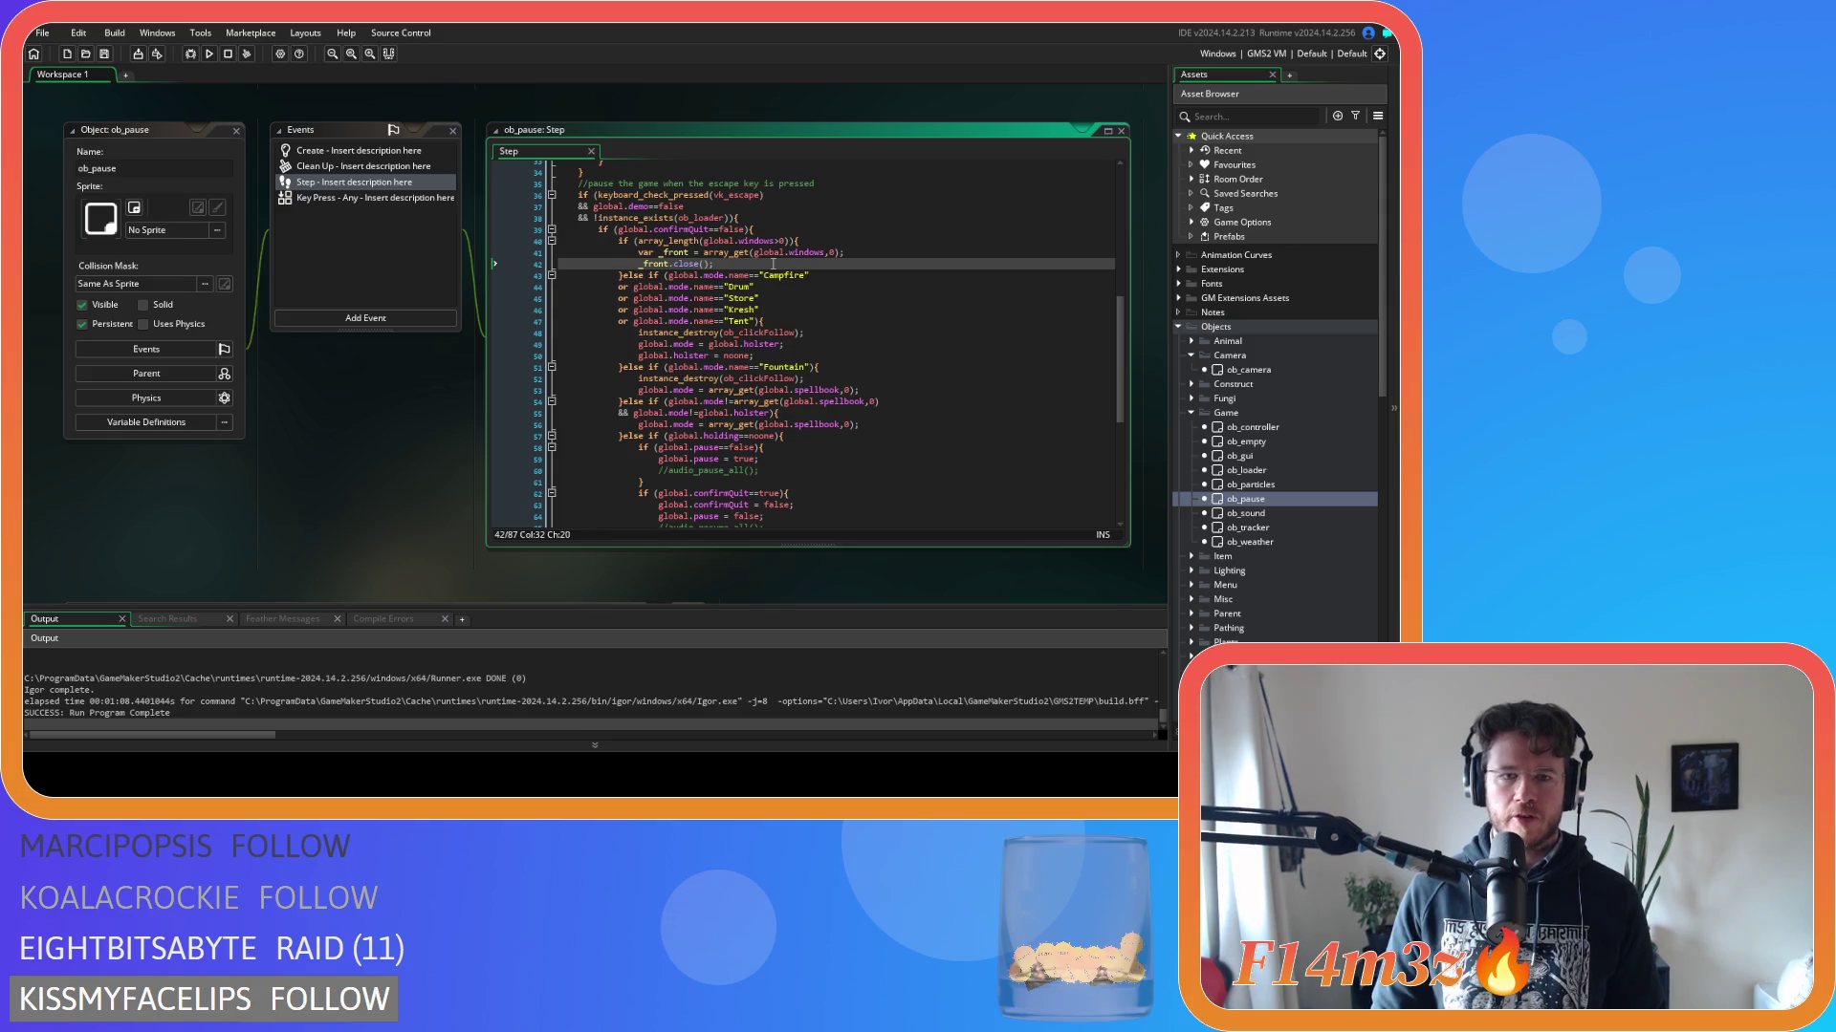
key(F5)
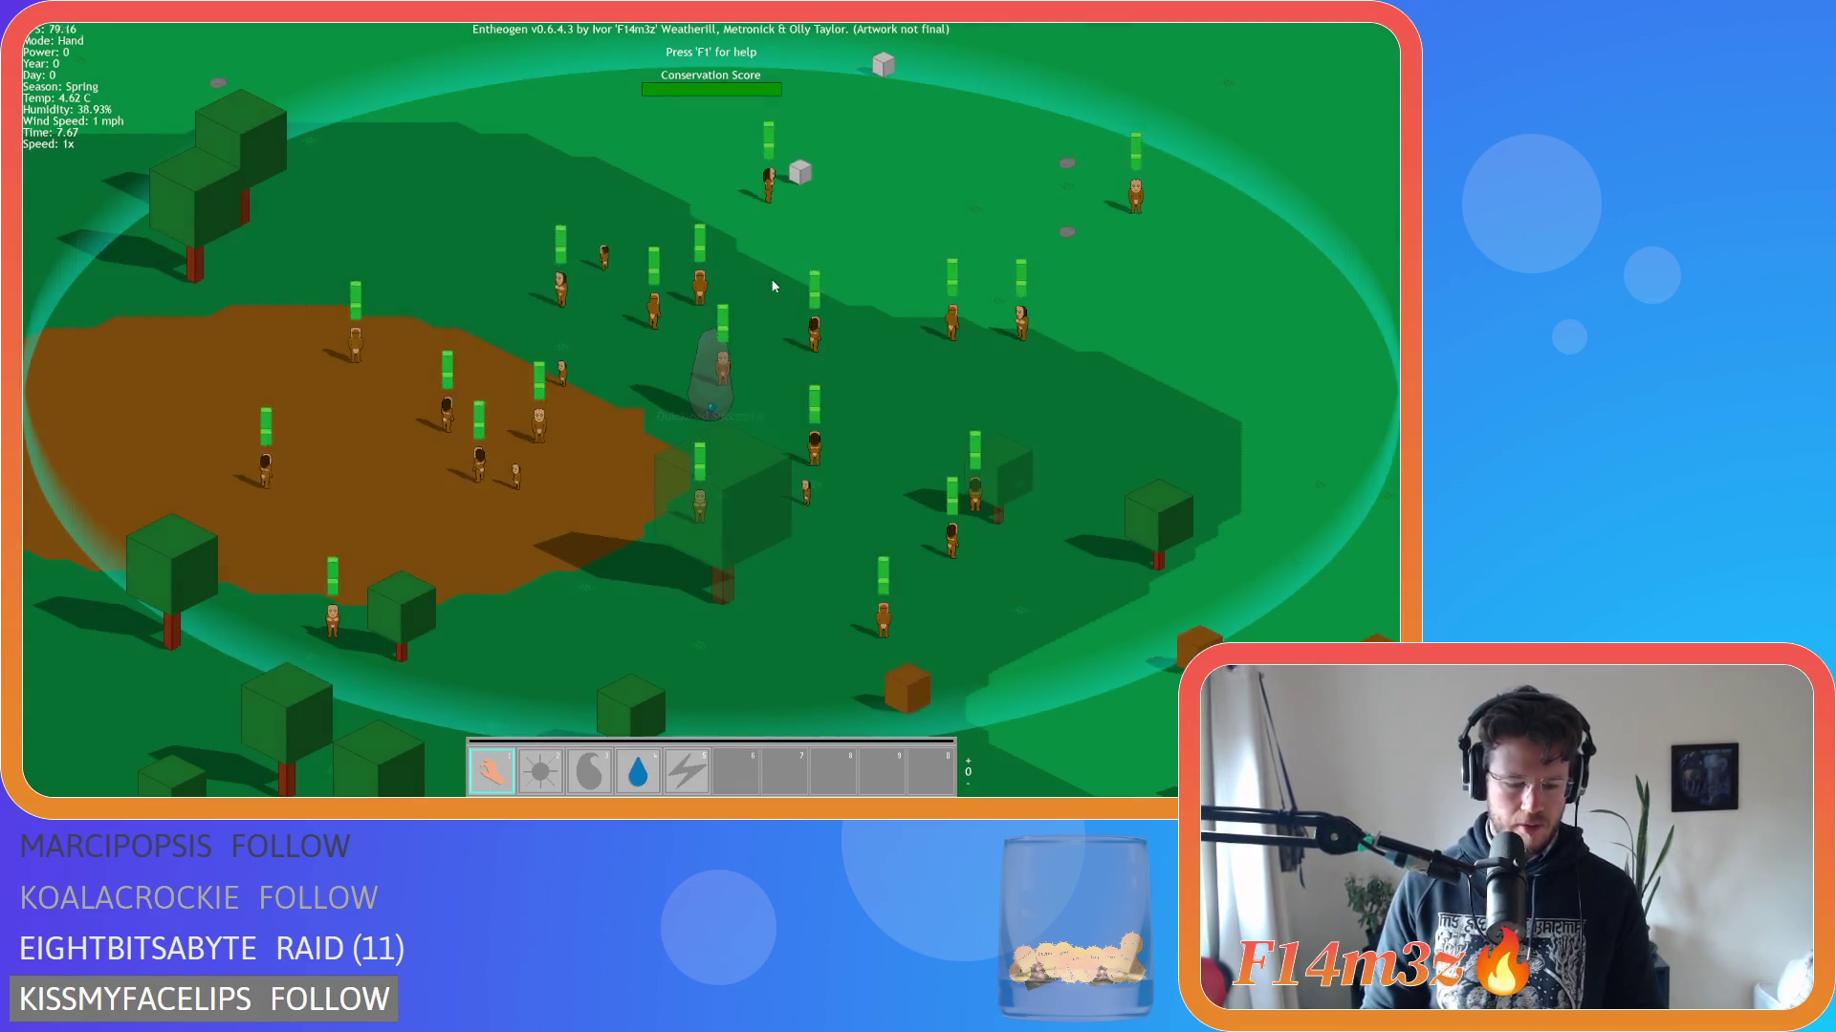
Open the Build and Inventory windows with b and i, then quit with Escape.
key(b)
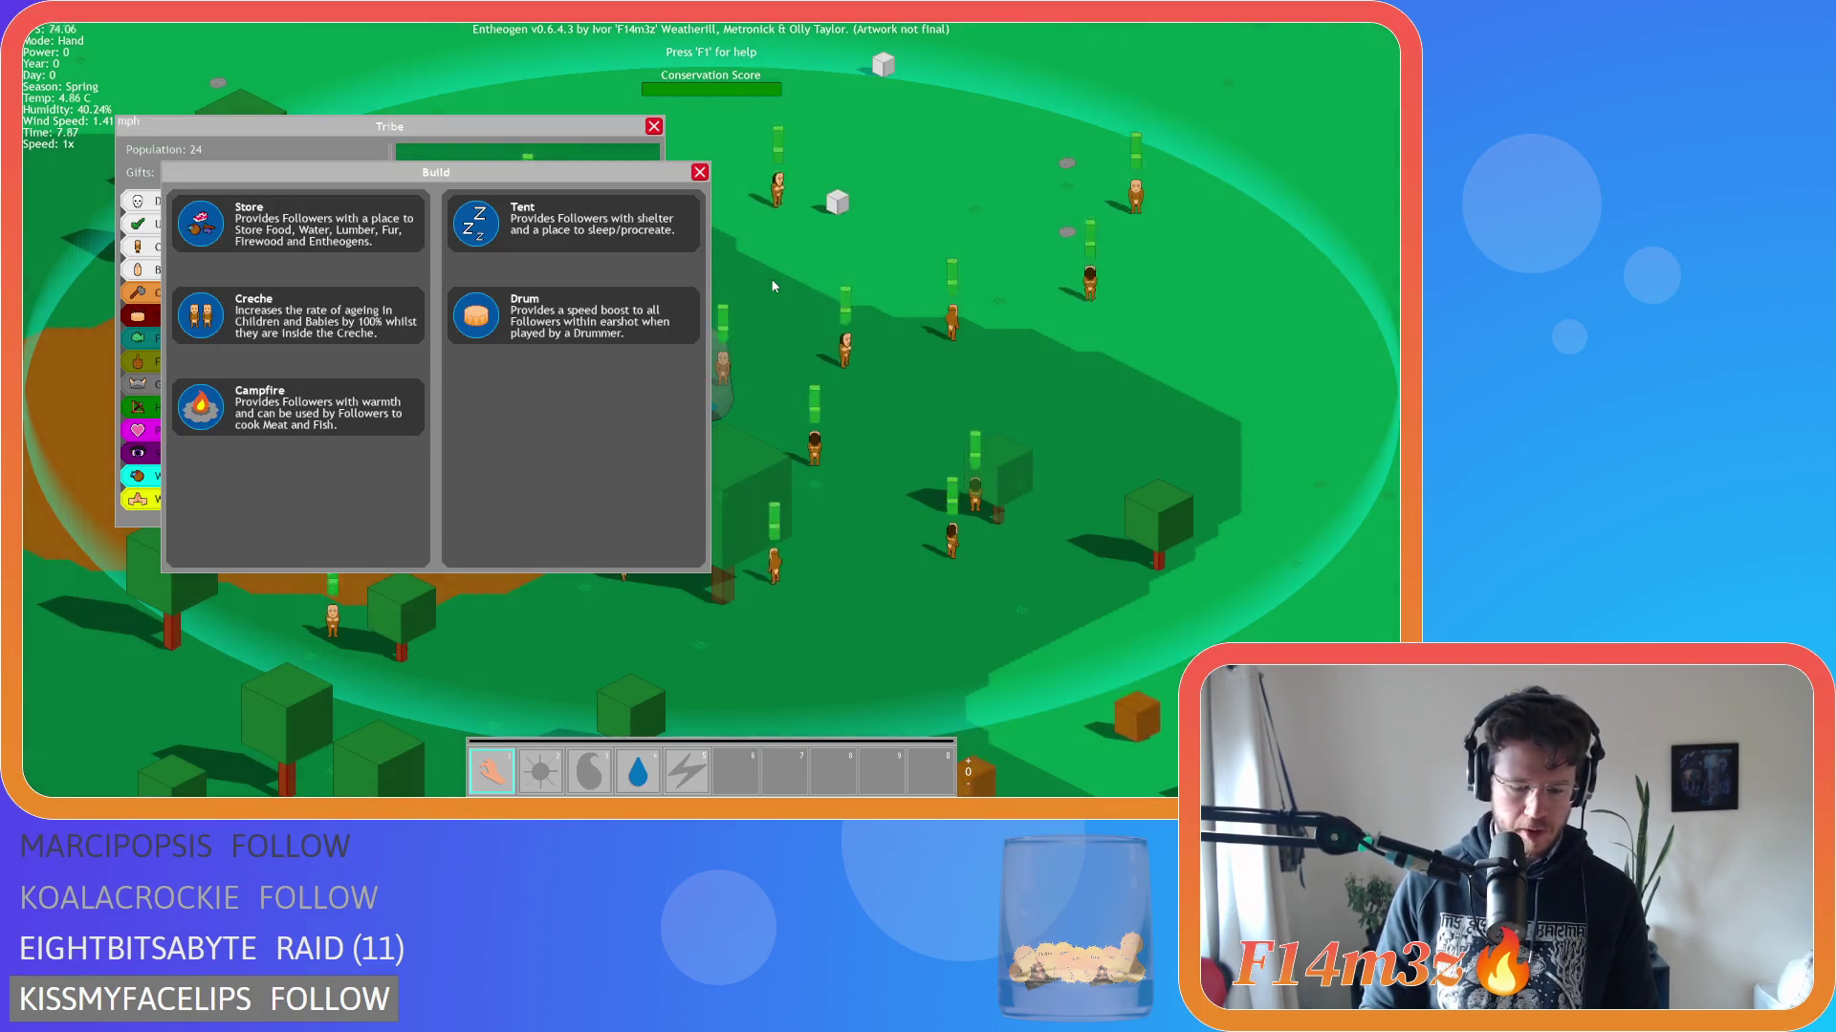
key(i)
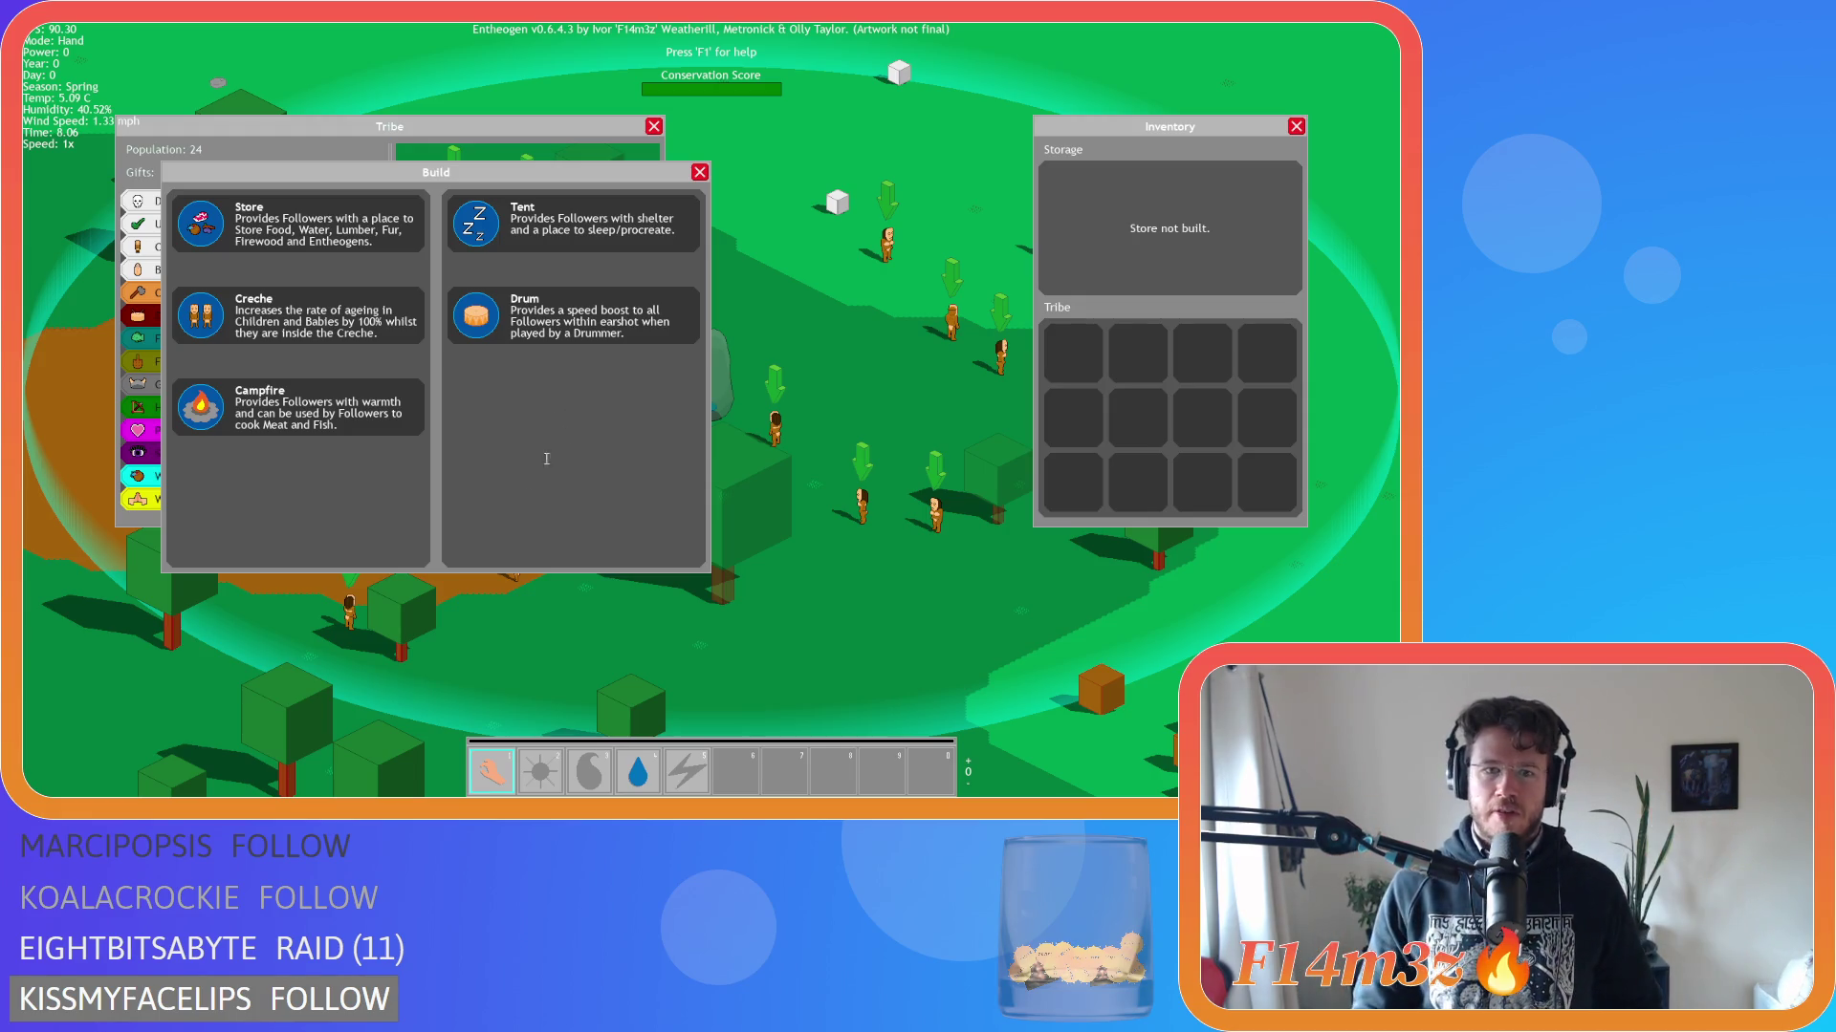
key(Escape)
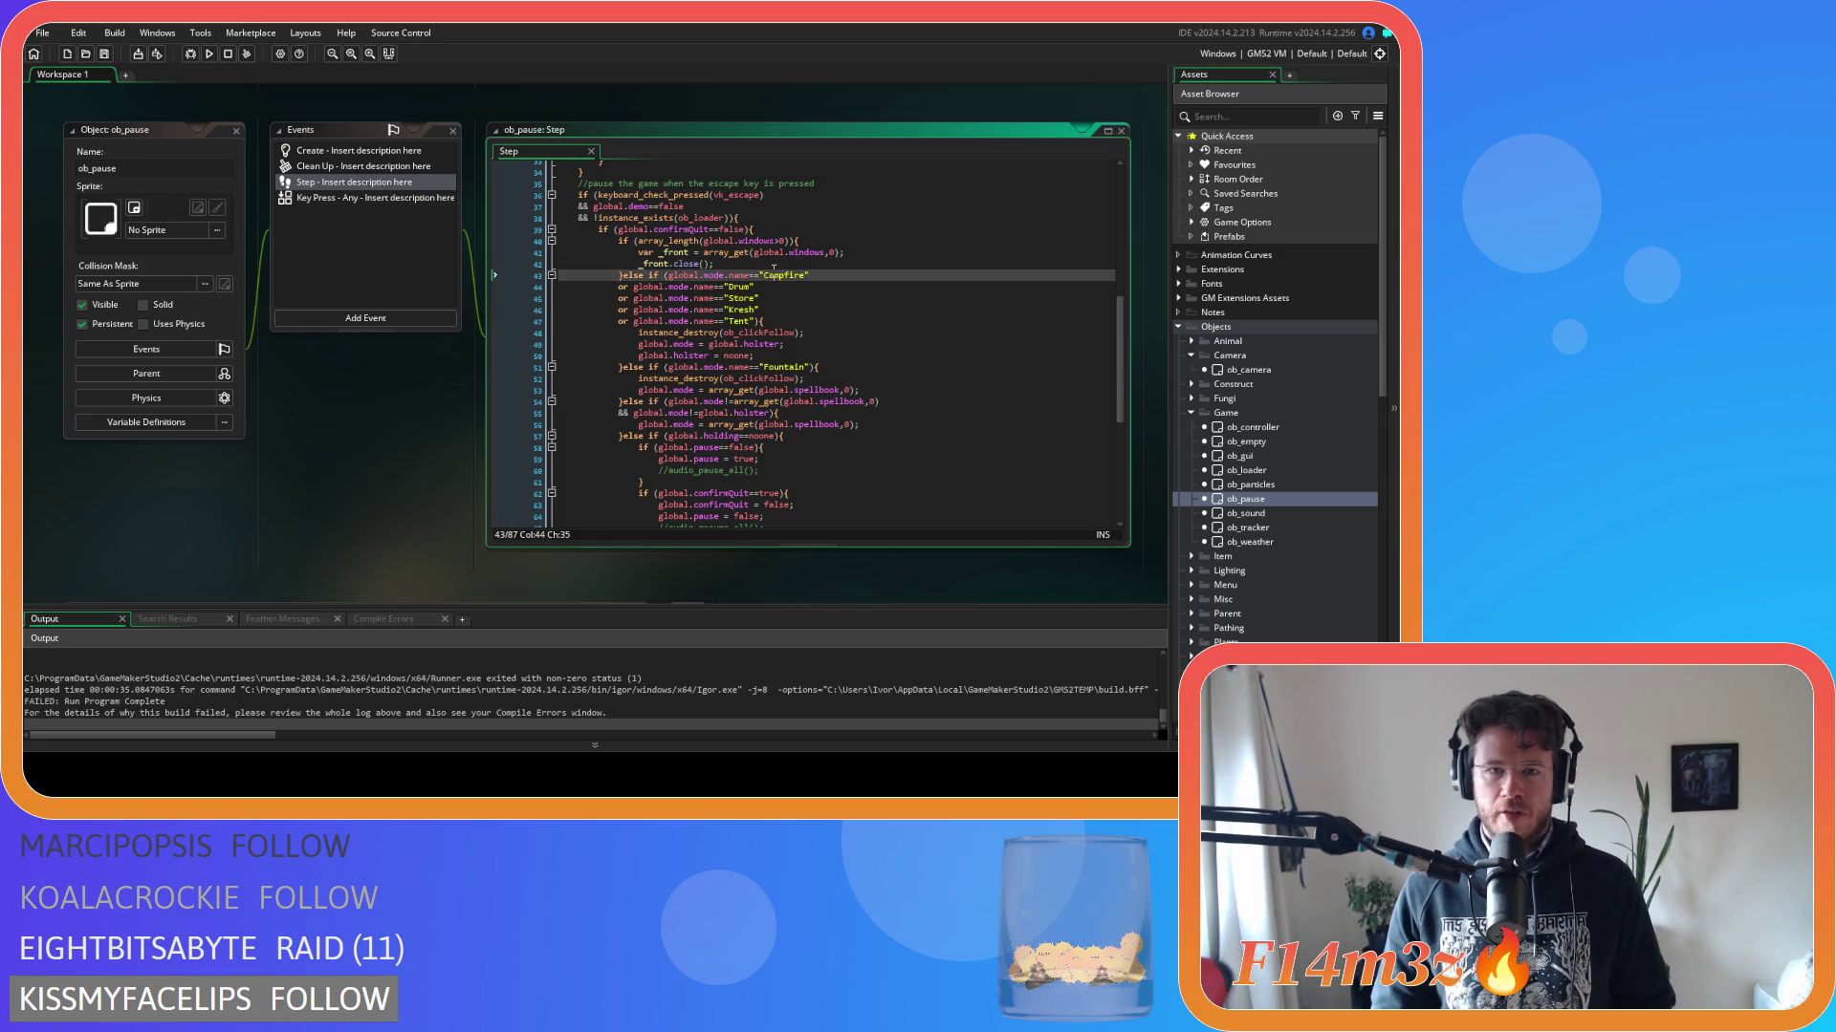
Check the _front line and array_length condition in ob_pause Step, then rebuild and run with F5.
click(870, 254)
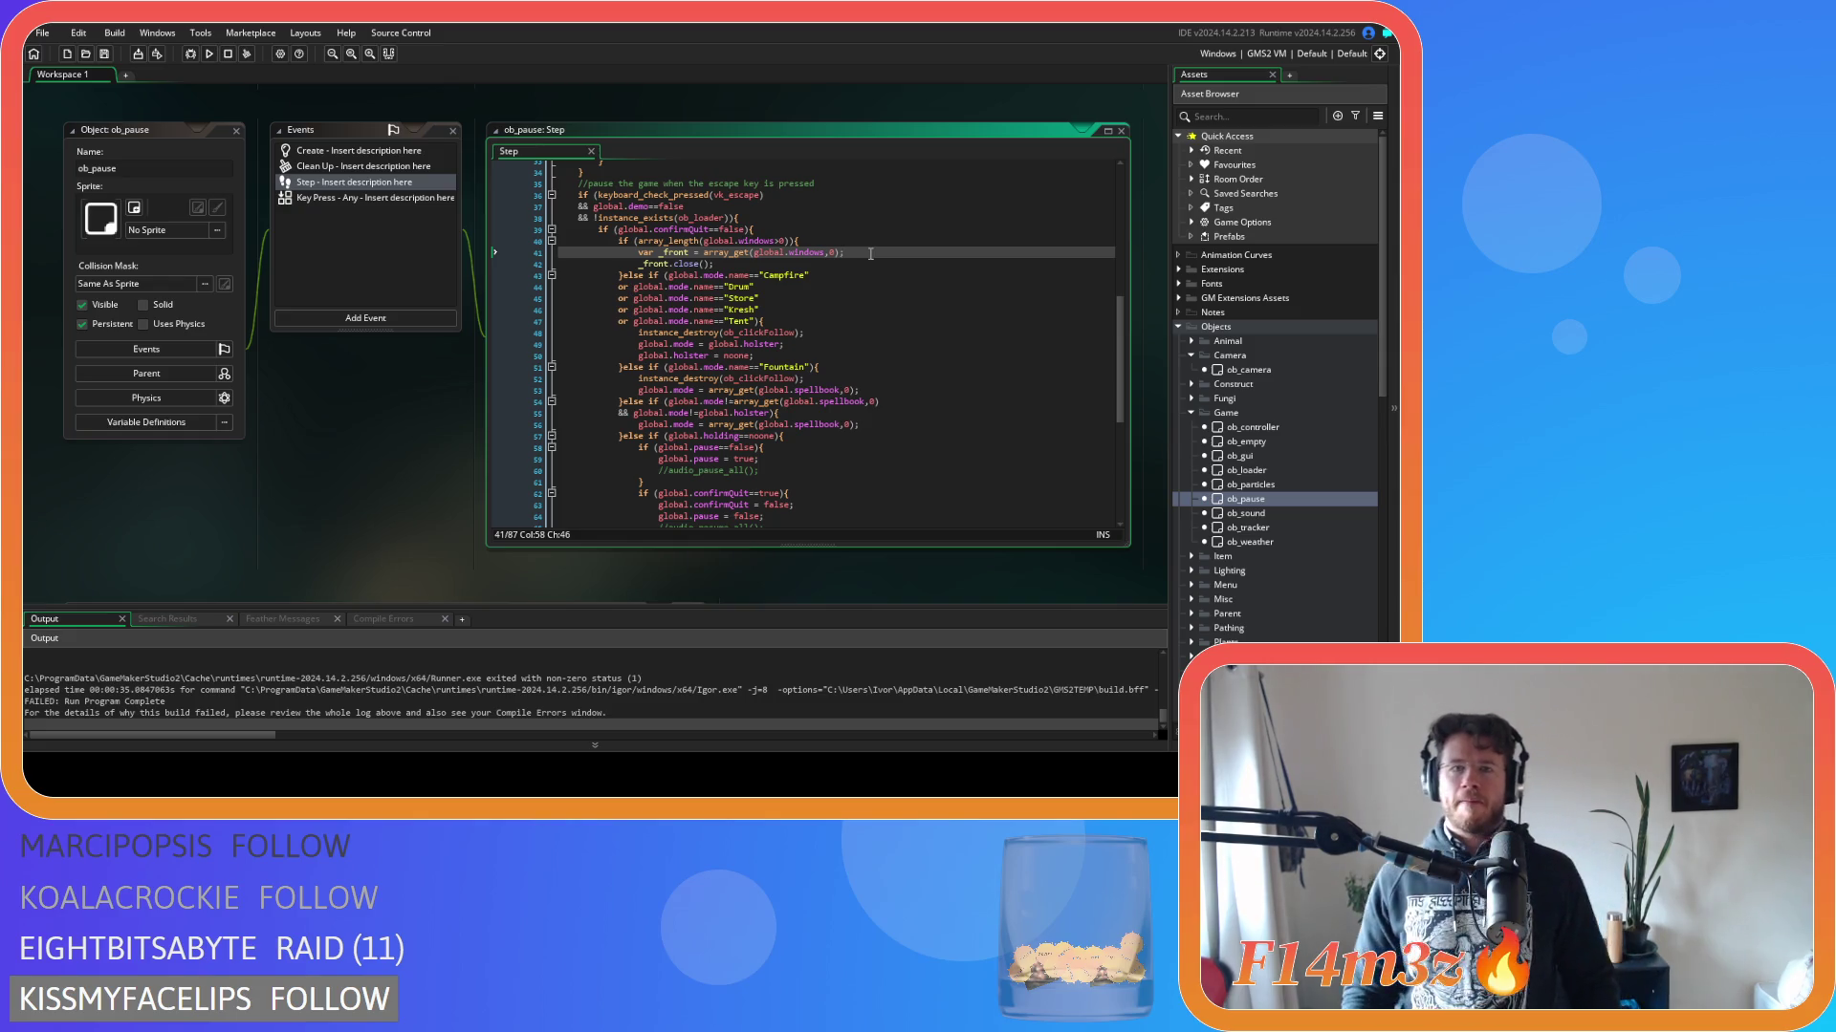
click(673, 241)
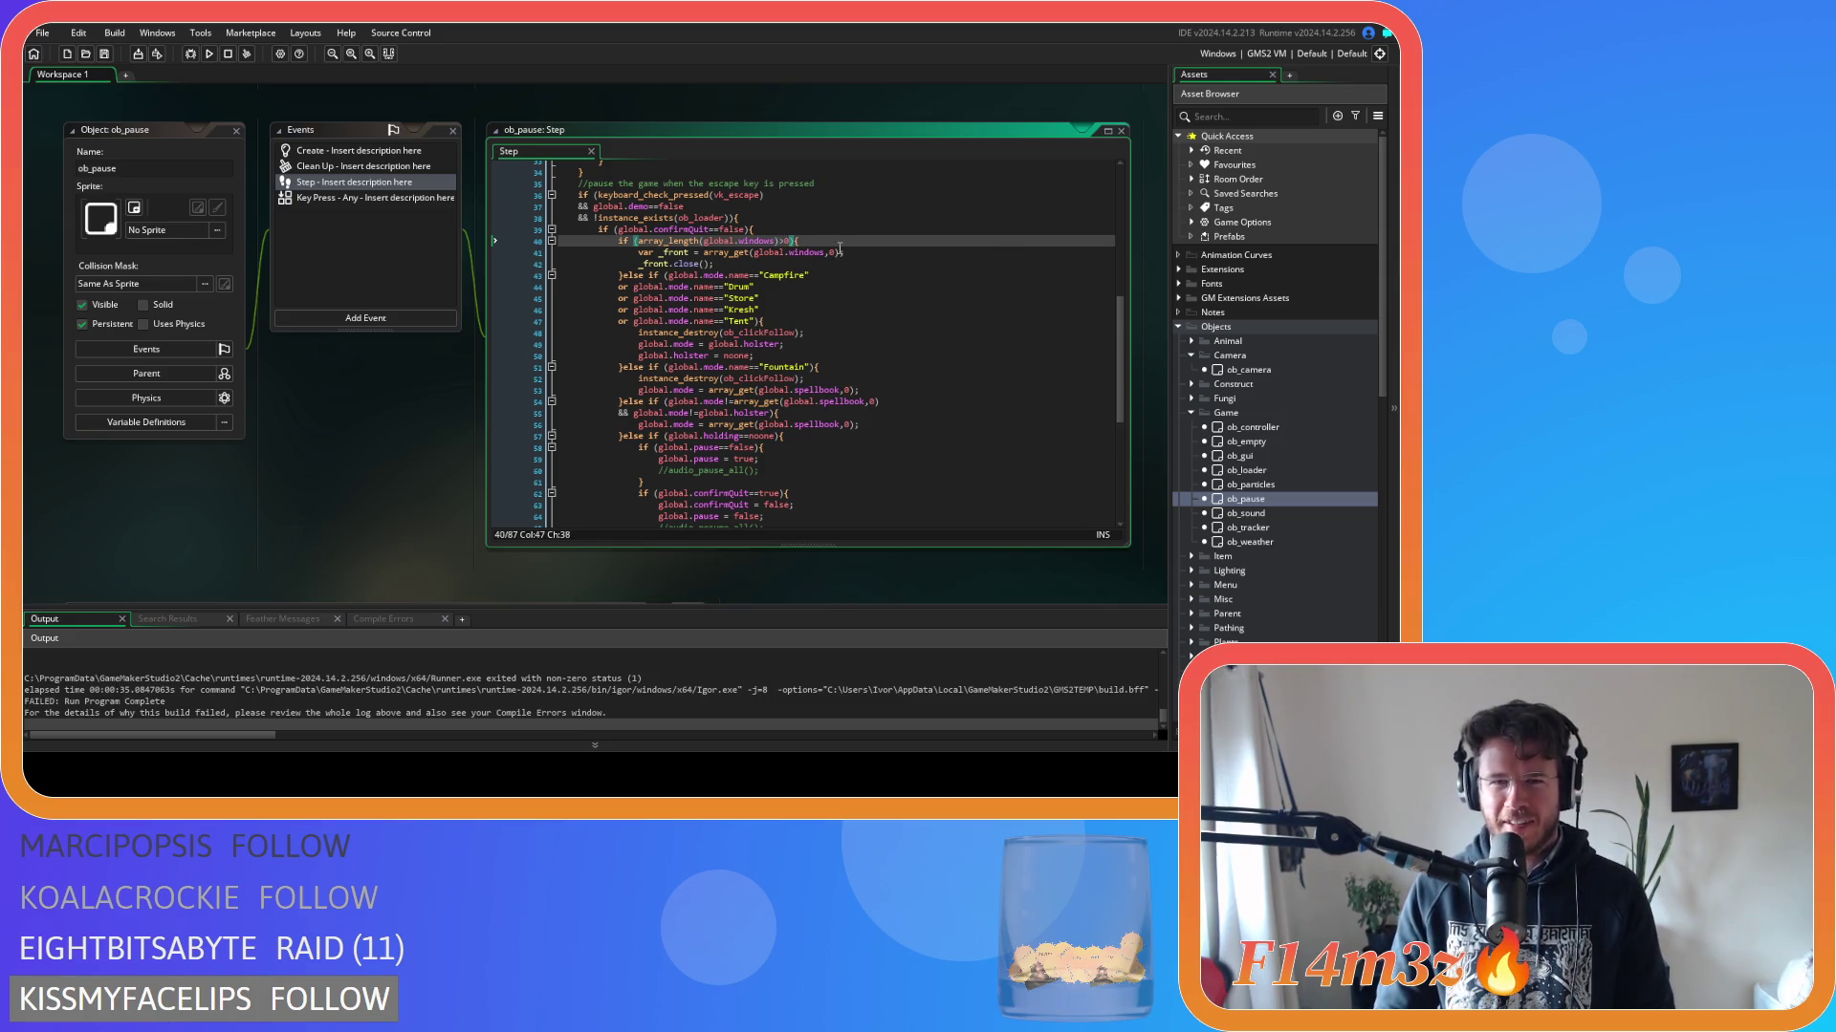
key(F5)
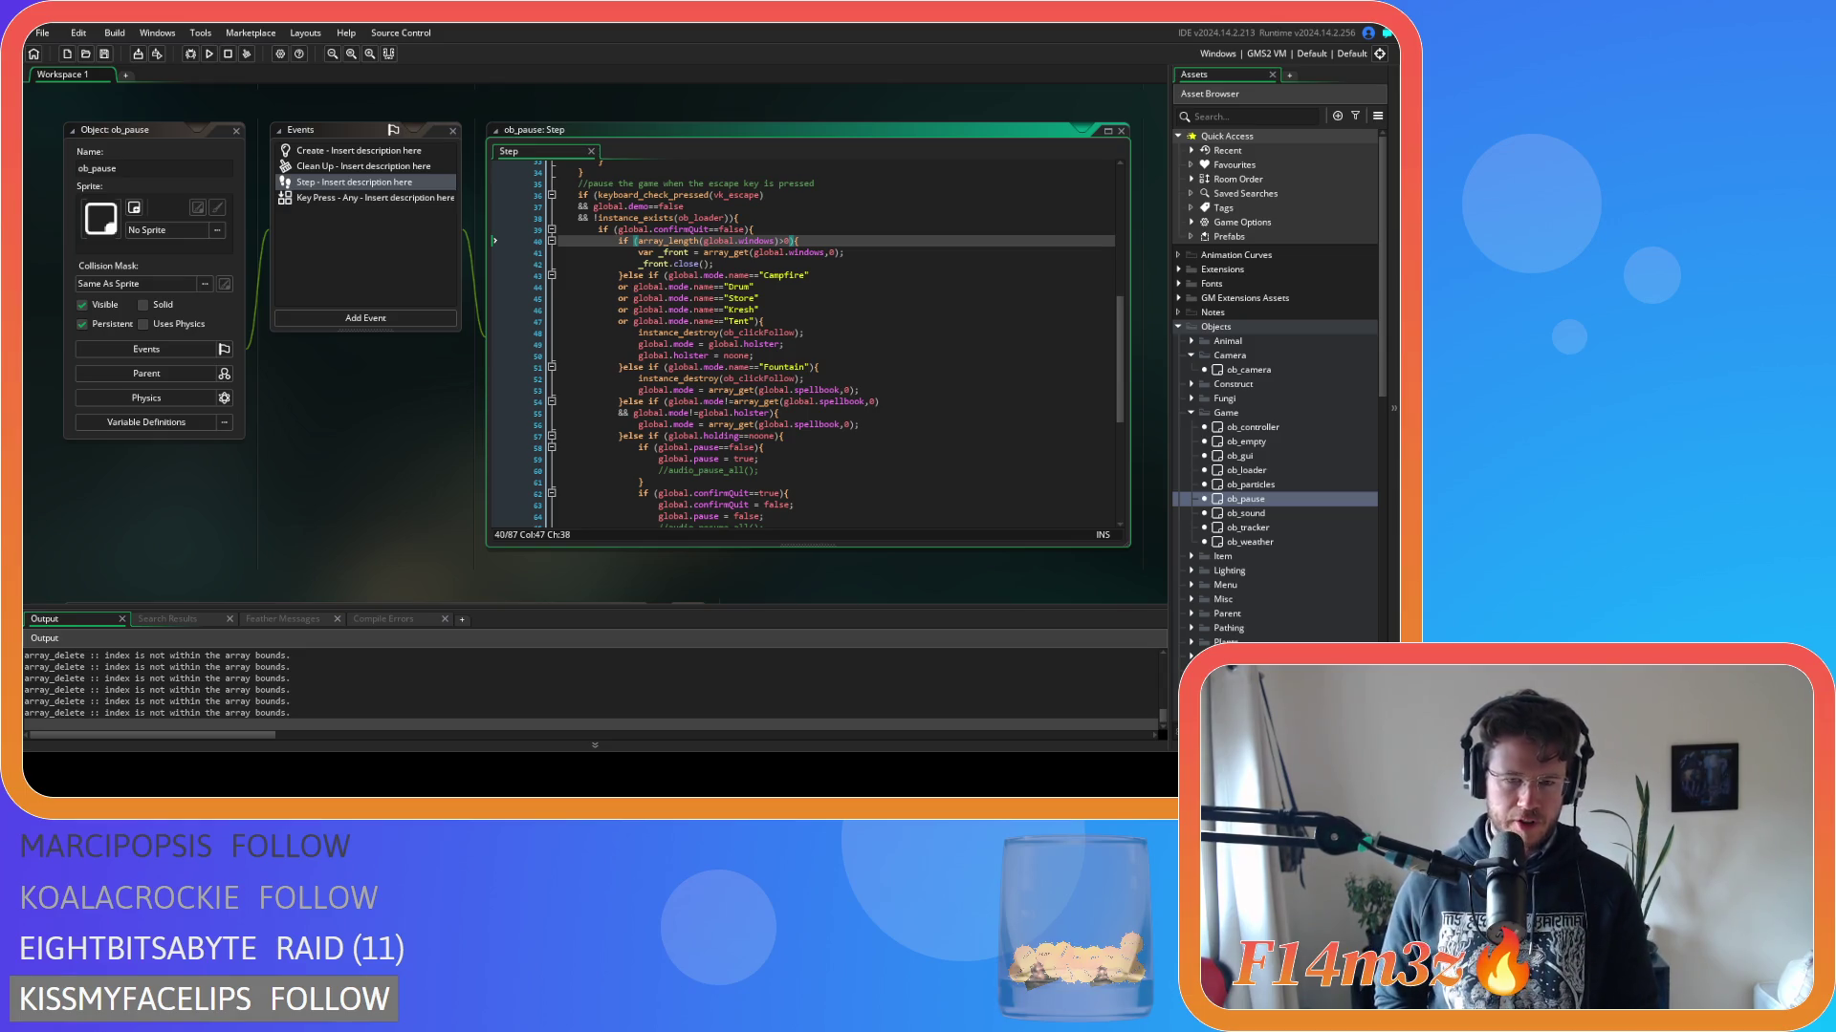
Toggle the game's windows with the b, i, t and F1 hotkeys until Tribe, Build and Inventory are all open.
key(Escape)
key(Escape)
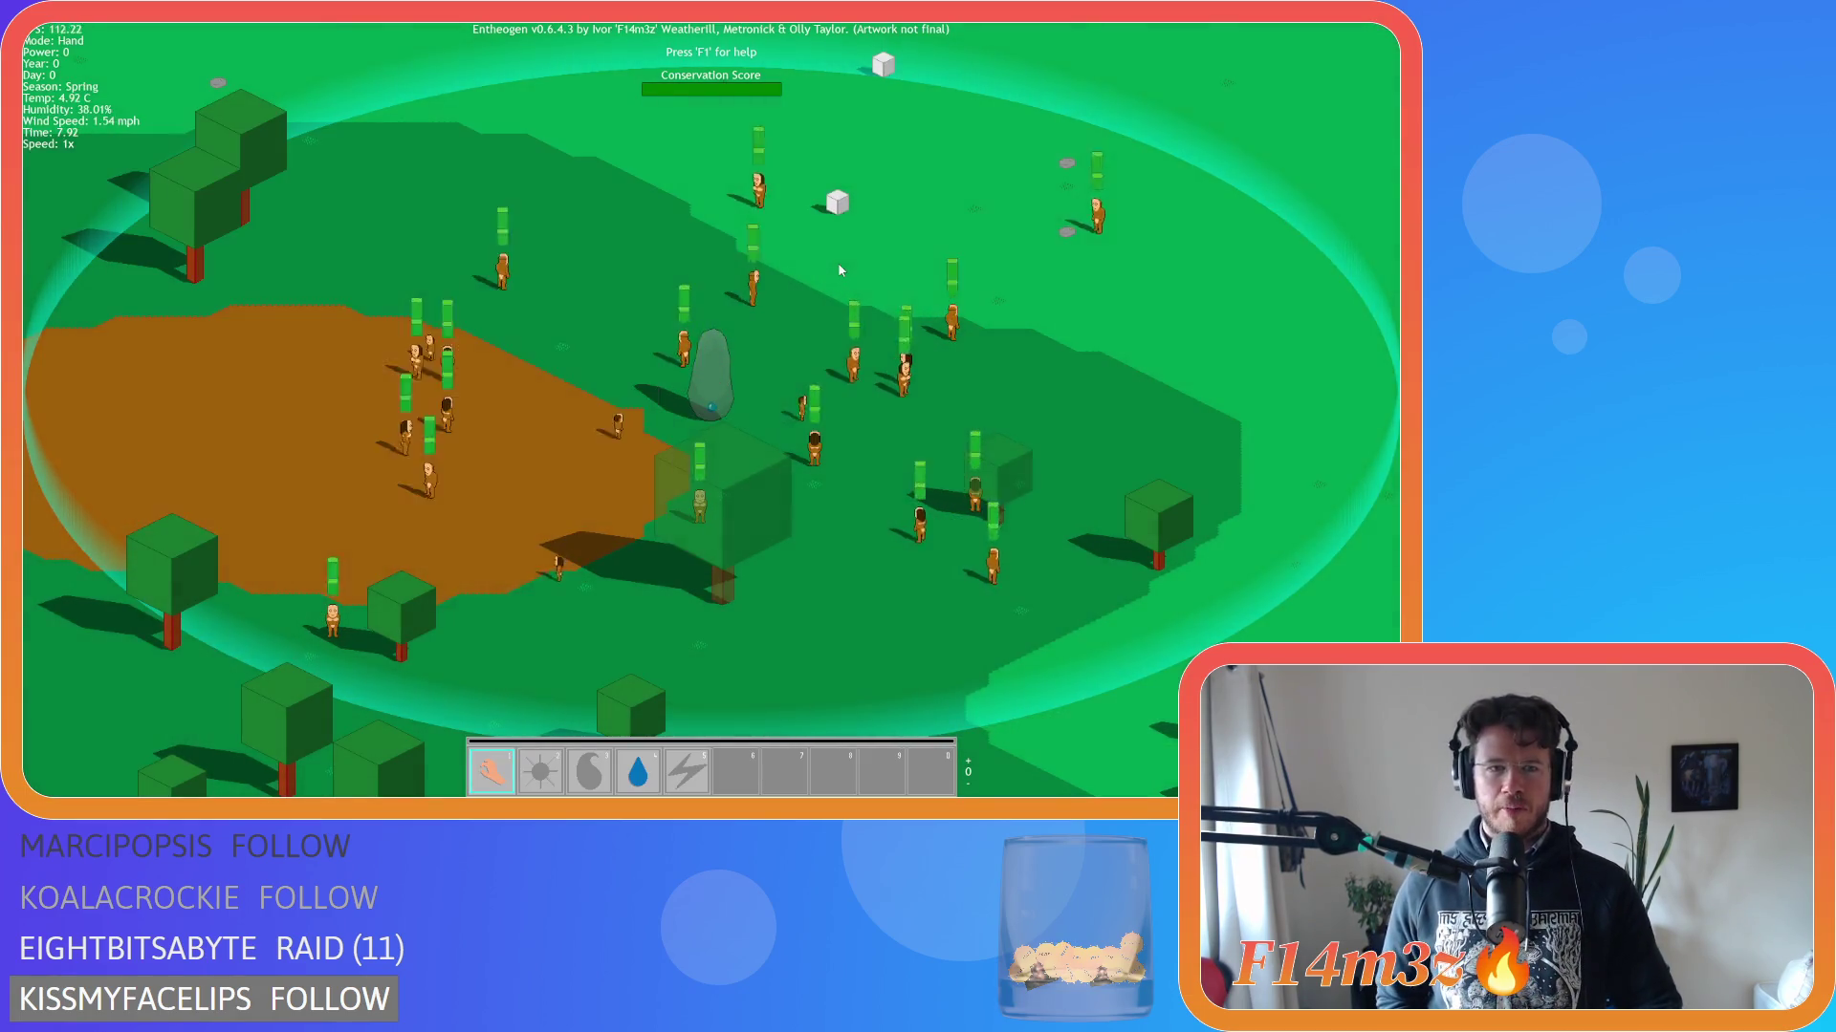
key(b)
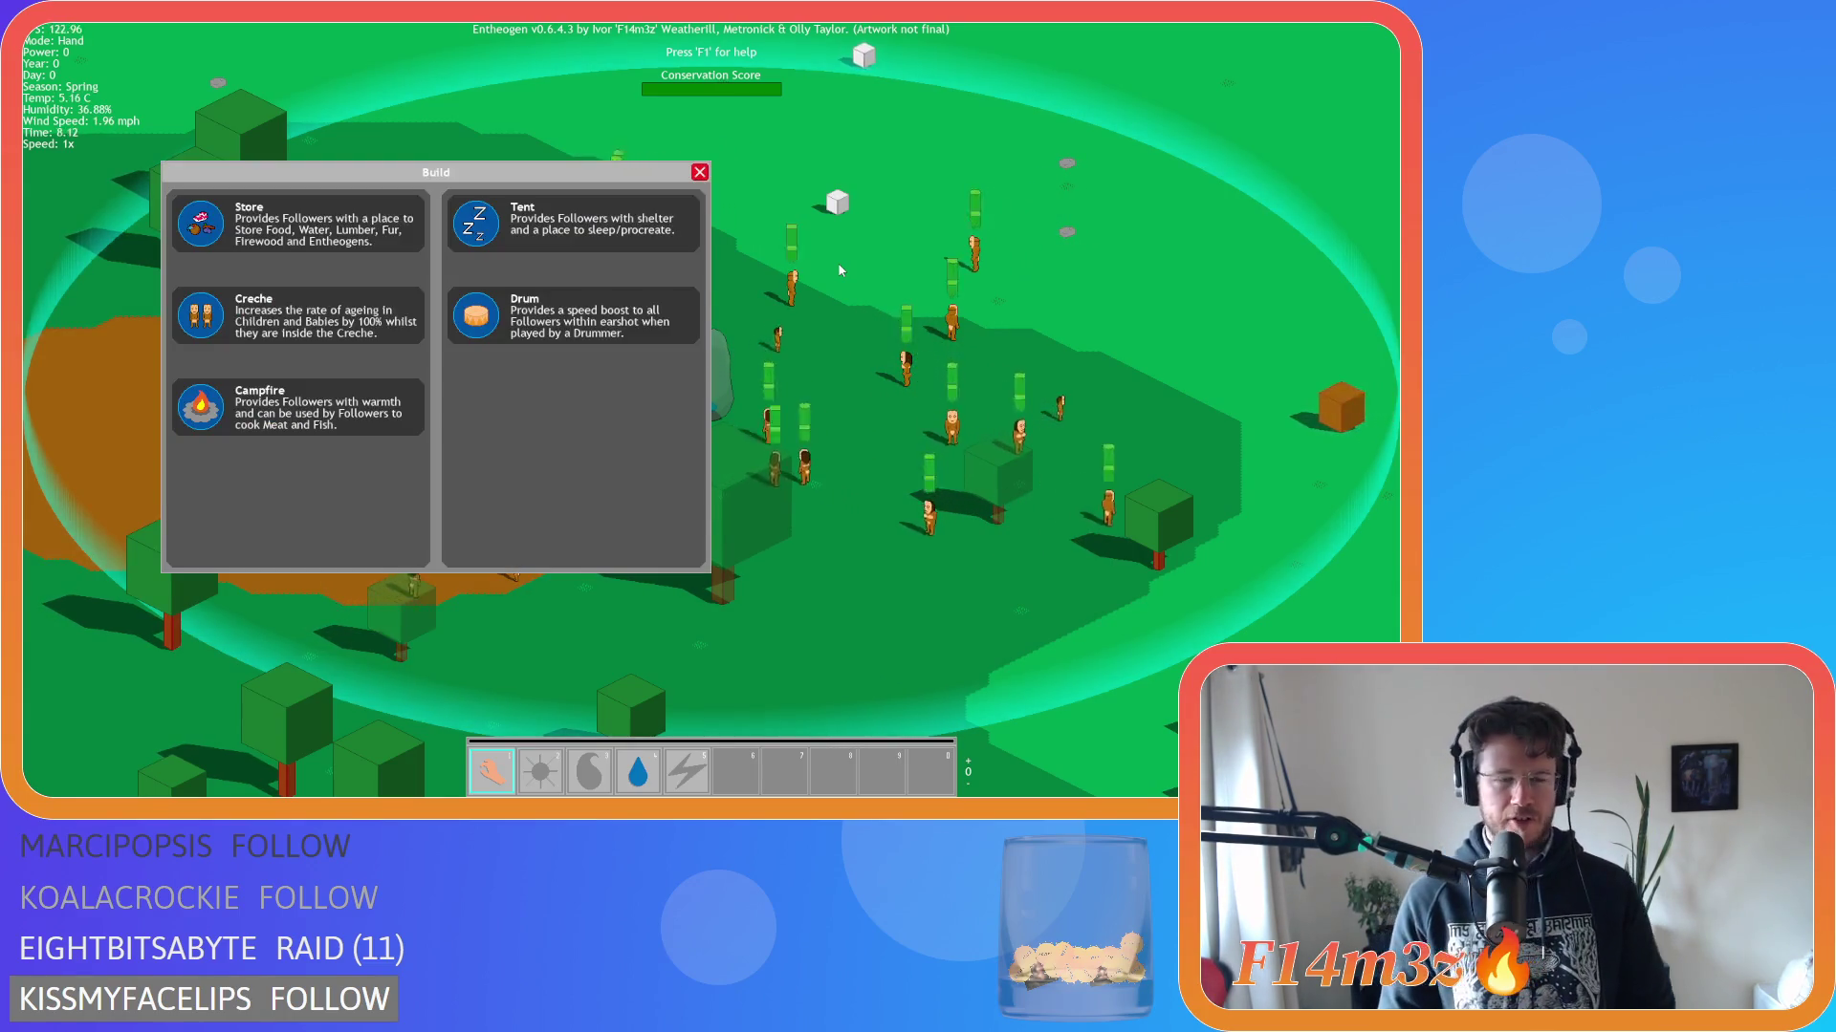
key(b)
key(i)
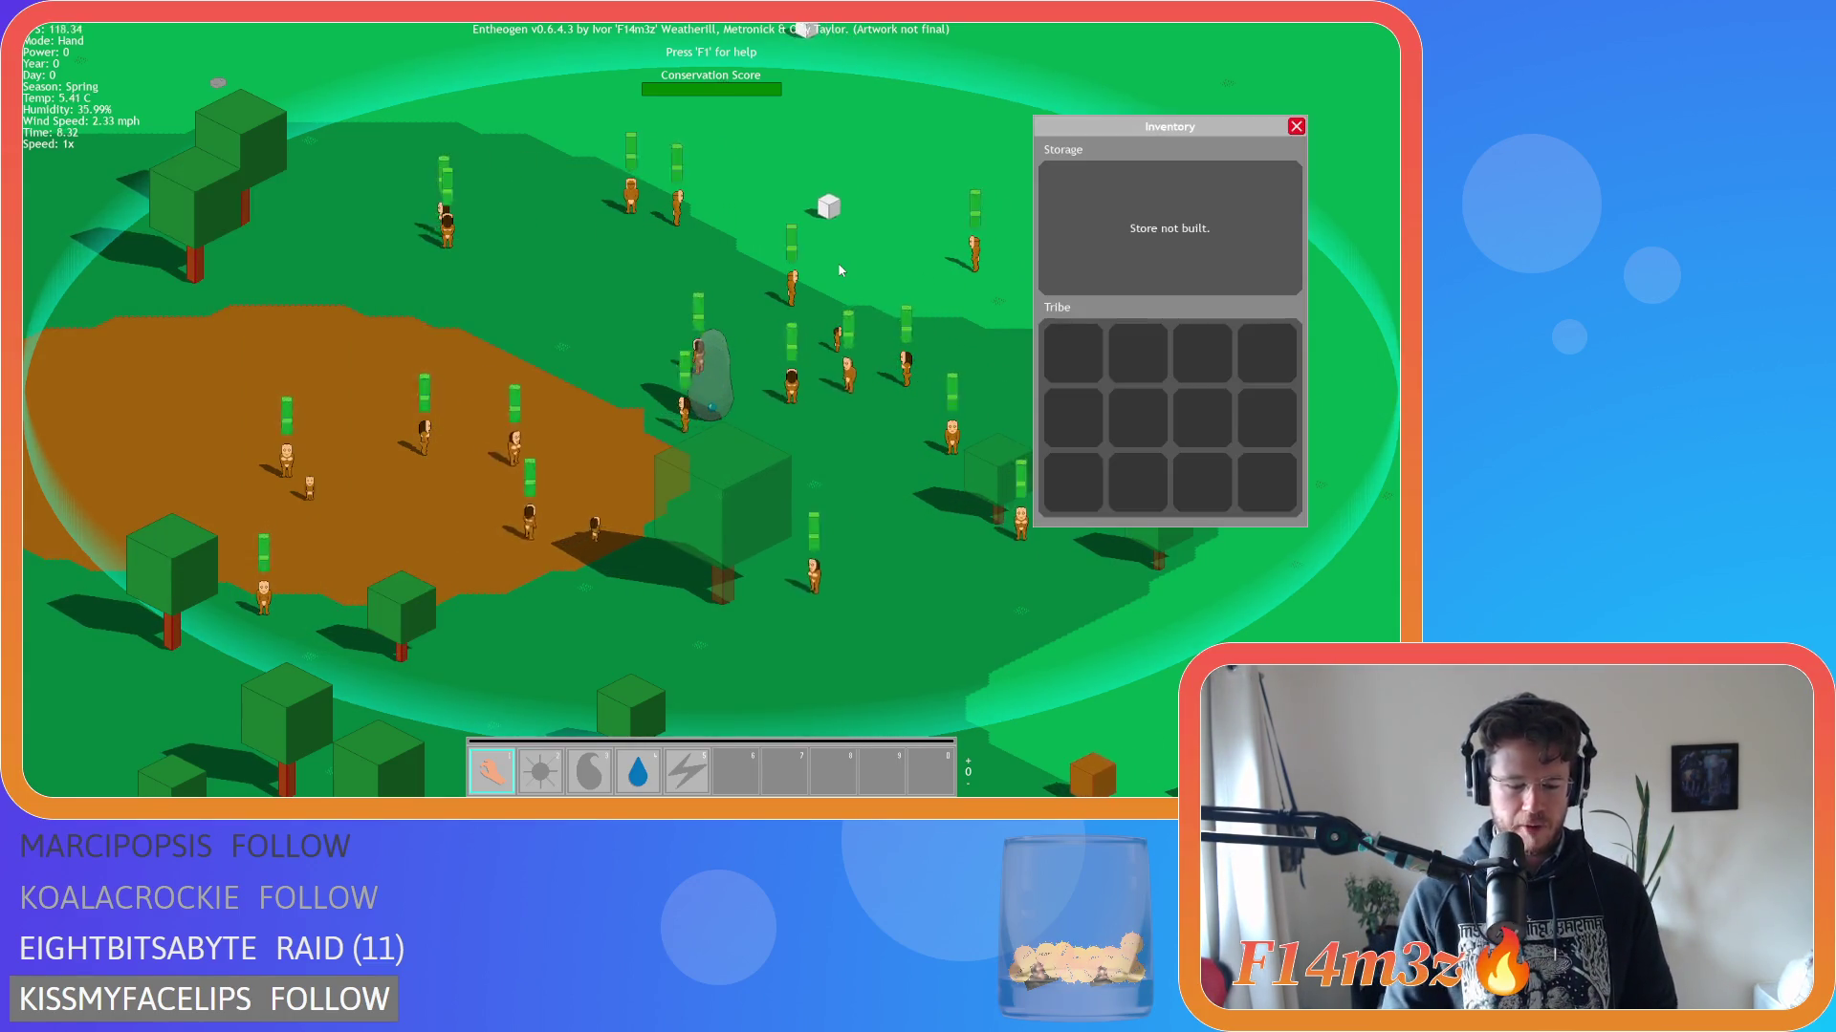
key(F1)
key(Escape)
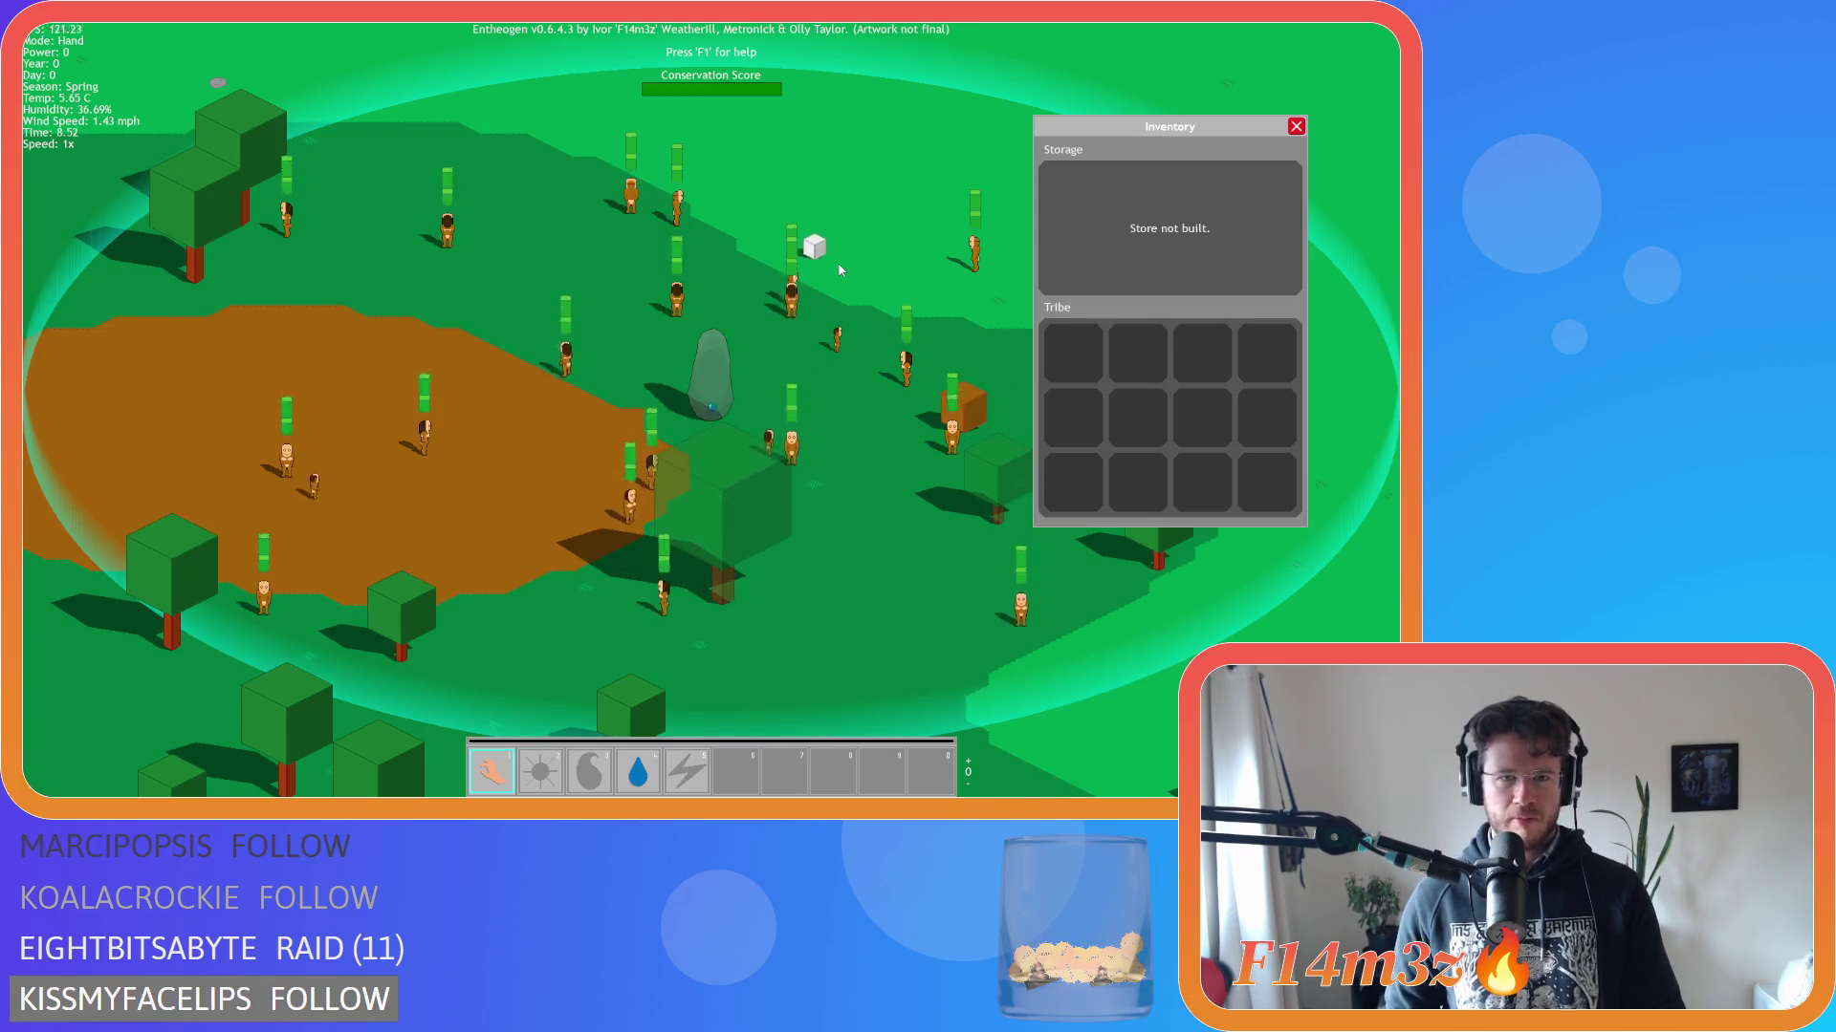
key(i)
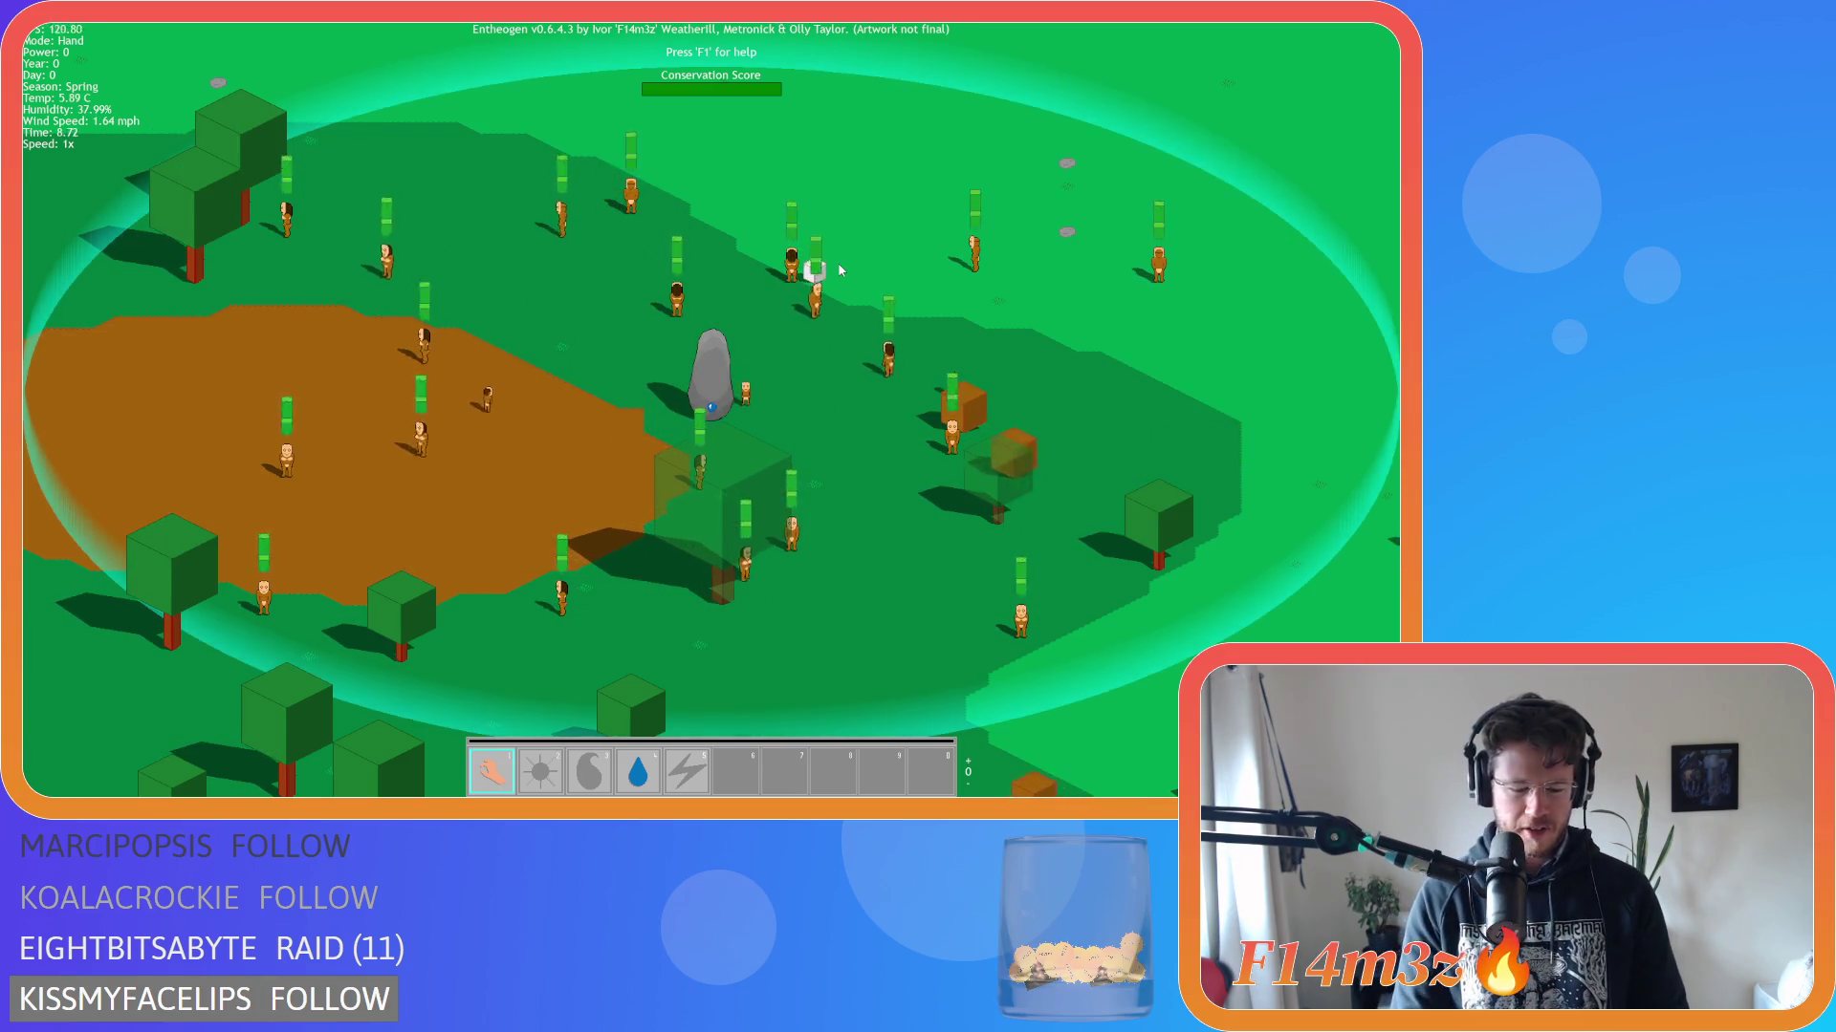
key(F1)
key(i)
key(i)
key(t)
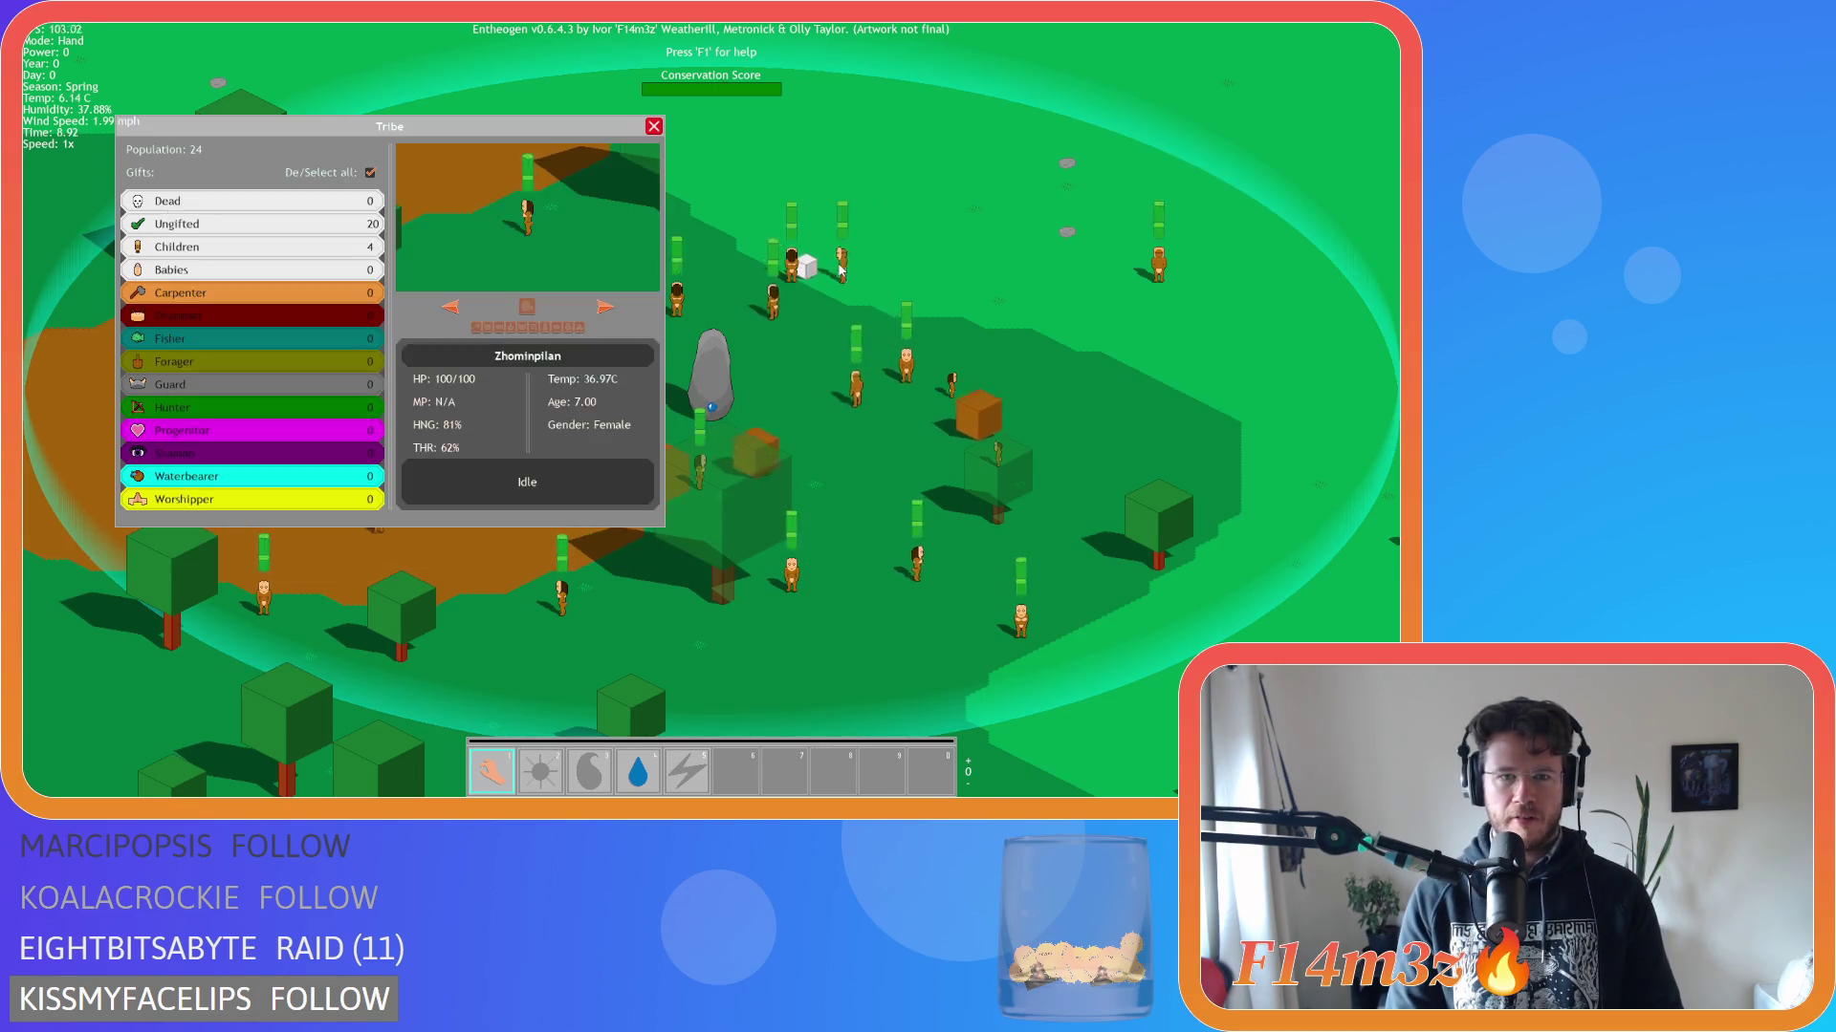
key(t)
key(i)
key(t)
key(b)
key(b)
key(t)
key(i)
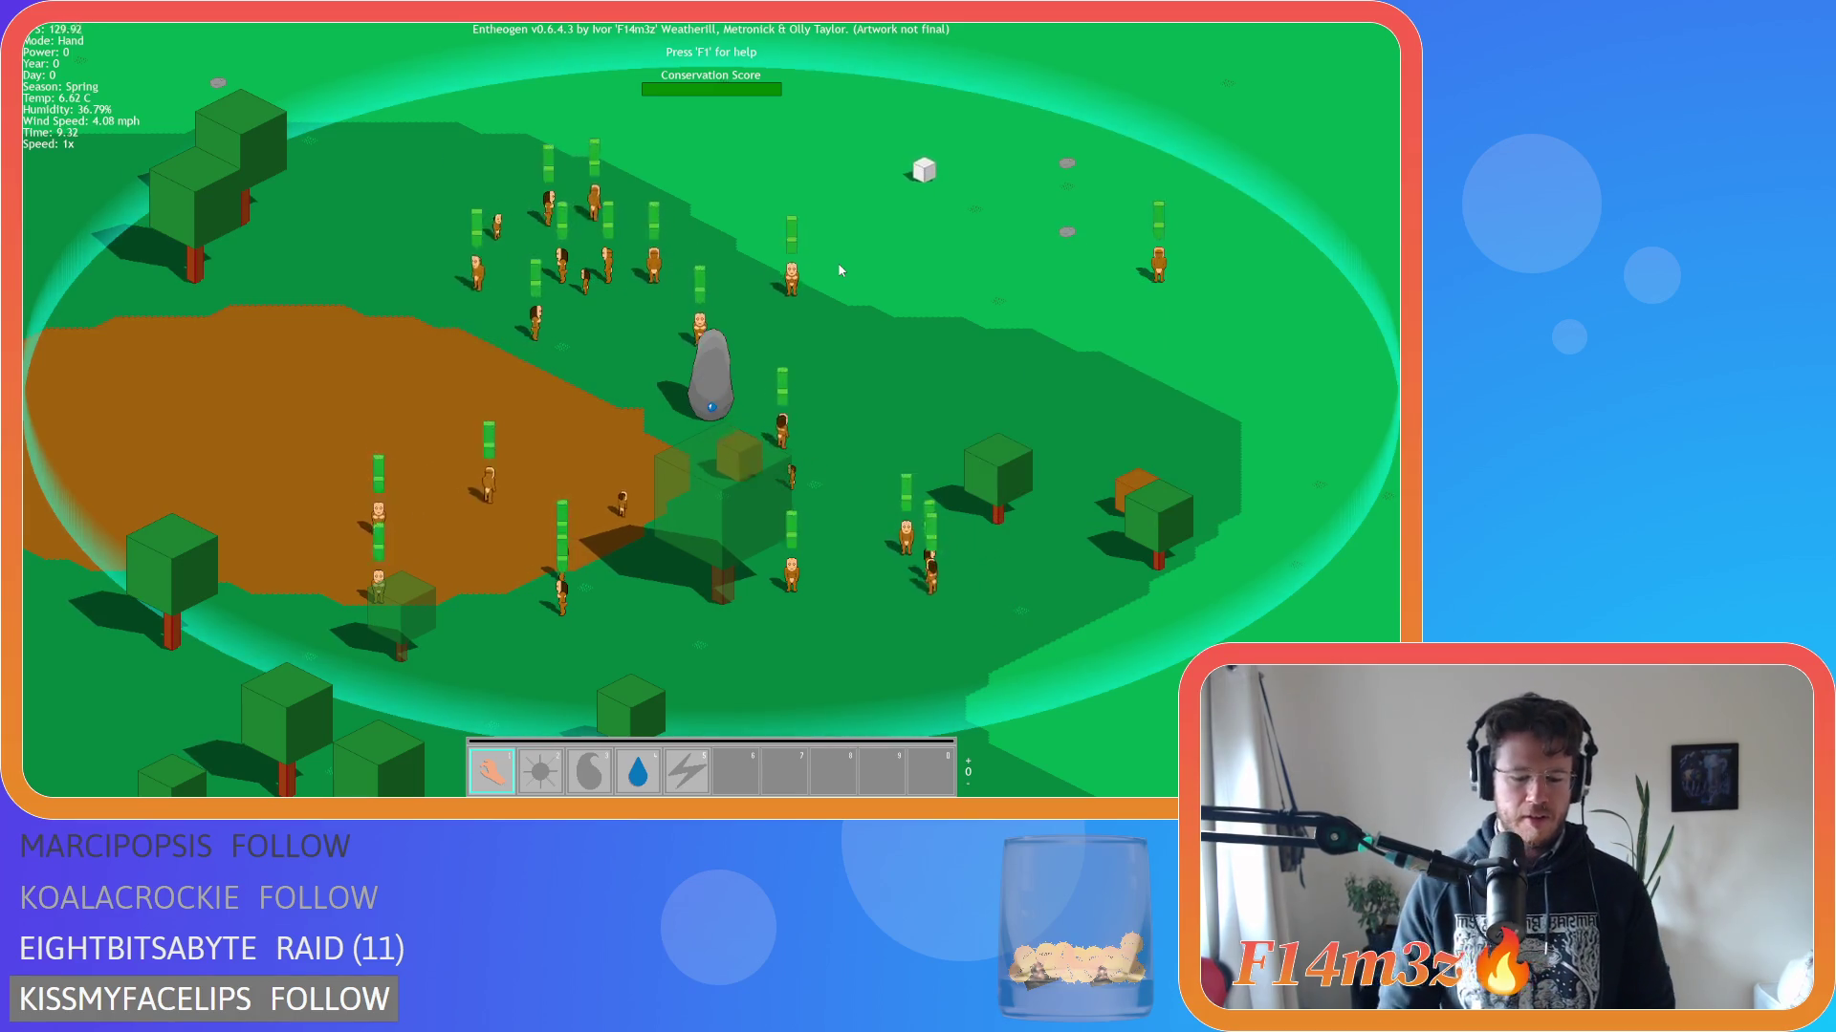
key(t)
key(b)
key(i)
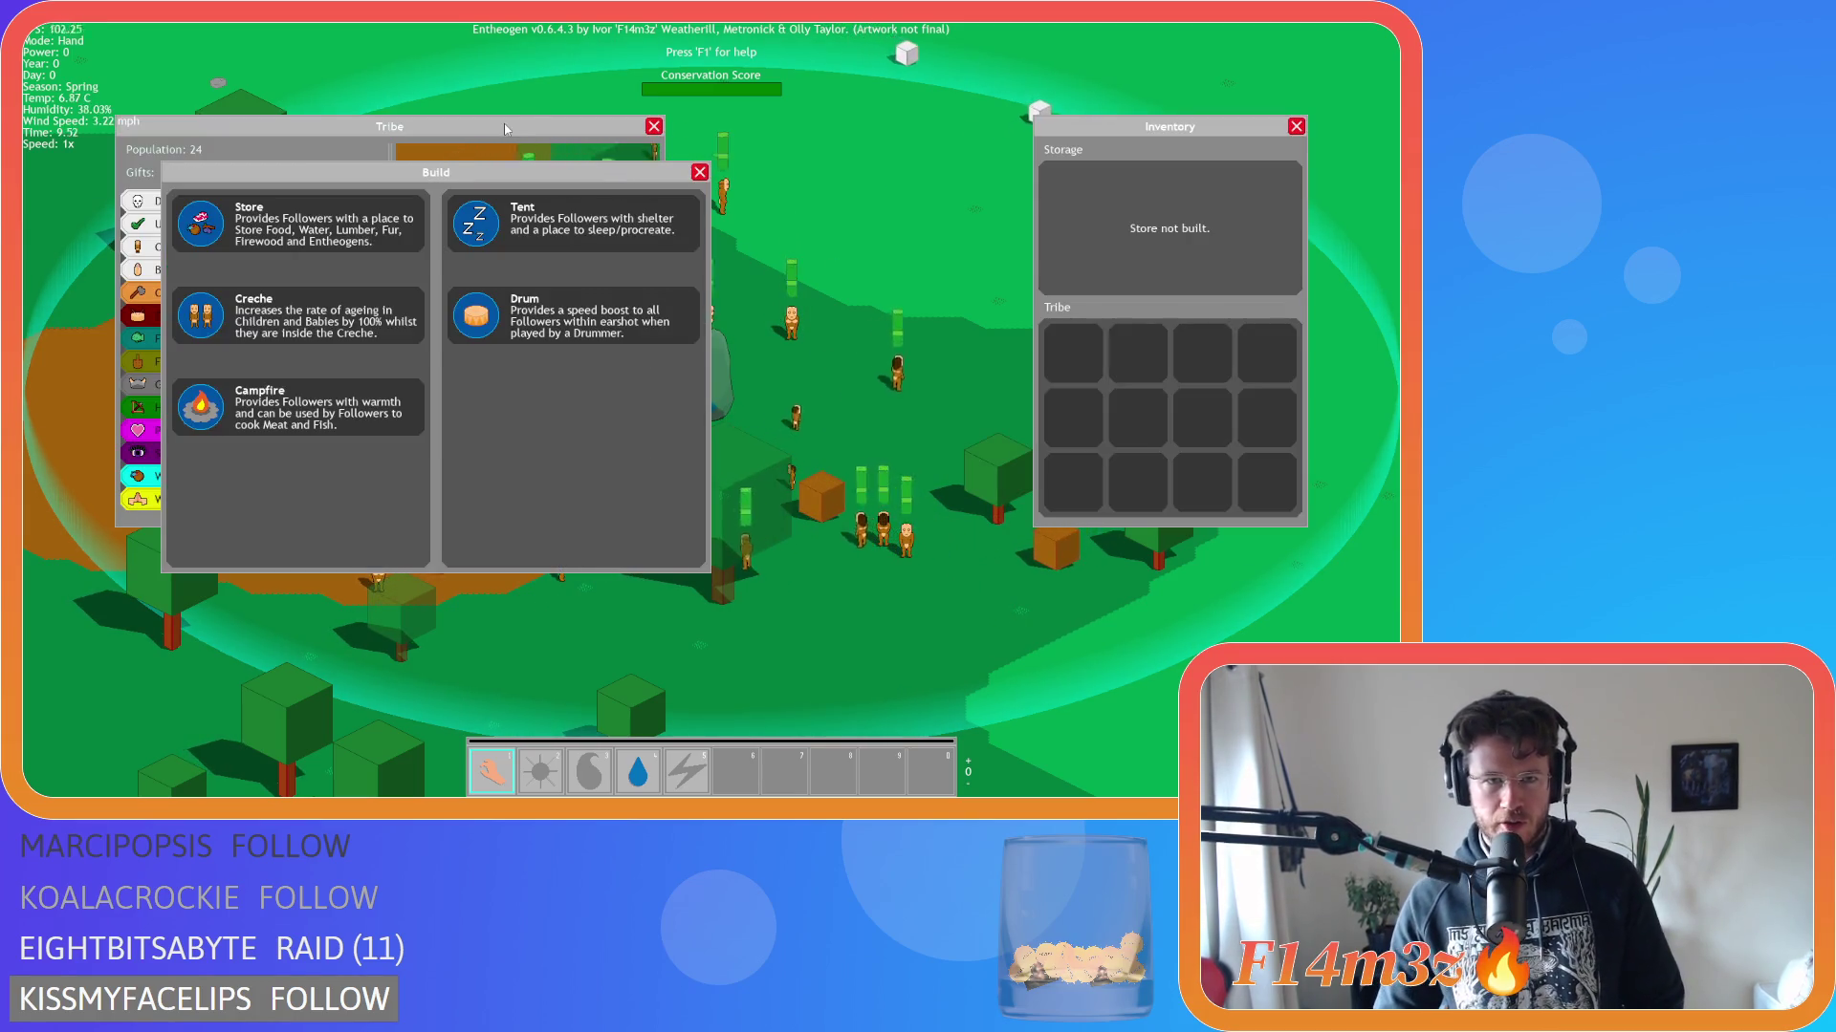
Drag the Tribe, Inventory and Build windows by their title bars so they overlap.
mouse_move(506, 129)
mouse_down()
mouse_move(746, 172)
mouse_move(721, 105)
mouse_up()
drag(547, 105, 525, 126)
mouse_move(1084, 134)
mouse_down()
mouse_move(779, 183)
mouse_move(654, 182)
mouse_move(679, 276)
mouse_move(1005, 251)
mouse_up()
mouse_move(546, 177)
mouse_down()
mouse_move(970, 263)
mouse_move(905, 316)
mouse_move(871, 313)
mouse_move(895, 277)
mouse_move(470, 234)
mouse_up()
mouse_move(486, 130)
mouse_down()
mouse_move(551, 164)
mouse_move(429, 88)
mouse_move(480, 134)
mouse_move(418, 148)
mouse_move(373, 129)
mouse_move(478, 155)
mouse_up()
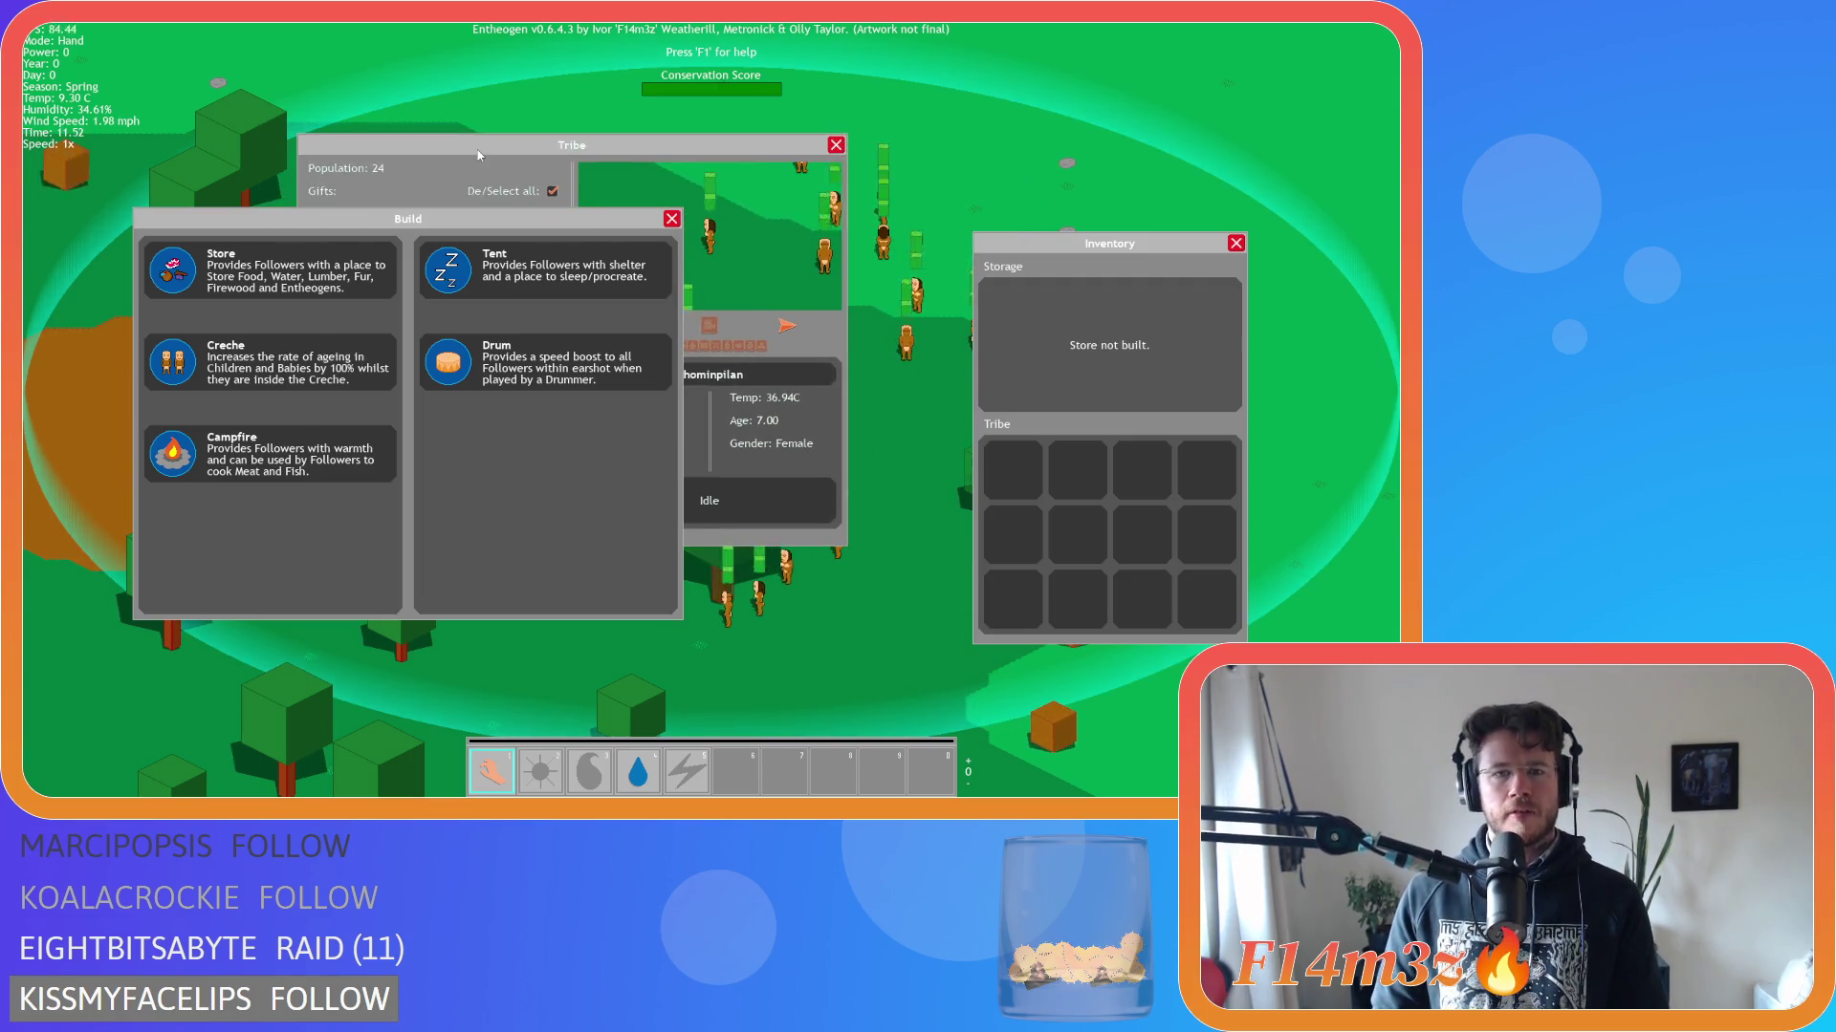
Close all three windows with Escape and confirm quitting the game.
key(Escape)
key(Escape)
key(Escape)
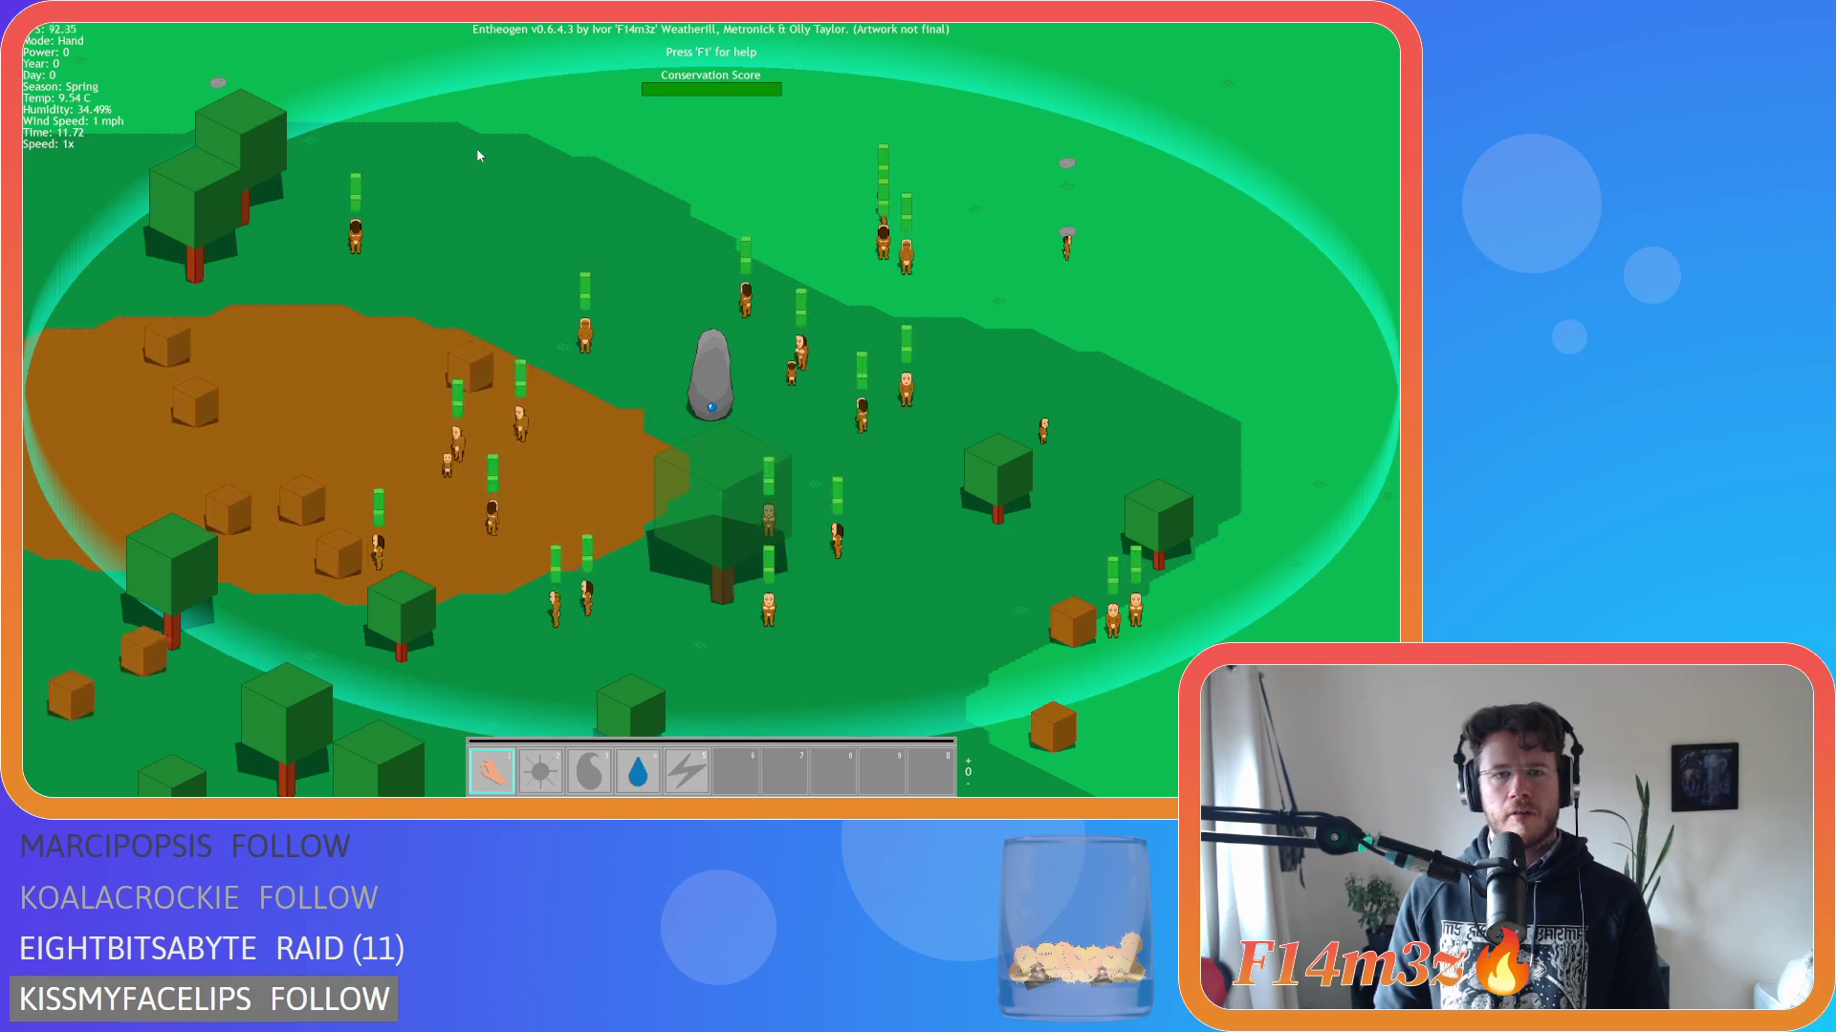
key(Escape)
key(Return)
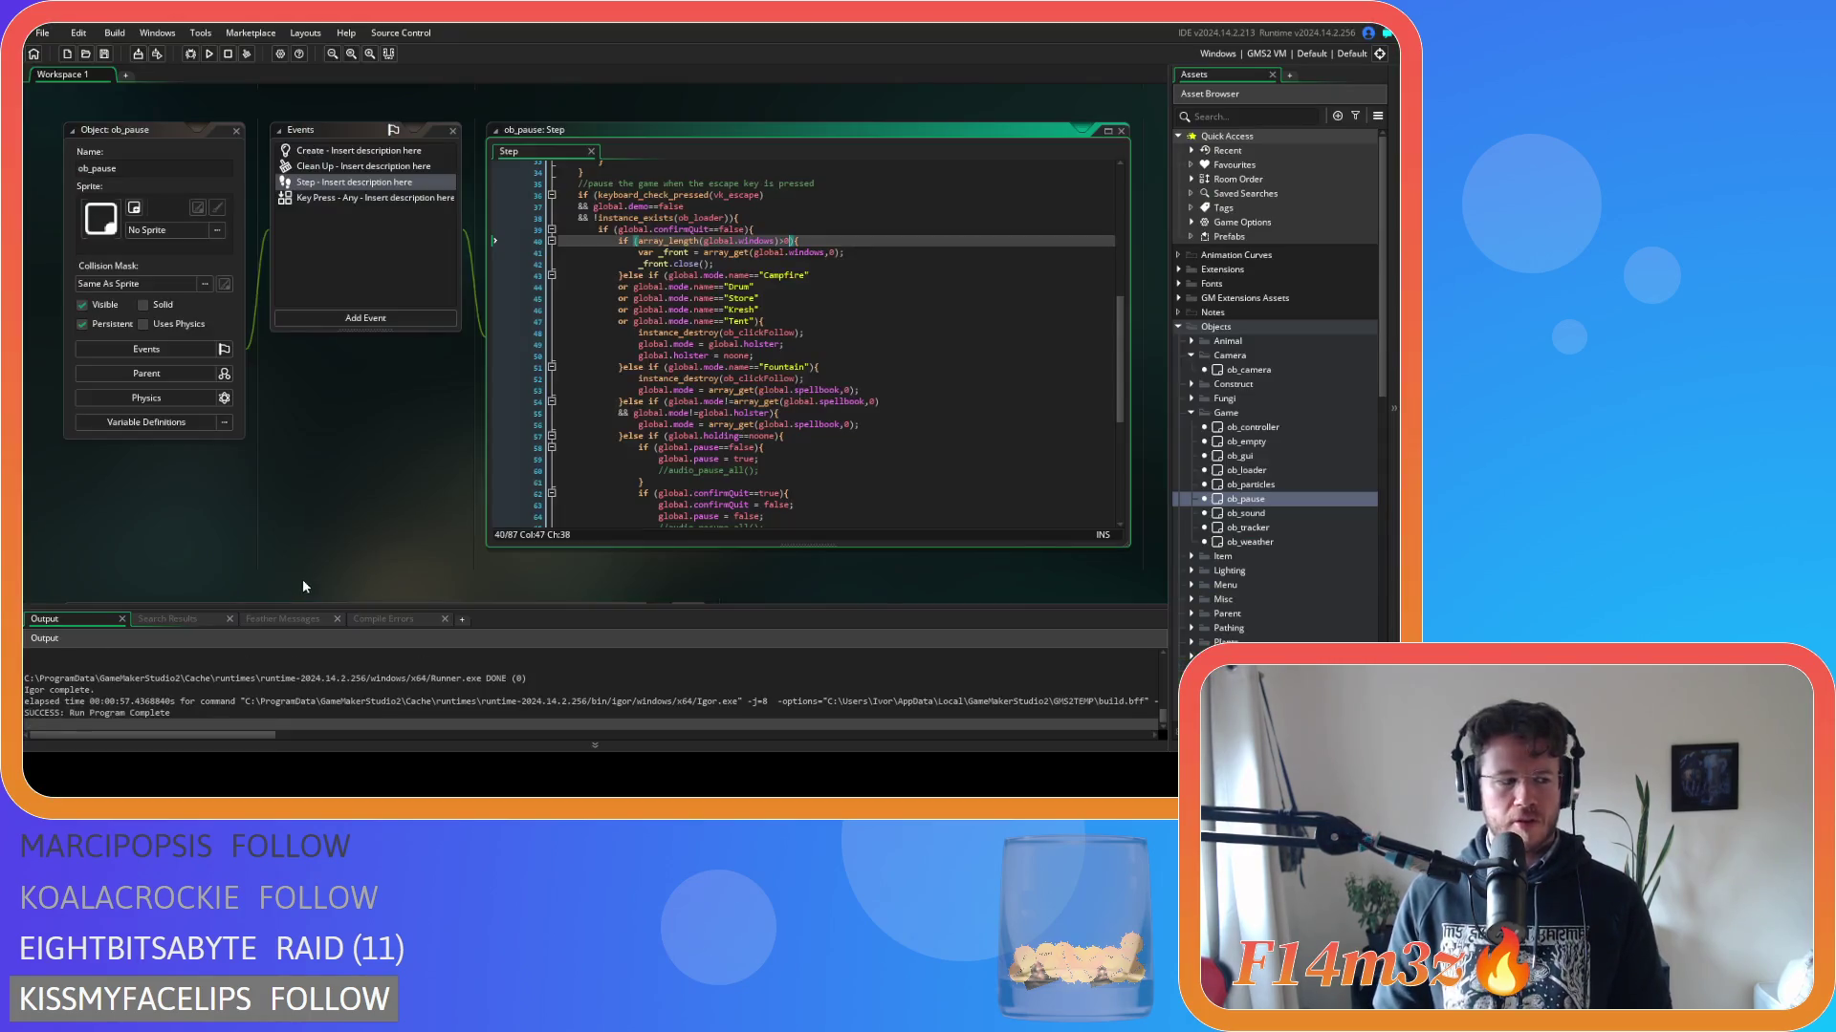
Open the sc_windowTribe script and scroll to its mouse-press handling.
click(845, 401)
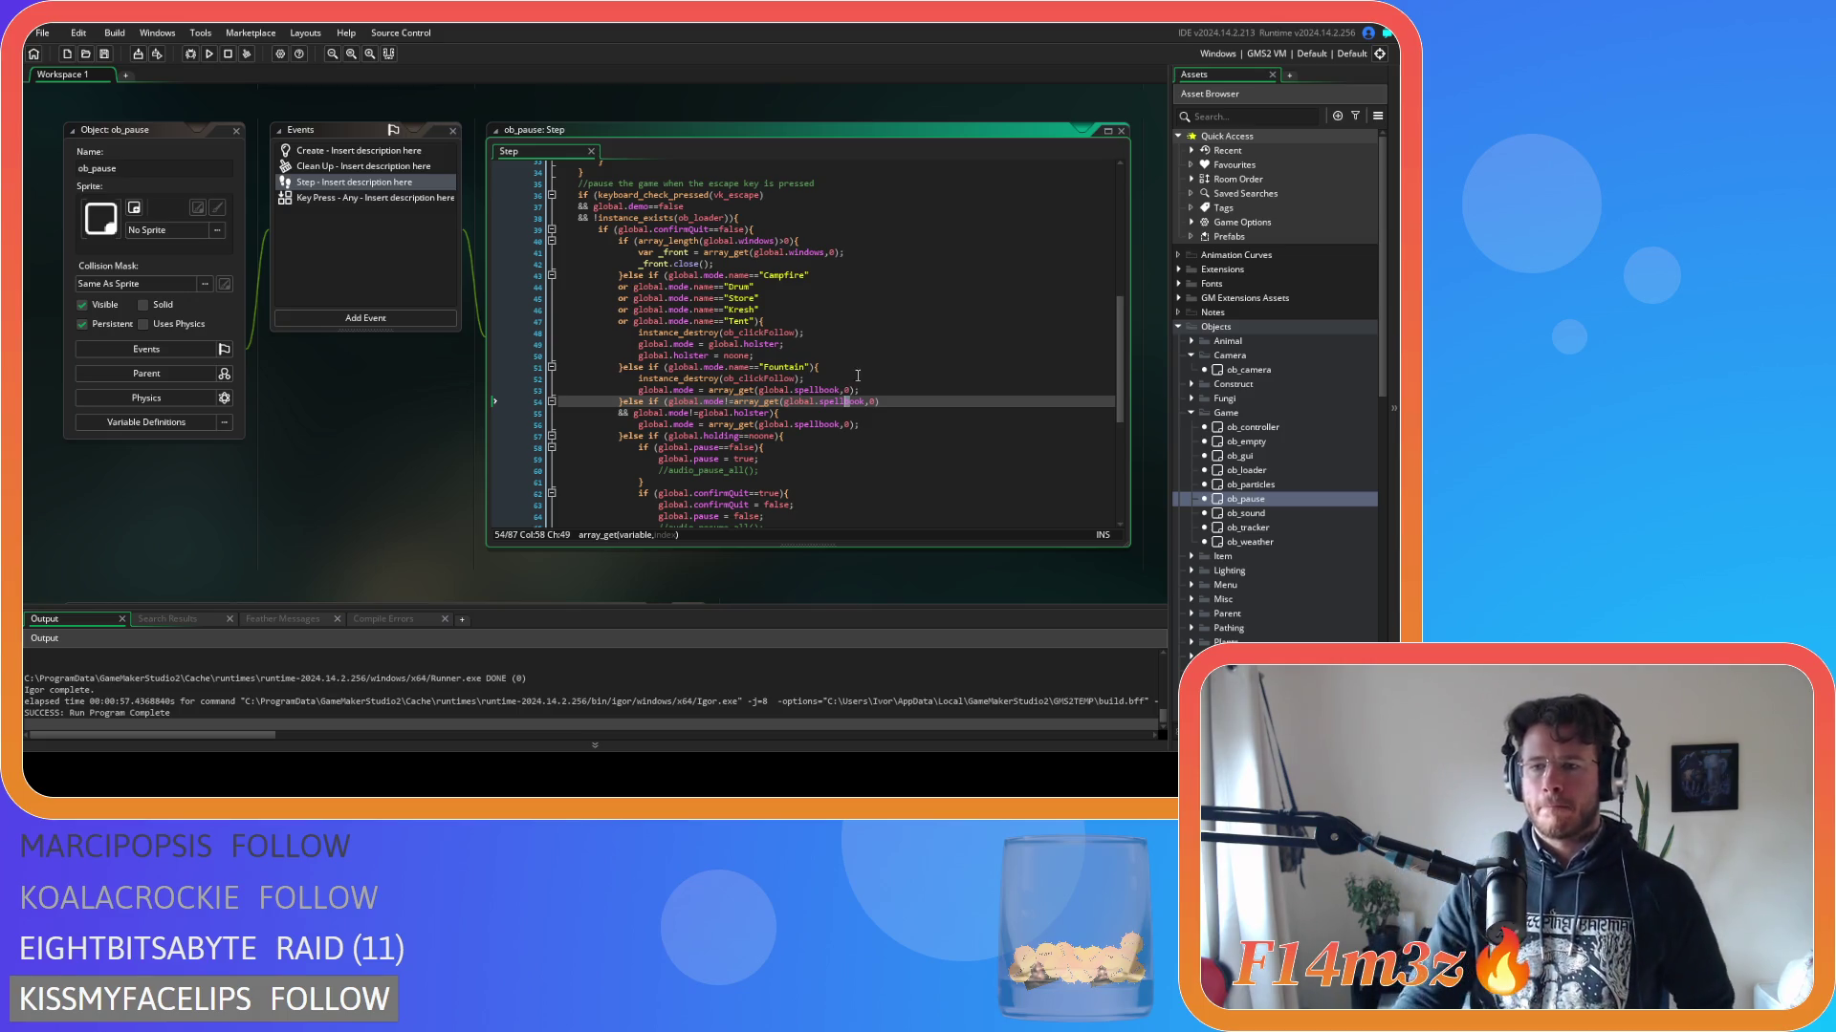
scroll(1327, 543, down, 15)
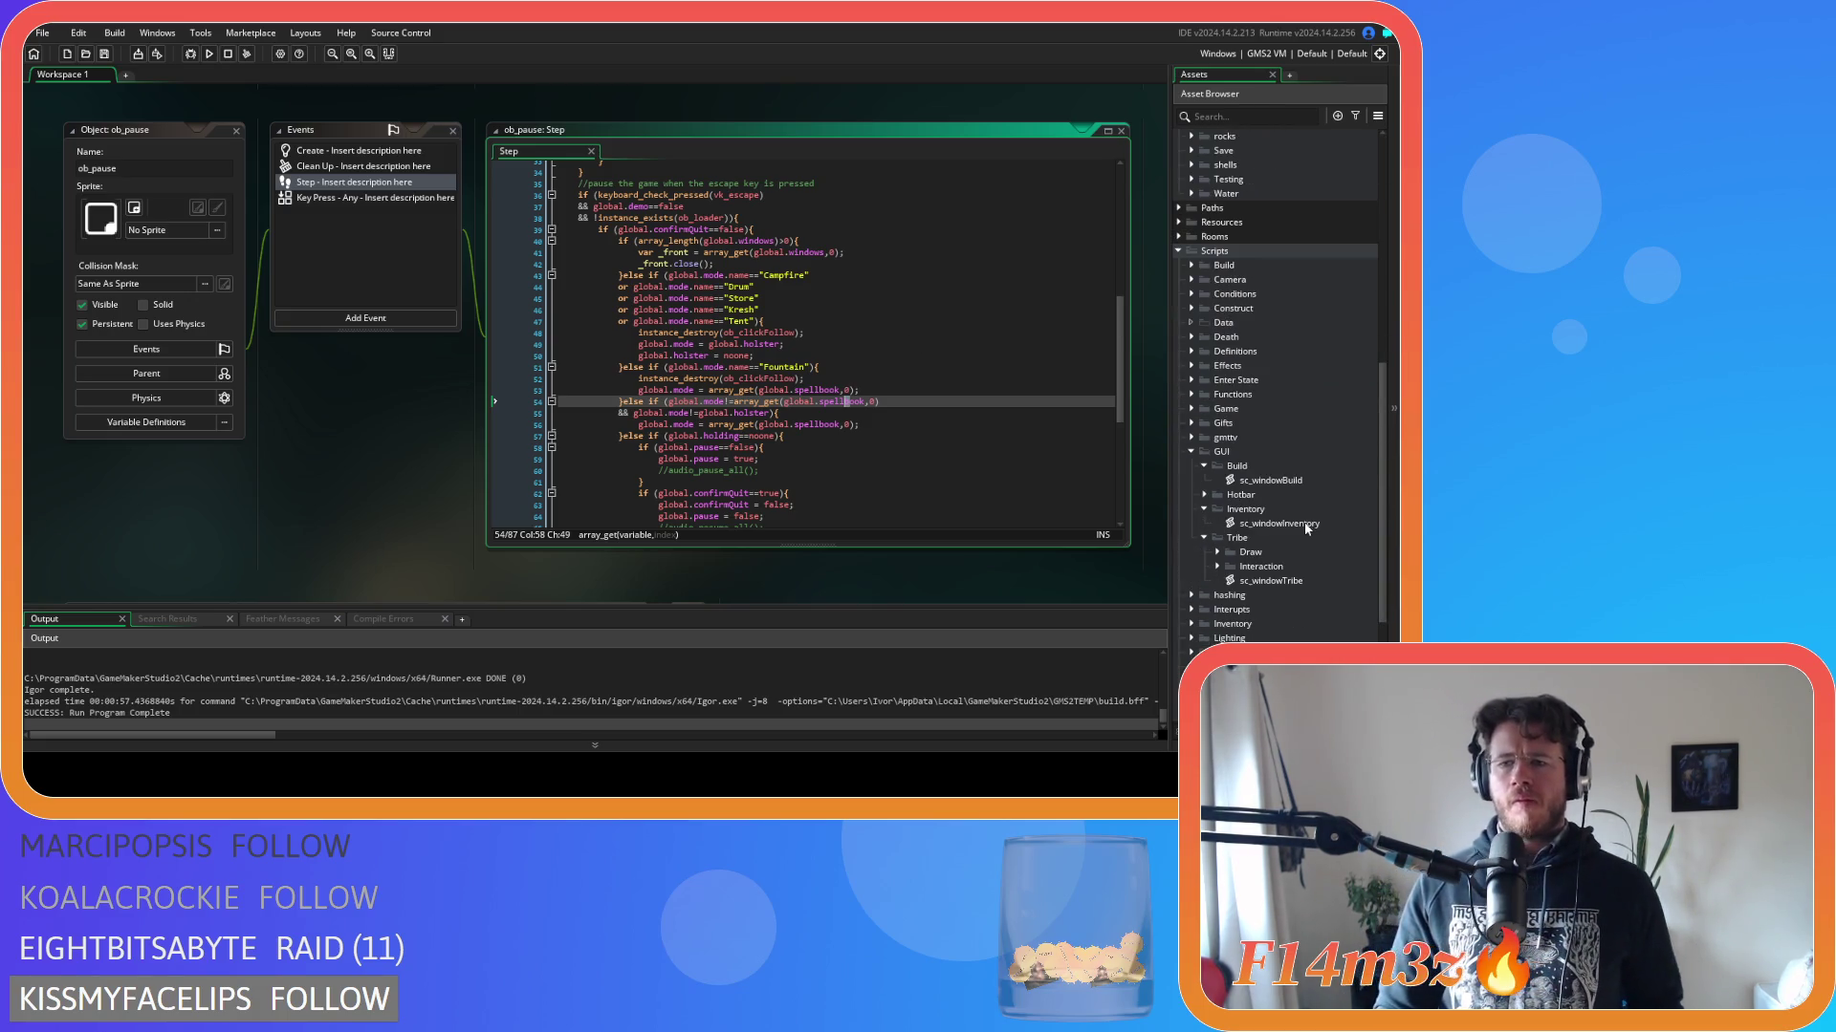
double_click(1271, 580)
scroll(473, 373, up, 5)
scroll(472, 373, up, 15)
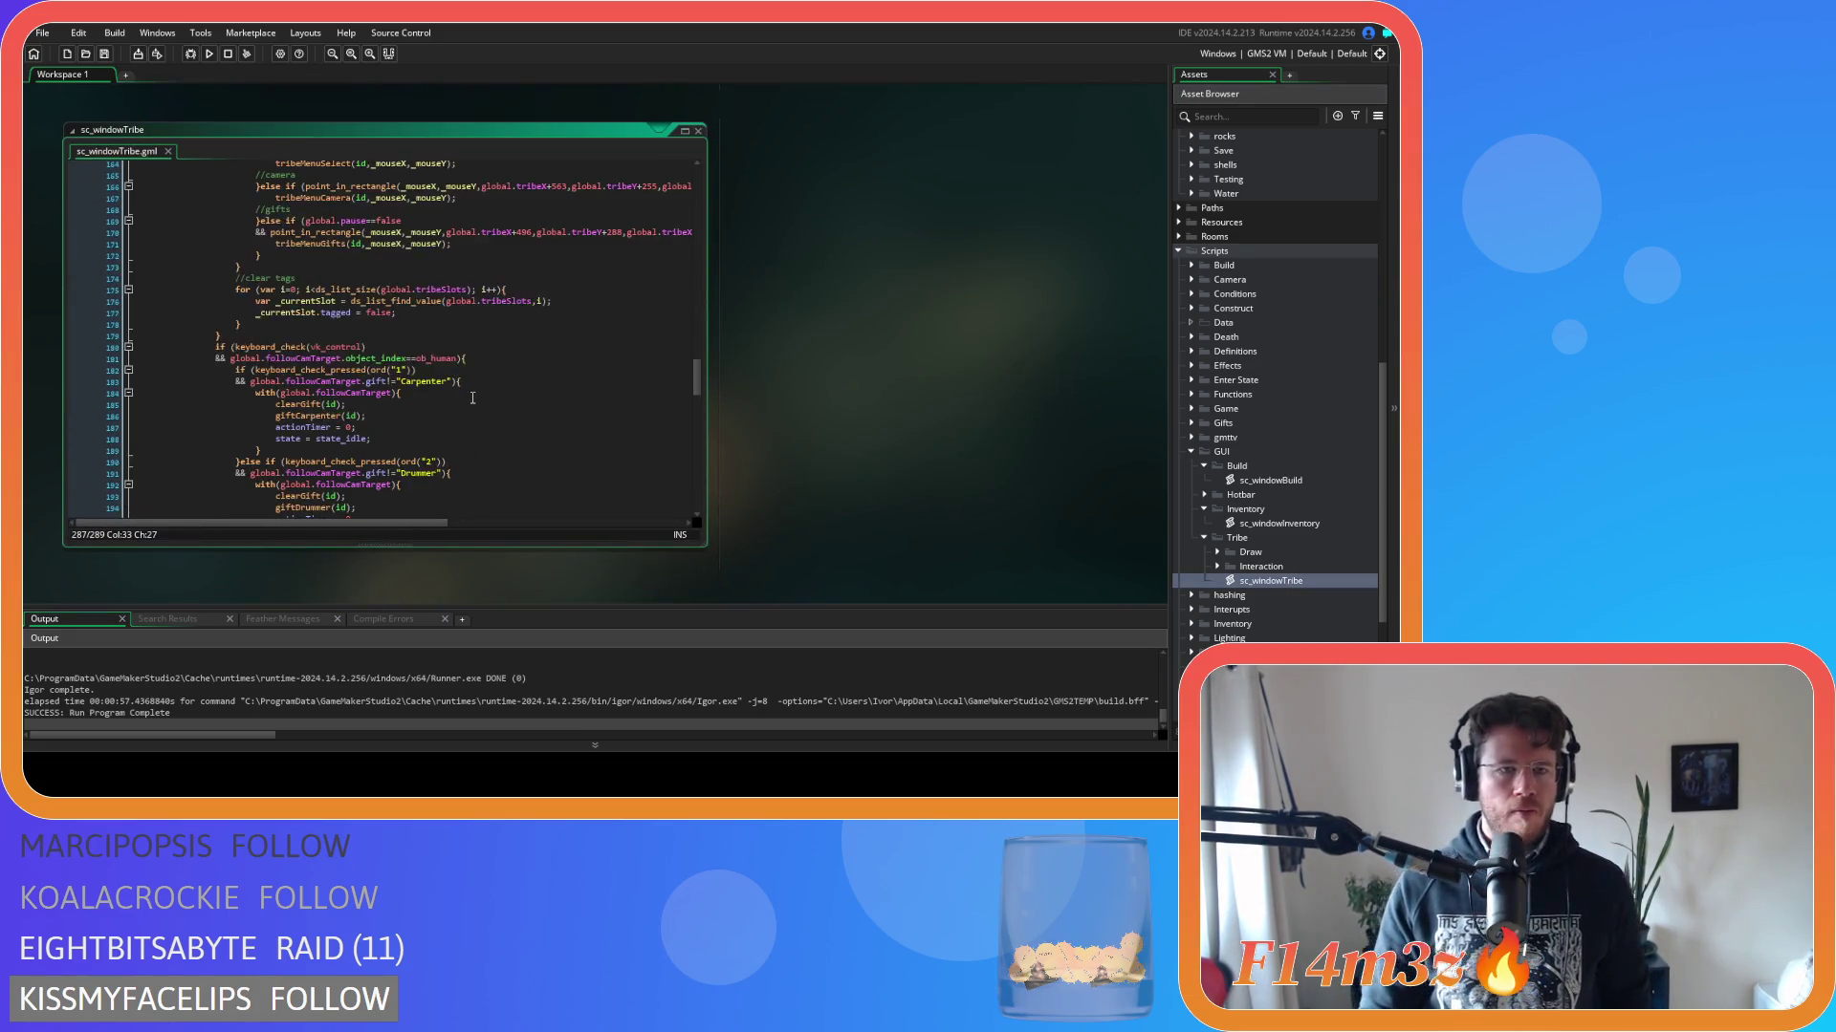
scroll(466, 397, up, 3)
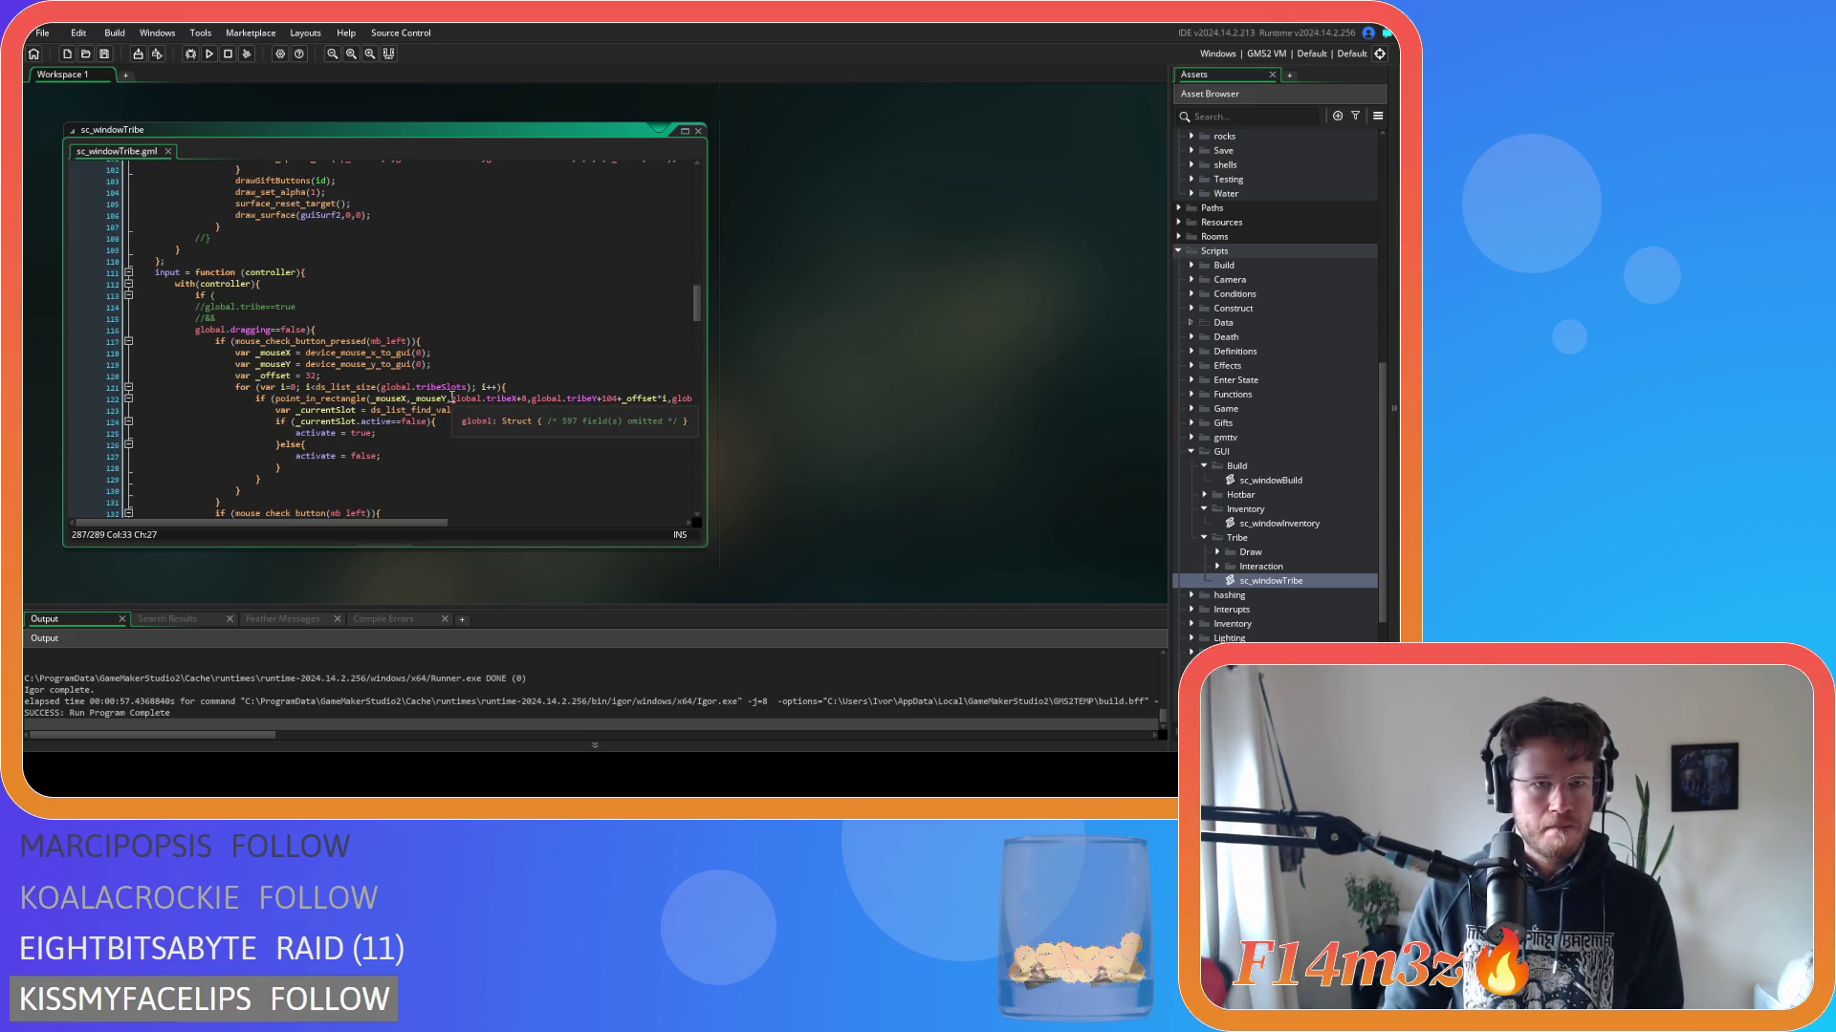
scroll(452, 397, down, 5)
scroll(452, 398, down, 3)
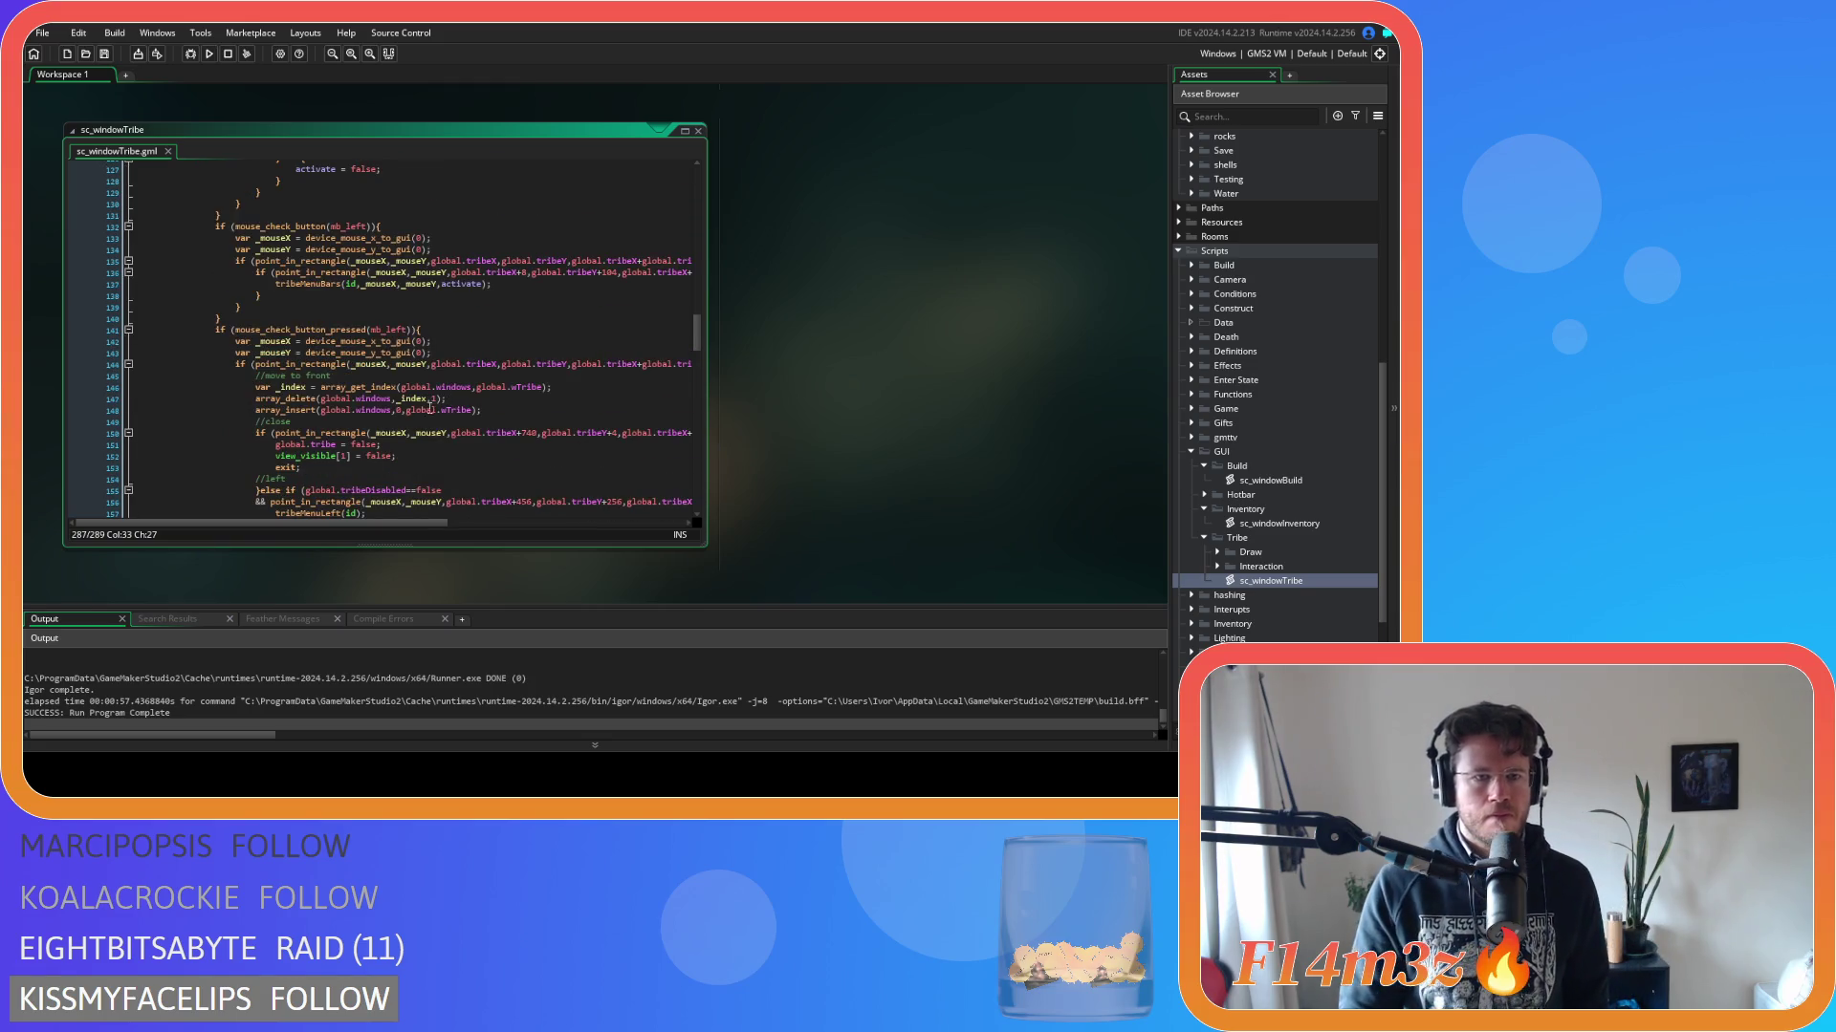
Delete the //move to front block (lines 145–148) and its leftover blank line.
click(434, 331)
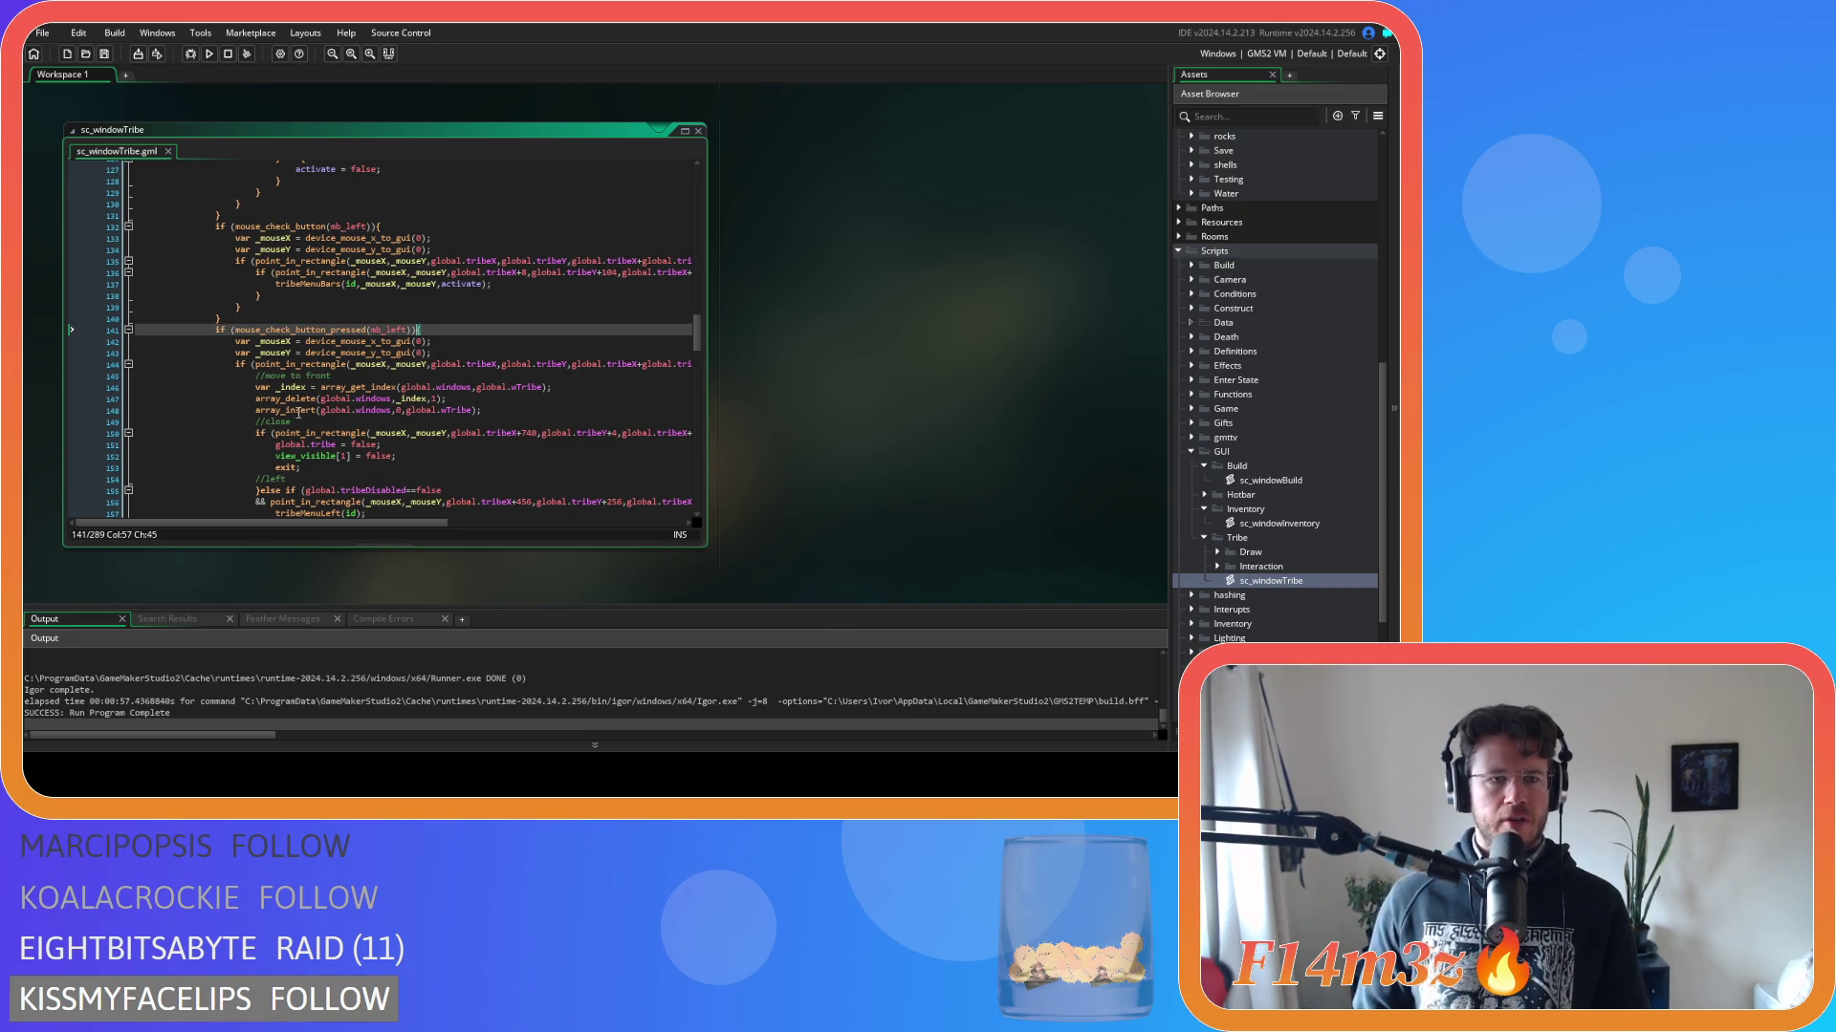
drag(499, 410, 256, 392)
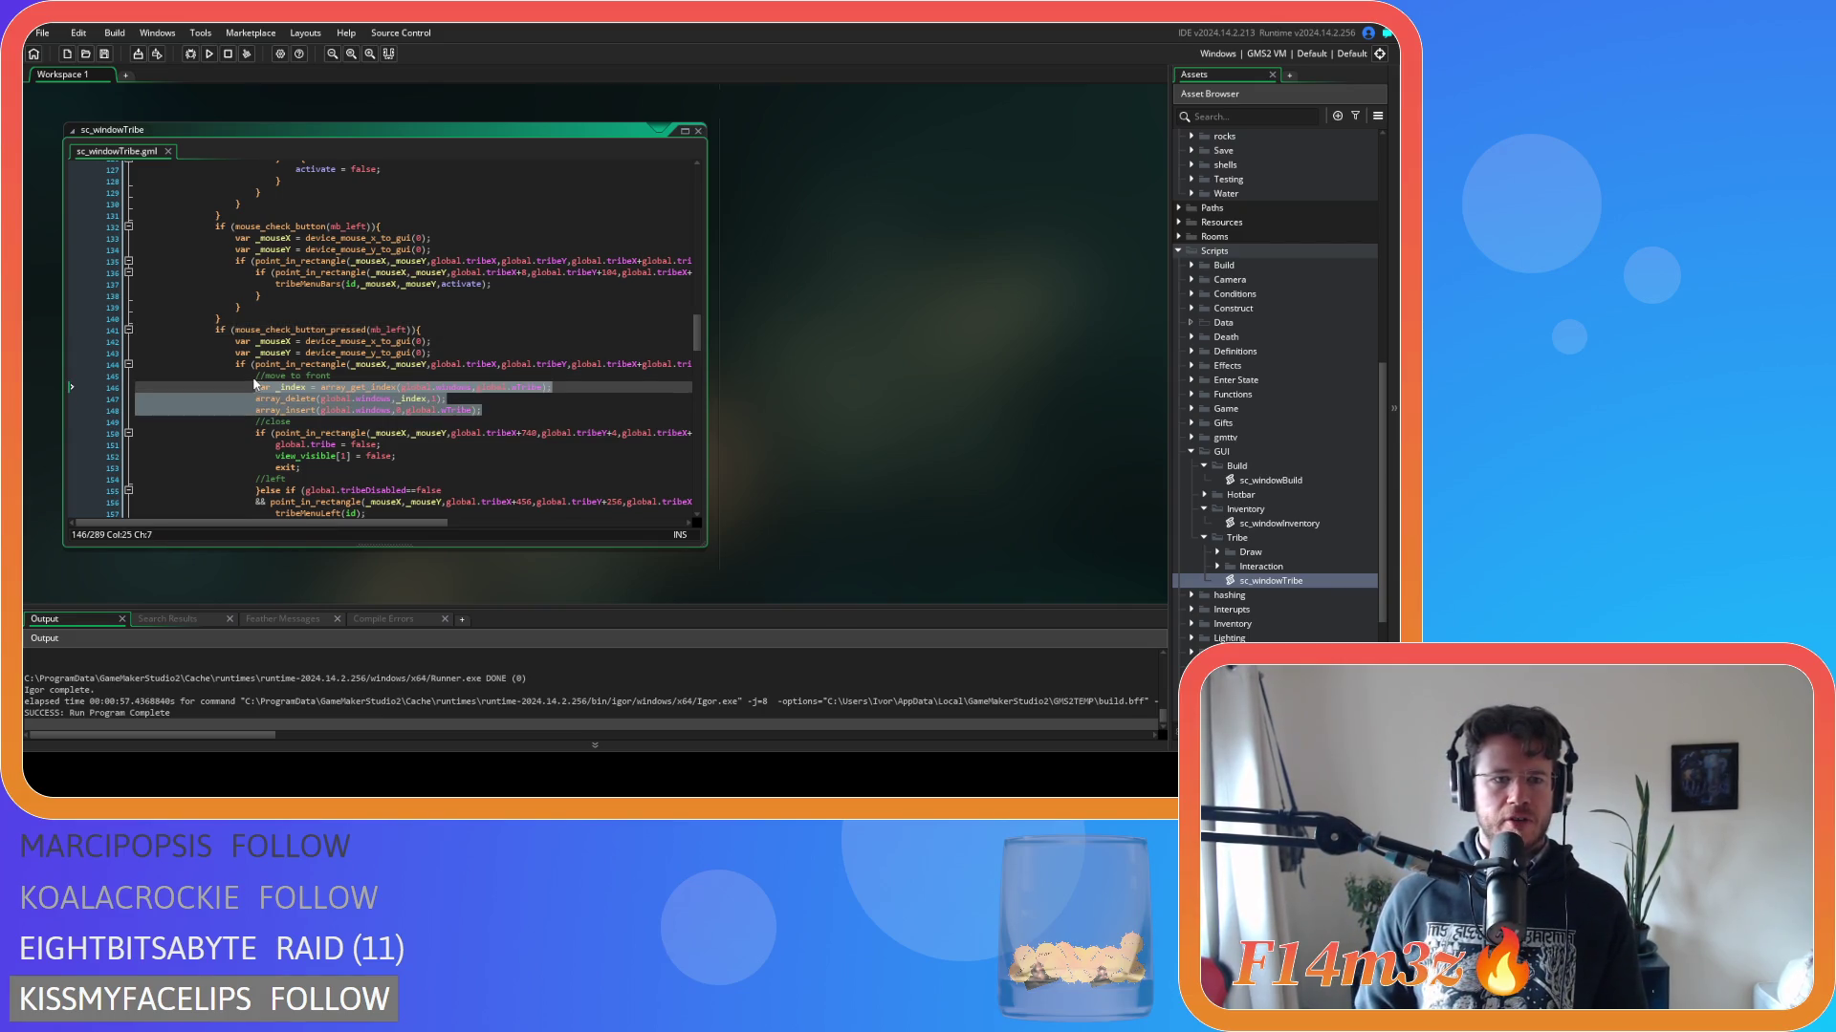
key(shift+Up)
key(Delete)
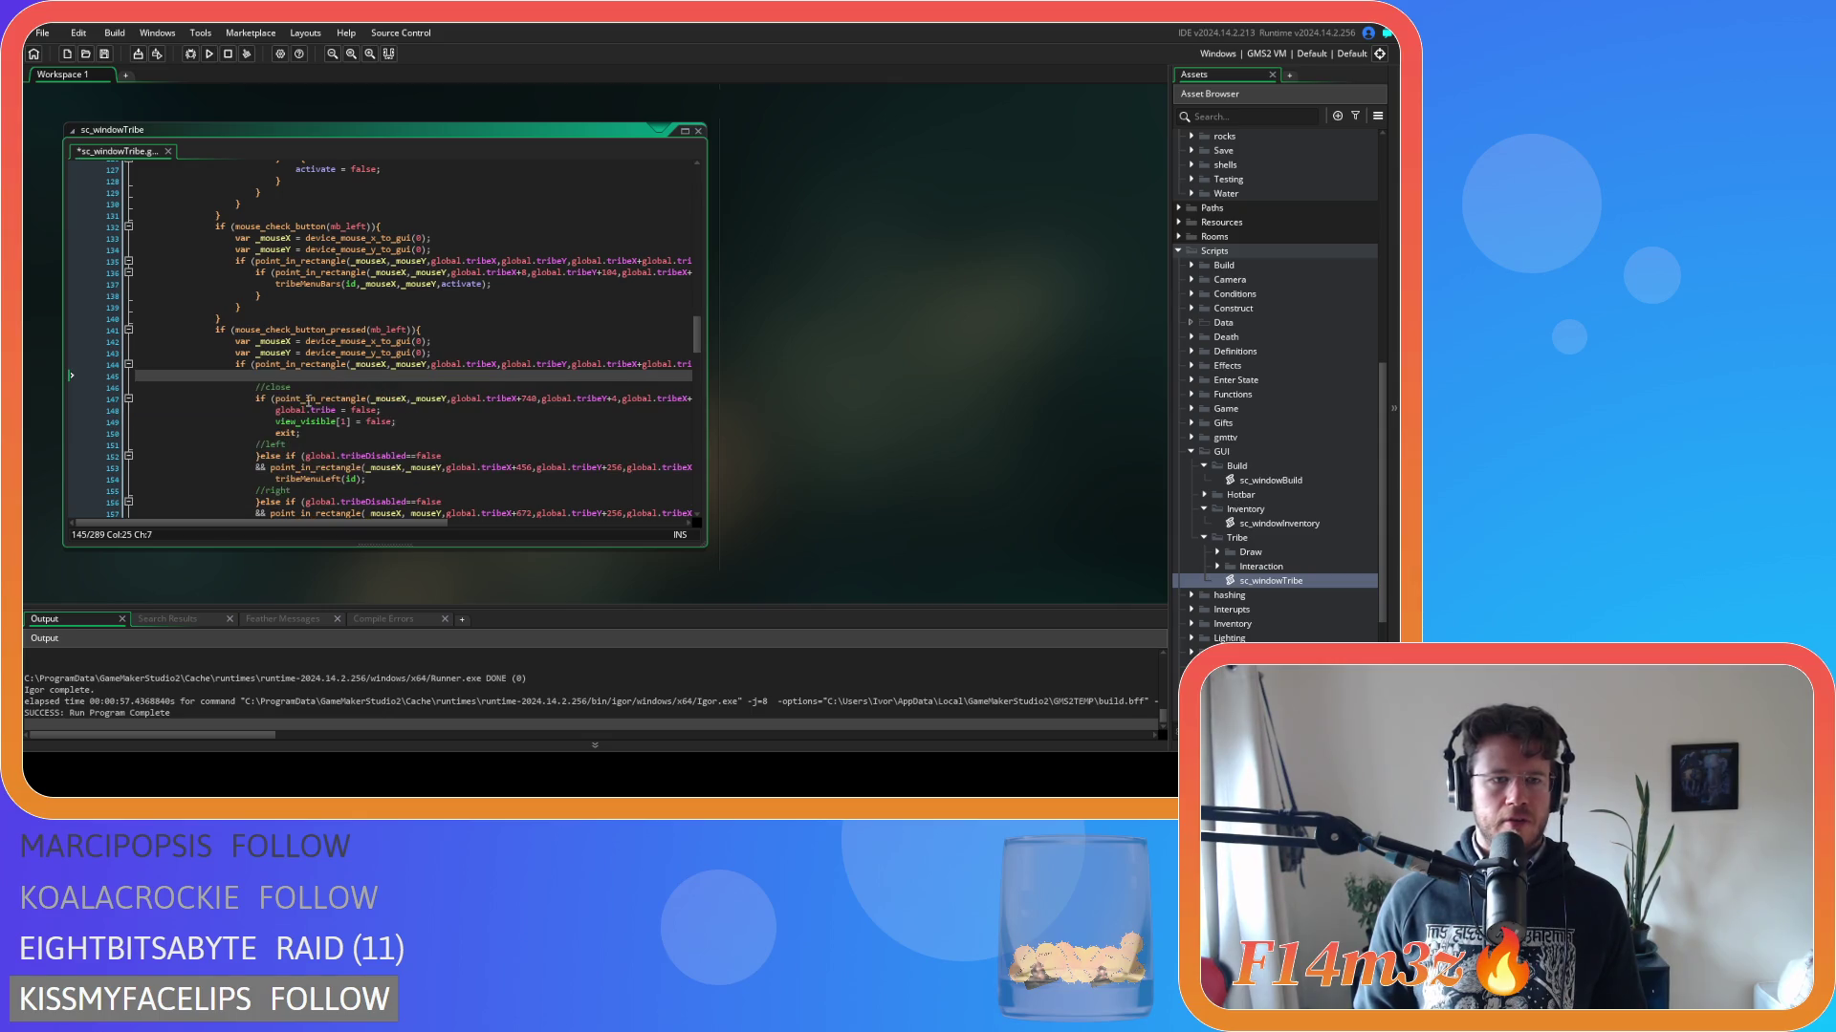
drag(268, 378, 119, 378)
key(BackSpace)
key(BackSpace)
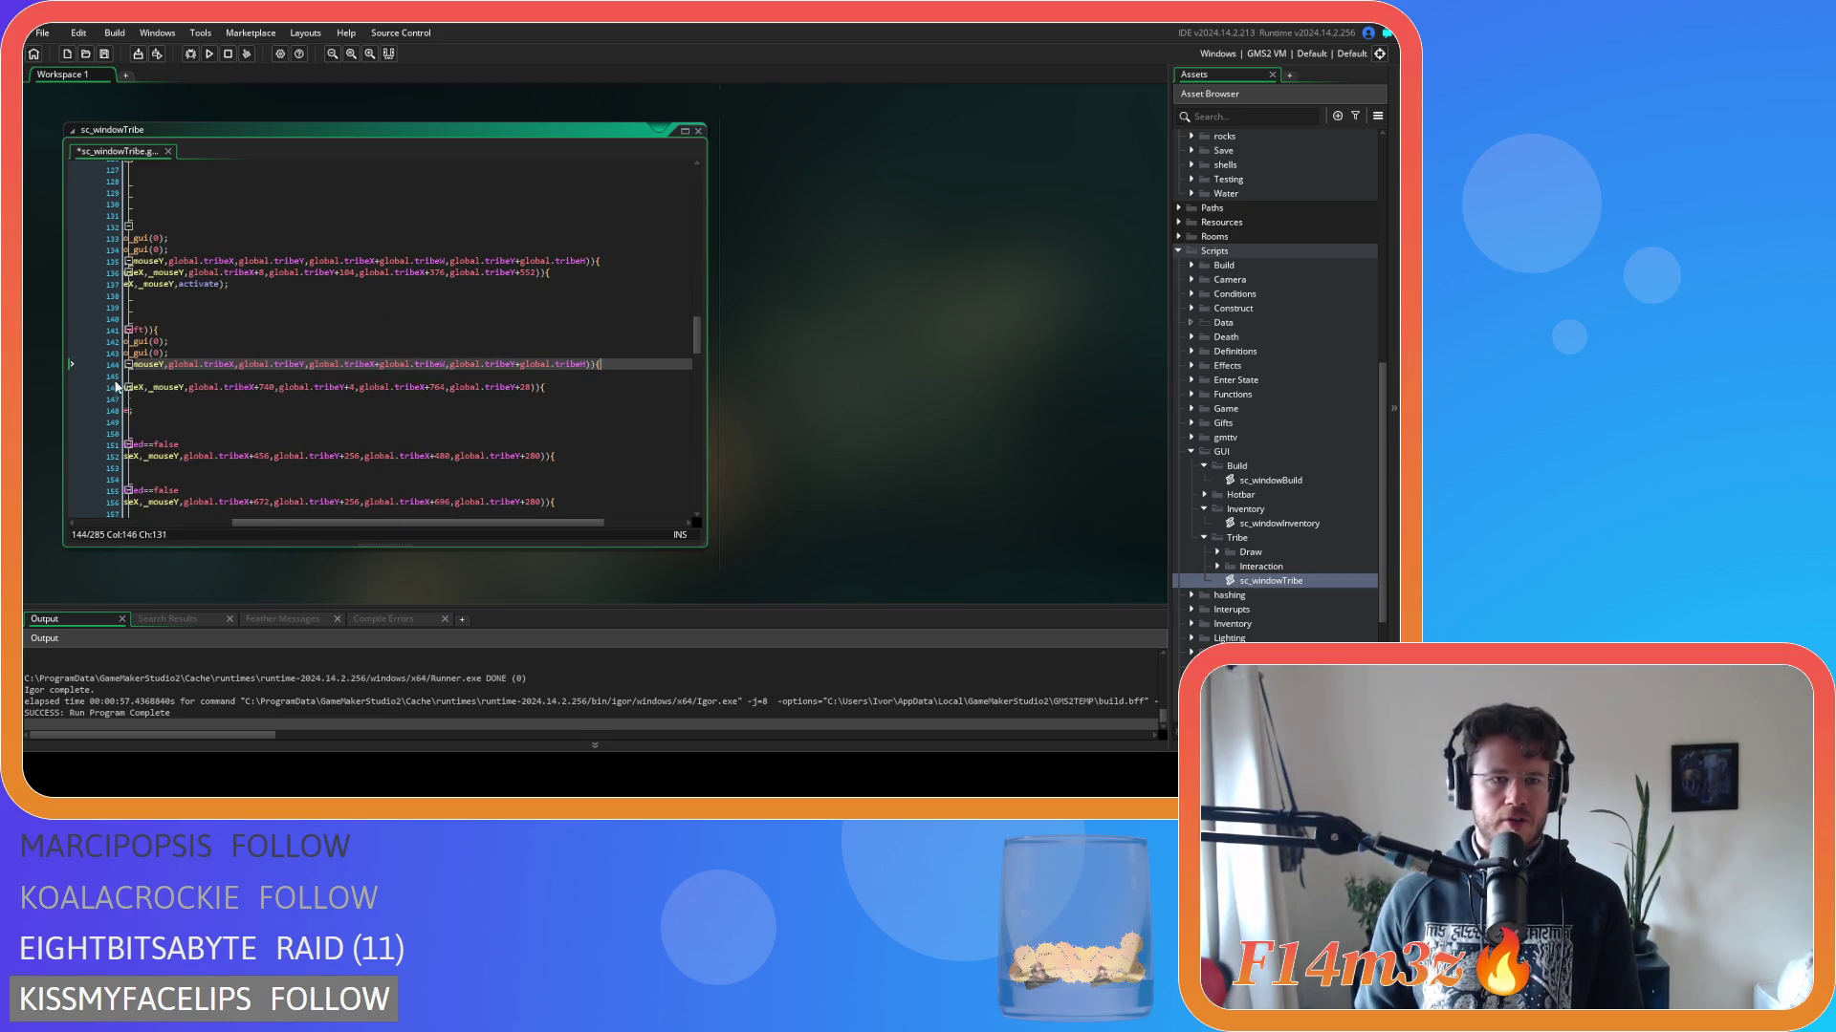
Scroll back up to the drag check on line 116.
scroll(244, 467, up, 6)
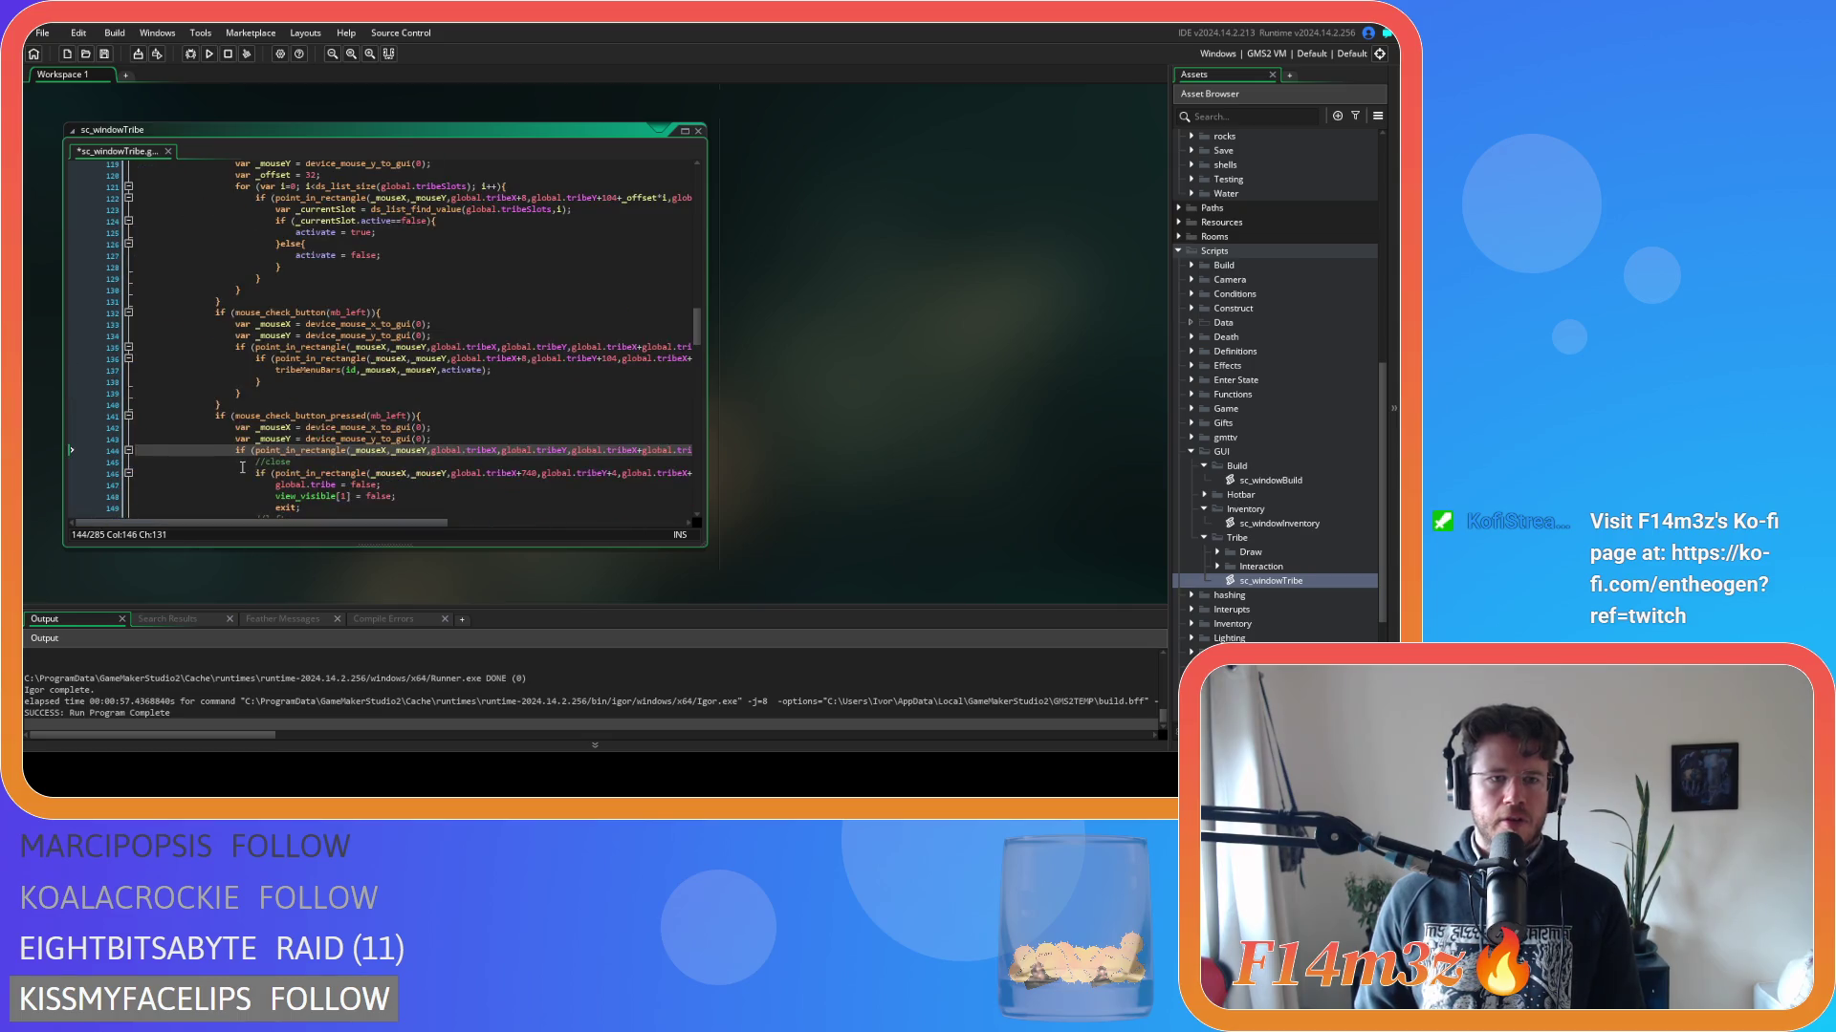
scroll(251, 467, down, 4)
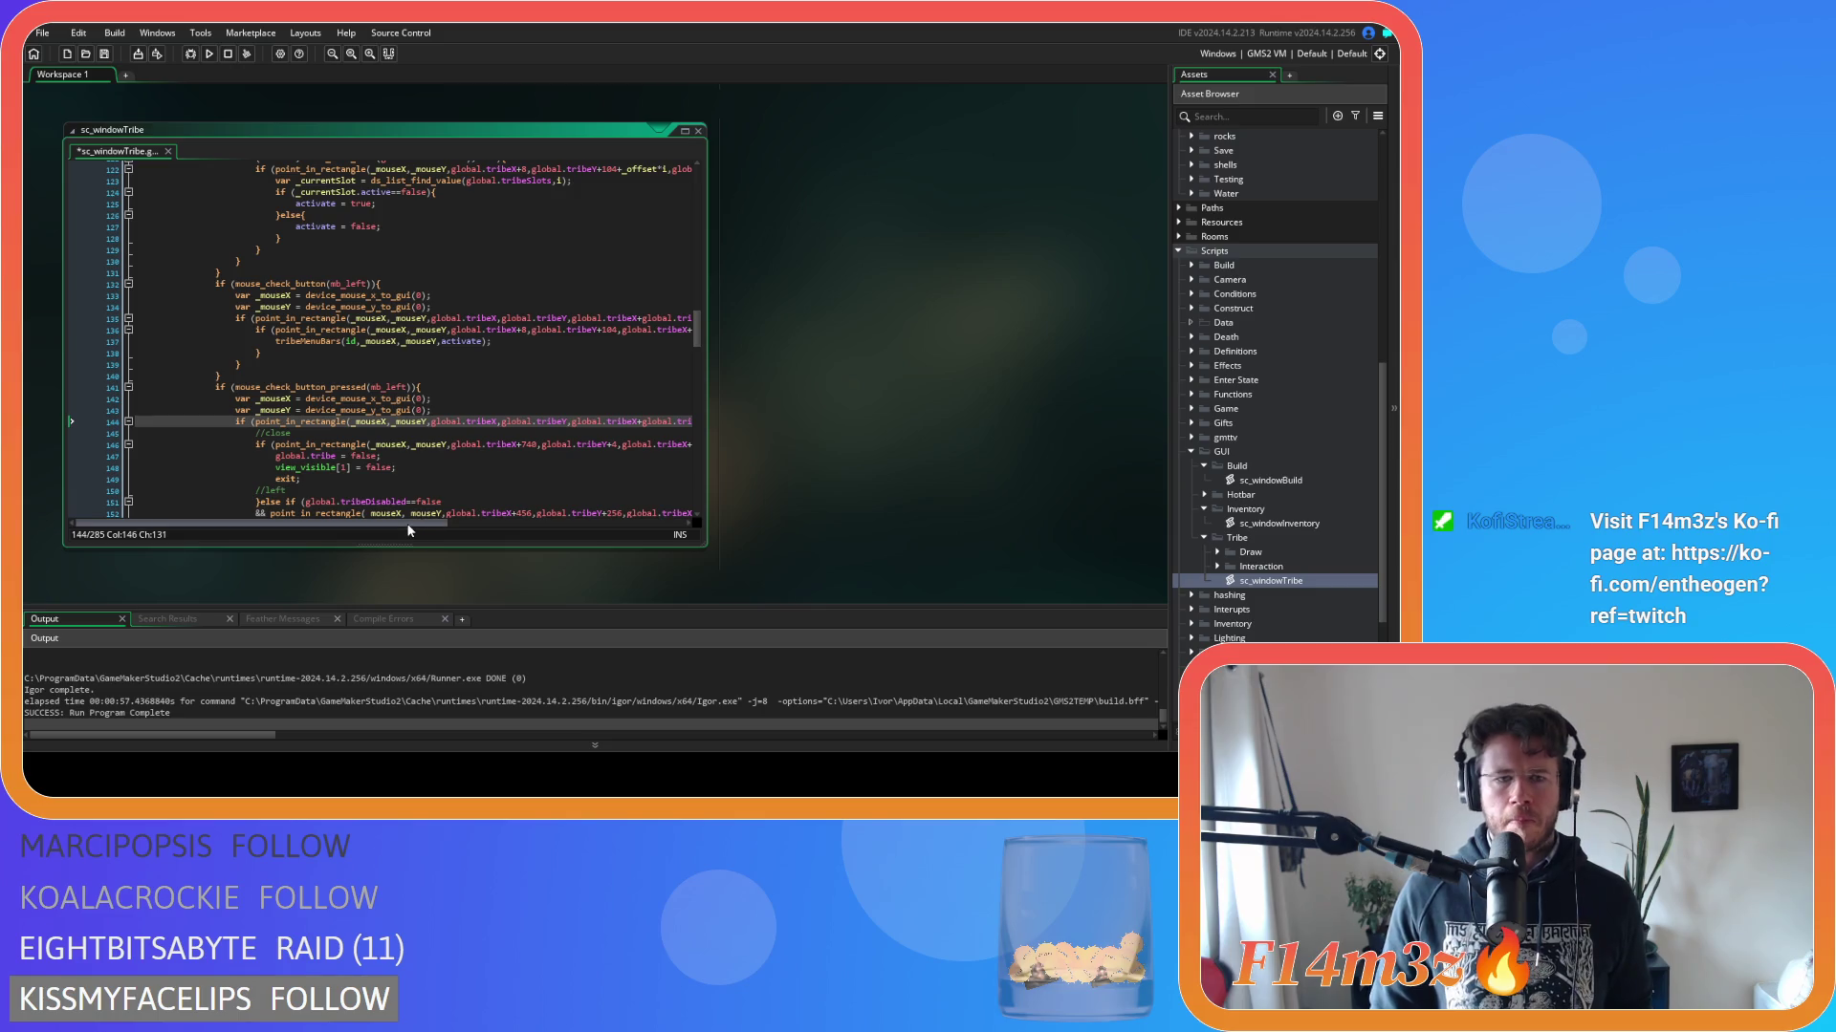
scroll(350, 443, up, 7)
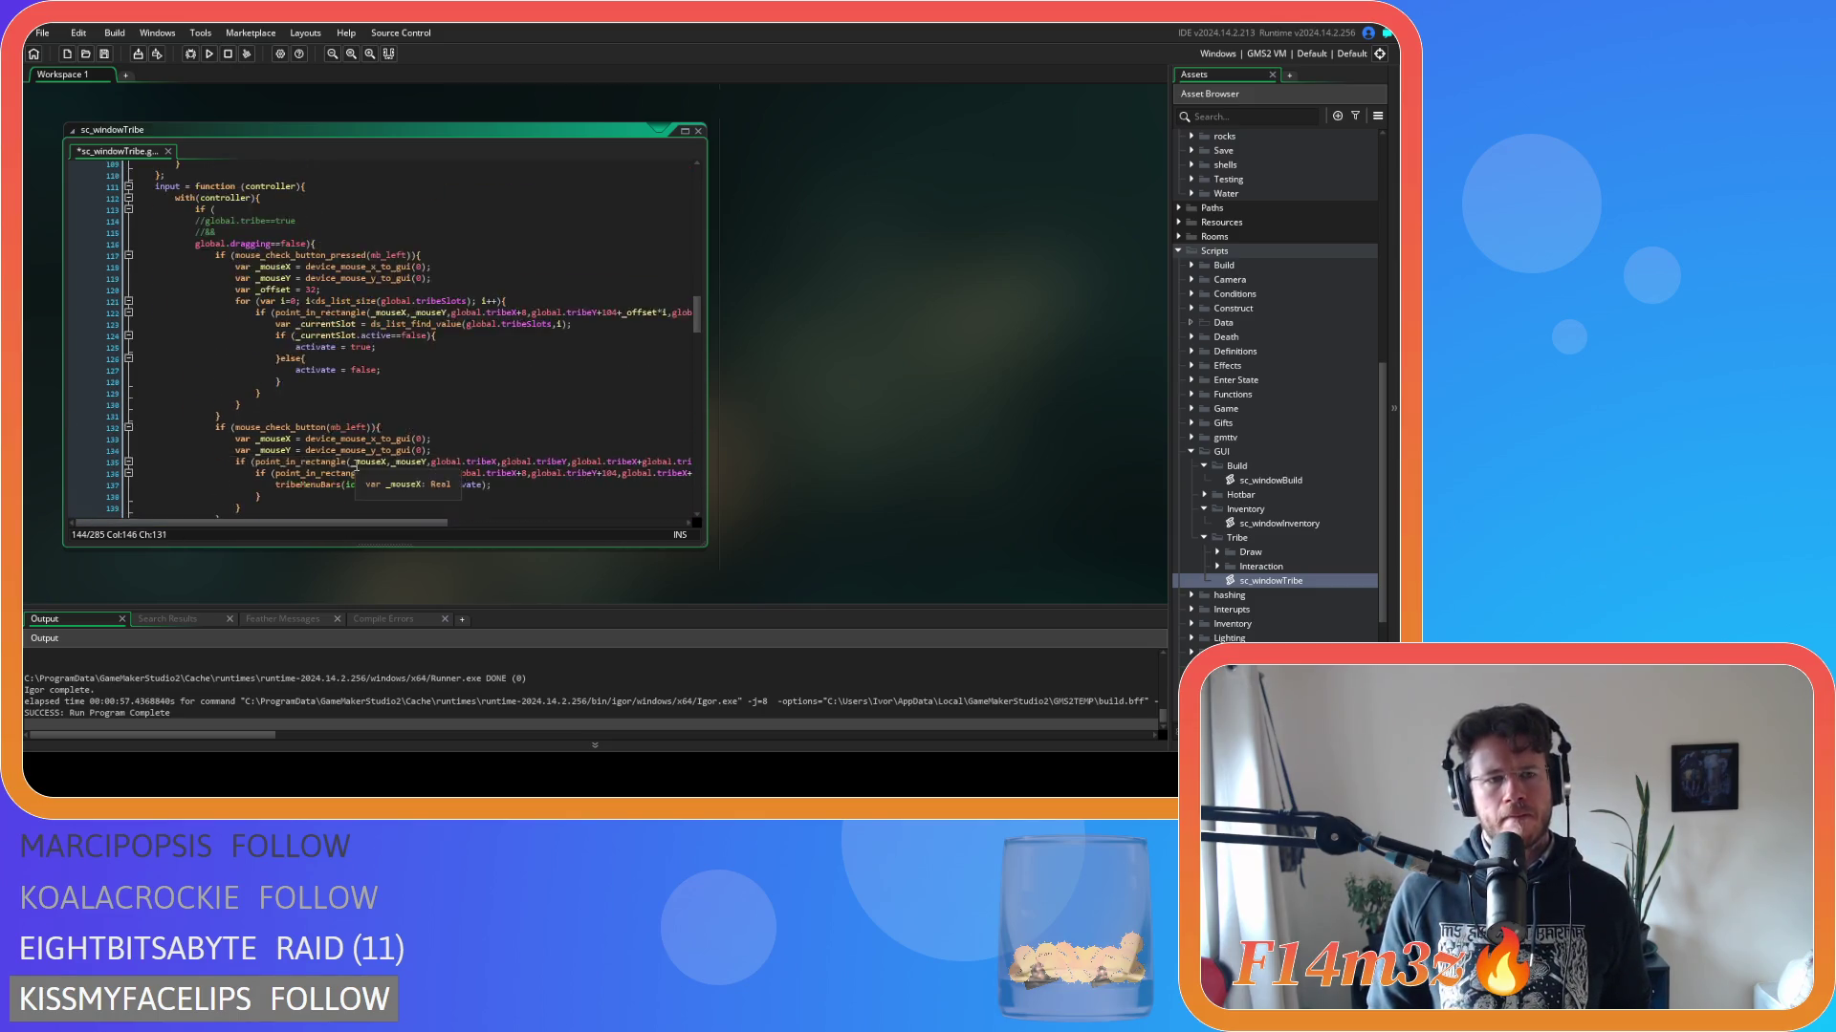
click(332, 330)
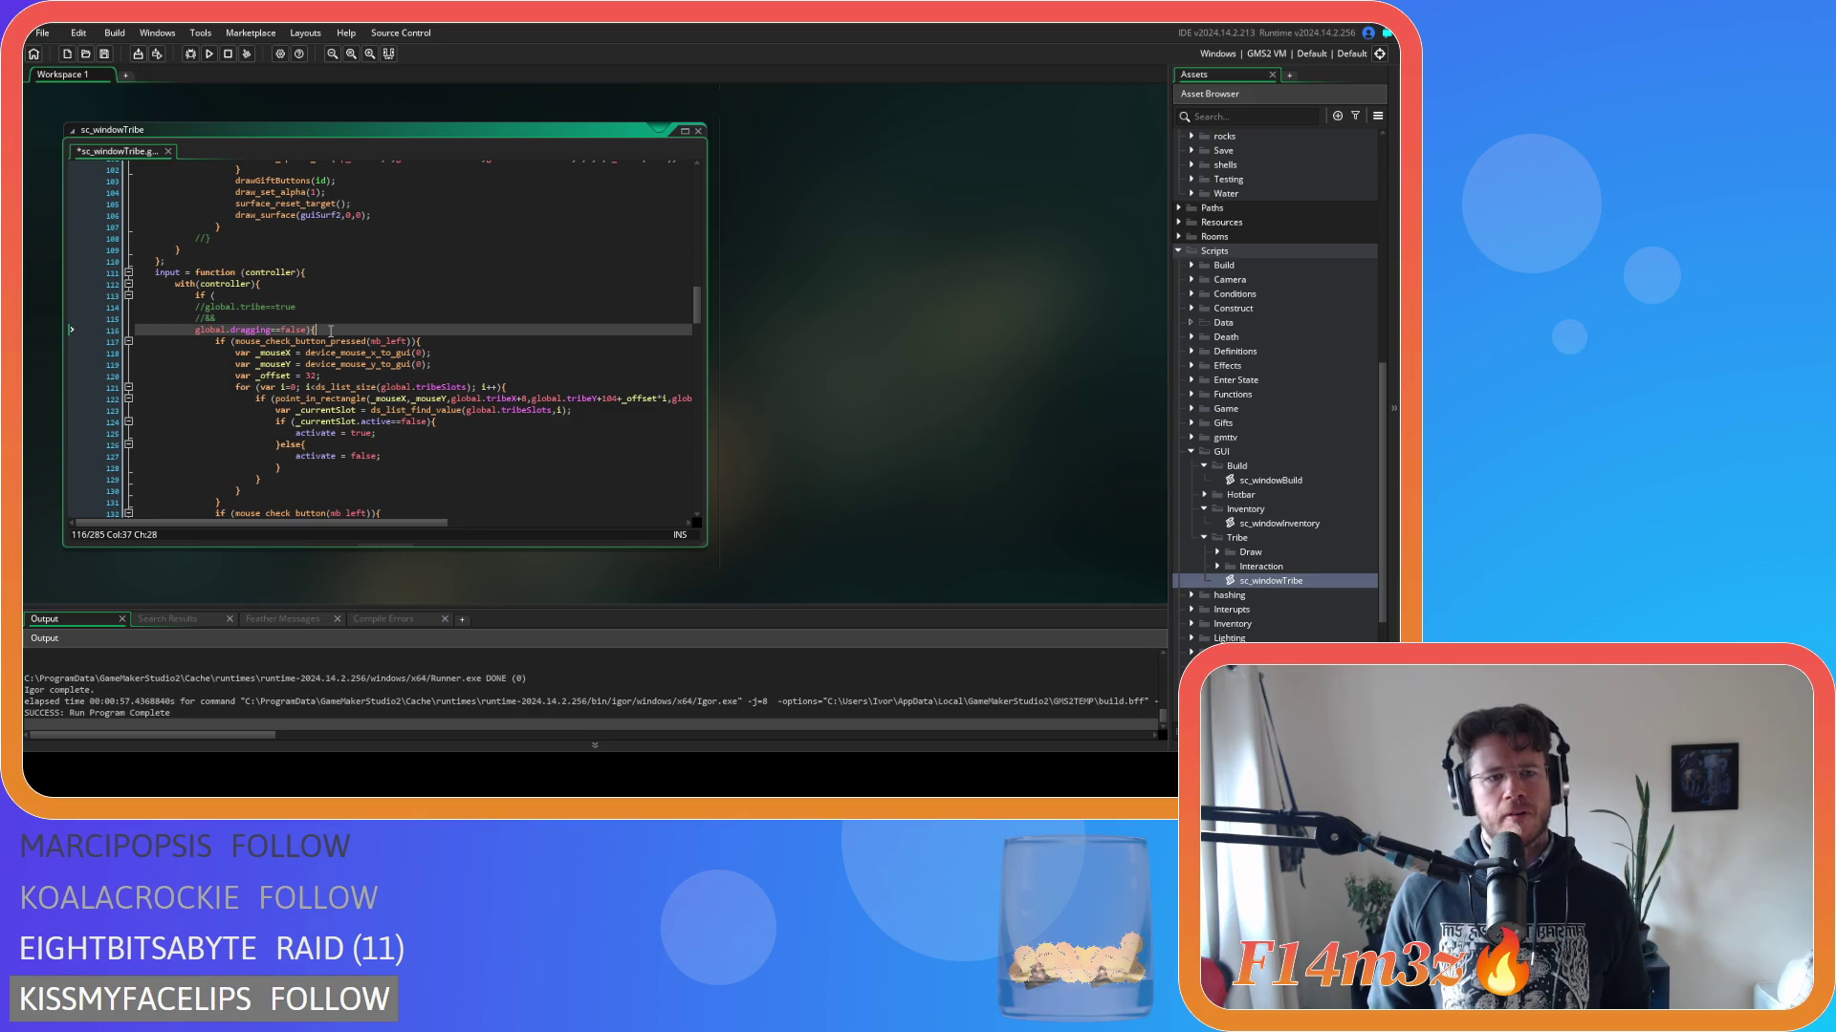
Review the sc_windowTribe input function and save it with Ctrl+S.
scroll(367, 383, up, 20)
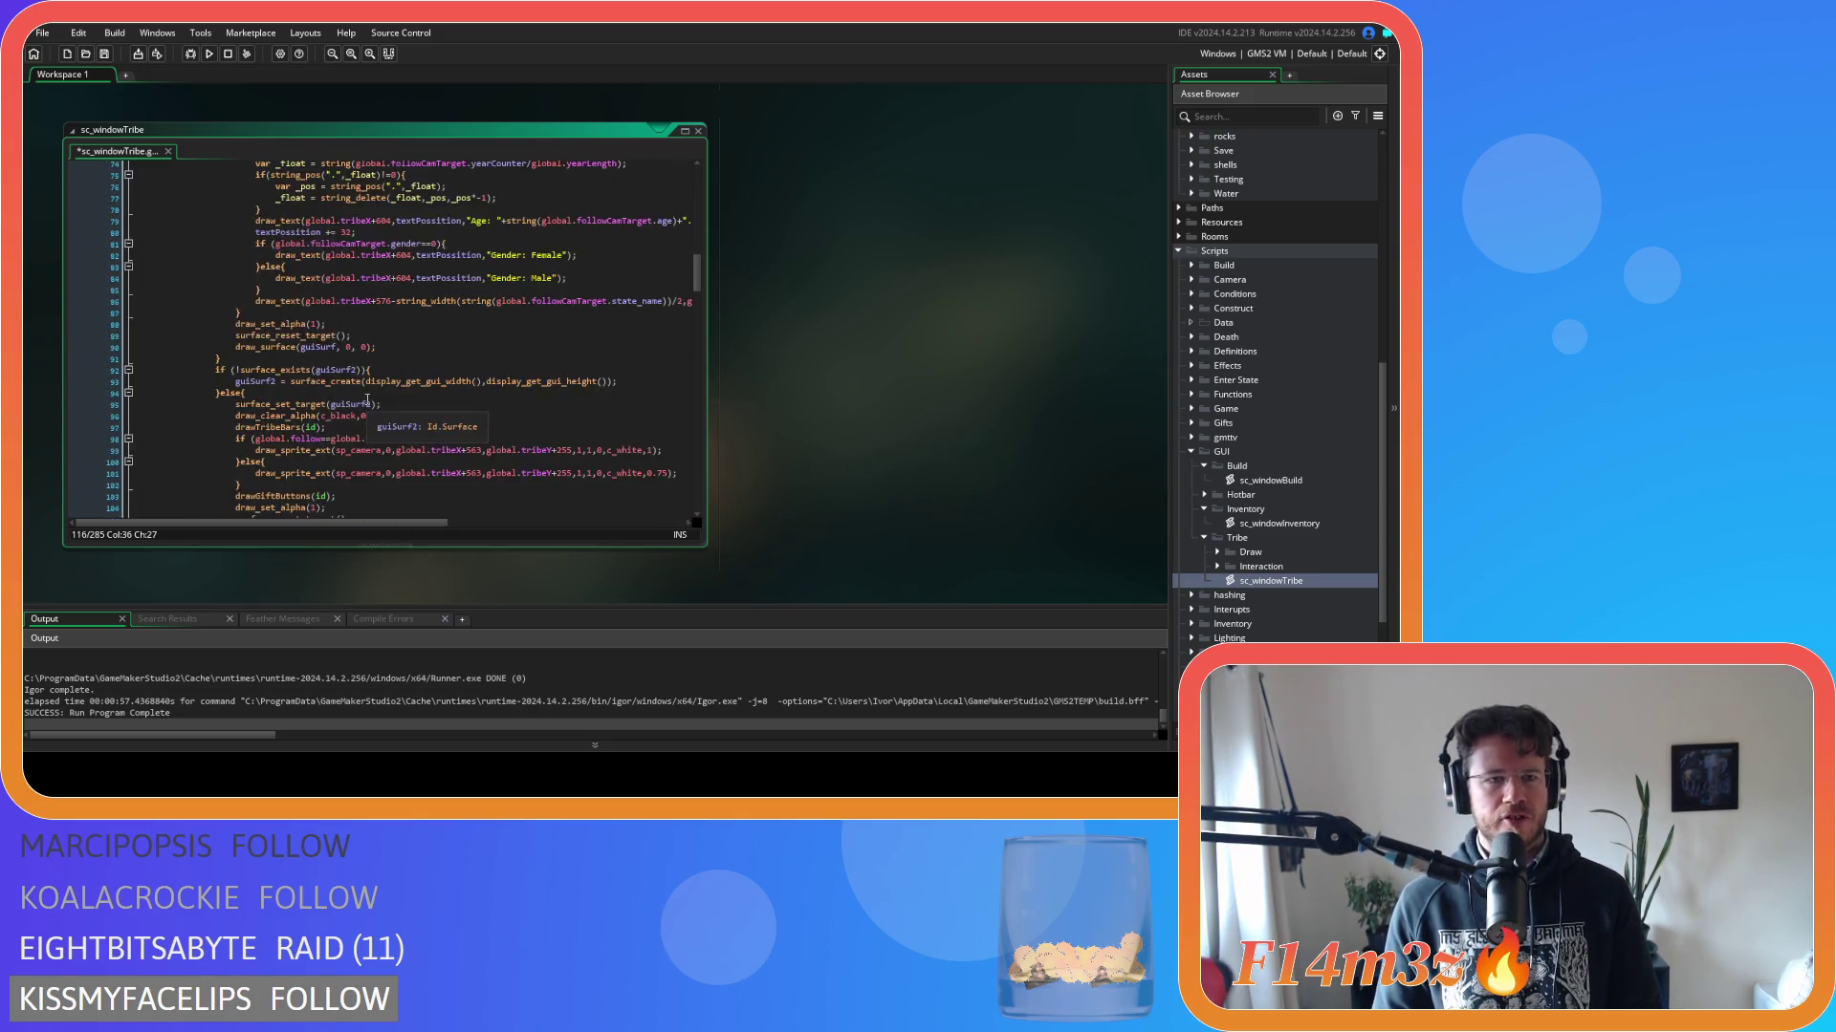
scroll(369, 394, down, 18)
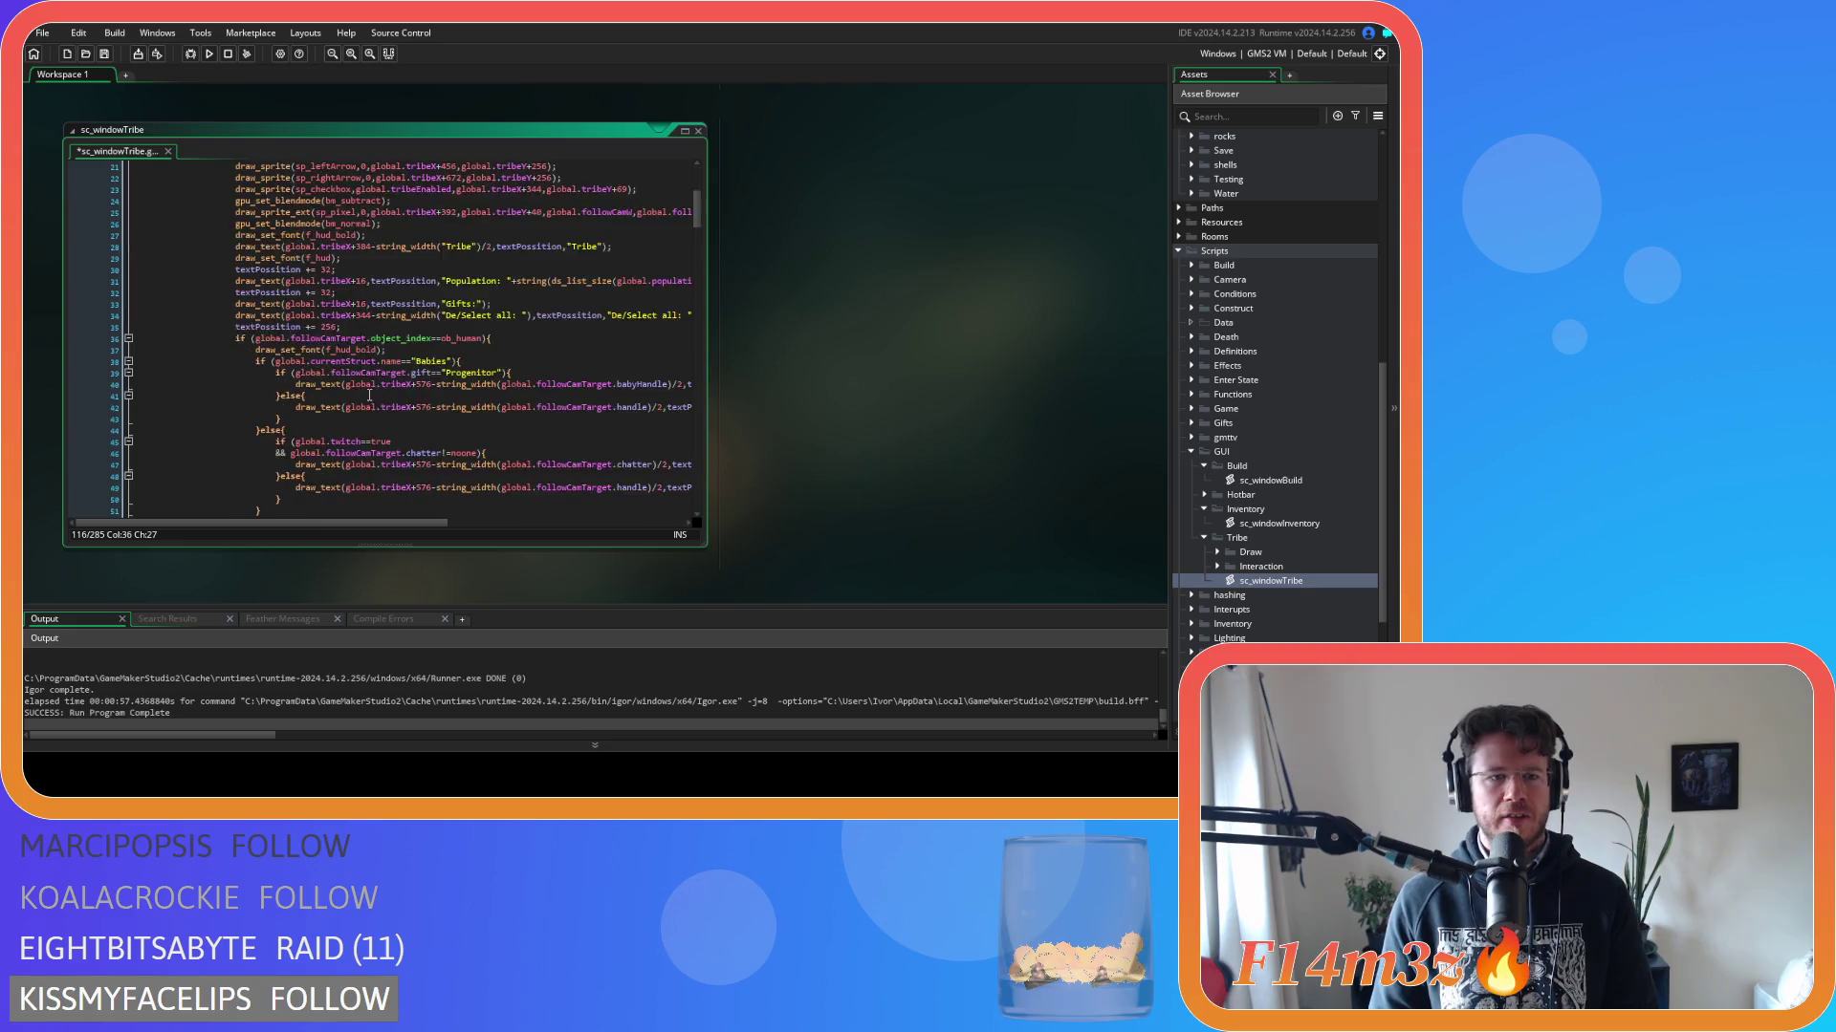
scroll(370, 377, down, 2)
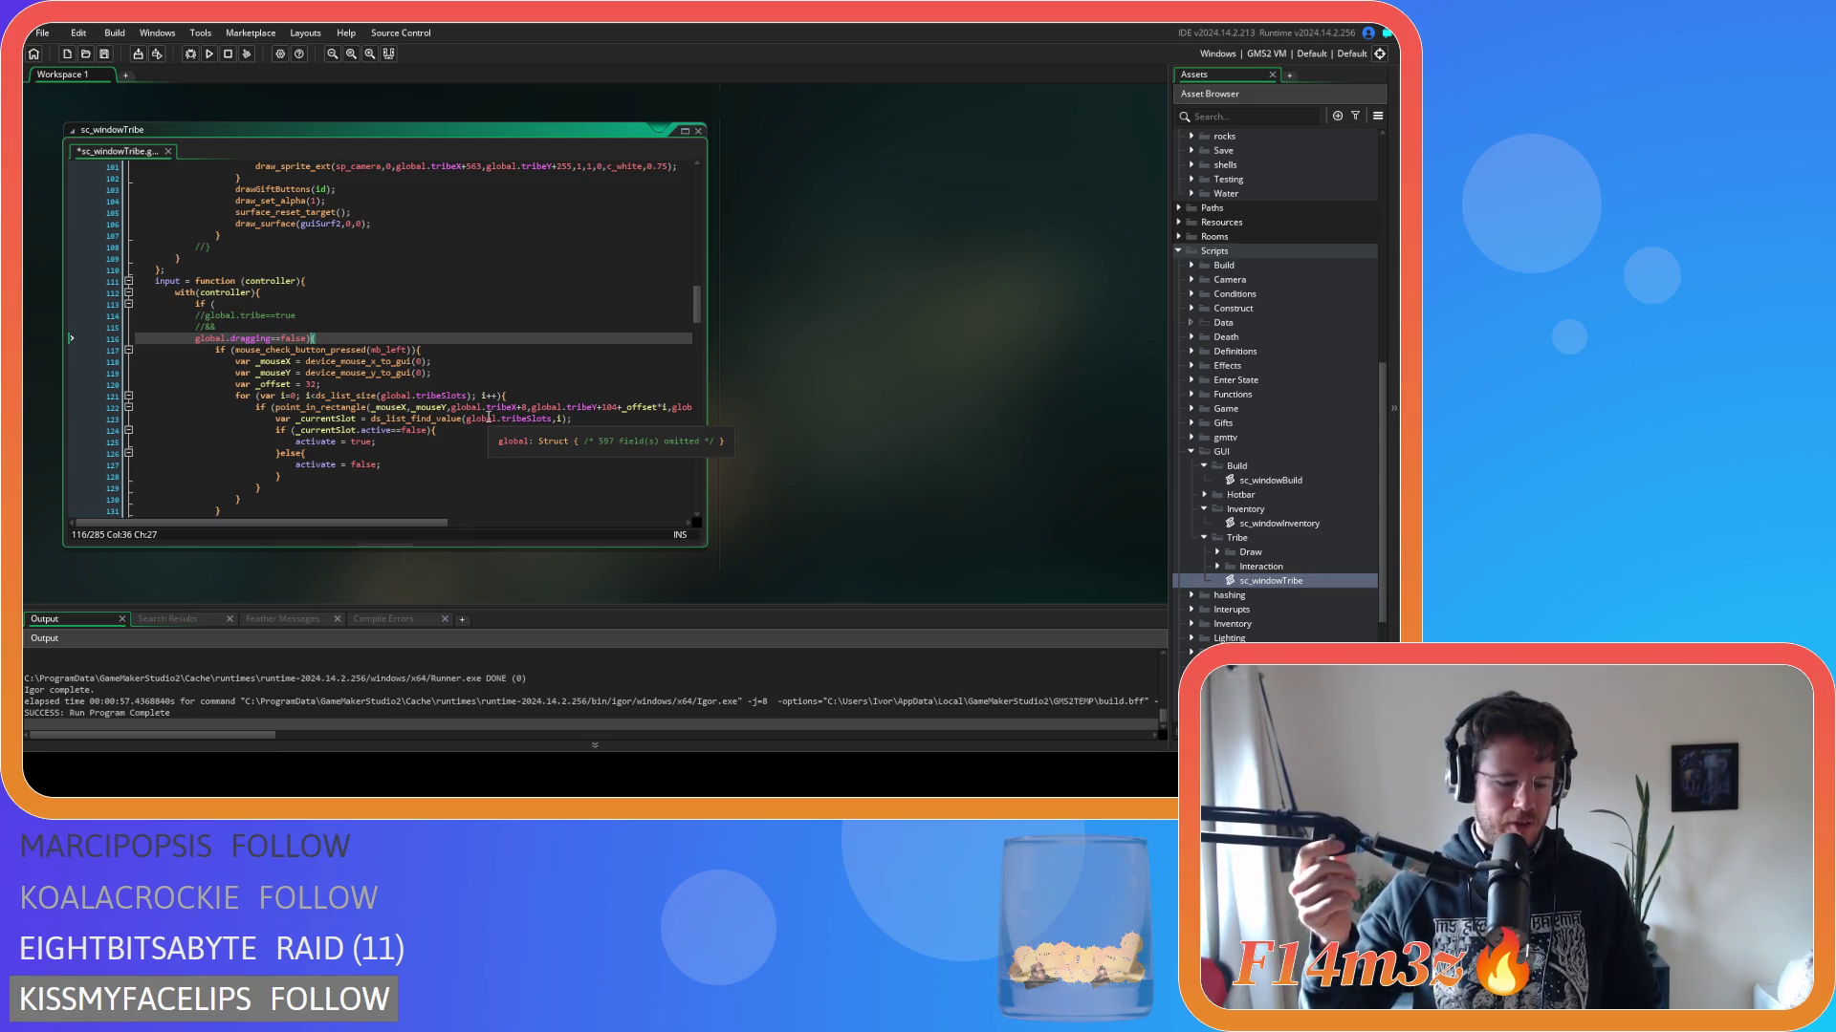
key(ctrl+s)
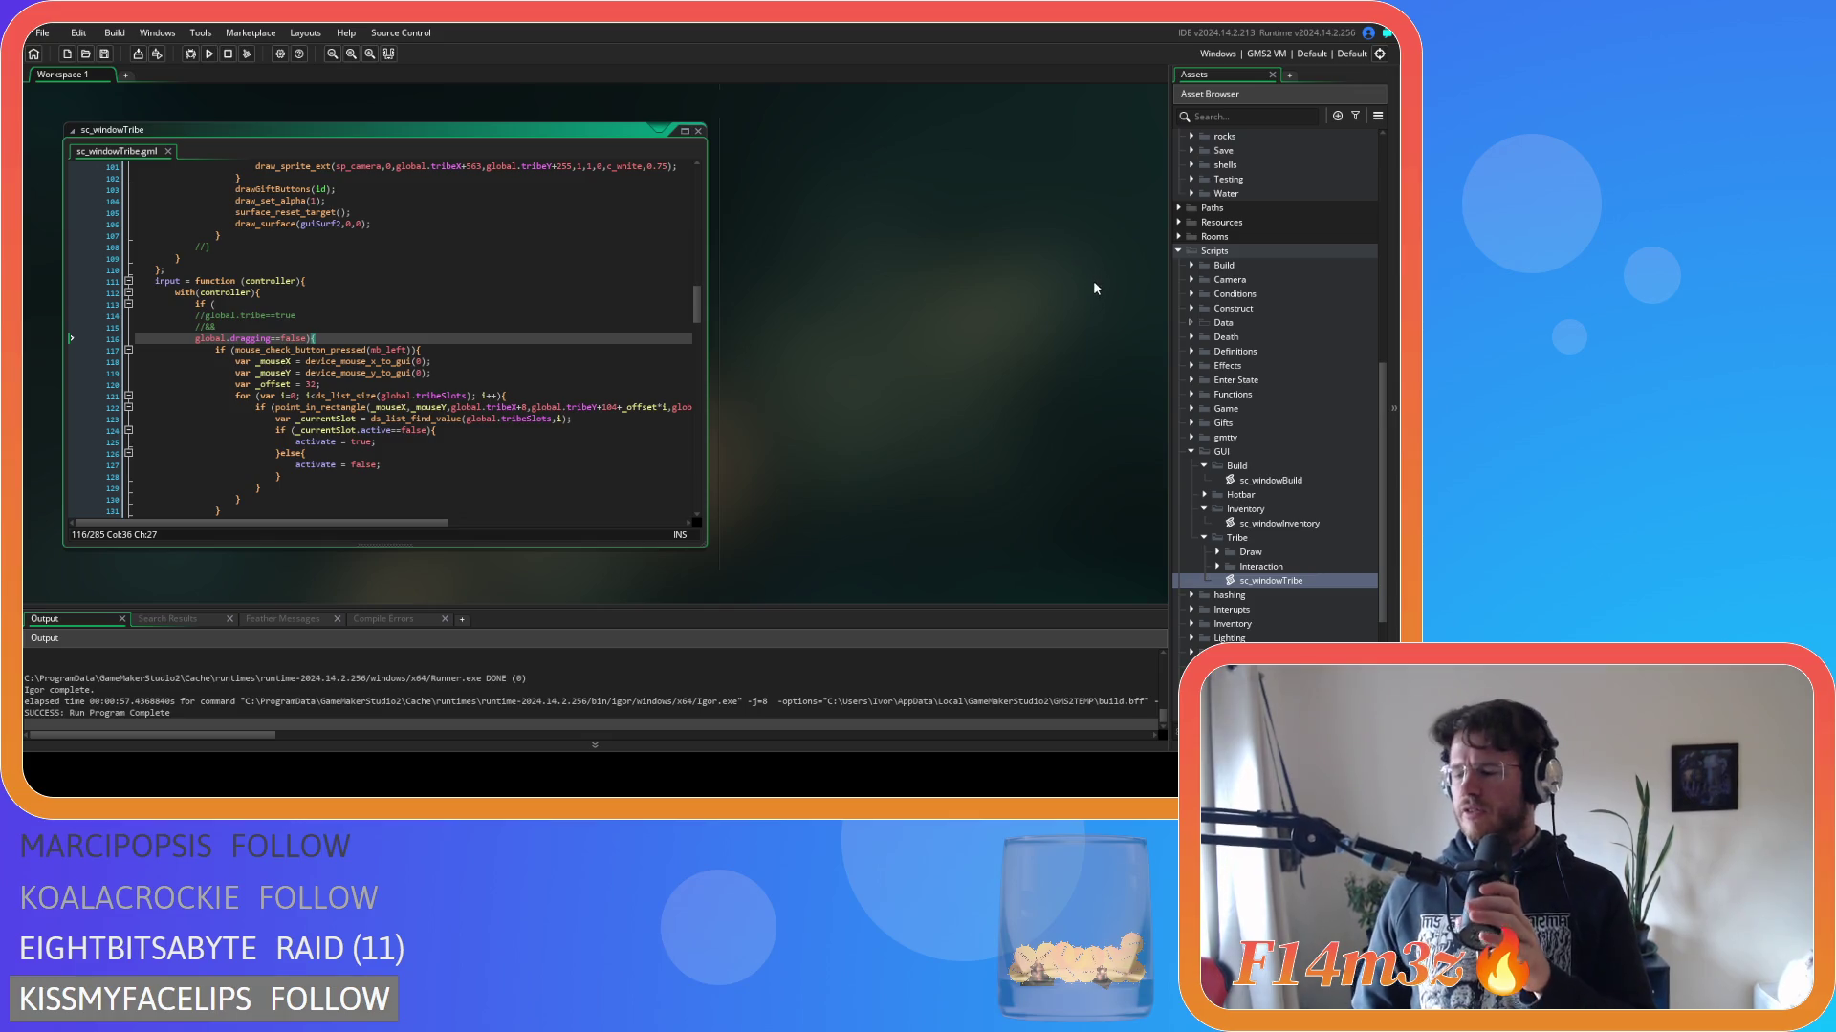
Scroll the Asset Browser up to the Objects › Game folder listing ob_controller, ob_gui and ob_mouse.
scroll(1246, 421, up, 10)
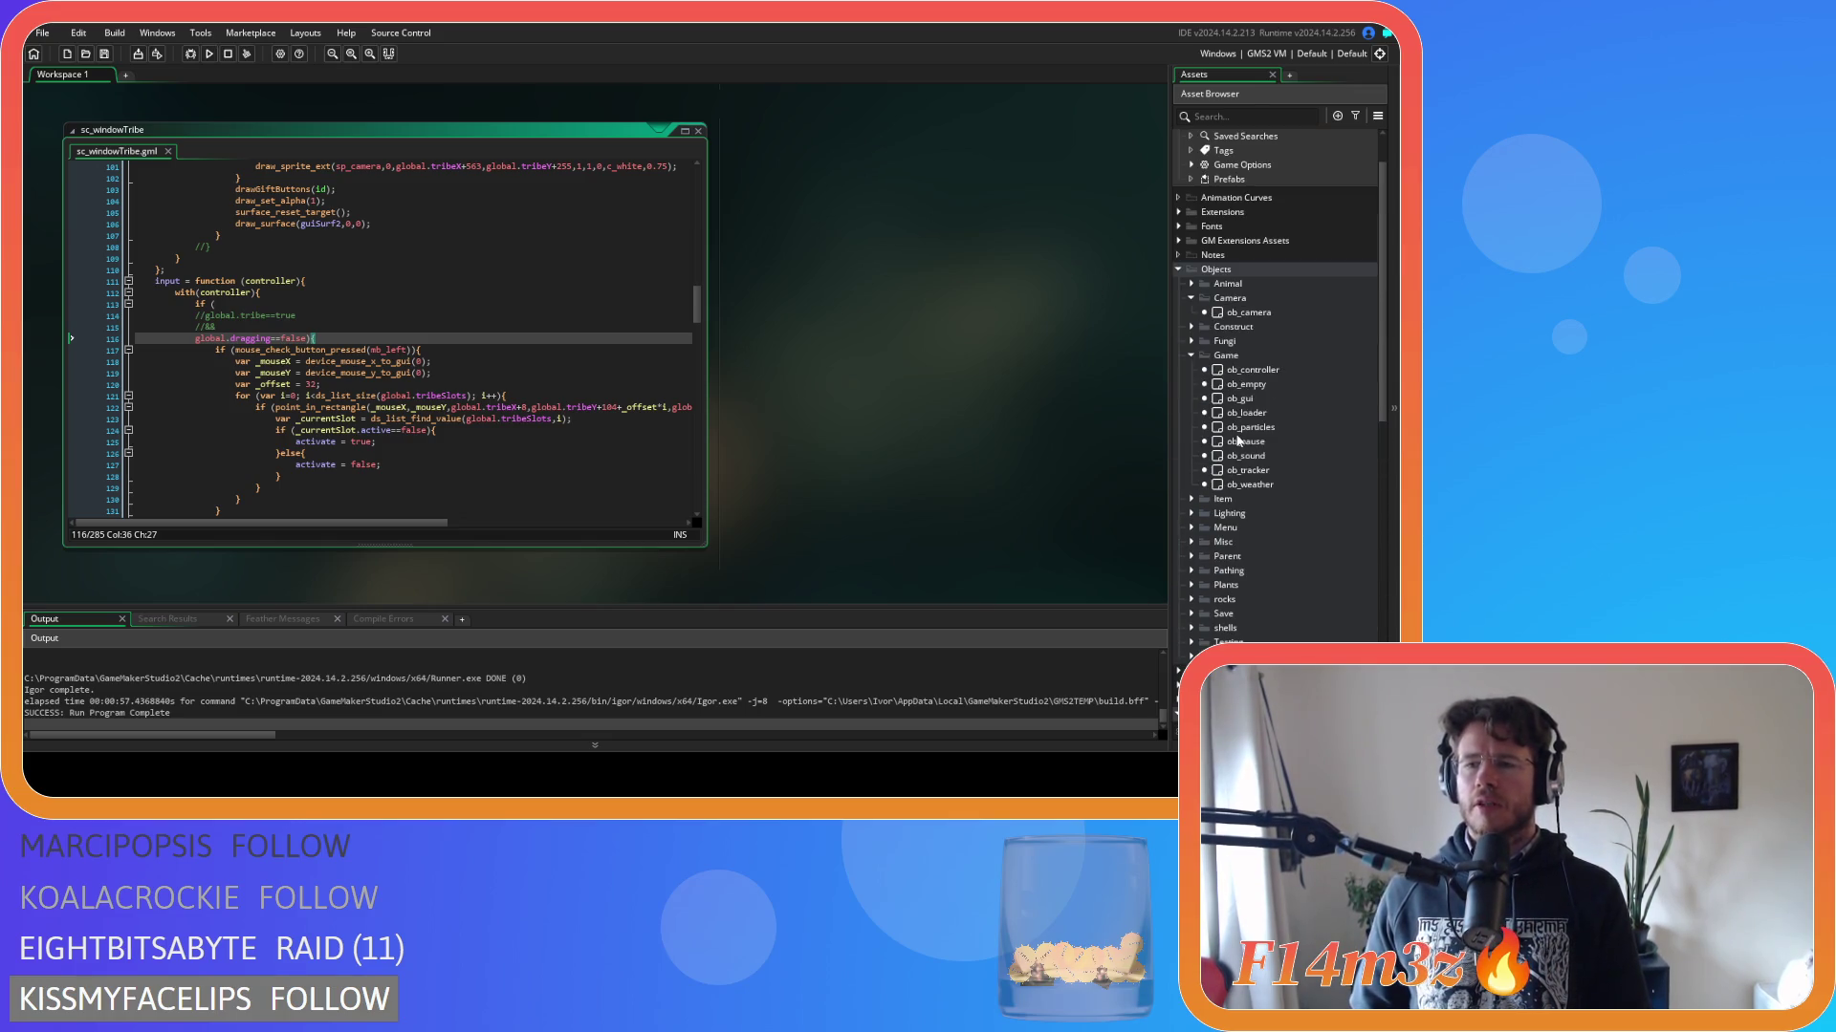
Select the Tribe window grab lines 9–13 in ob_gui's Global Drag Start event, then open ob_camera's.
double_click(1242, 399)
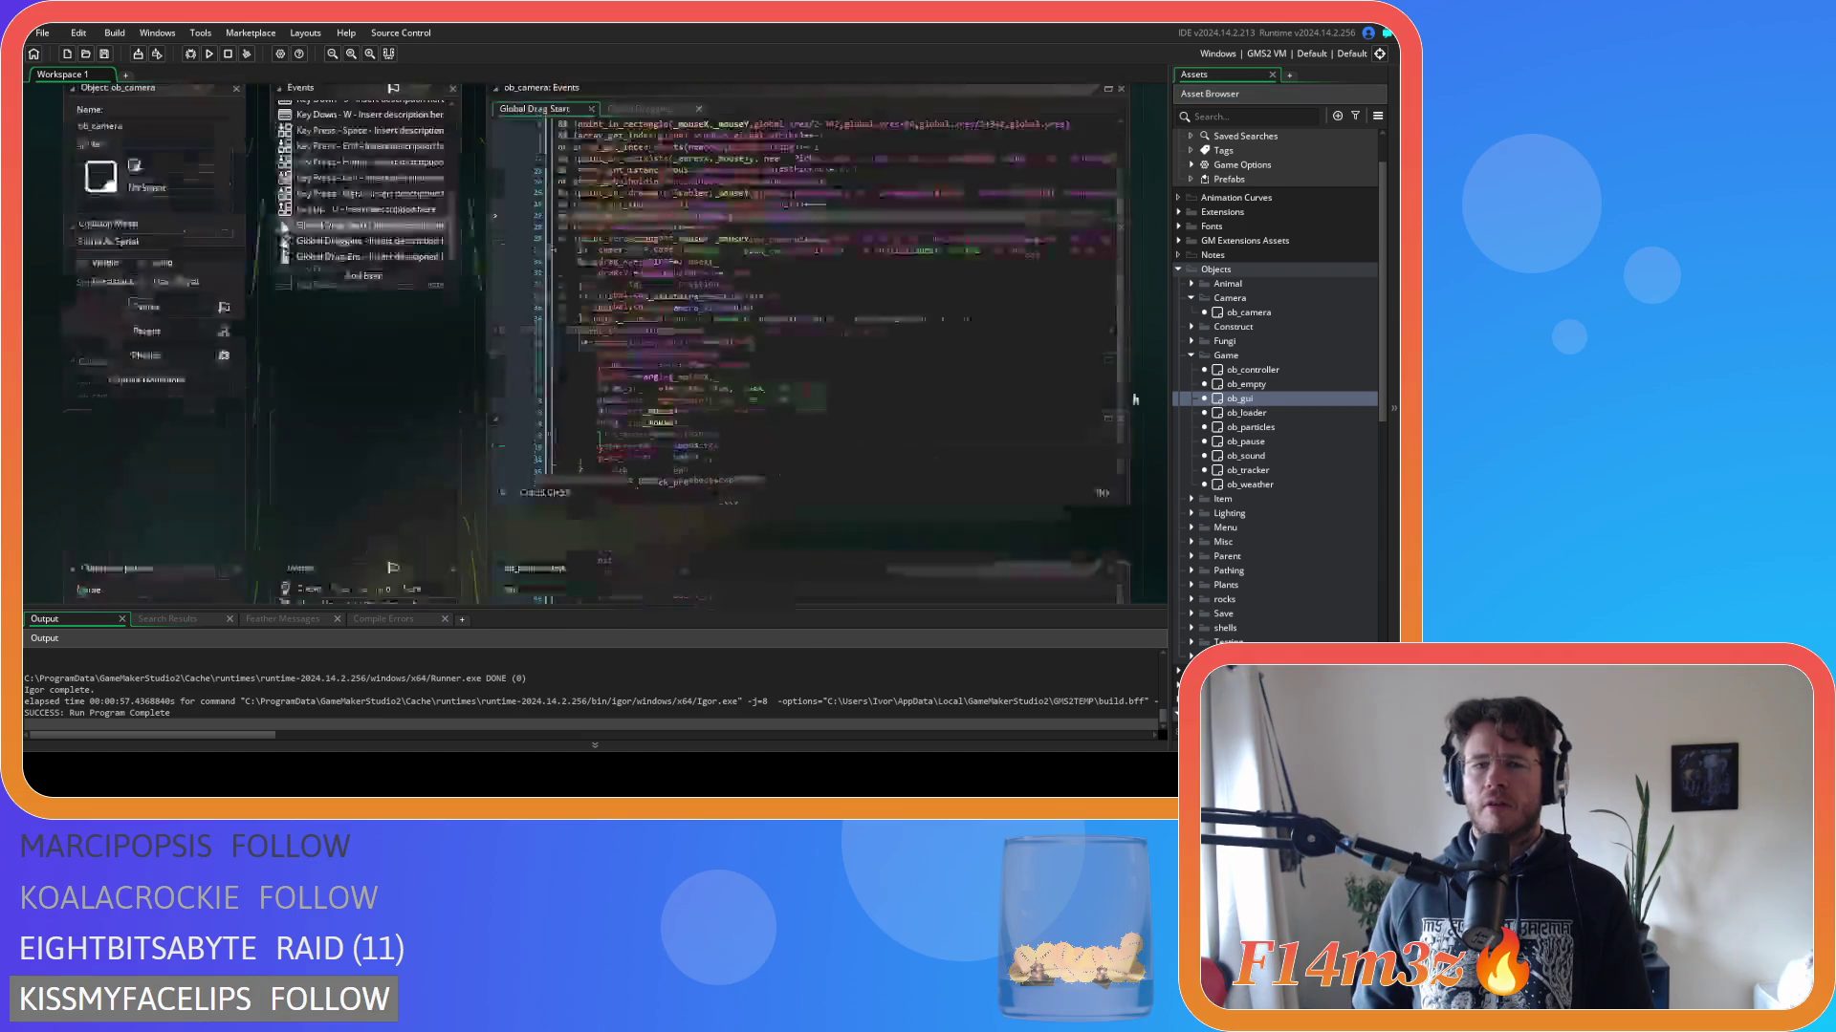
click(346, 269)
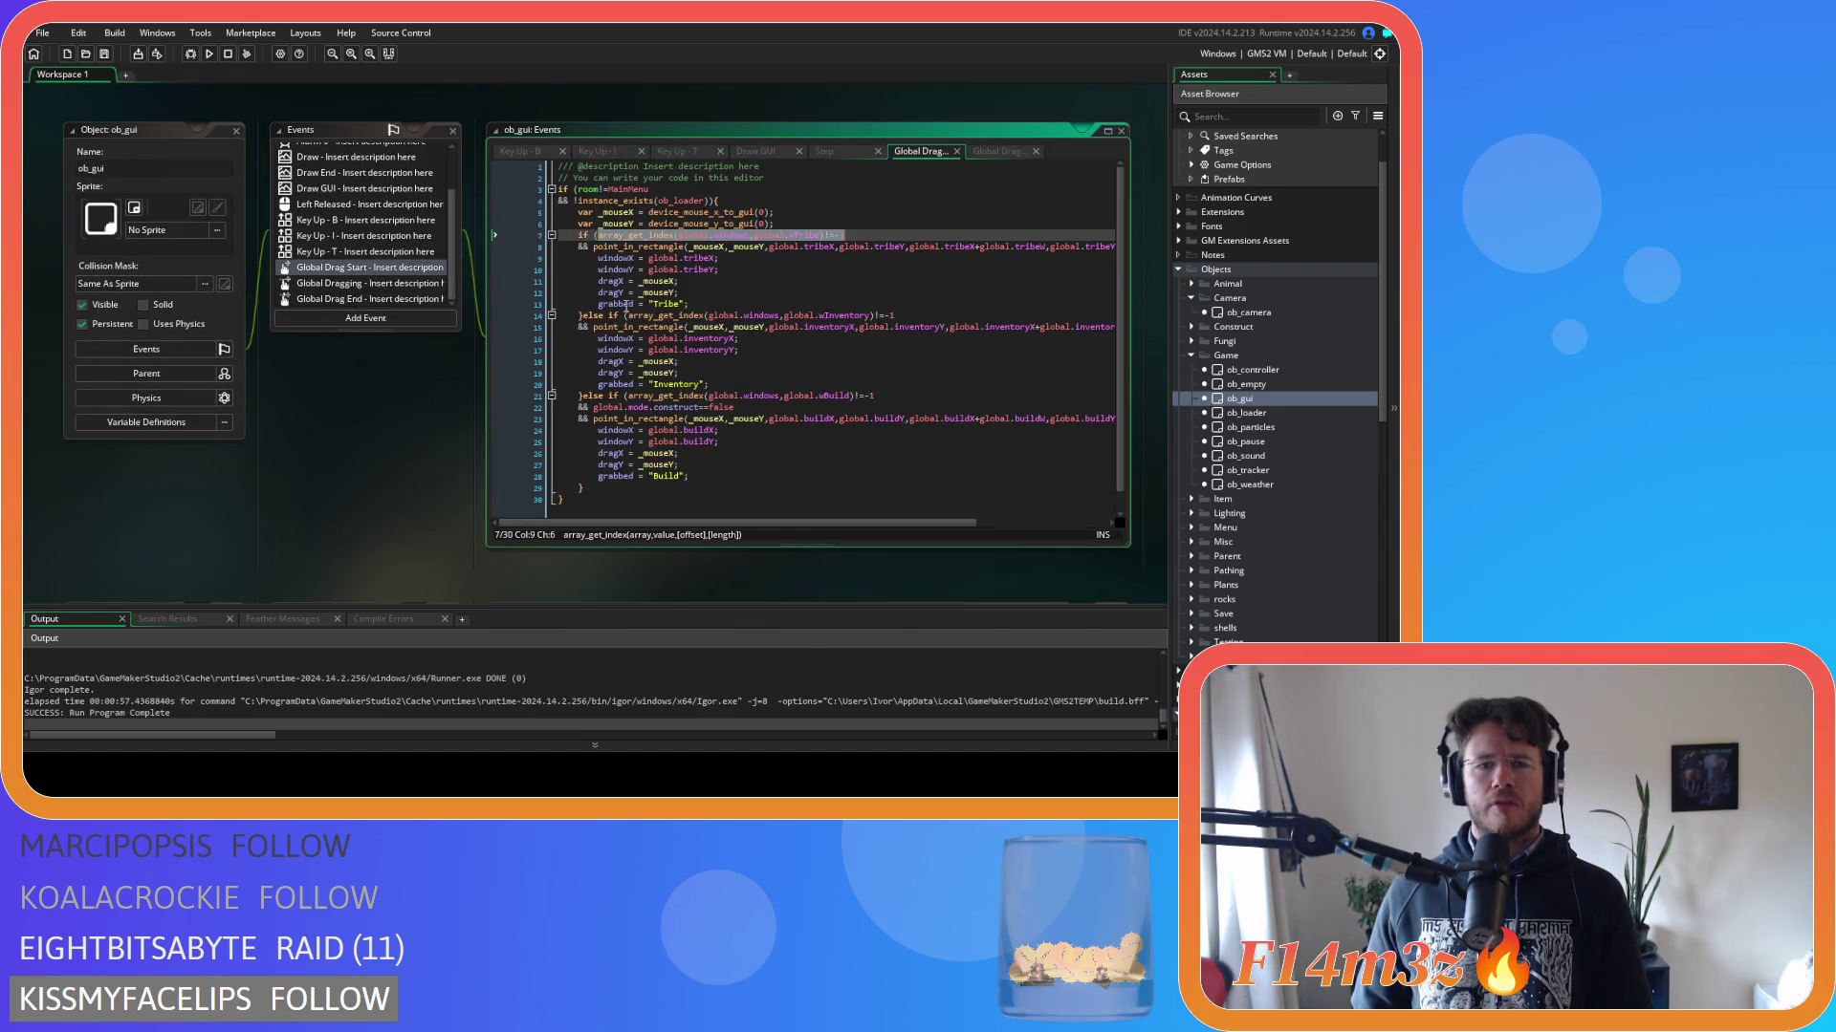
click(722, 303)
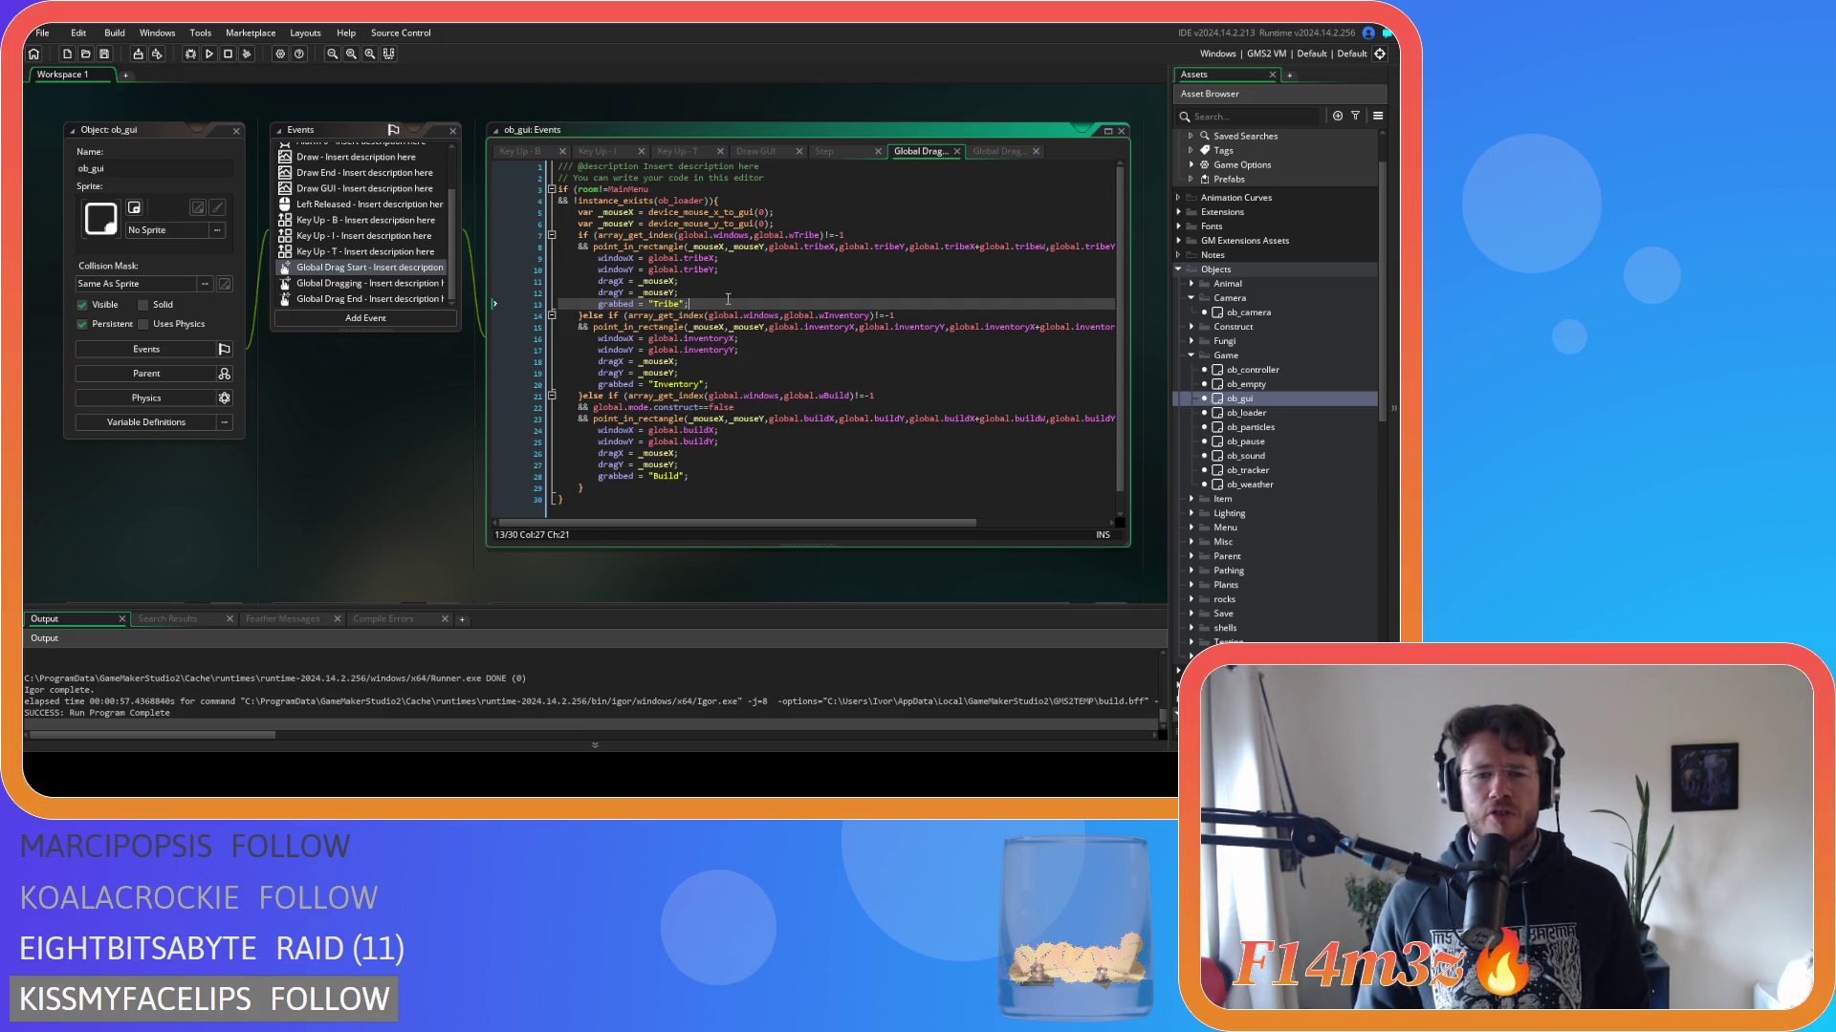
key(shift+Up)
key(shift+Up)
key(shift+Up)
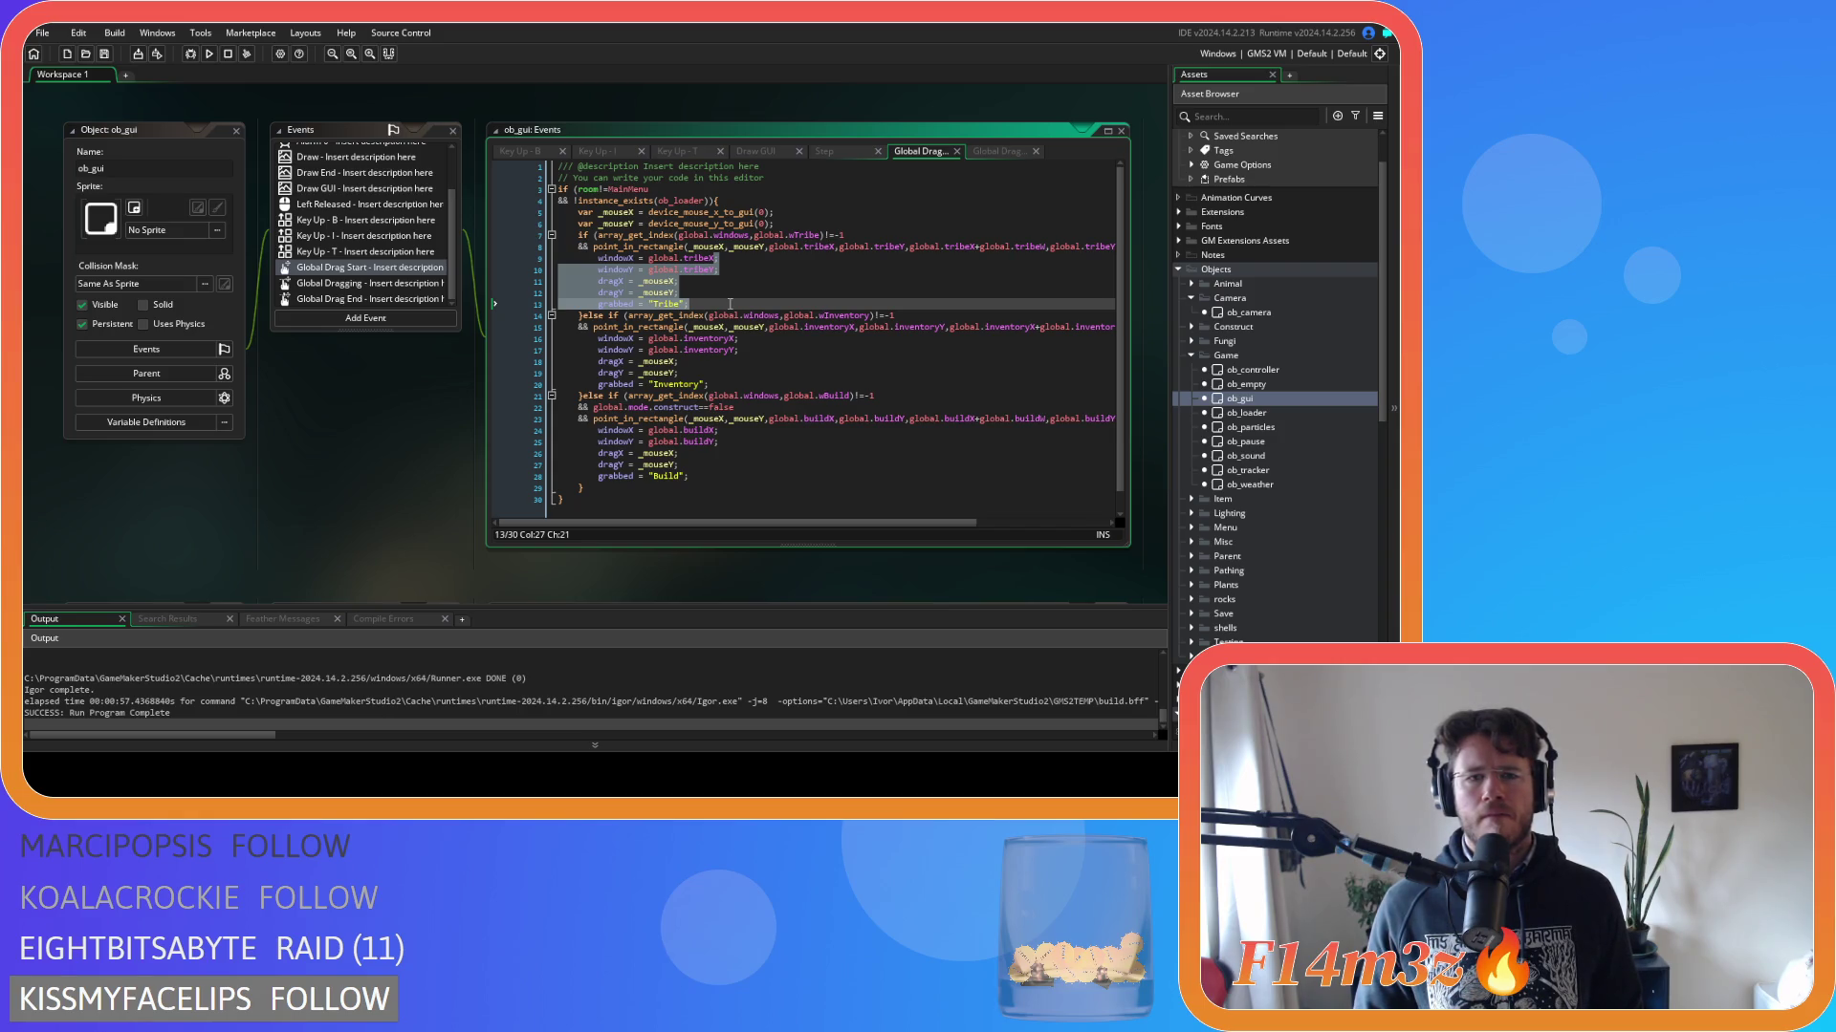
click(1233, 327)
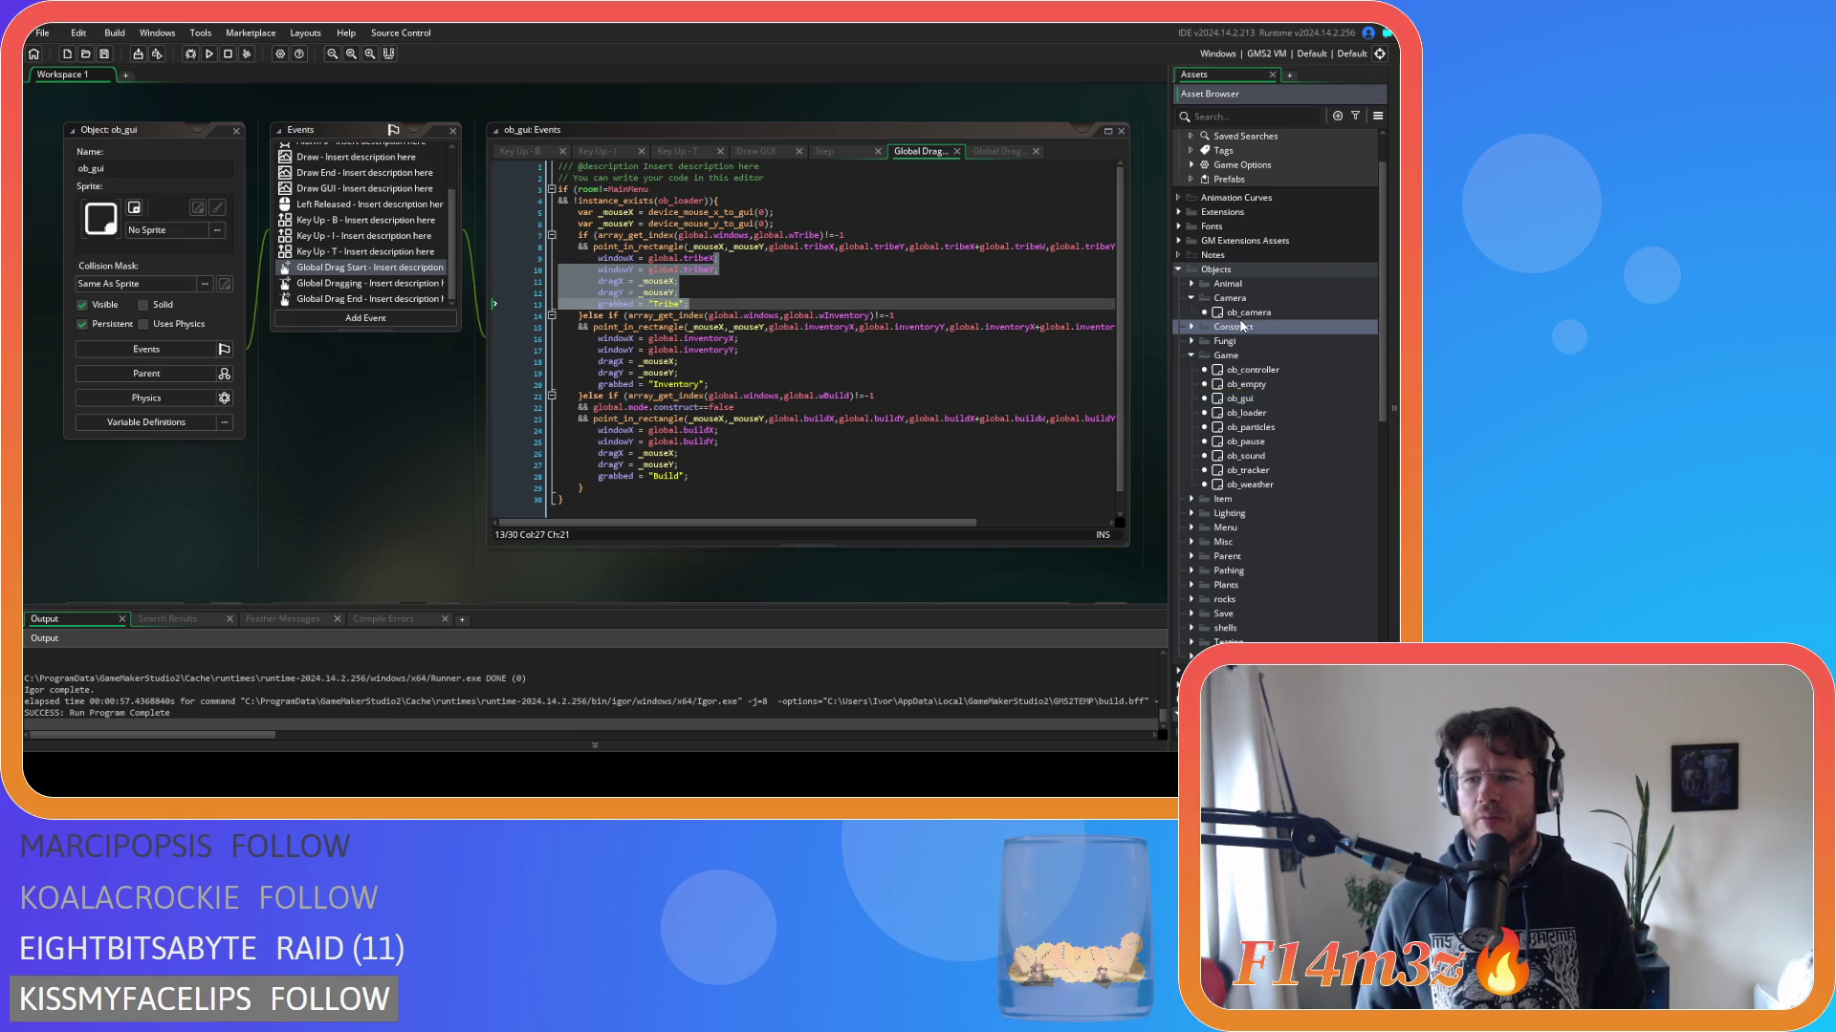
double_click(1247, 312)
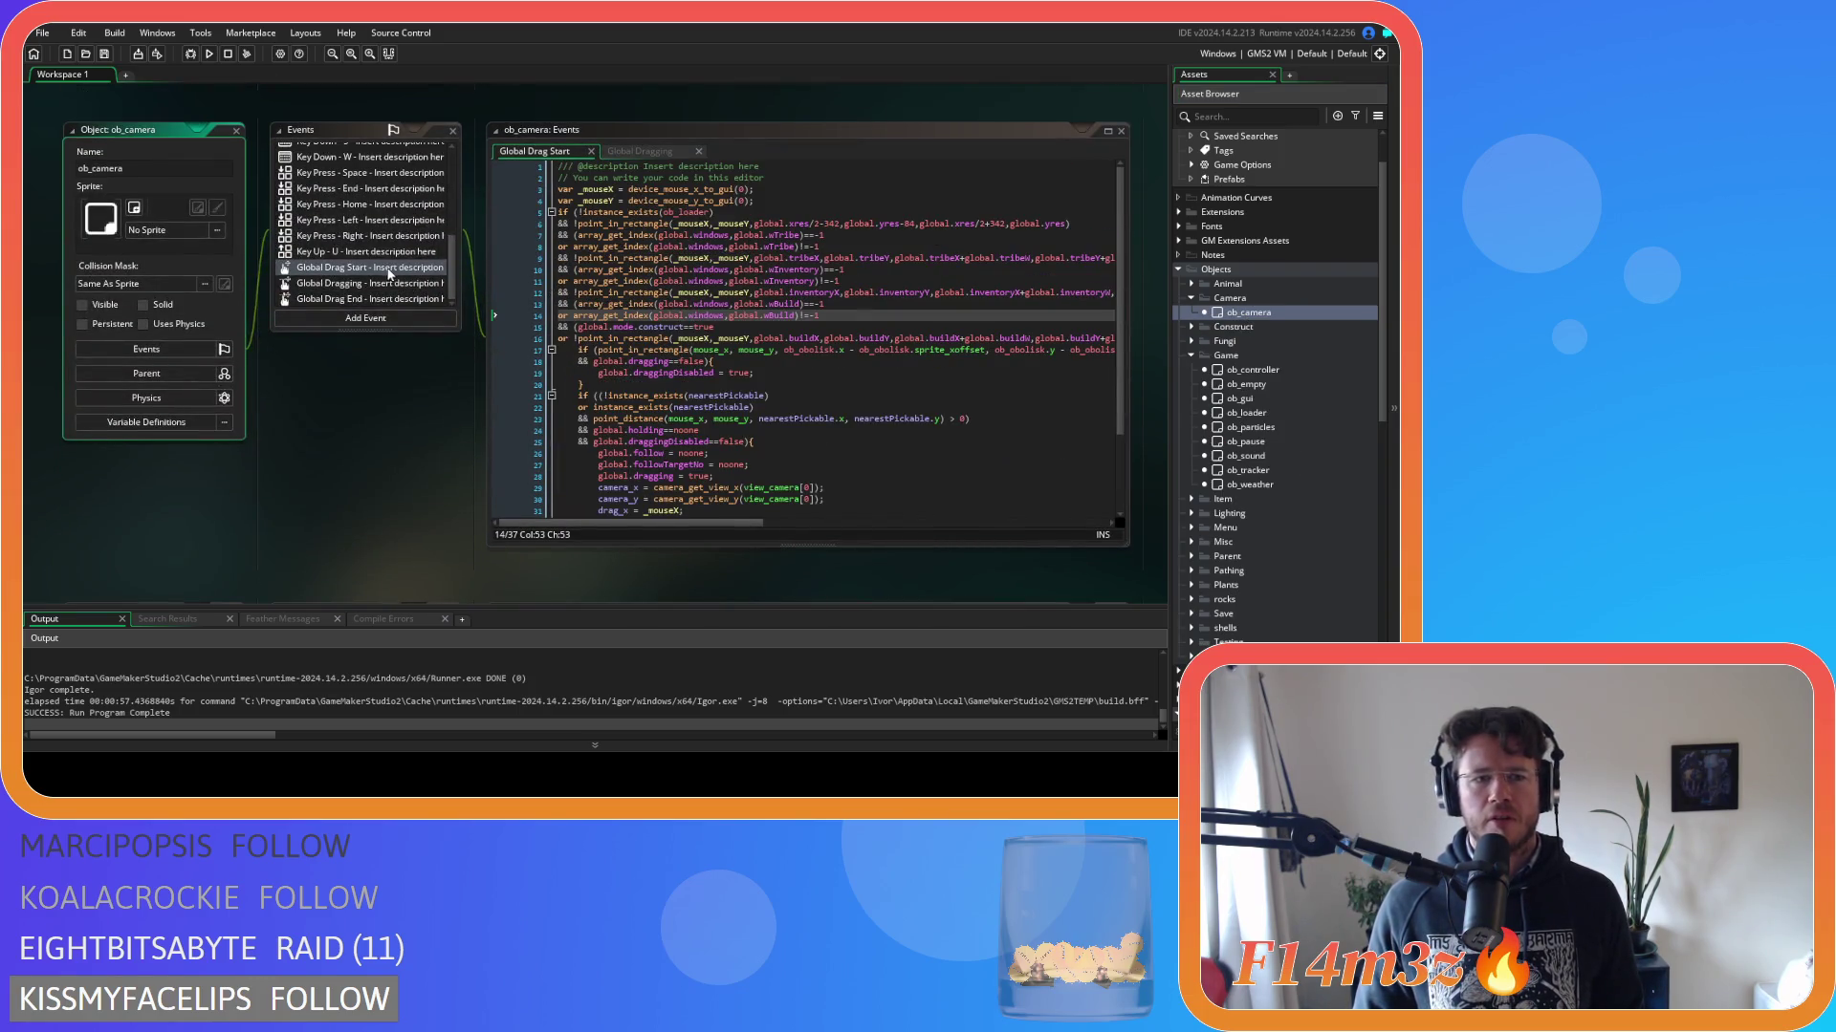
Inspect ob_camera's inventory-window check, global.dragging line, and the ==-1 array_get_index comparisons on lines 6–8.
click(792, 270)
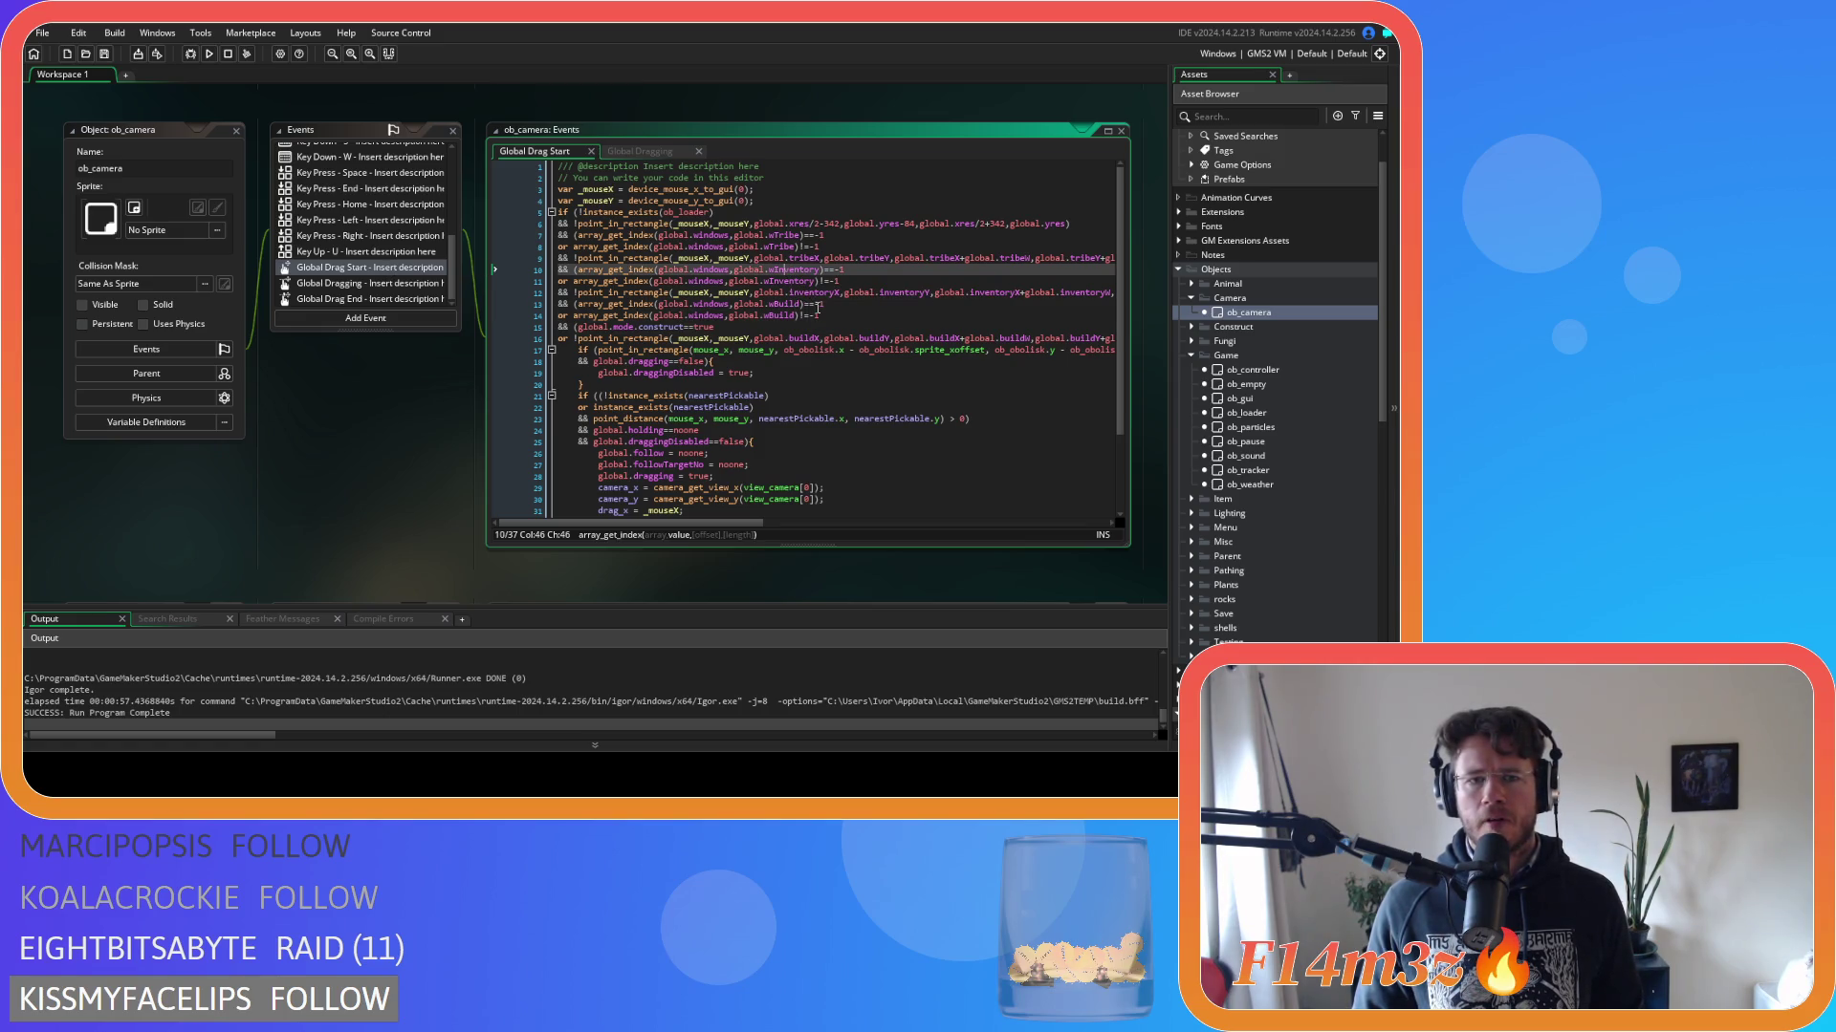
scroll(770, 369, down, 1)
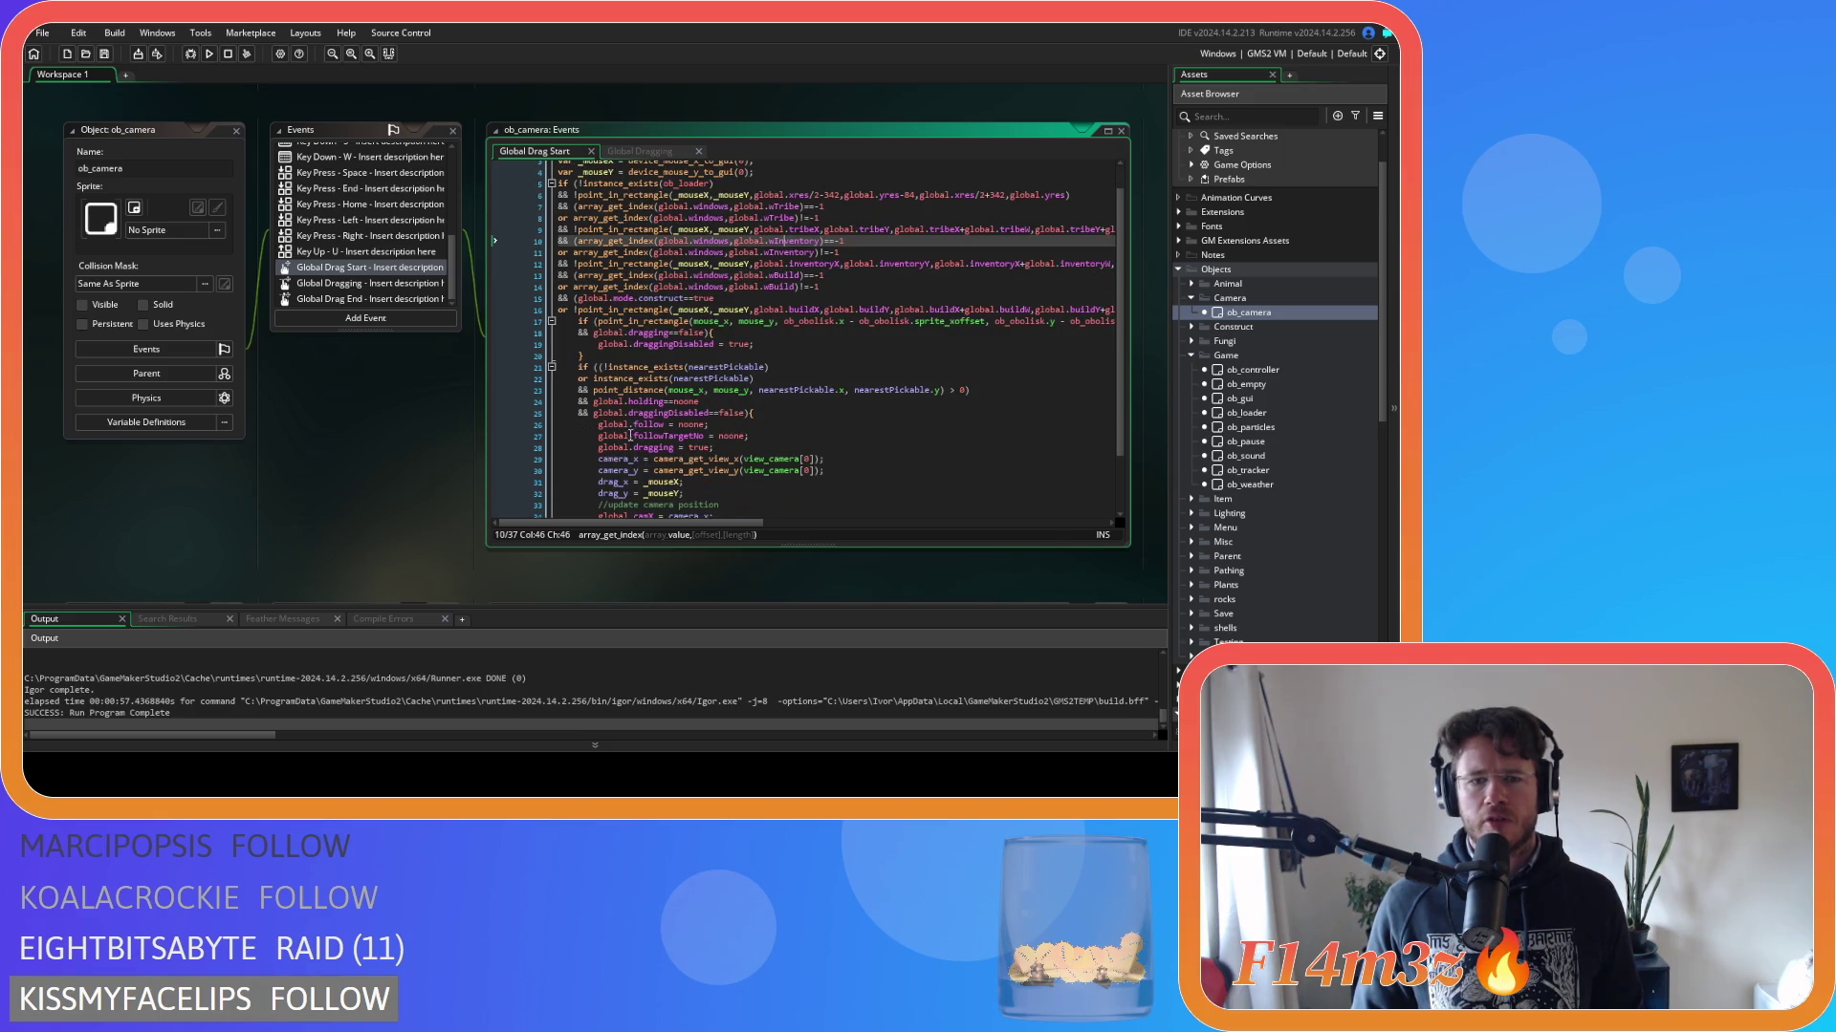
click(653, 447)
scroll(735, 455, up, 1)
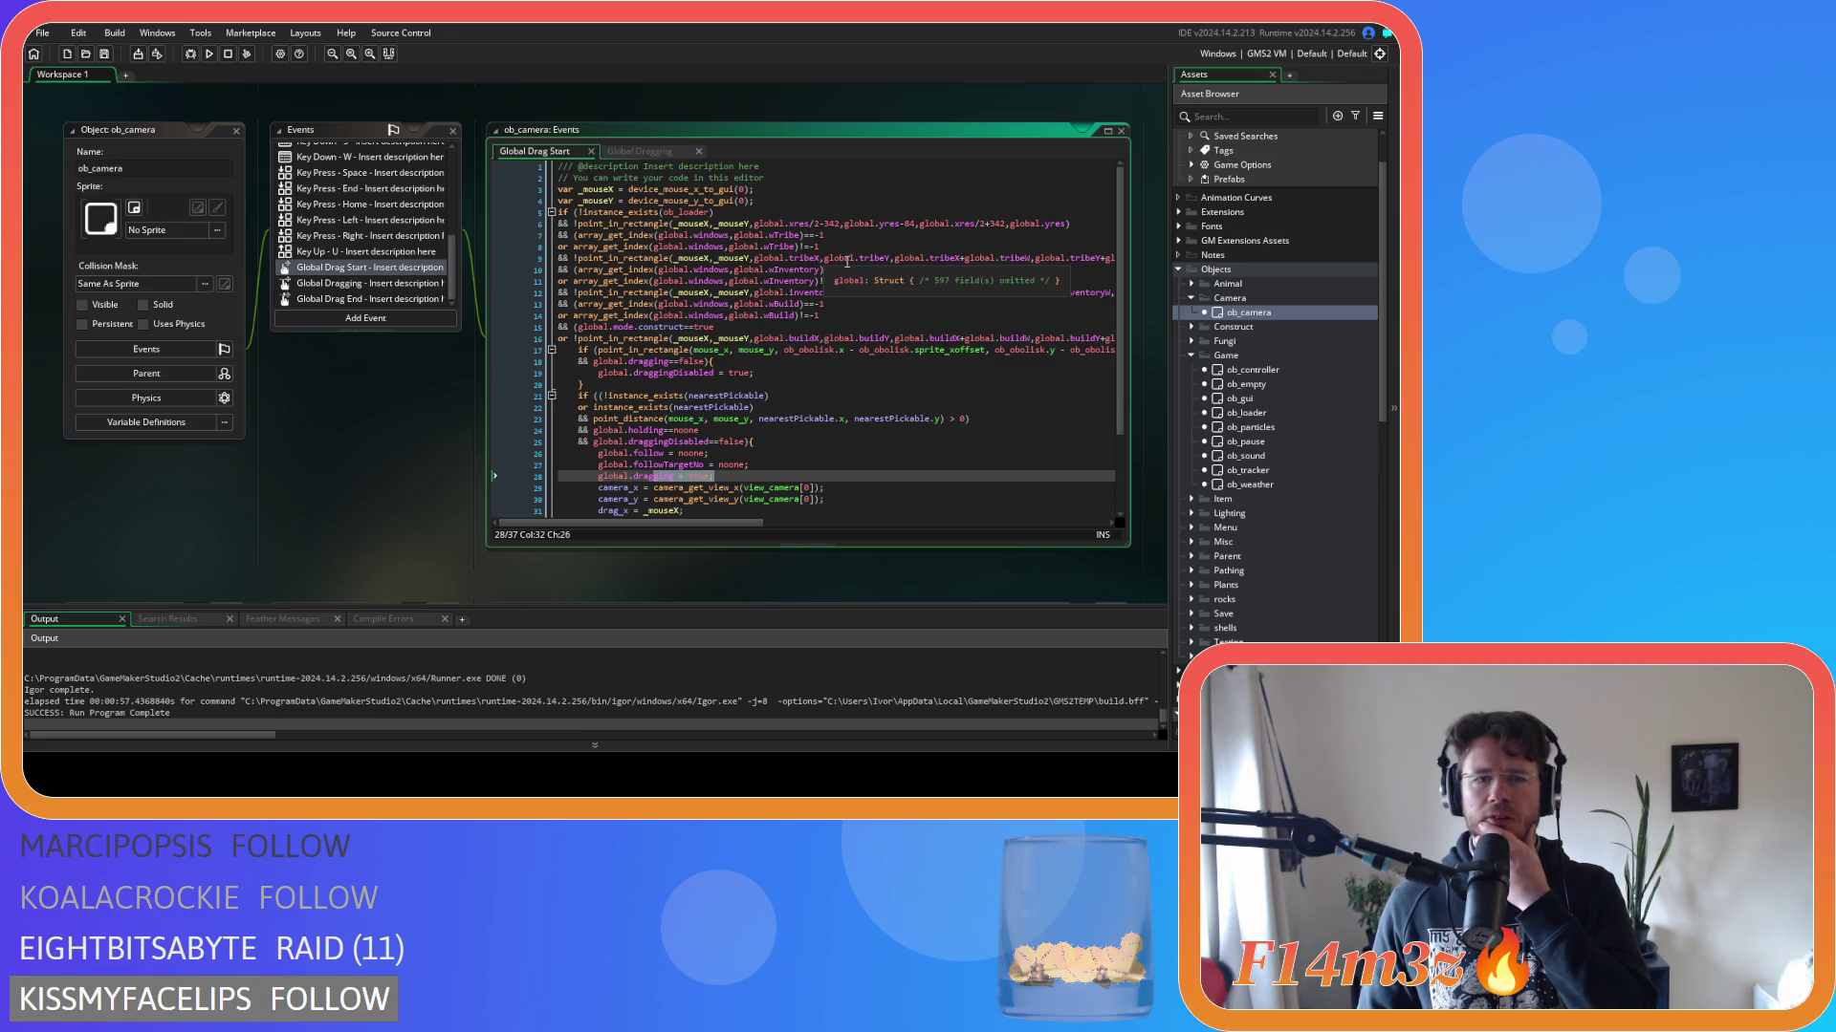
click(897, 223)
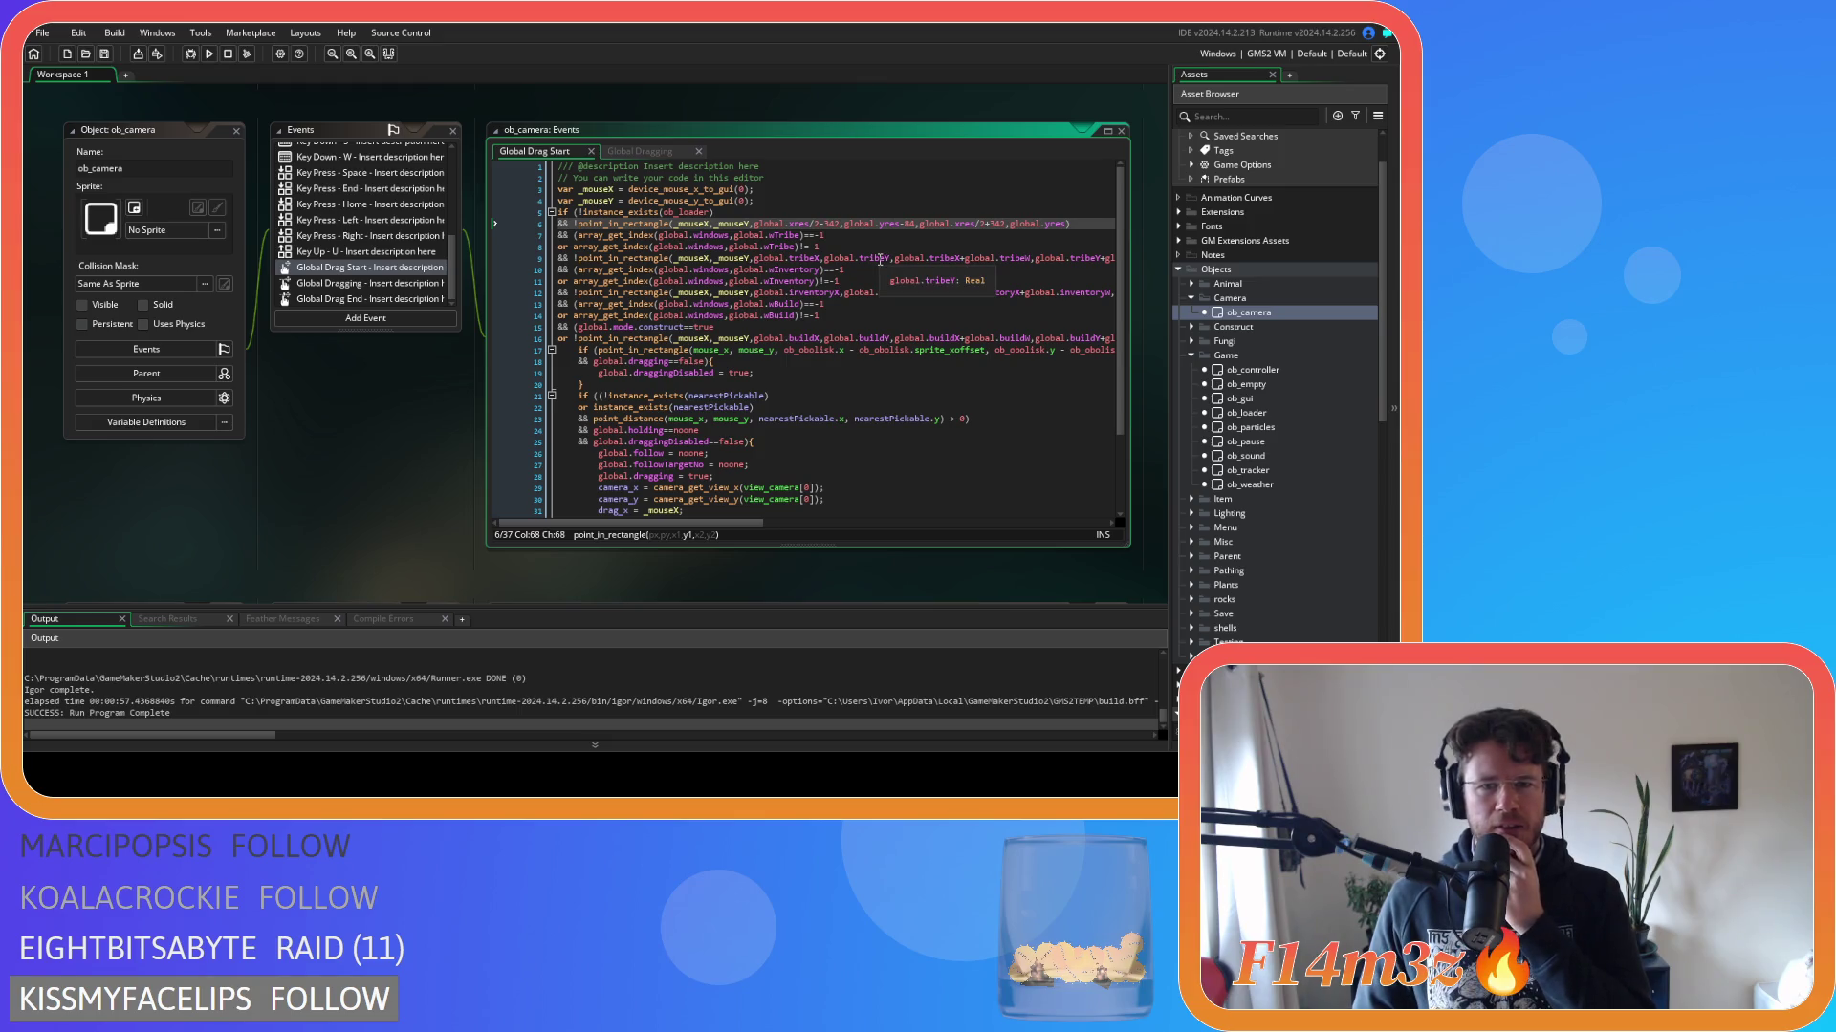
click(825, 236)
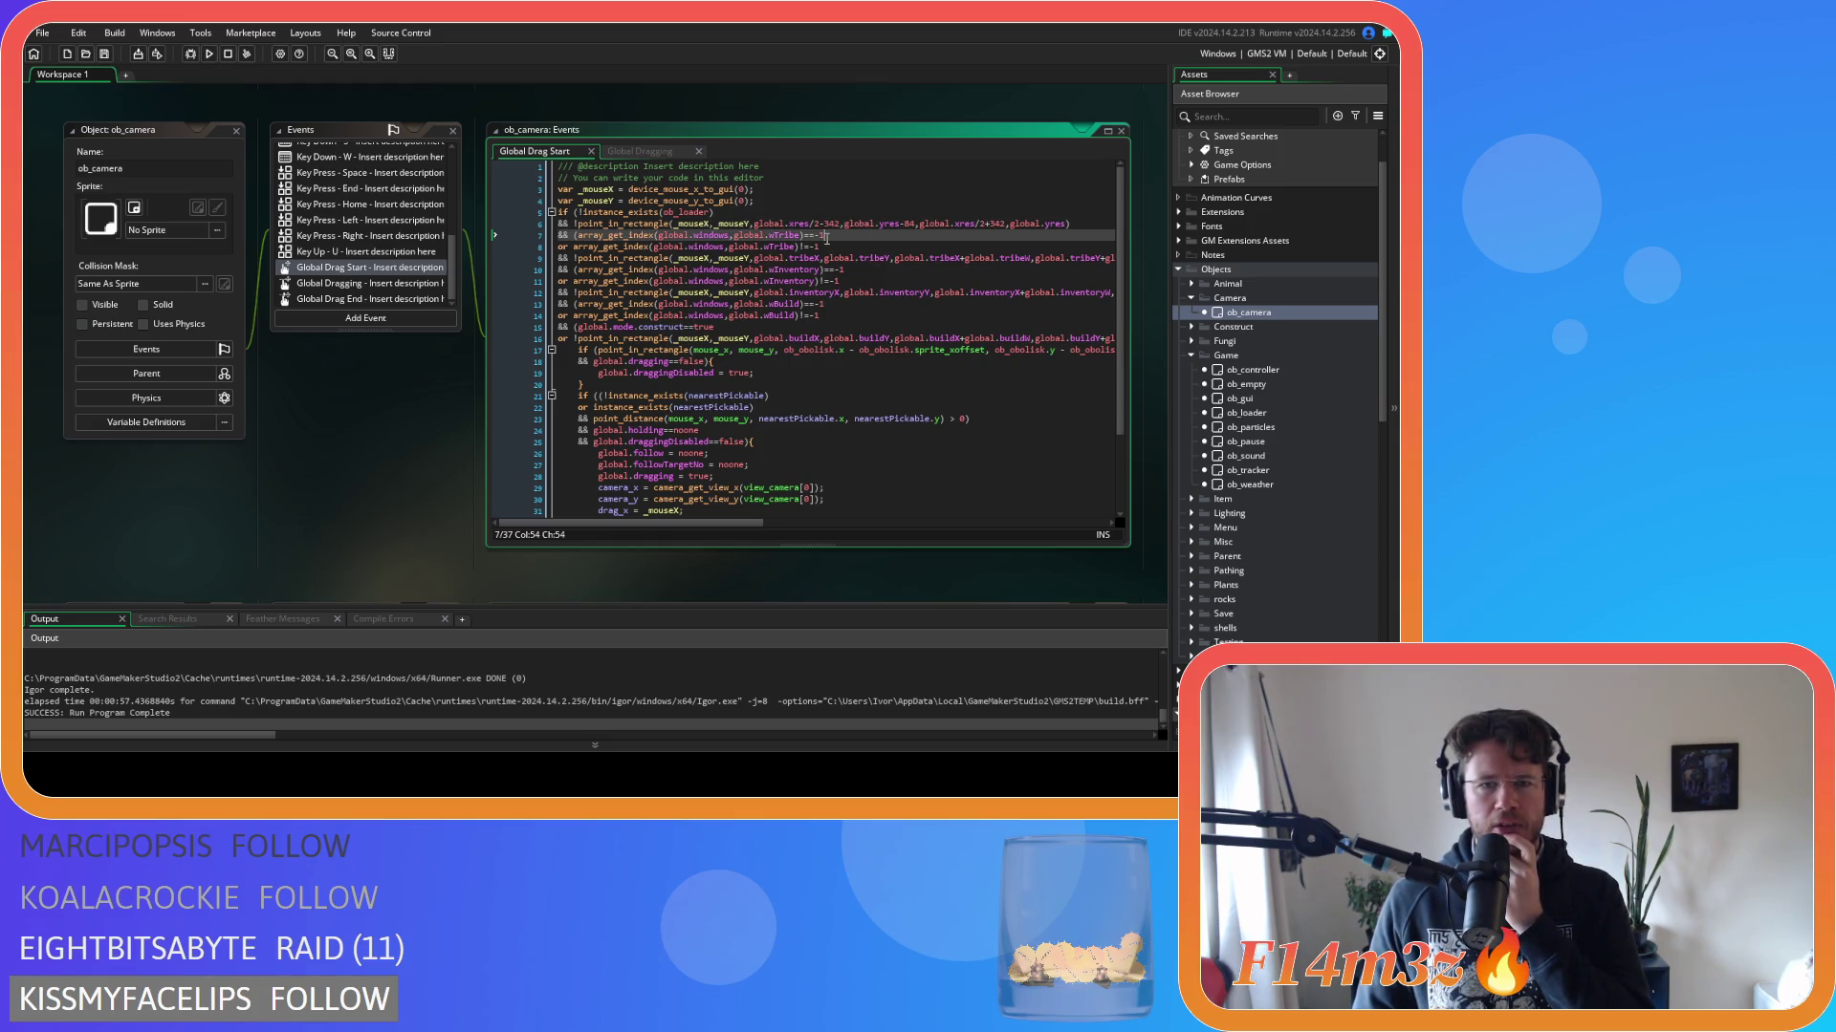
drag(820, 247, 772, 247)
mouse_move(727, 522)
mouse_down()
mouse_move(822, 527)
mouse_move(672, 525)
mouse_up()
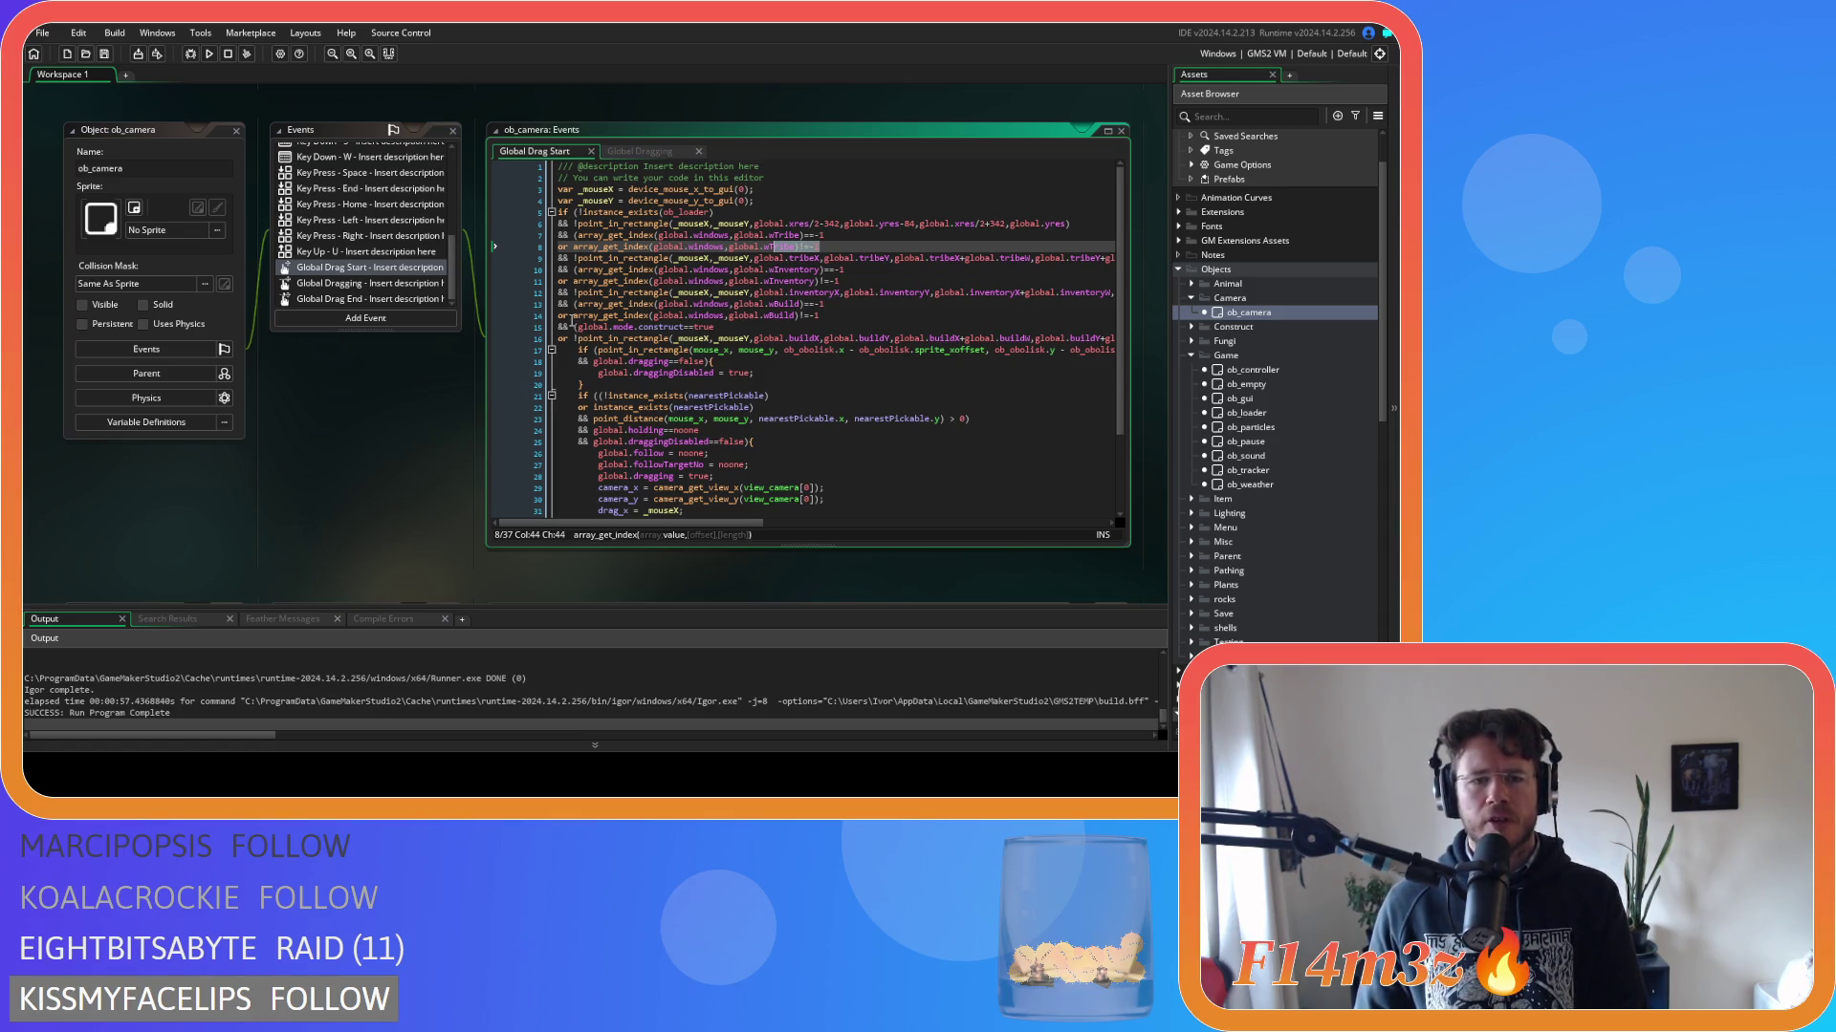
Inspect the line 13 point_in_rectangle and global.wBuild checks and the global.mode line.
click(565, 304)
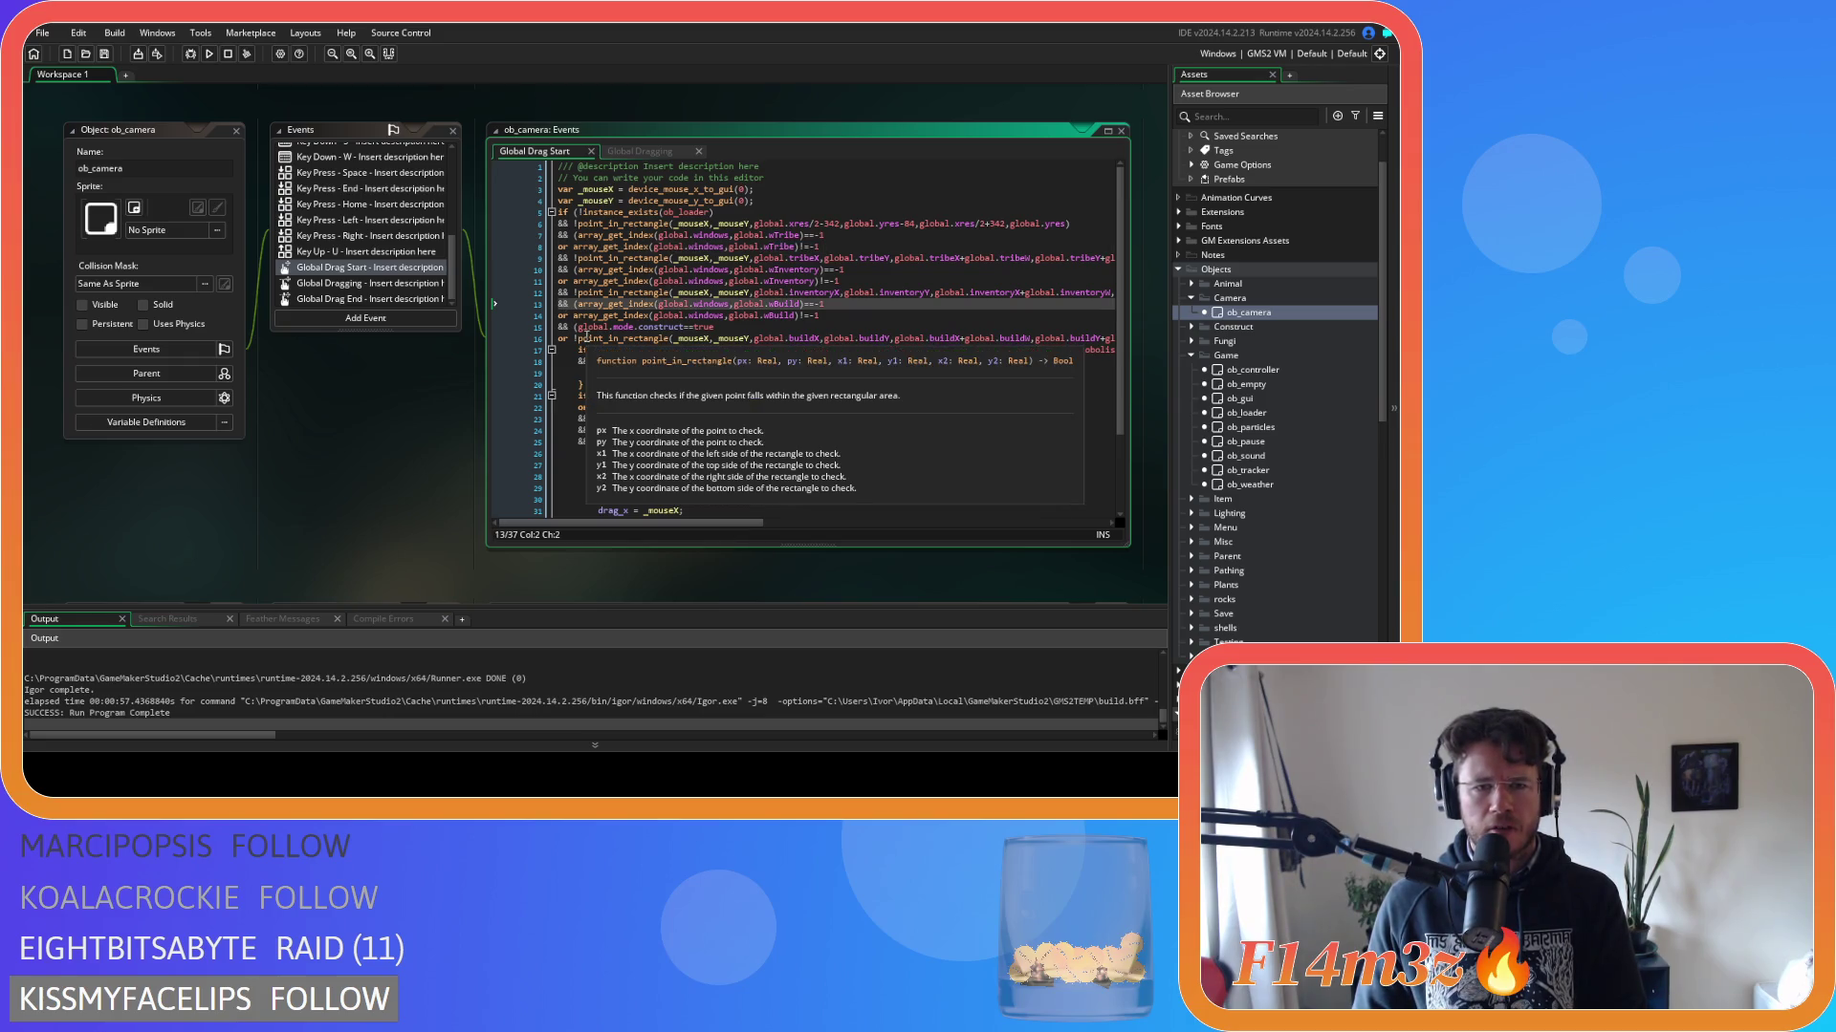
mouse_move(582, 310)
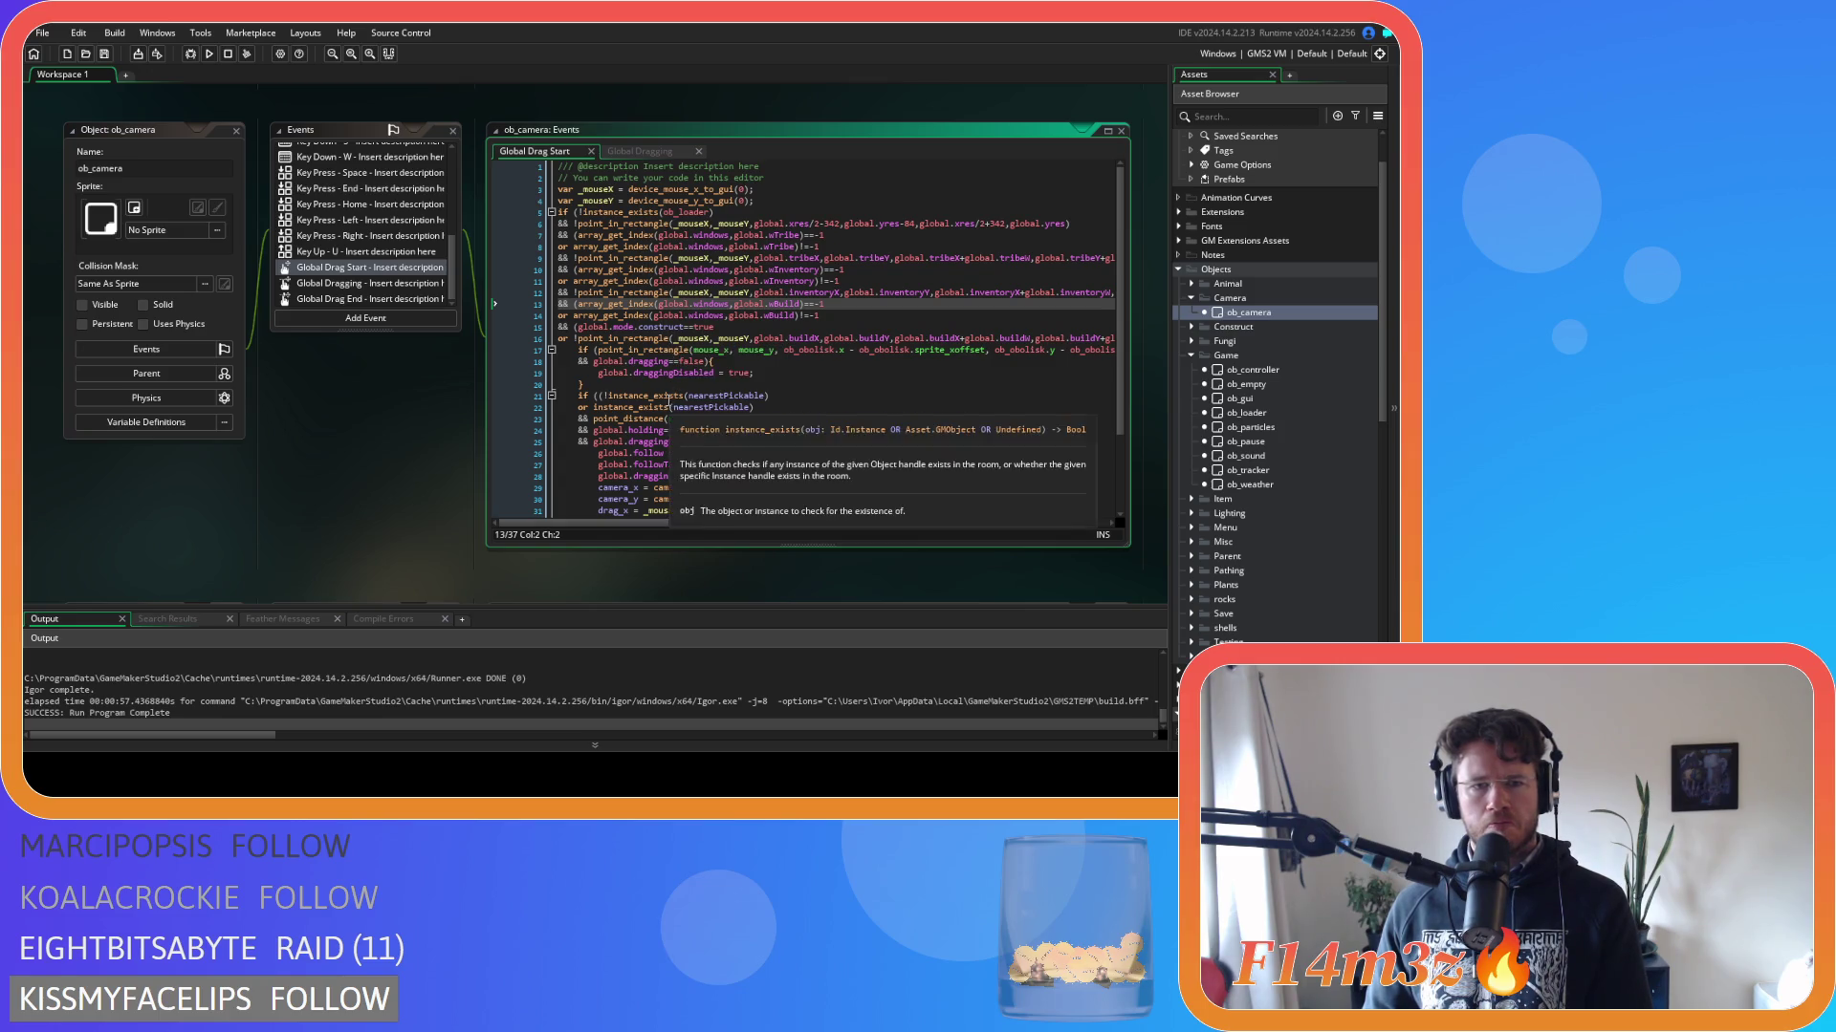
click(574, 327)
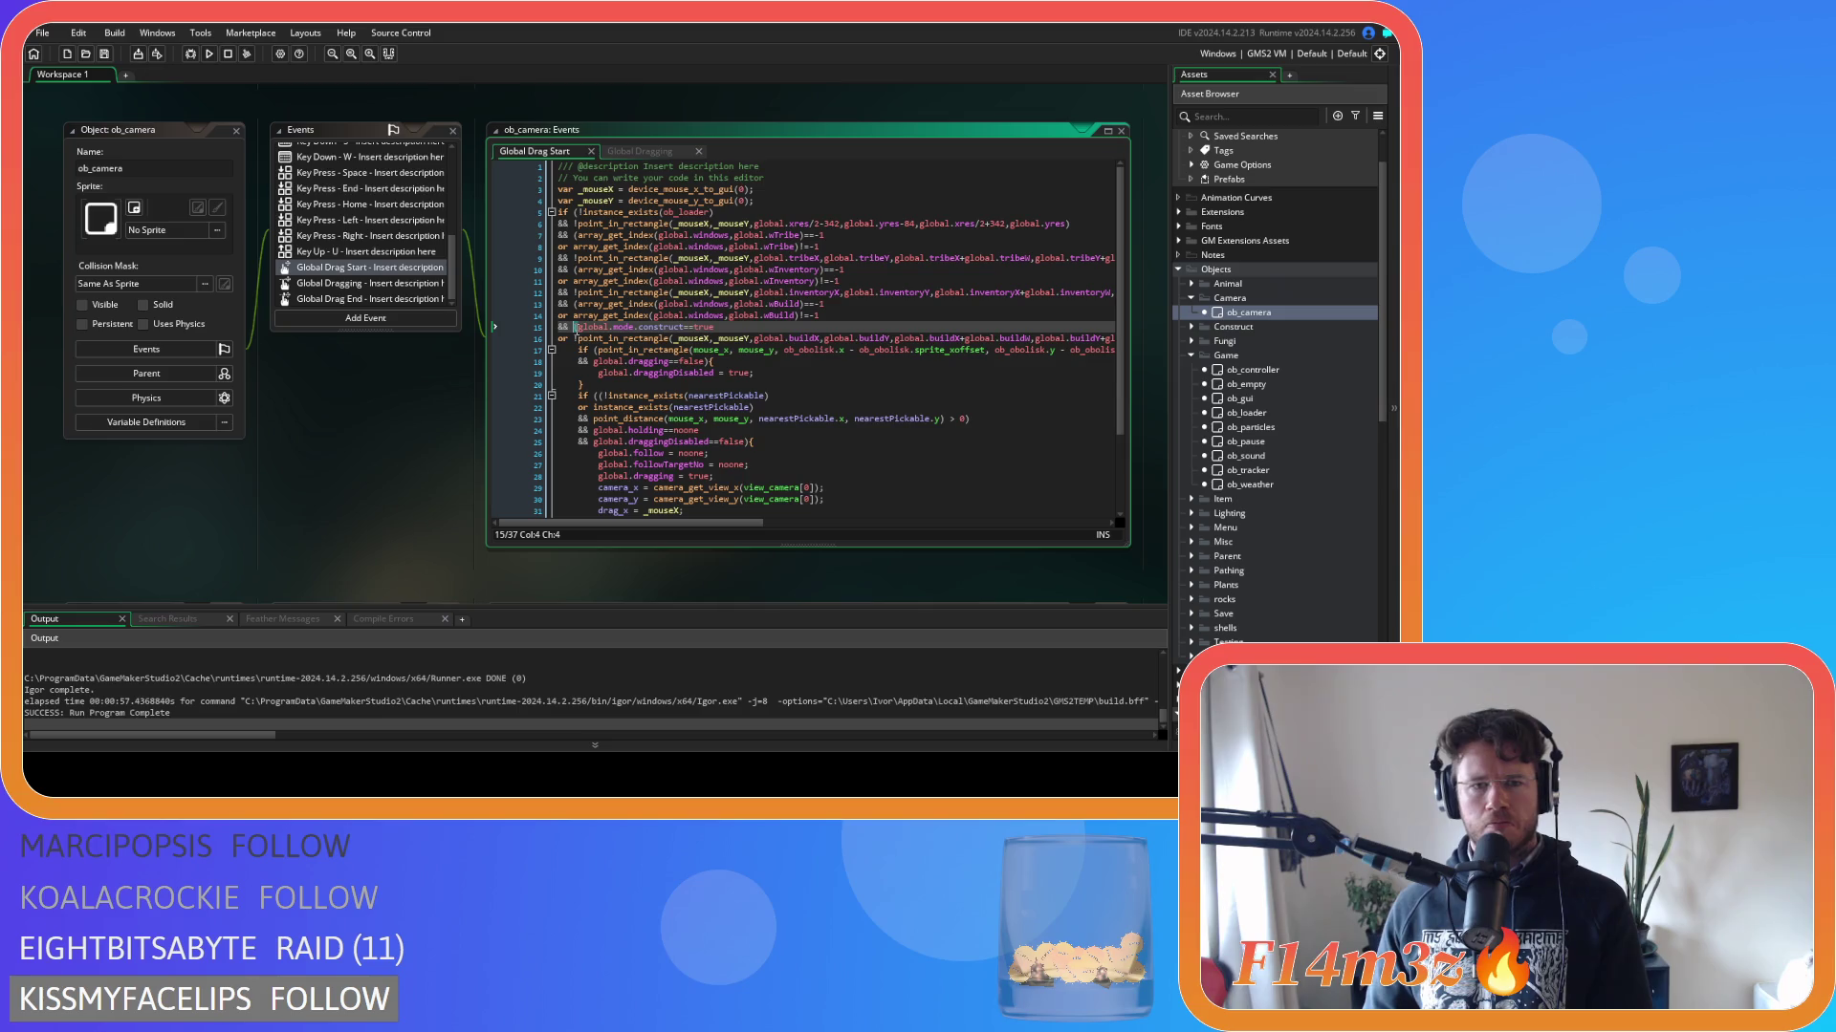
click(752, 305)
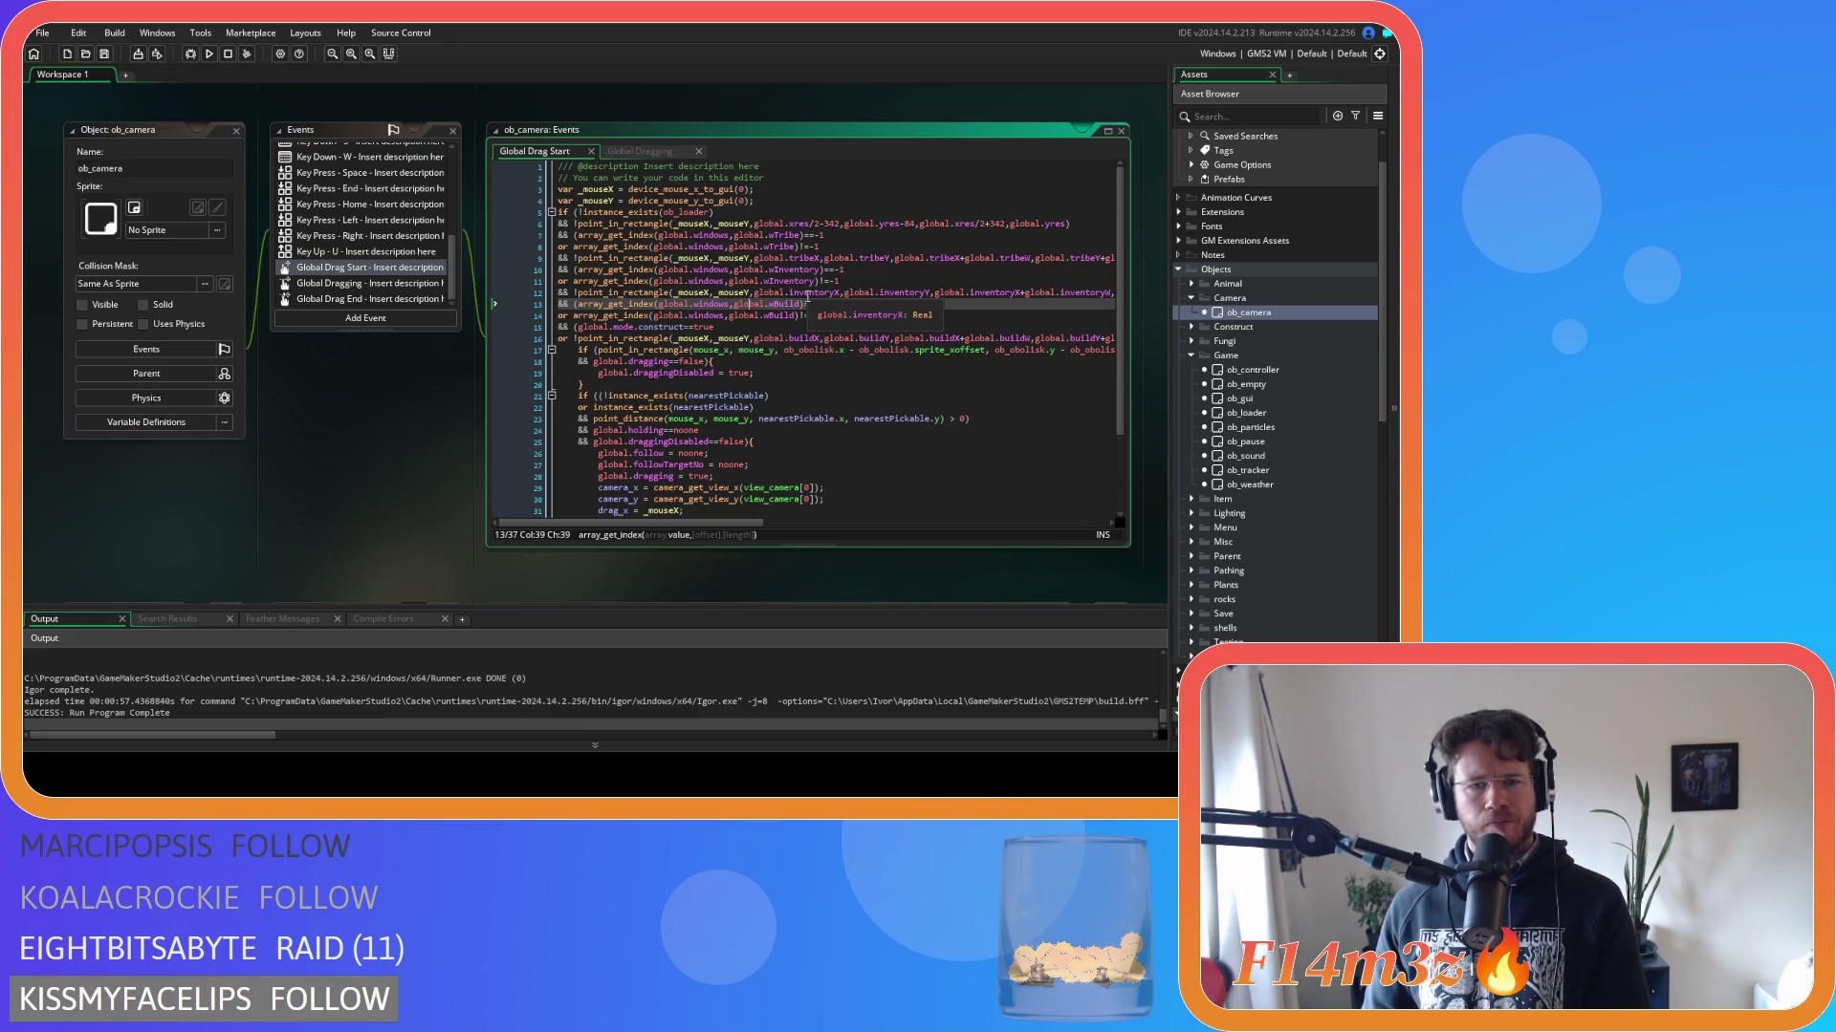
scroll(374, 443, down, 5)
scroll(373, 443, down, 3)
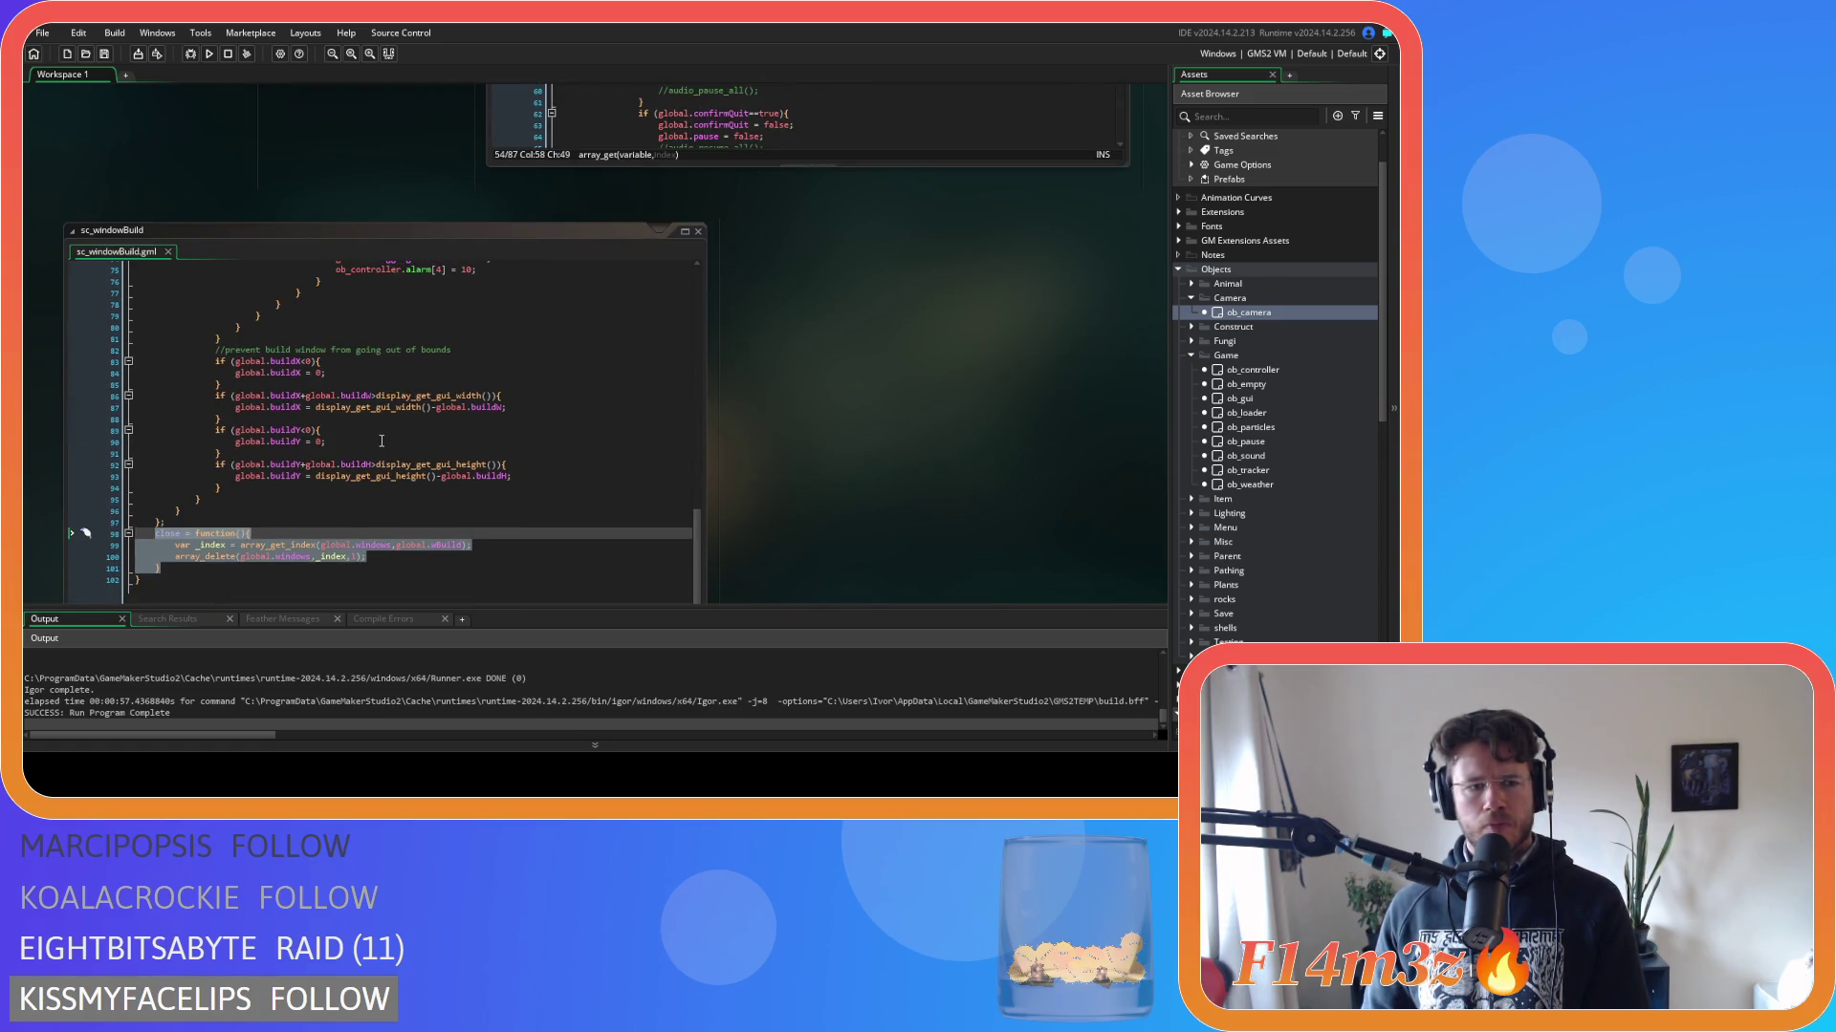
Review sc_windowTribe's move-to-front lines 145–148 and the global.dragging check on line 116.
scroll(737, 459, down, 5)
scroll(737, 463, down, 5)
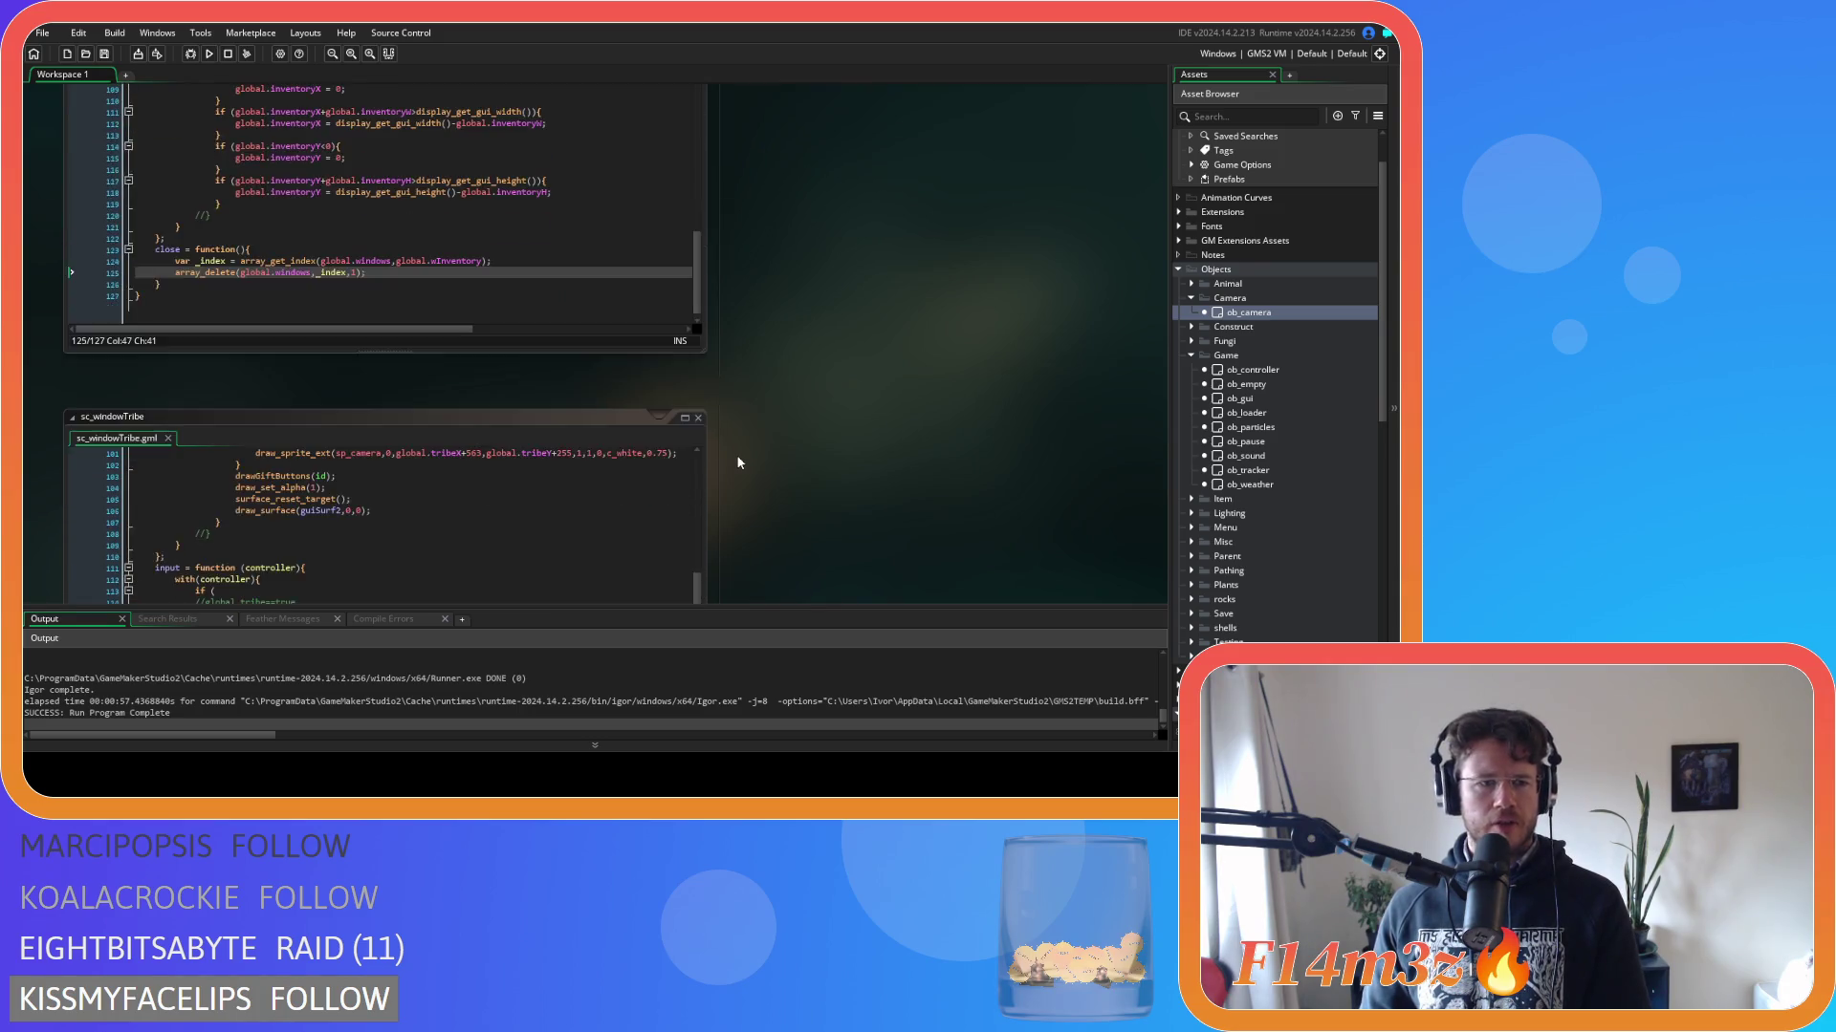
scroll(493, 435, down, 2)
scroll(494, 435, down, 4)
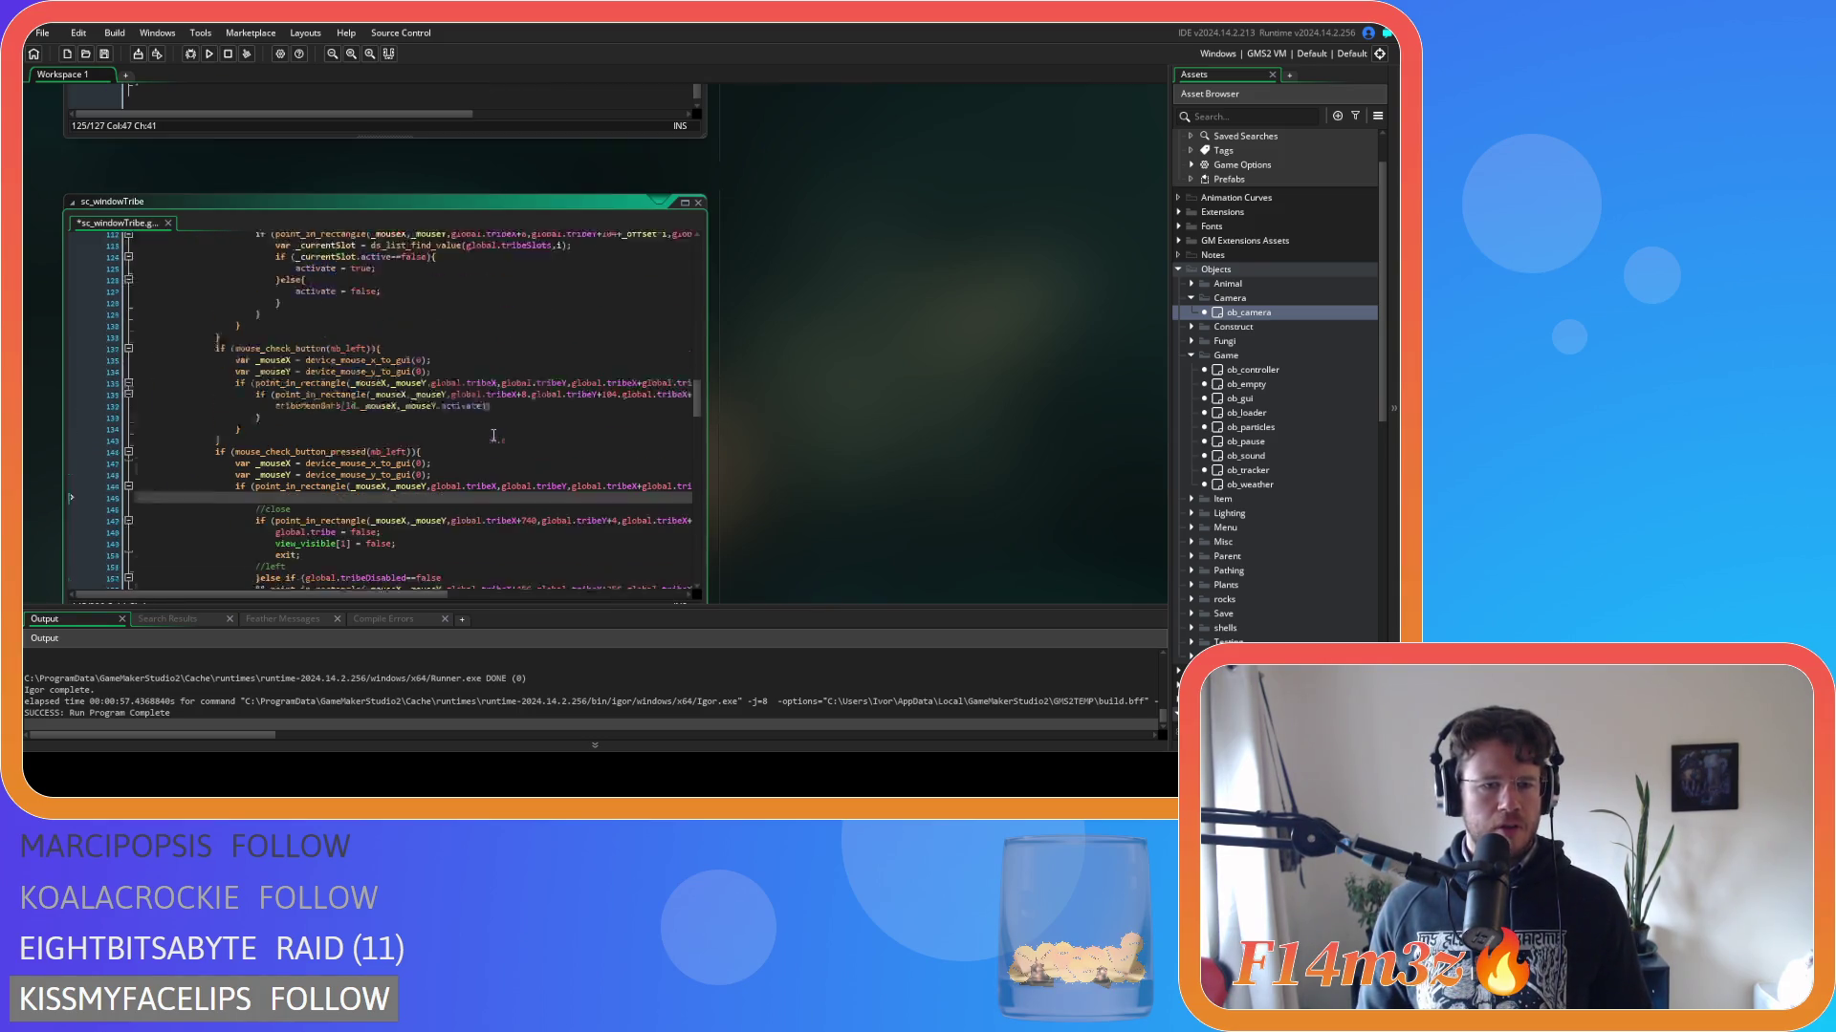
key(shift+Down)
key(shift+Down)
key(shift+Down)
click(504, 468)
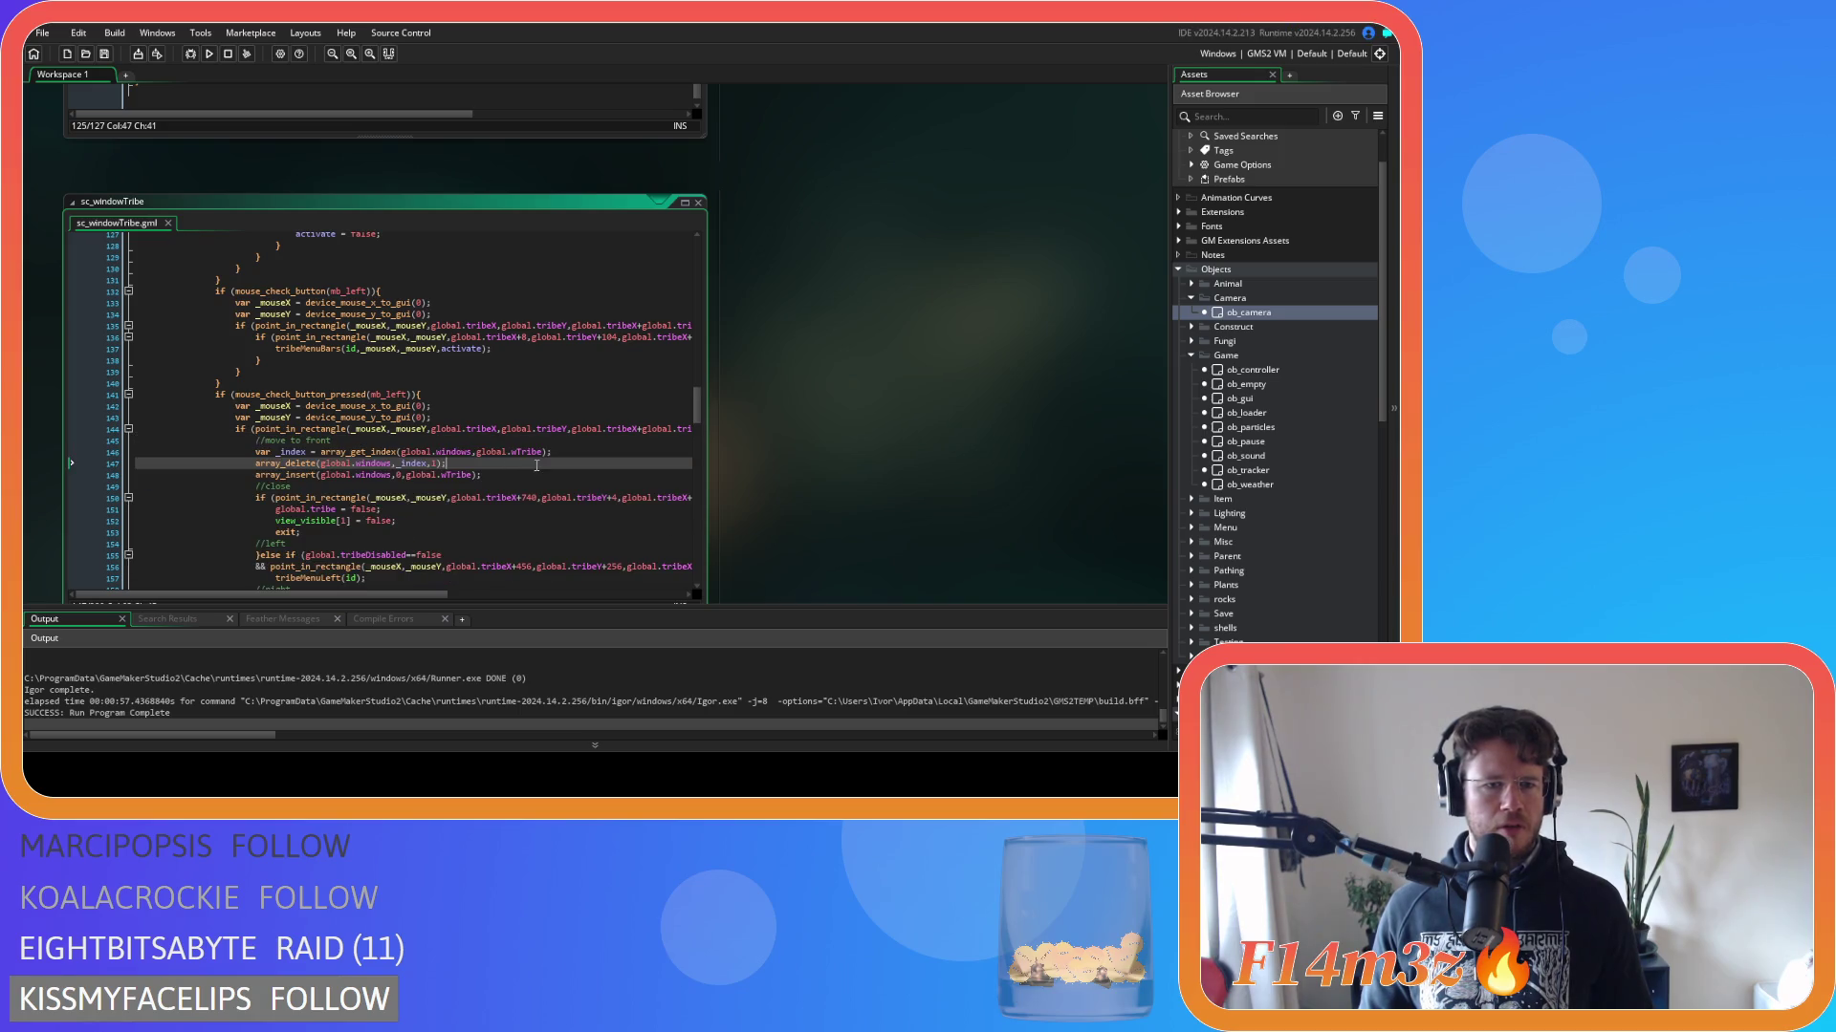
scroll(574, 449, up, 20)
scroll(600, 454, up, 2)
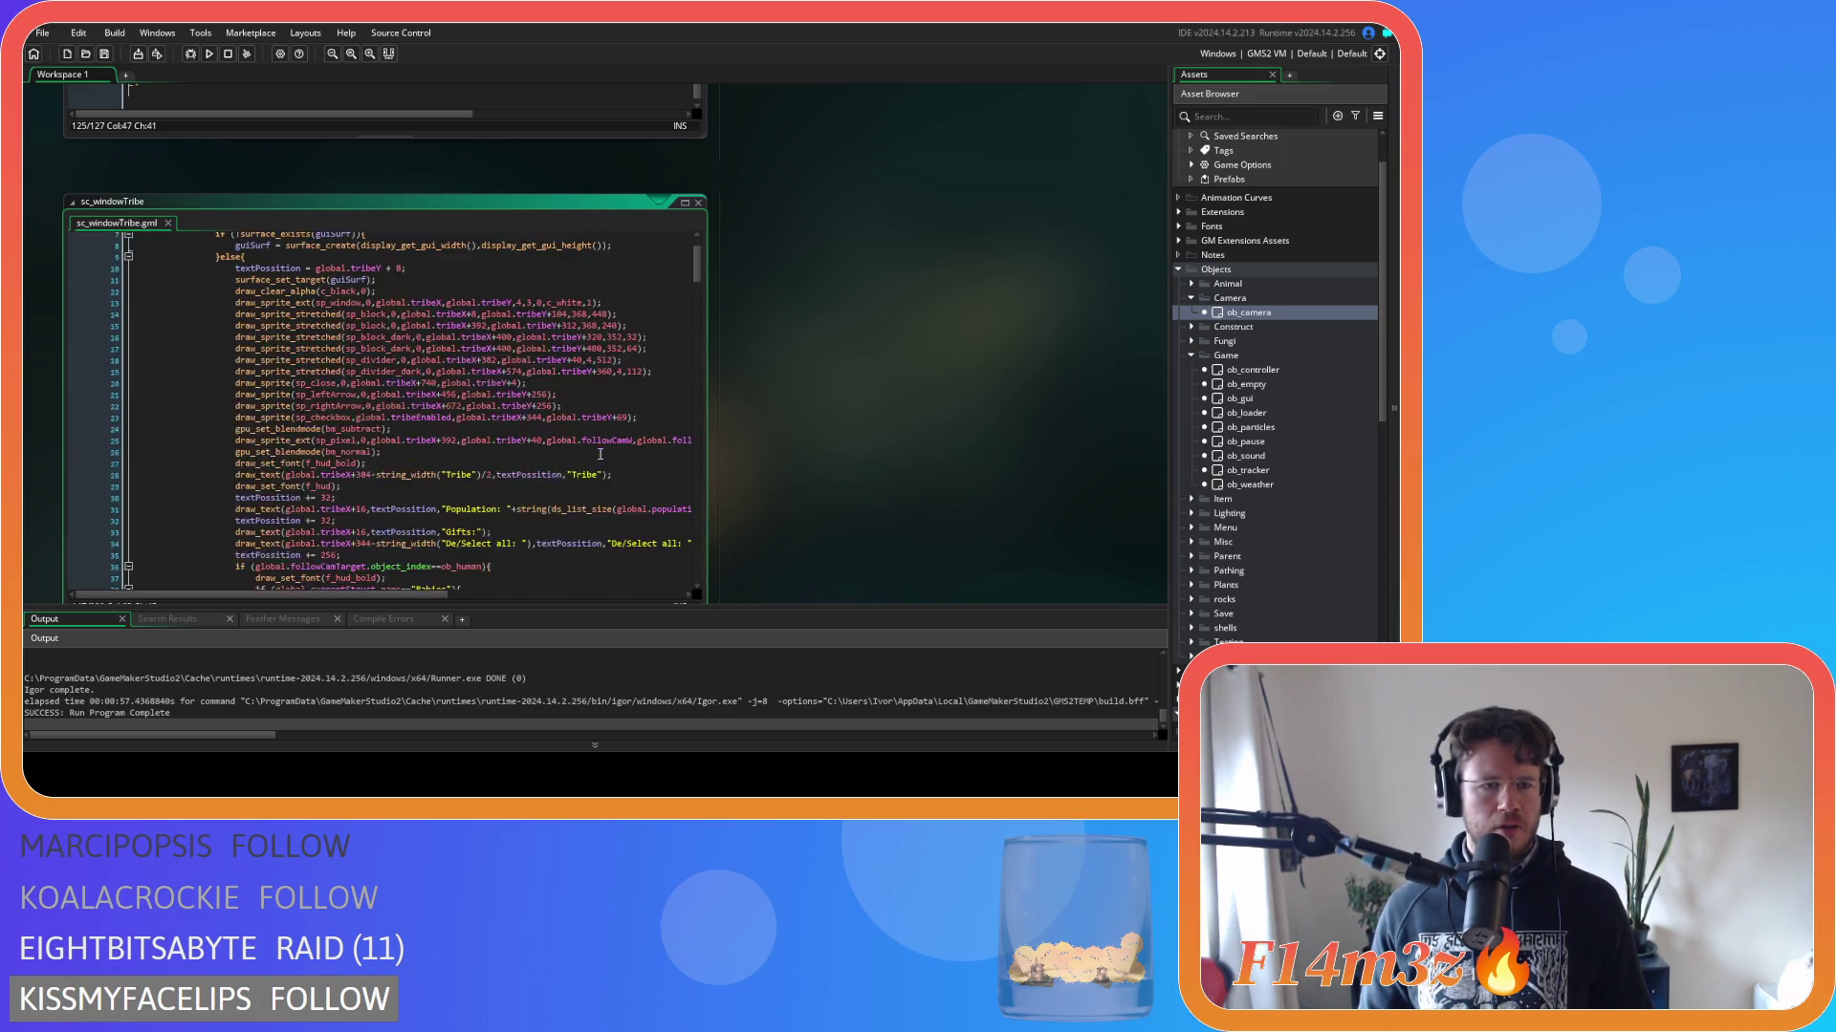
scroll(583, 419, down, 20)
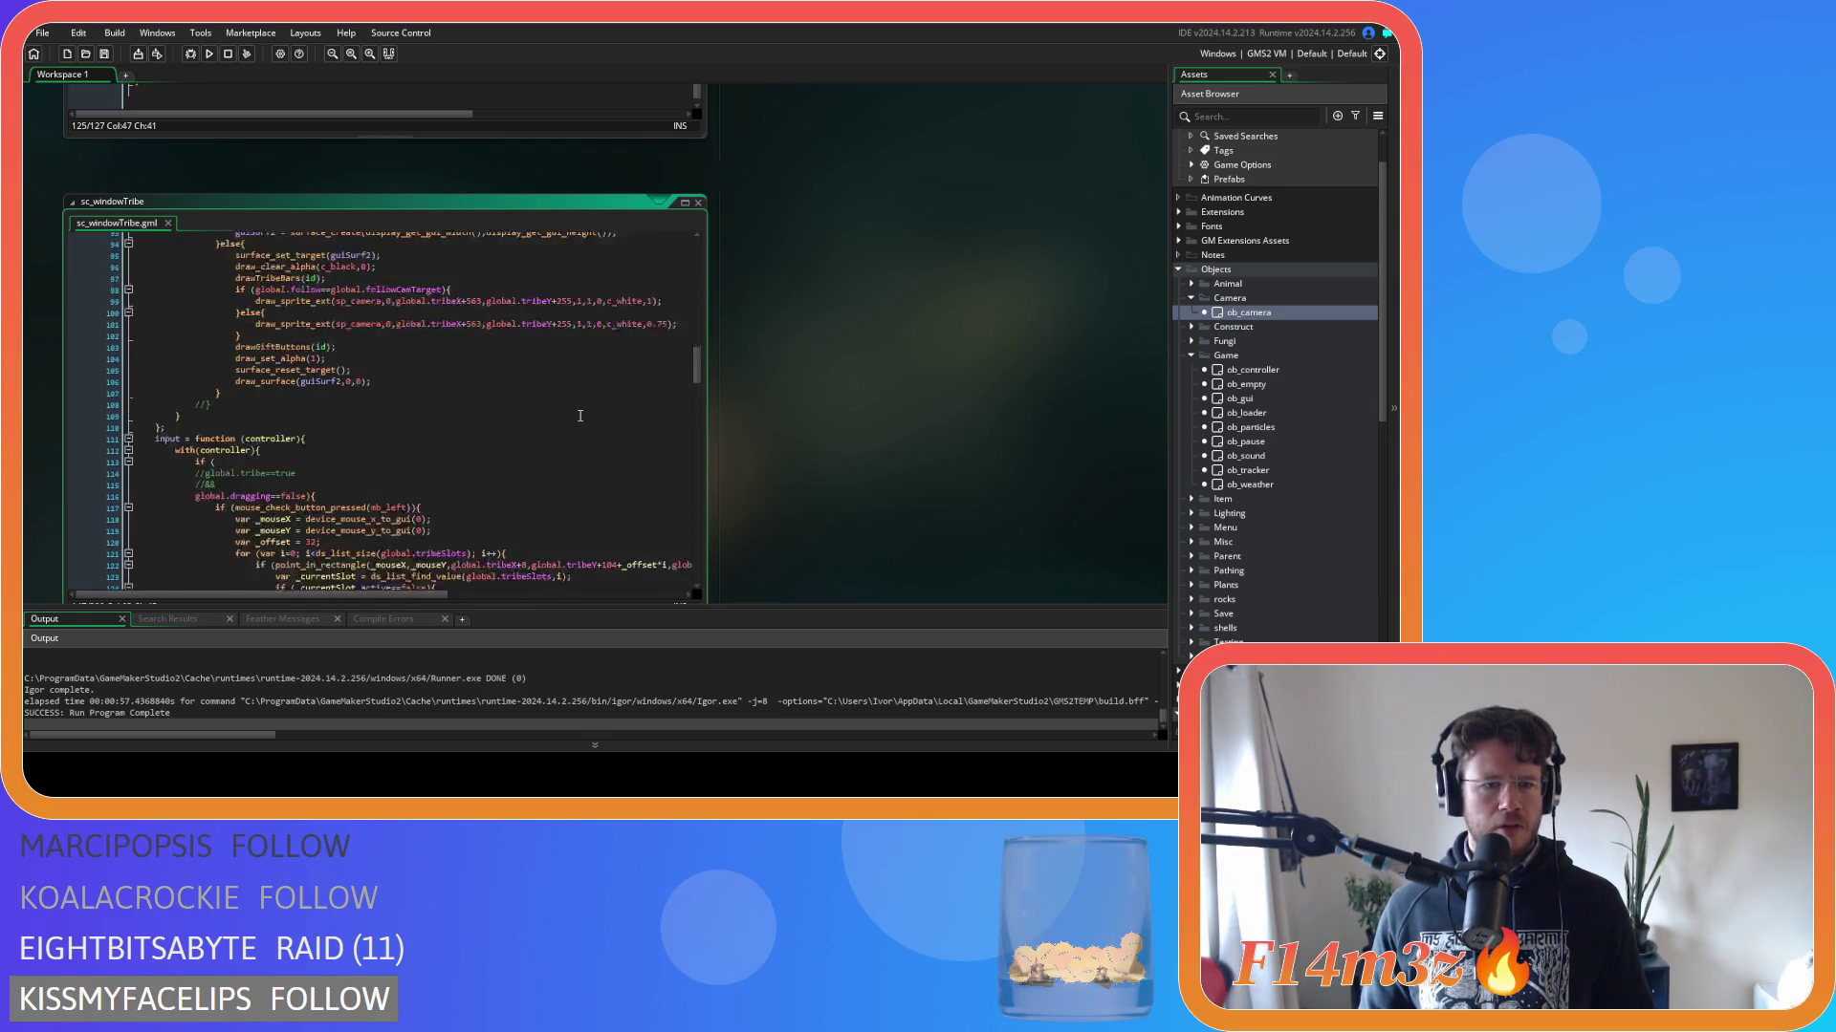
click(242, 381)
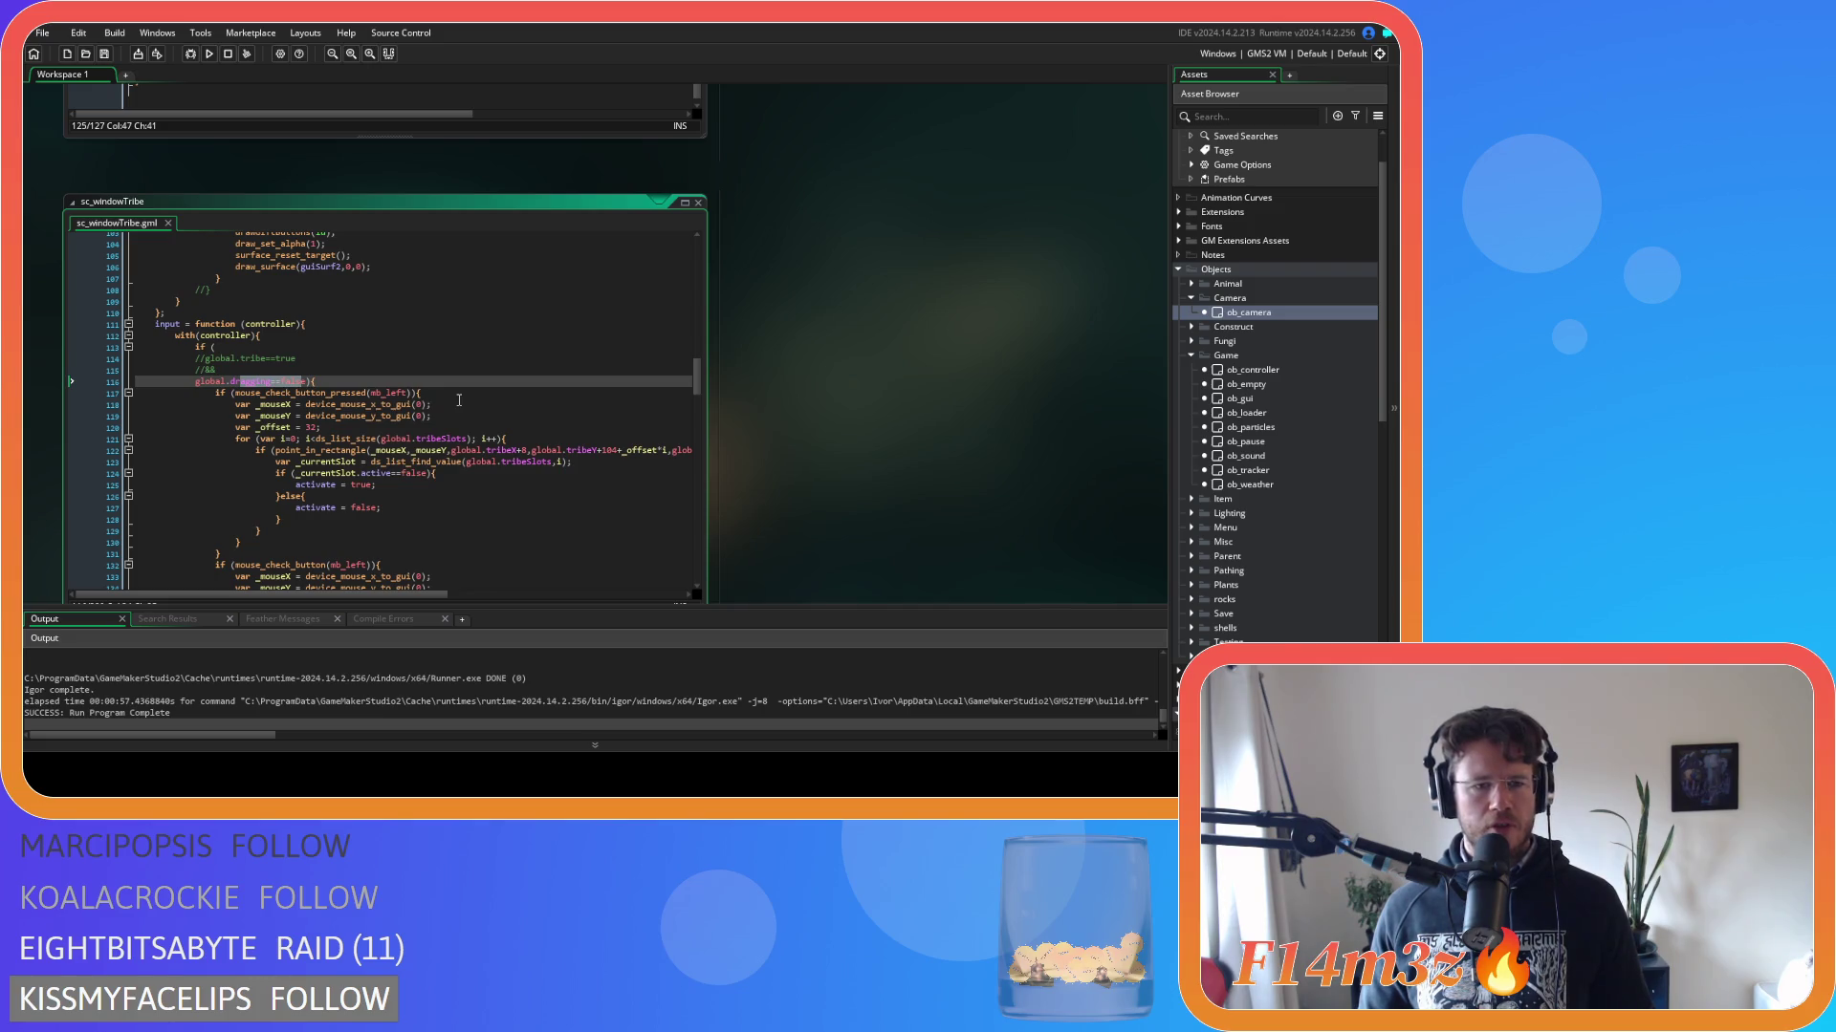
scroll(458, 400, up, 20)
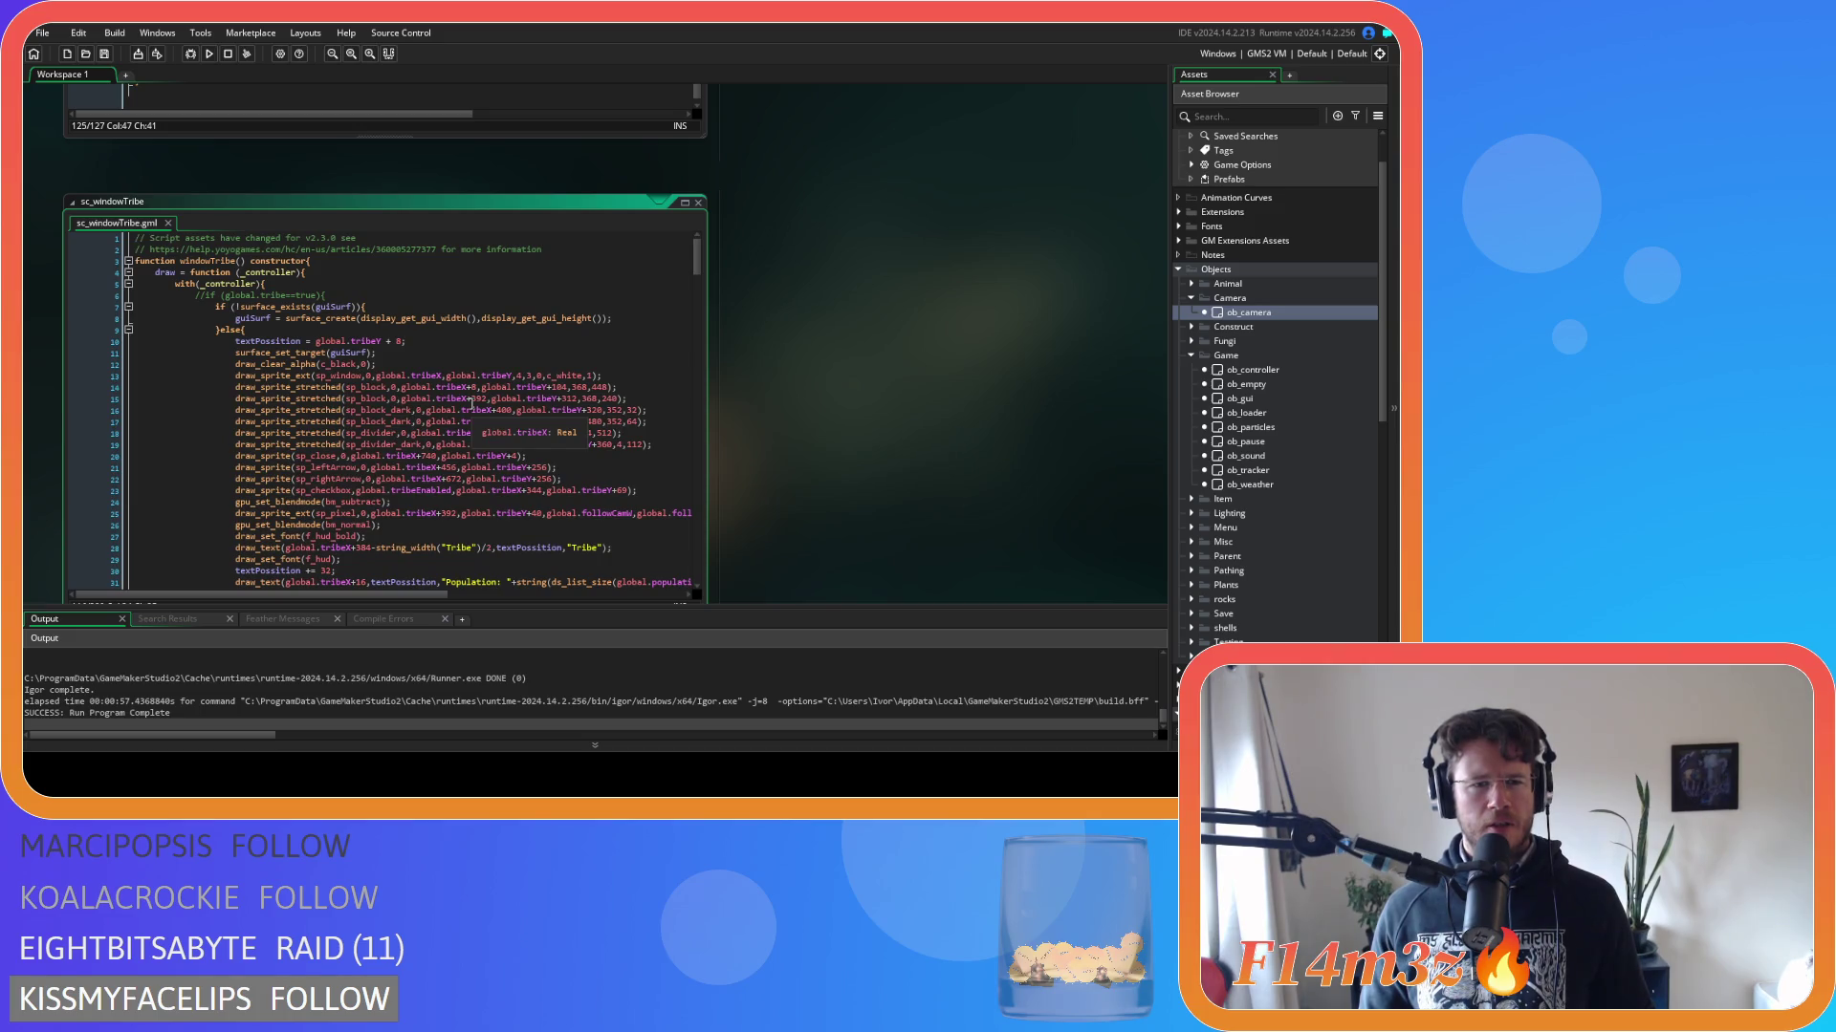
scroll(470, 401, down, 20)
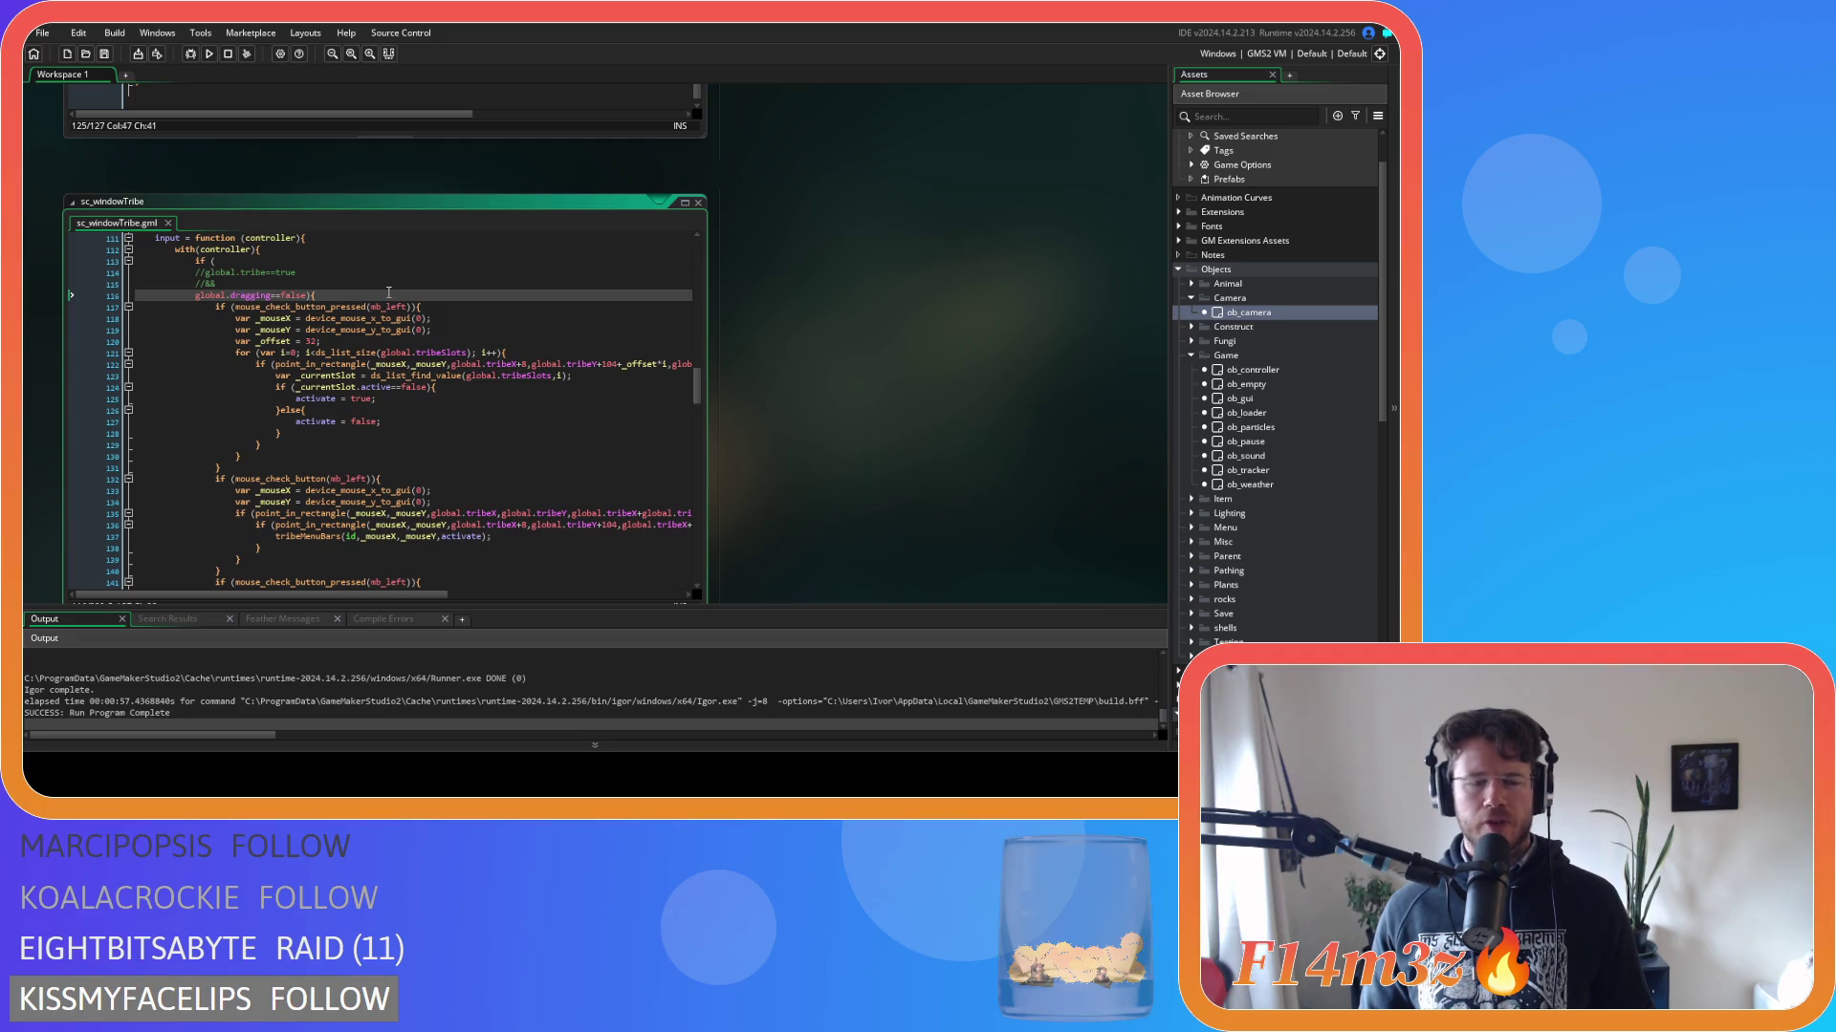
Rebuild and run the game with F5, then drag the Tribe window to the right.
mouse_move(400, 303)
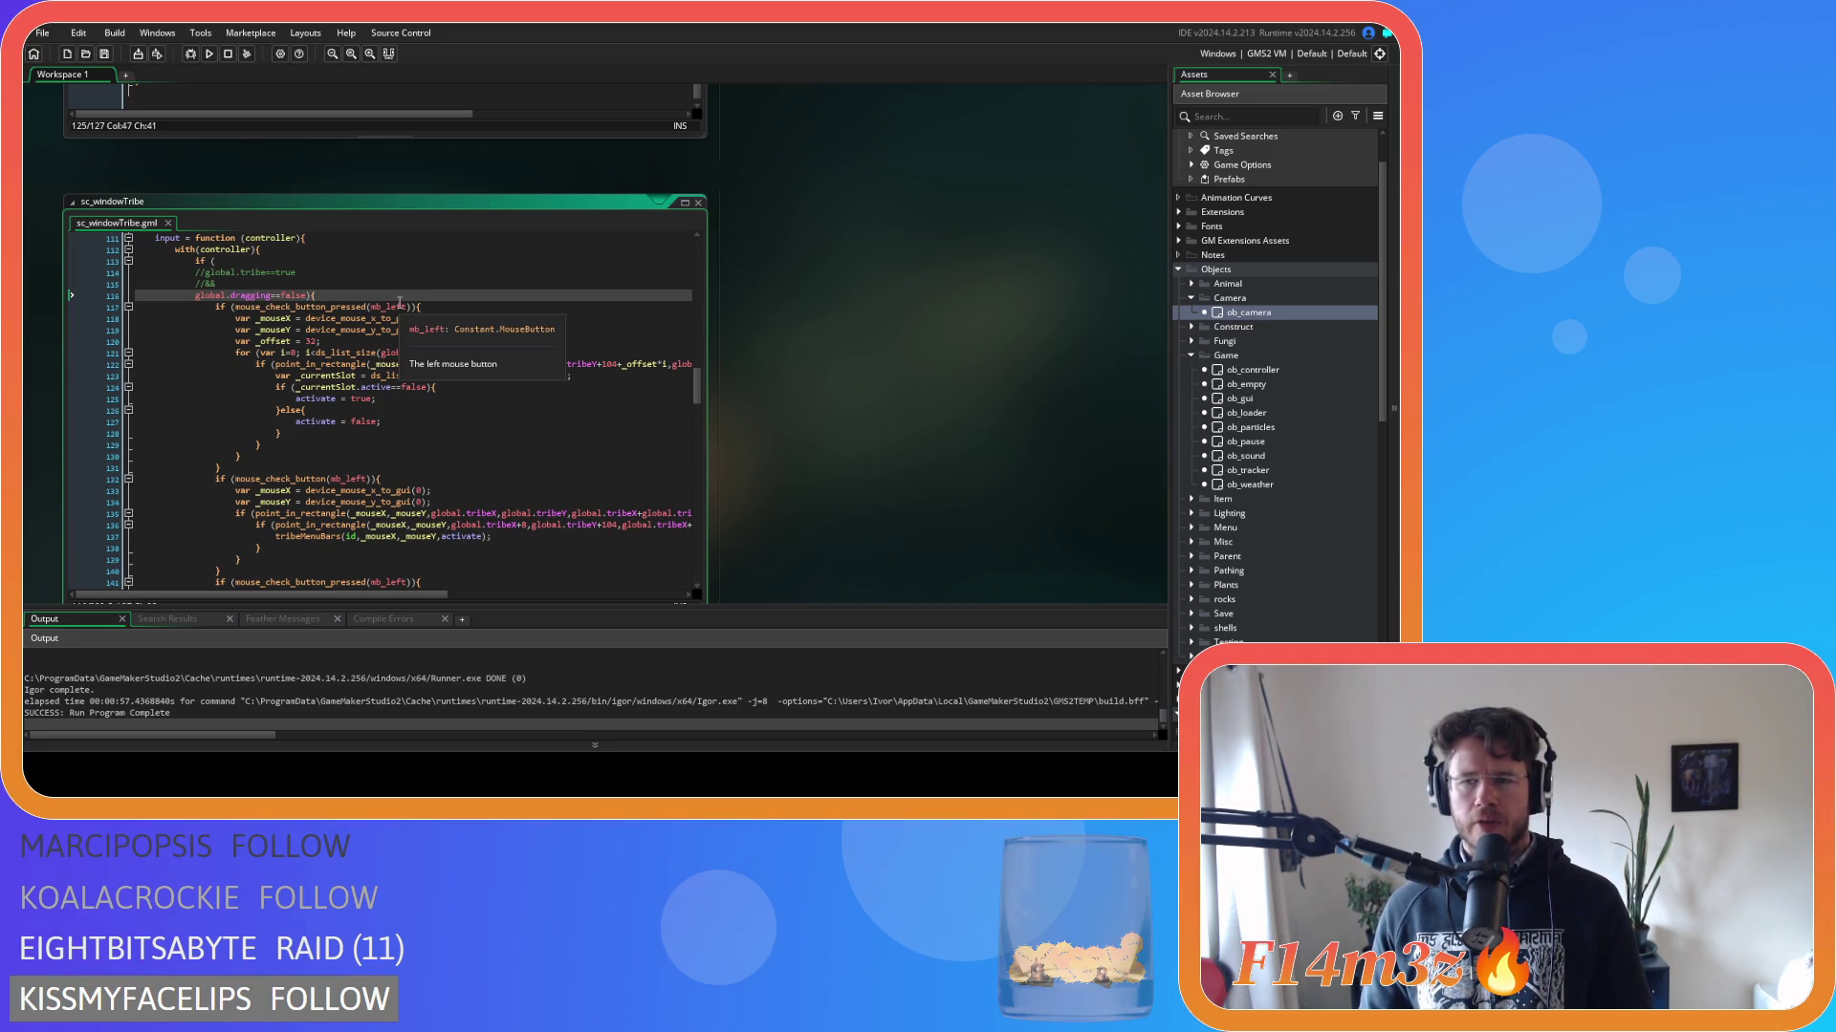
key(F5)
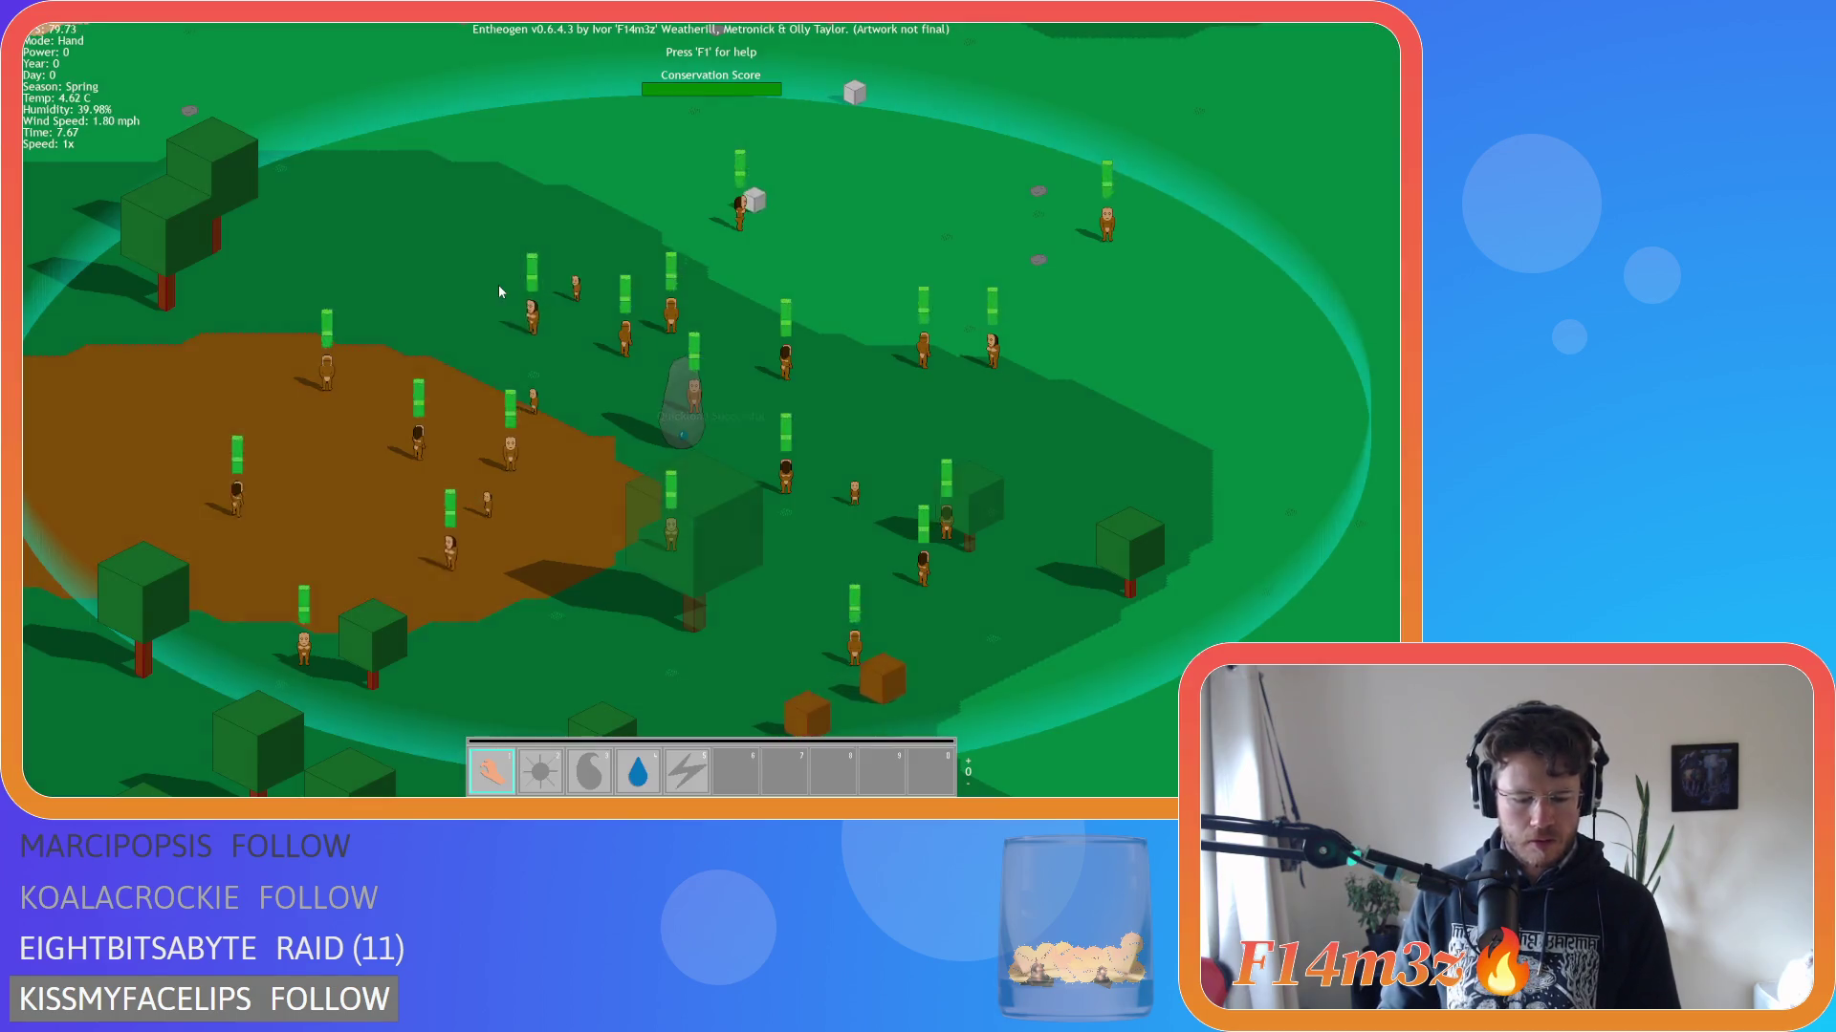
click(497, 283)
mouse_move(433, 134)
mouse_down()
mouse_move(616, 134)
mouse_move(415, 180)
mouse_move(423, 155)
mouse_move(389, 155)
mouse_move(484, 158)
mouse_move(468, 151)
mouse_up()
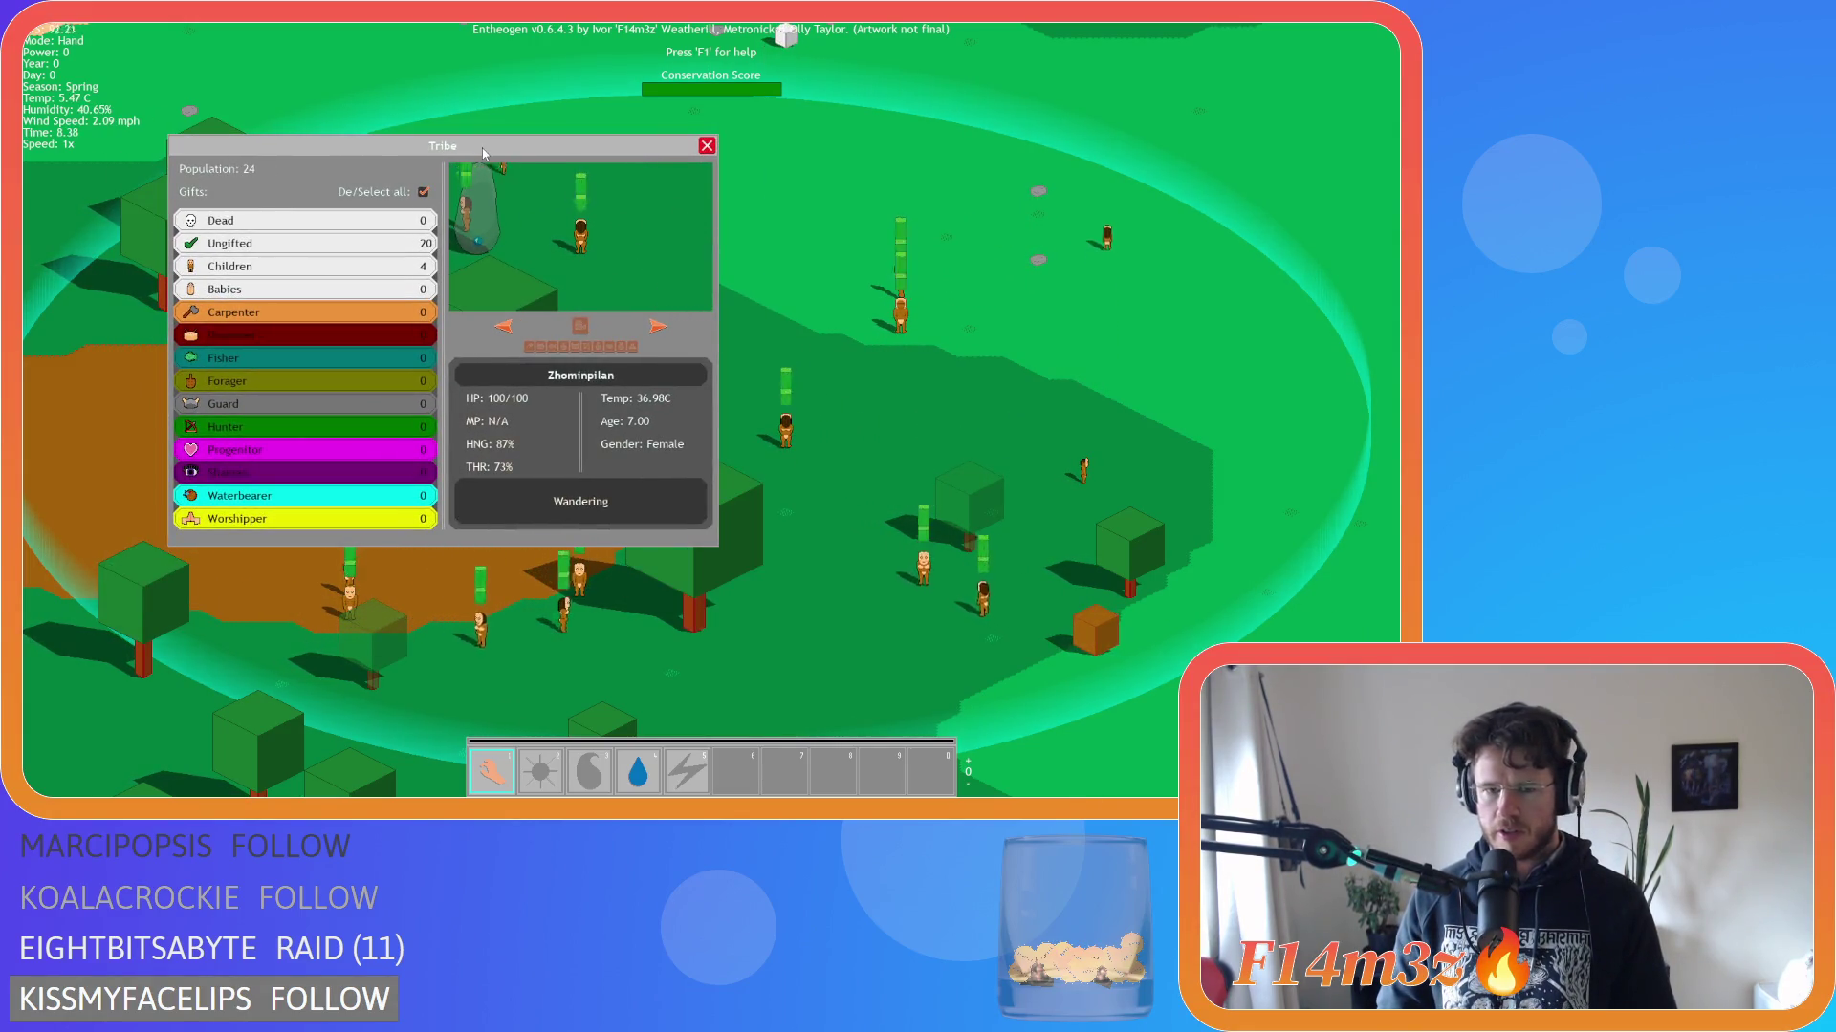
Toggle the Tribe window, open the Build and Inventory windows, and reposition Tribe and Inventory.
key(t)
key(t)
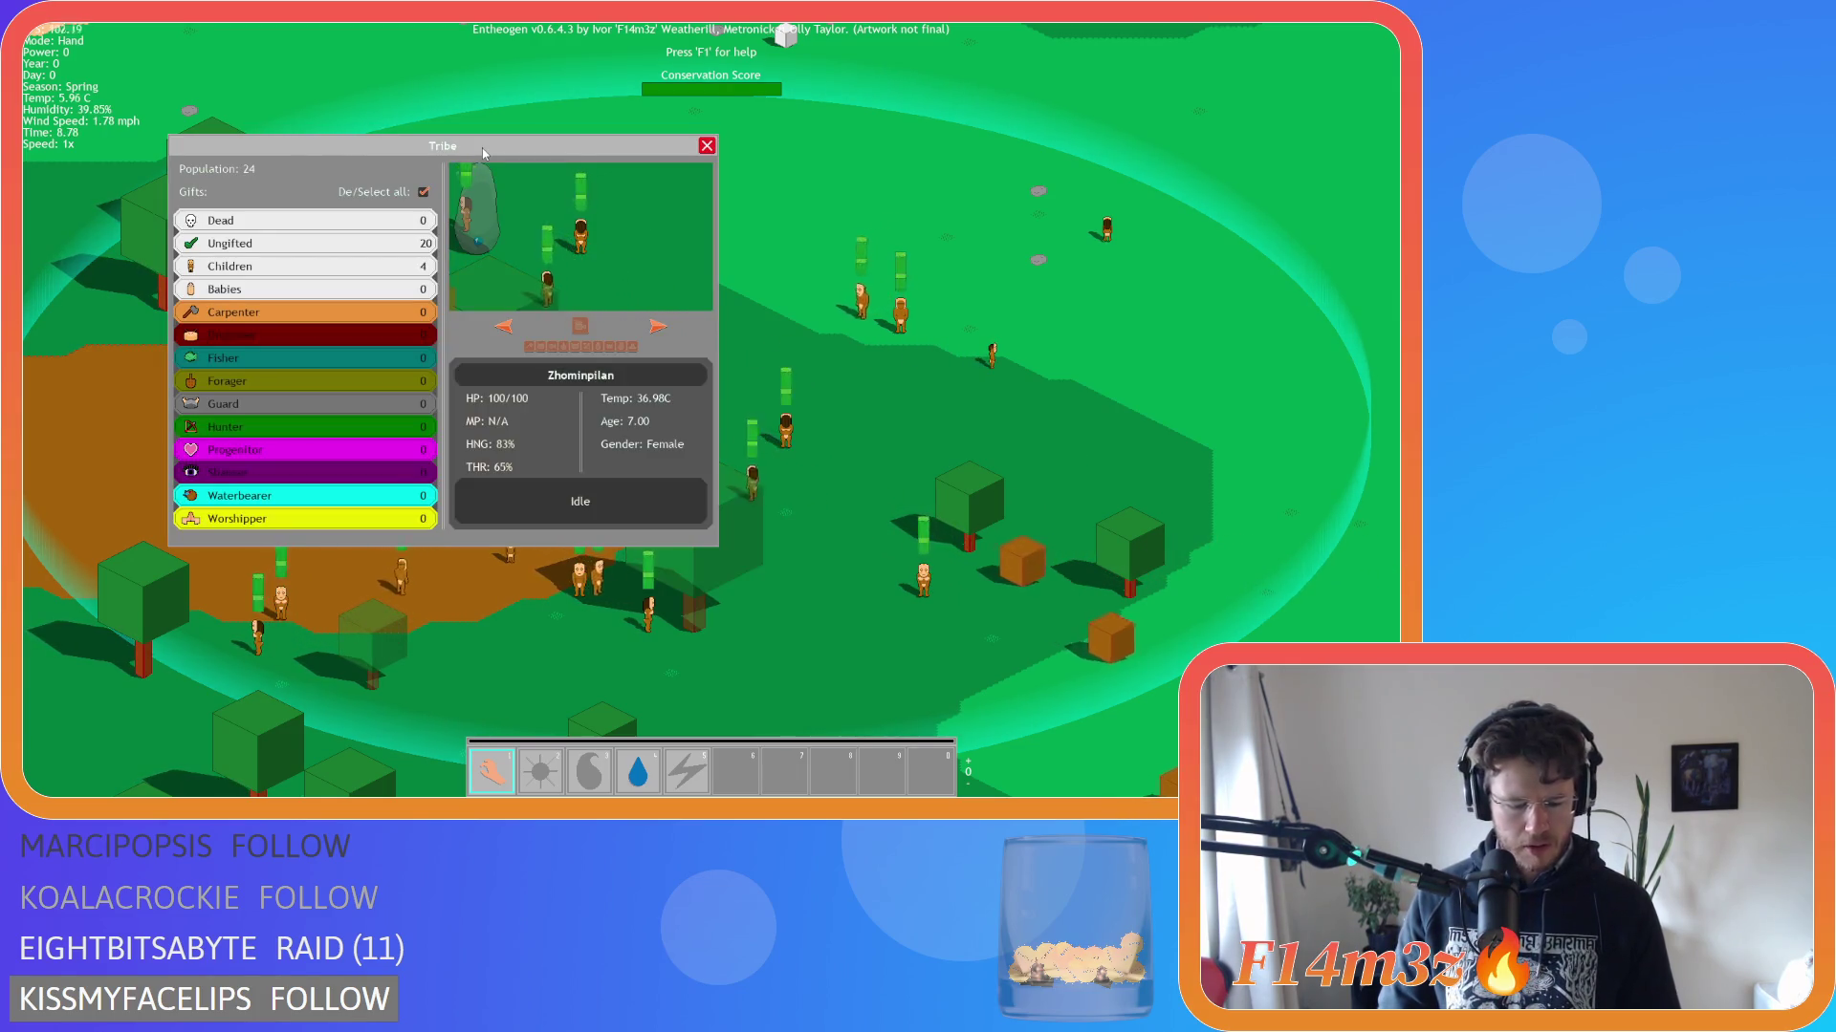
key(b)
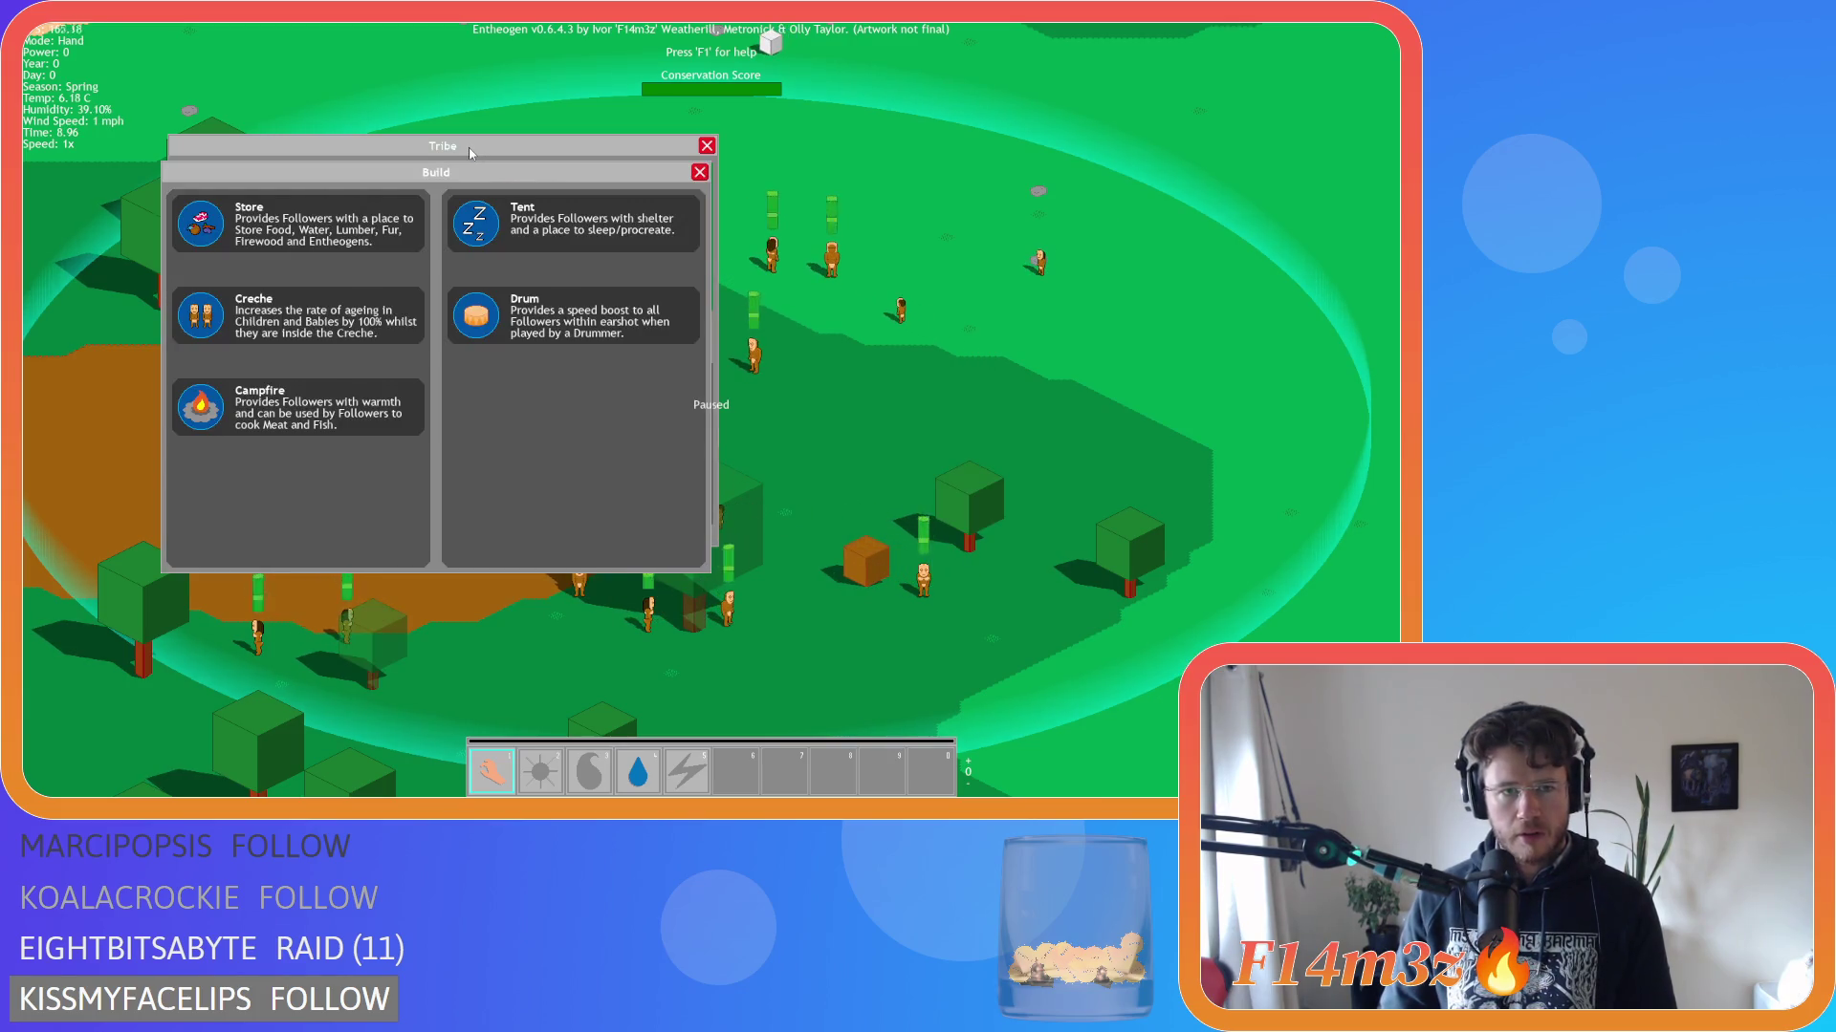
key(i)
mouse_move(470, 153)
mouse_down()
mouse_move(436, 121)
mouse_move(527, 202)
mouse_move(444, 274)
mouse_up()
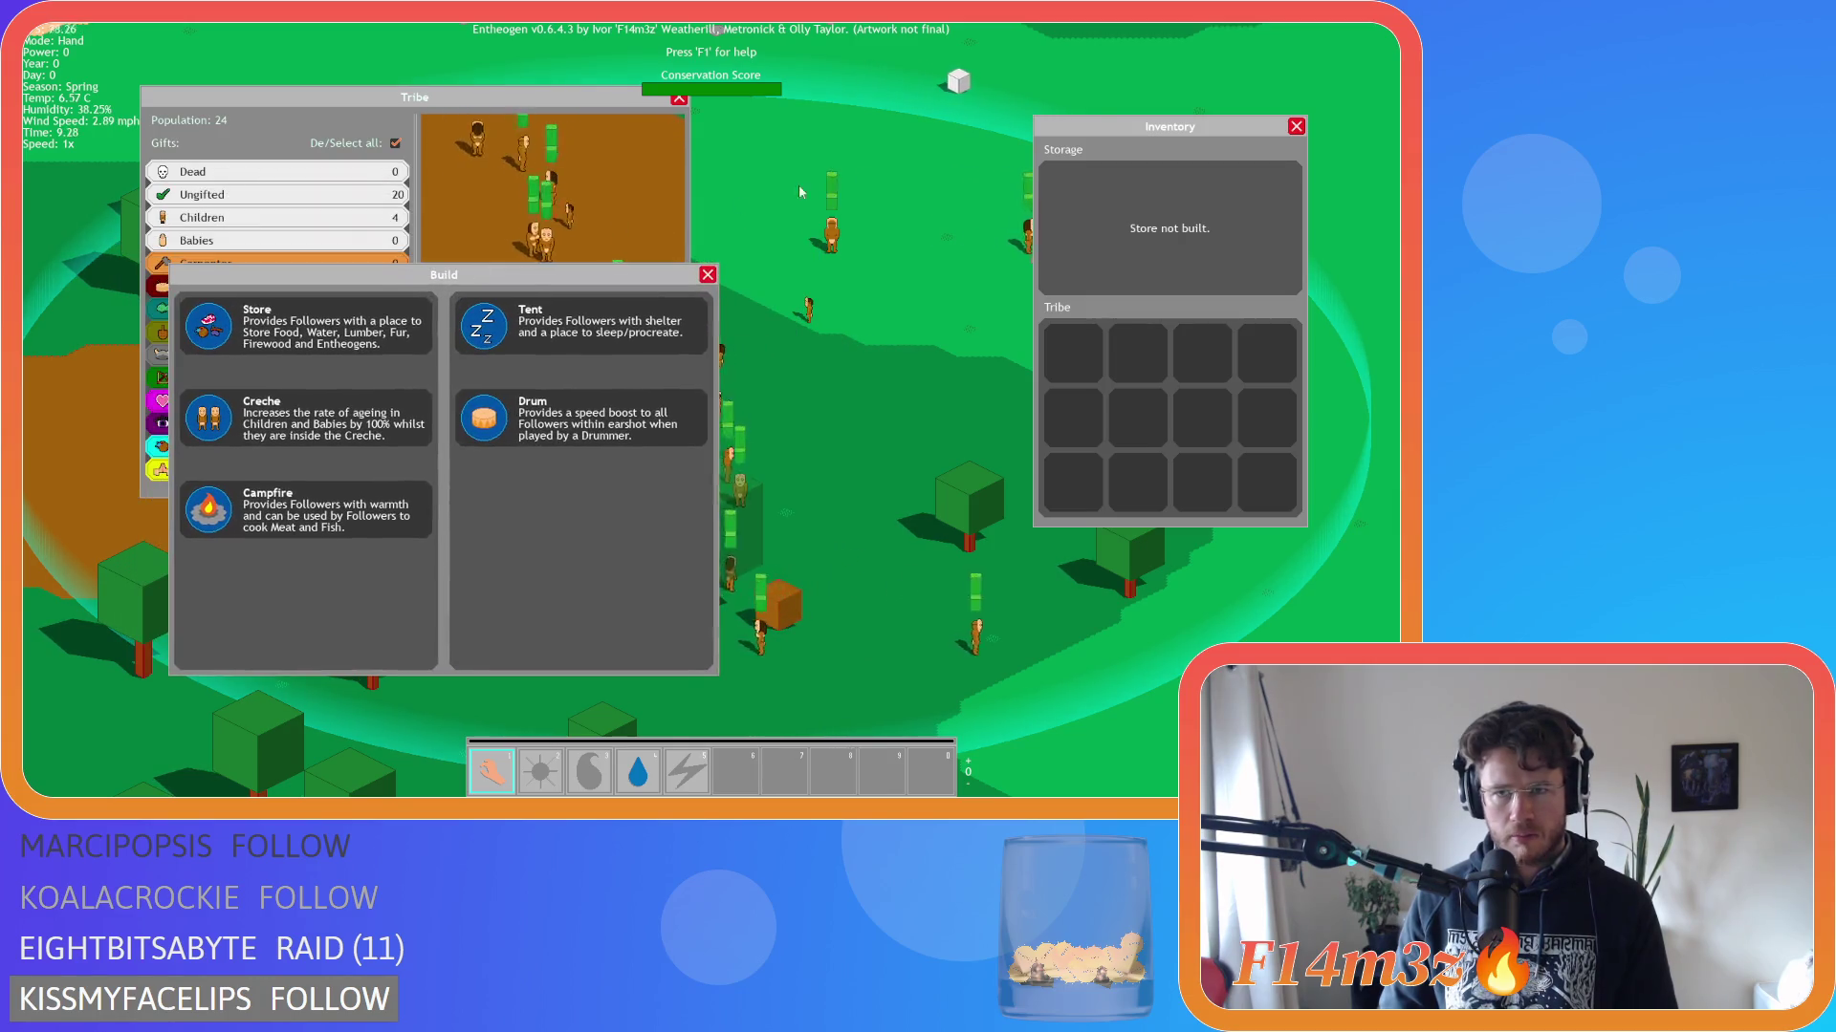
mouse_move(1087, 135)
mouse_down()
mouse_move(942, 160)
mouse_move(1015, 196)
mouse_up()
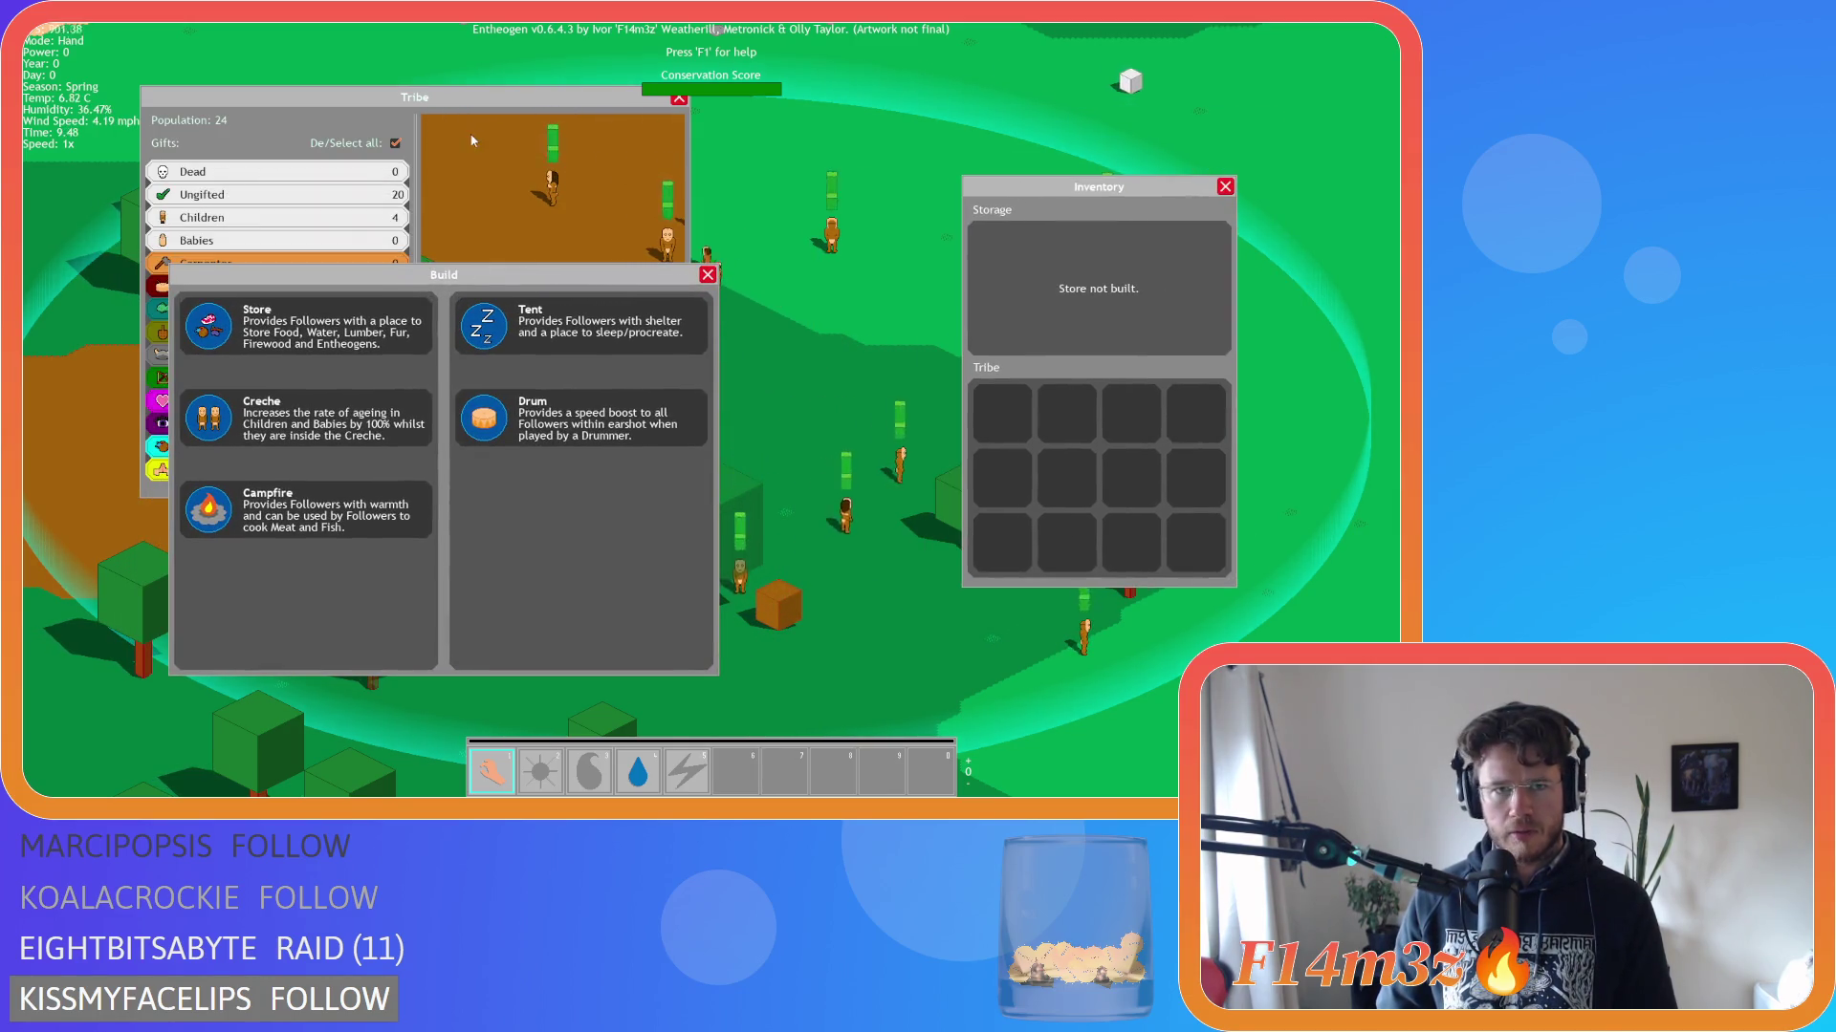
Drag the Tribe and Build windows back and forth over each other to test overlap.
mouse_move(455, 108)
mouse_down()
mouse_move(541, 134)
mouse_move(513, 145)
mouse_up()
mouse_move(459, 275)
mouse_down()
mouse_move(487, 275)
mouse_move(419, 275)
mouse_up()
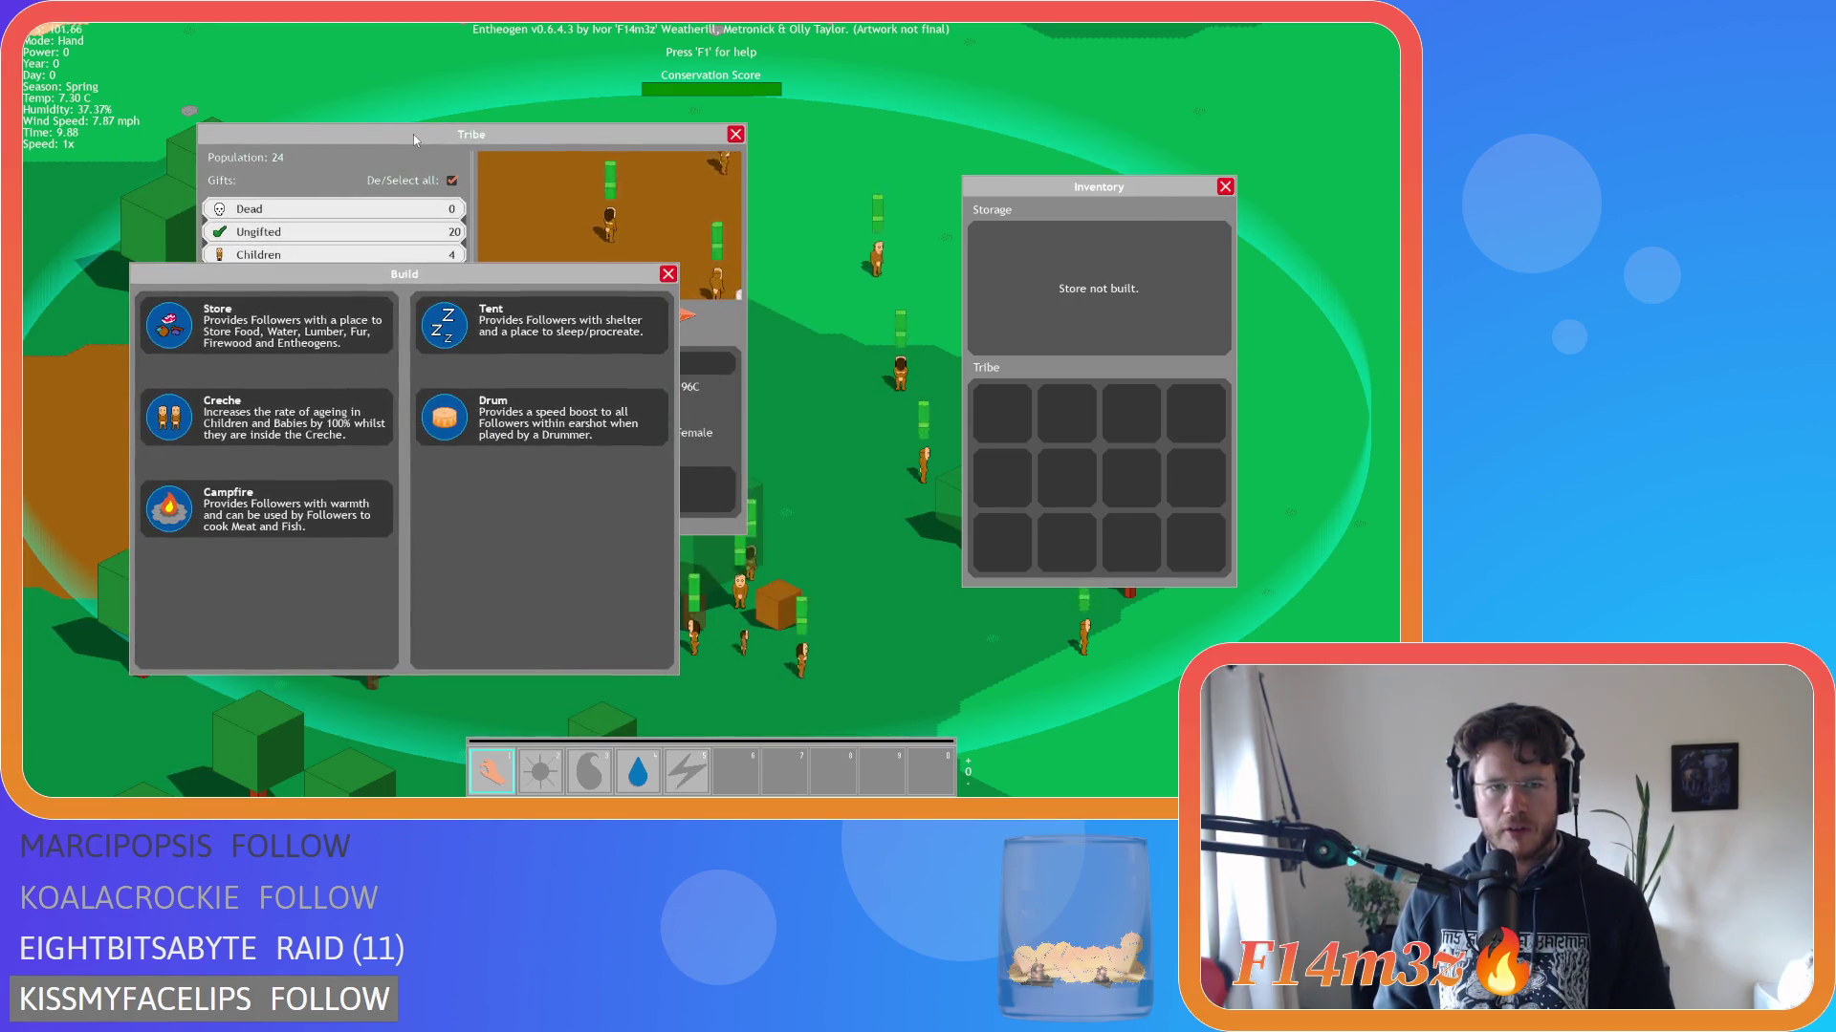
drag(415, 134, 383, 122)
mouse_move(384, 284)
mouse_down()
mouse_move(379, 302)
mouse_move(421, 272)
mouse_move(588, 273)
mouse_up()
mouse_move(1024, 182)
mouse_down()
mouse_move(817, 178)
mouse_move(912, 172)
mouse_up()
mouse_move(594, 123)
mouse_down()
mouse_move(667, 141)
mouse_move(544, 143)
mouse_up()
mouse_move(706, 263)
mouse_down()
mouse_move(619, 255)
mouse_move(650, 227)
mouse_move(609, 252)
mouse_up()
mouse_move(622, 151)
mouse_down()
mouse_move(730, 151)
mouse_move(540, 153)
mouse_move(571, 152)
mouse_up()
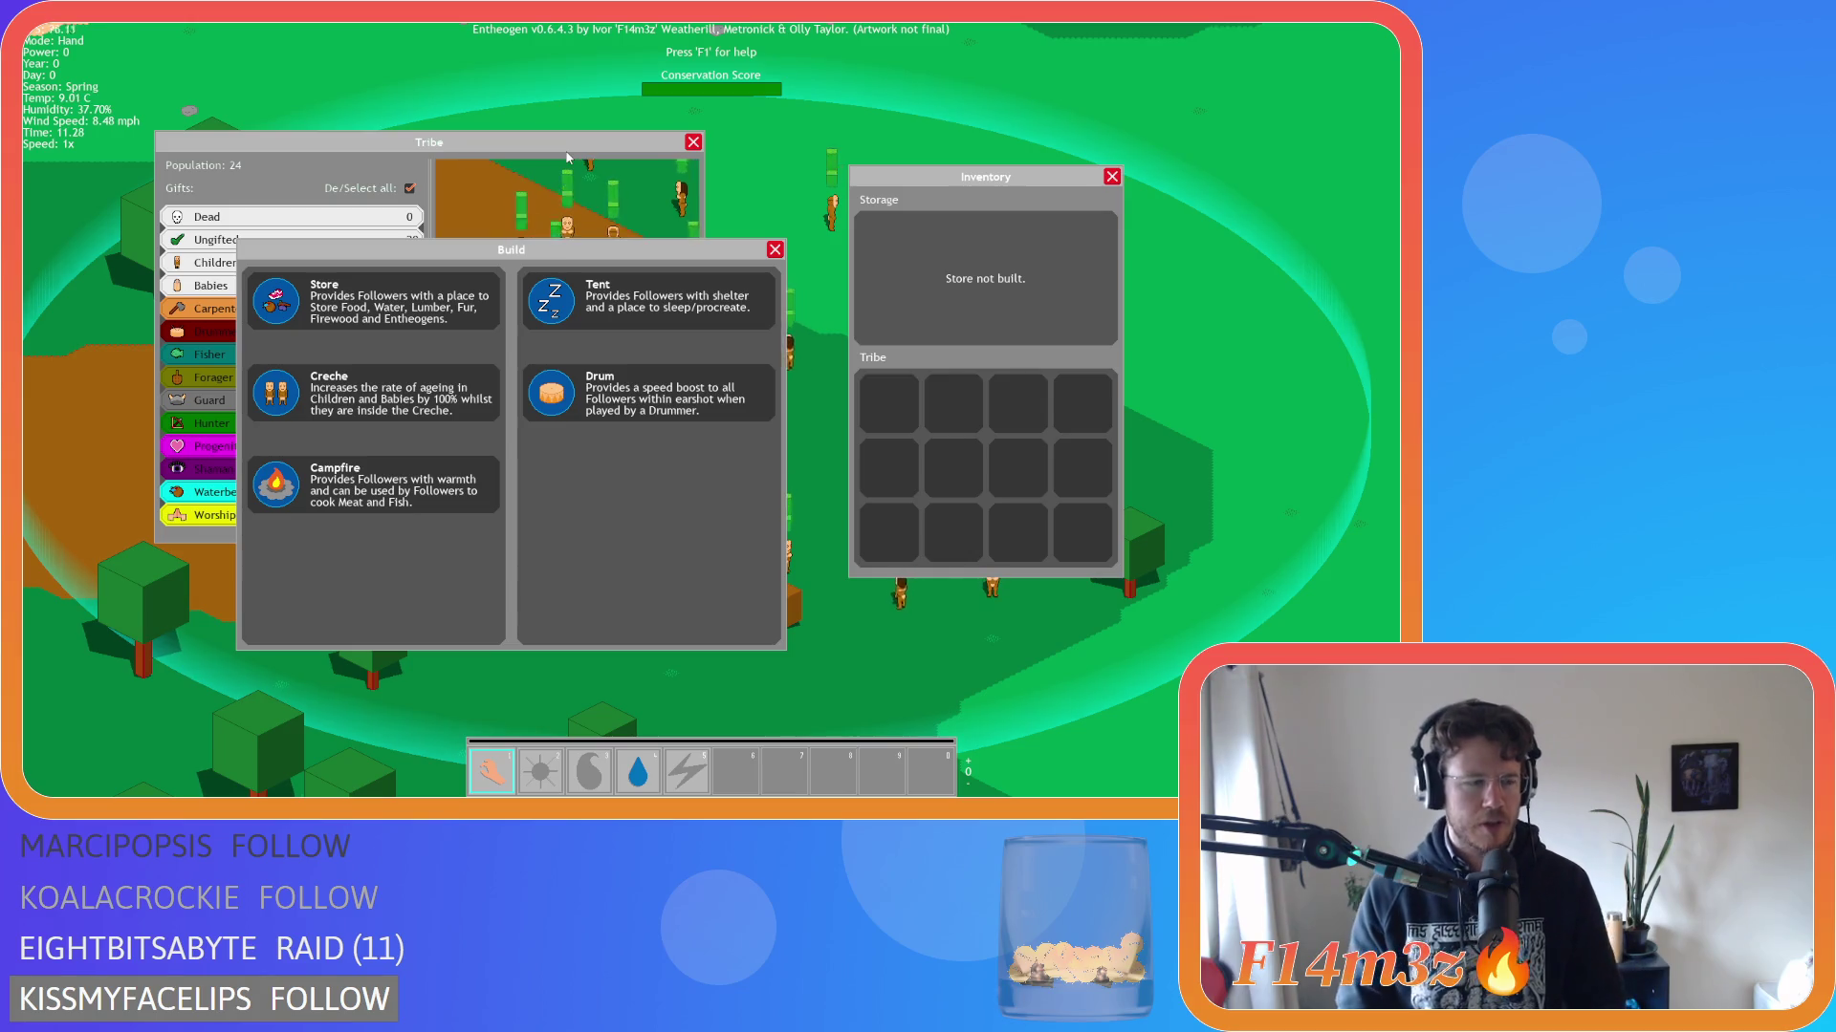
Close all windows with Escape, quit the game confirming with Y, and return to the tribe script.
key(Escape)
key(Escape)
key(Escape)
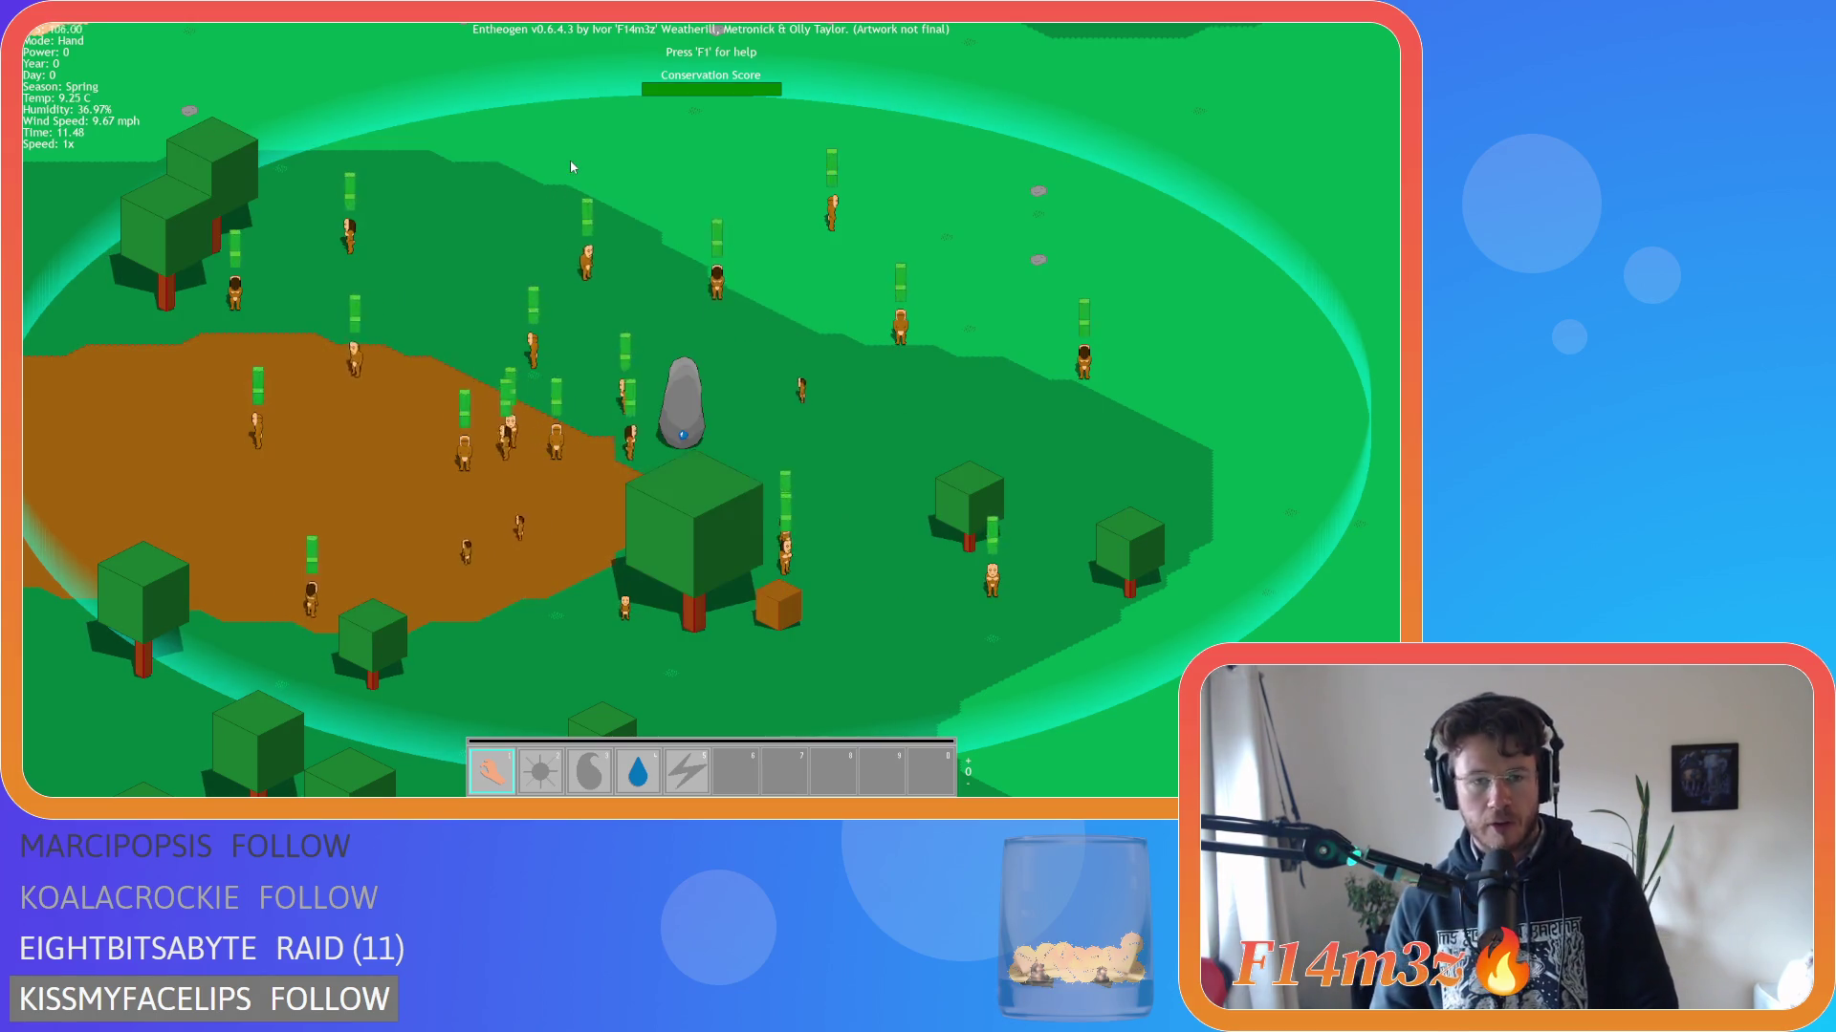
key(Escape)
key(y)
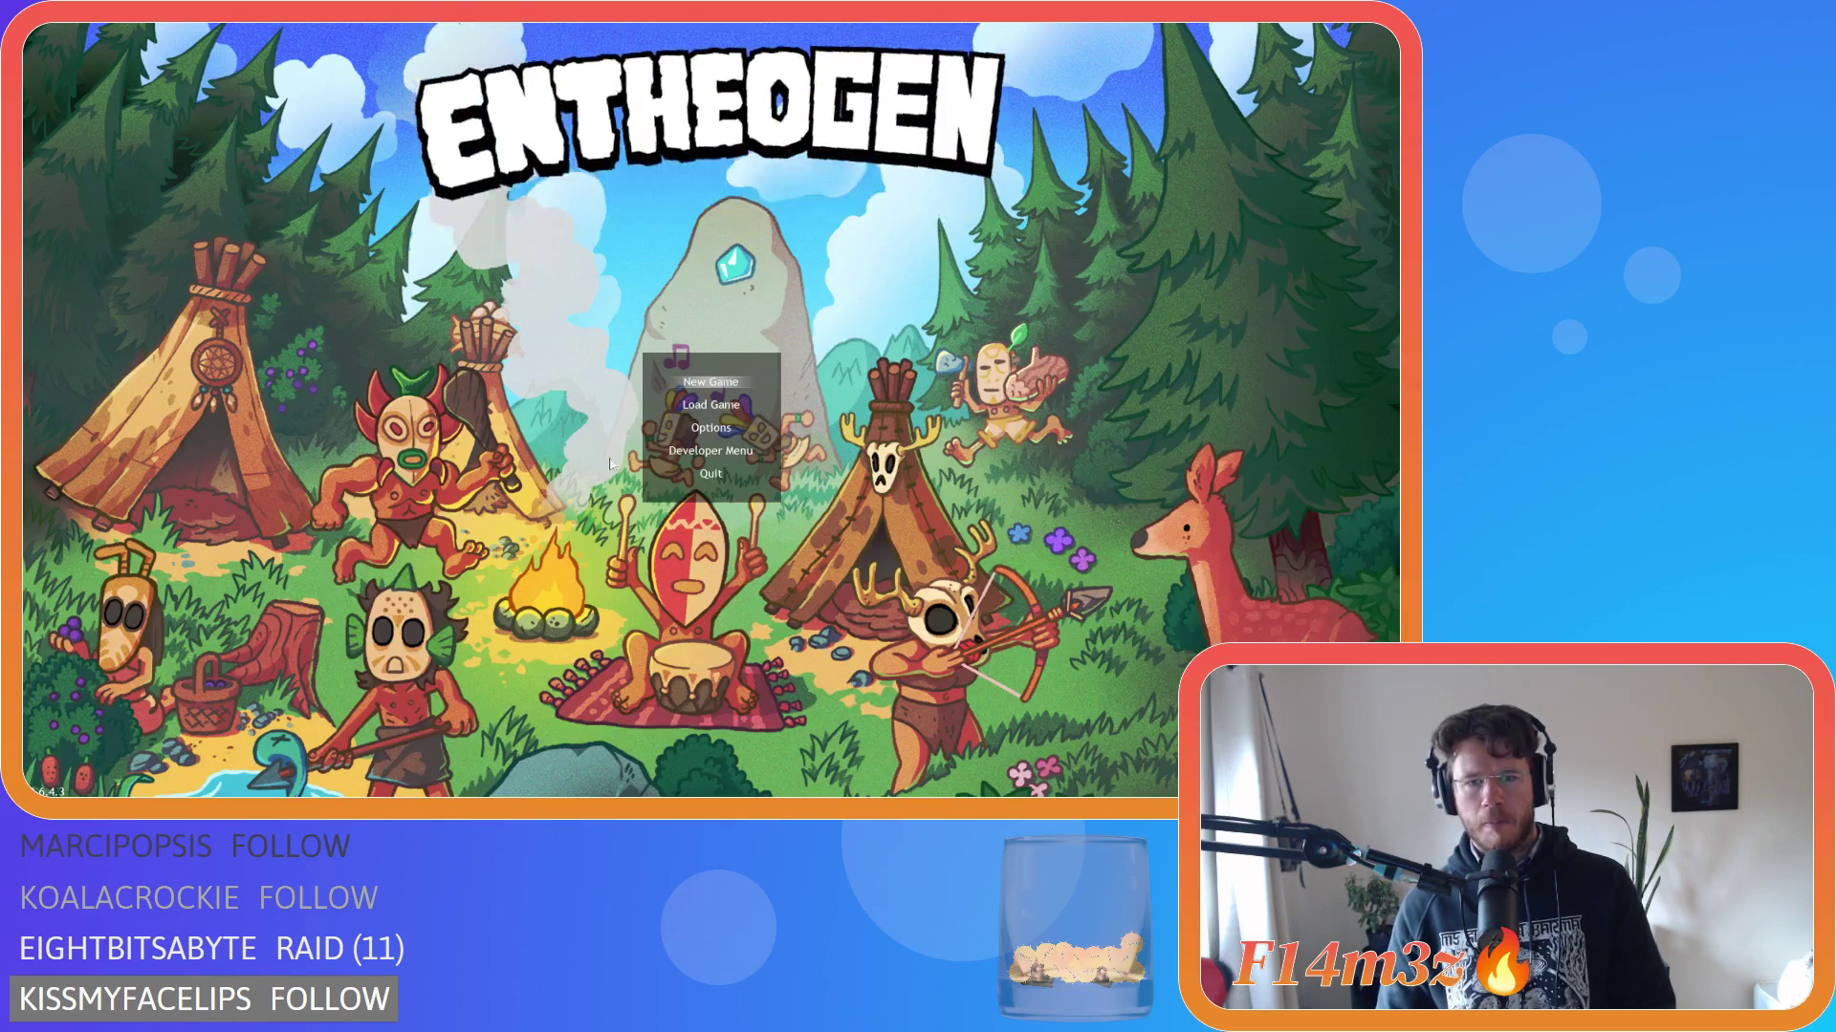
click(533, 396)
key(shift+Home)
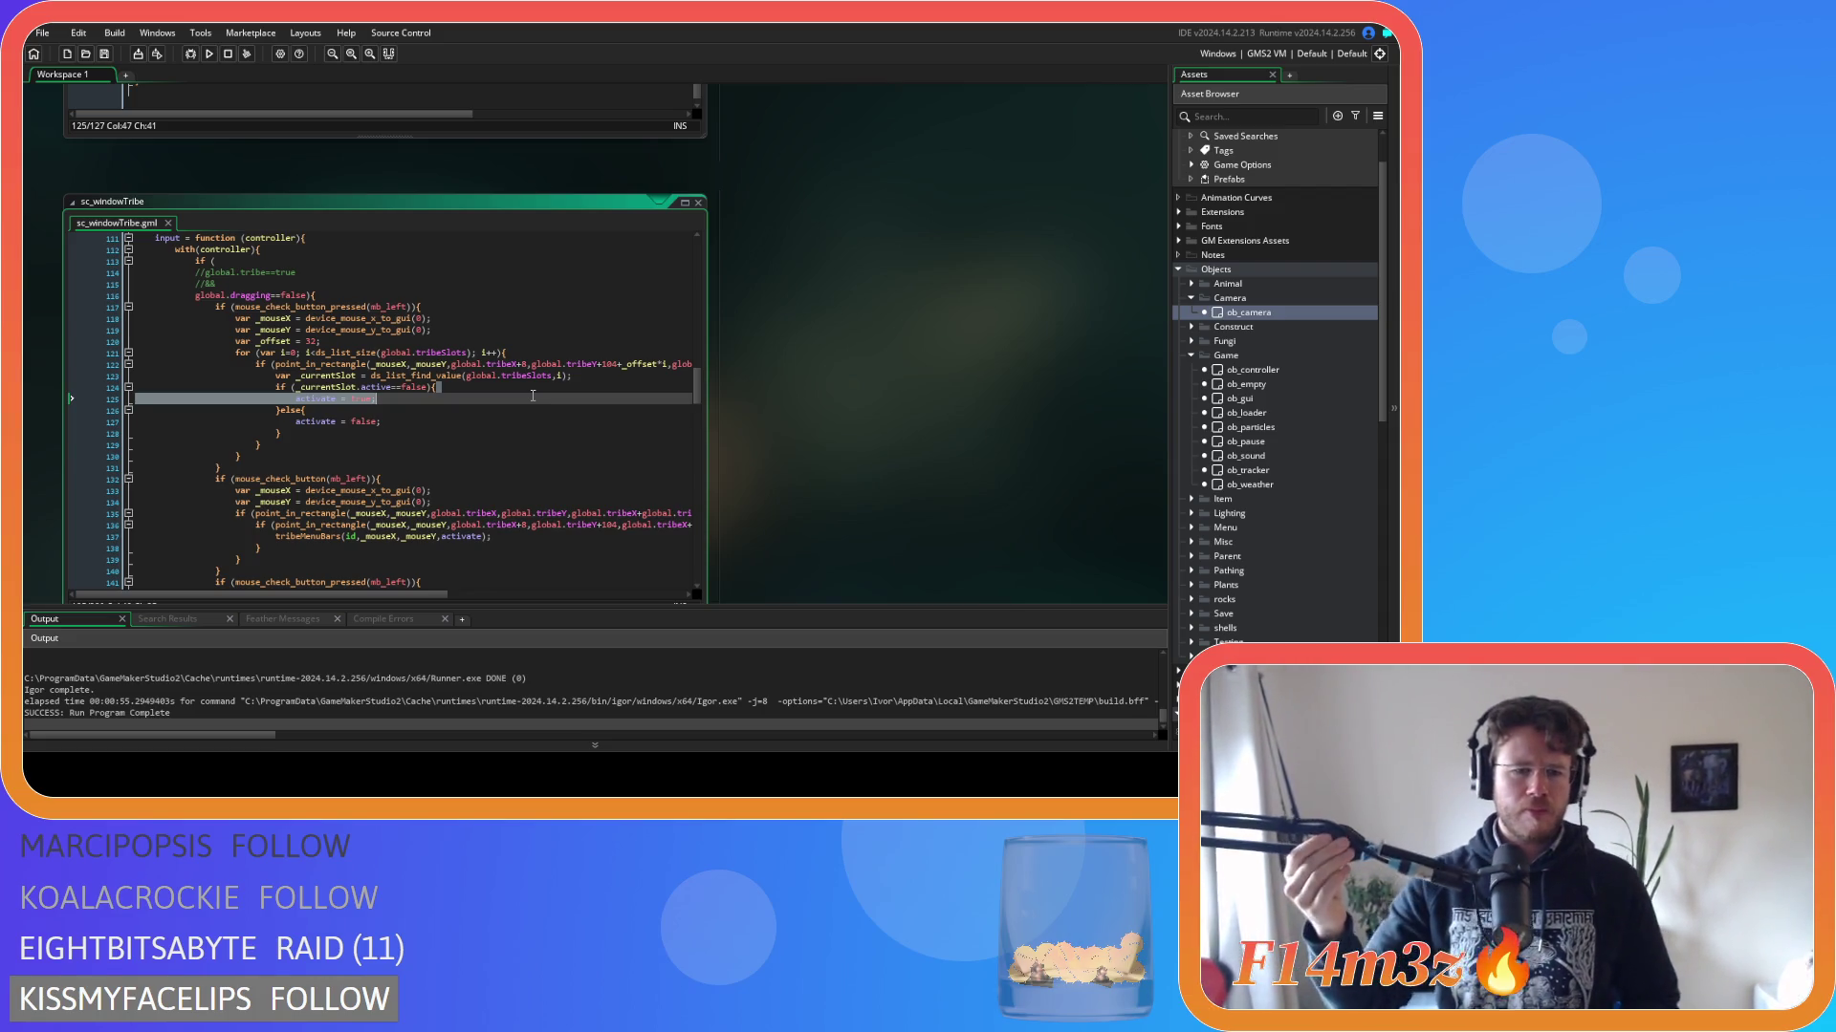
Step through sc_windowTribe's array_insert, point_in_rectangle and mouse-press lines, then scroll toward sc_windowInventory.
scroll(452, 353, down, 9)
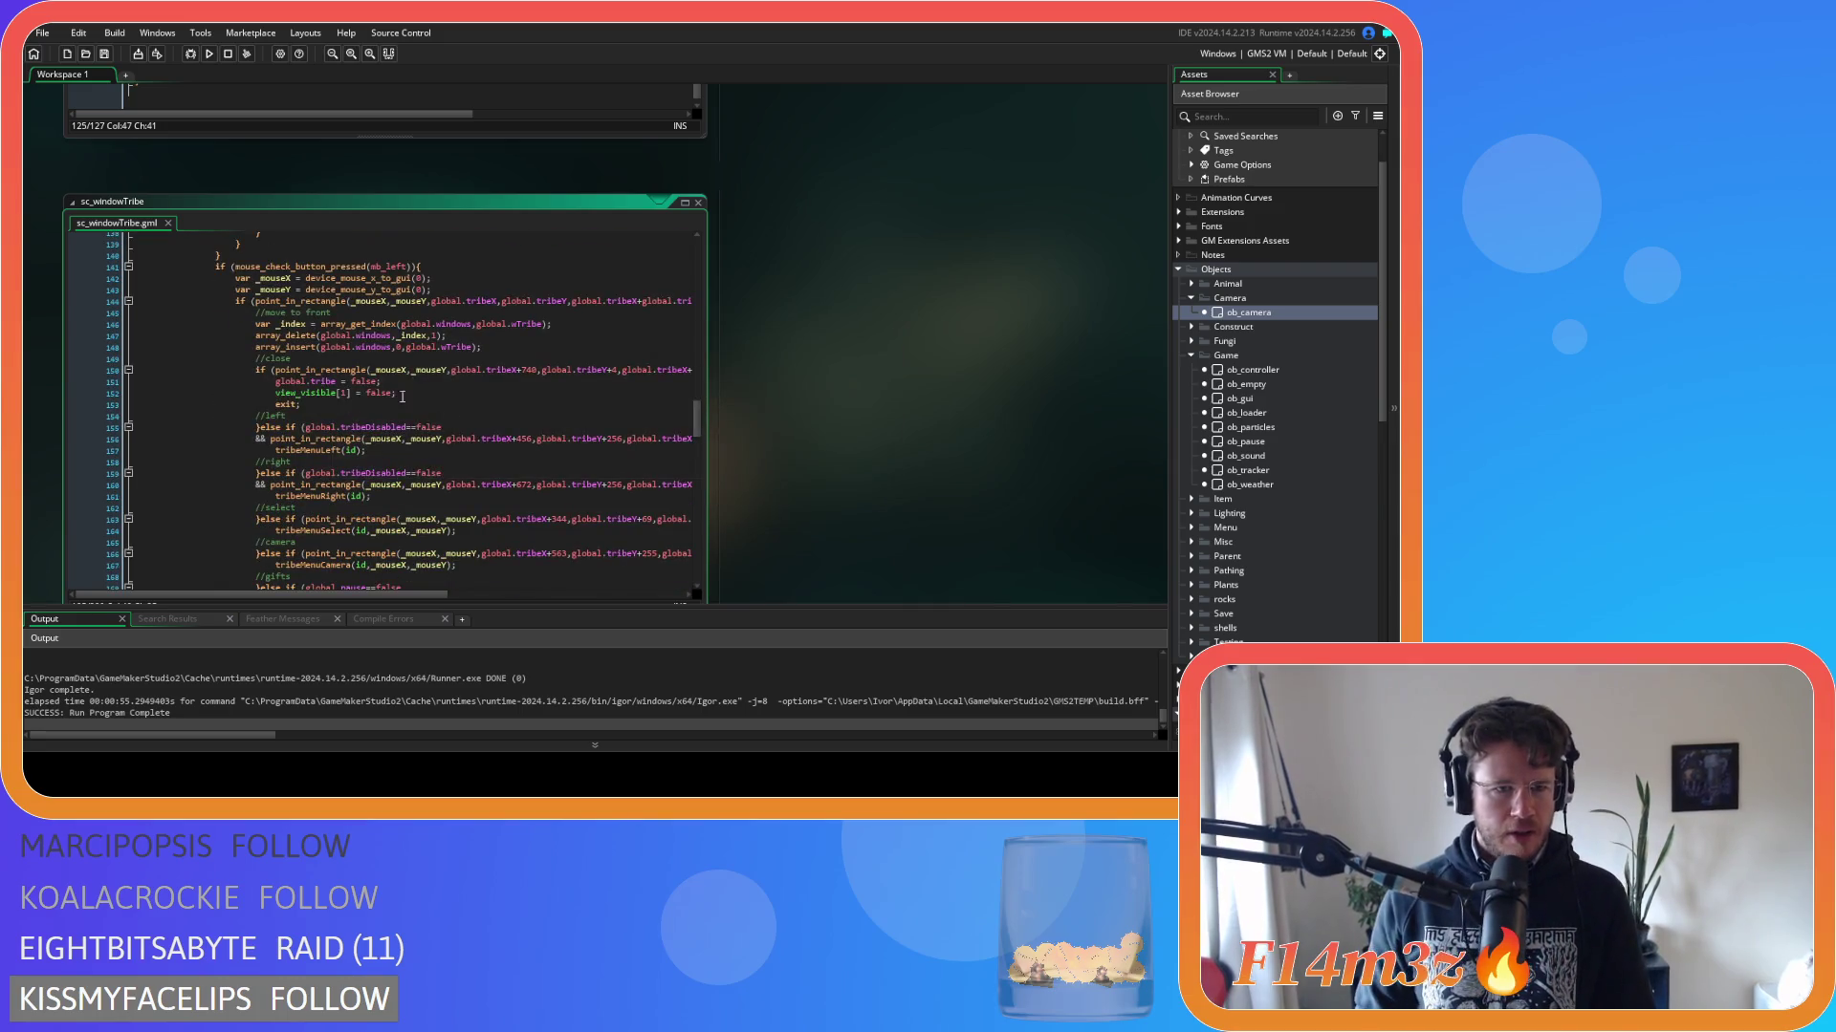
click(532, 325)
click(557, 347)
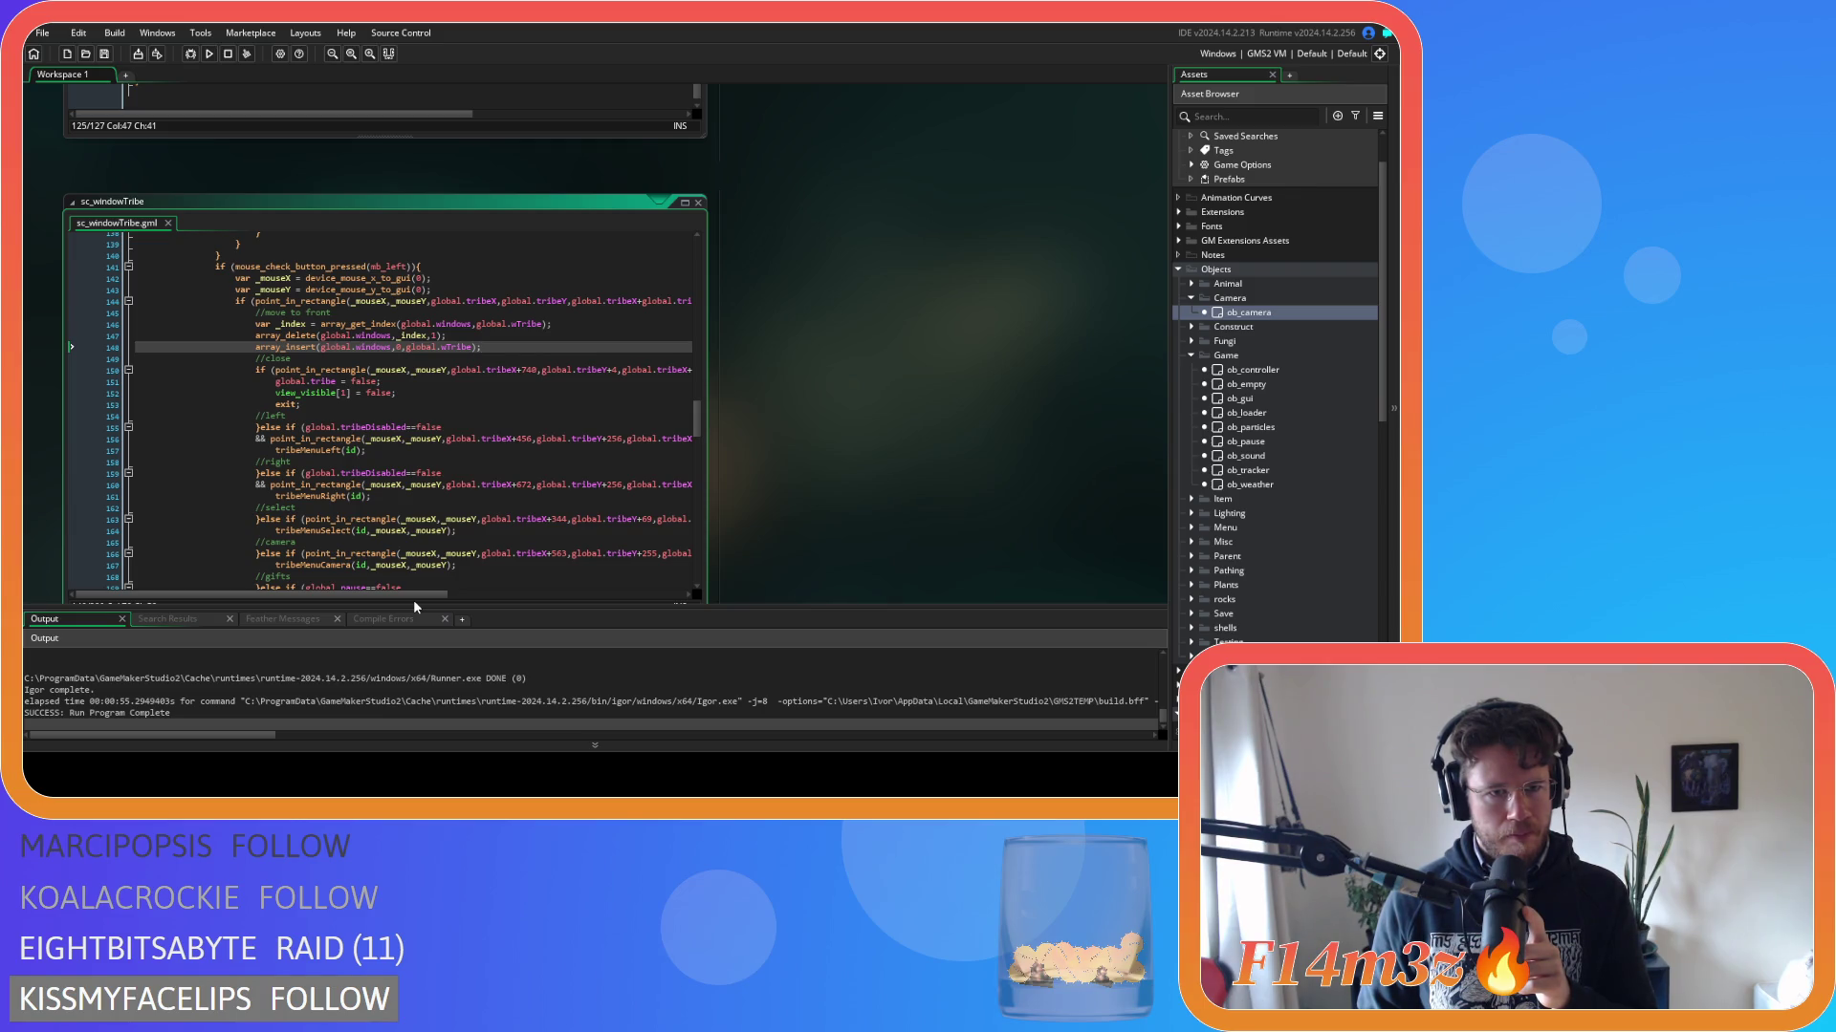
mouse_move(398, 596)
mouse_down()
mouse_move(577, 599)
mouse_move(414, 590)
mouse_up()
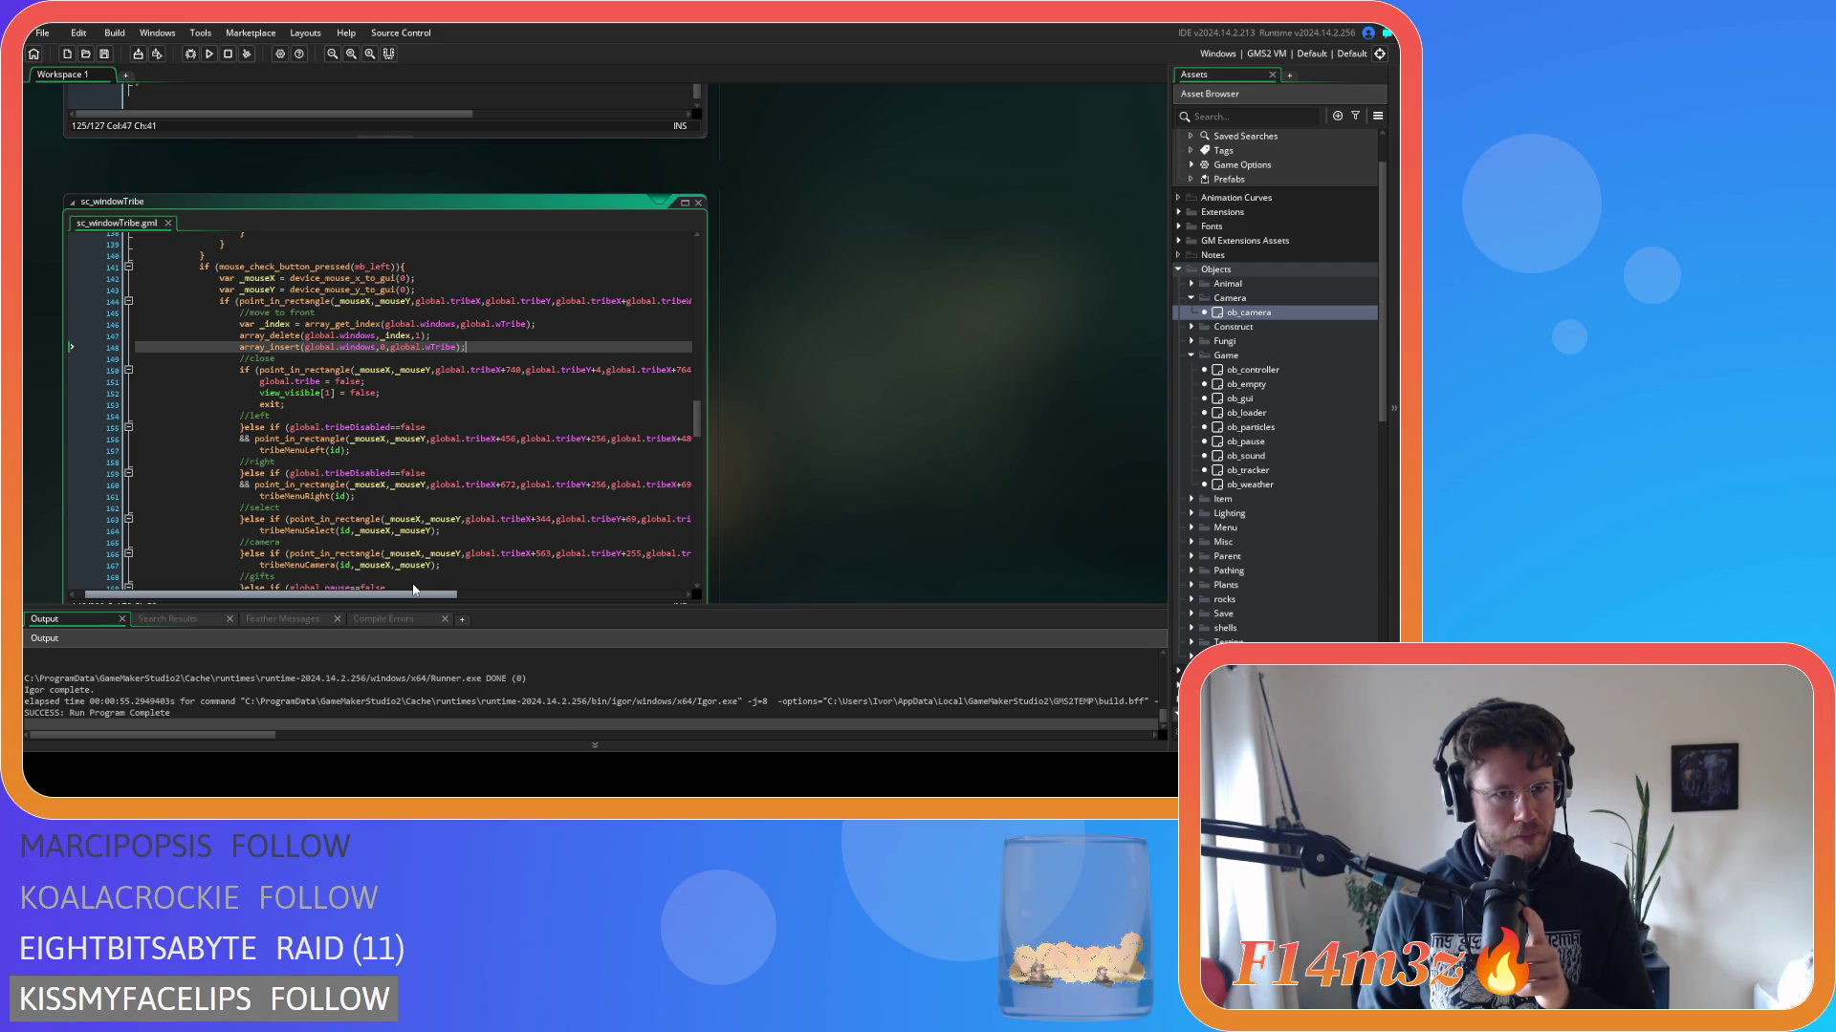
mouse_move(414, 589)
mouse_down()
mouse_move(537, 594)
mouse_move(388, 587)
mouse_up()
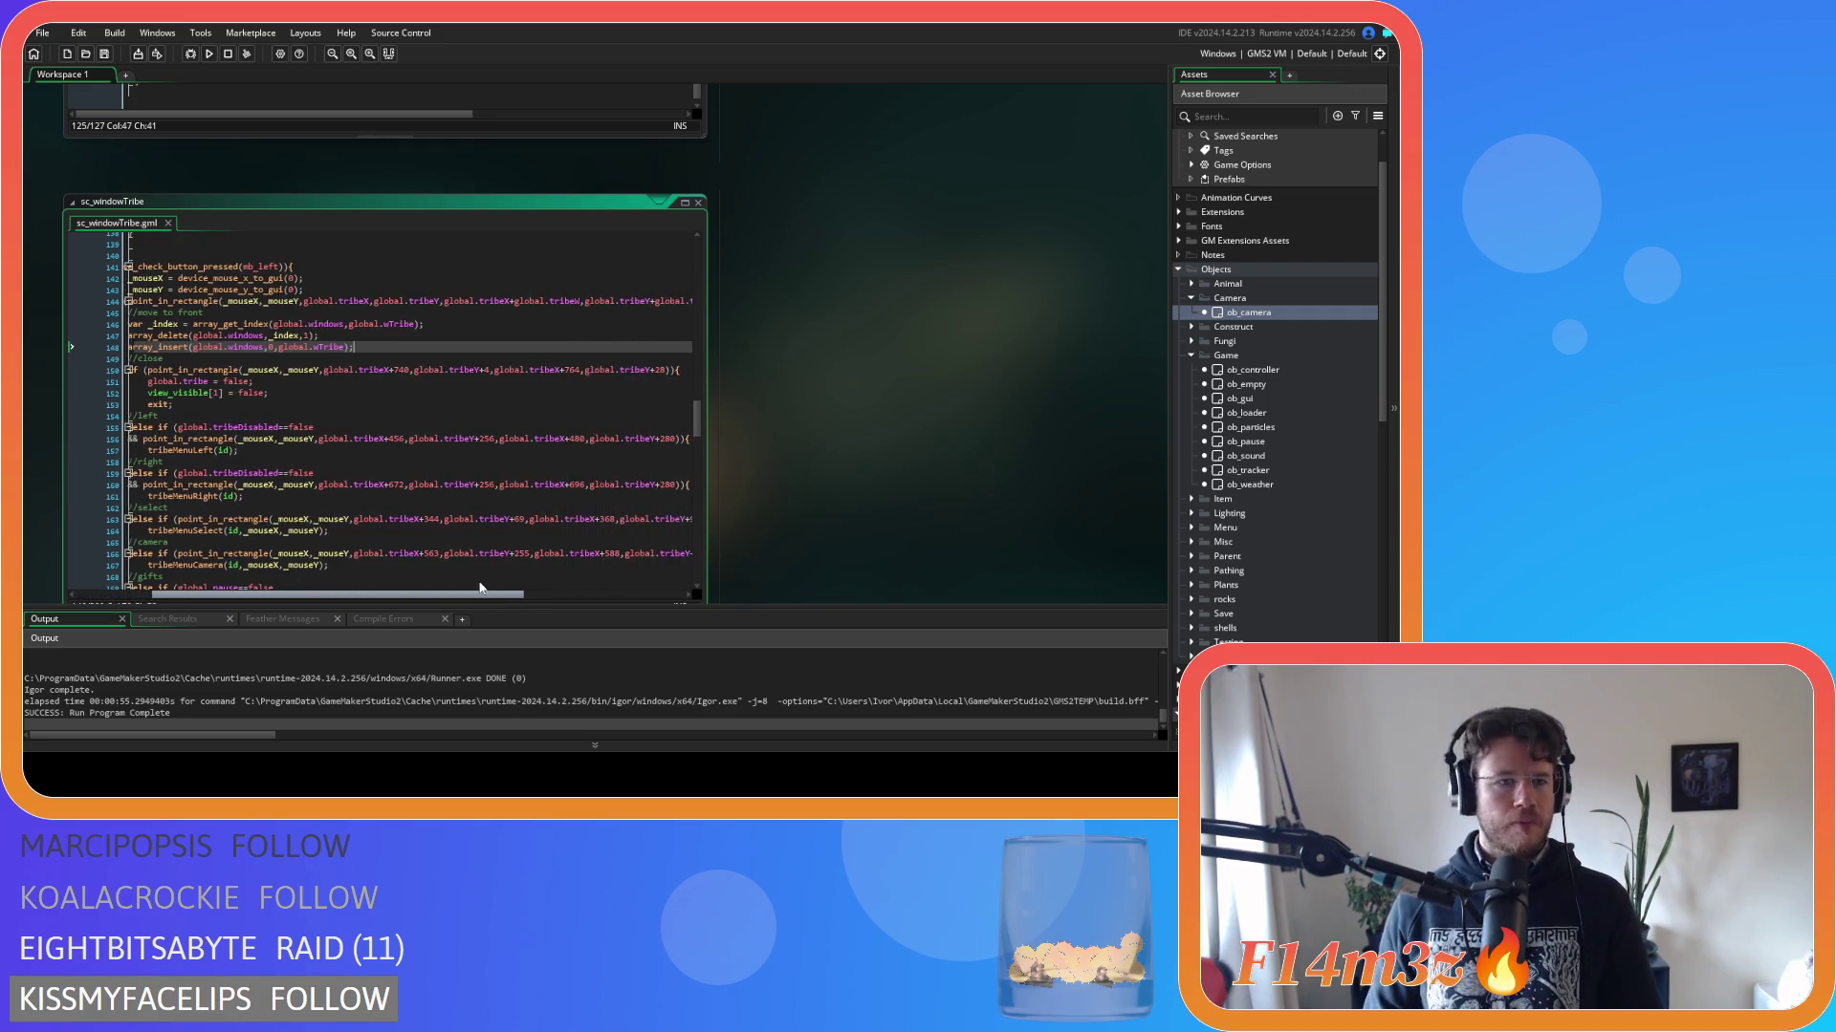
scroll(379, 424, up, 3)
click(399, 399)
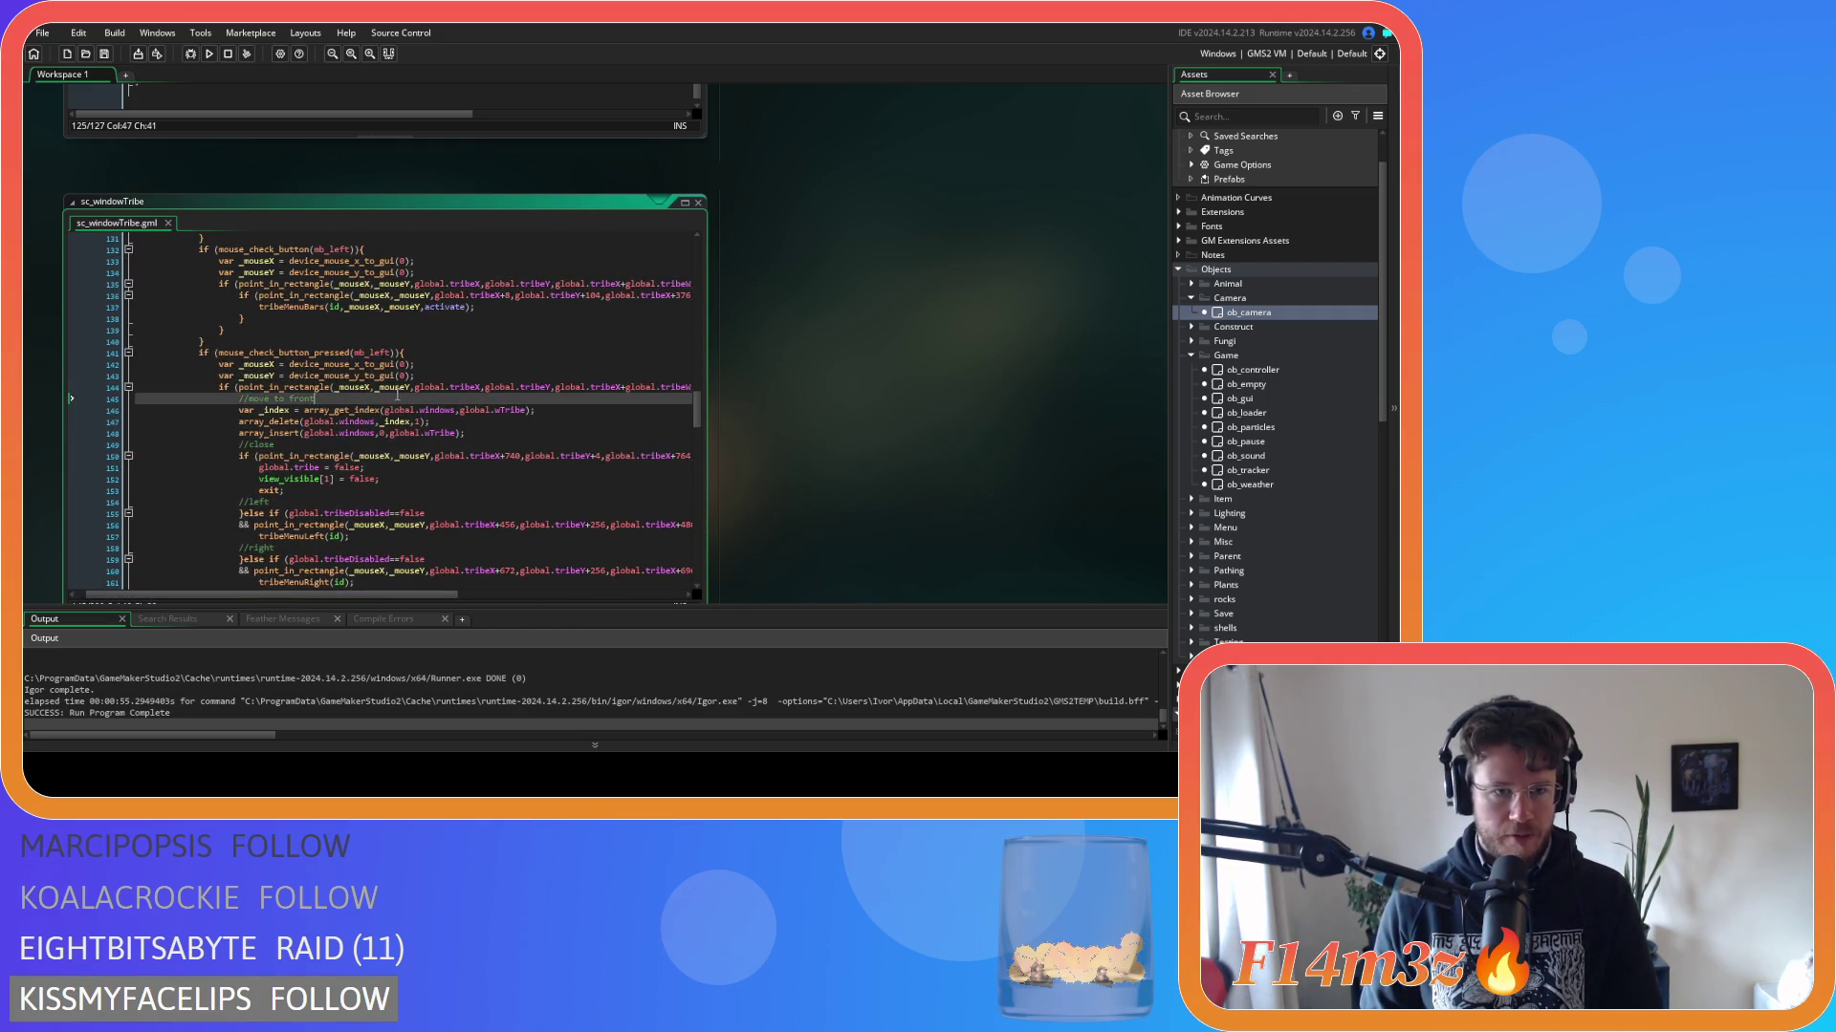
click(411, 387)
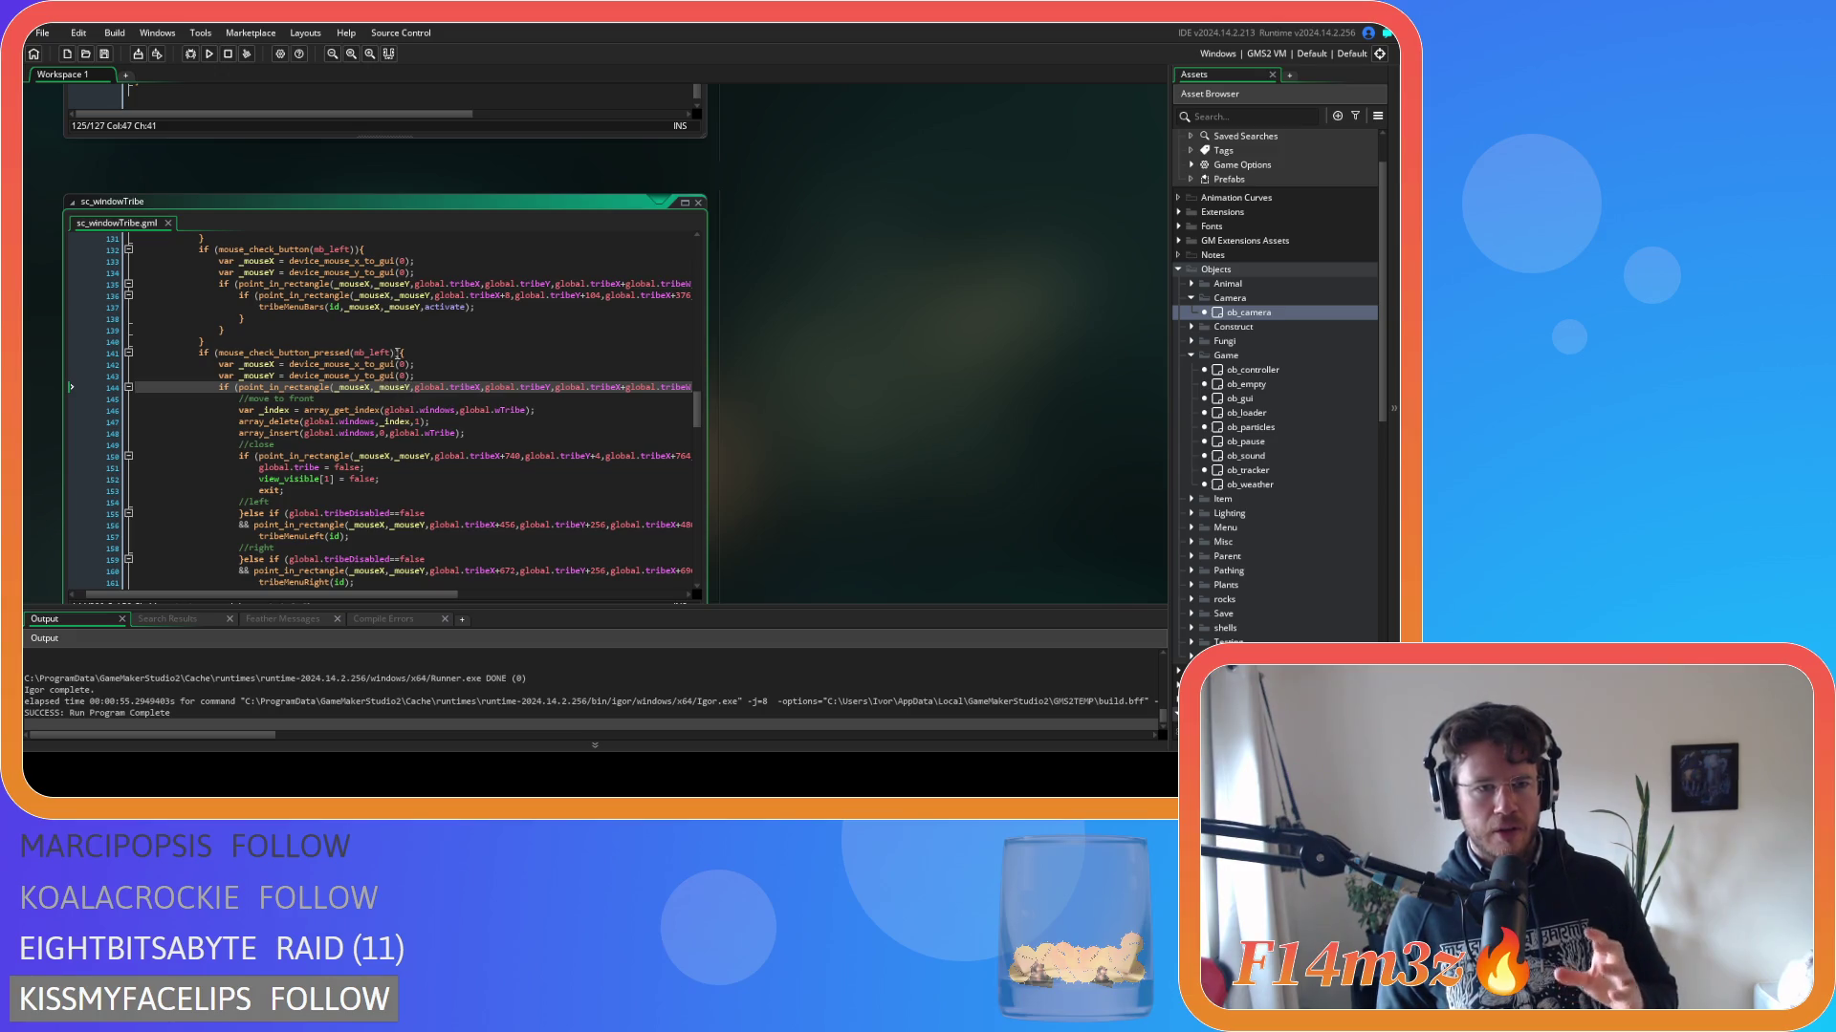
click(334, 352)
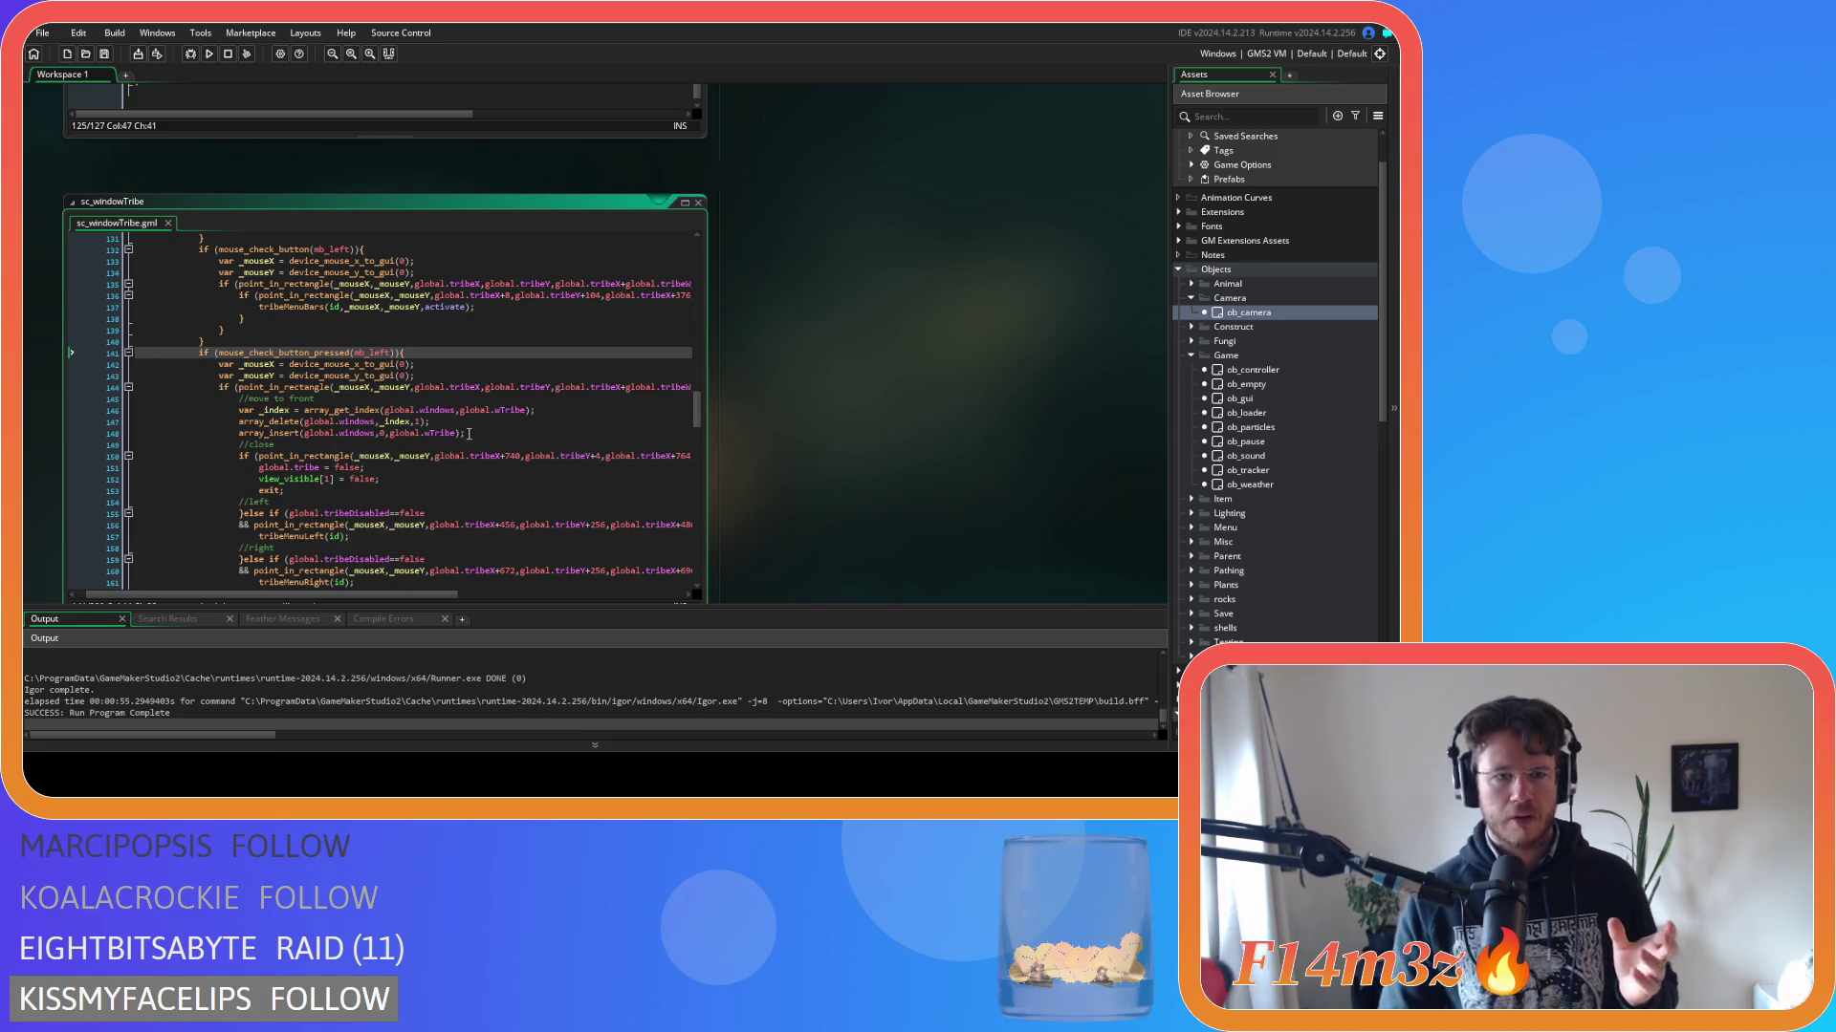
click(470, 435)
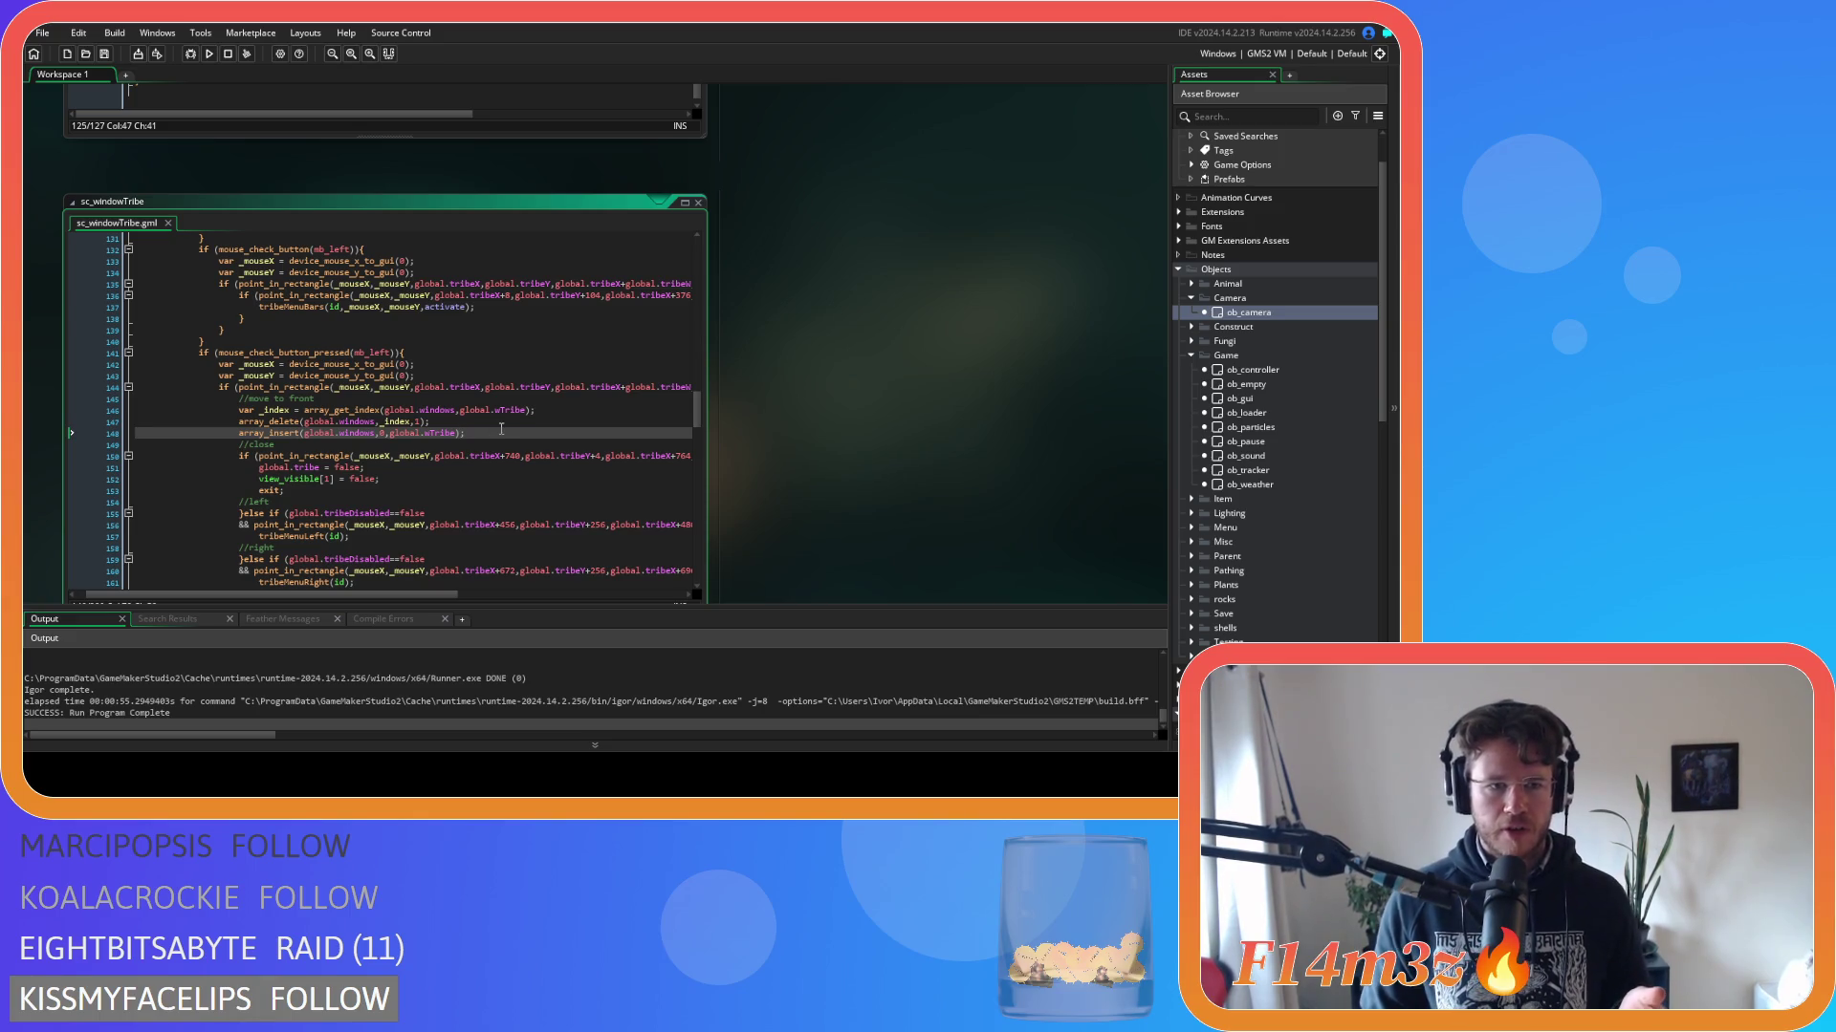
scroll(937, 432, up, 6)
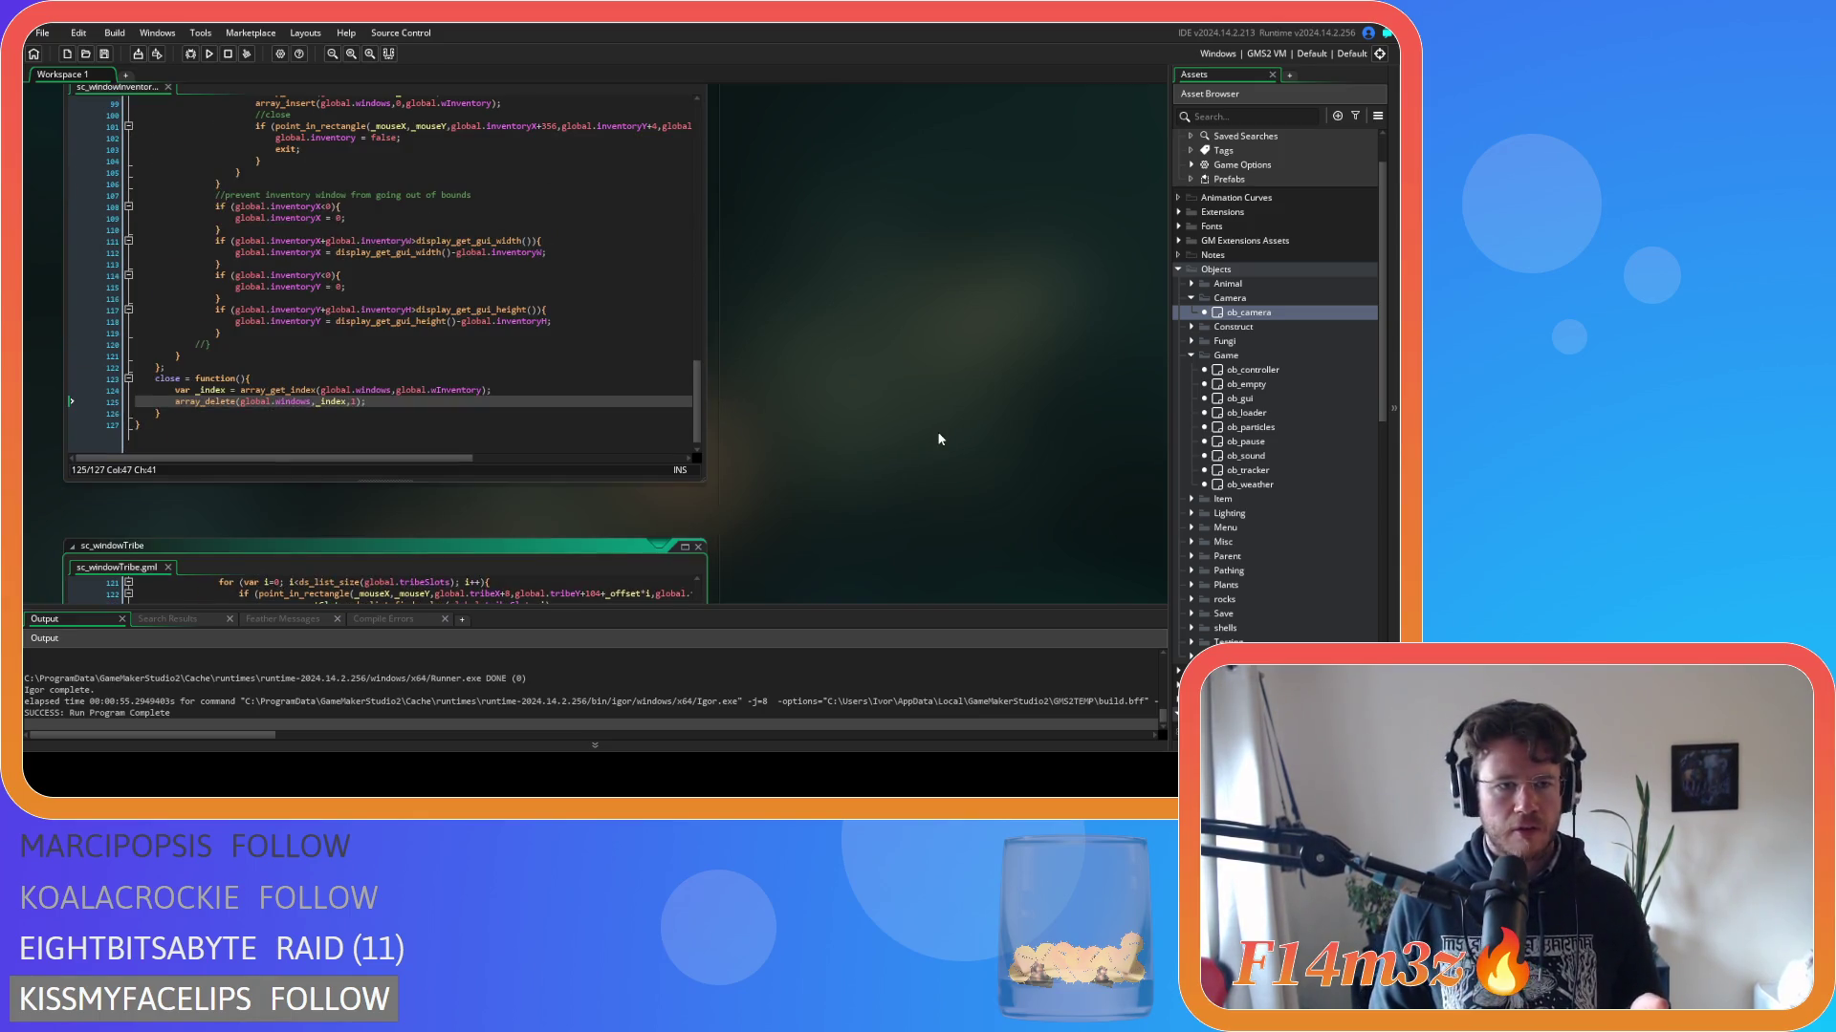
Inspect sc_windowInventory's array_get_index, array_delete and array_insert lines, then return to sc_windowTribe.gml.
scroll(759, 434, down, 1)
click(549, 353)
scroll(548, 352, up, 3)
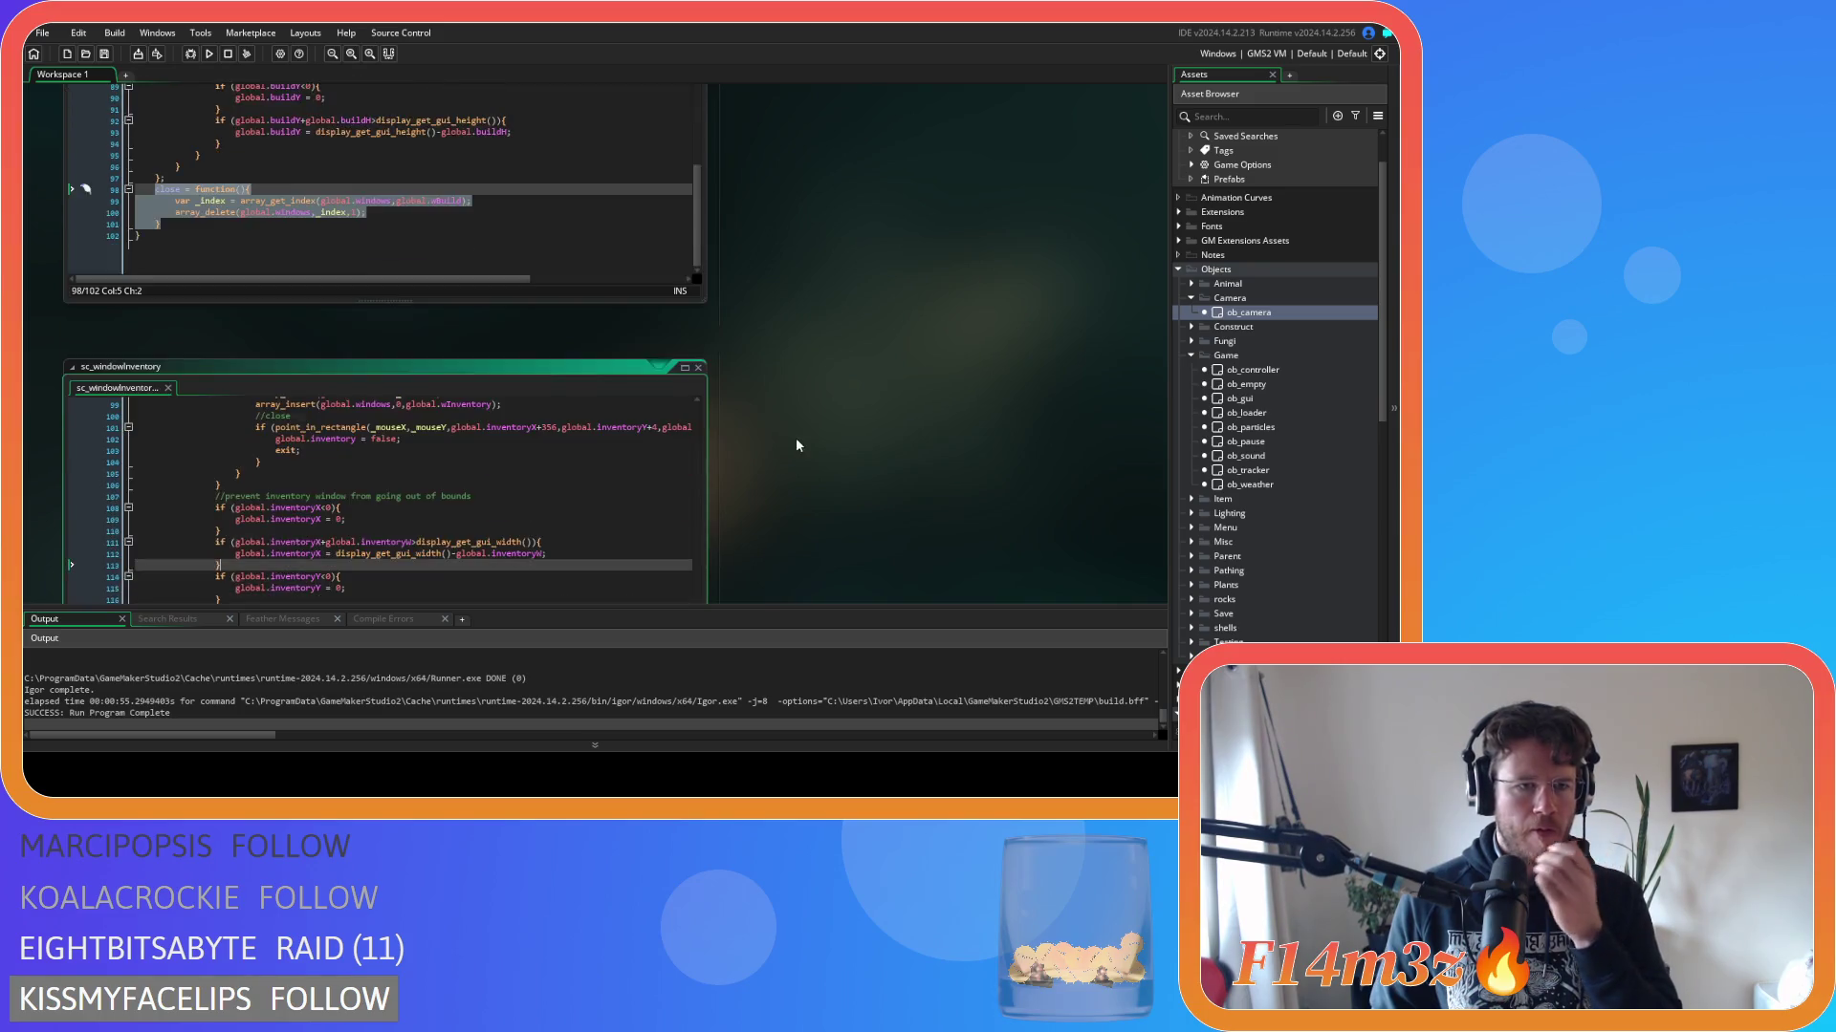
scroll(568, 375, down, 3)
scroll(442, 334, up, 6)
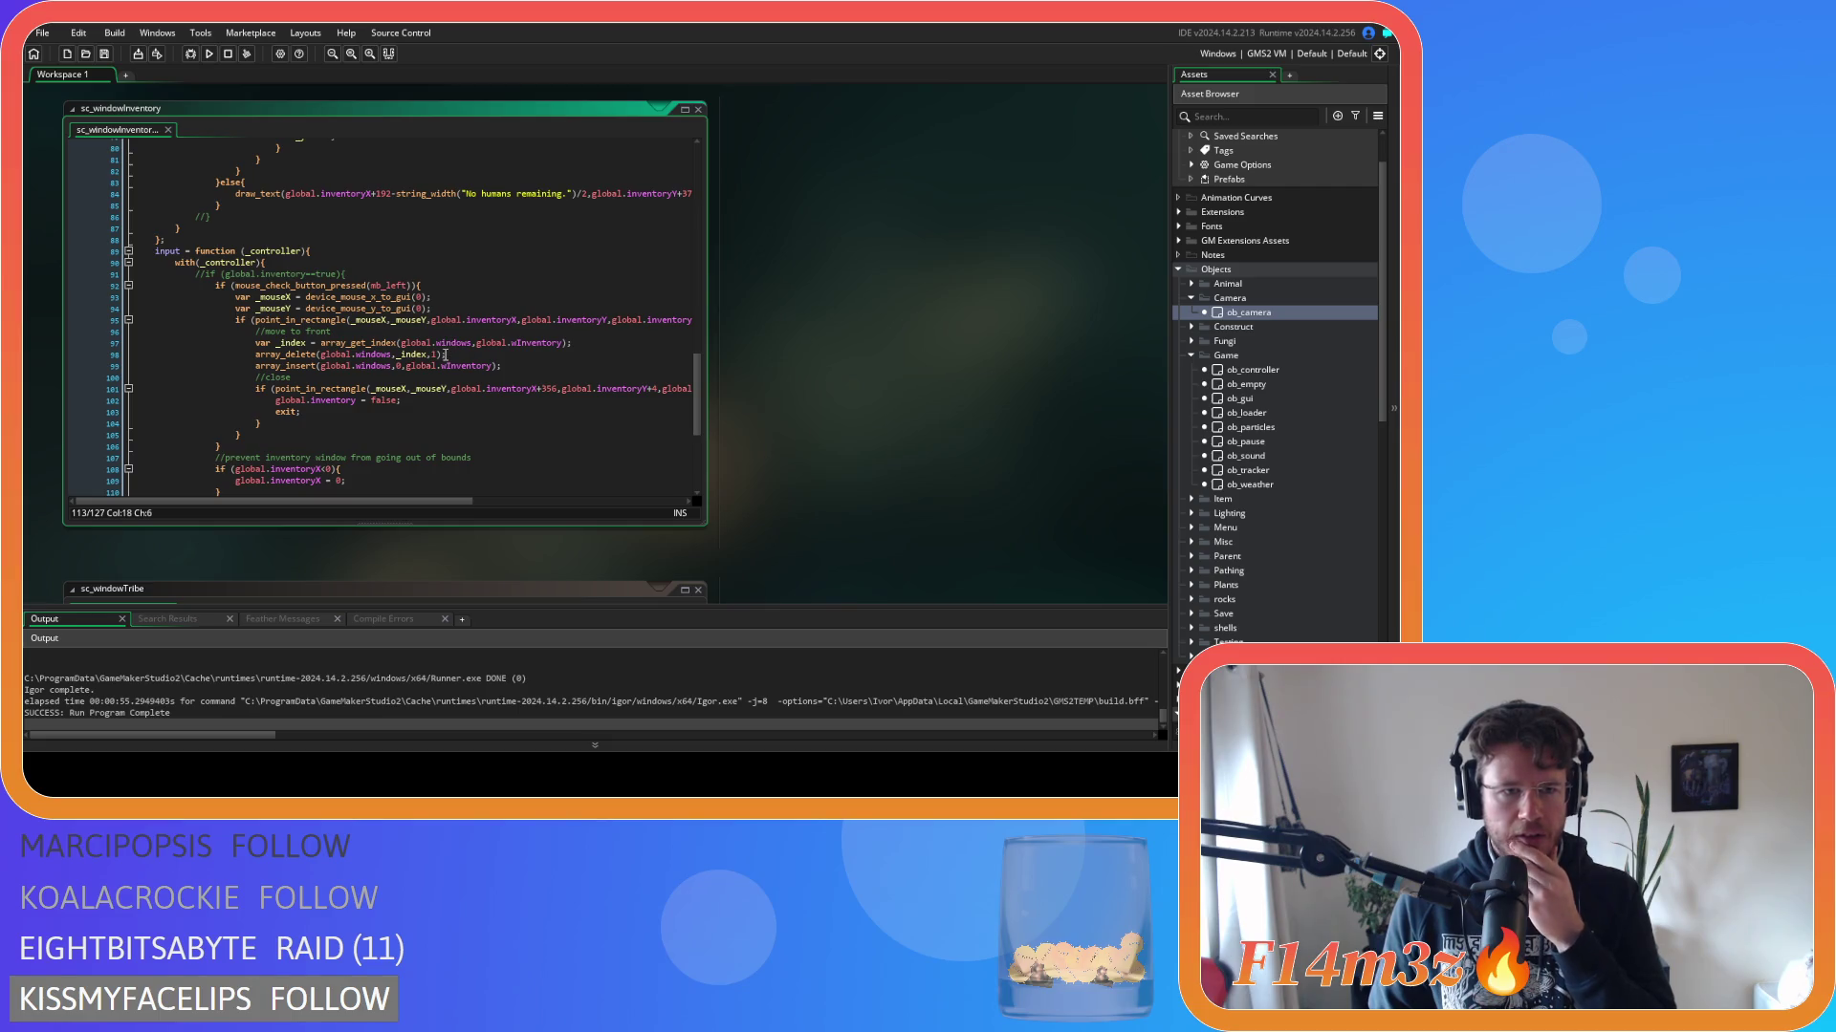
click(512, 366)
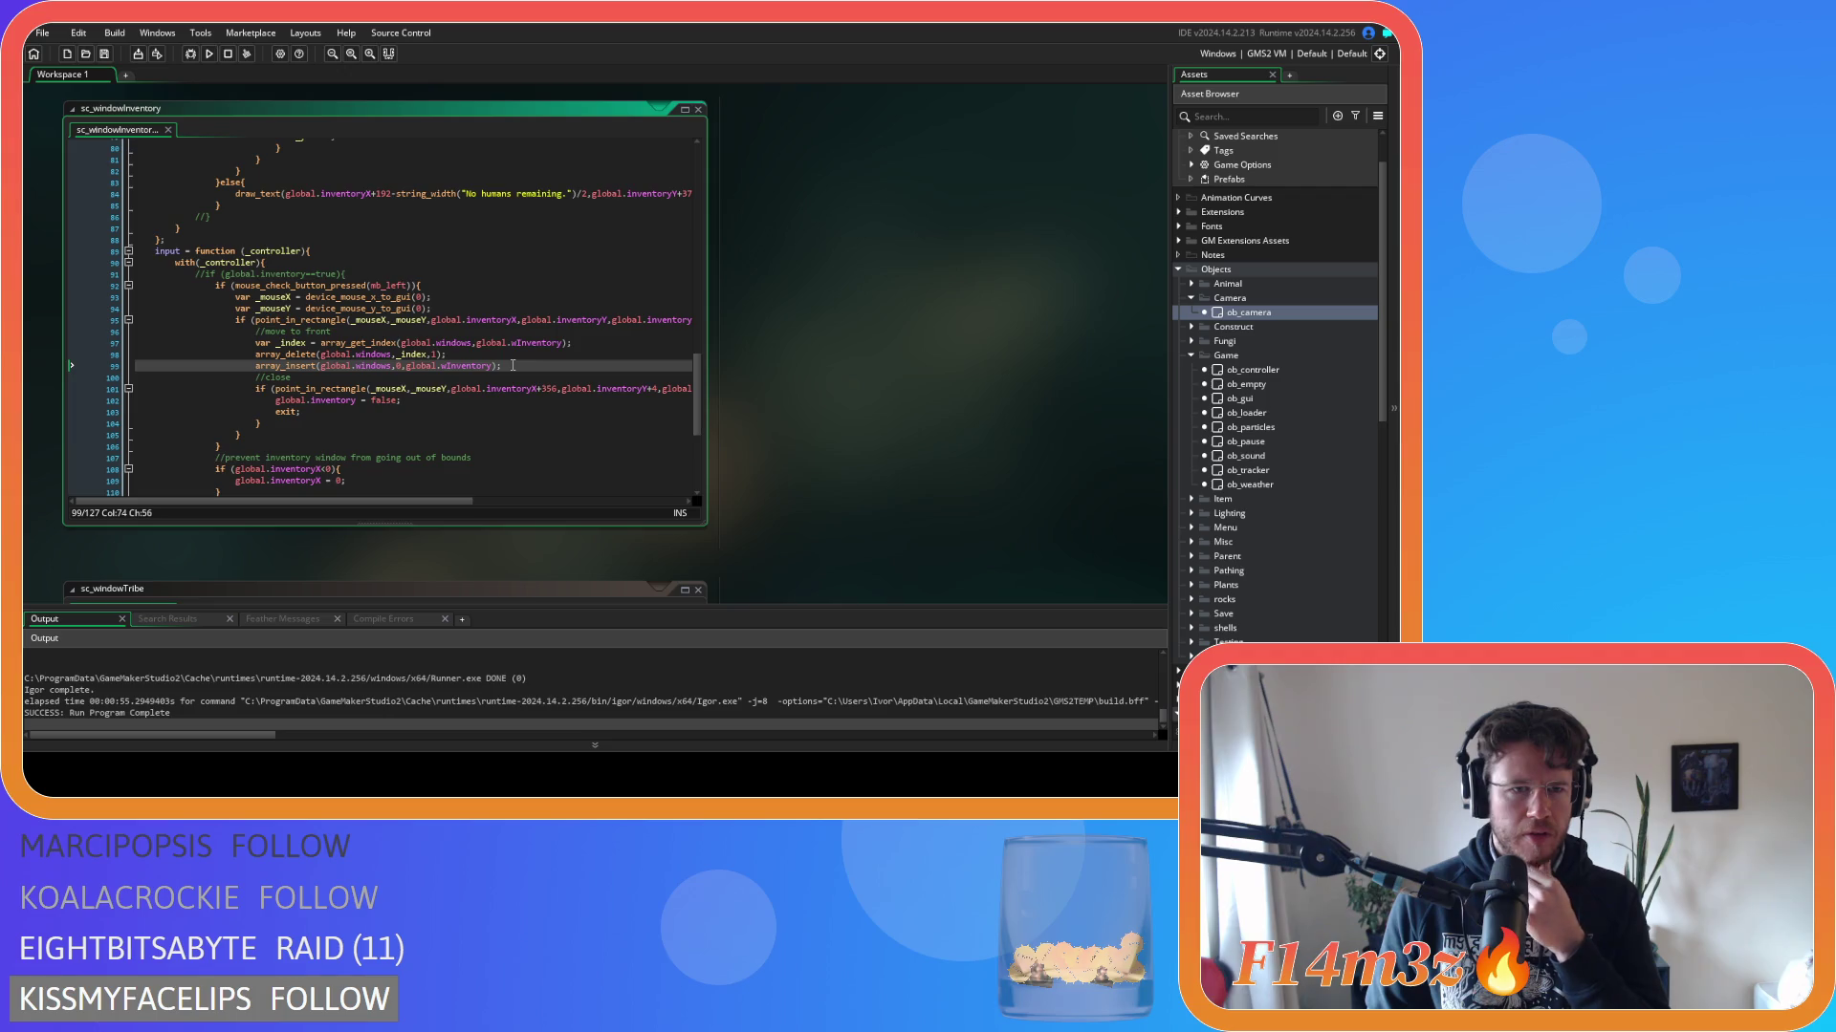
drag(697, 373, 700, 148)
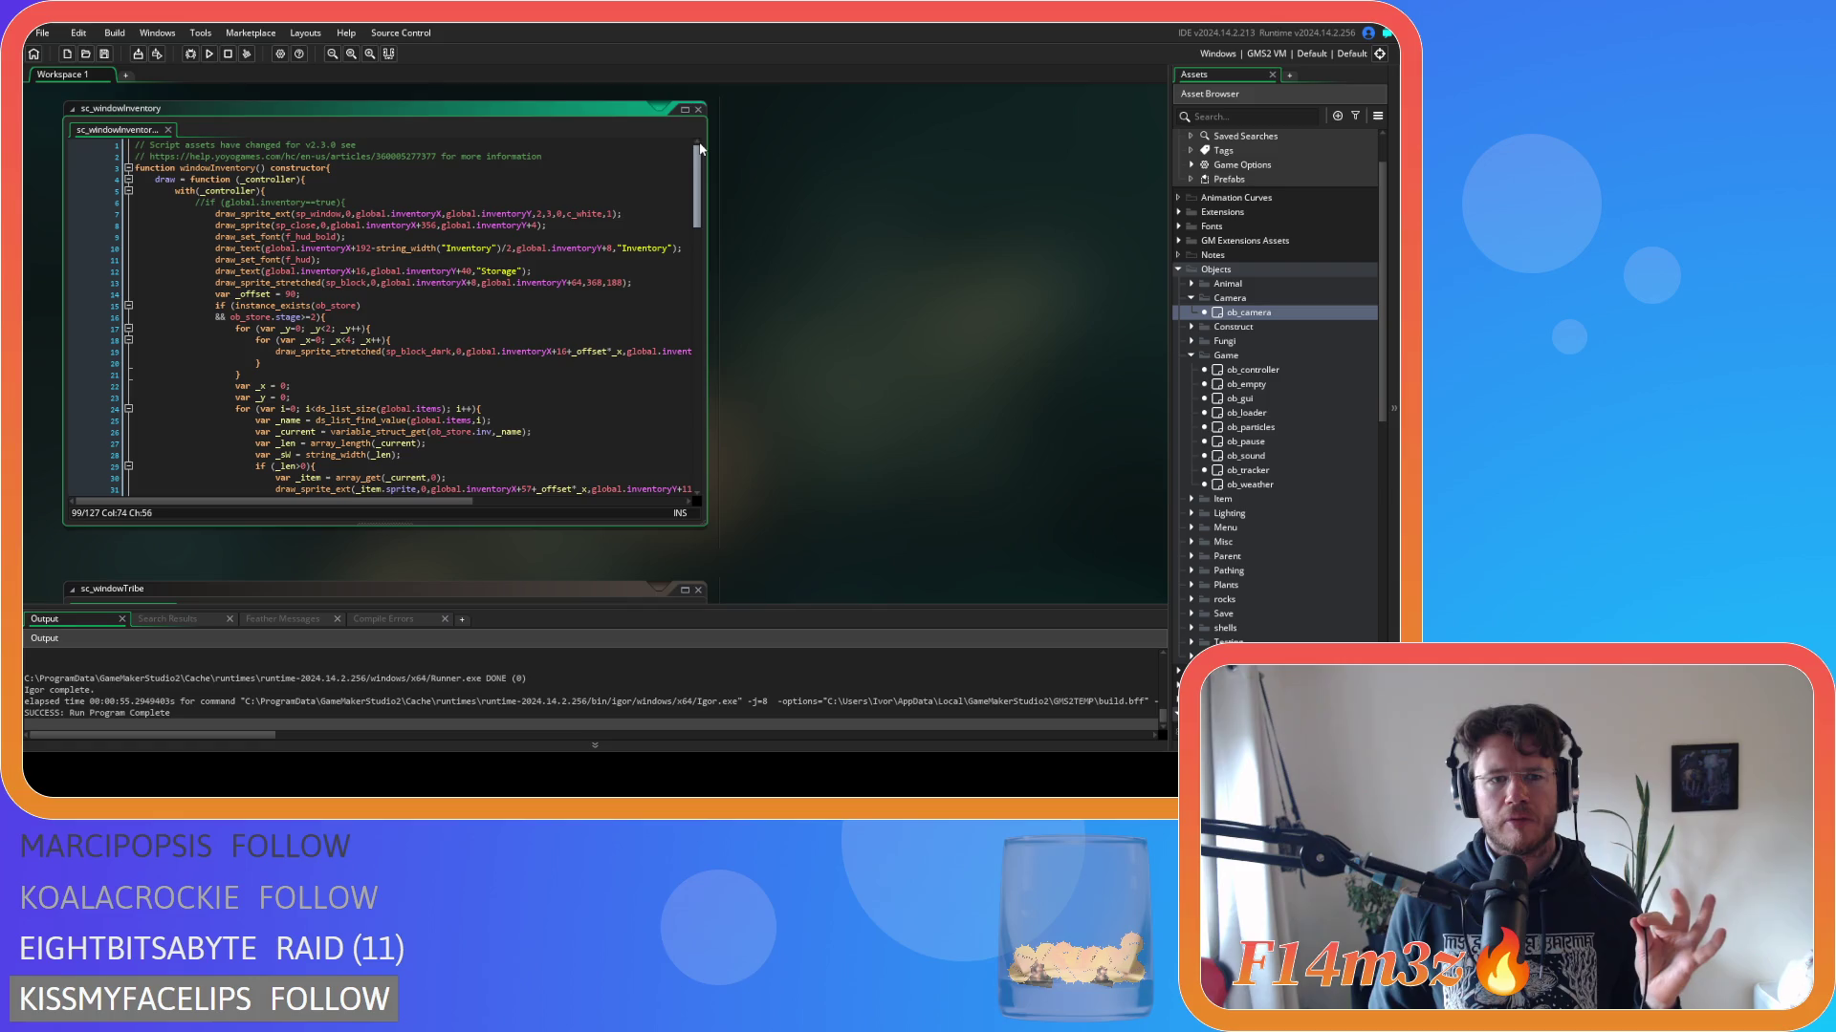
drag(700, 148, 663, 400)
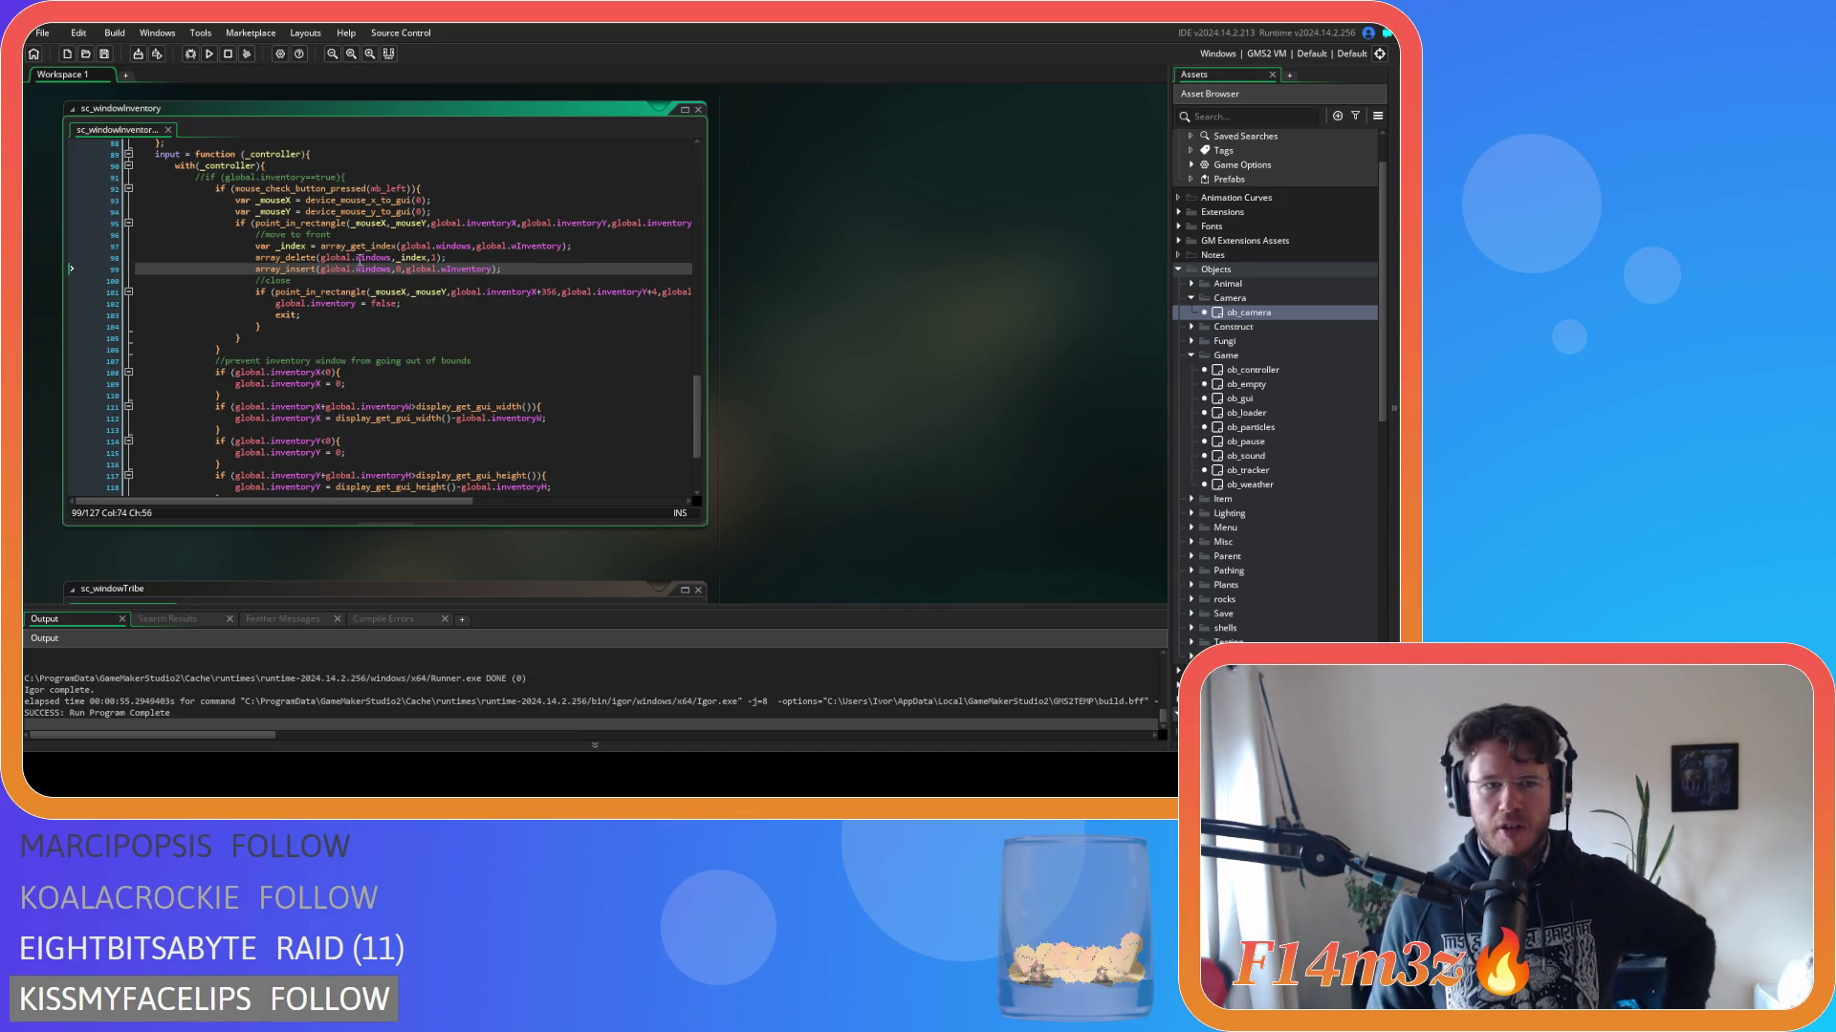
drag(349, 247, 416, 247)
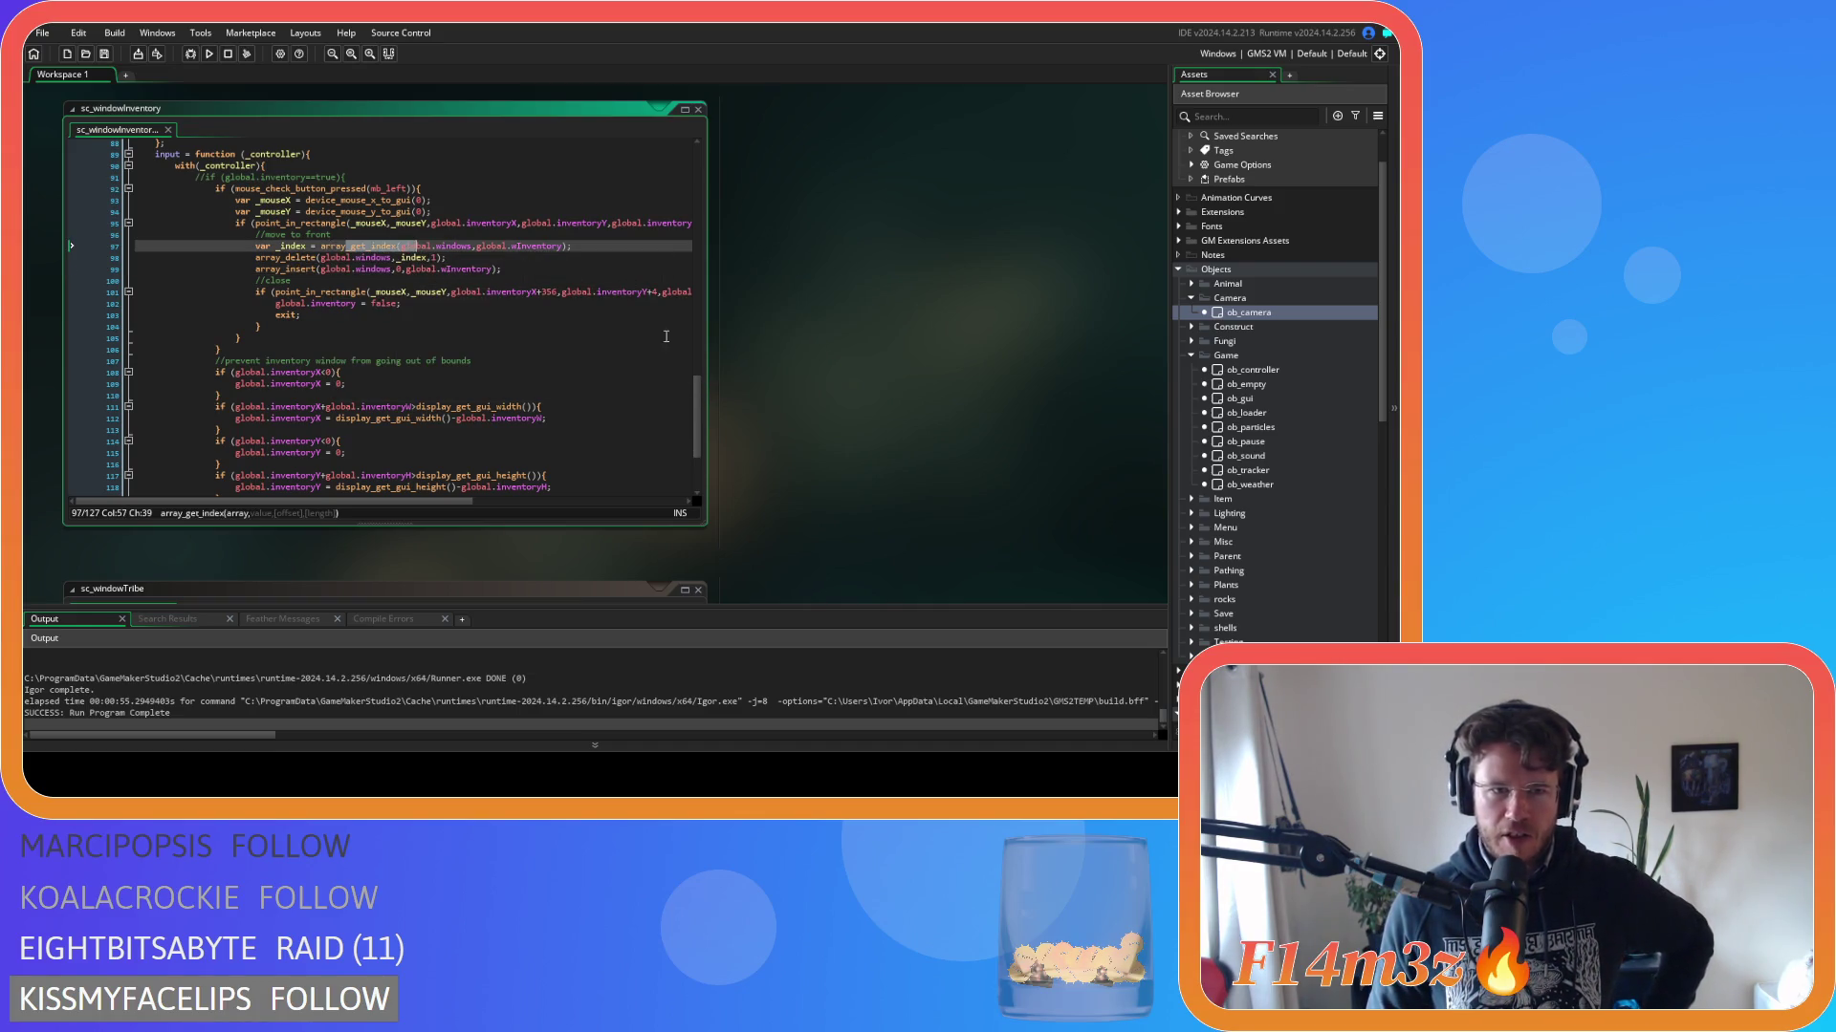
key(ctrl+Tab)
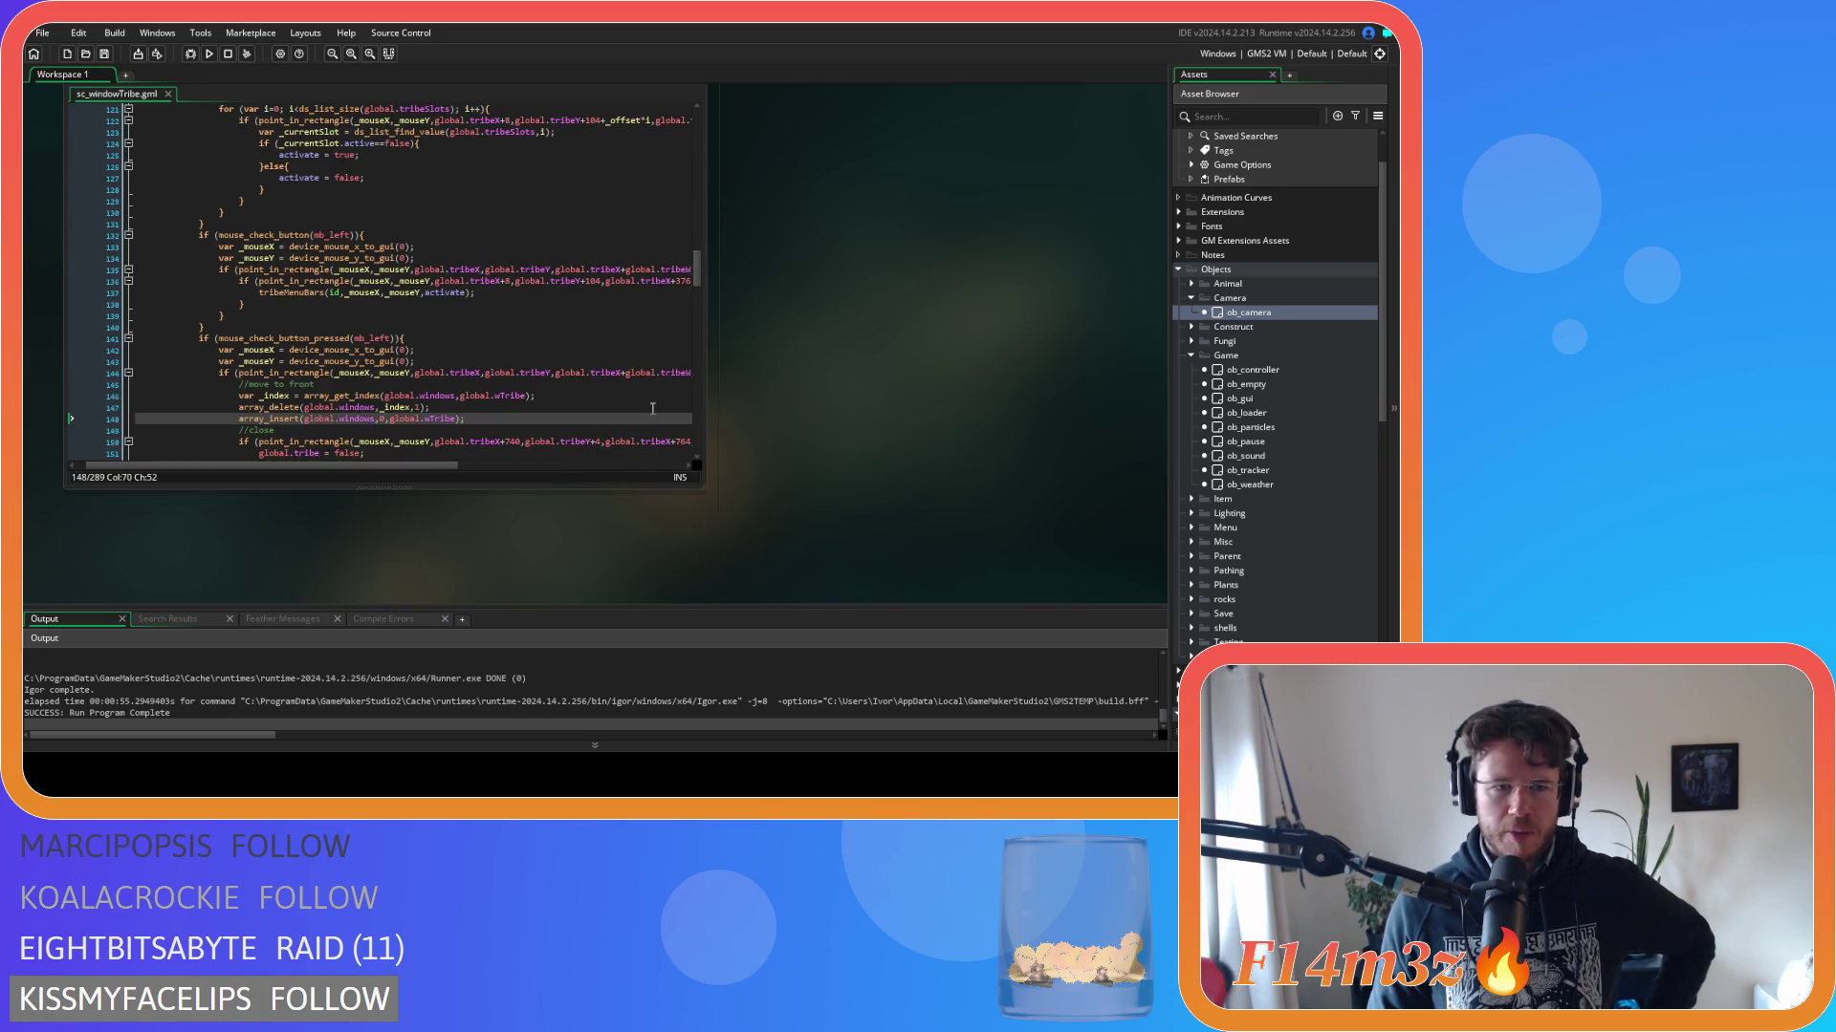
Cut the four move-to-front lines 145–148 from sc_windowTribe and remove the leftover blank line.
click(478, 409)
click(479, 414)
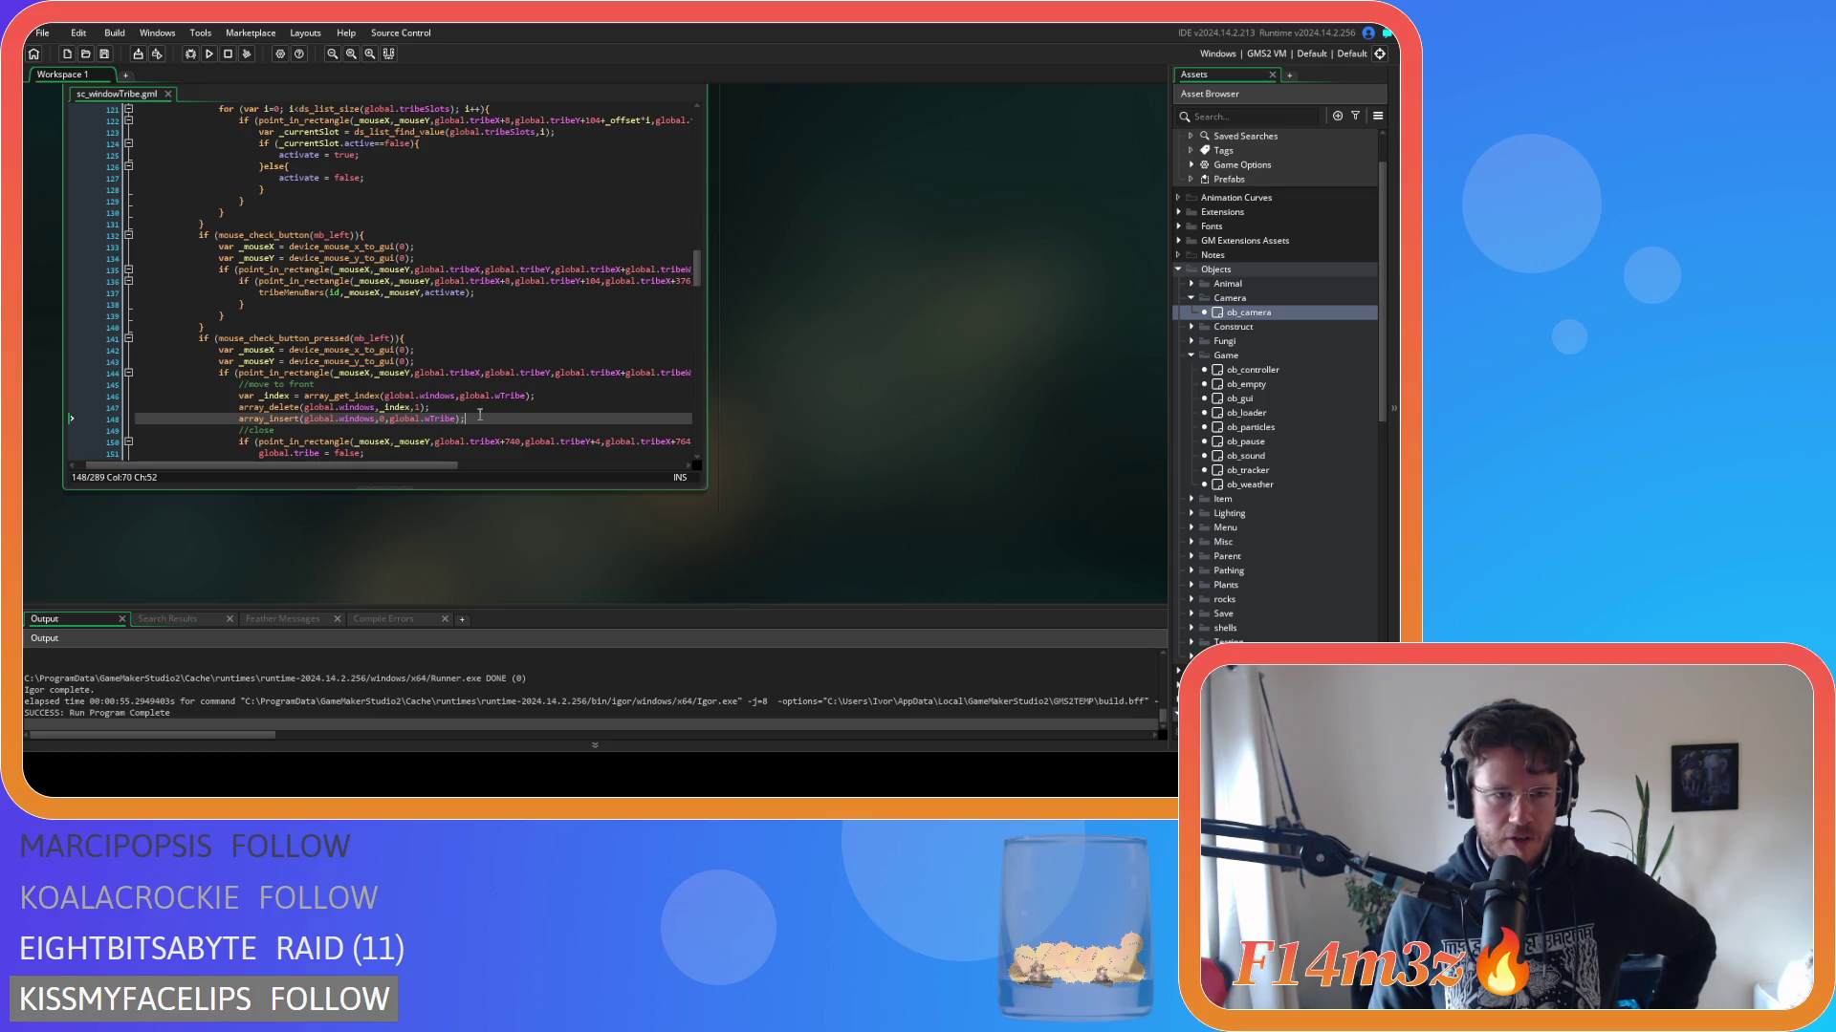
scroll(812, 420, up, 1)
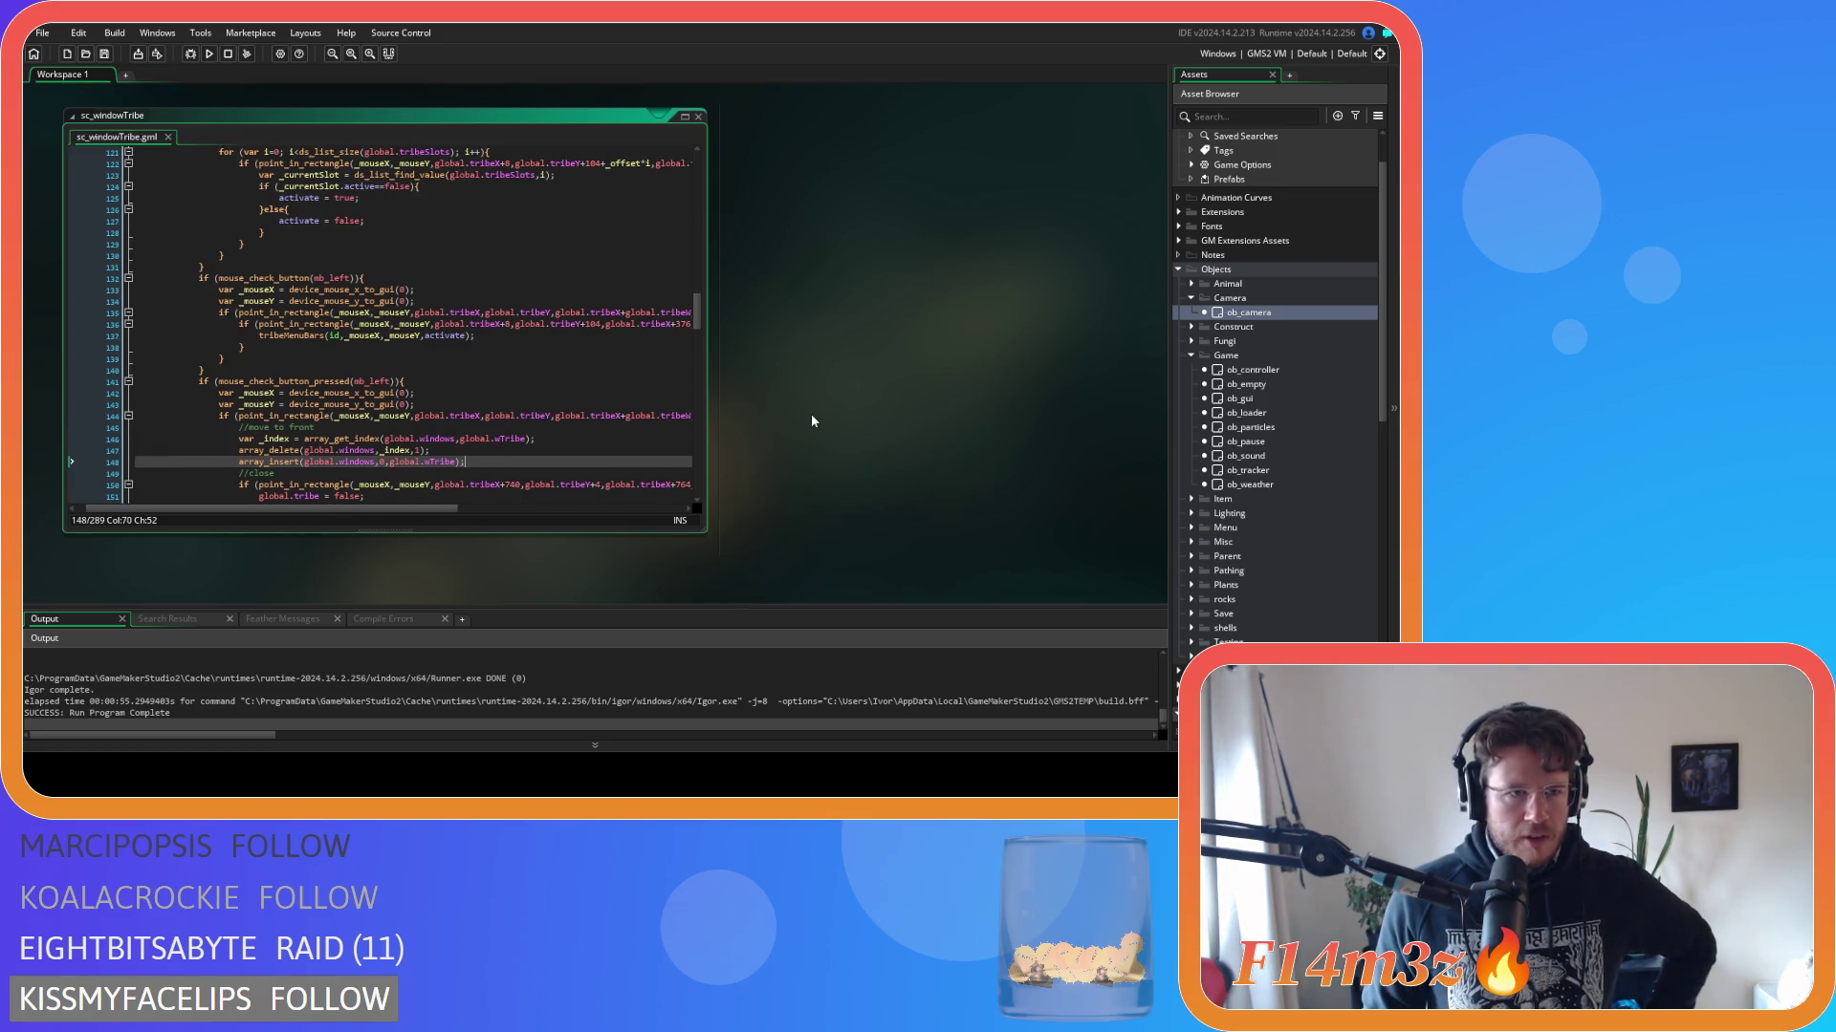
drag(488, 466, 233, 432)
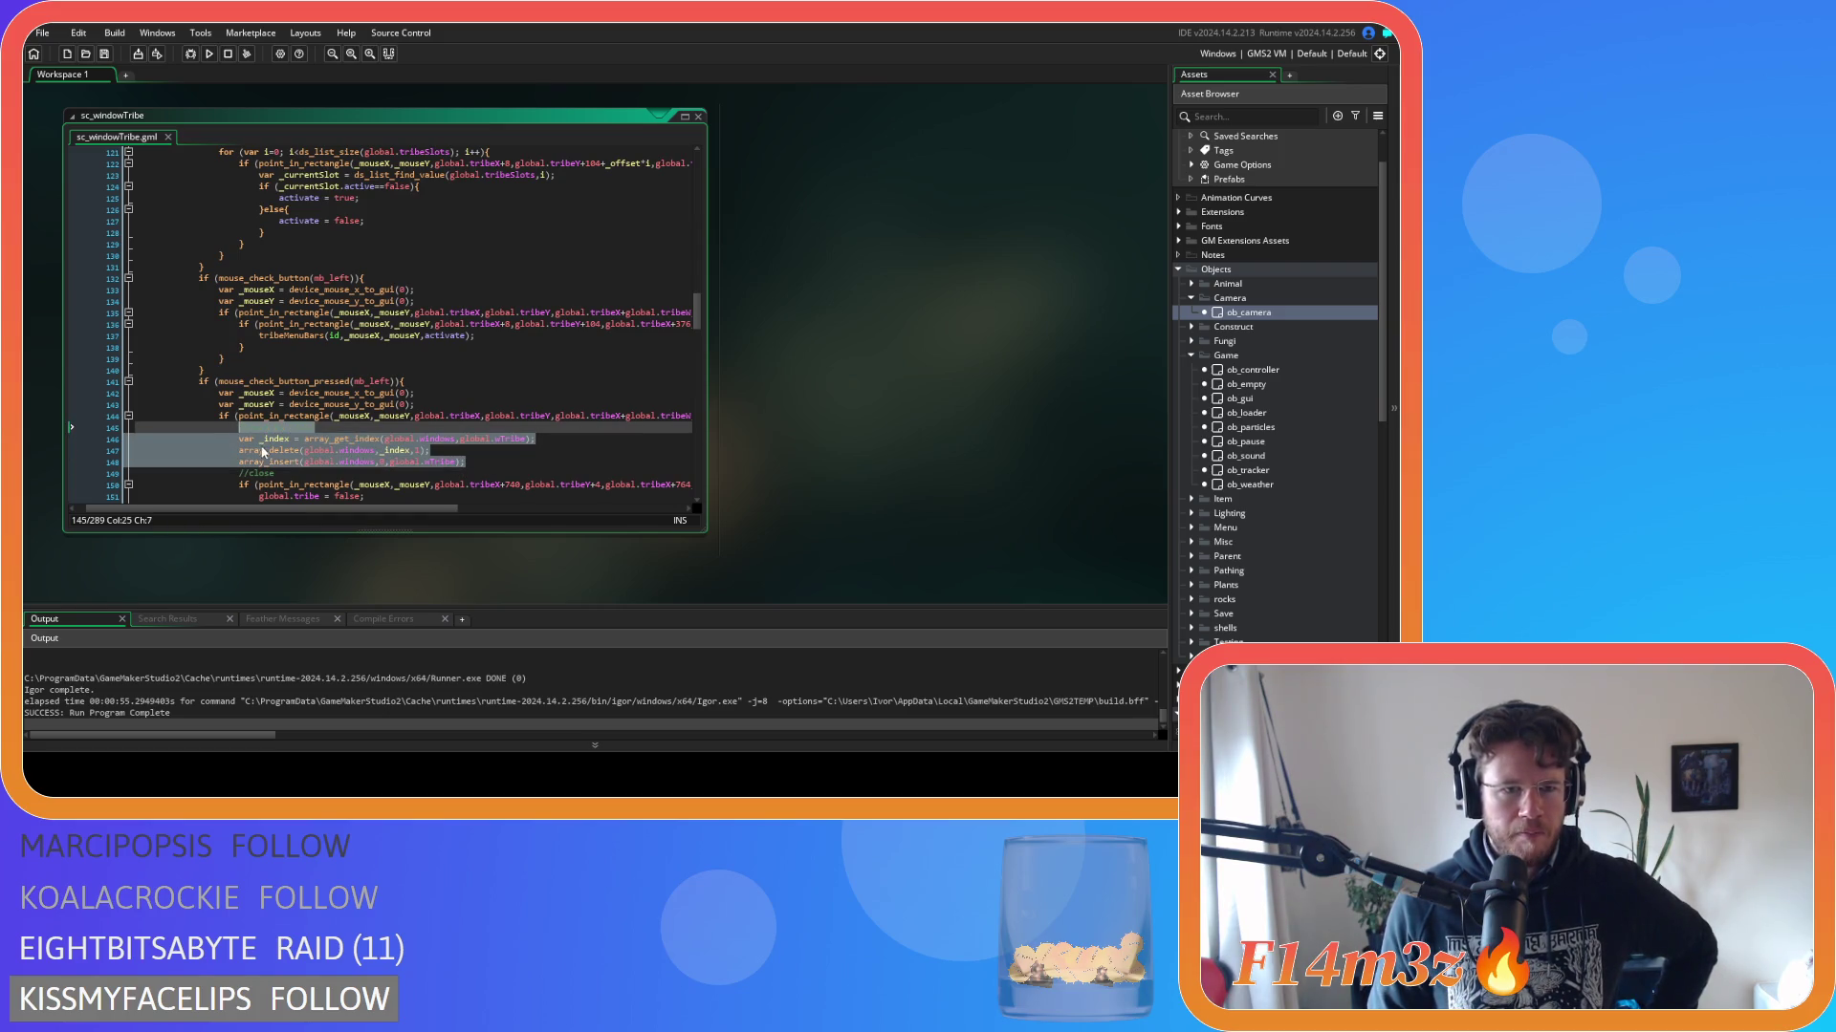
right_click(278, 448)
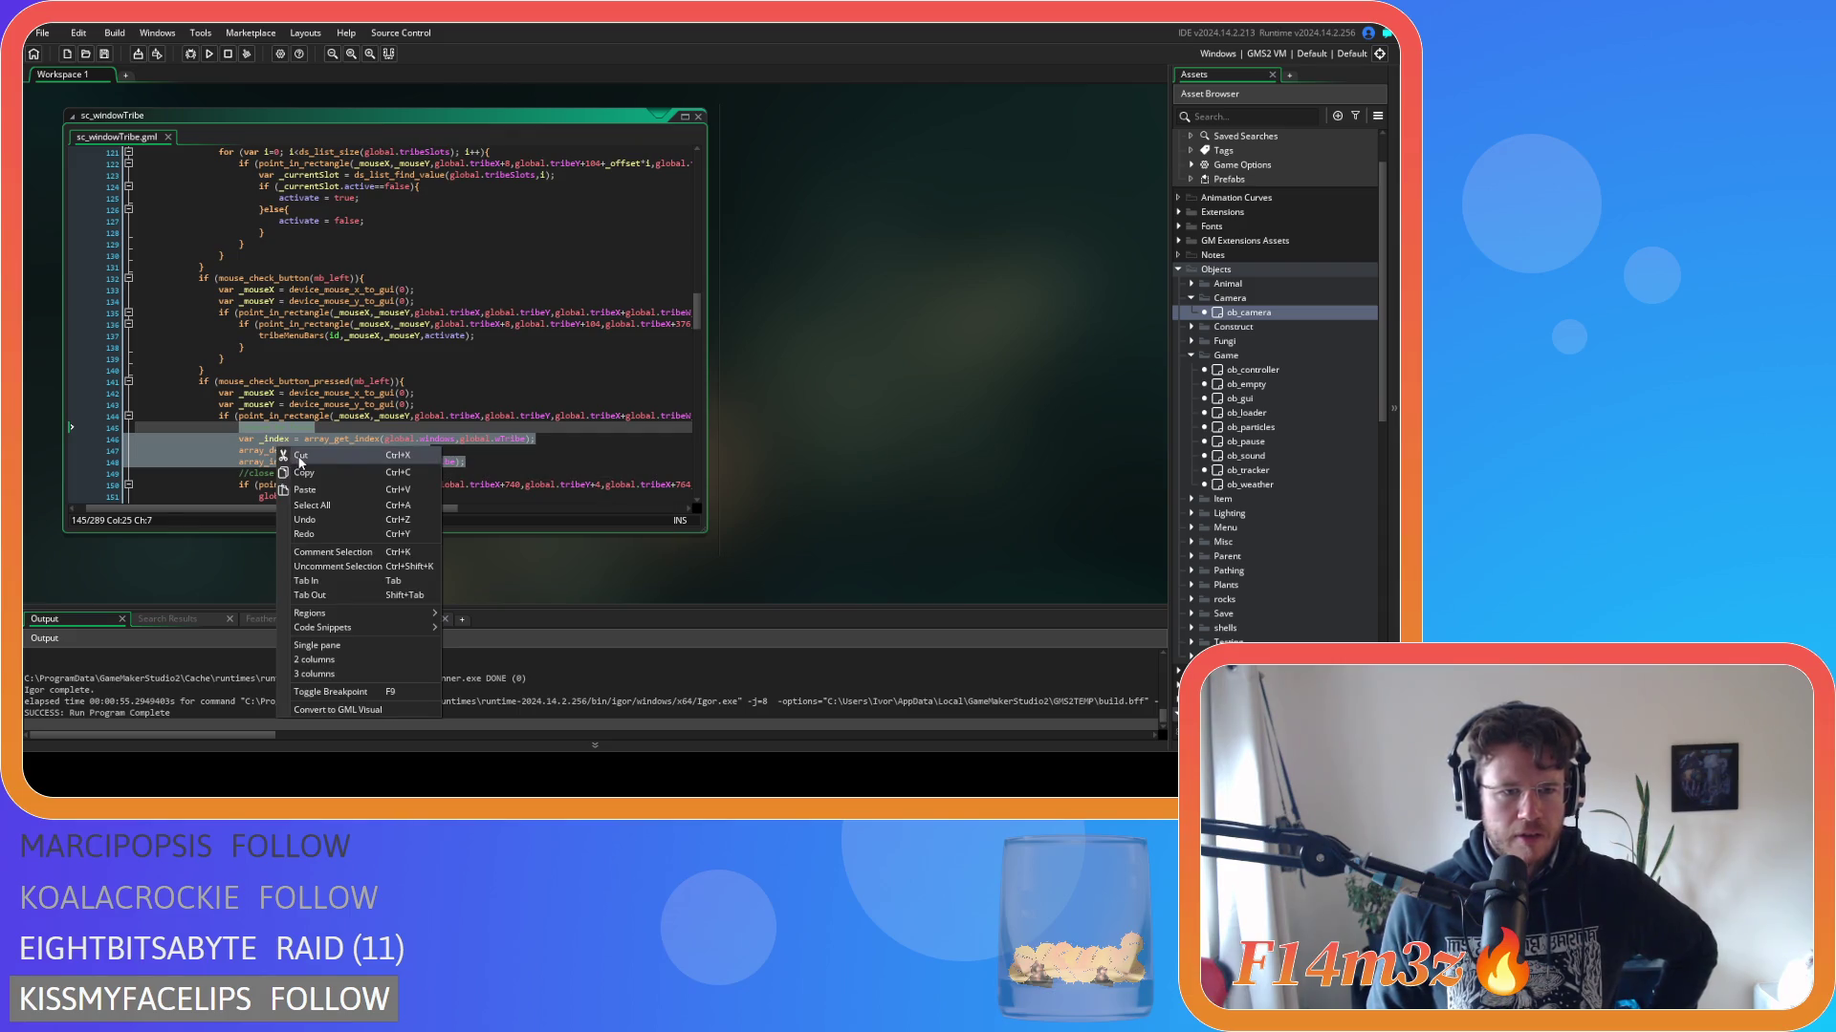
click(296, 456)
key(BackSpace)
key(BackSpace)
key(BackSpace)
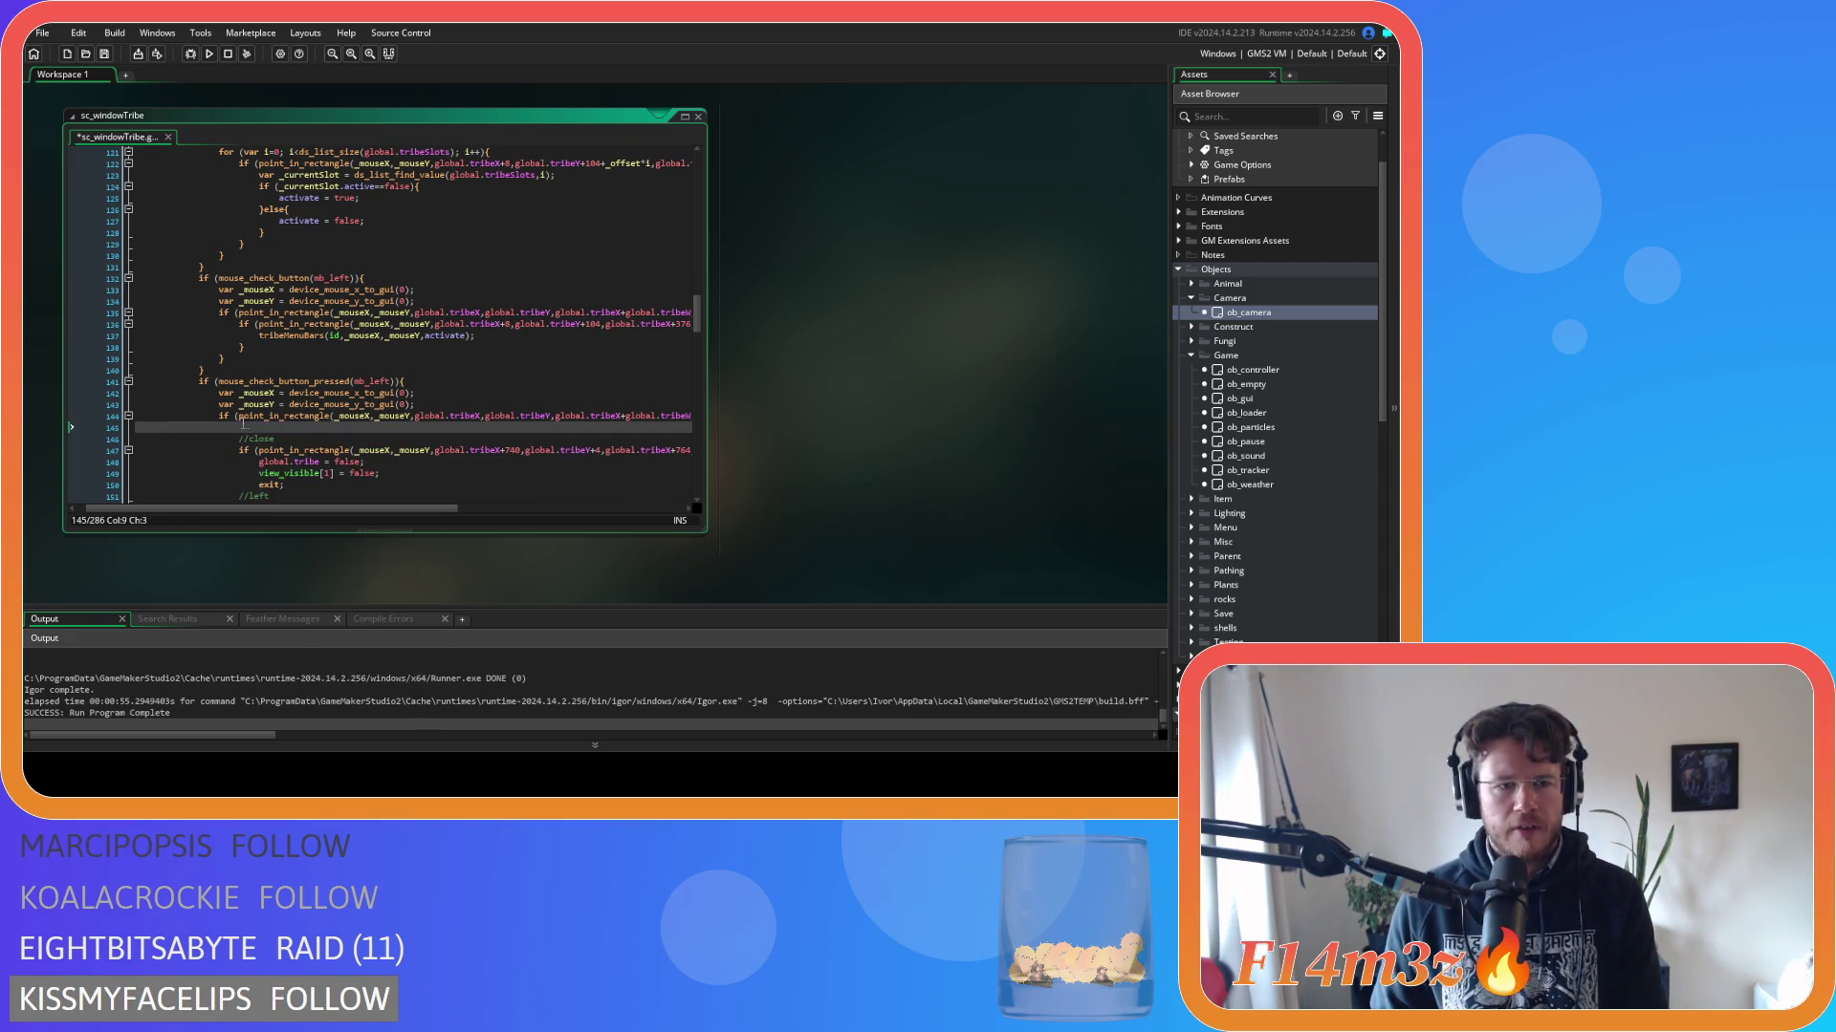
Scroll up through the input function to the mouse-press check ending on line 117.
scroll(361, 489, up, 5)
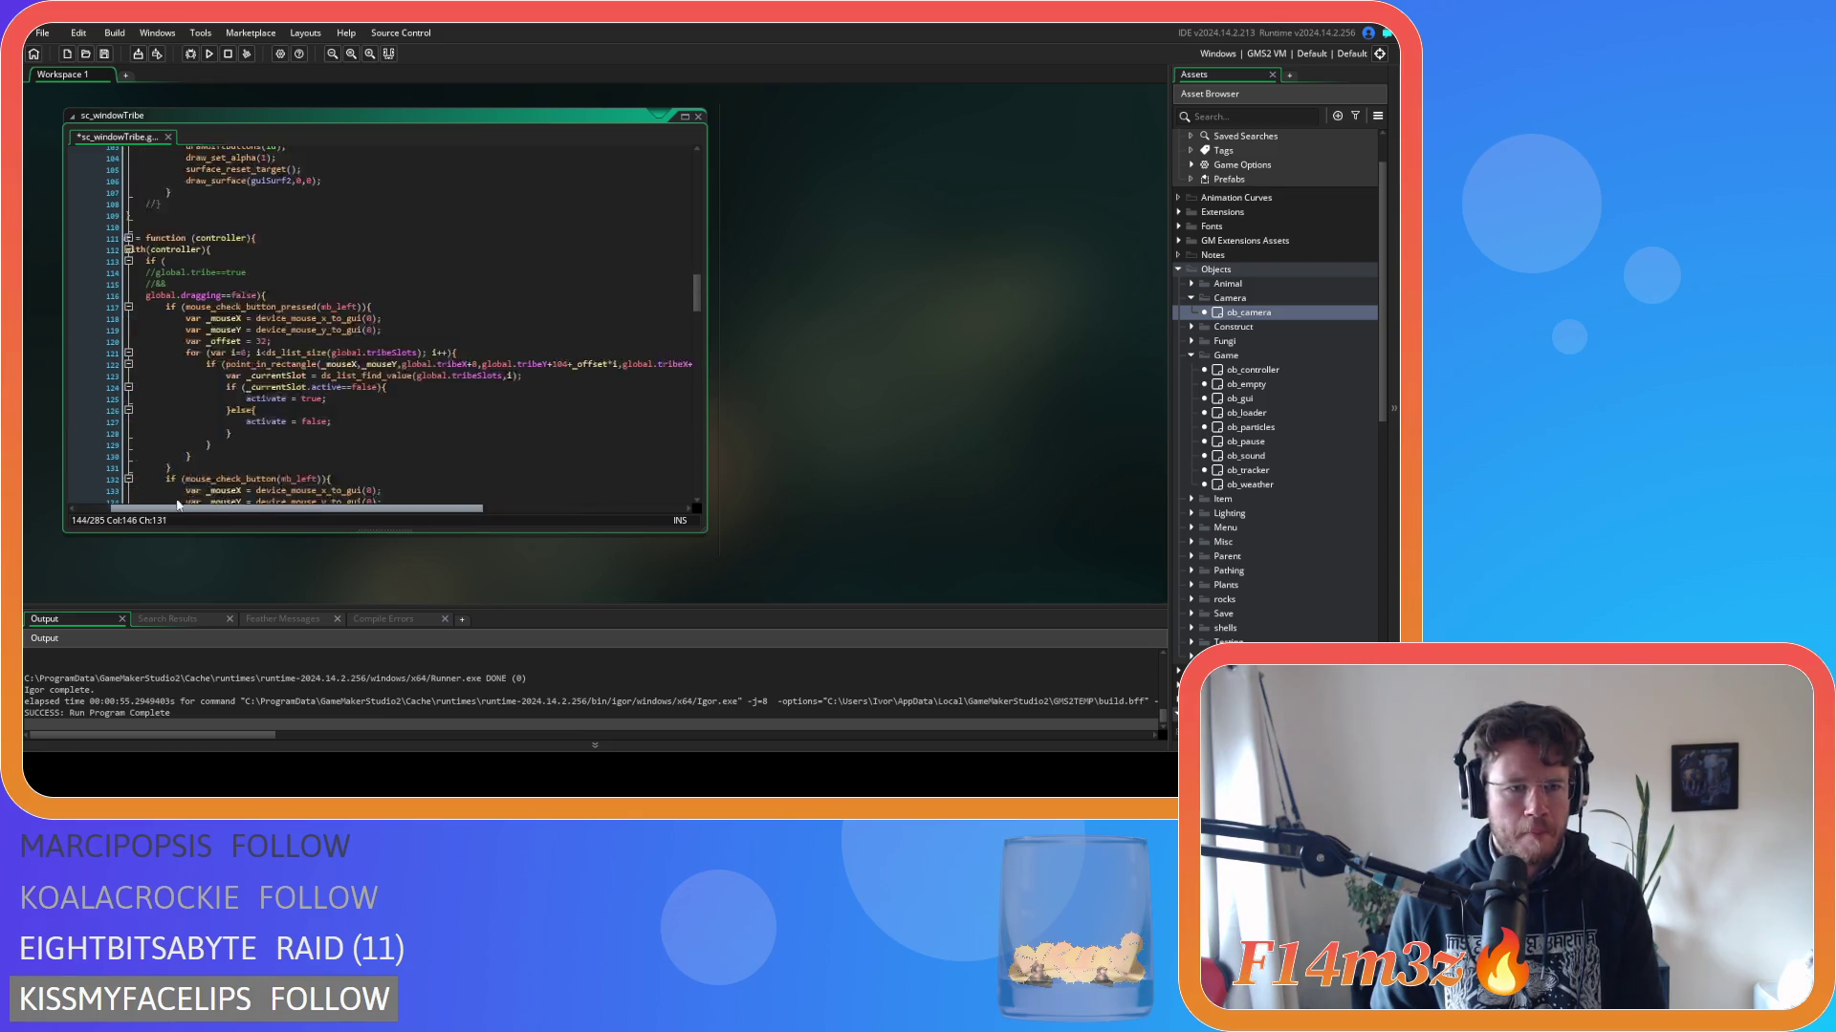
scroll(361, 489, left, 5)
scroll(276, 360, up, 3)
scroll(276, 360, down, 2)
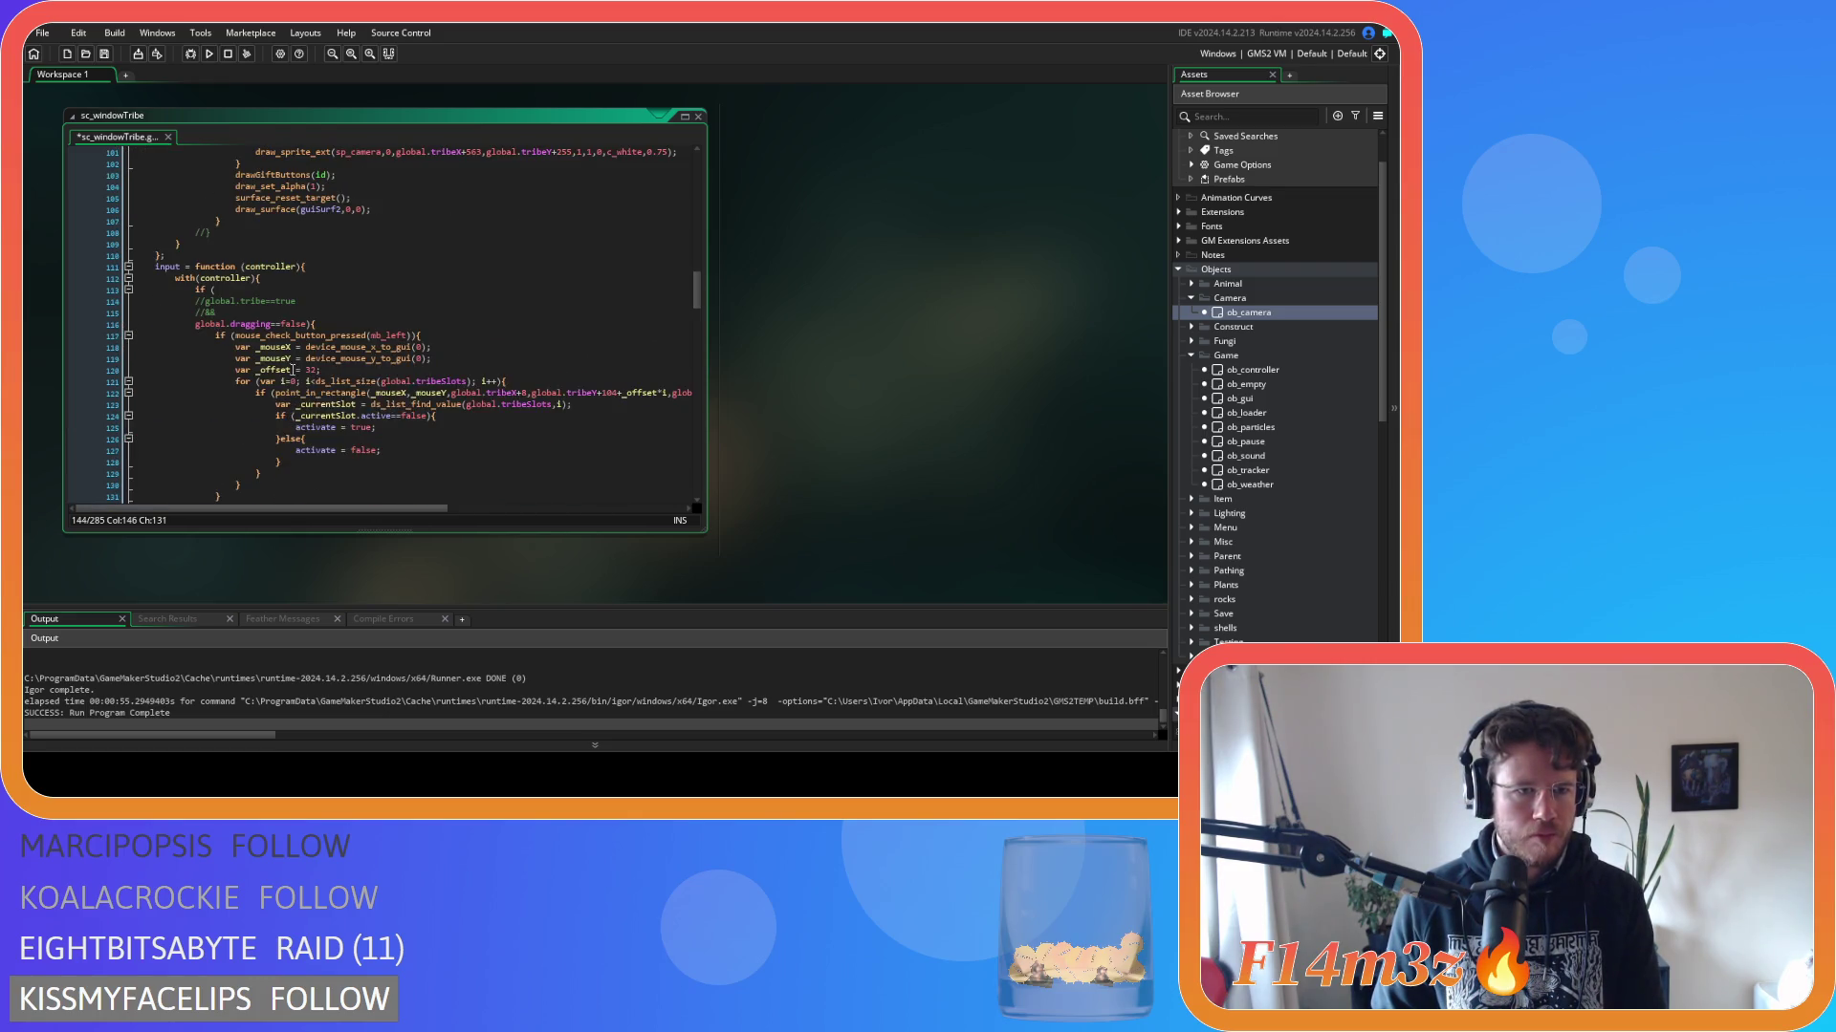
scroll(335, 376, down, 2)
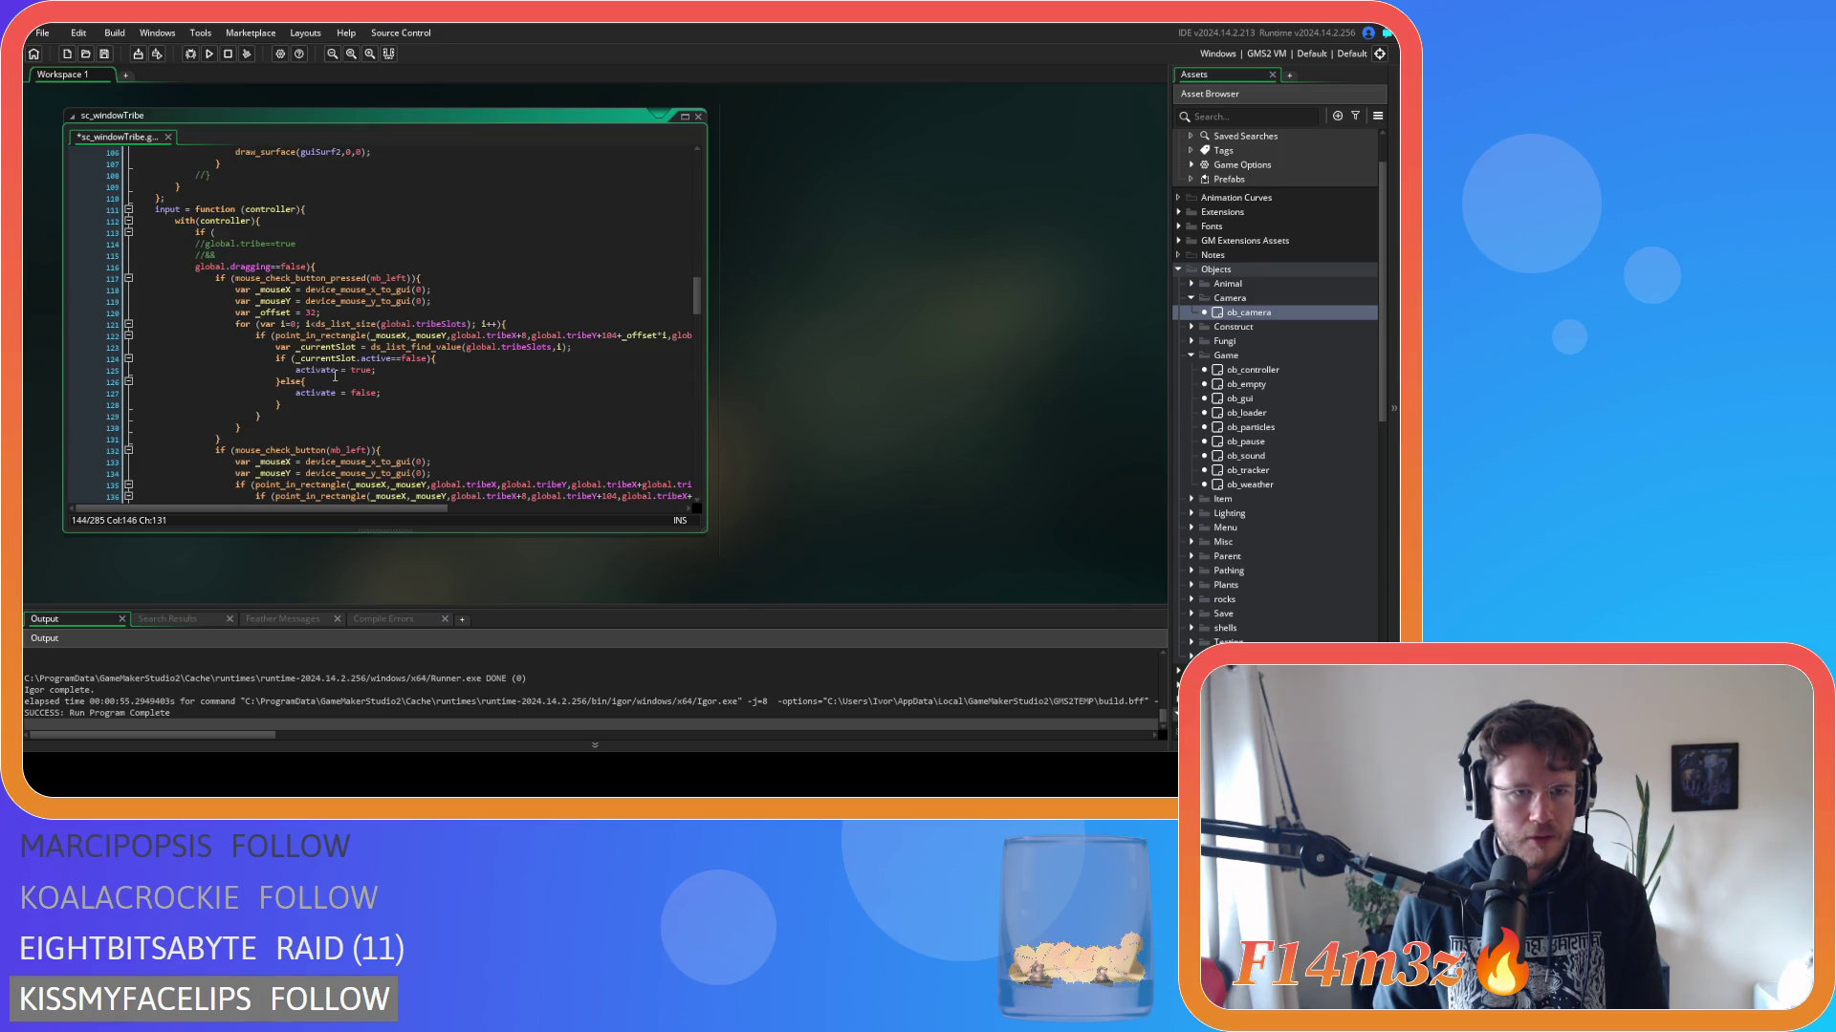
scroll(335, 375, down, 1)
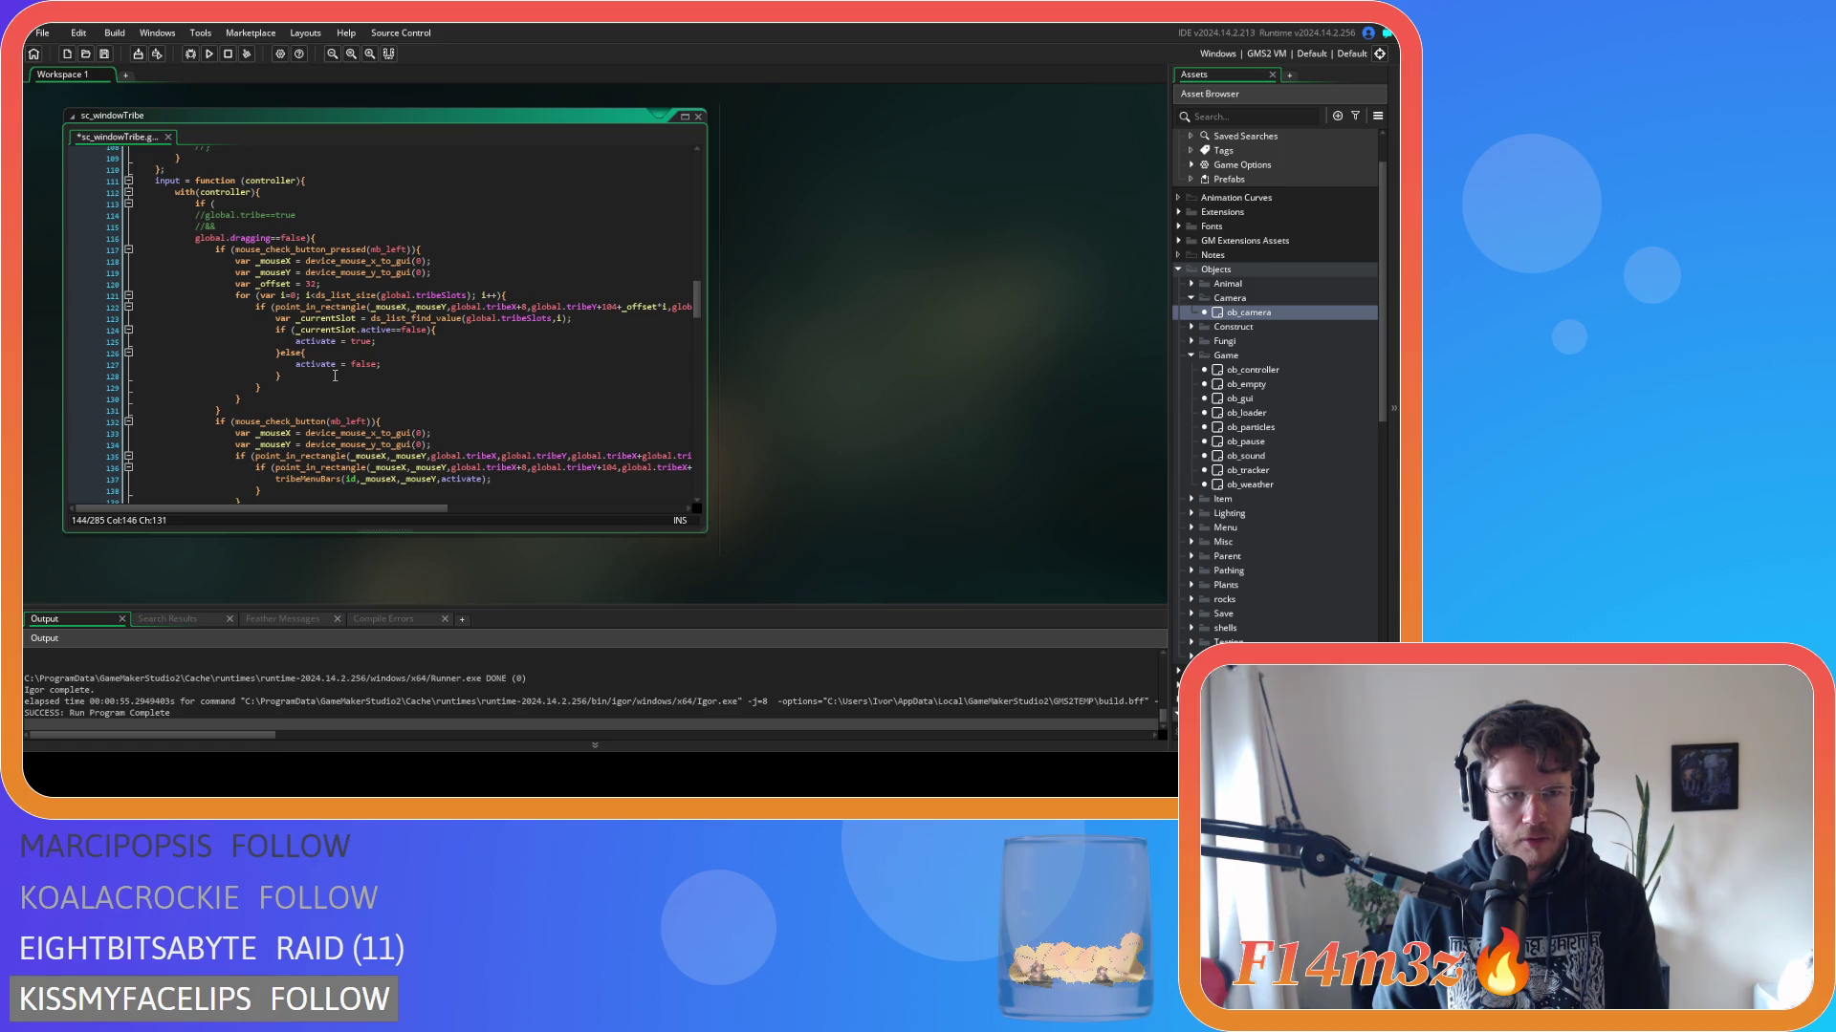
click(467, 247)
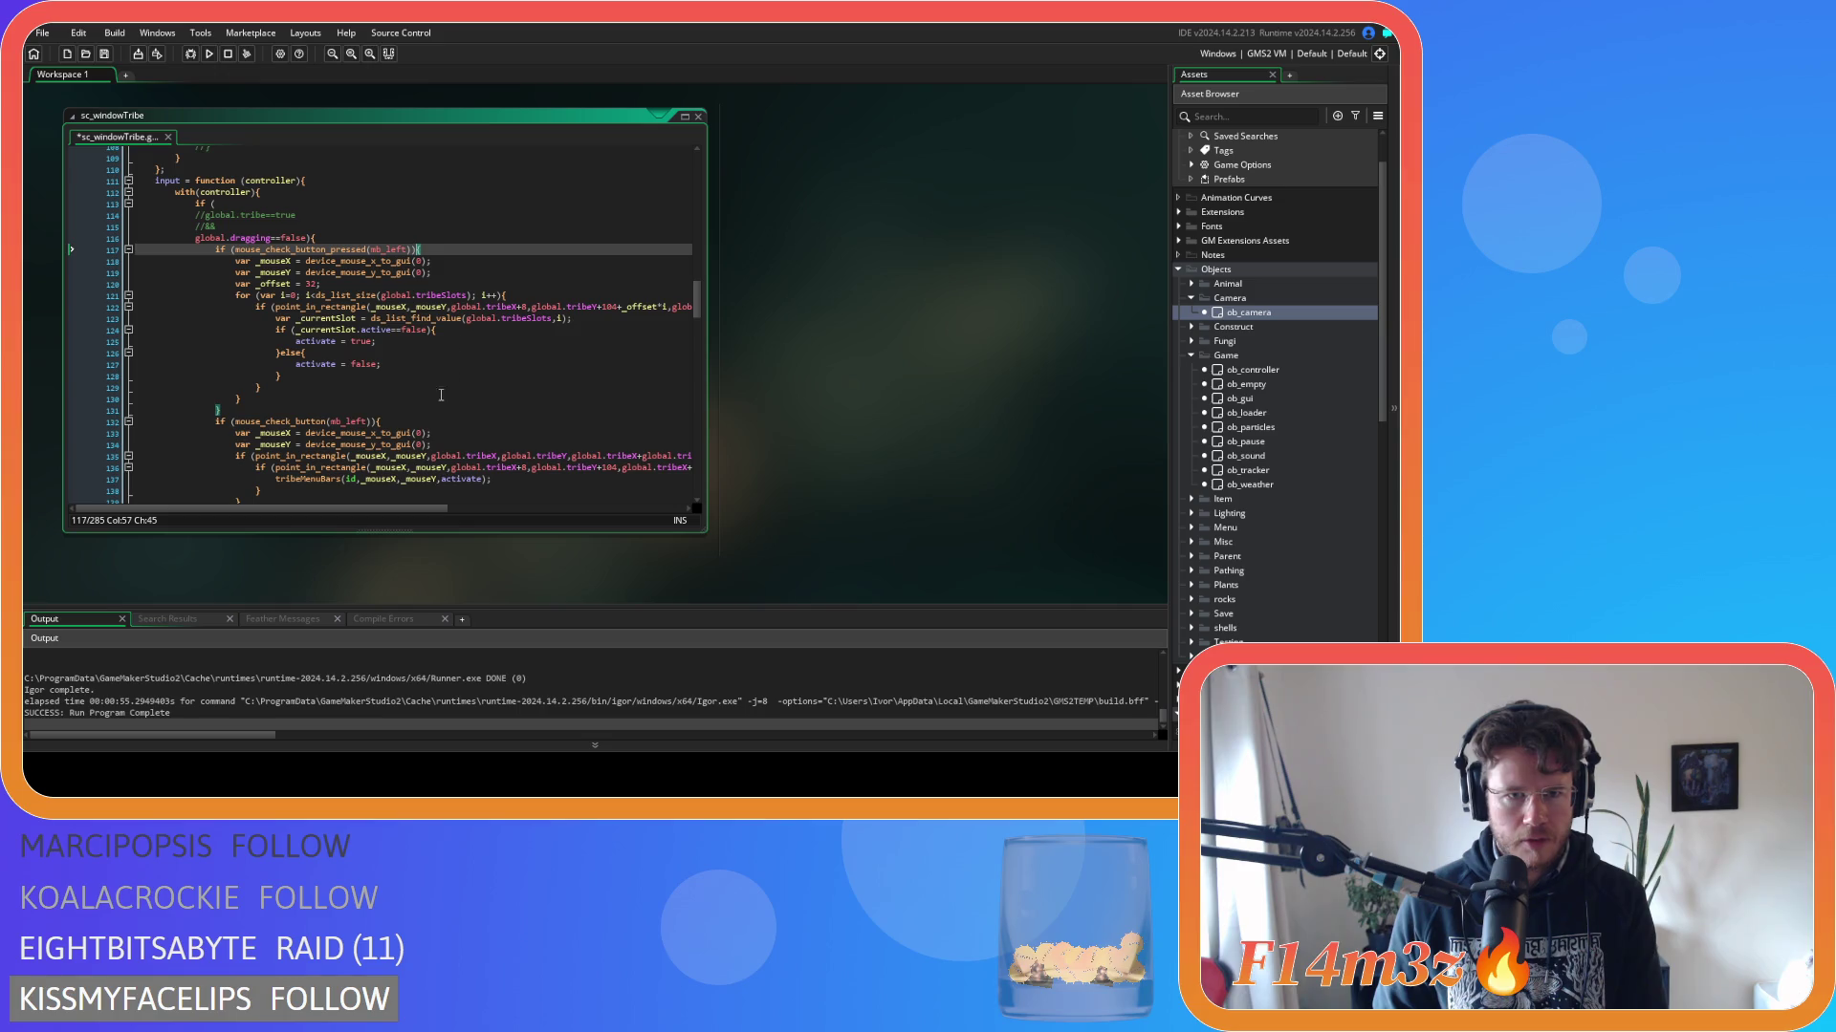
Scroll through the rest of the input function down to line 144 to find where the lines belong.
mouse_move(350, 441)
scroll(350, 442, down, 4)
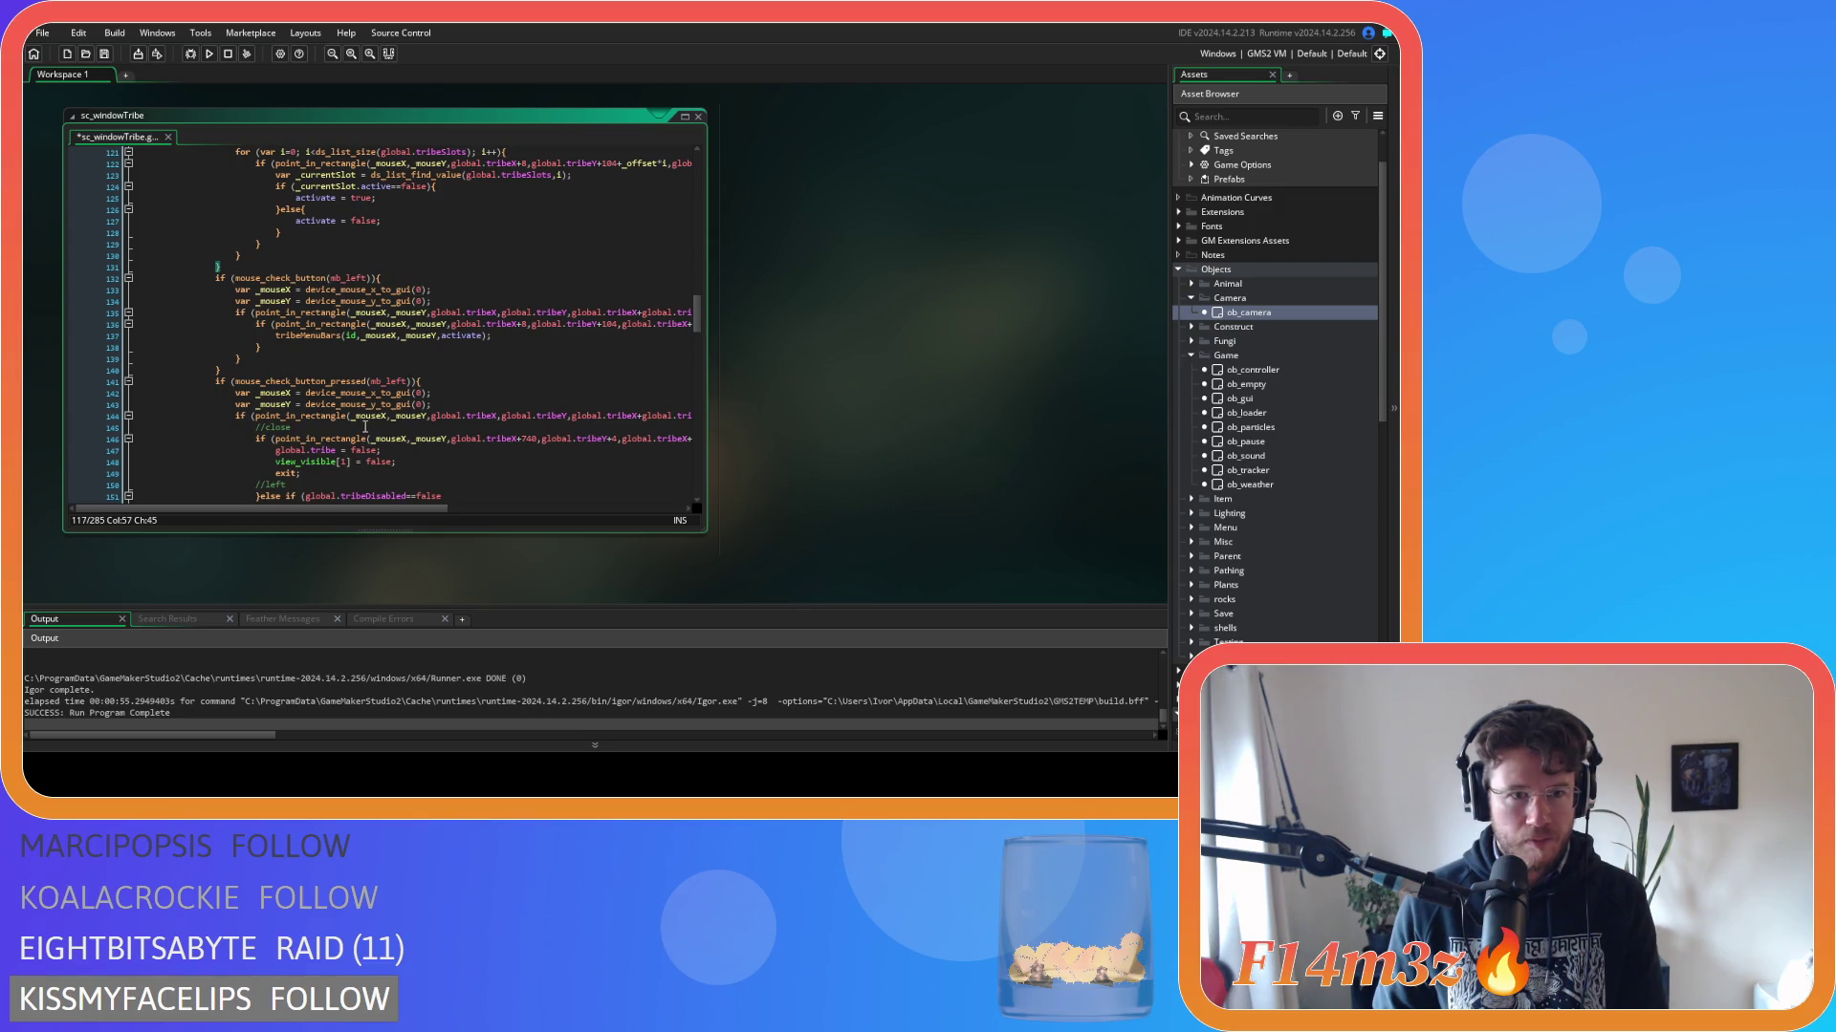
scroll(364, 427, up, 3)
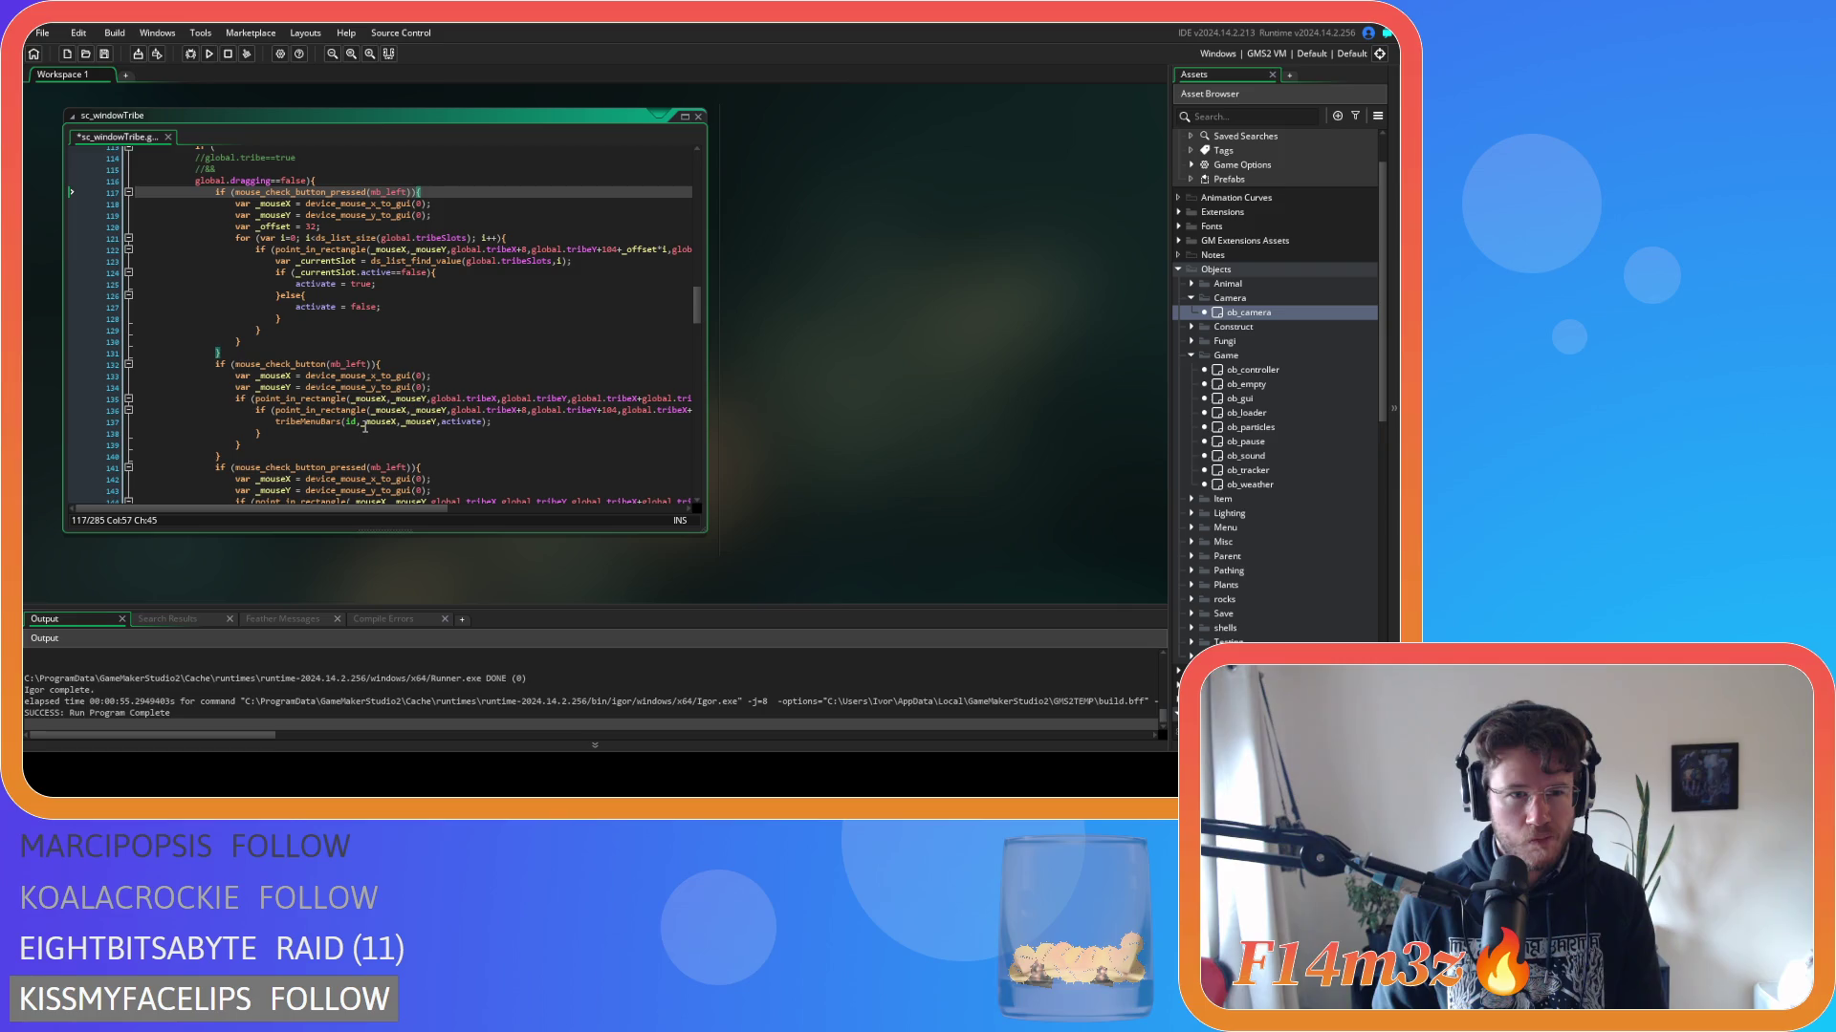
scroll(364, 427, down, 4)
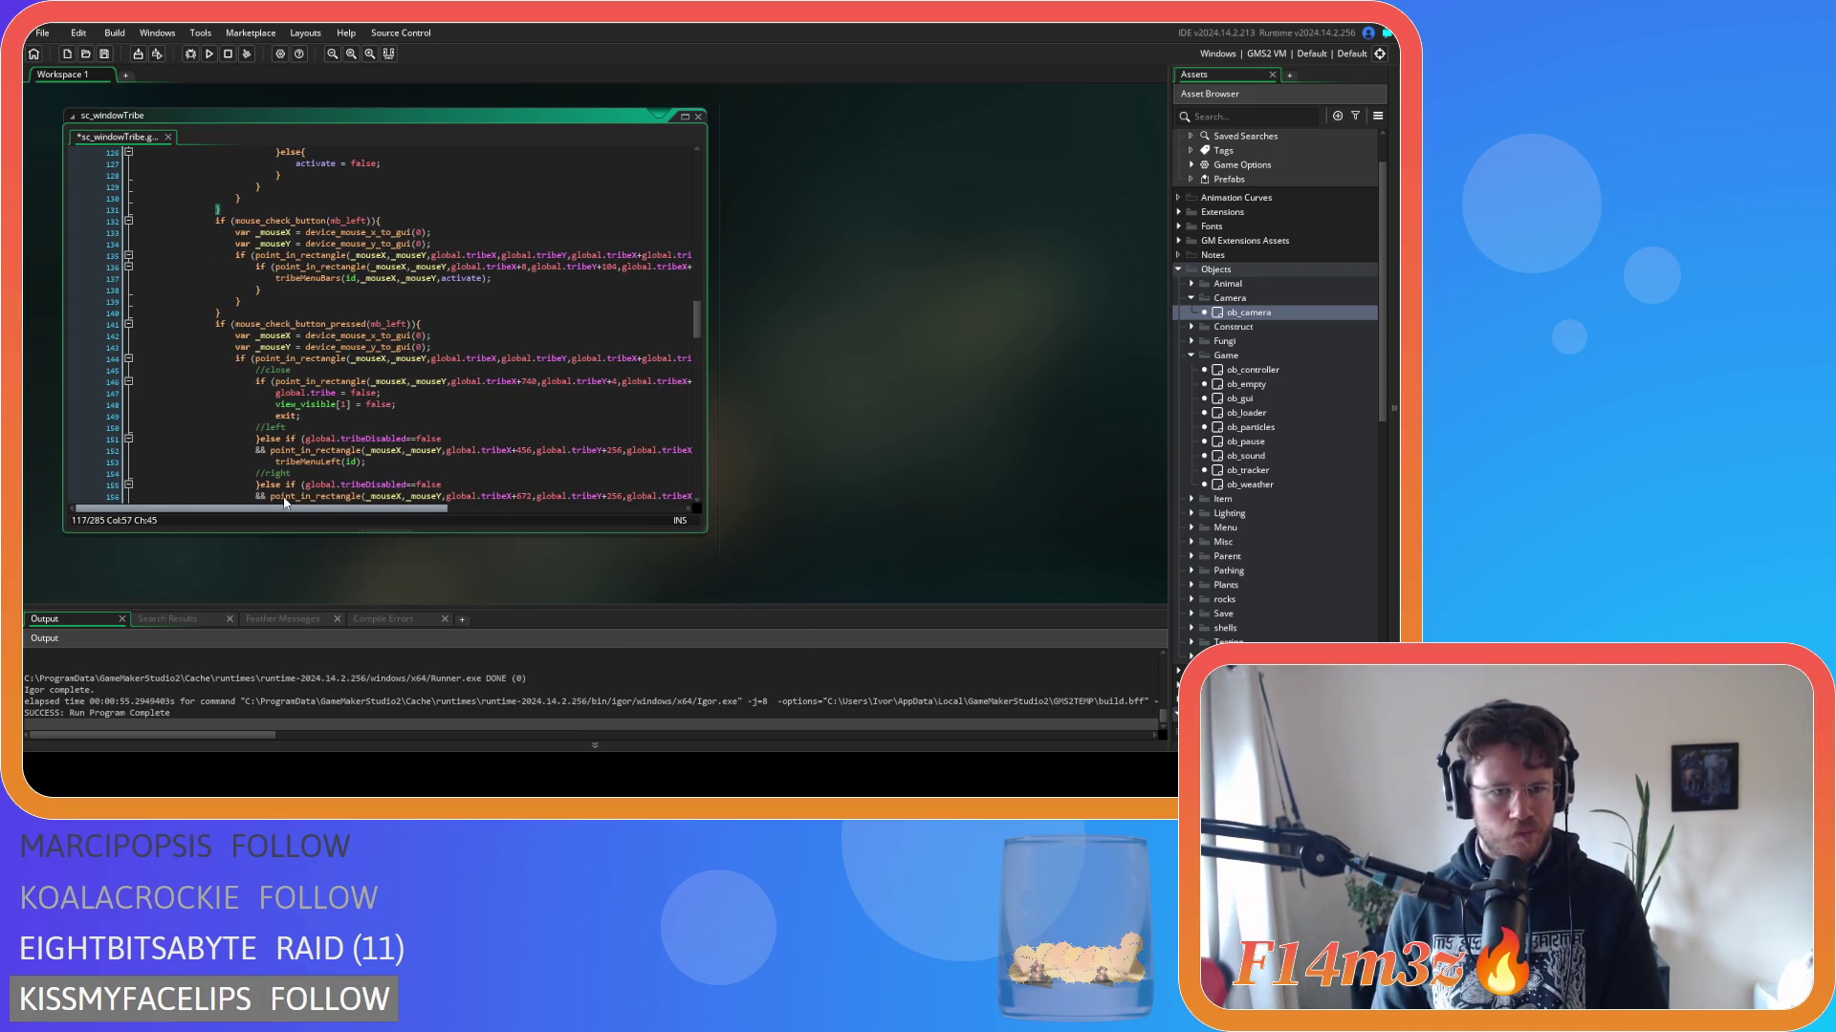
mouse_move(346, 506)
mouse_down()
mouse_move(587, 508)
mouse_move(329, 504)
mouse_up()
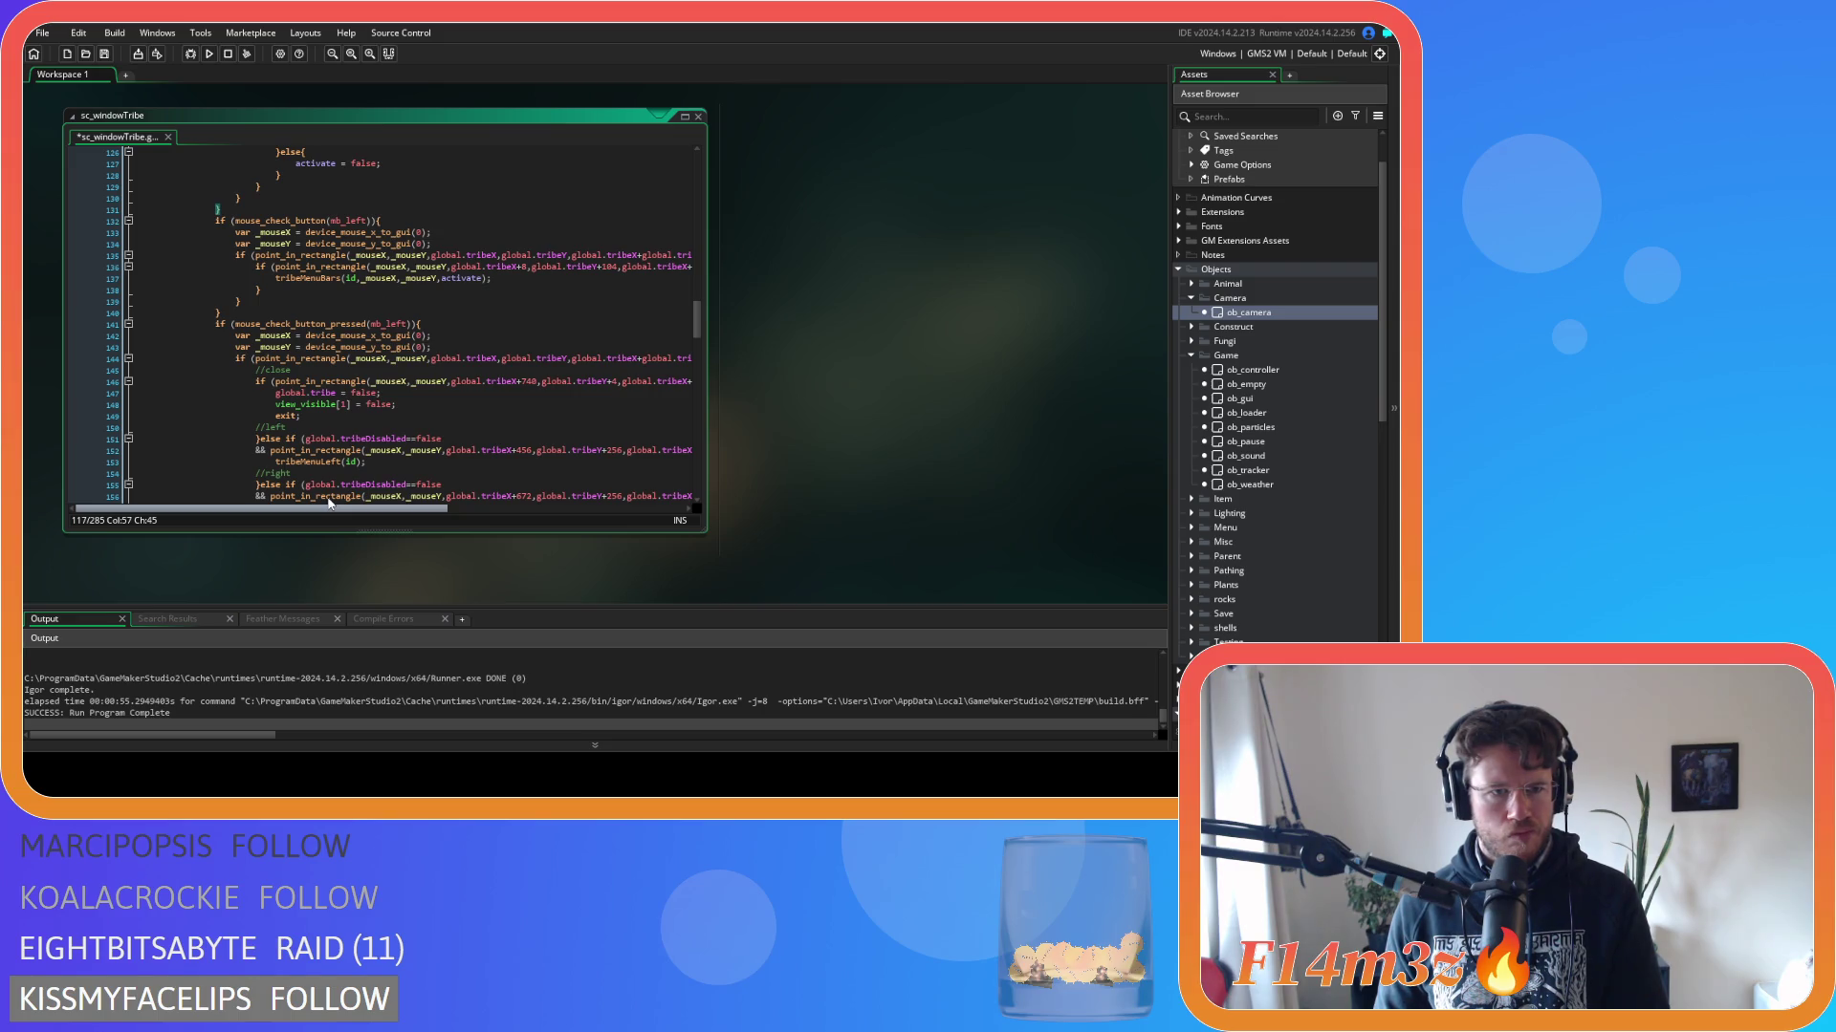
scroll(333, 399, down, 10)
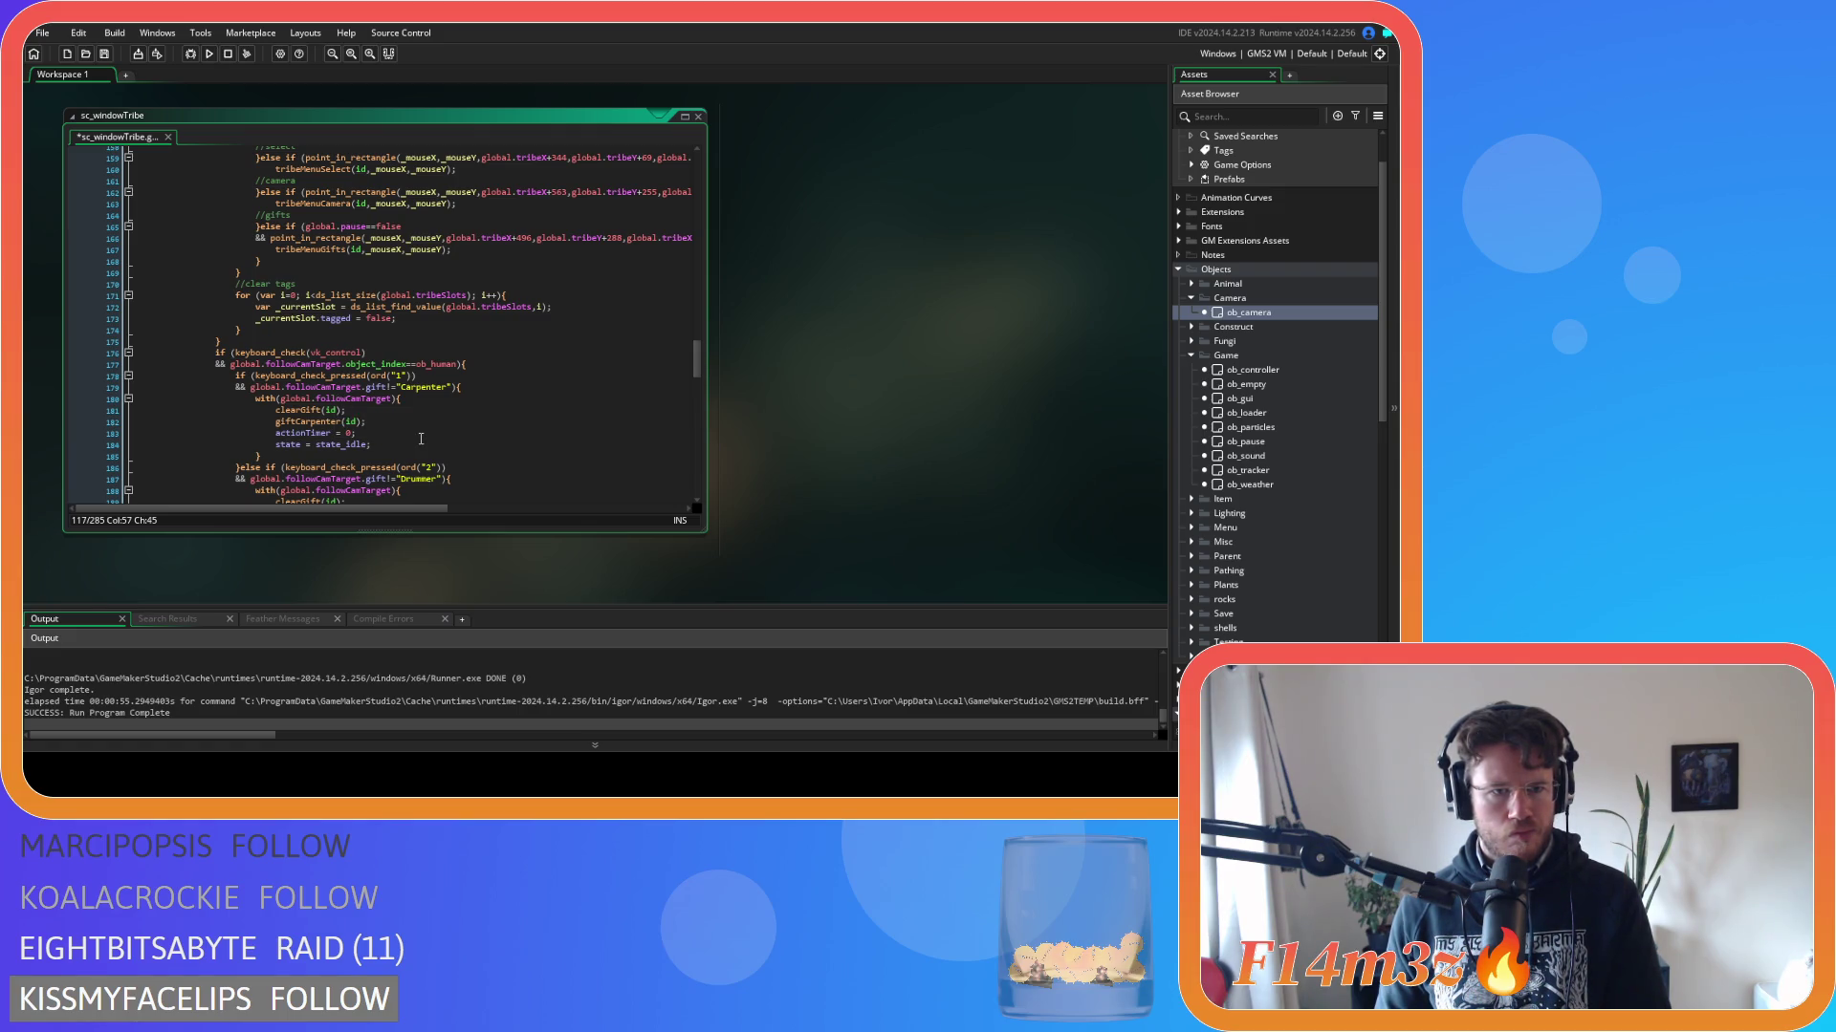
scroll(421, 439, up, 15)
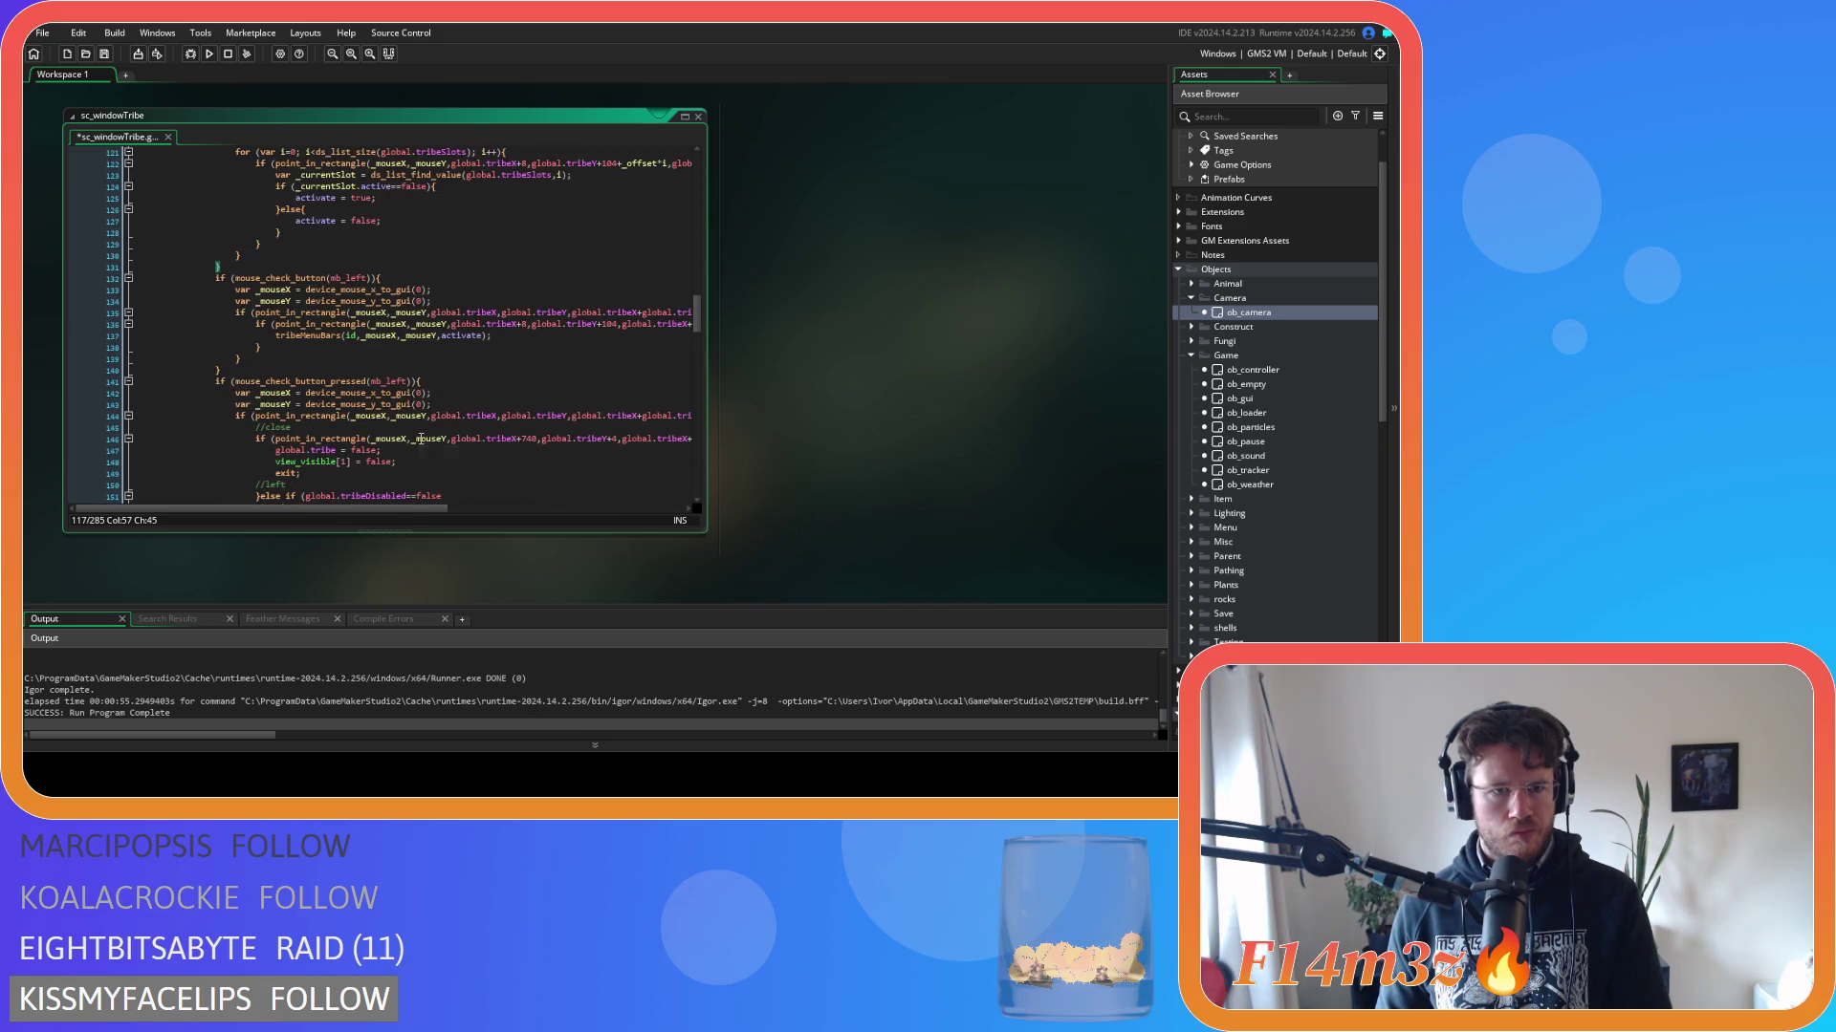
scroll(420, 439, up, 2)
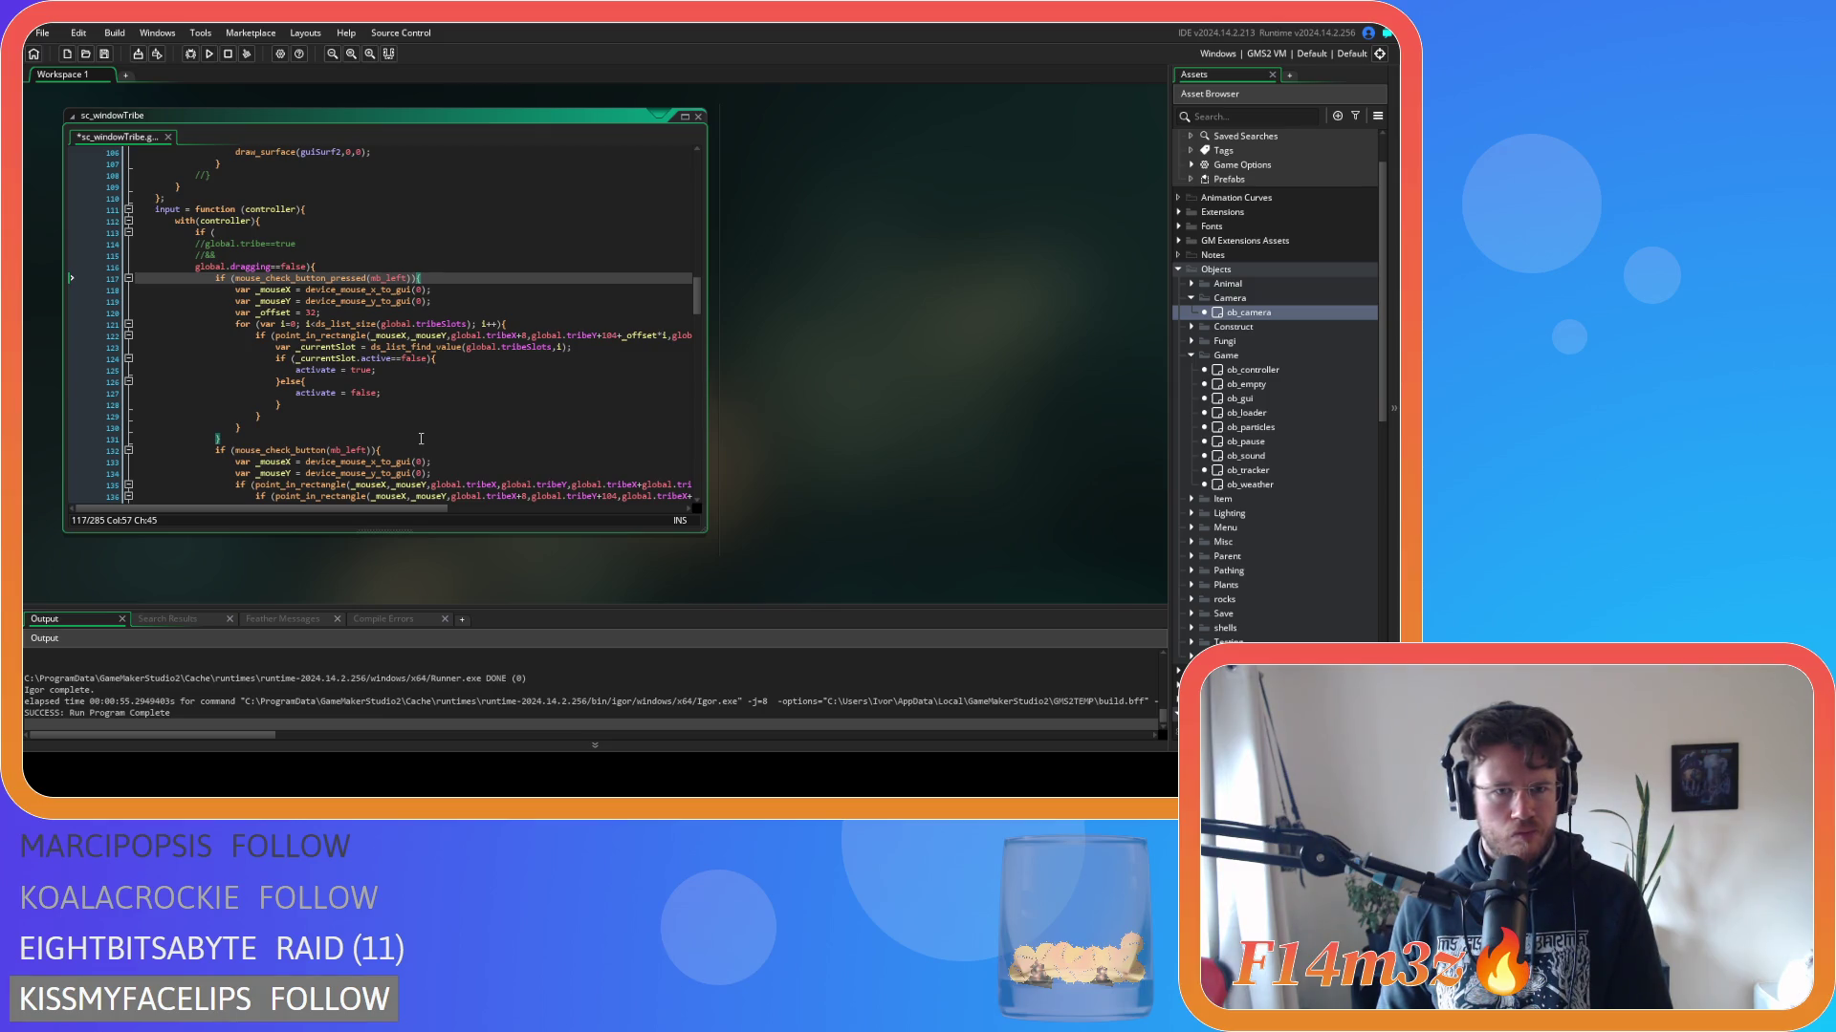
scroll(420, 439, down, 5)
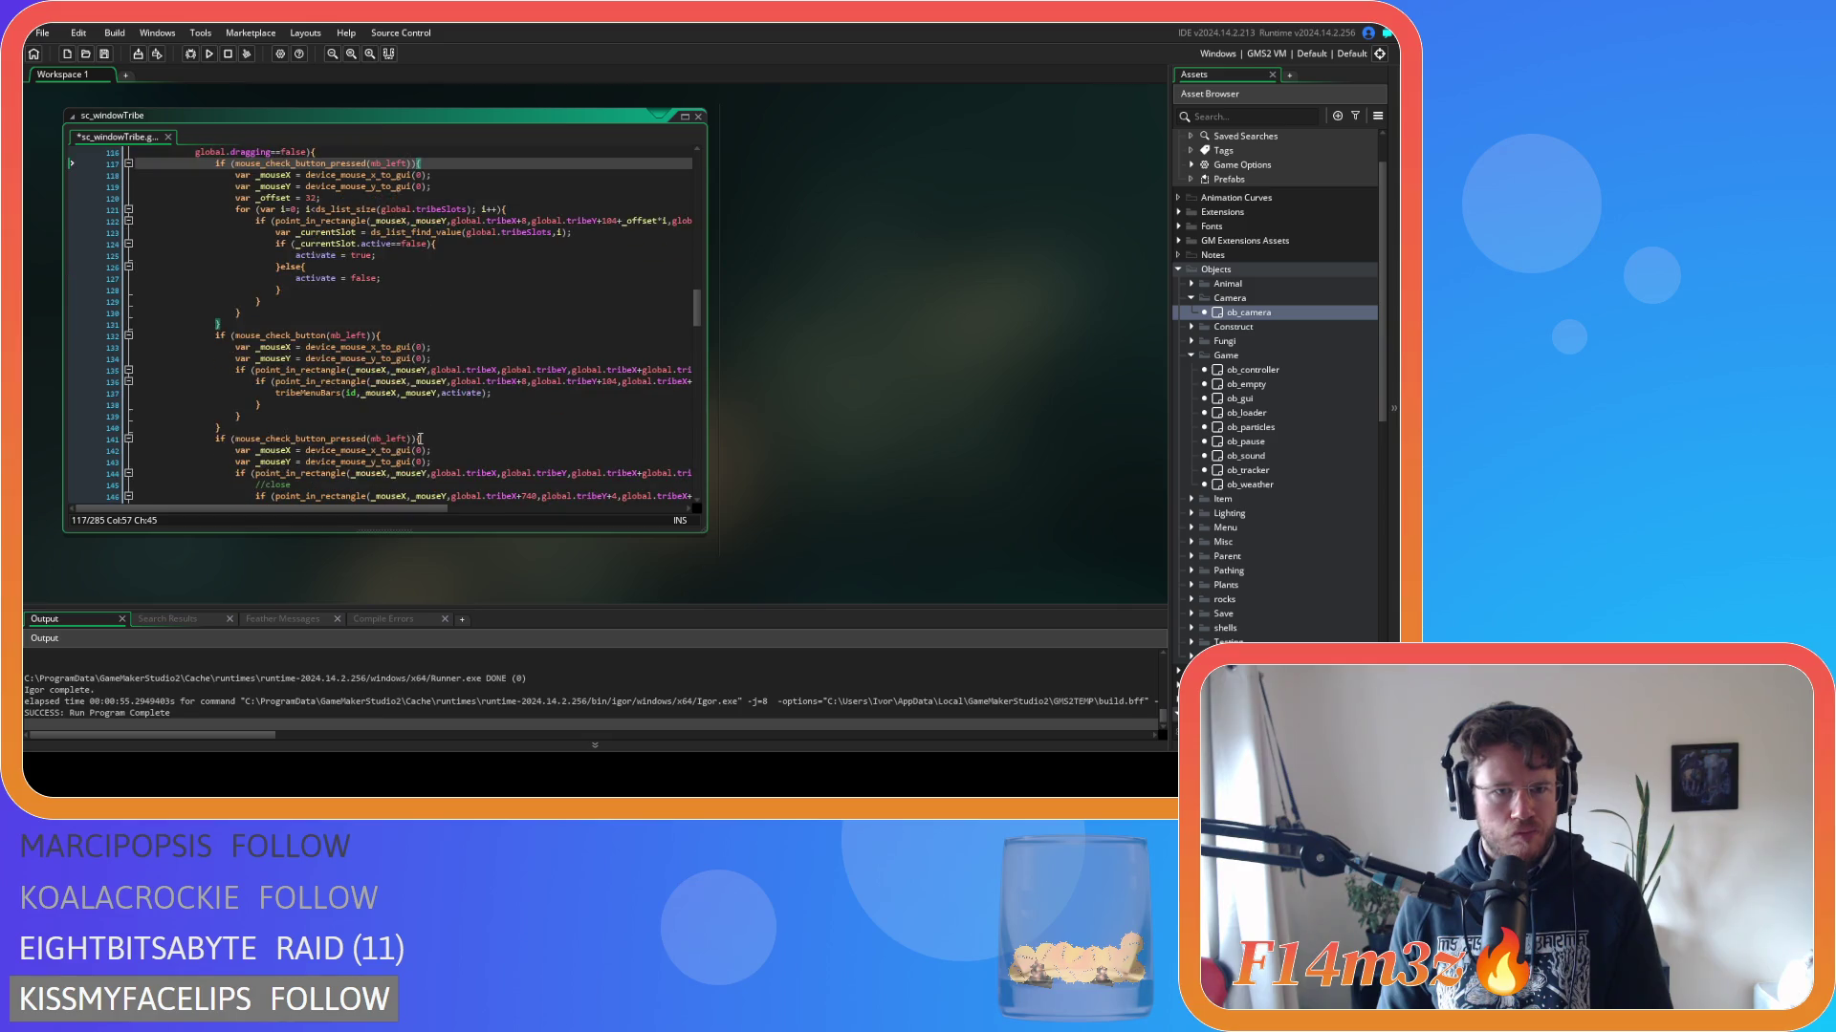
scroll(421, 438, down, 3)
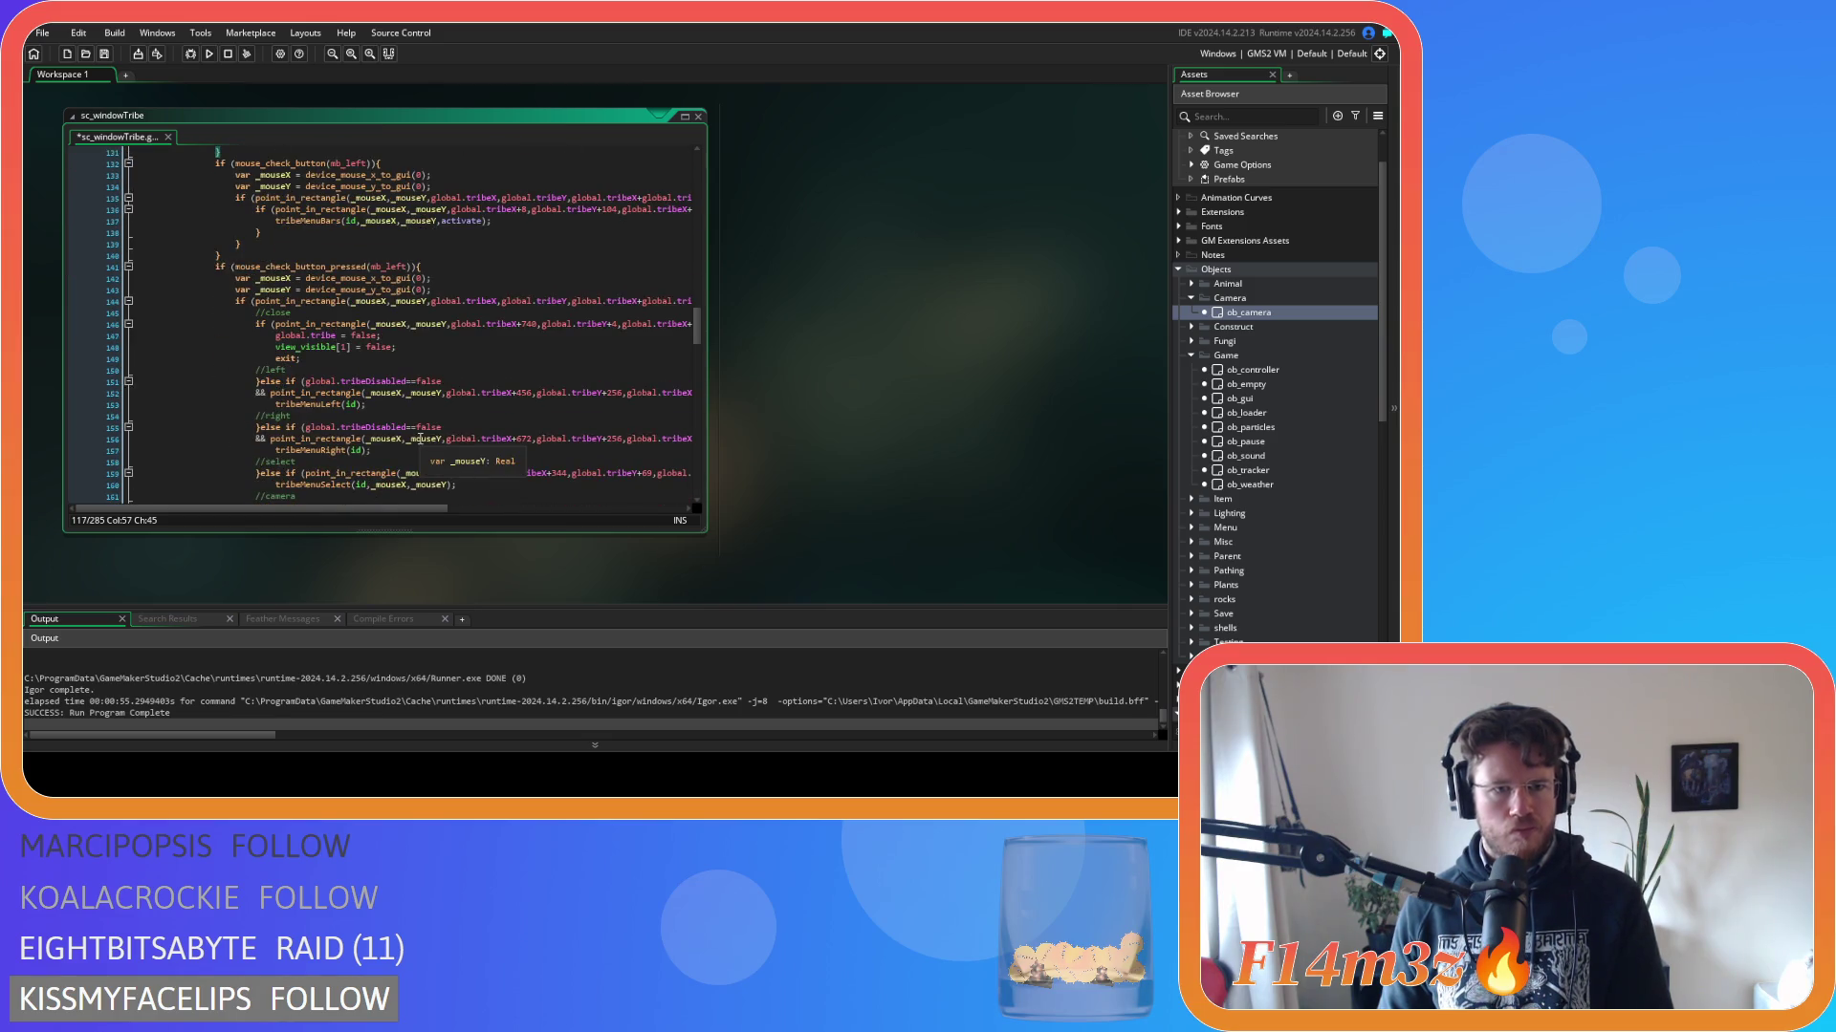
mouse_move(419, 510)
mouse_down()
mouse_move(566, 519)
mouse_move(443, 513)
mouse_up()
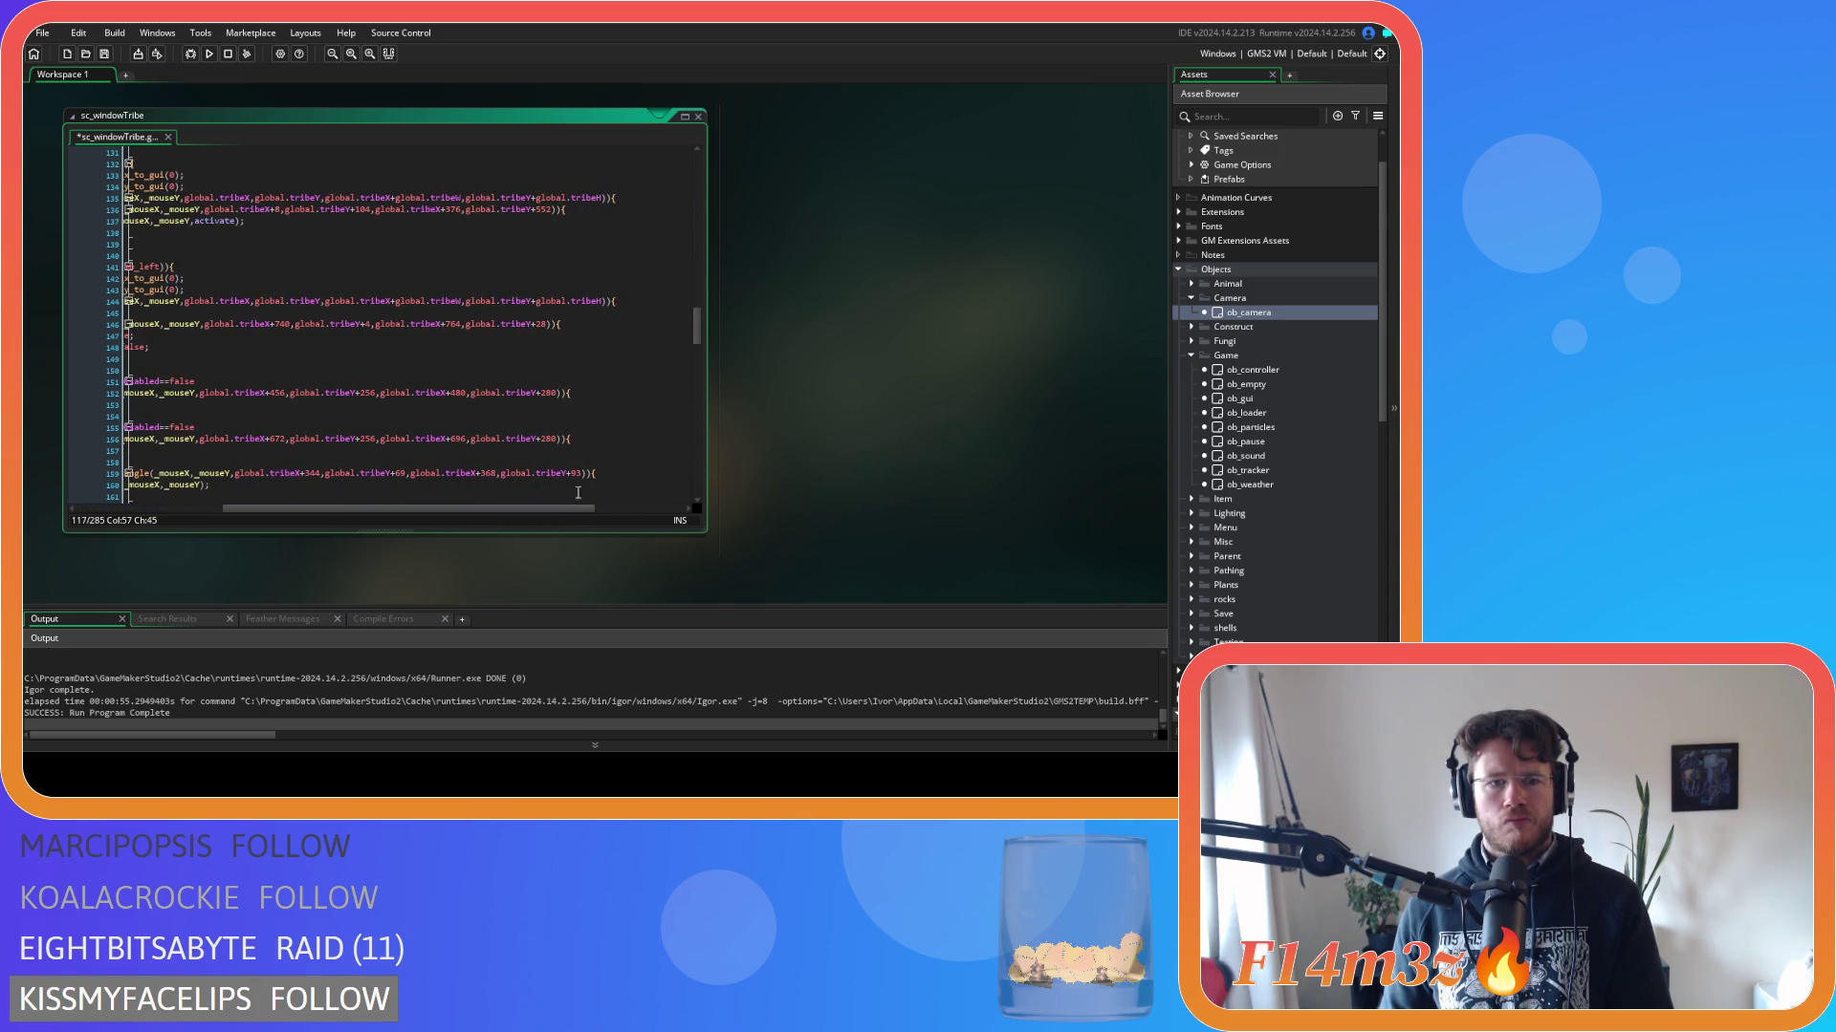
click(641, 301)
Paste the move-to-front lines back as a new line 145 and save sc_windowTribe.
key(End)
key(Return)
key(ctrl+v)
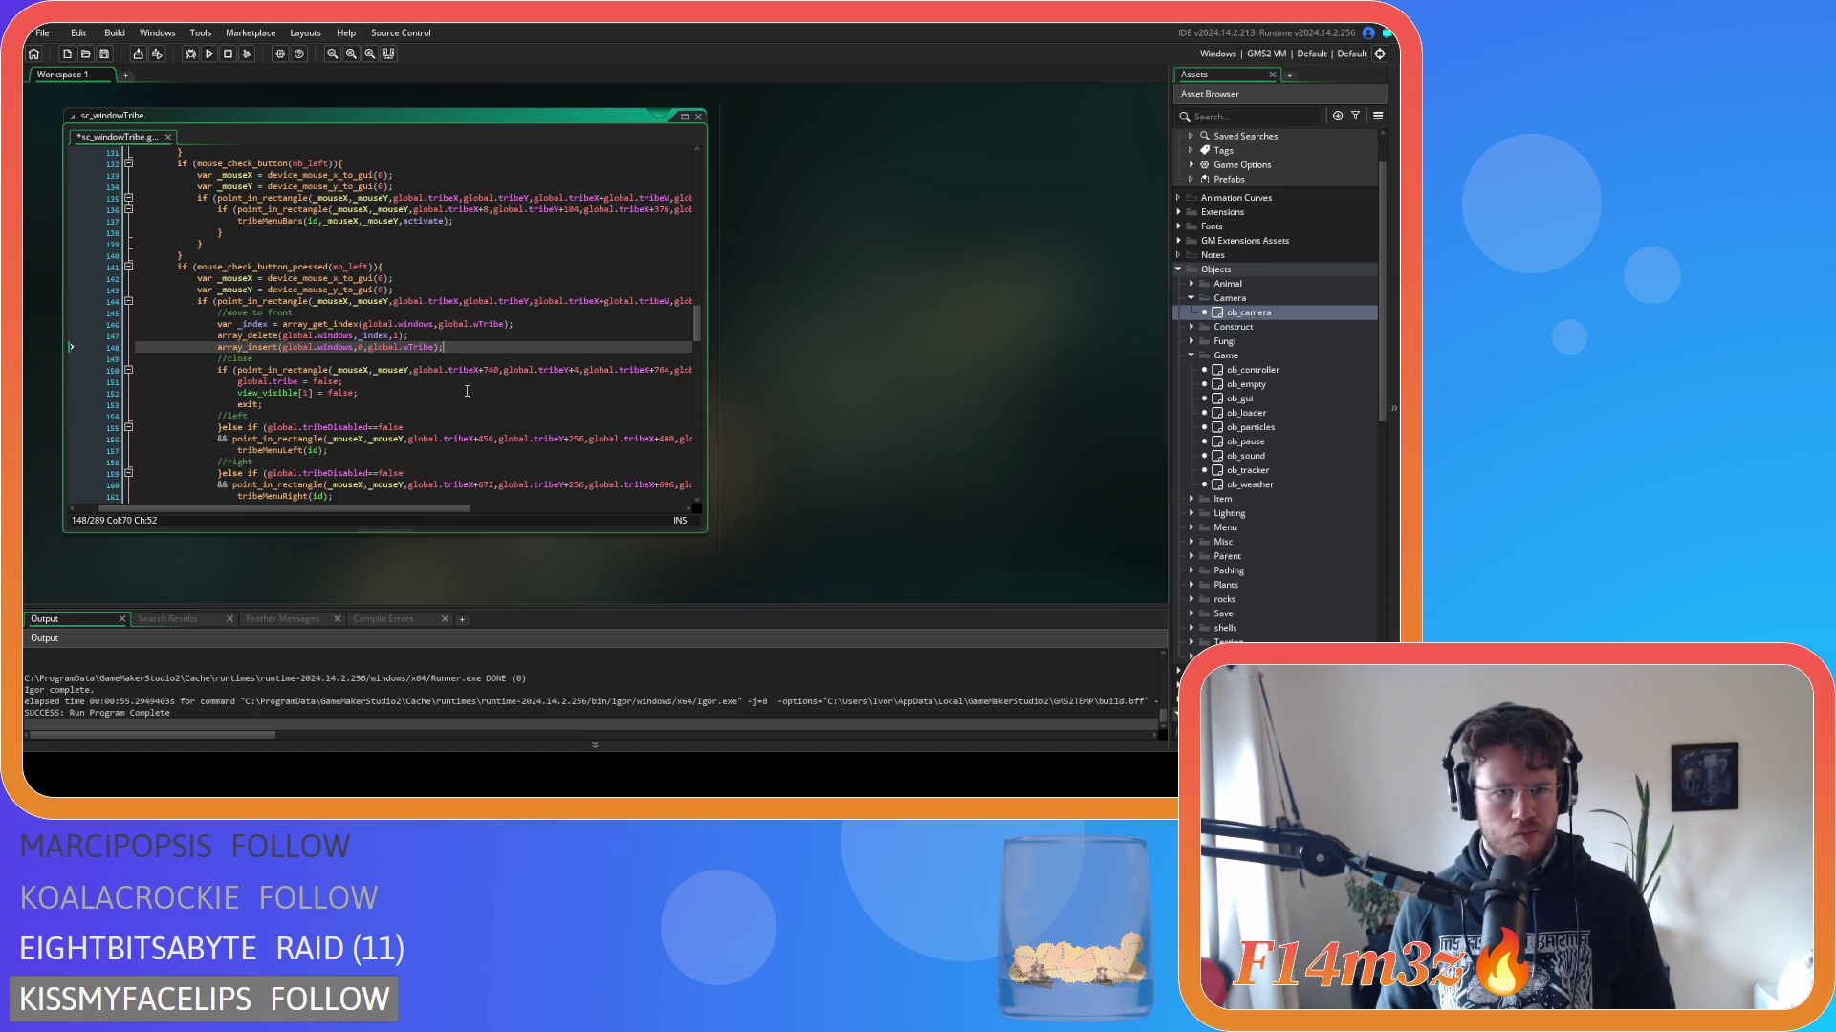
click(392, 336)
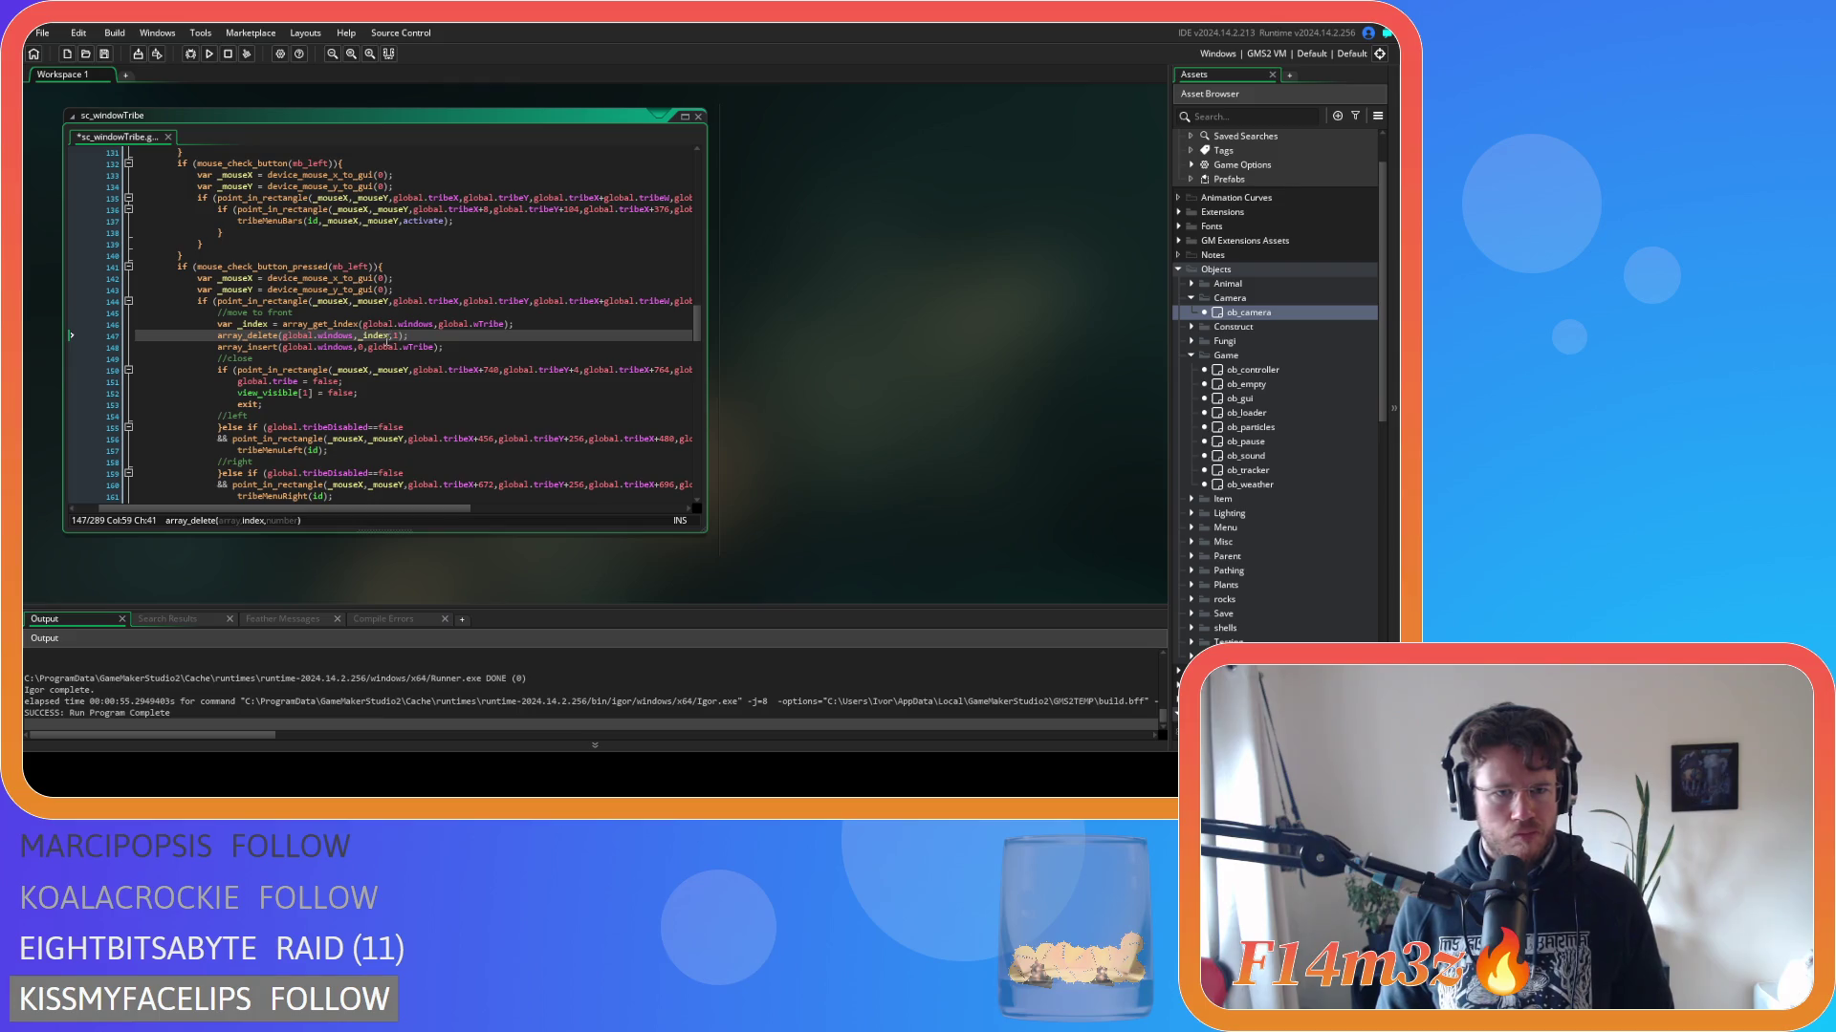
click(454, 347)
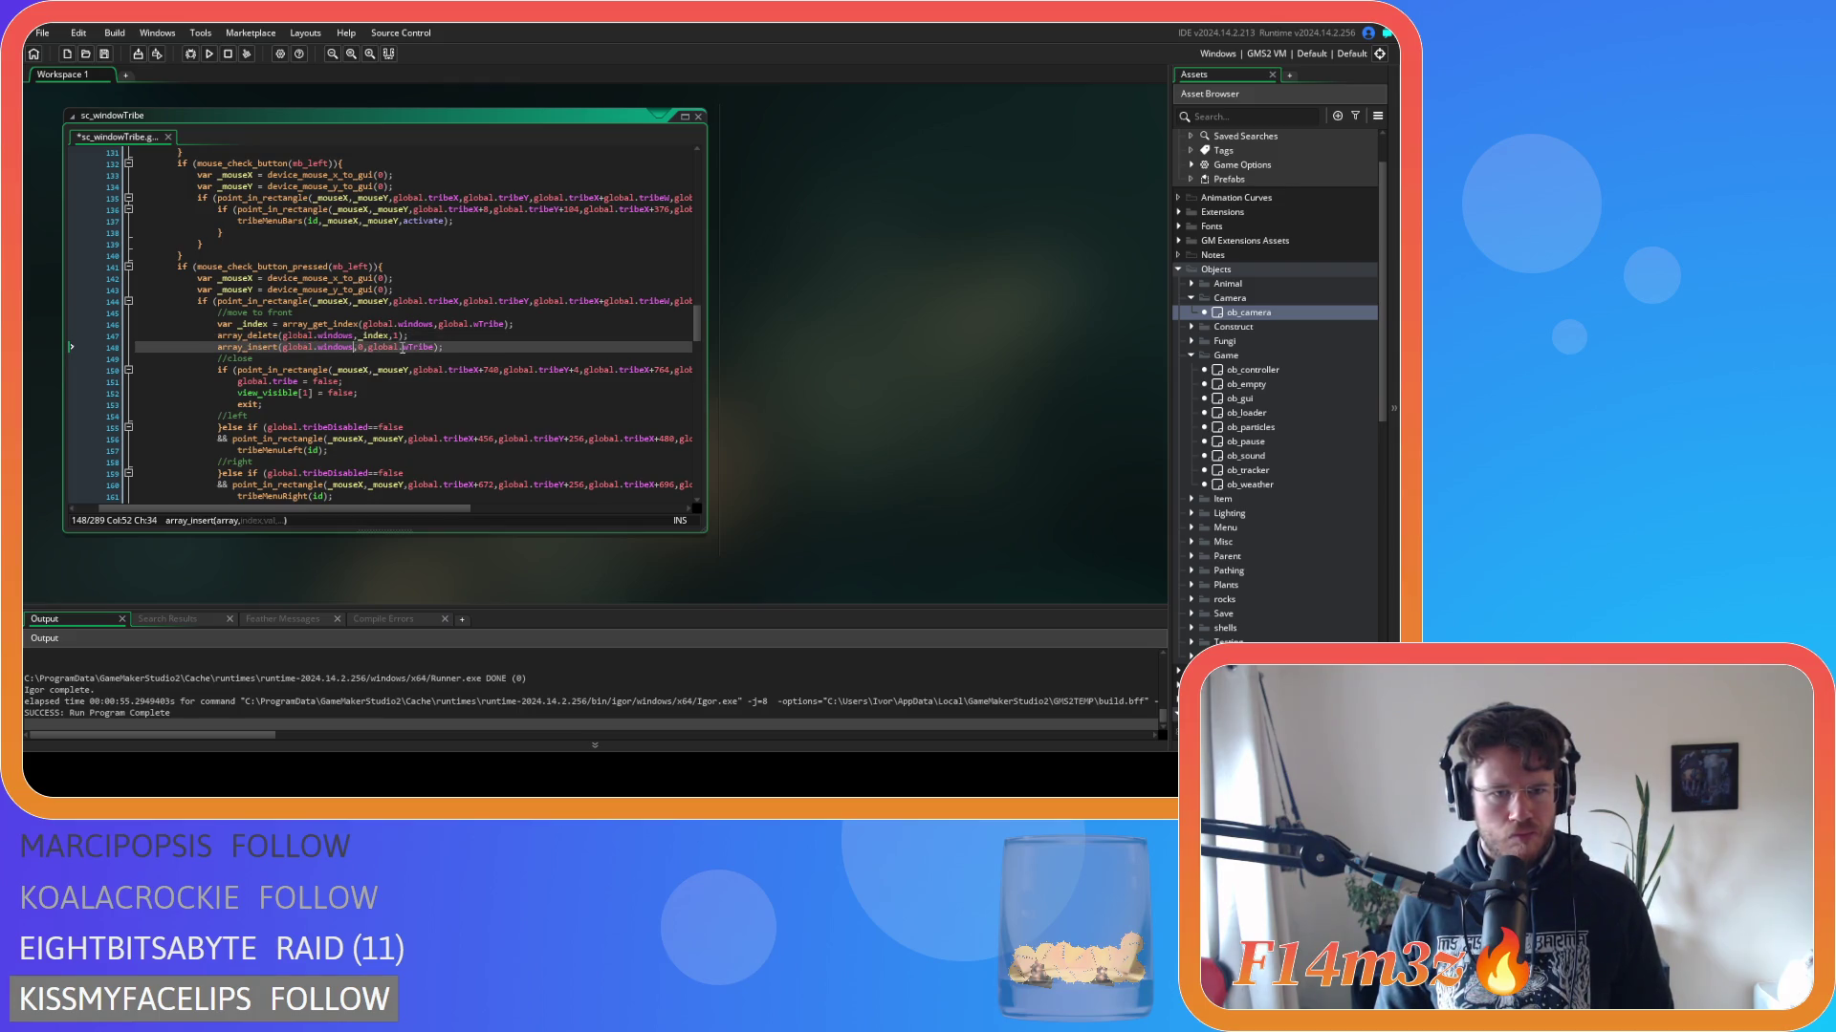
text(;)
key(ctrl+s)
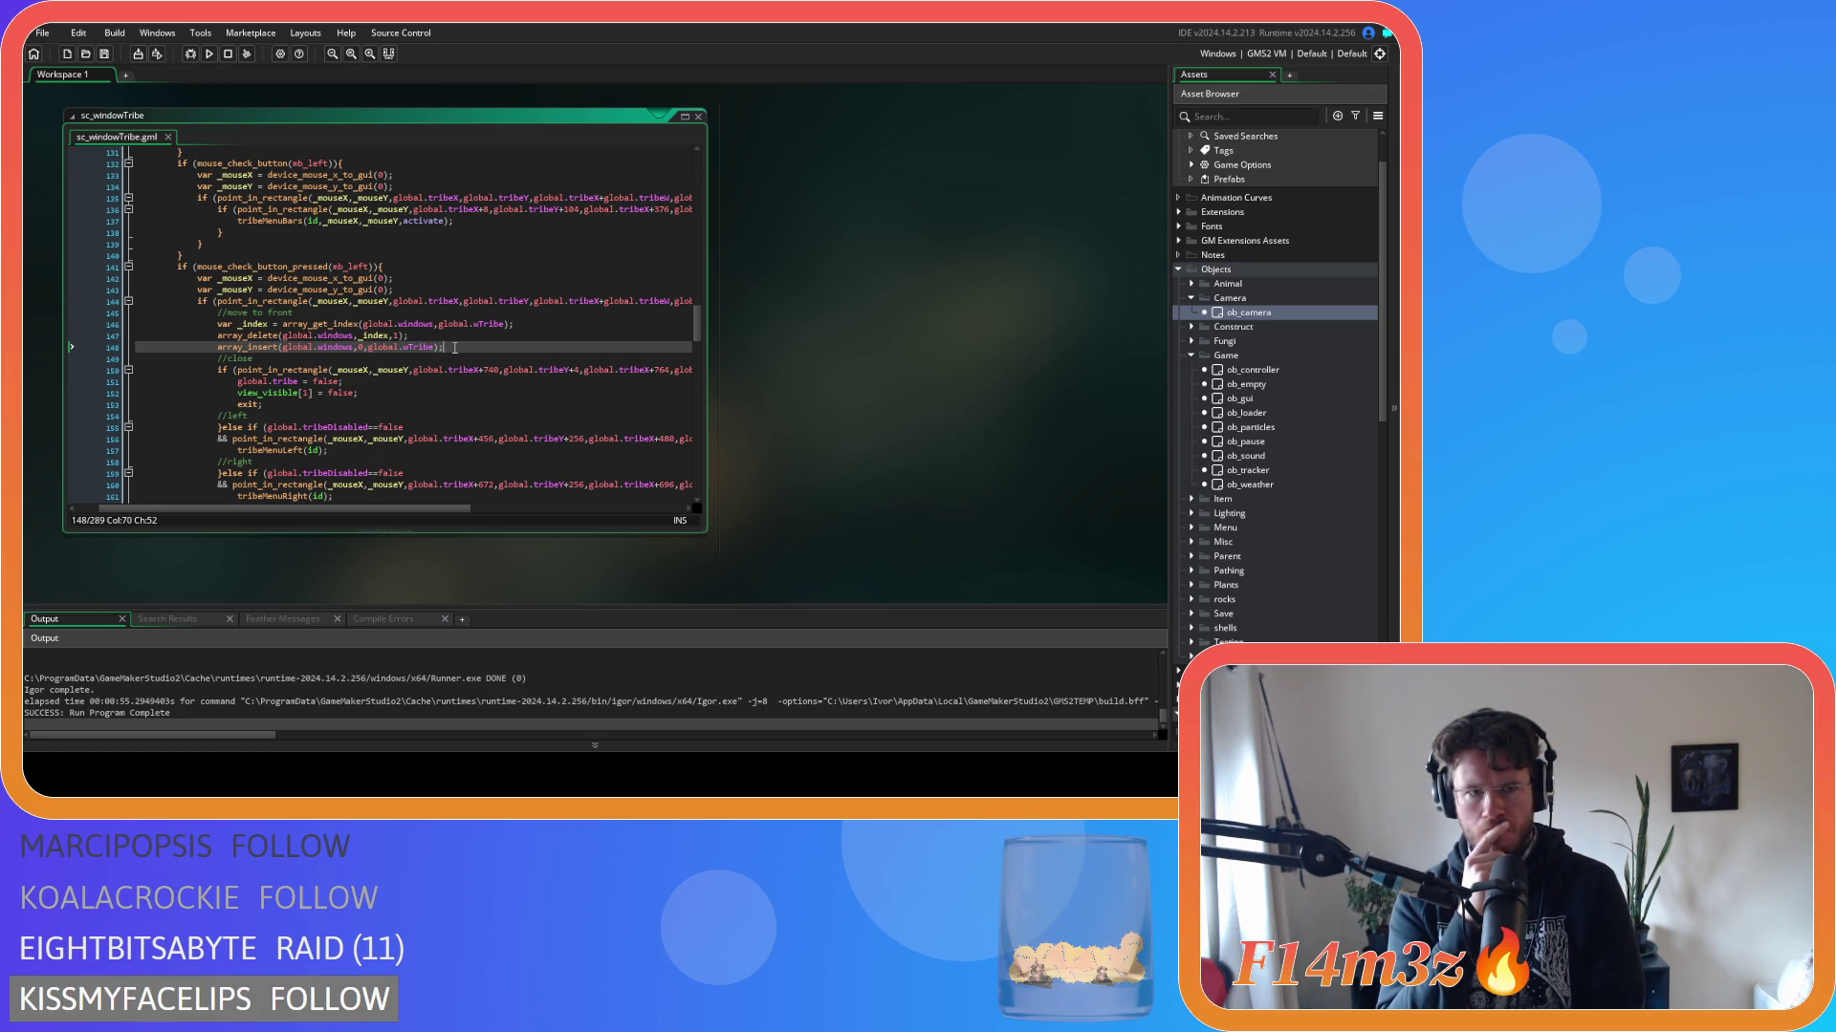
Open ob_gui to view its Step event looping global.windows and calling input(id).
scroll(455, 348, up, 7)
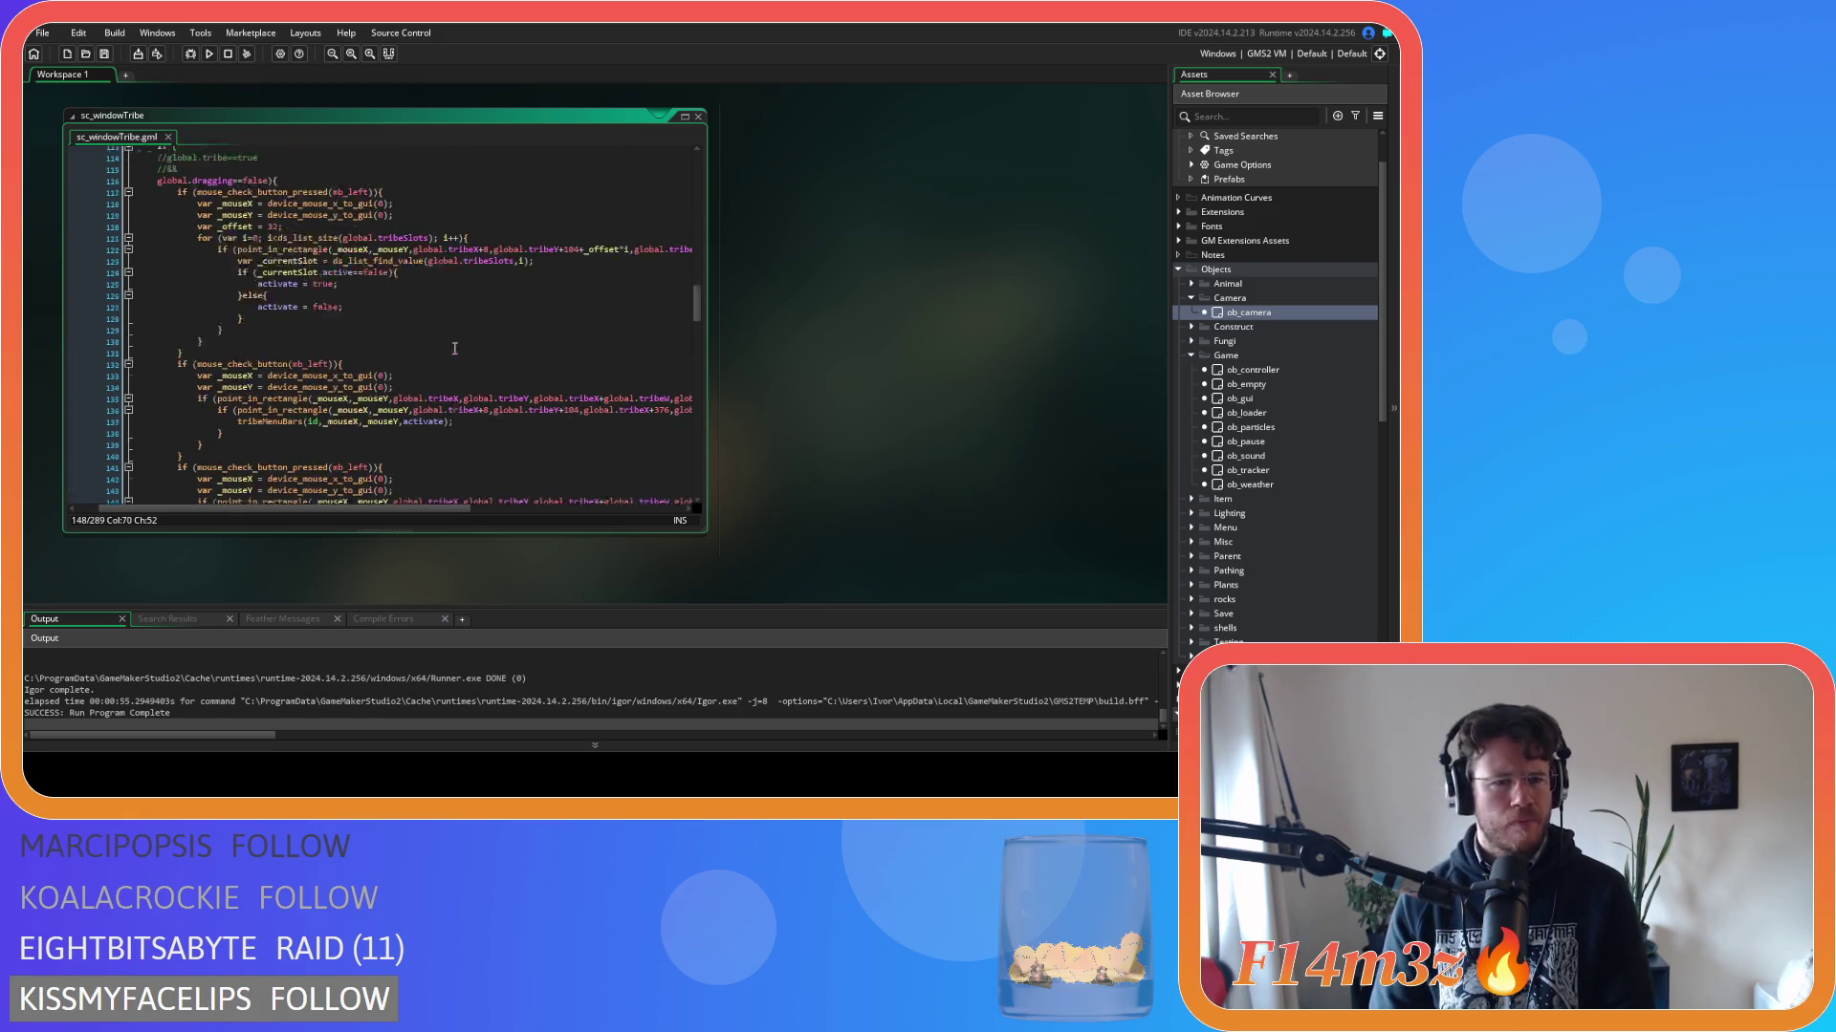
scroll(455, 348, down, 9)
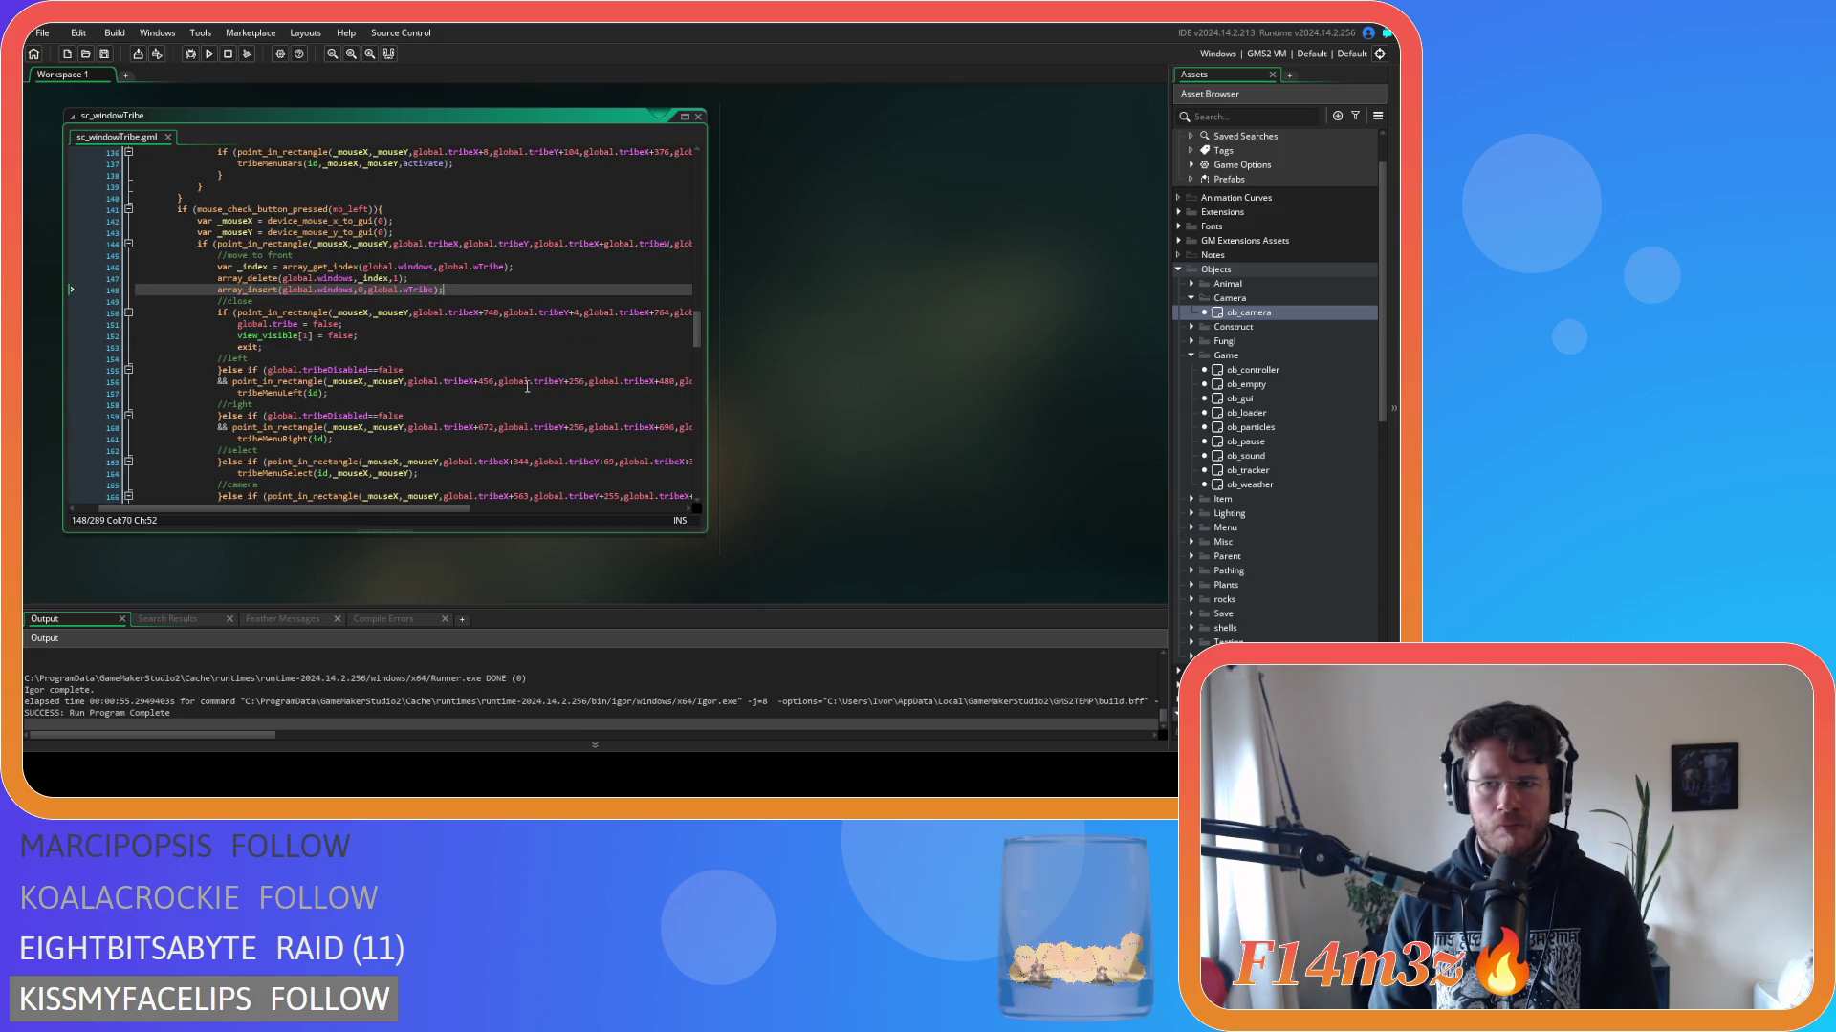
double_click(1238, 398)
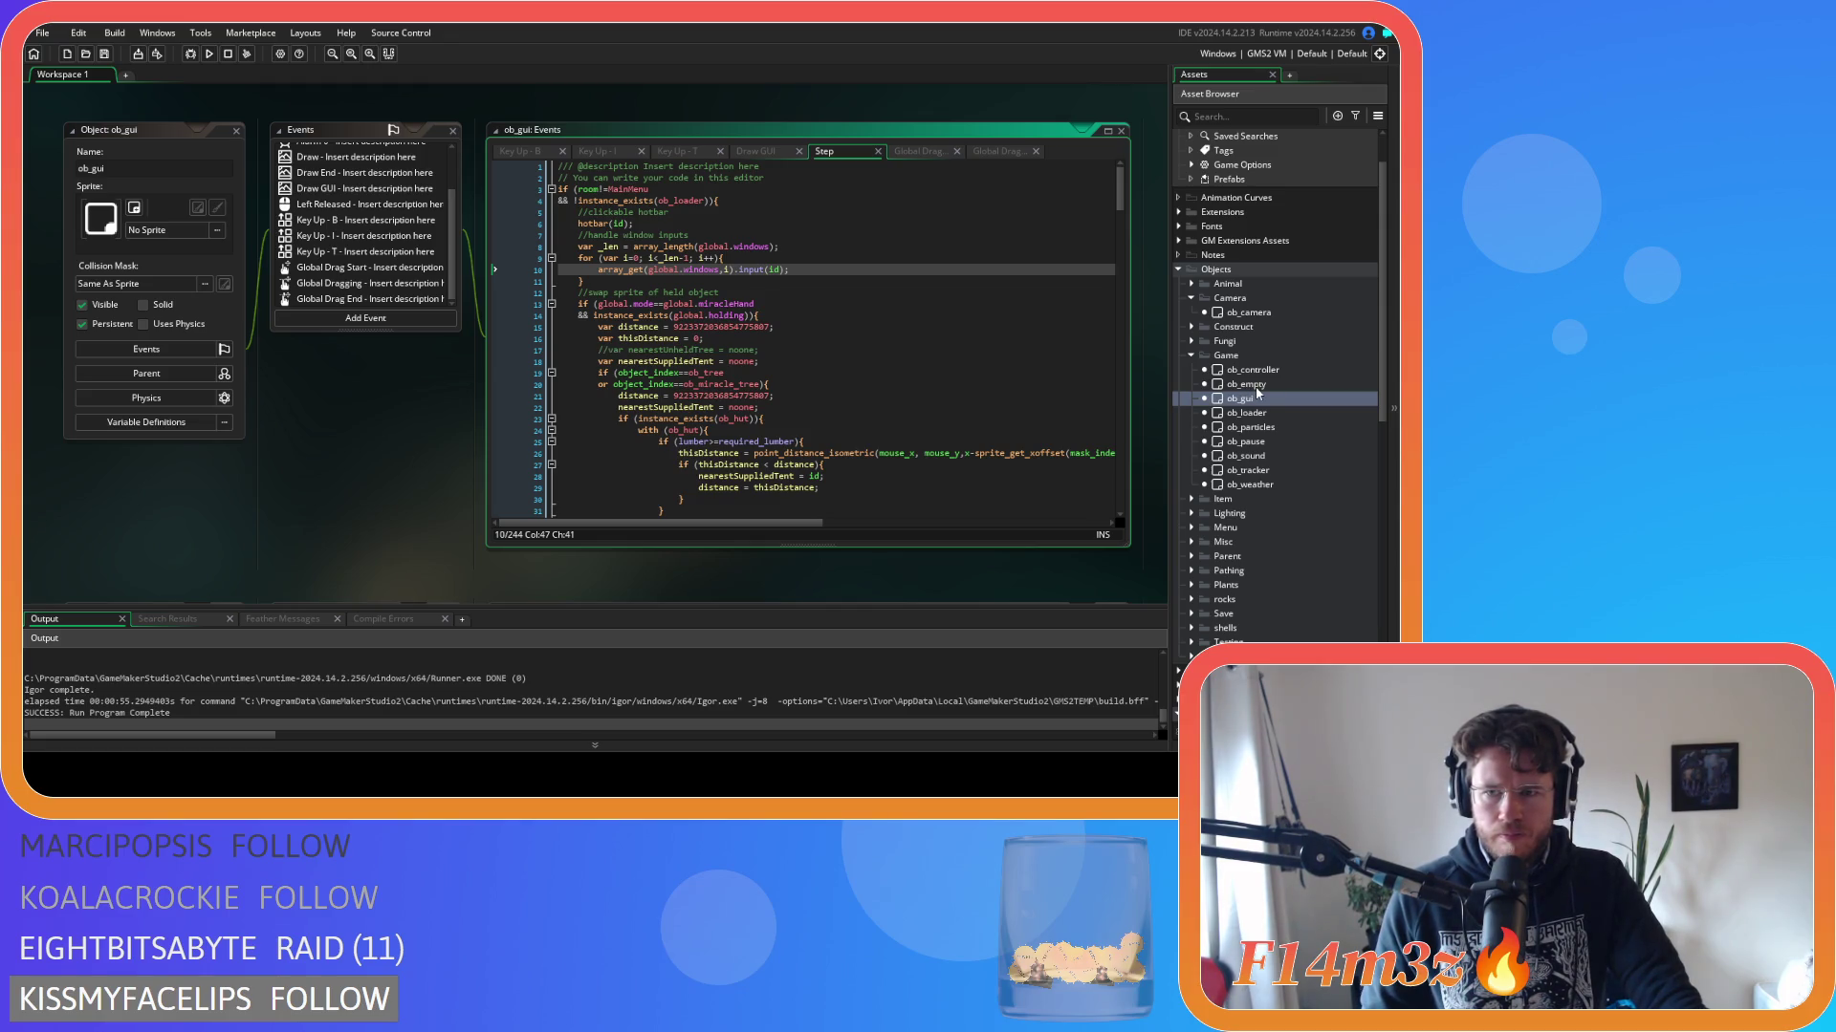
scroll(1287, 411, down, 10)
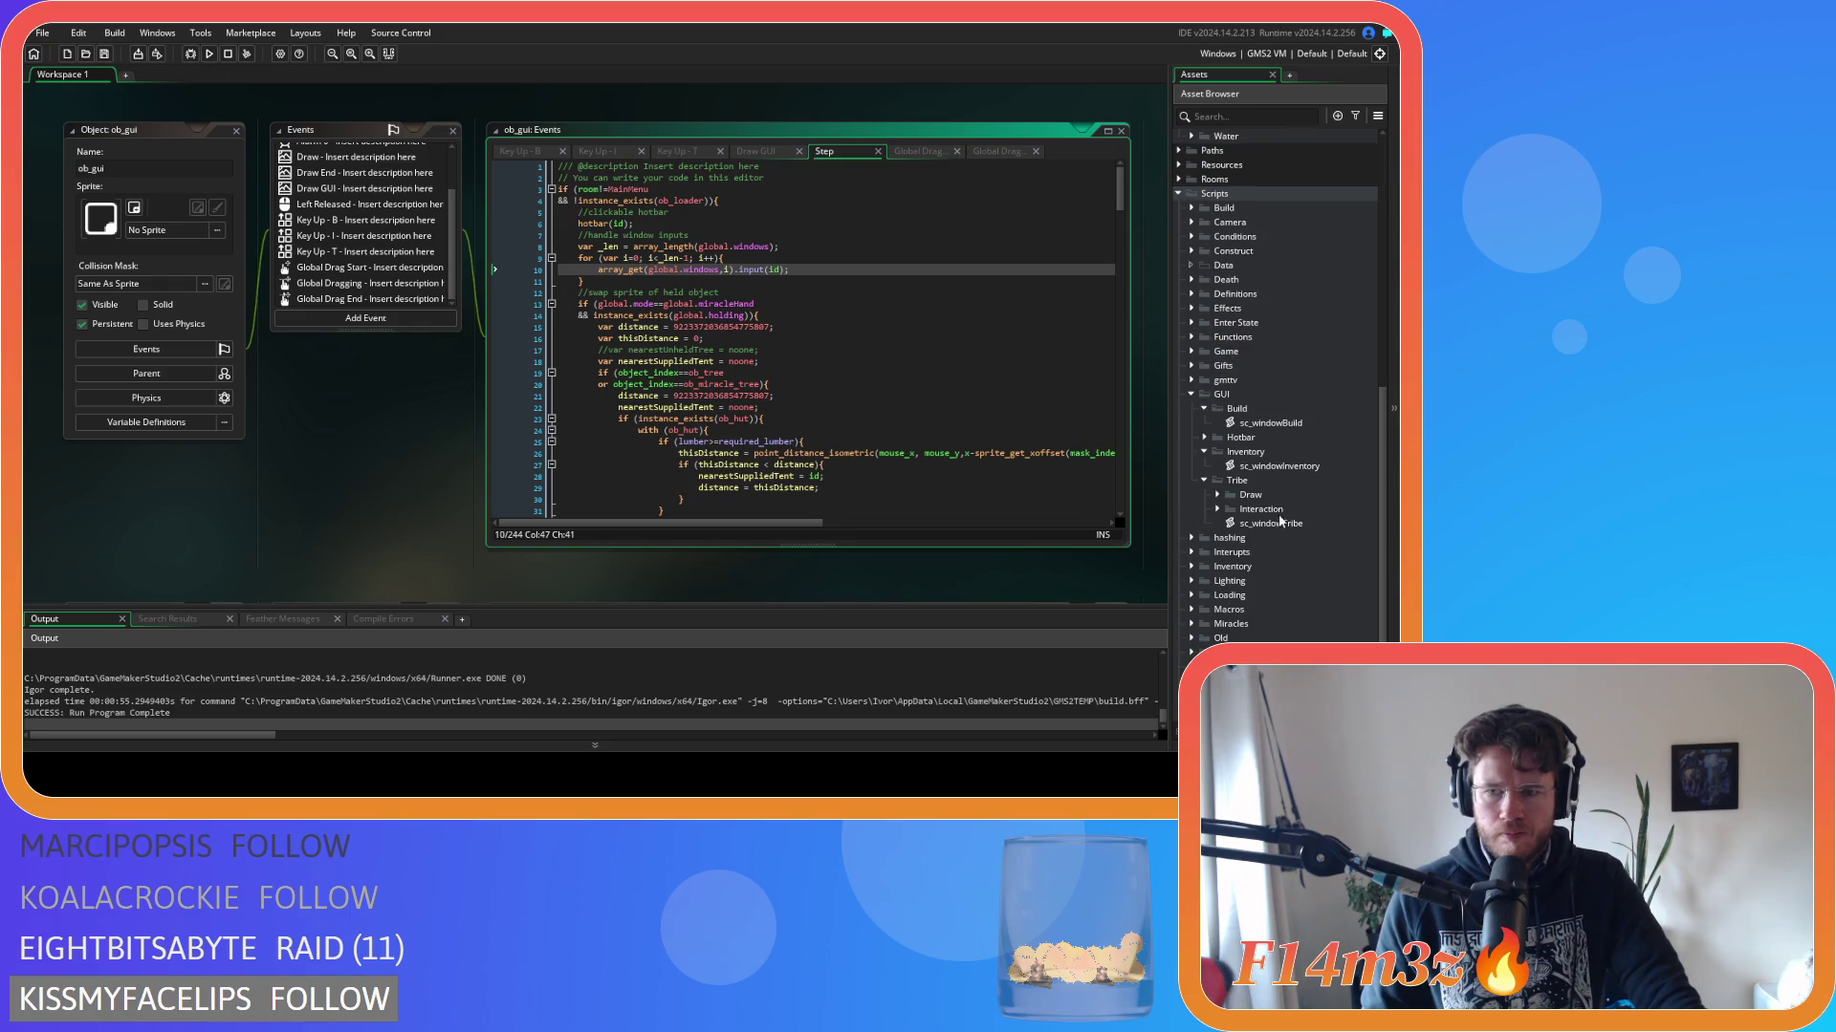
double_click(1270, 522)
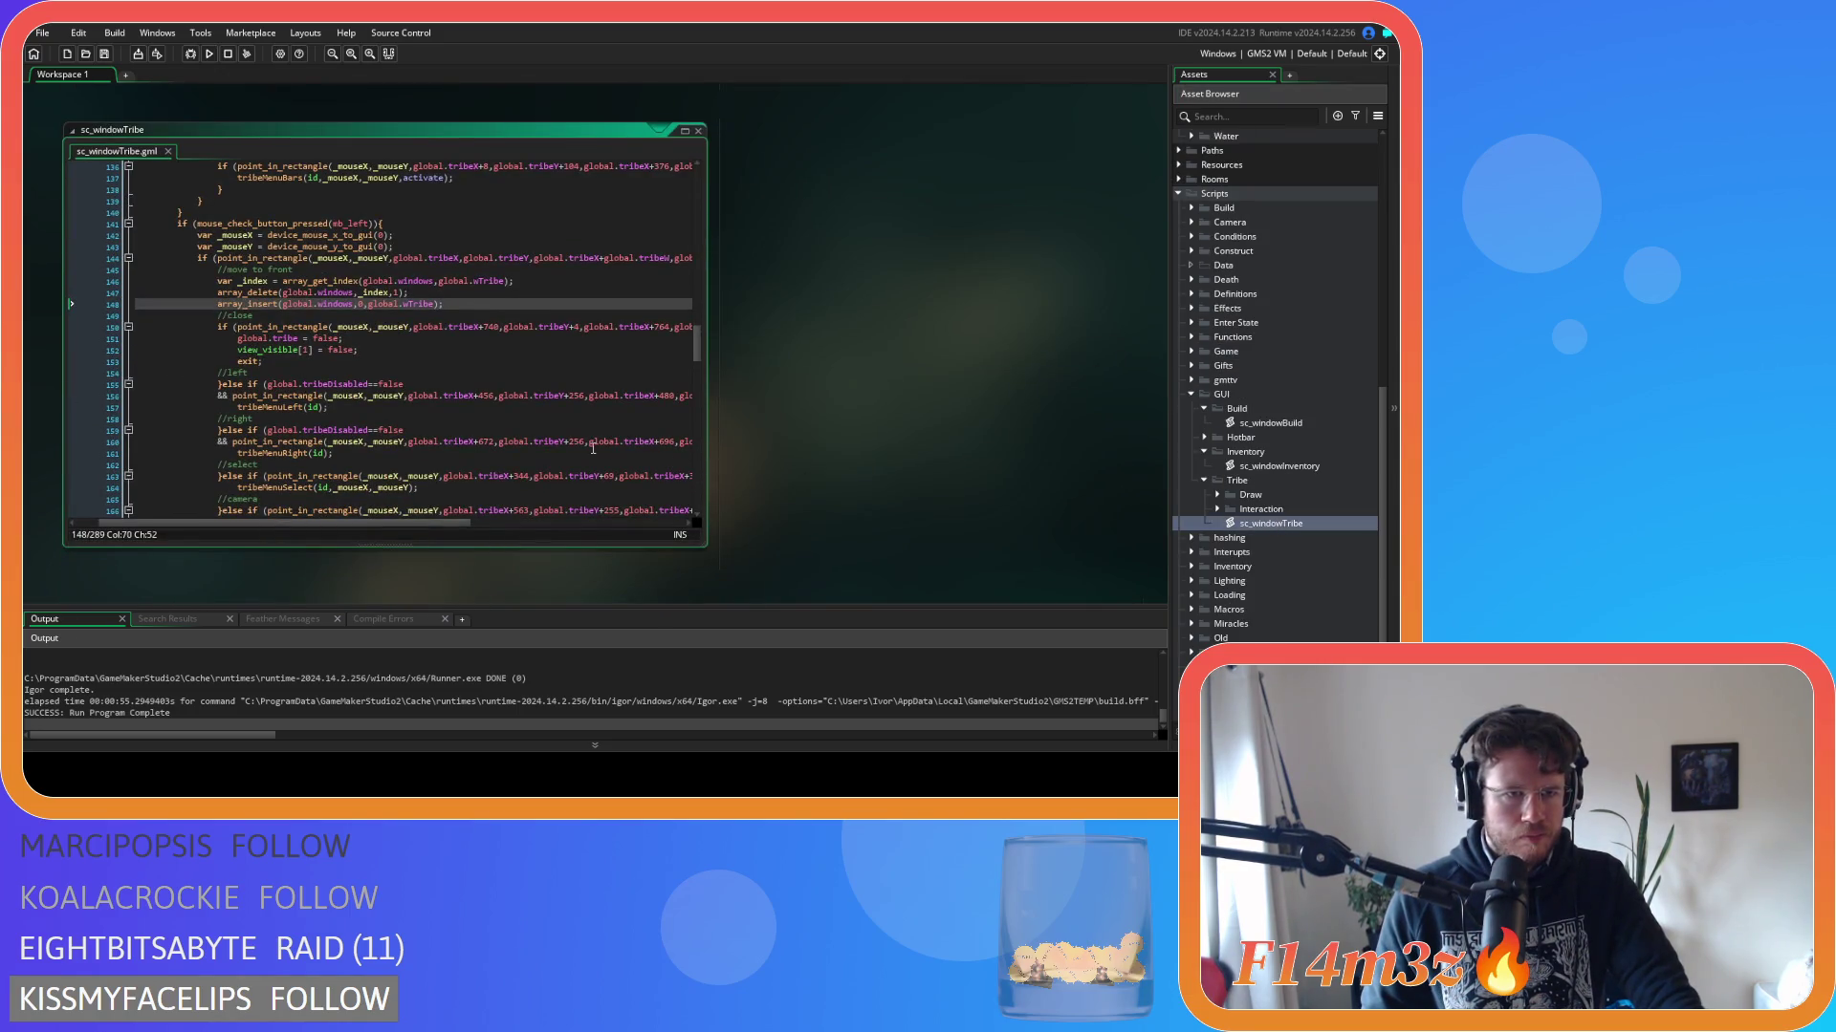
mouse_move(309, 228)
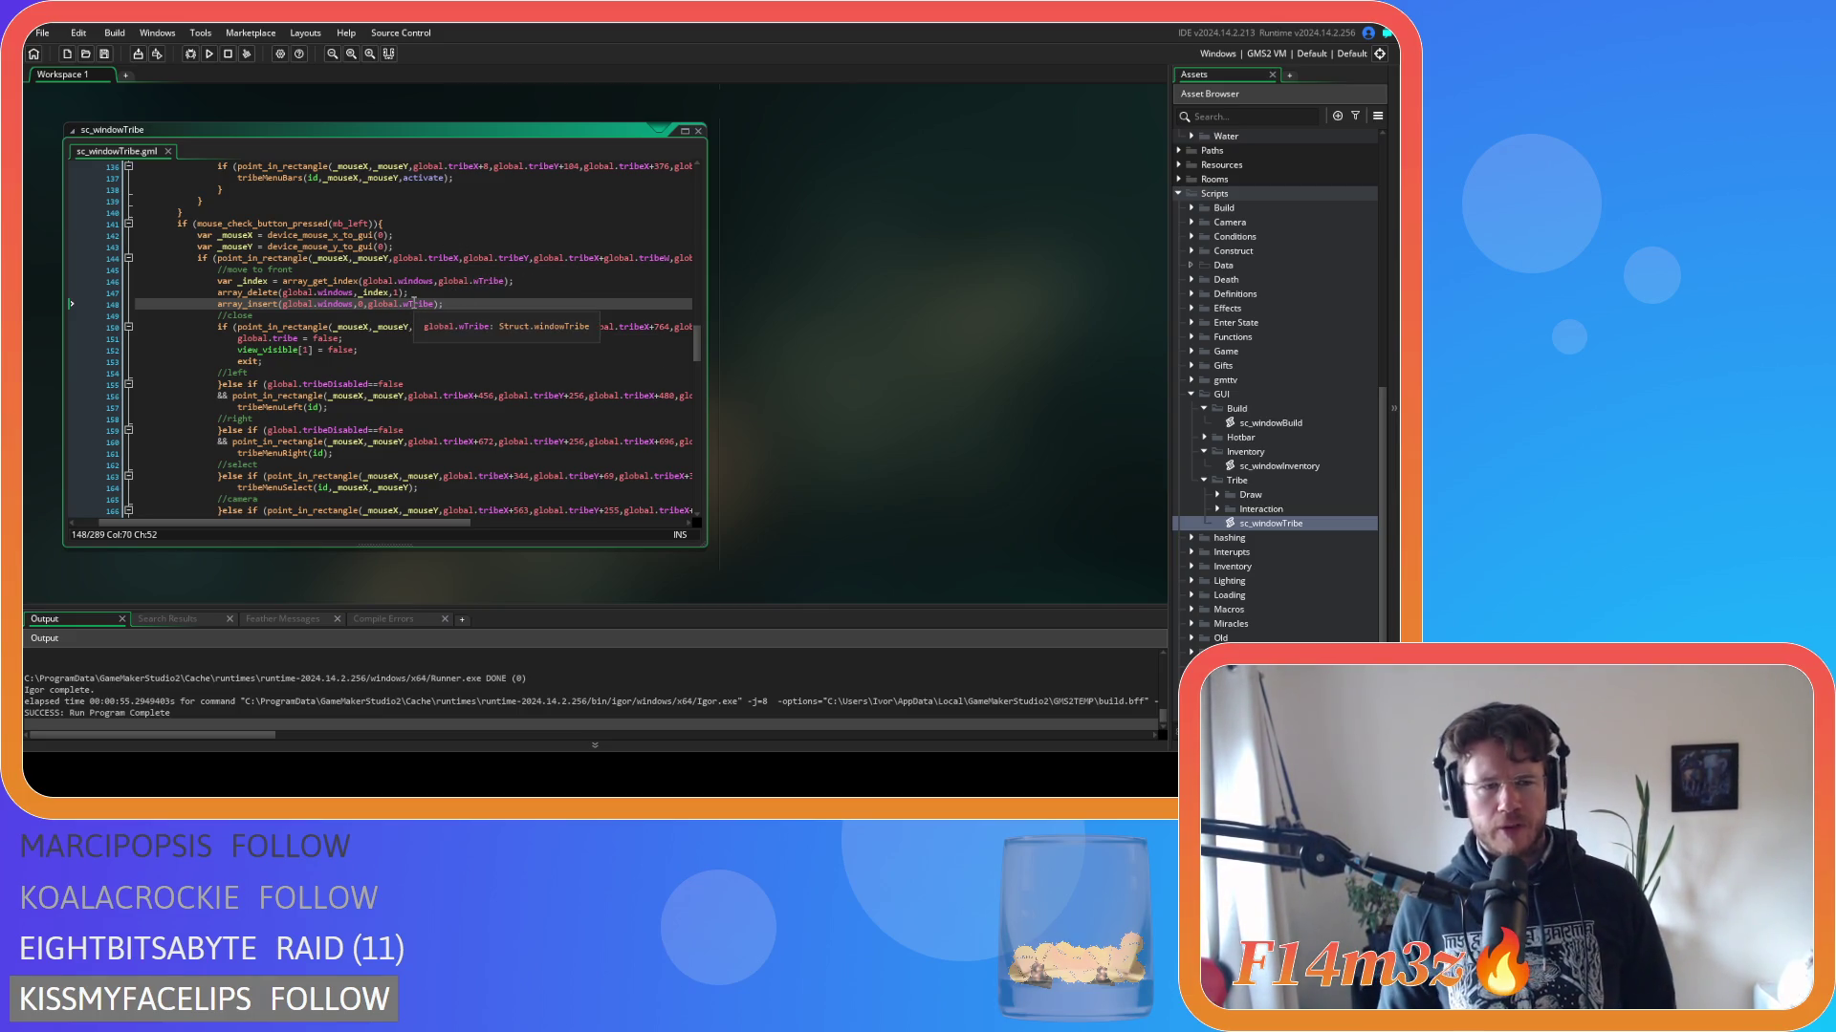
click(263, 258)
drag(263, 258, 673, 260)
drag(471, 303, 209, 272)
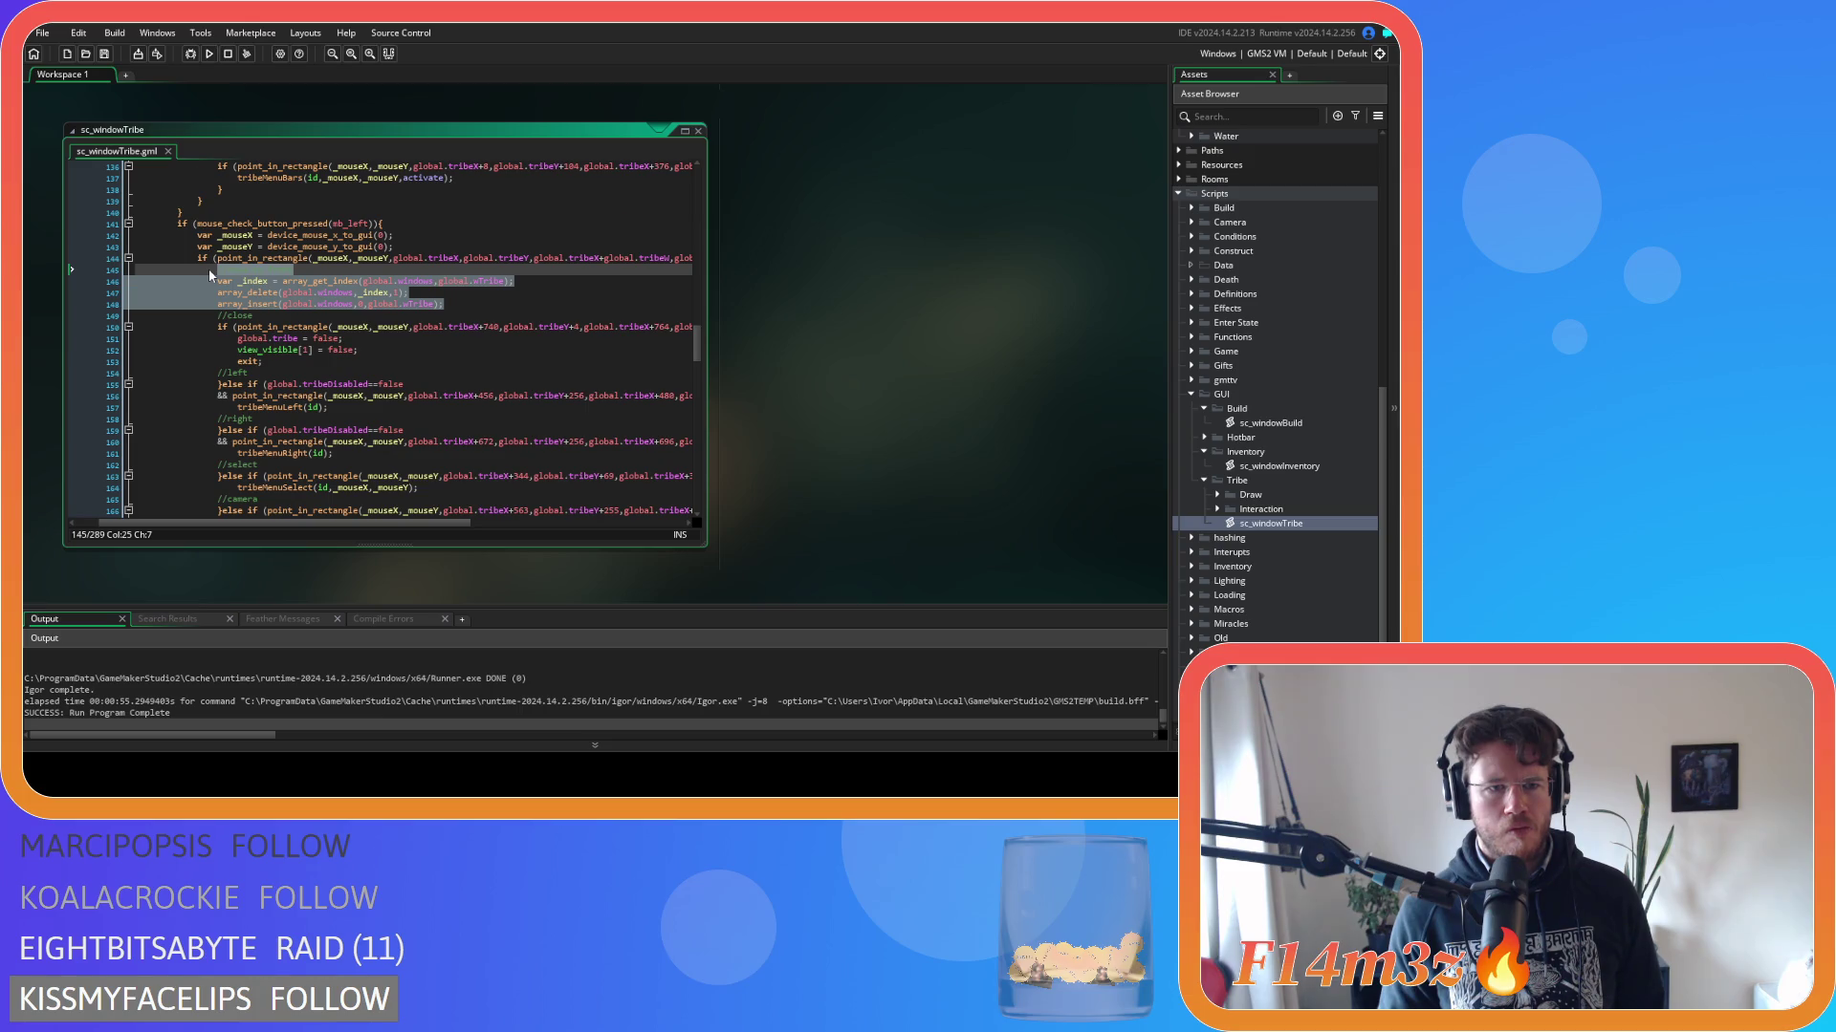
scroll(208, 268, down, 5)
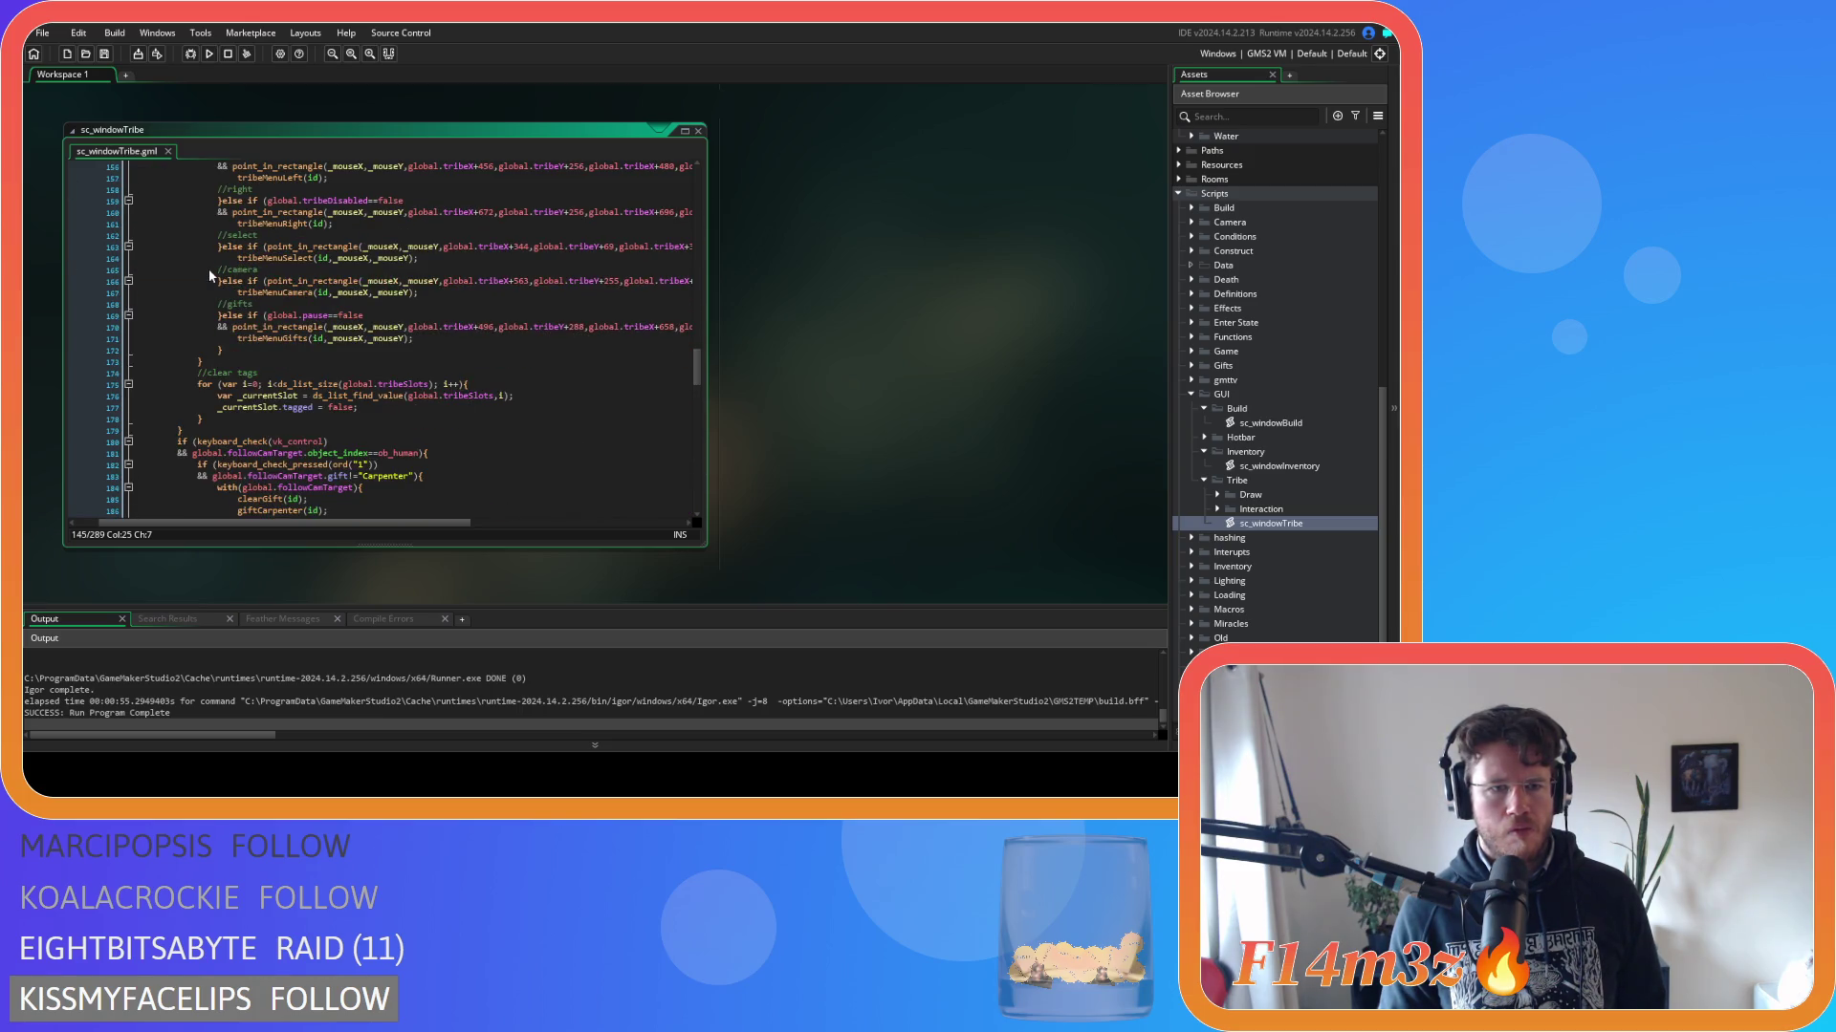
scroll(208, 268, up, 5)
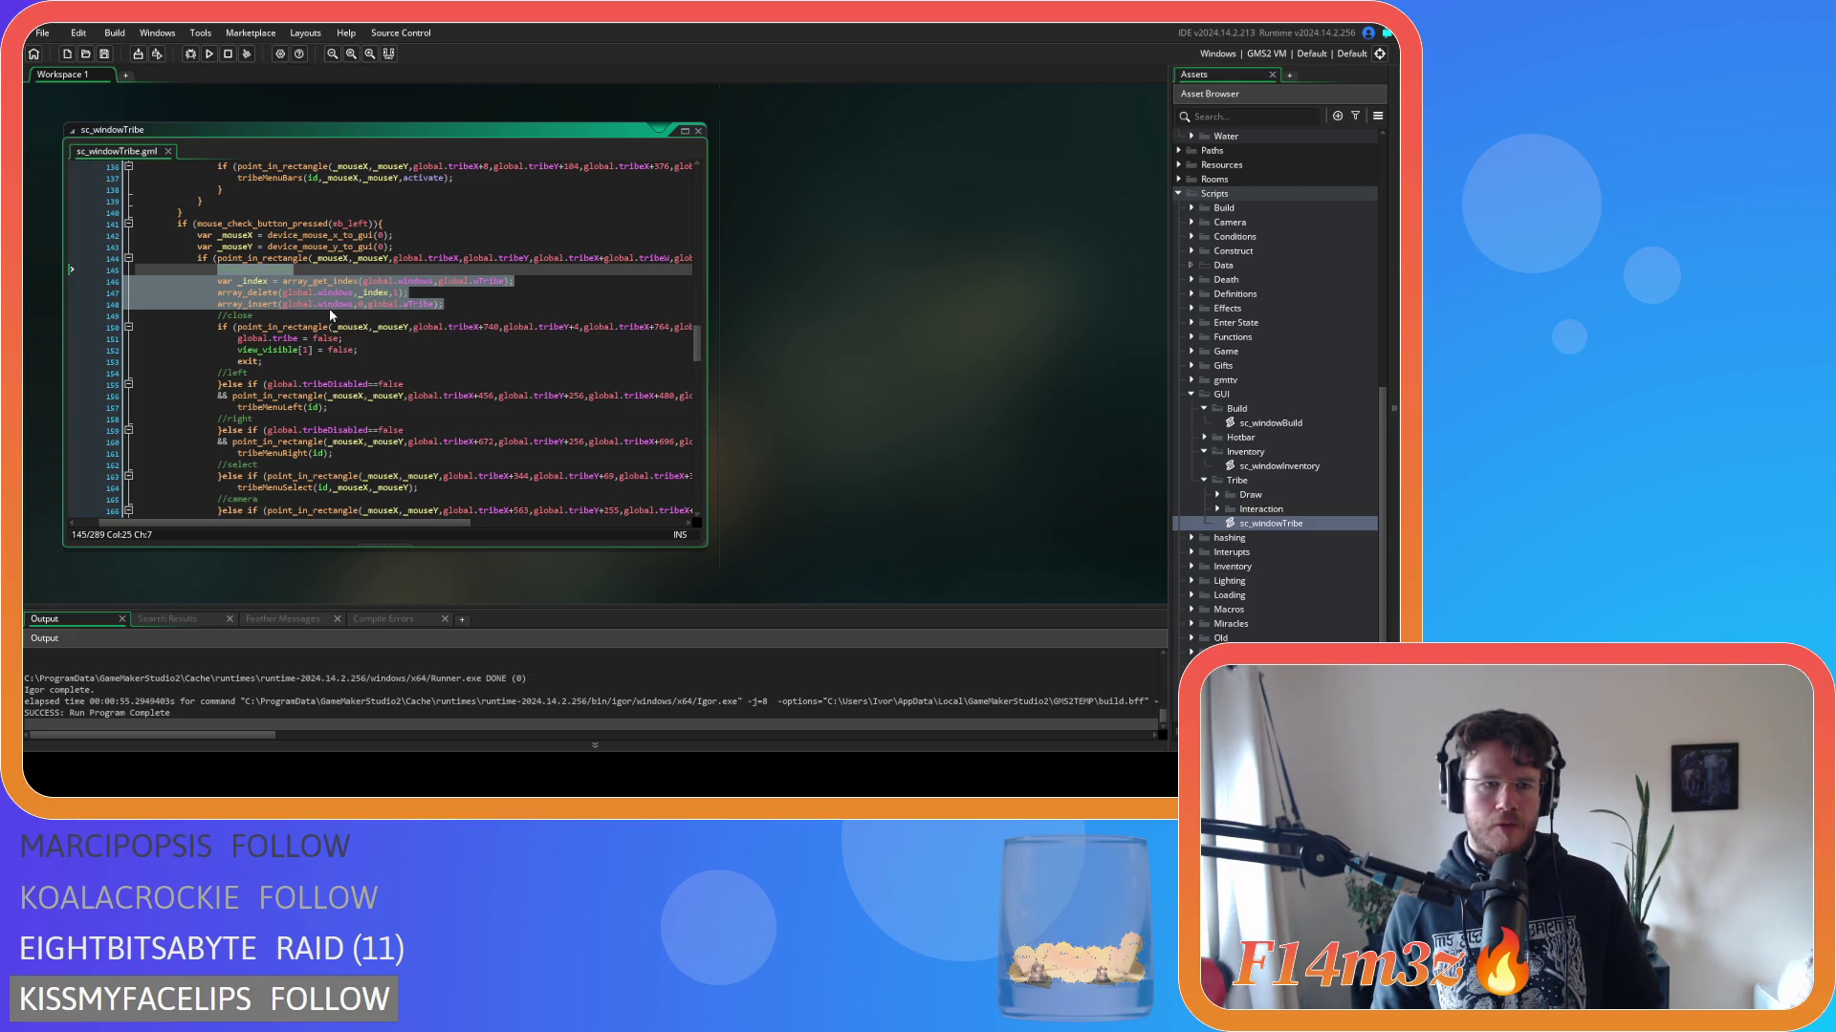
scroll(330, 312, up, 20)
scroll(331, 509, up, 18)
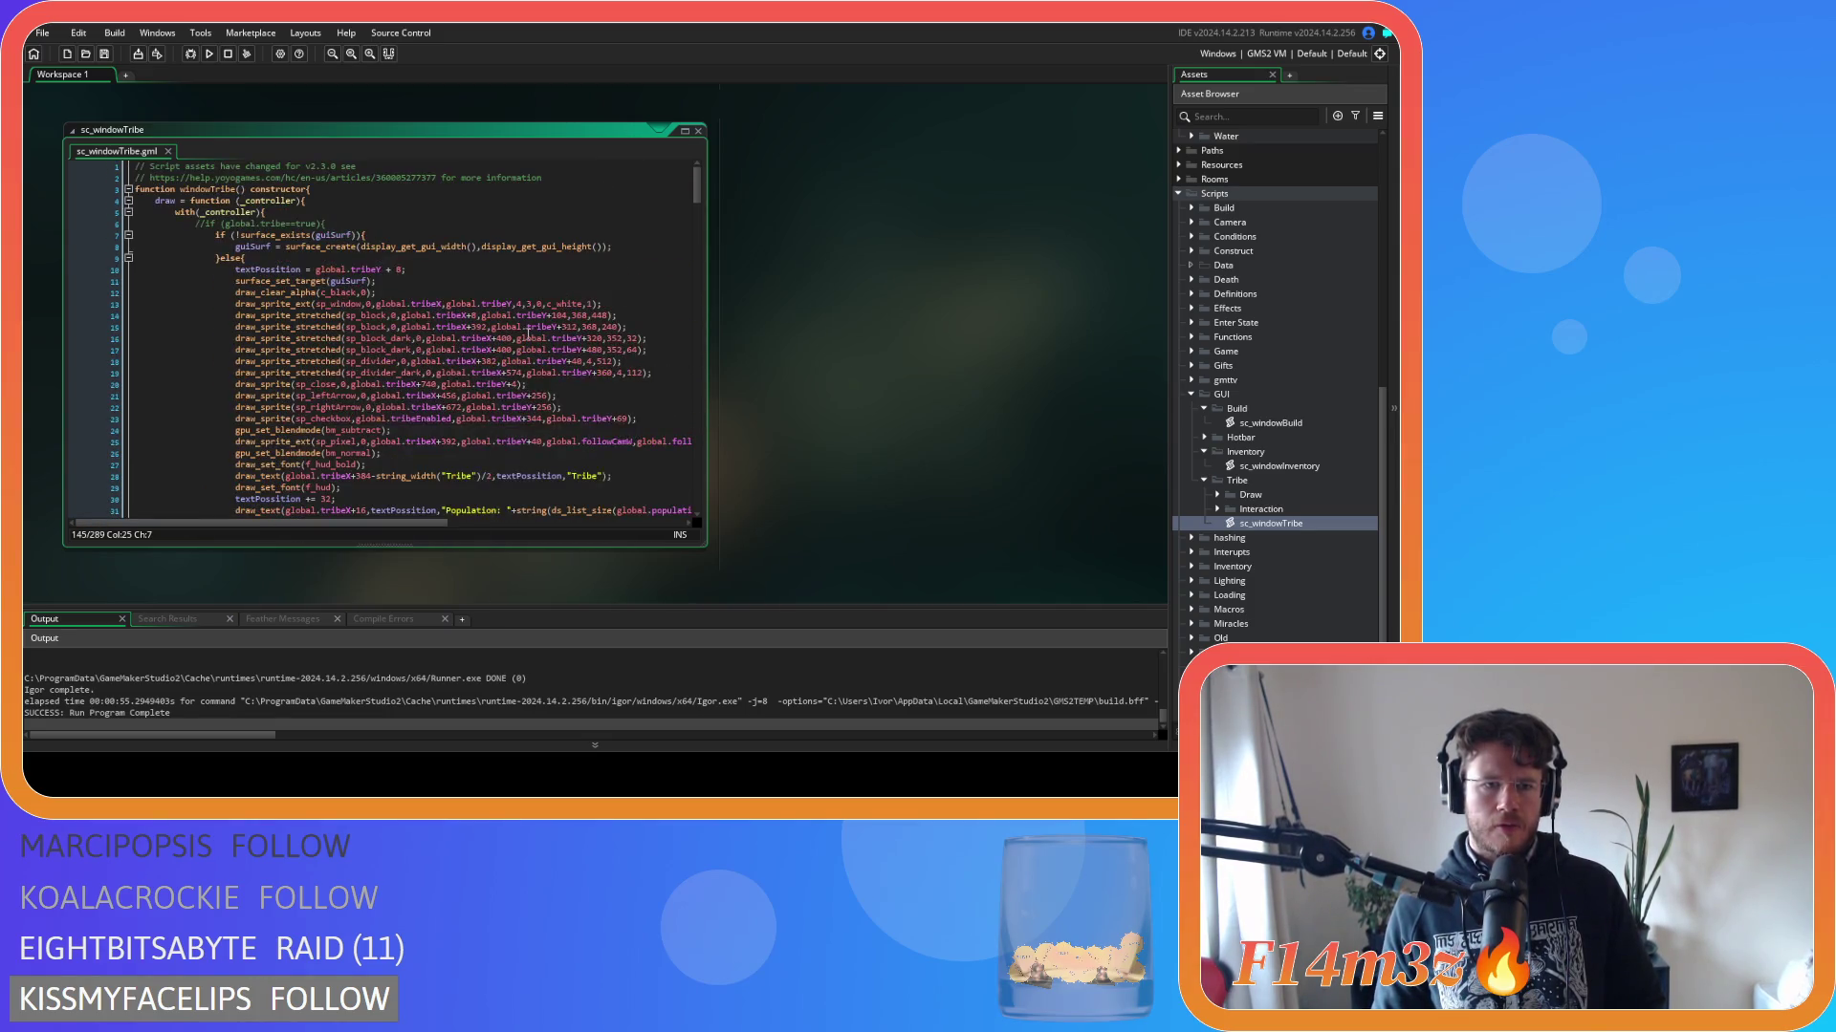
mouse_move(691, 184)
mouse_down()
mouse_move(690, 398)
mouse_move(685, 335)
mouse_up()
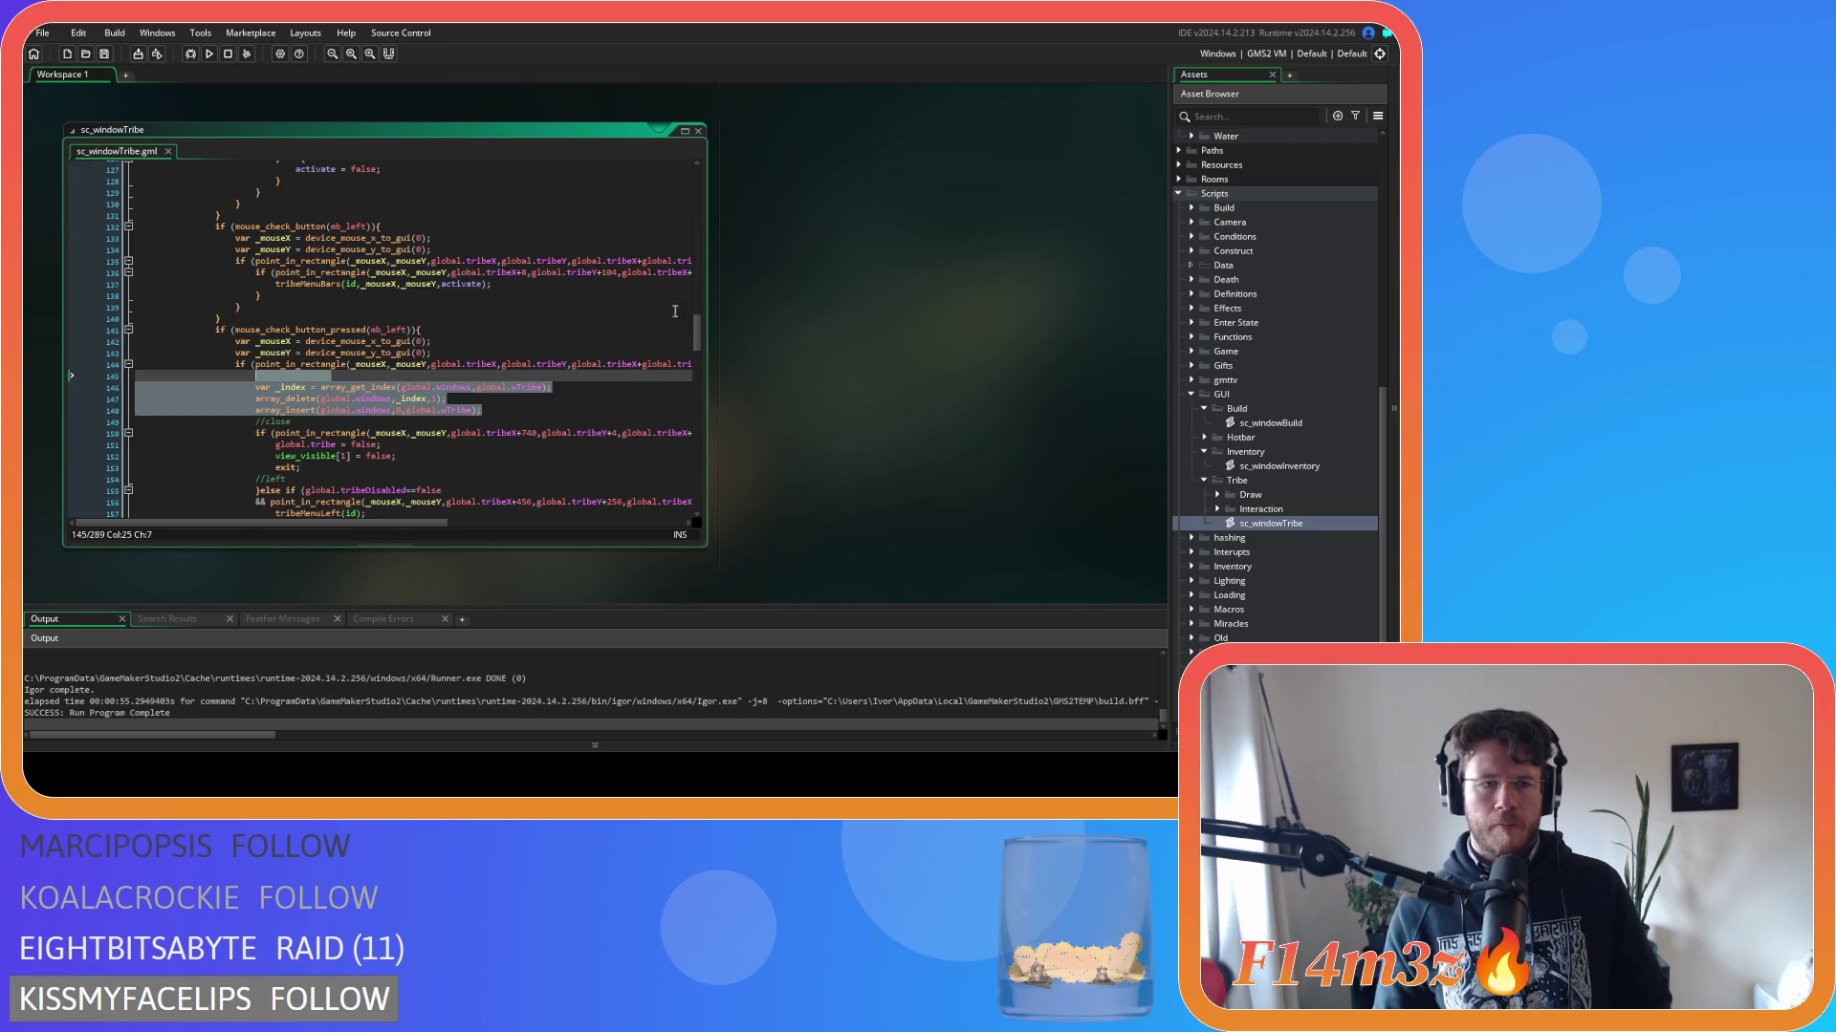
scroll(577, 239, up, 20)
scroll(578, 239, up, 10)
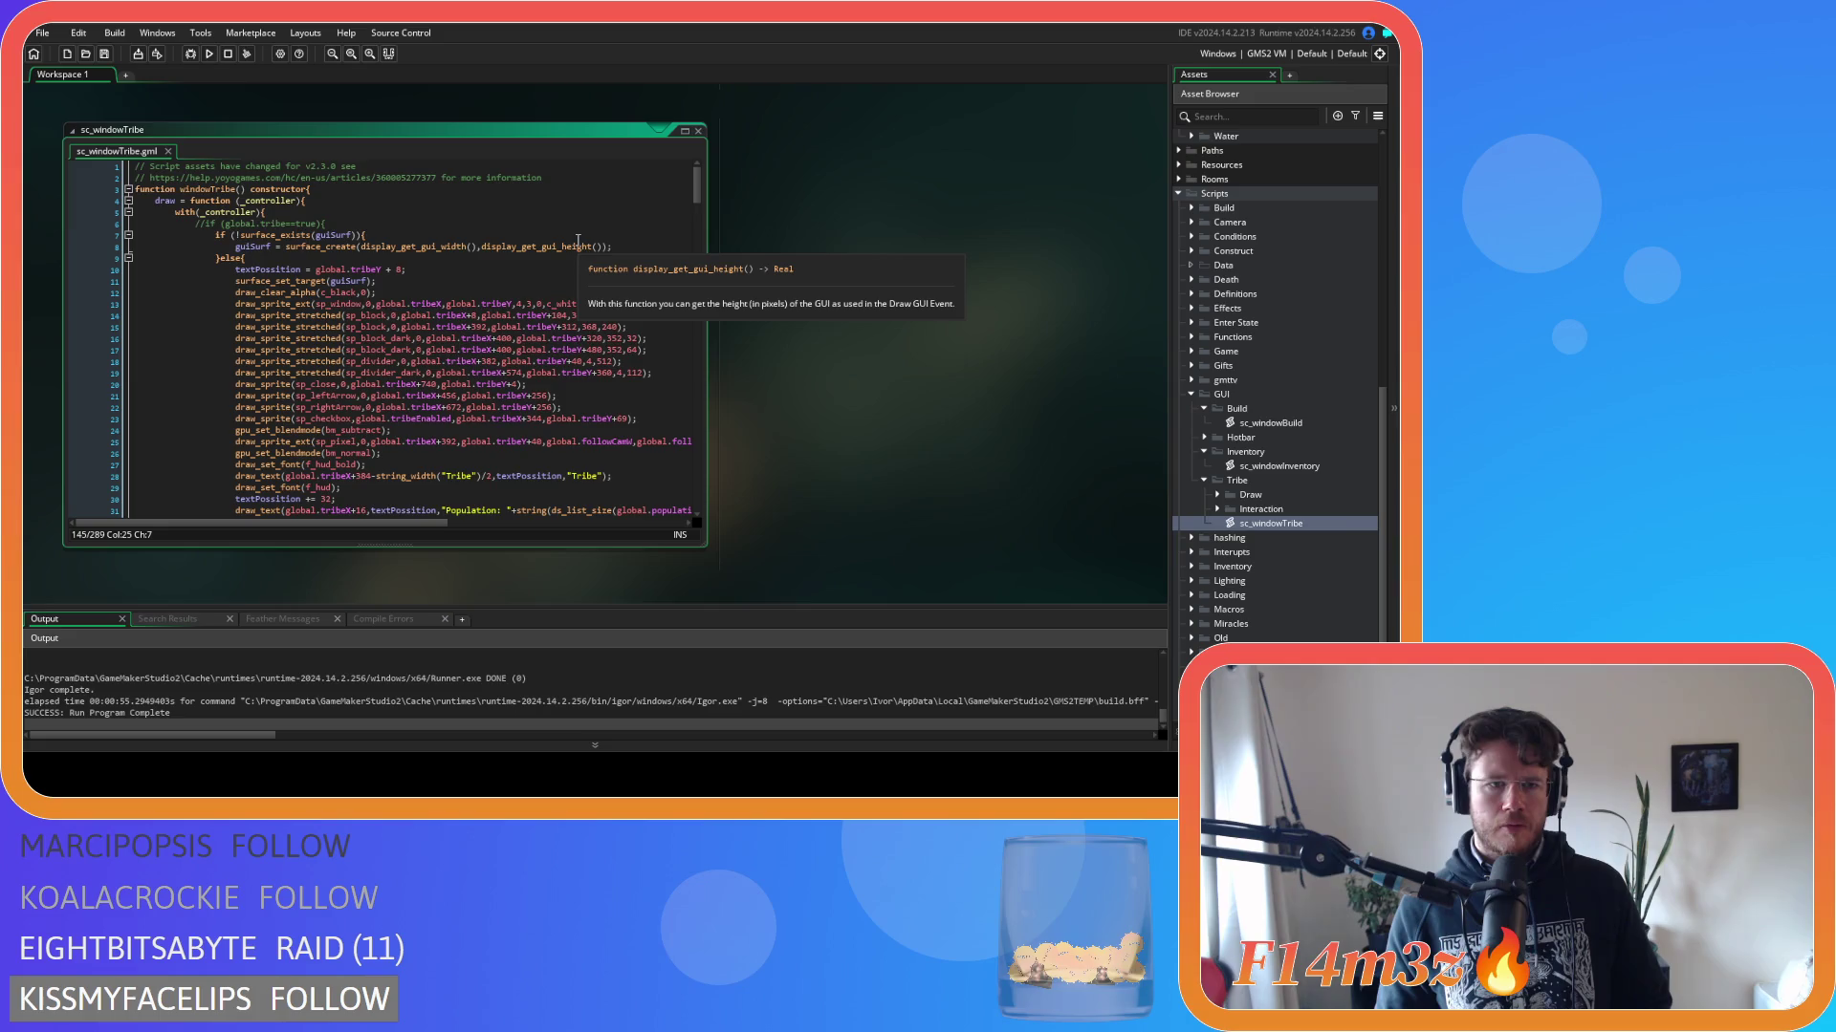
scroll(578, 240, down, 20)
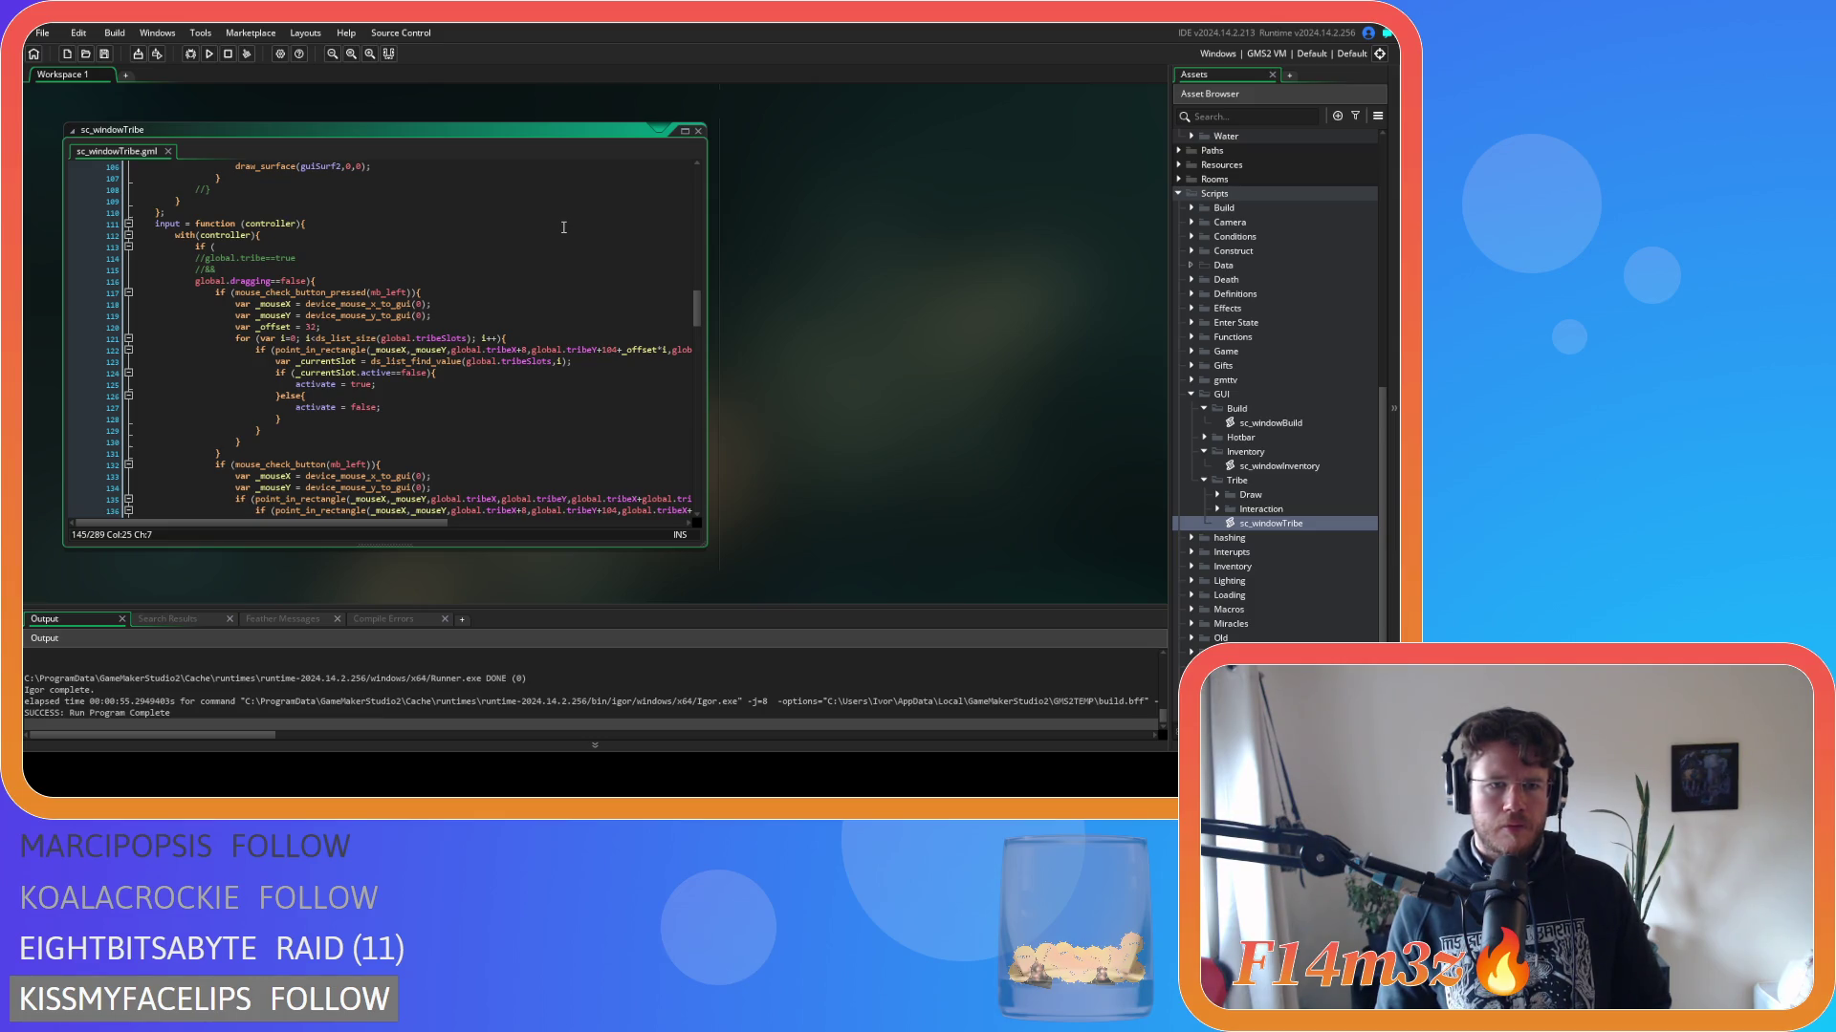
scroll(563, 227, down, 10)
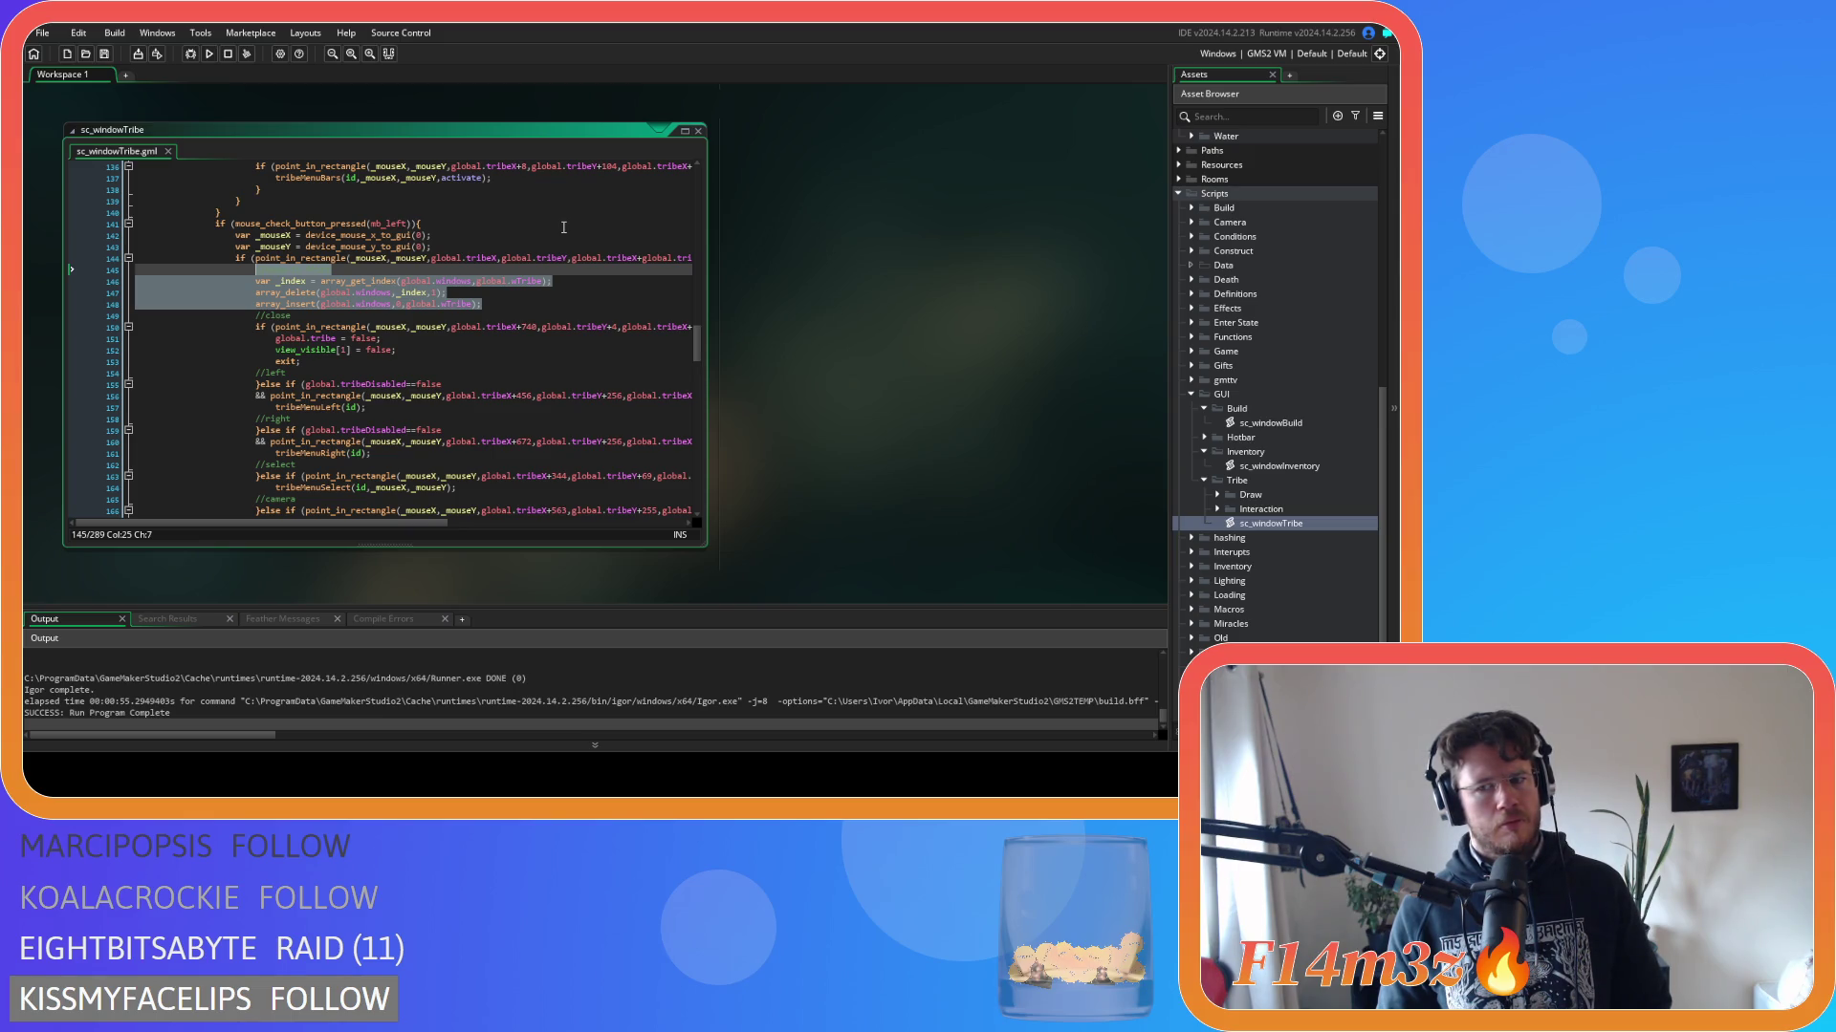
Take the bounds check and move-to-front lines out of the later mouse-press handler.
key(Delete)
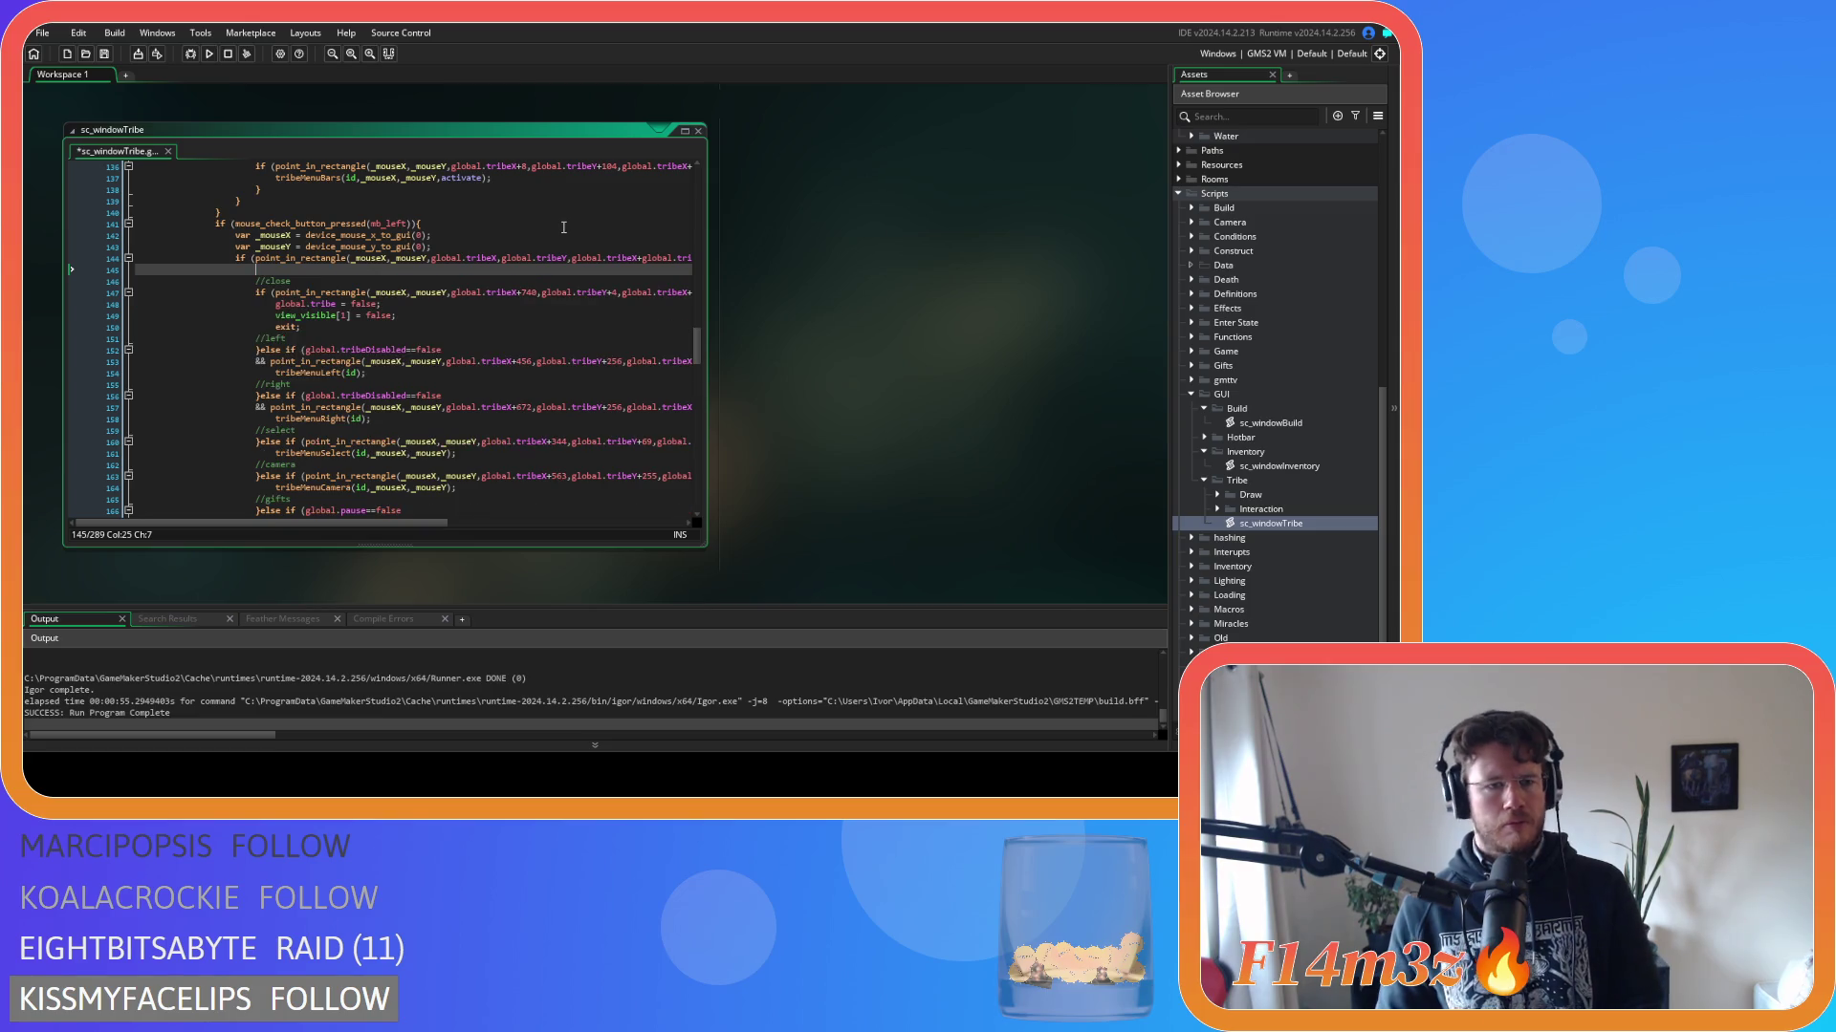
key(BackSpace)
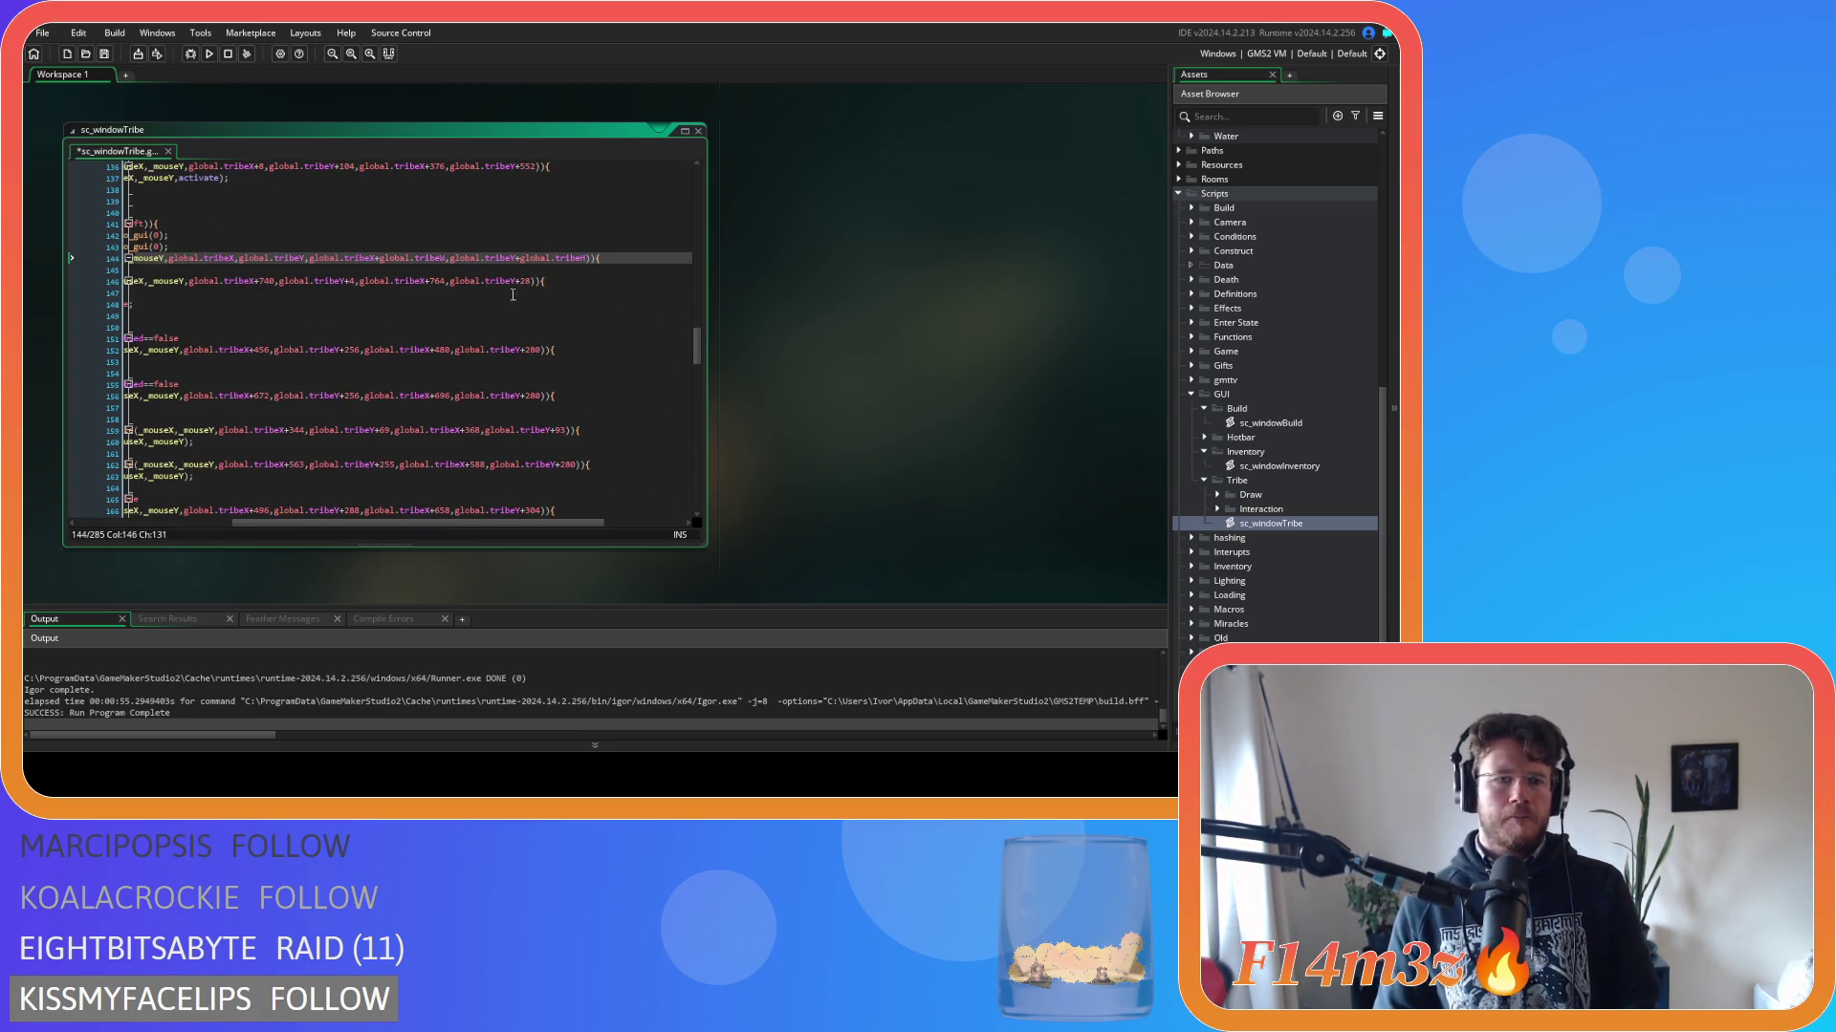
key(Return)
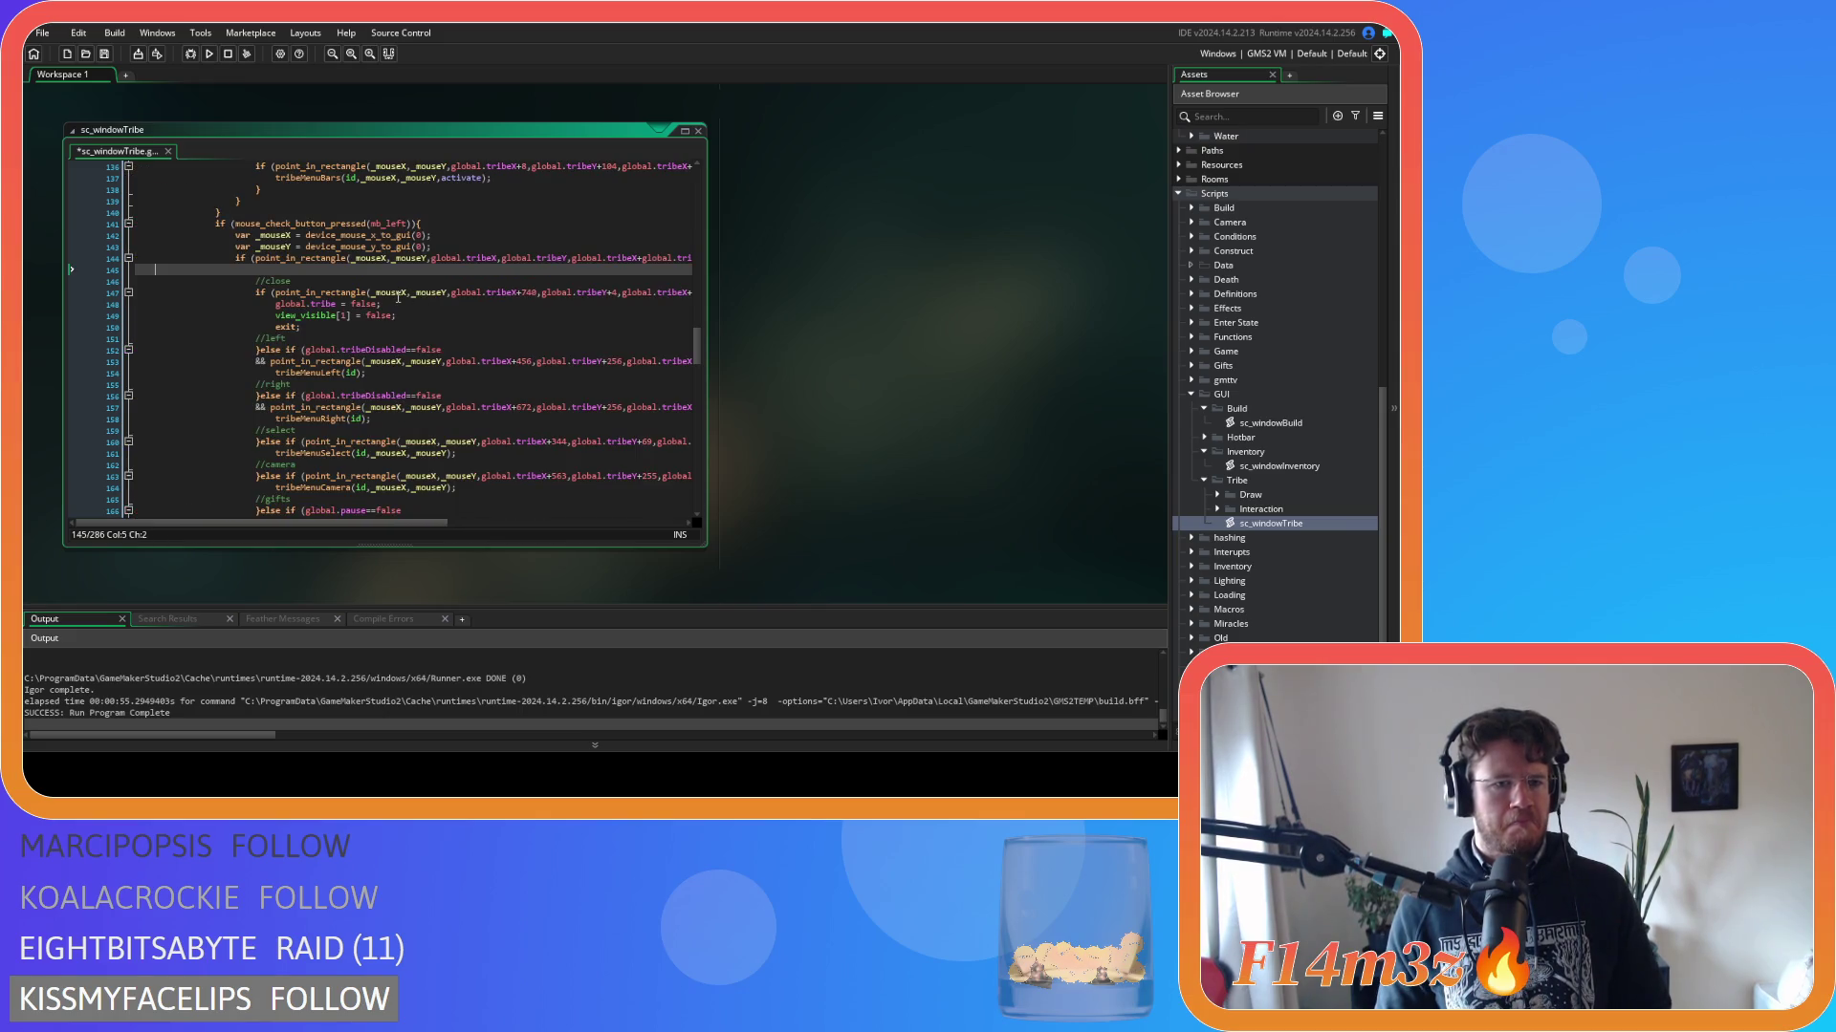
key(Tab)
key(Tab)
key(ctrl+v)
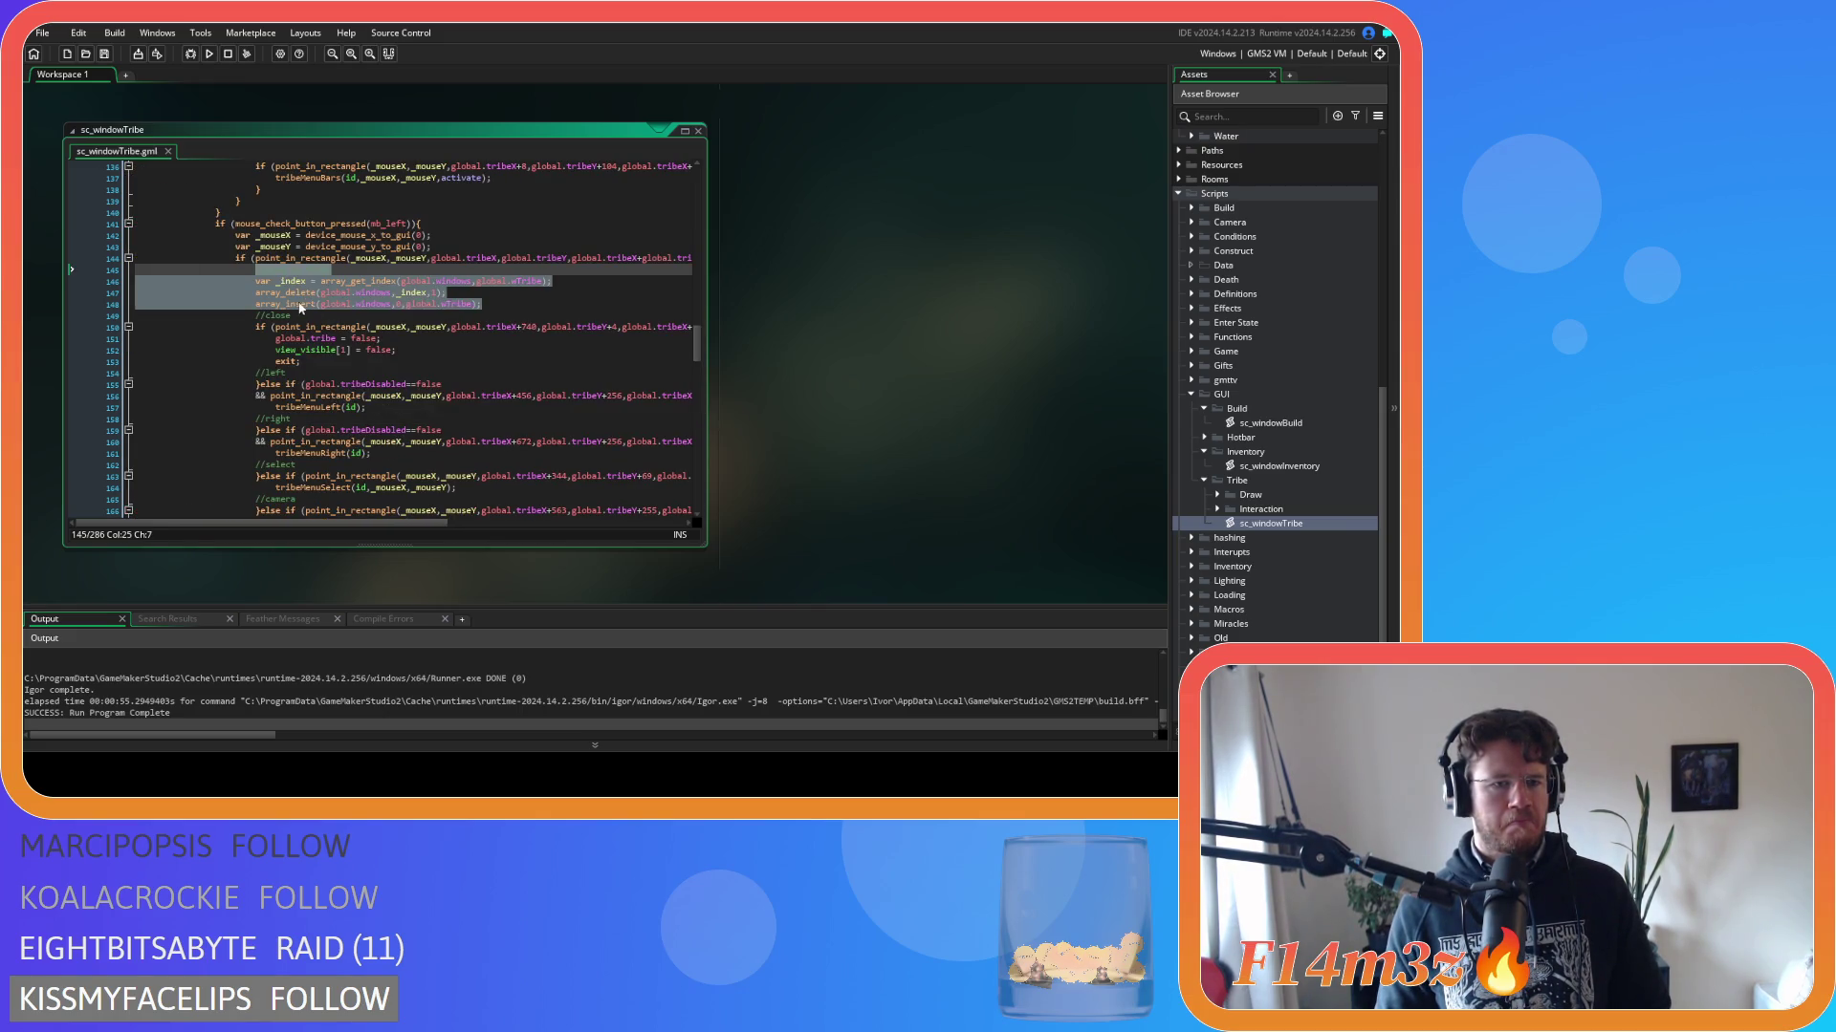
drag(482, 304, 239, 258)
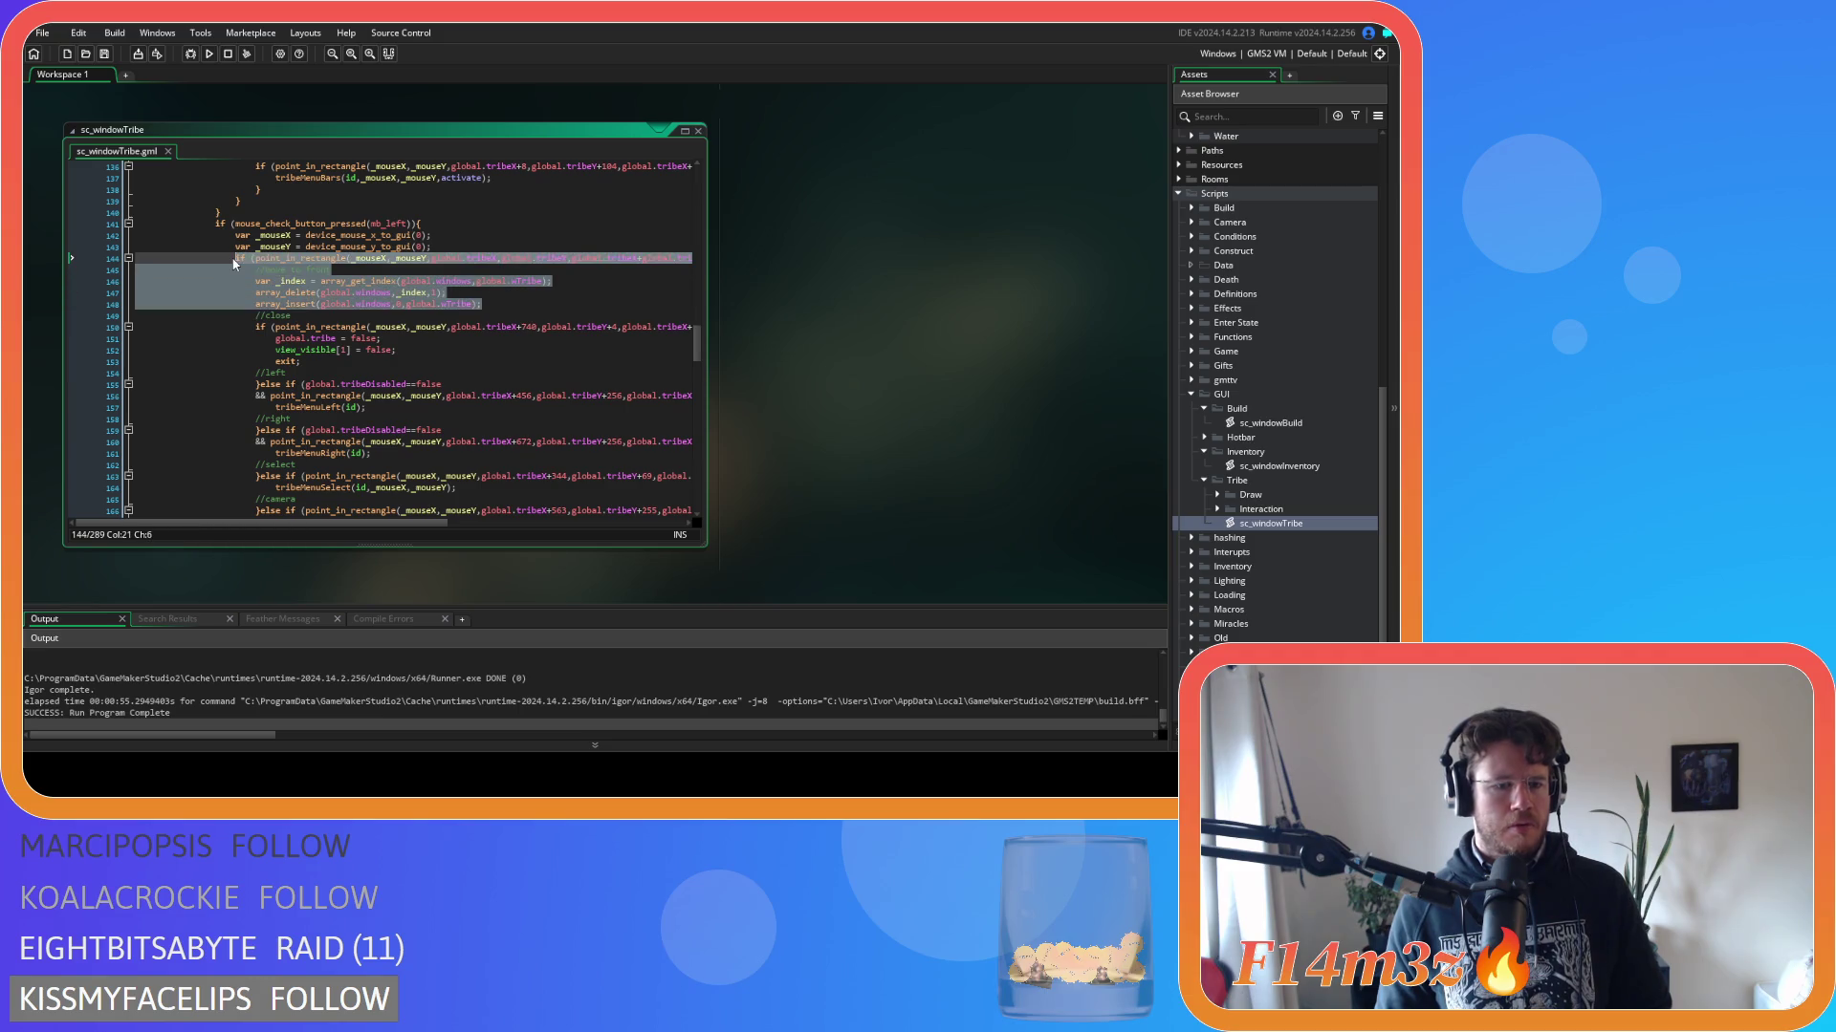
drag(482, 304, 138, 281)
key(shift+Up)
key(BackSpace)
key(BackSpace)
Paste the block after line 120 in the first mouse-press handler, add a closing brace, save, and rebuild.
scroll(383, 431, up, 12)
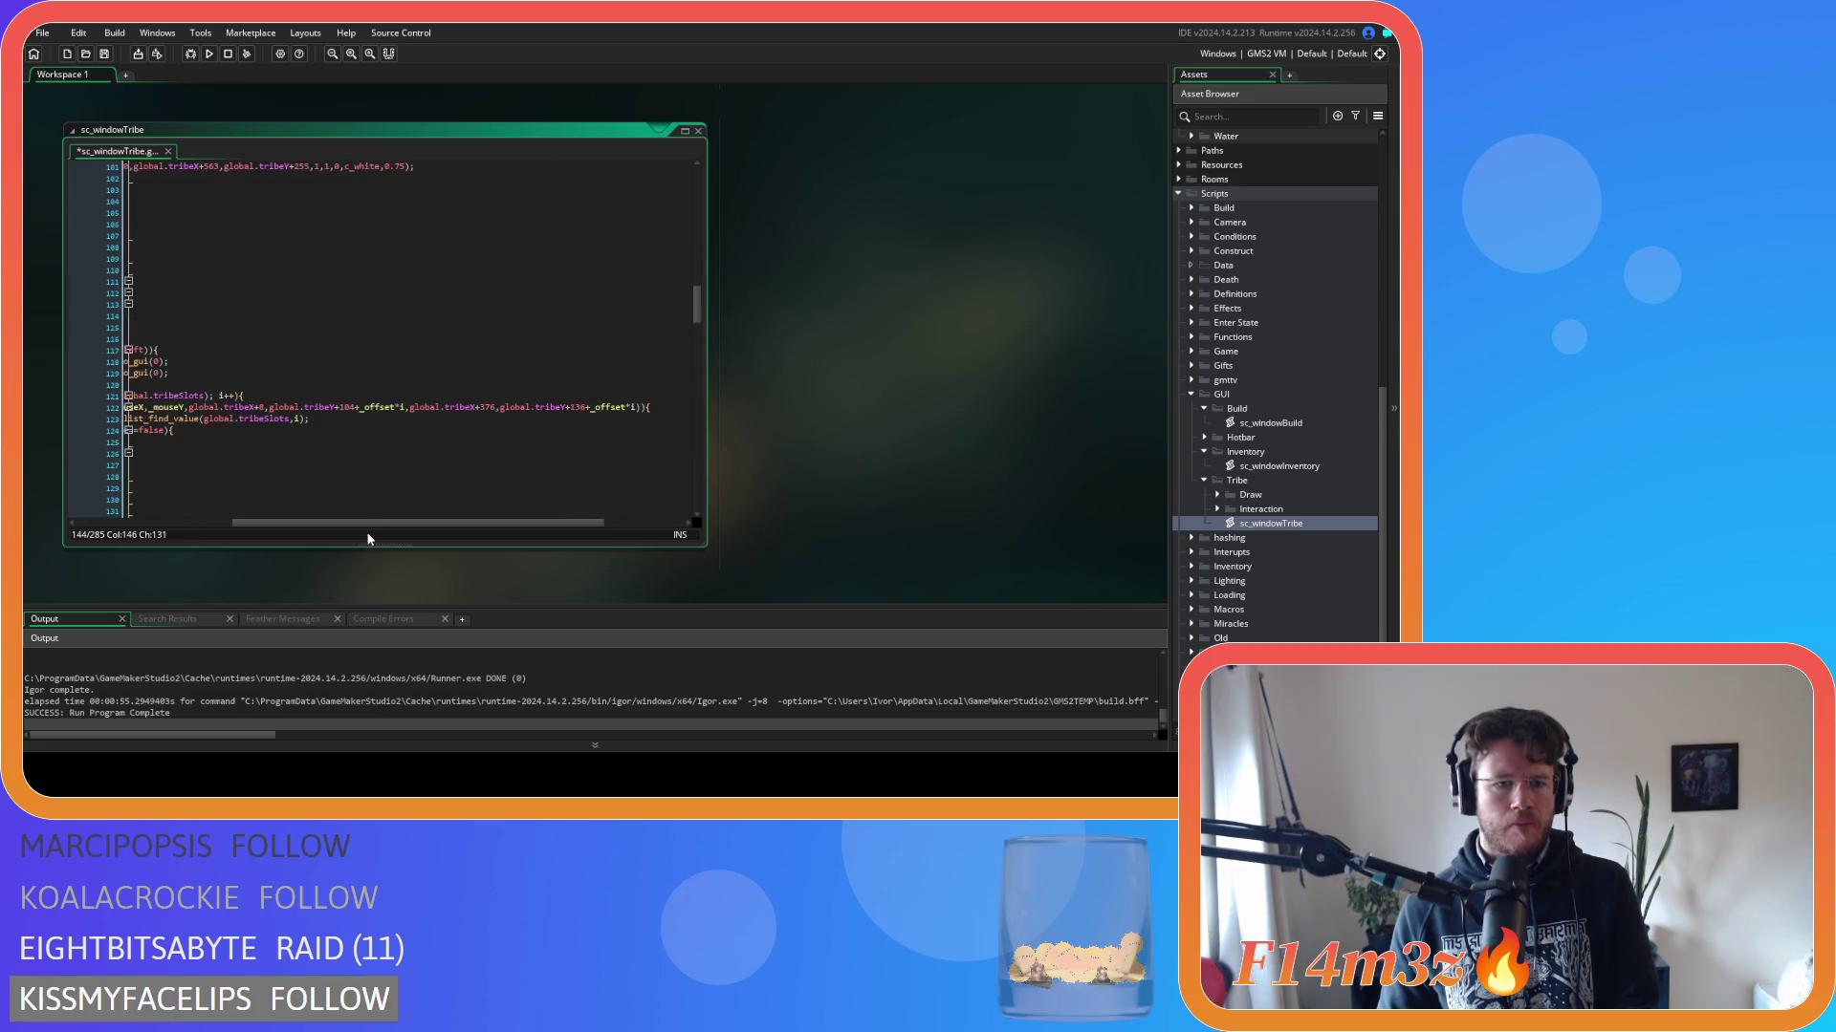
drag(368, 523, 207, 523)
scroll(312, 393, down, 3)
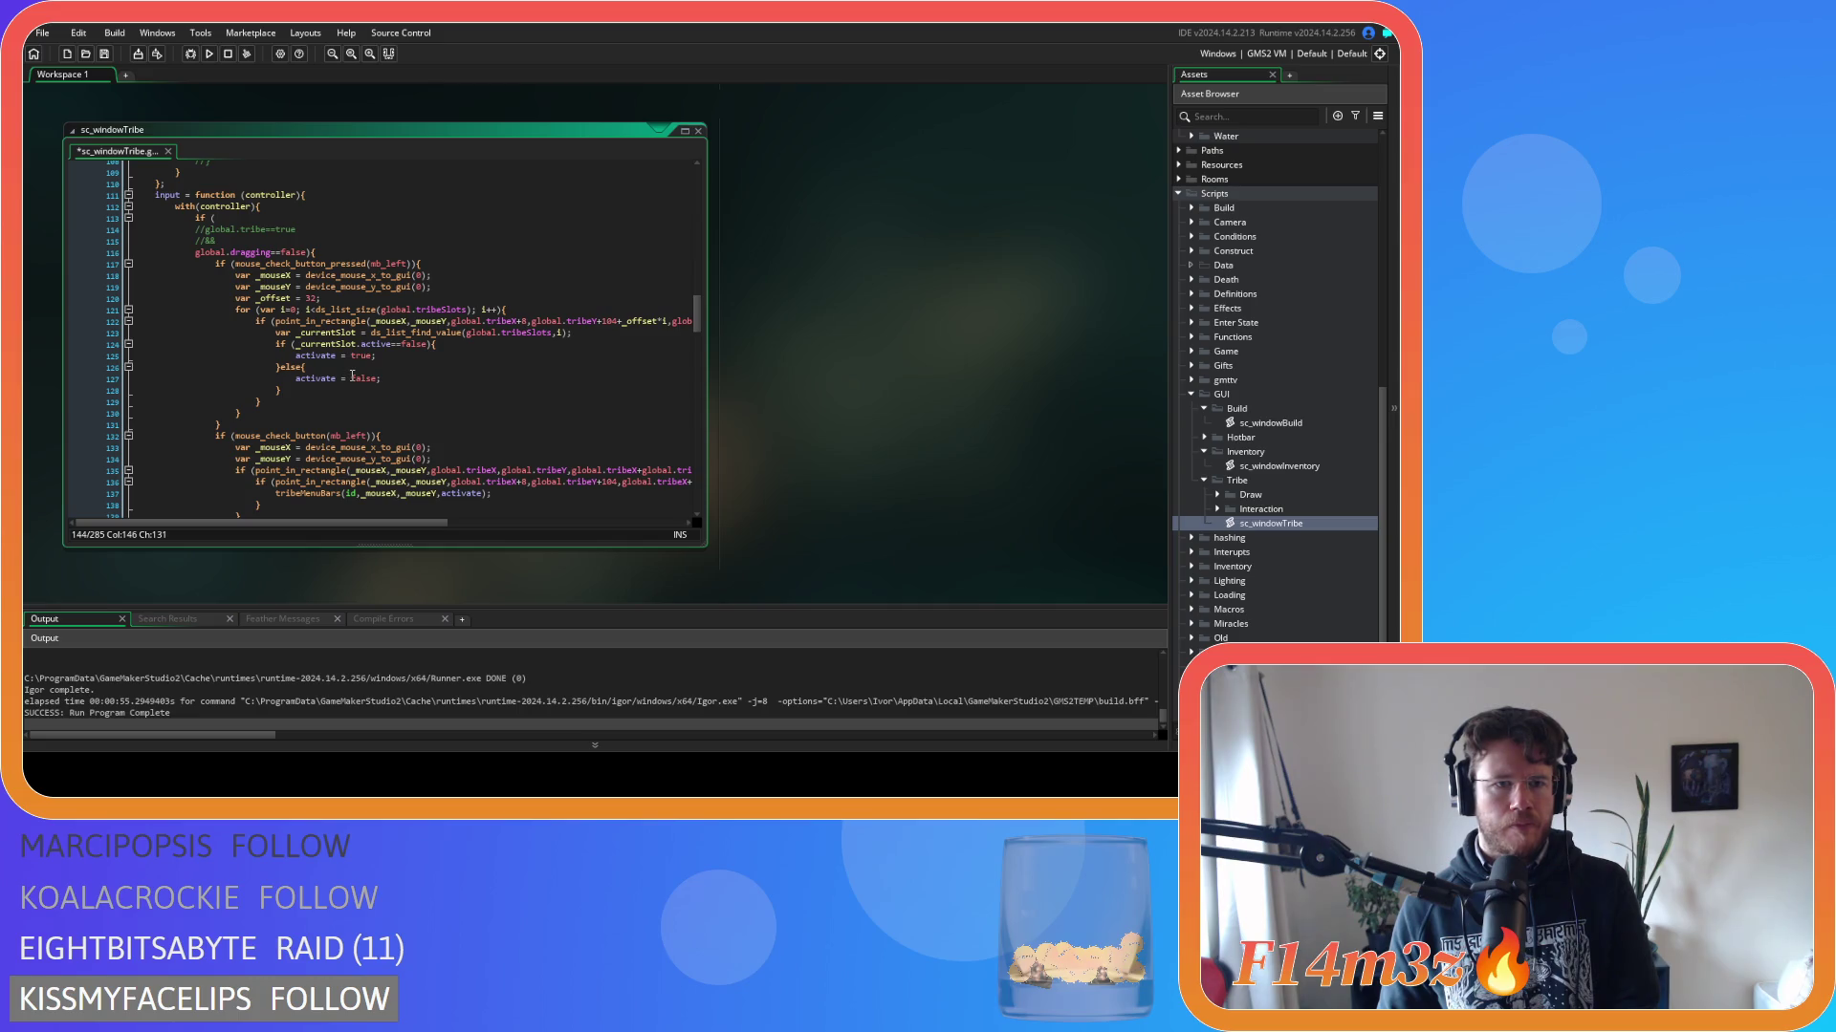
click(428, 262)
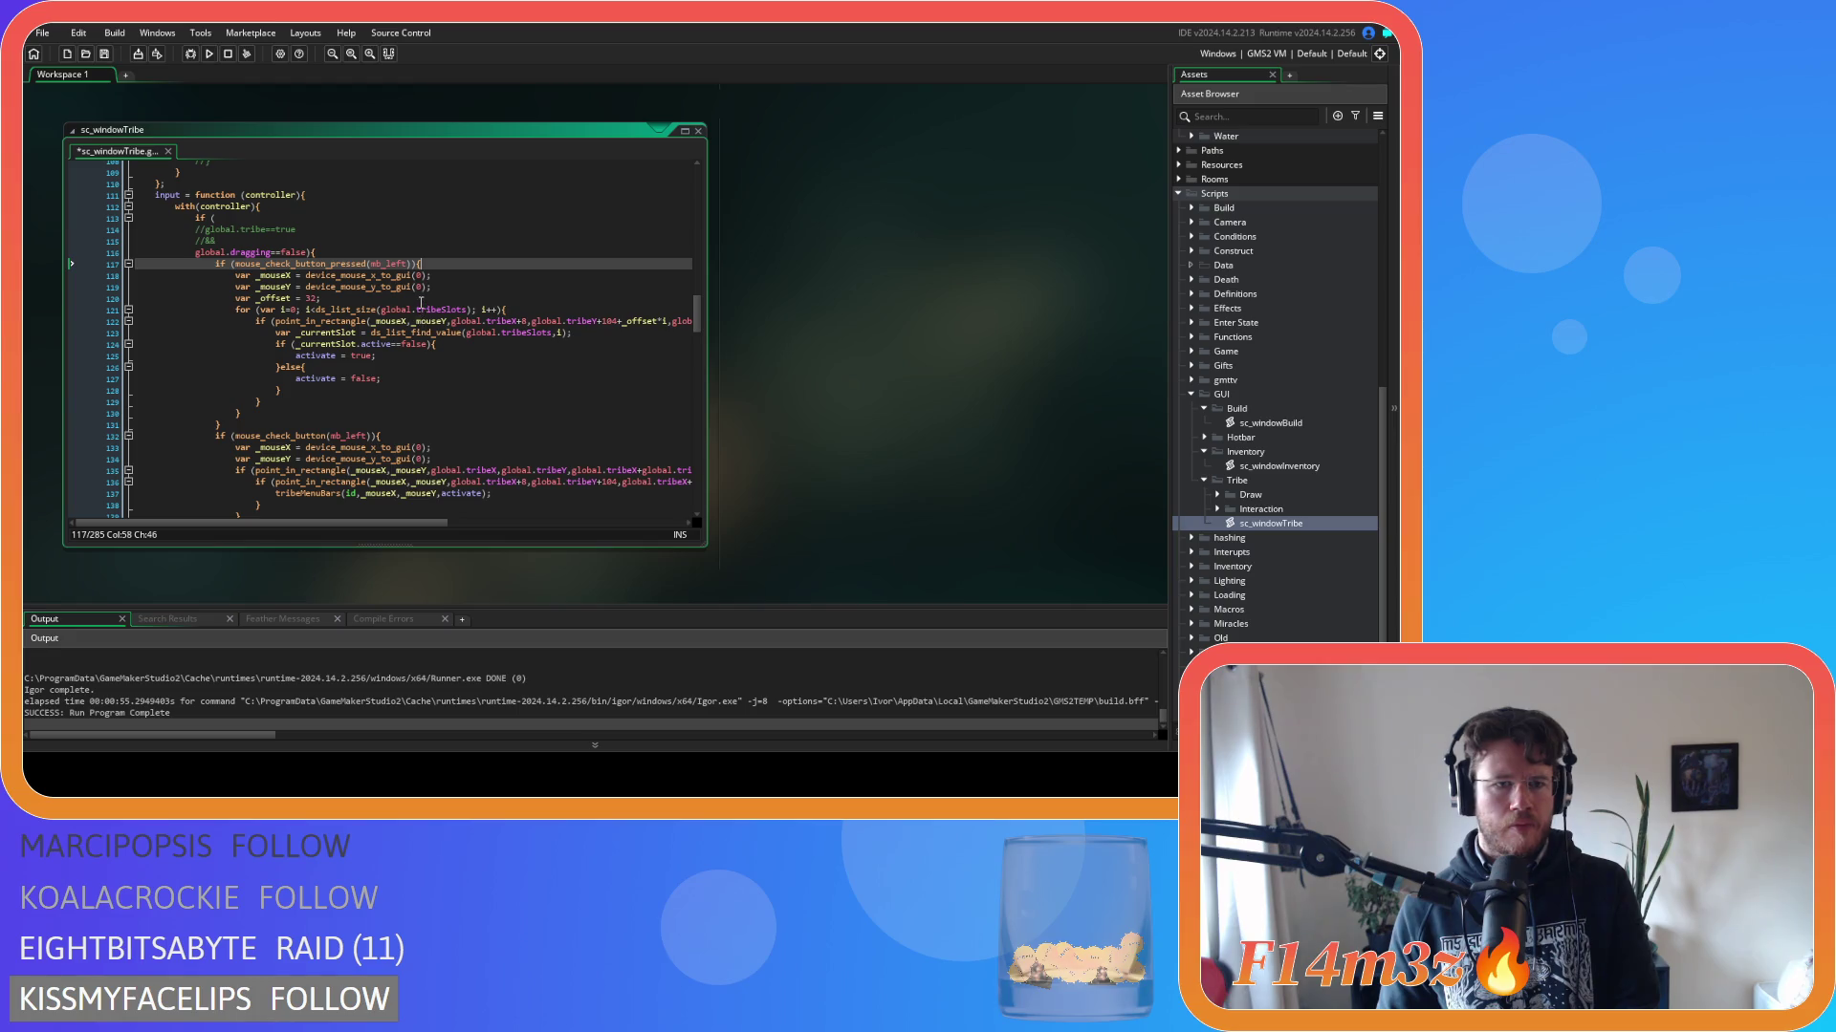
click(426, 299)
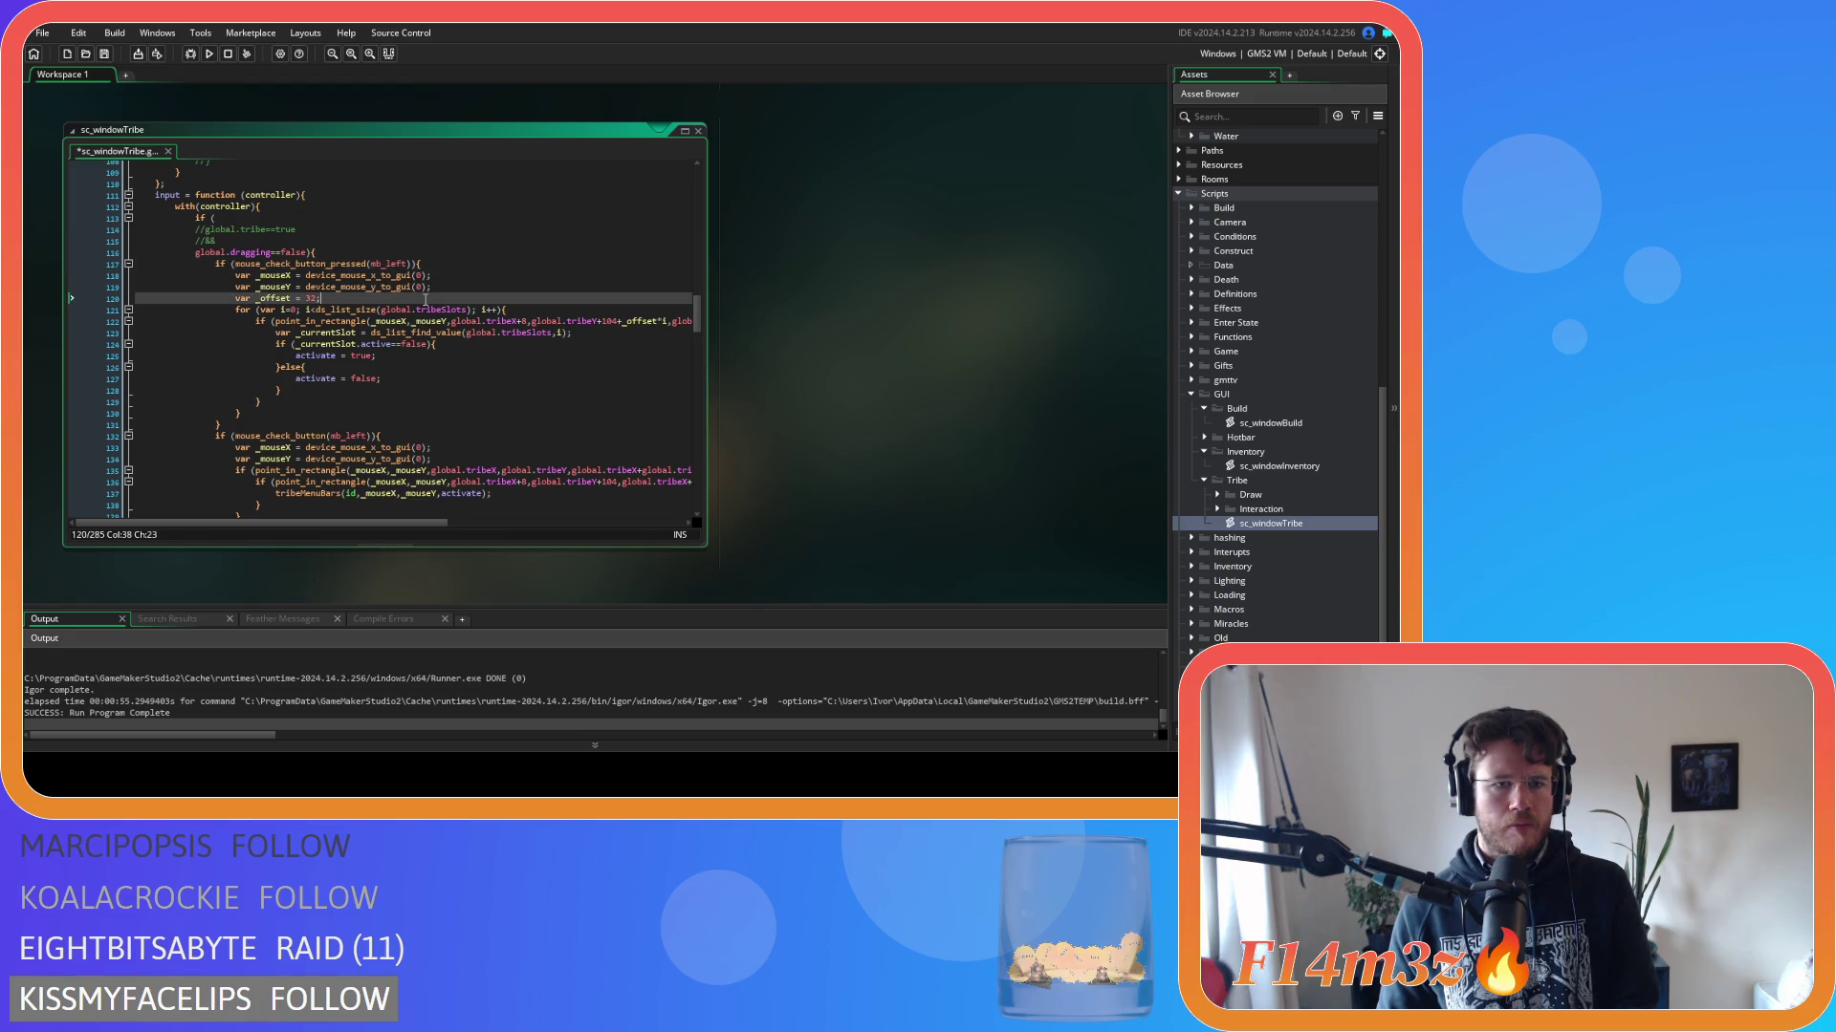
key(ctrl+v)
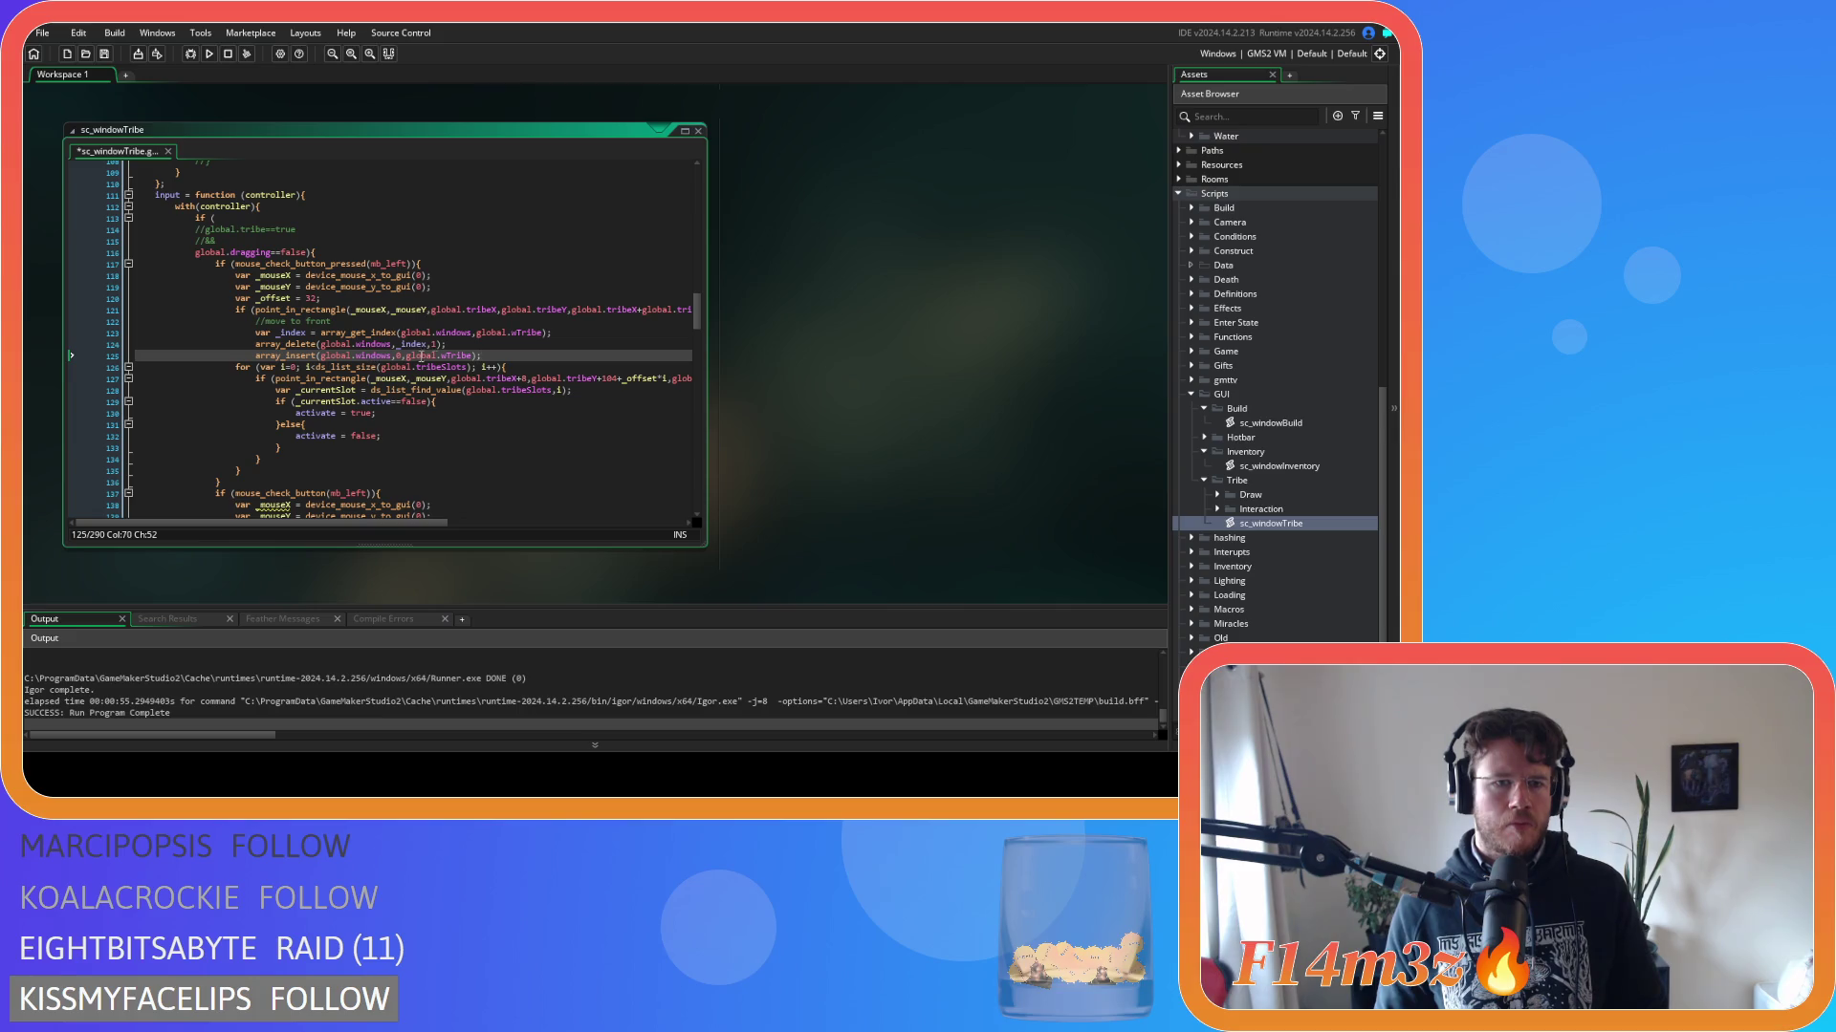
key(Return)
text(})
key(ctrl+s)
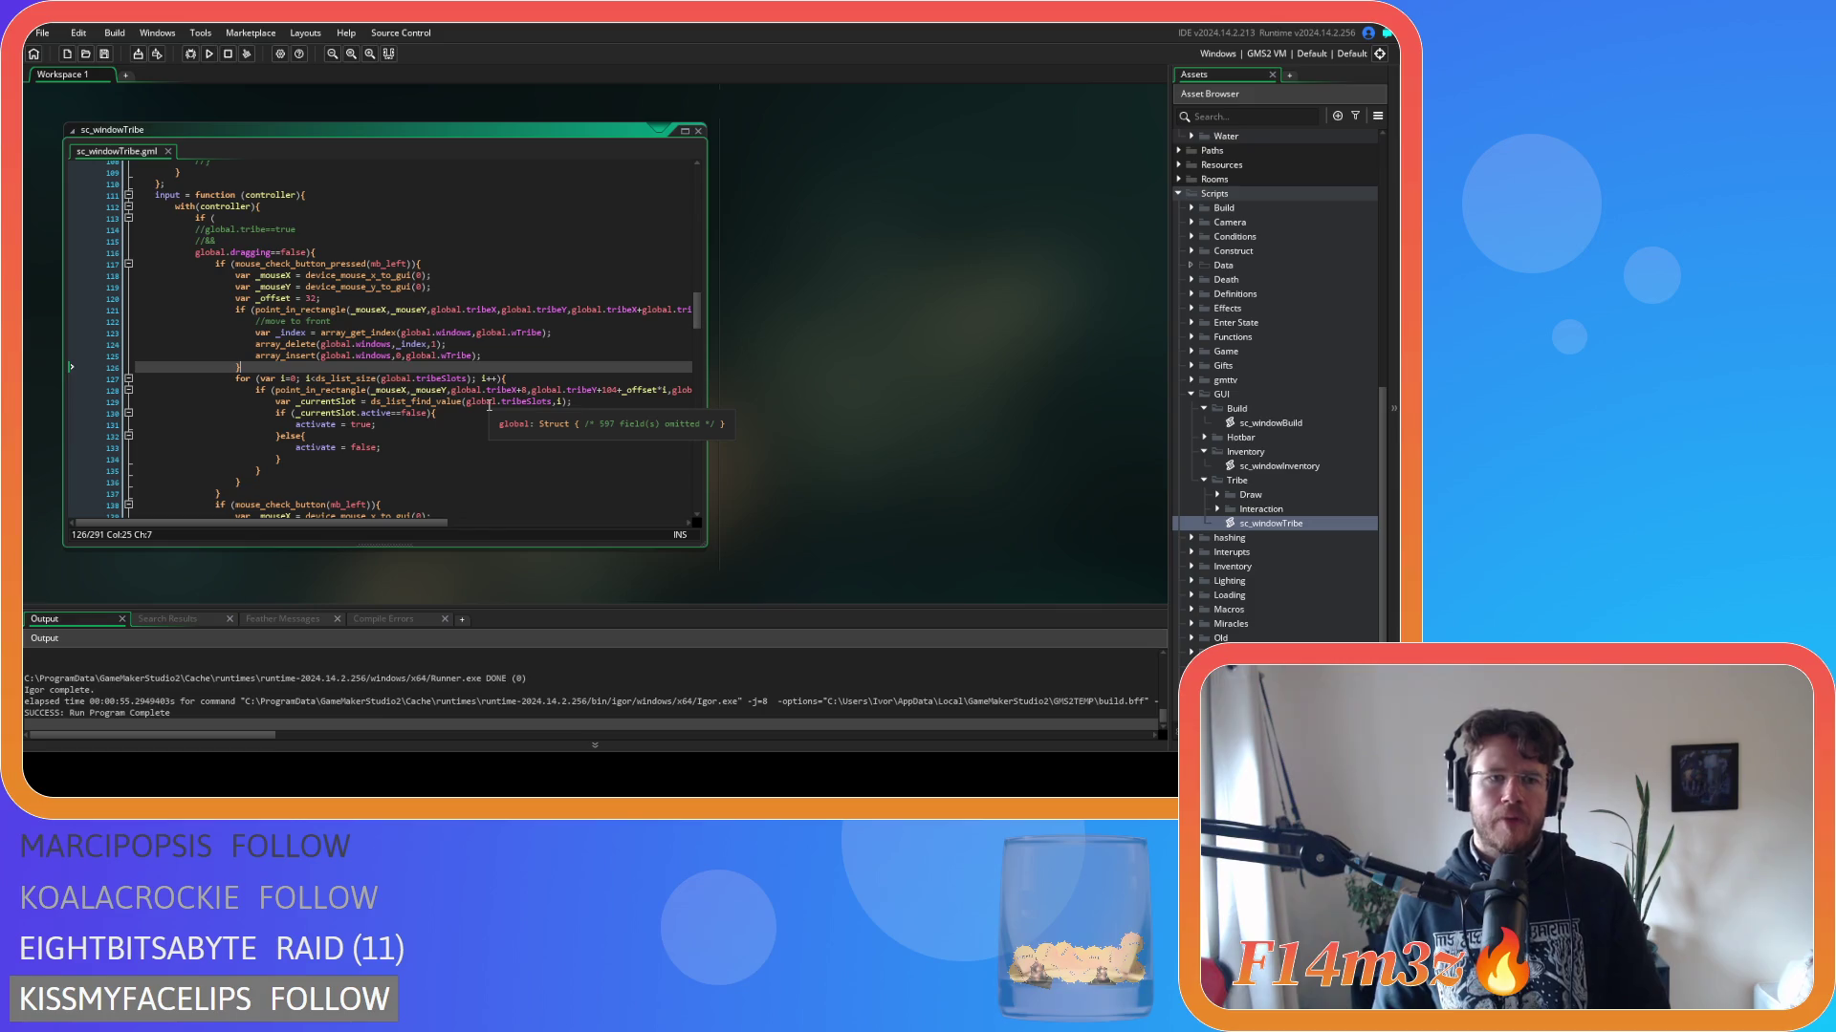
key(F5)
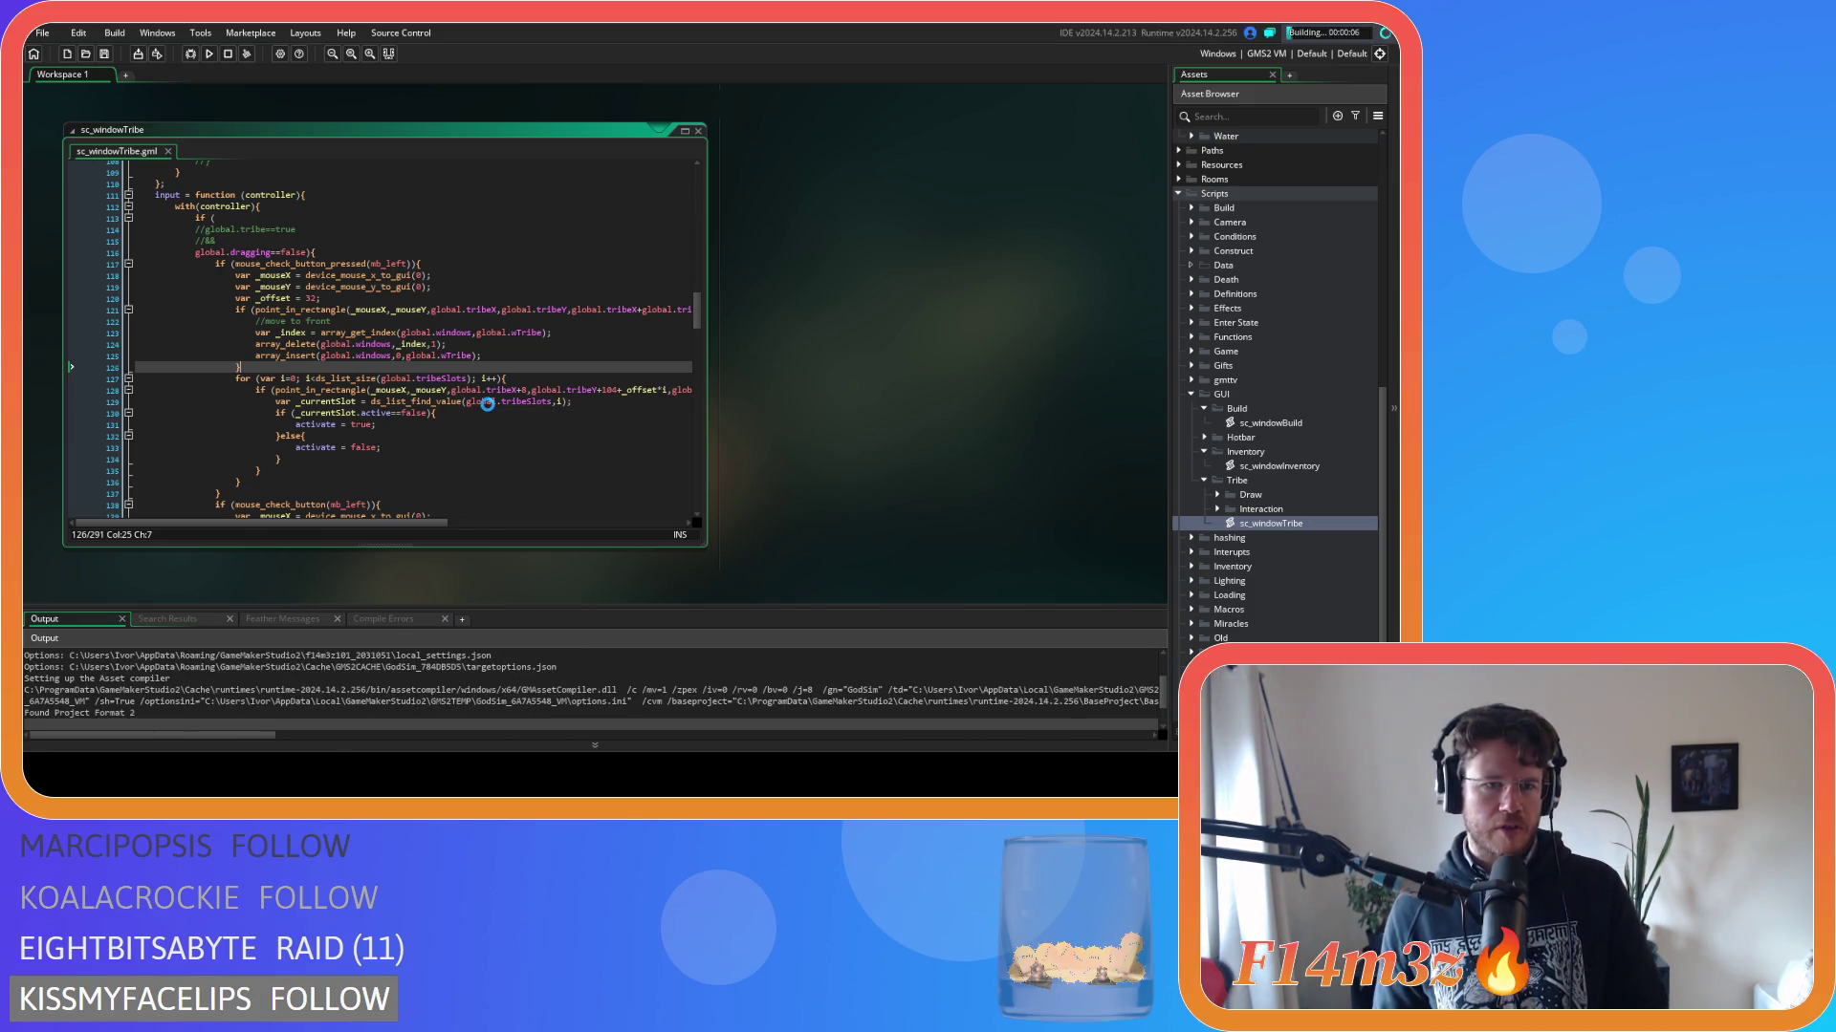
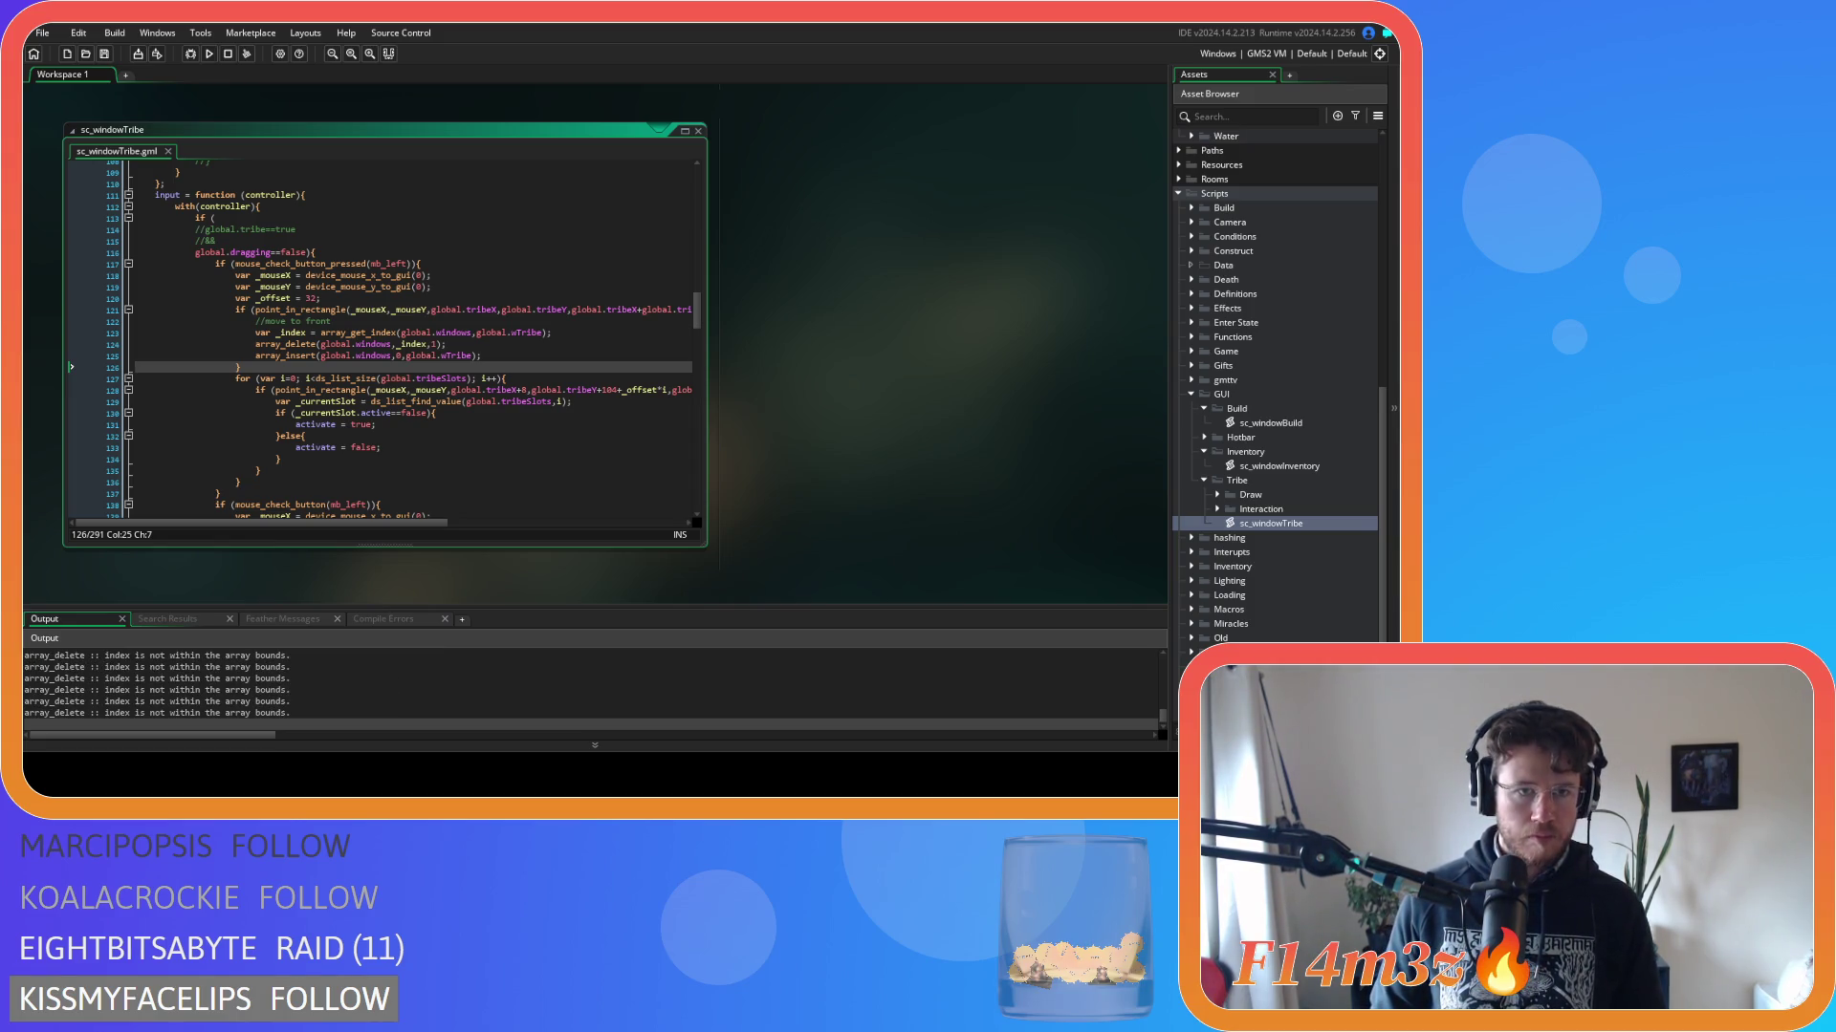
Run the game and drag the Tribe, Build and Inventory windows to see how they stack.
key(alt+Tab)
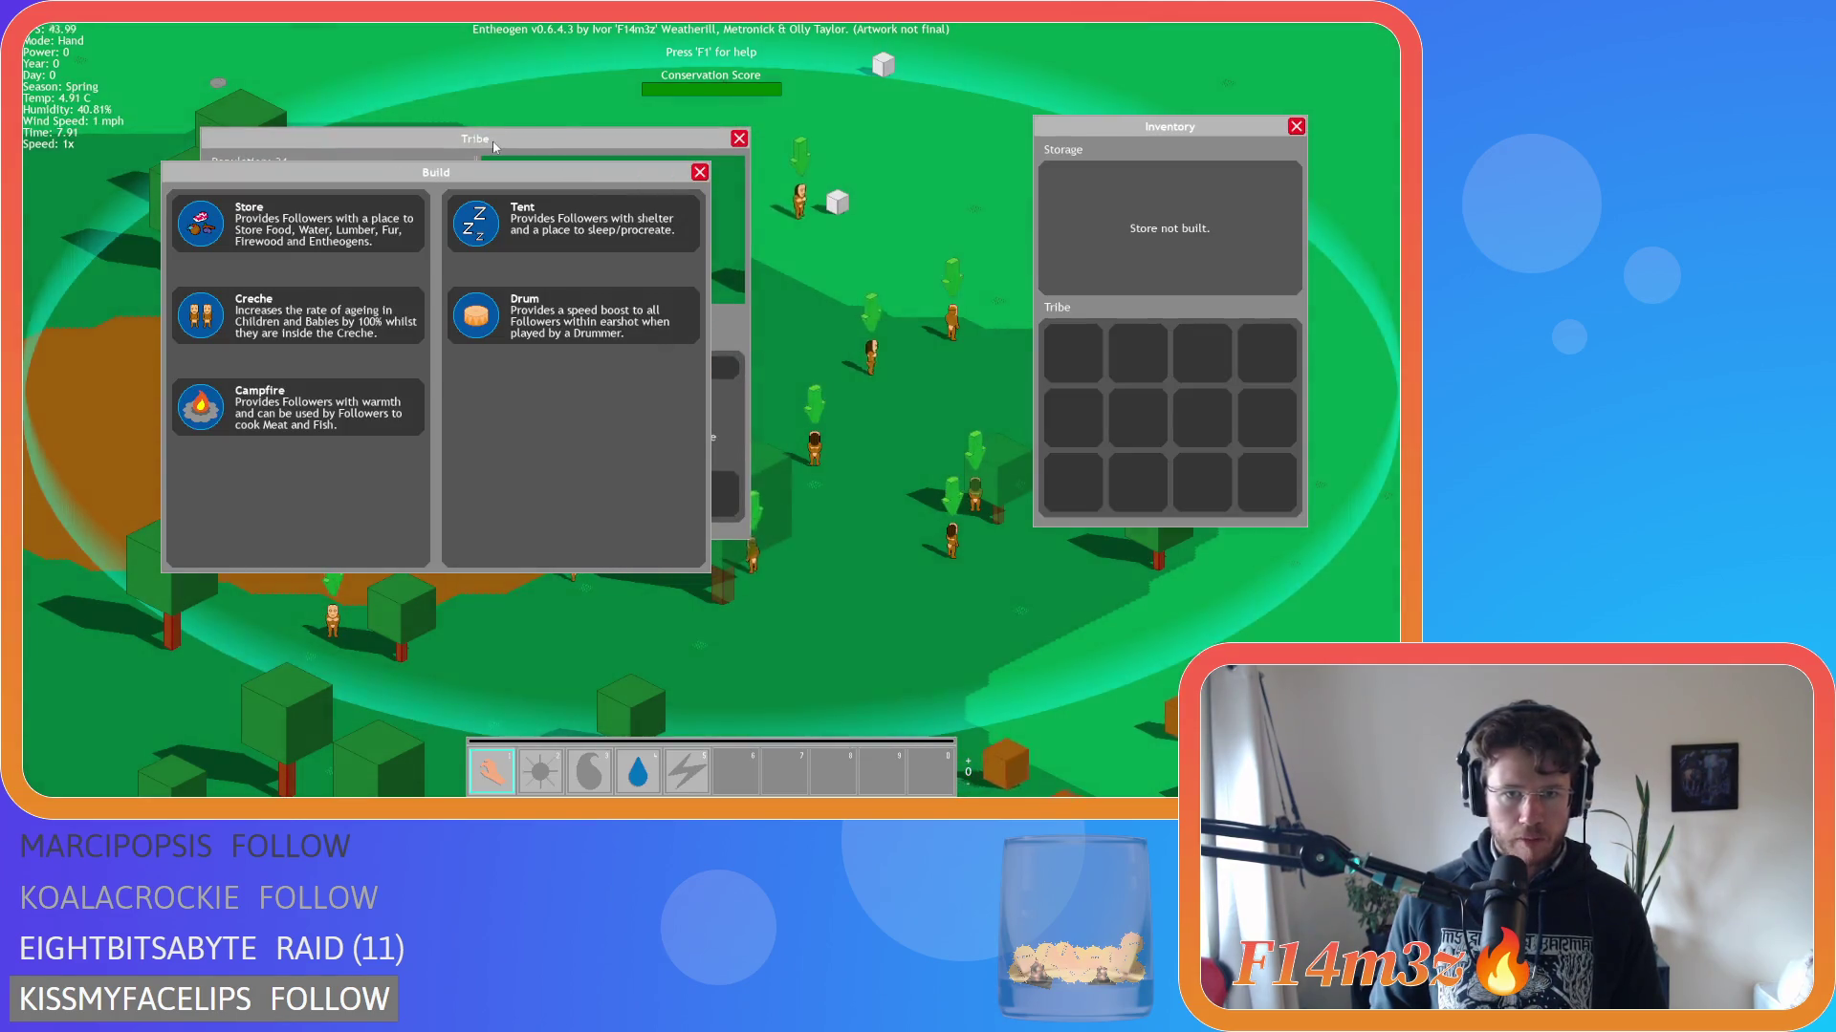
drag(429, 138, 465, 111)
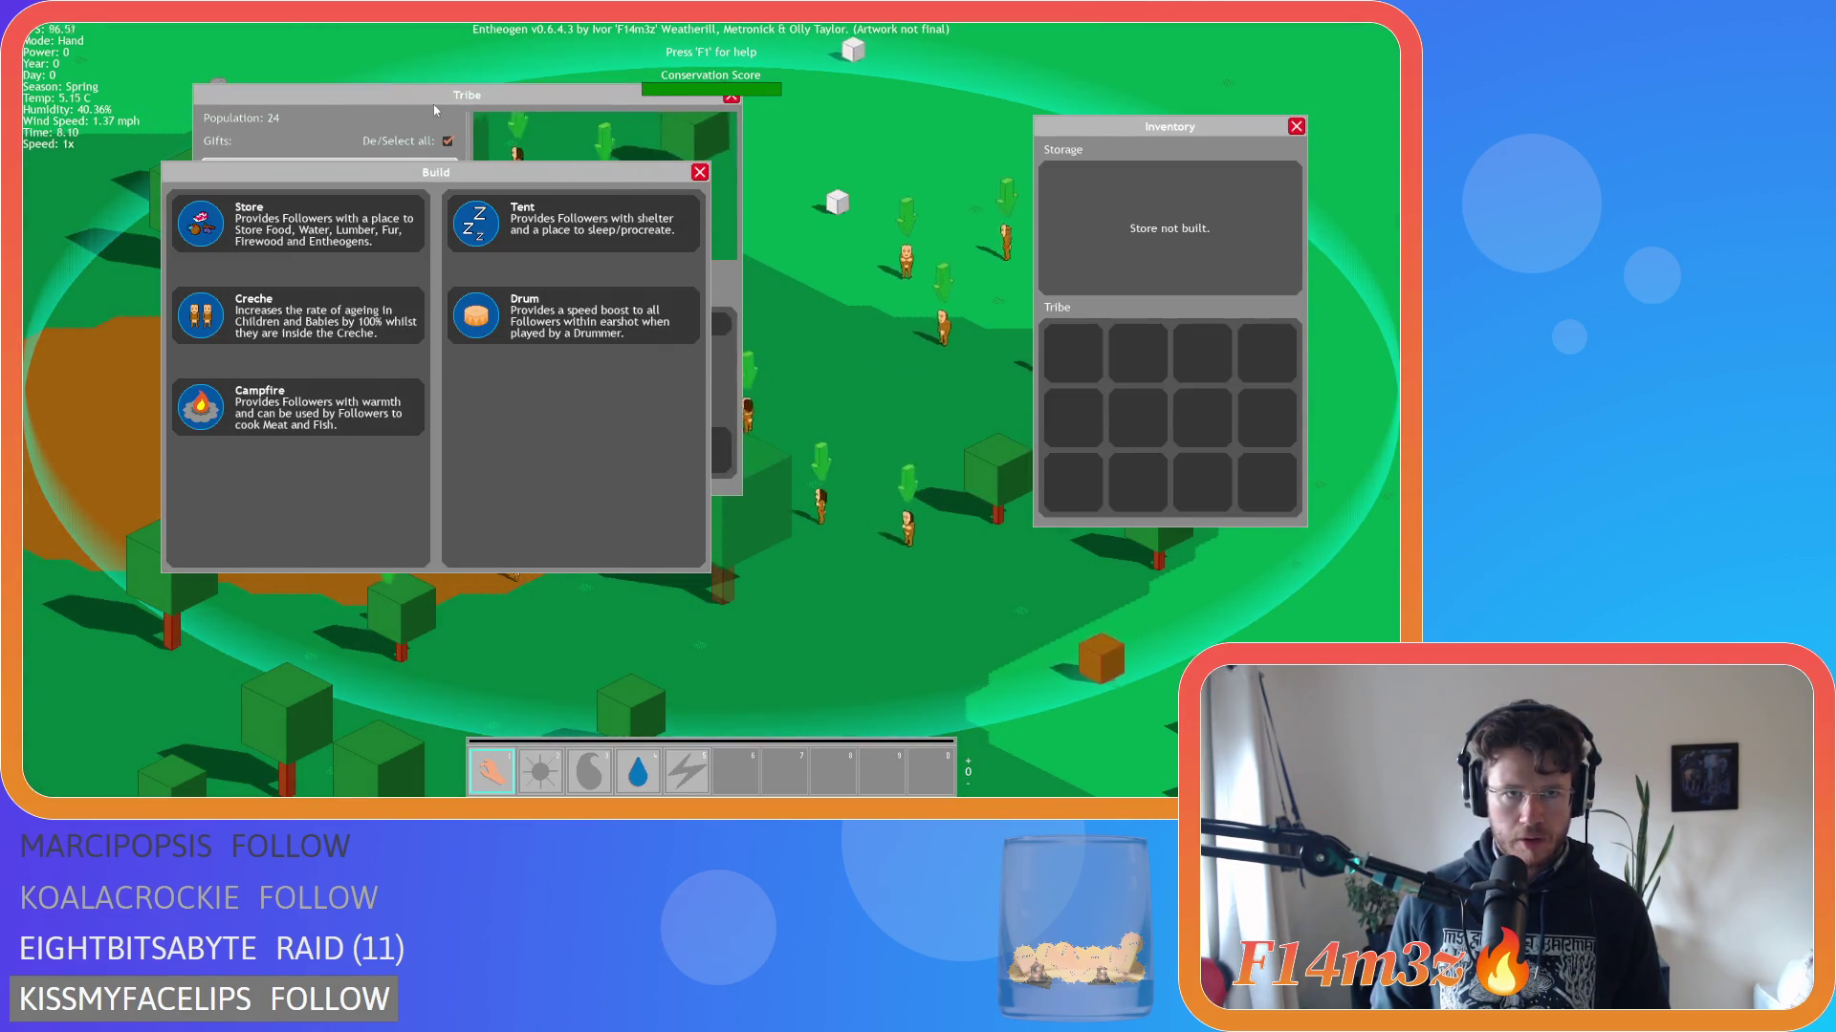
drag(172, 186, 143, 287)
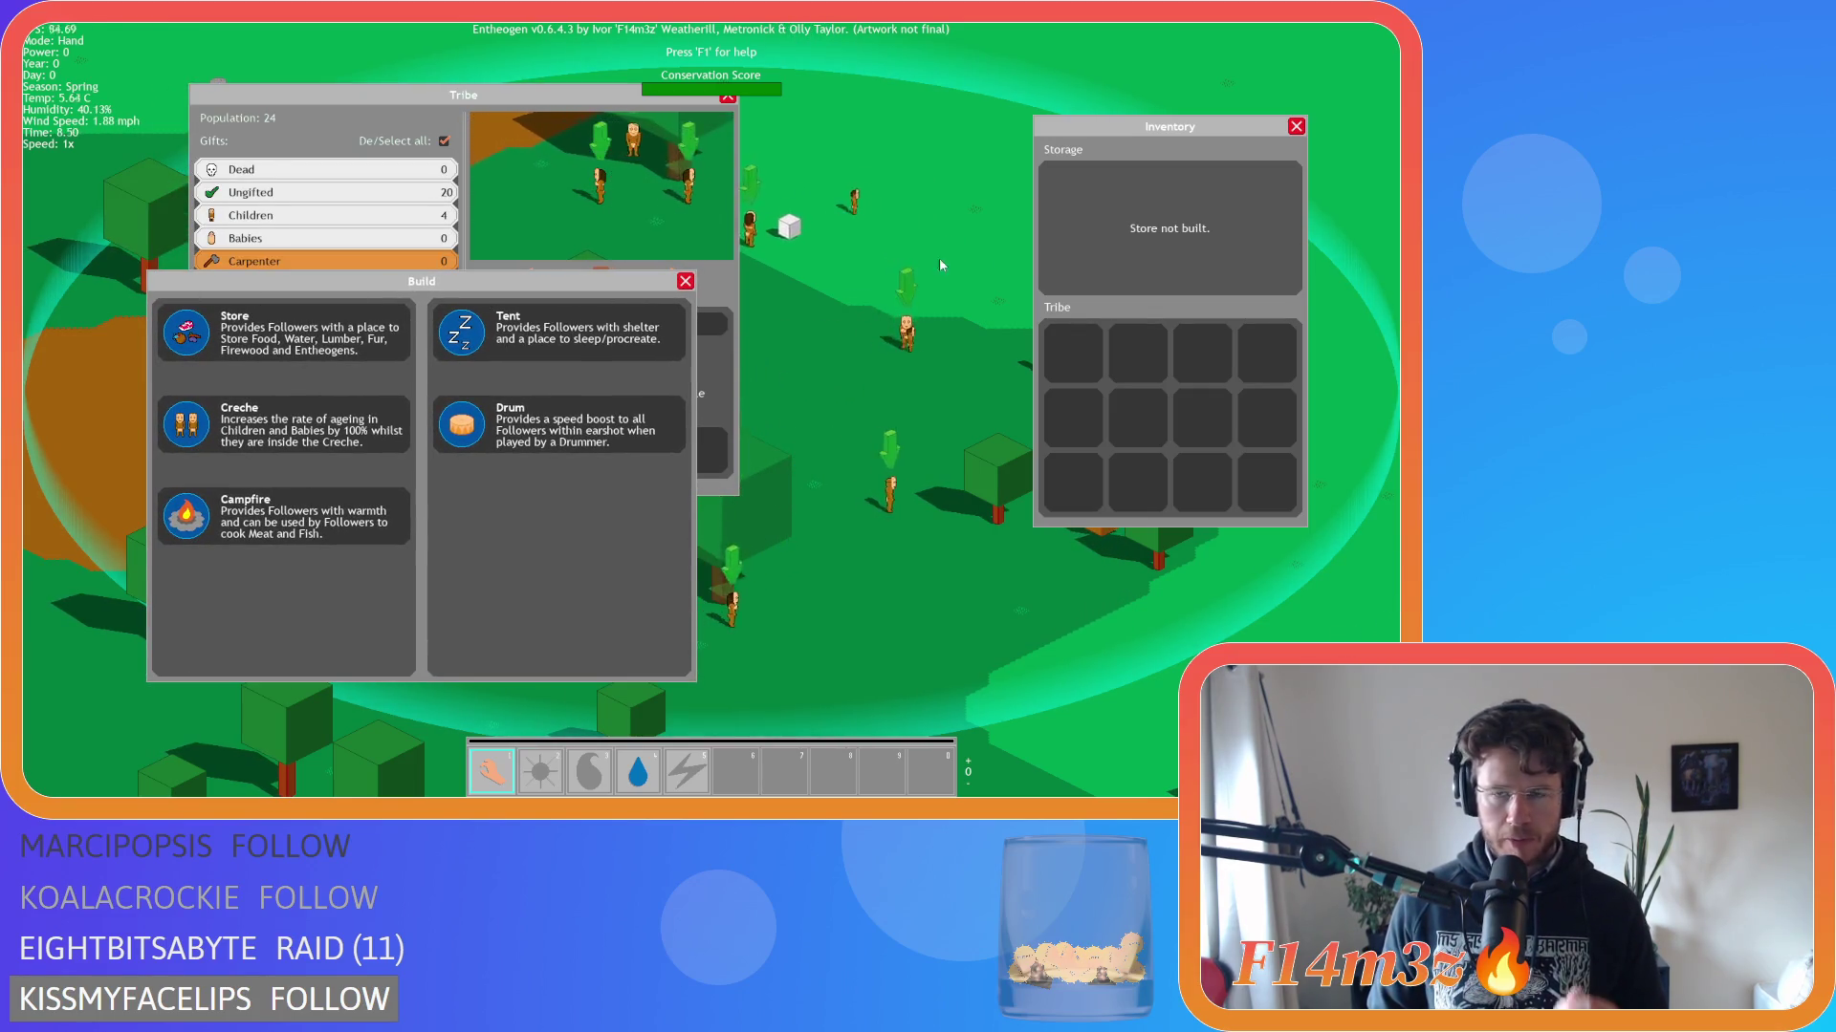
mouse_move(1088, 129)
mouse_down()
mouse_move(967, 160)
mouse_move(1119, 364)
mouse_move(1021, 279)
mouse_move(1052, 234)
mouse_move(1015, 251)
mouse_move(1021, 312)
mouse_move(993, 294)
mouse_move(1101, 283)
mouse_up()
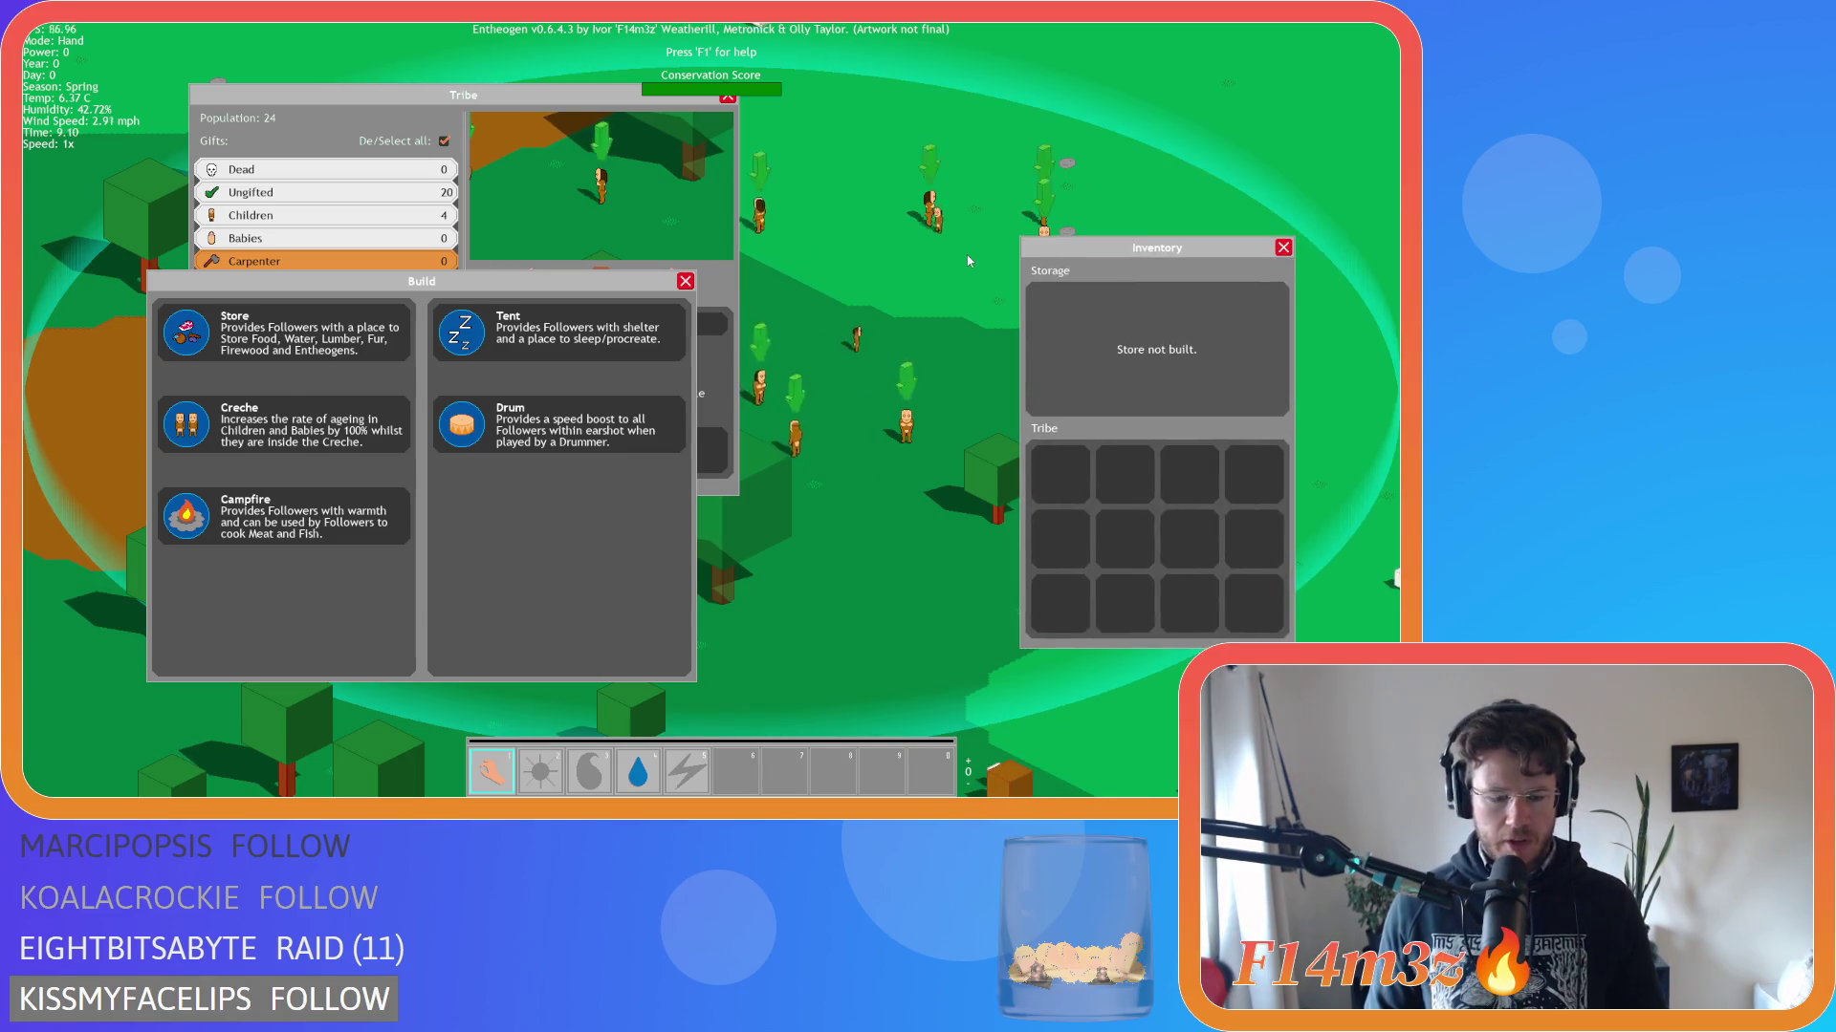
Close the Inventory, Build and Tribe windows with I, B and T, then quit the game.
key(i)
key(b)
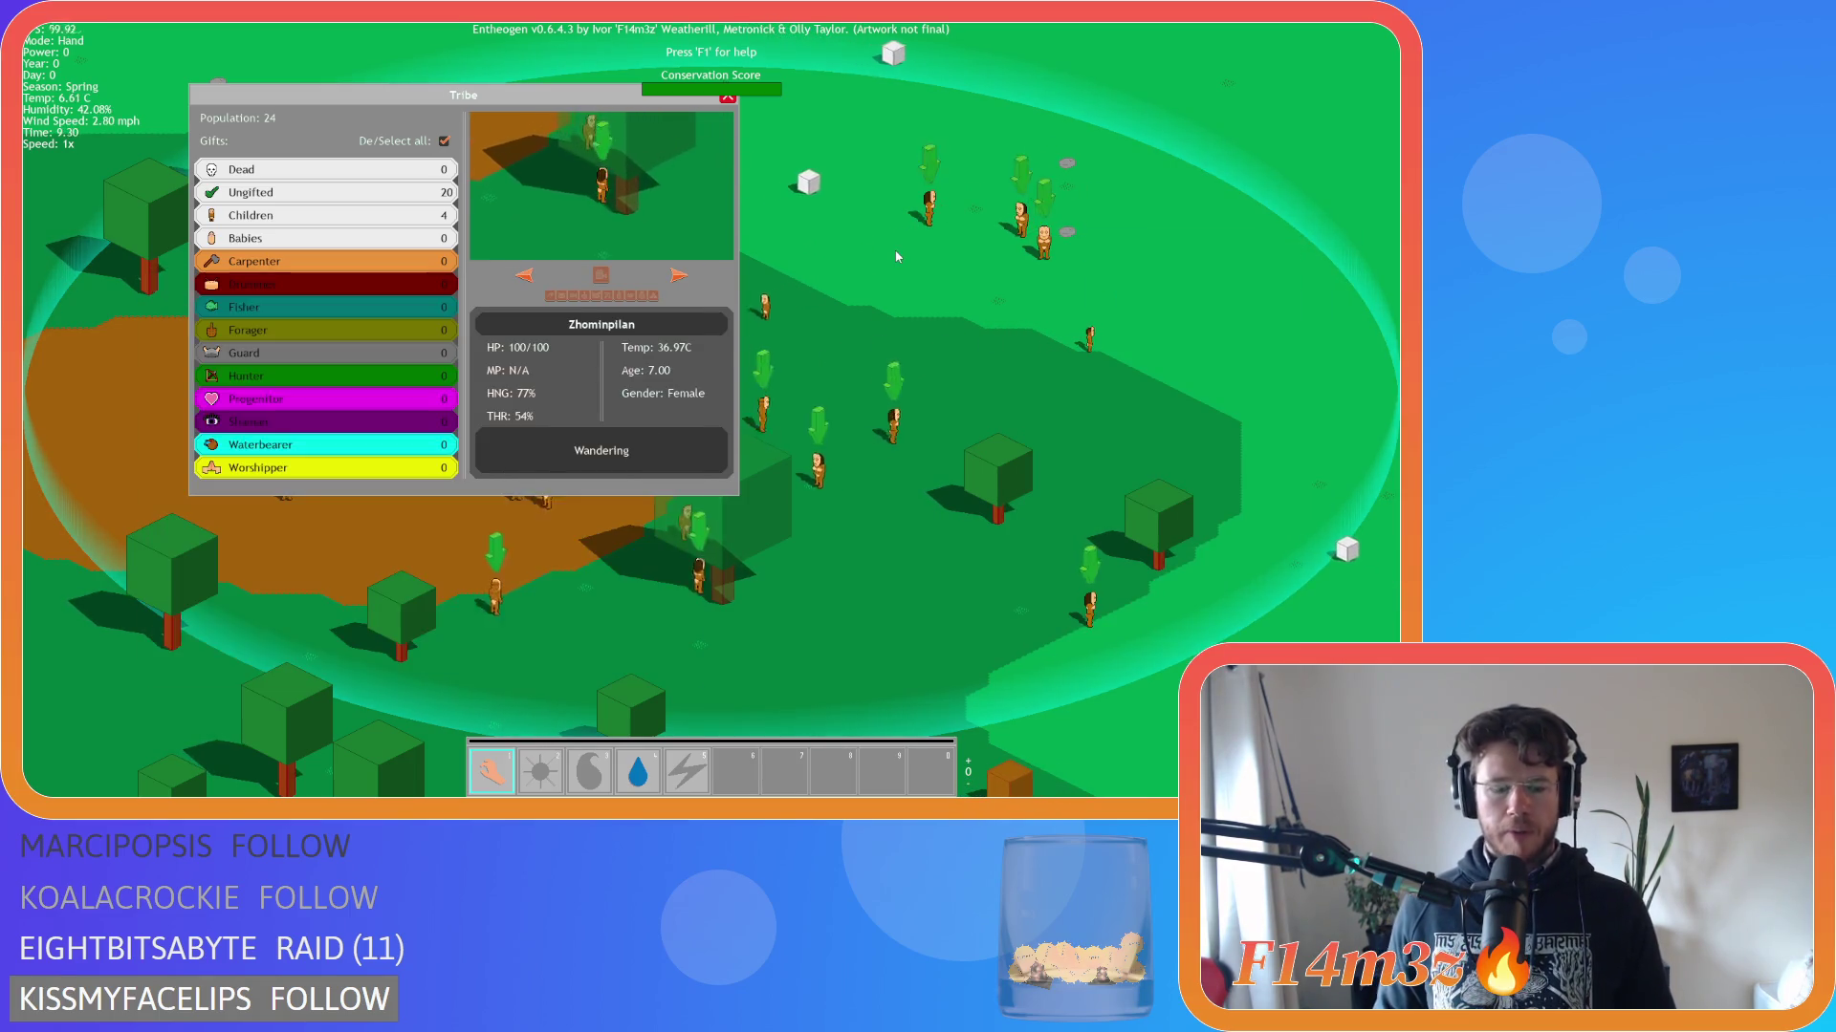
key(t)
key(Escape)
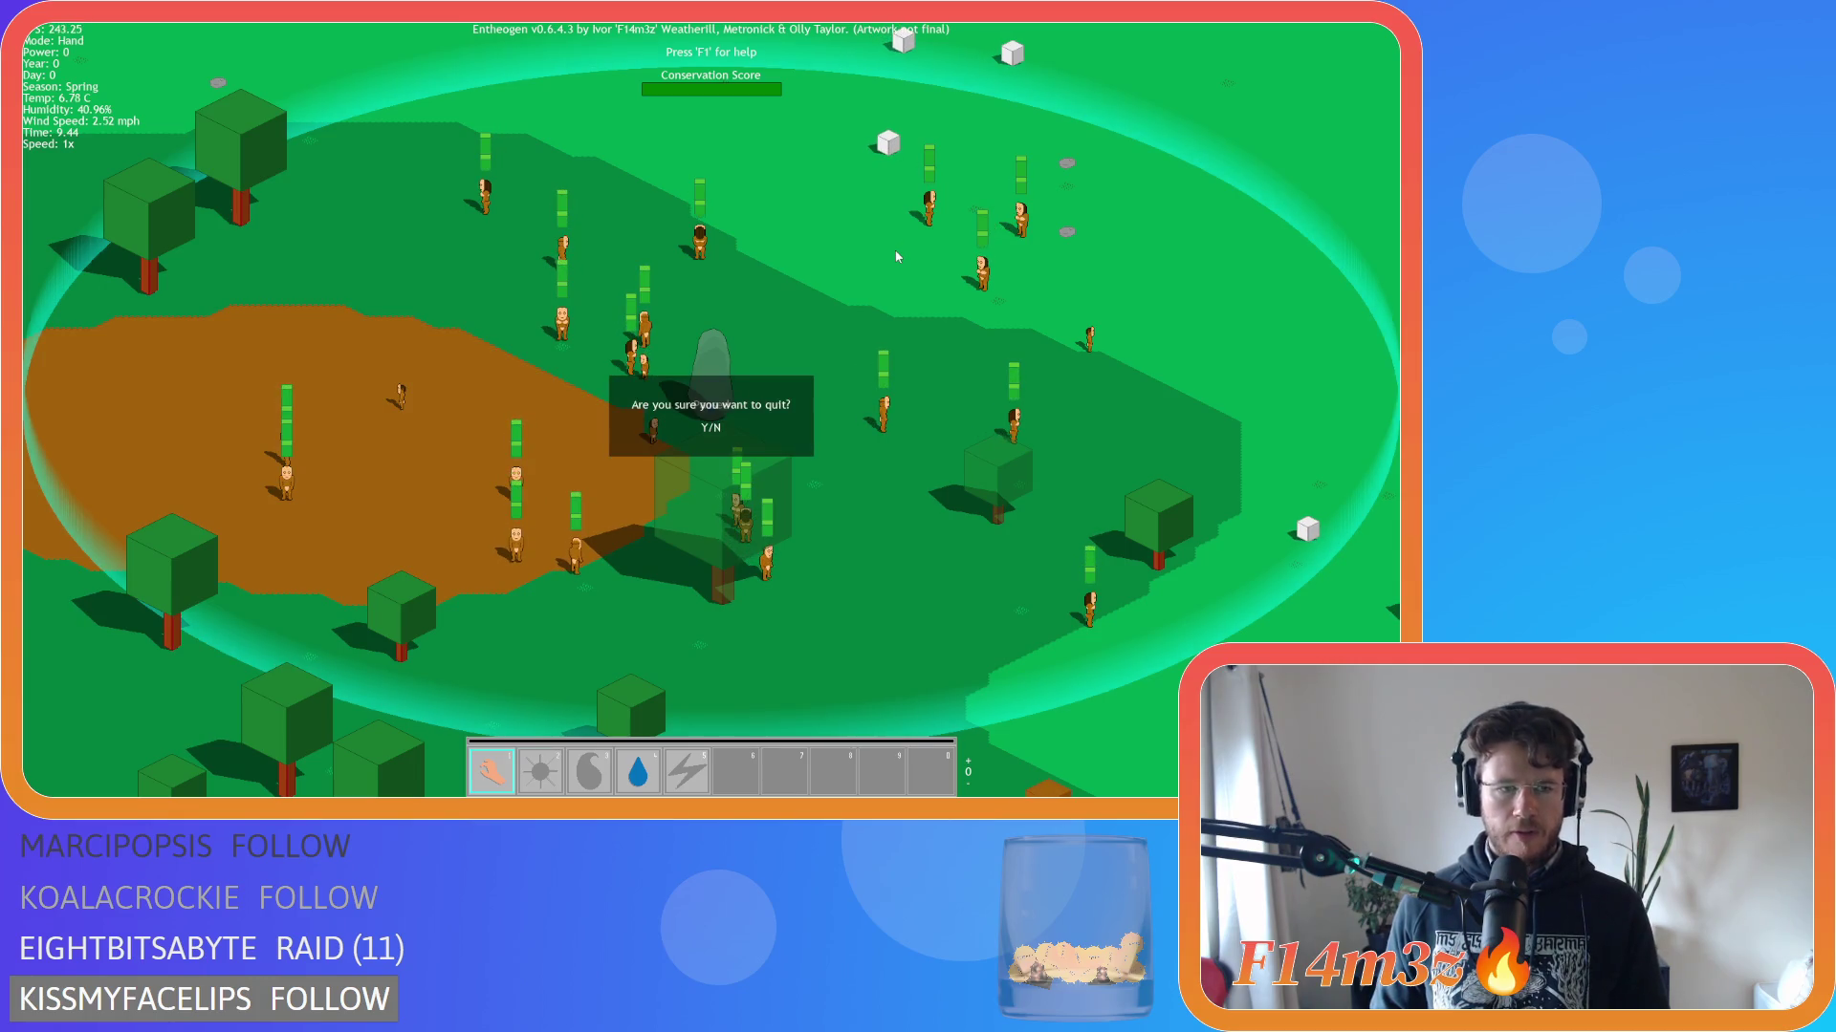
key(Return)
click(560, 358)
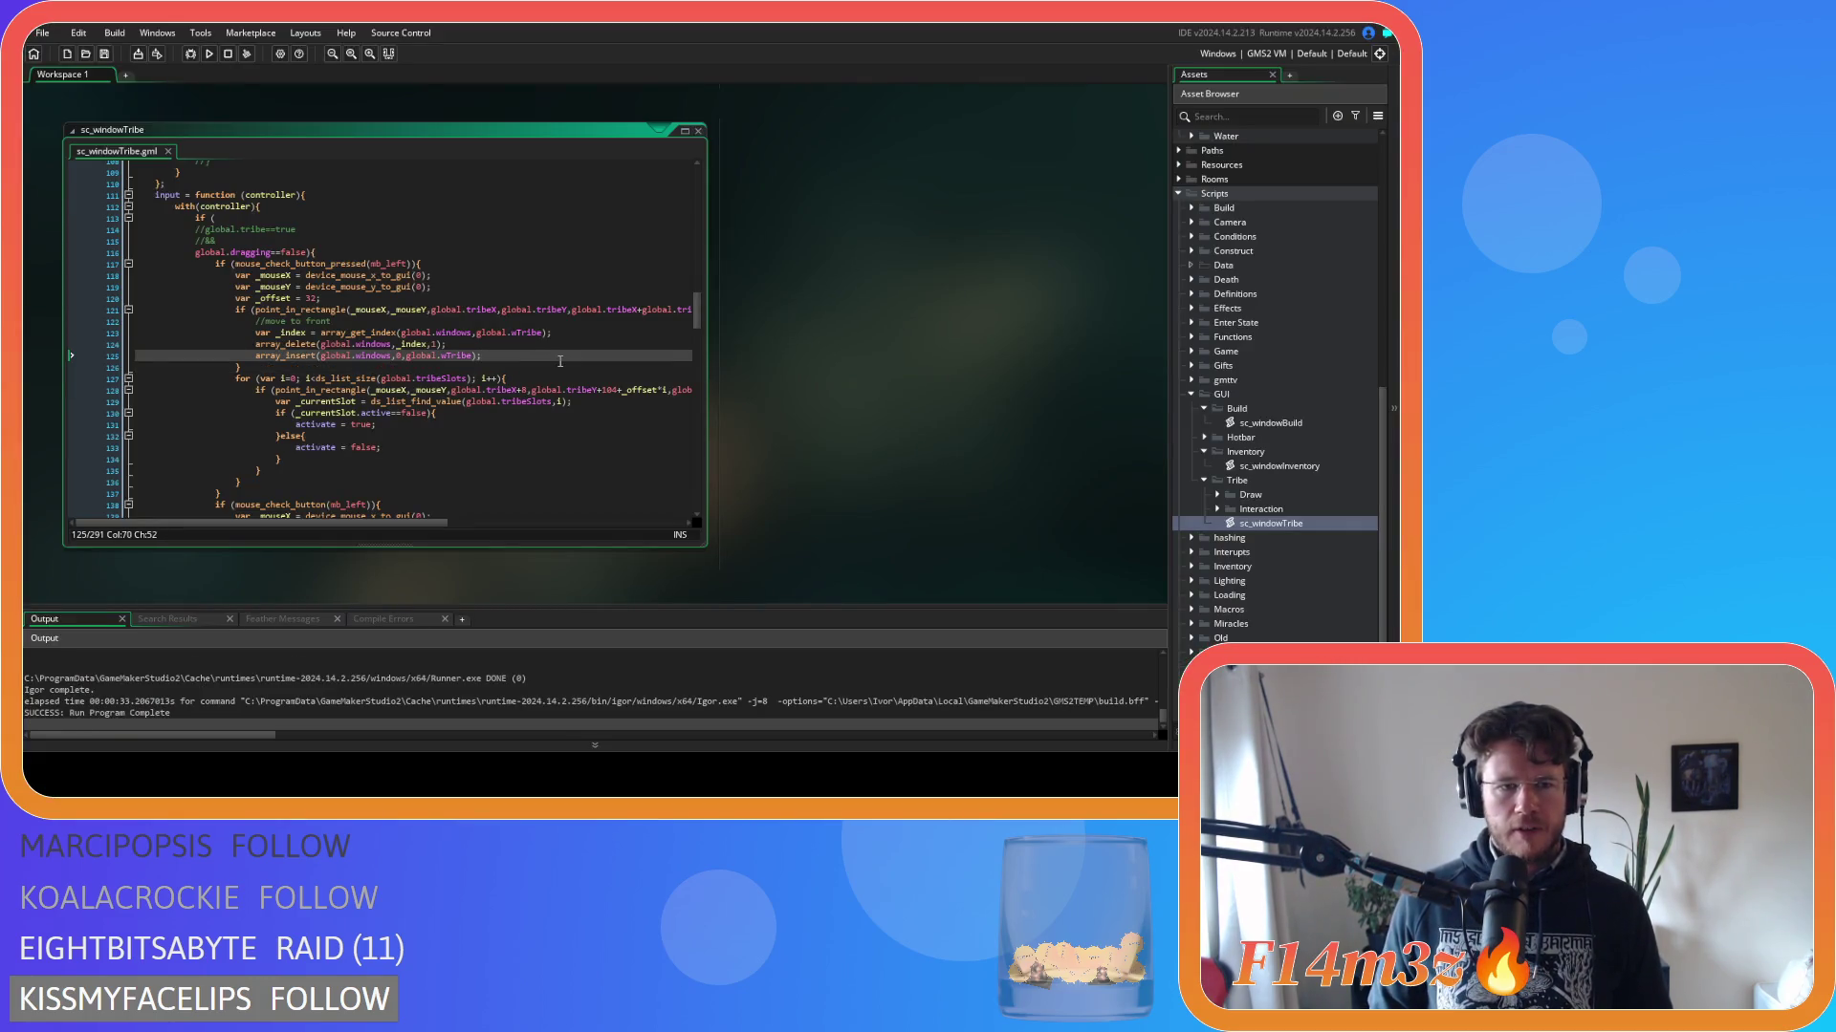
Move the move-to-front lines into sc_windowTribe's mouse-pressed block at line 145 and save.
key(ctrl+x)
key(ctrl+x)
key(ctrl+x)
key(Down)
key(Down)
key(Down)
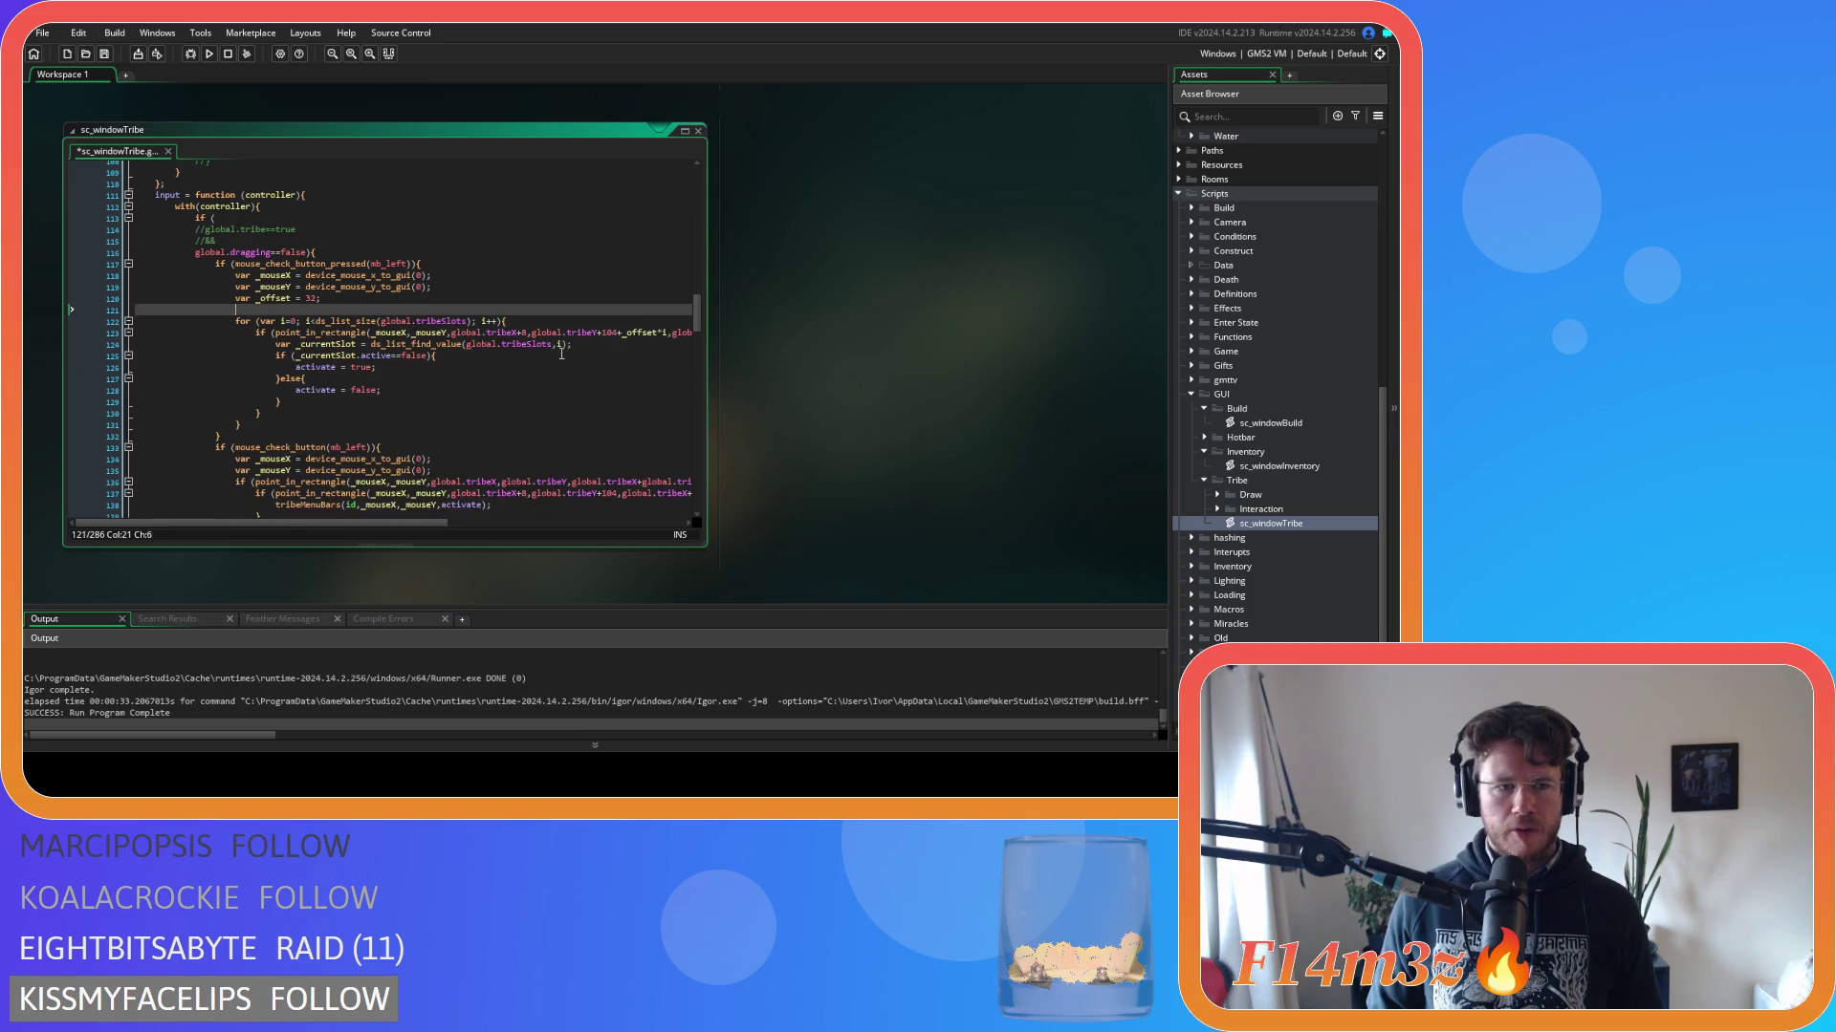
key(ctrl+v)
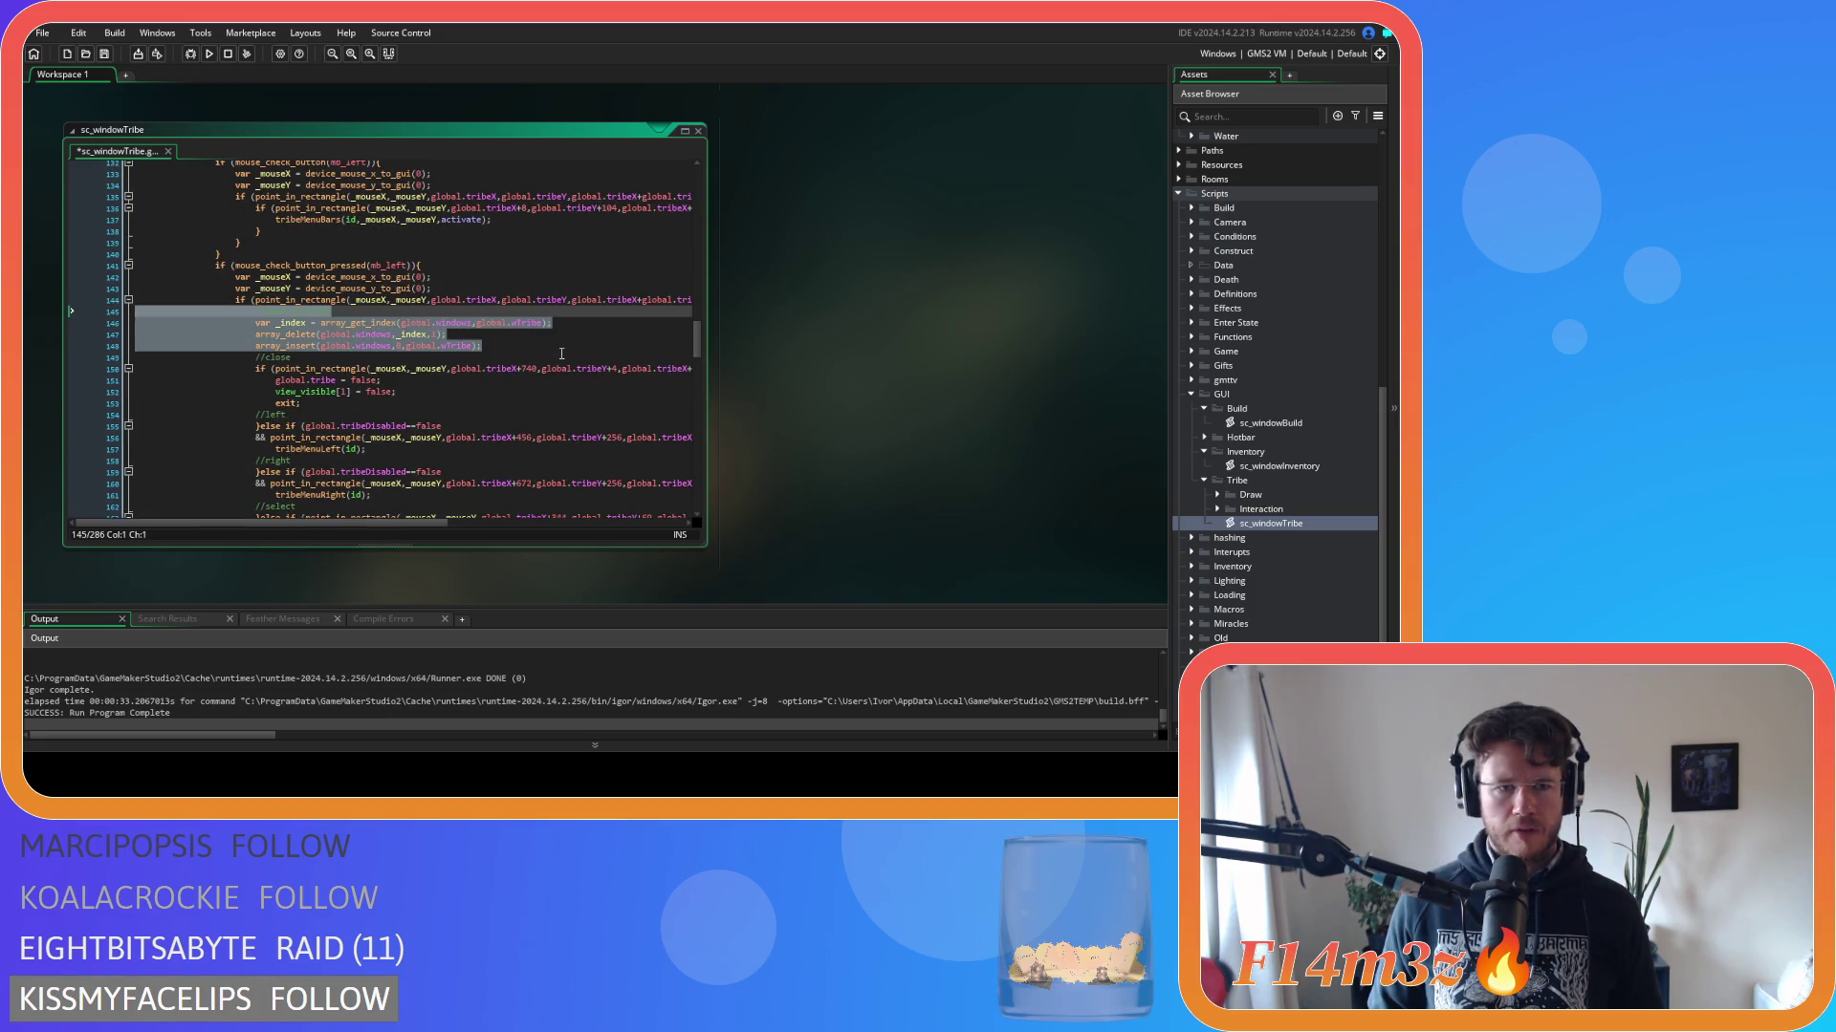
key(ctrl+s)
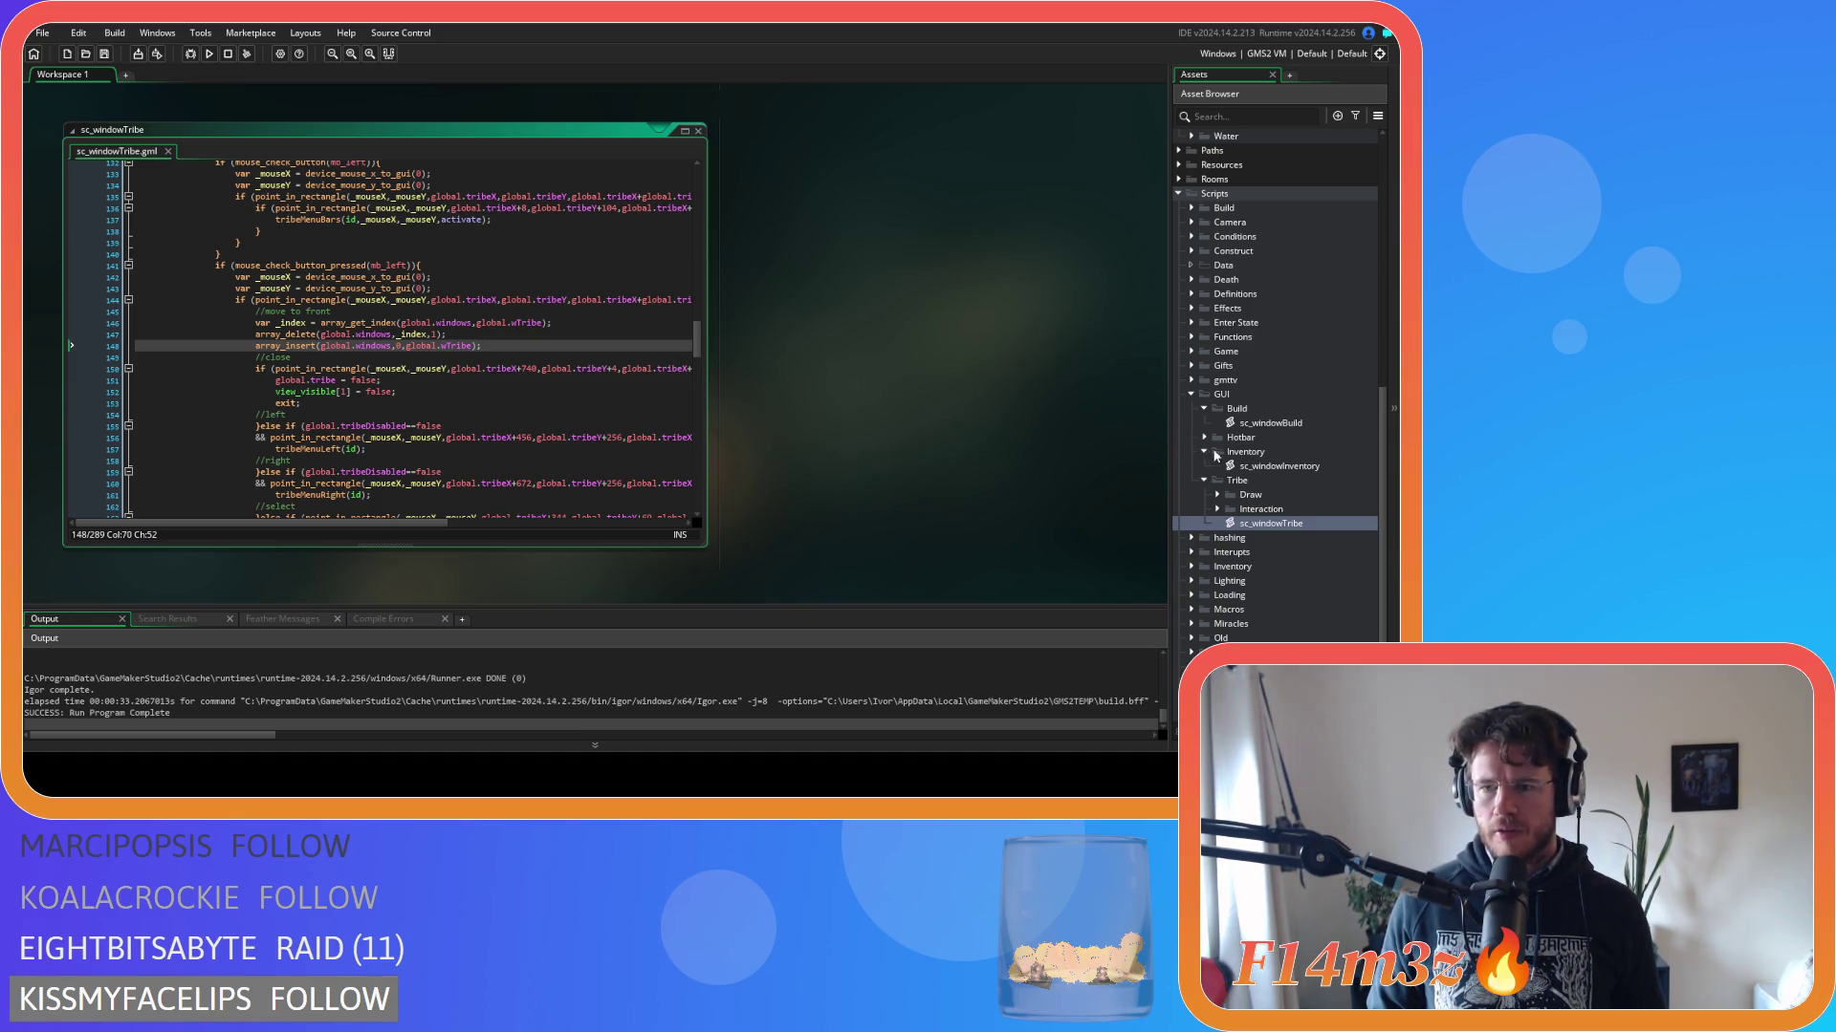
Open ob_controller's Global Left Pressed code and select the tribe==false check on line 11.
scroll(1233, 279, up, 10)
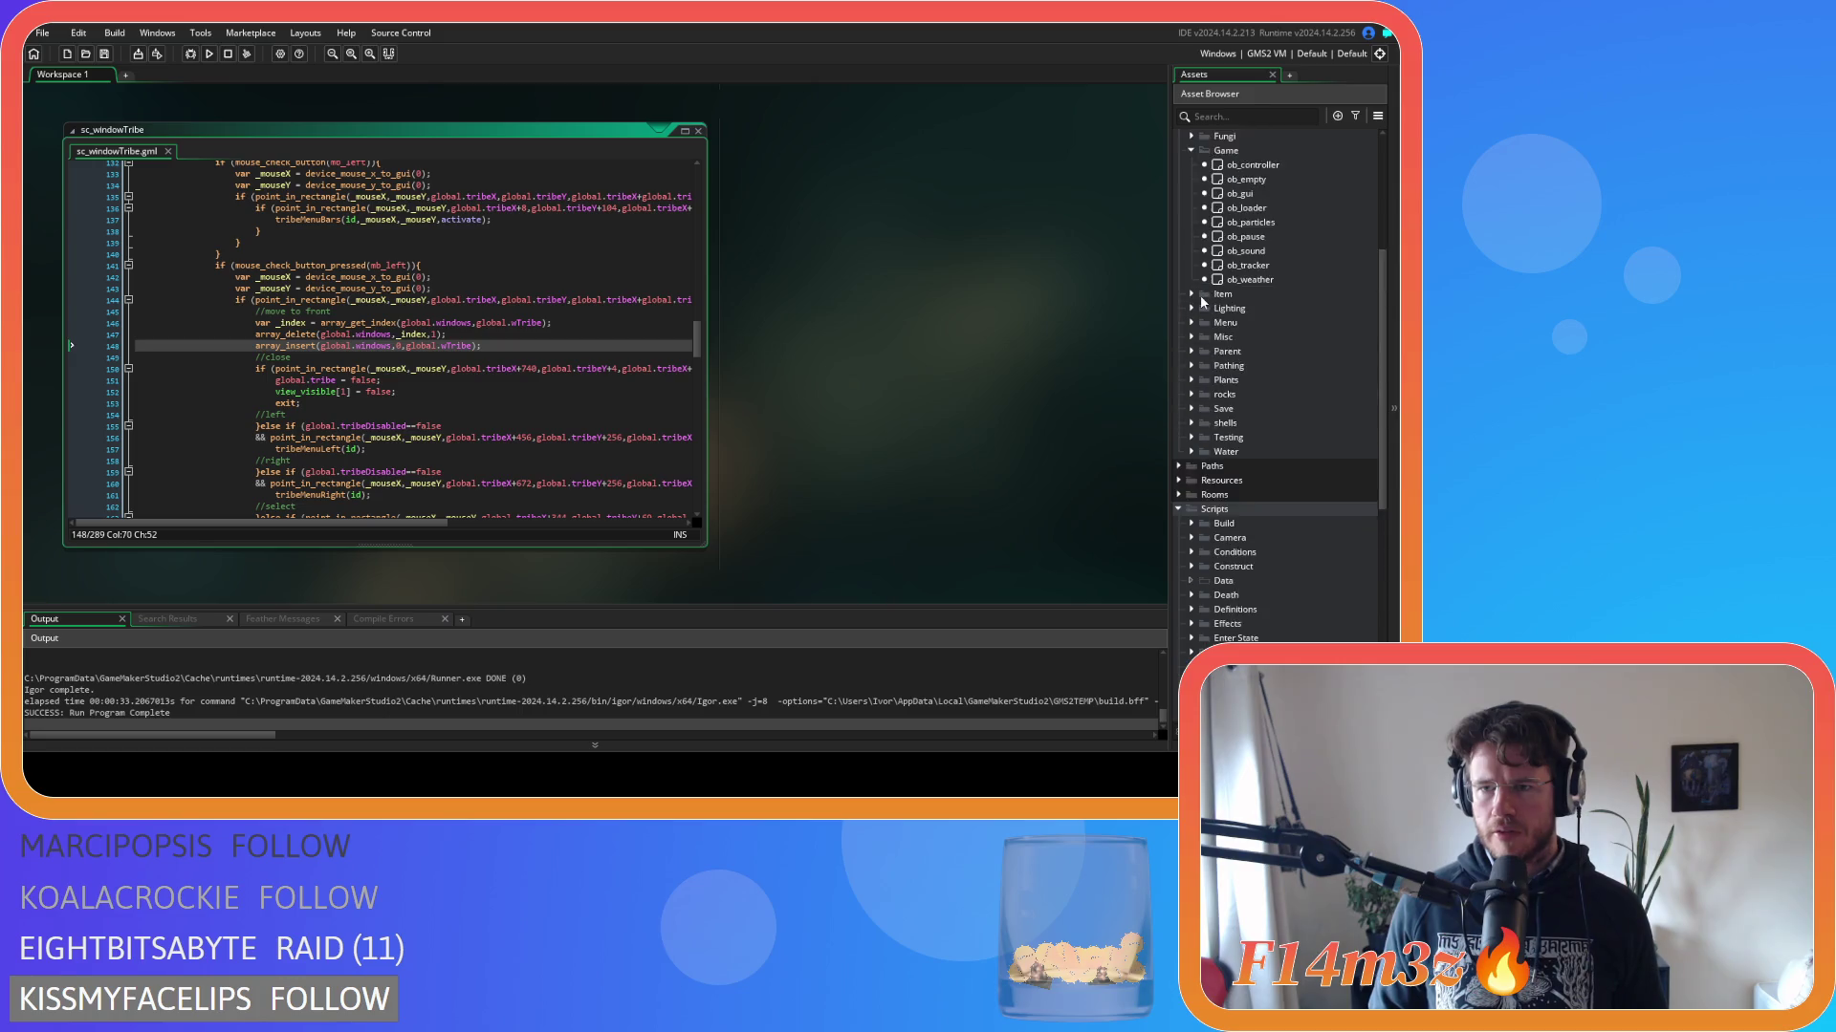
double_click(1247, 251)
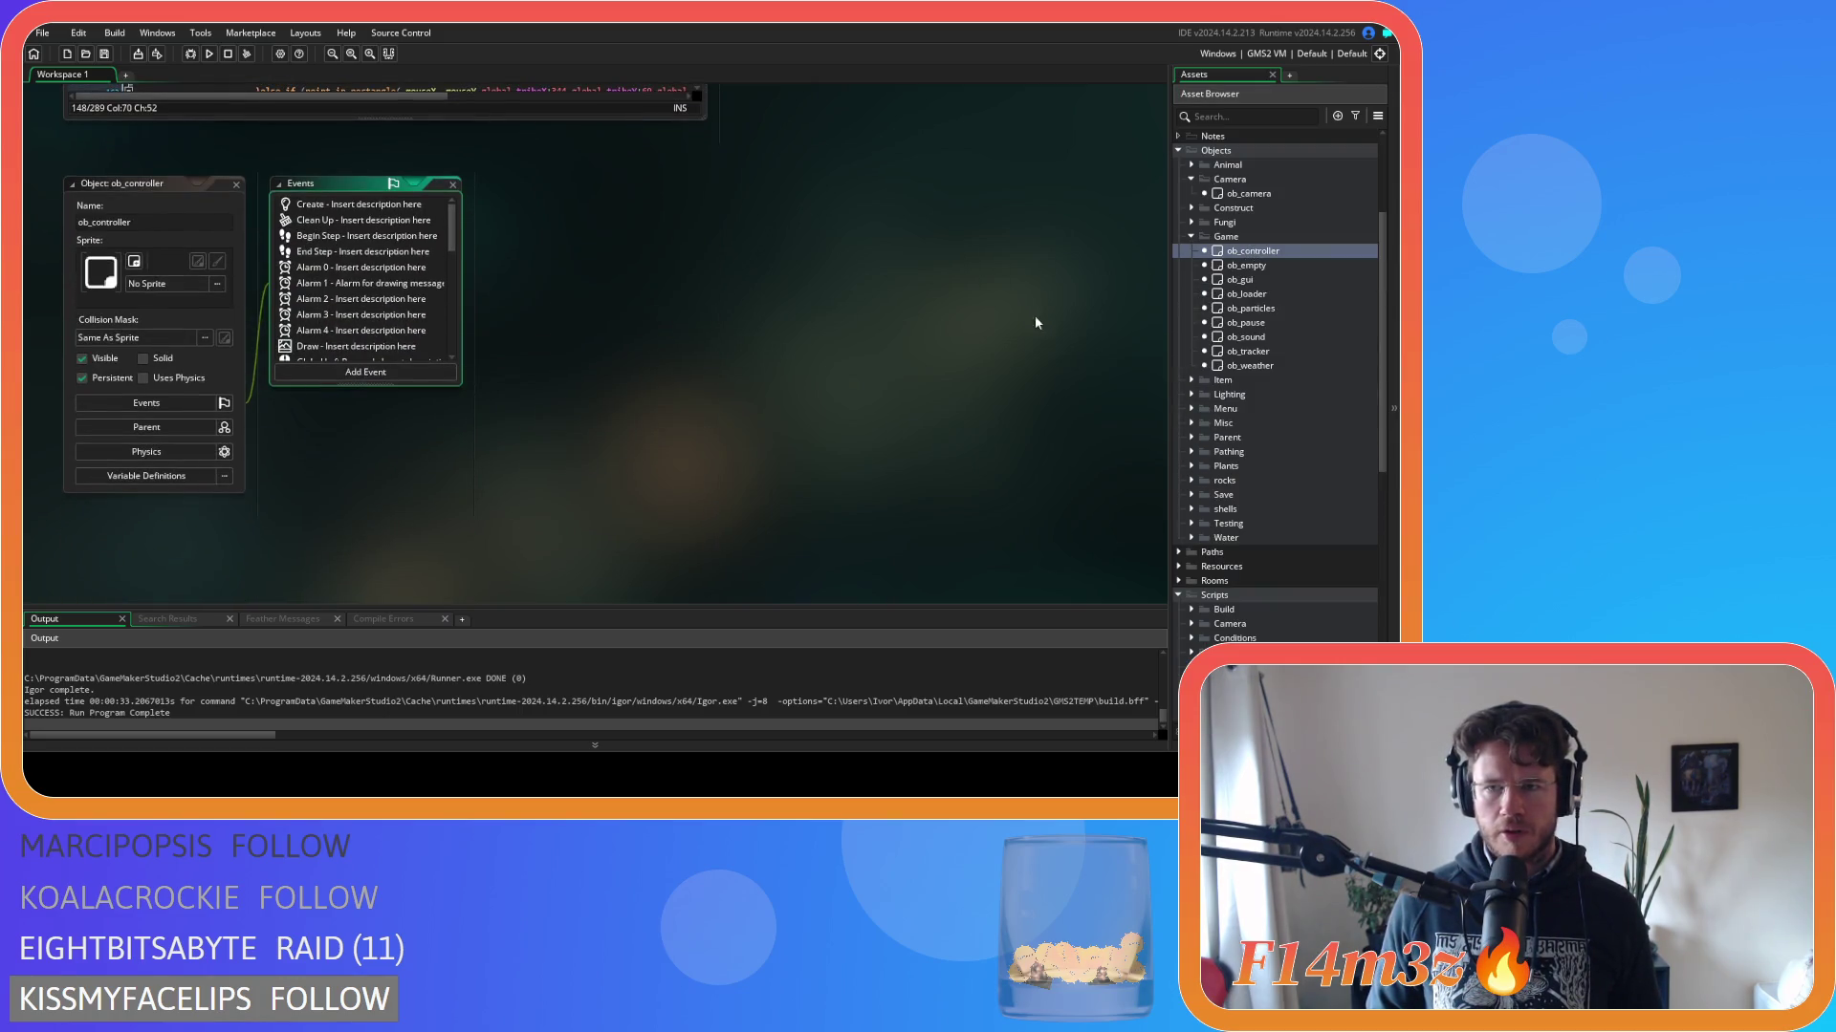
scroll(354, 278, down, 2)
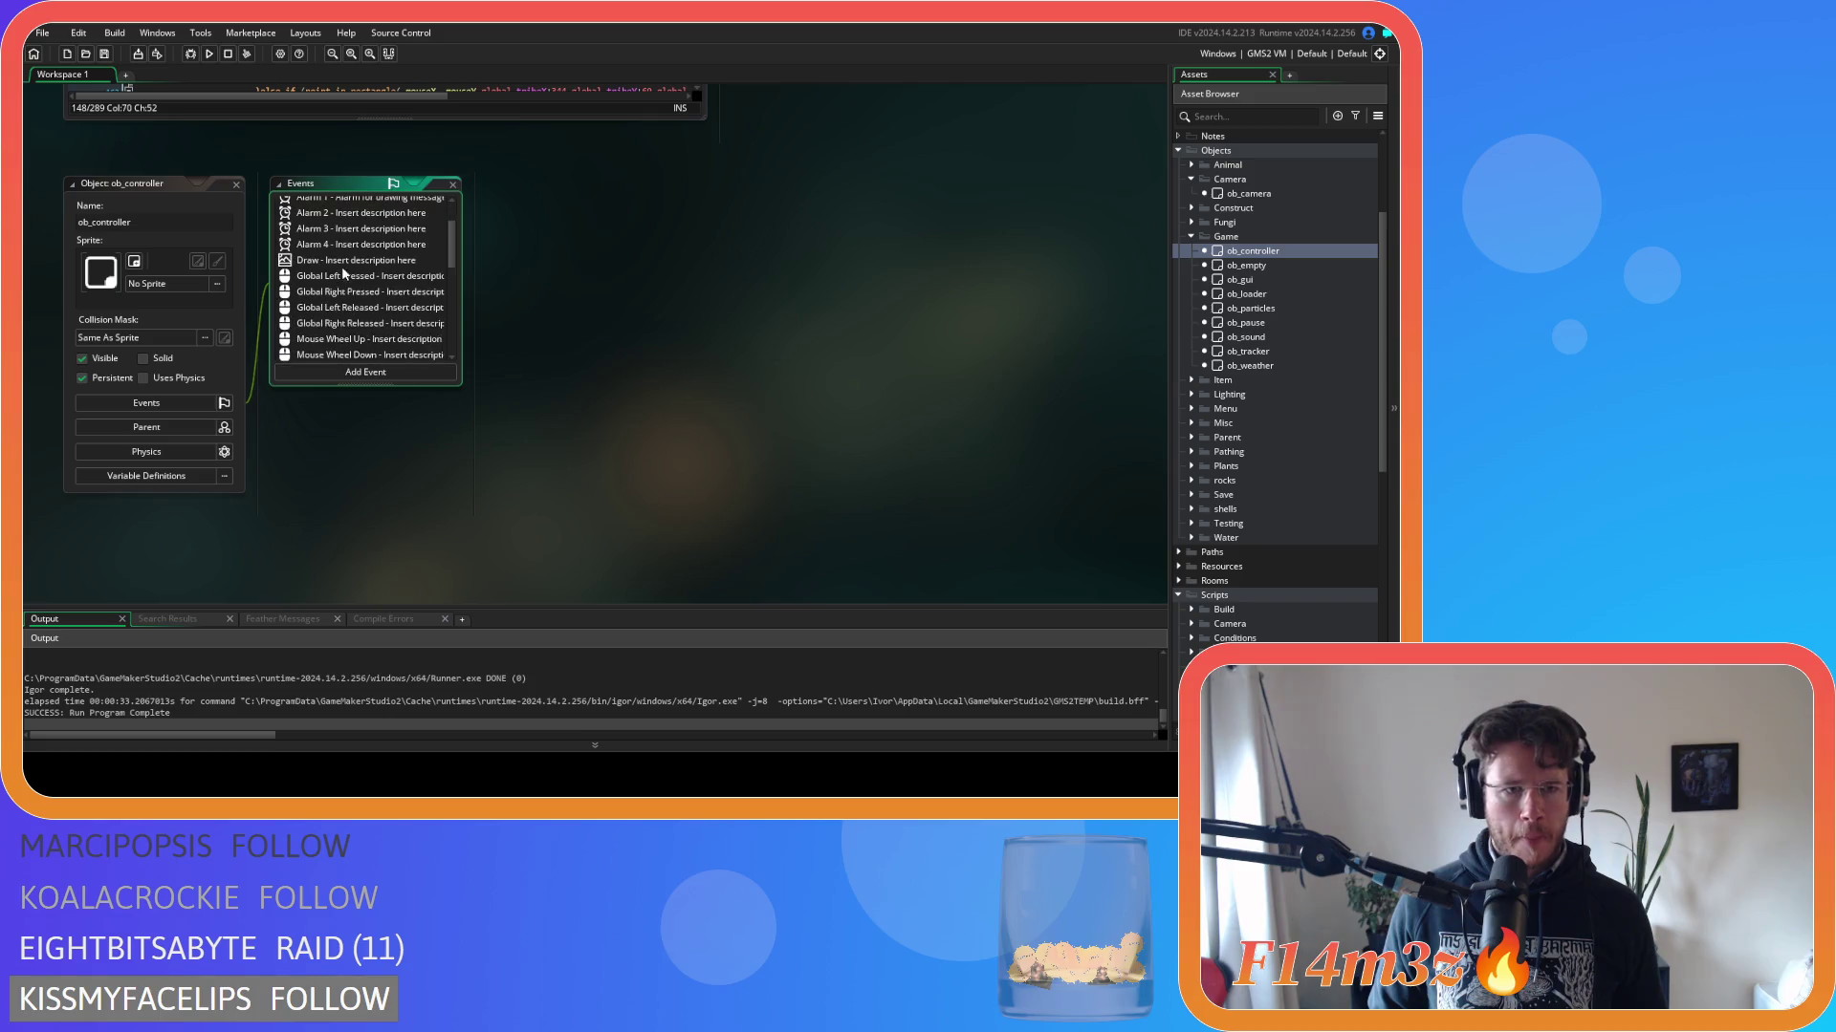
click(338, 279)
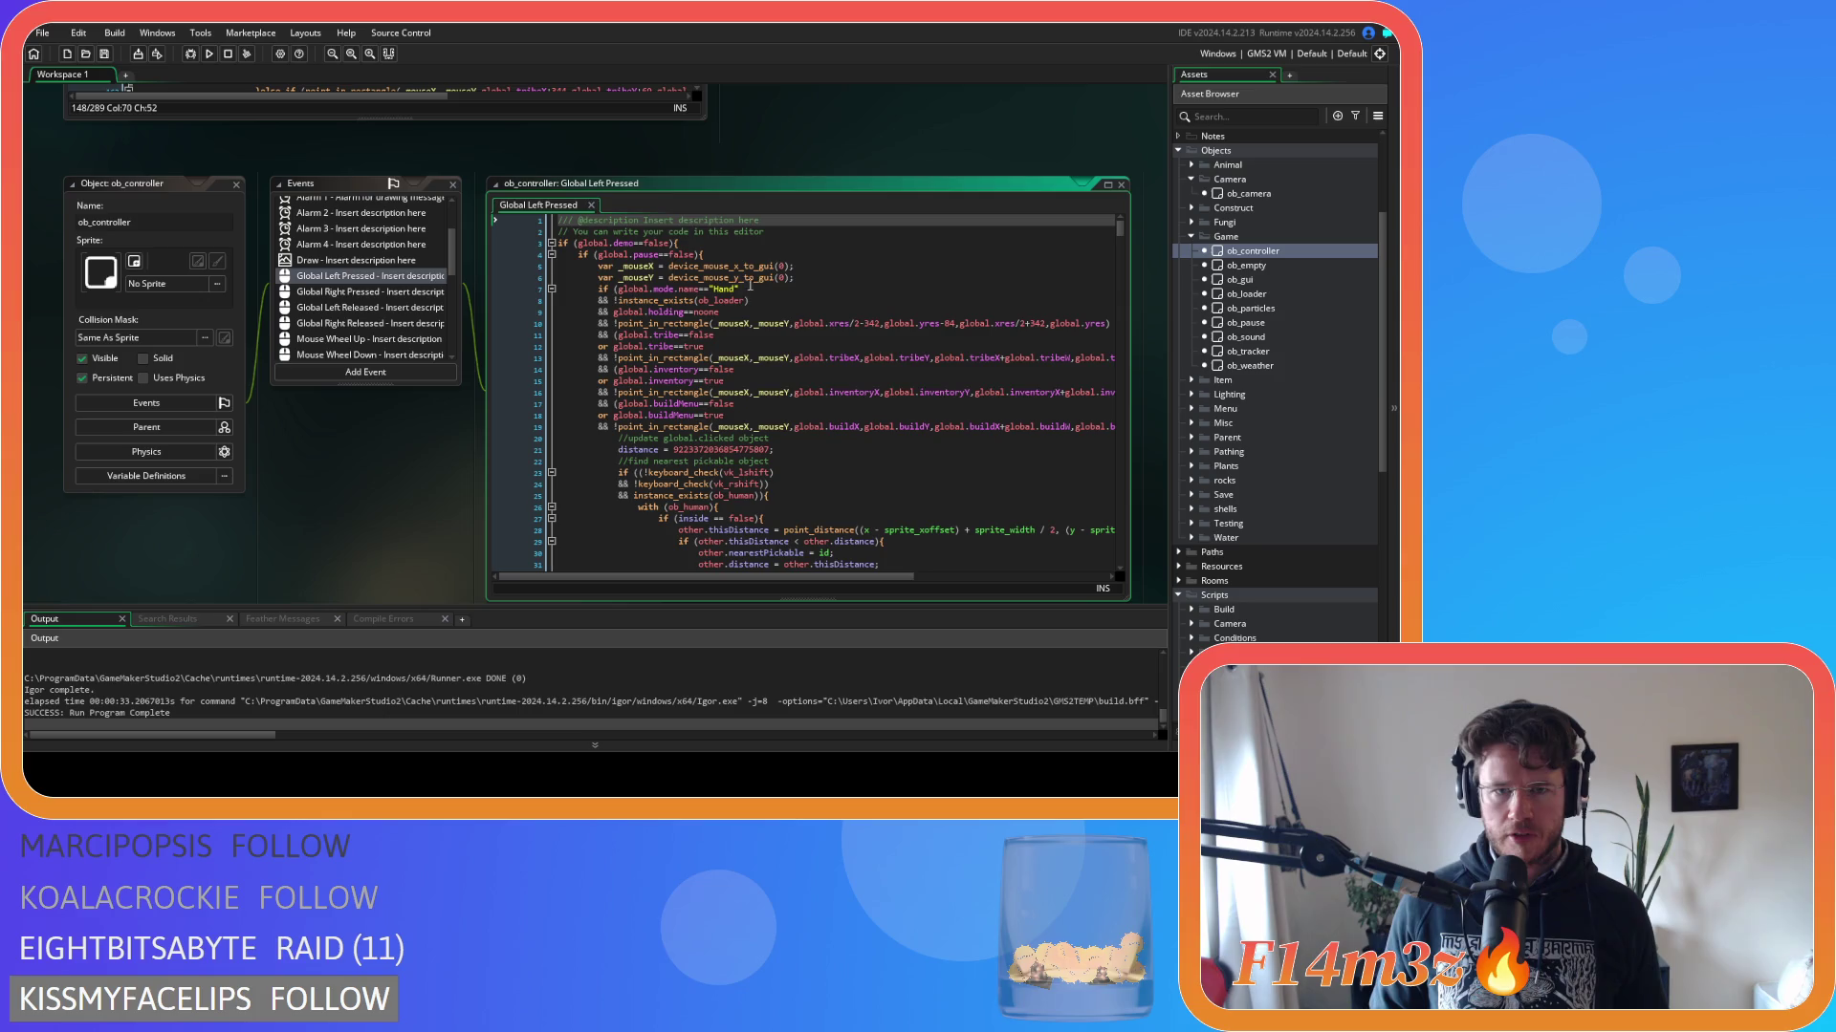
drag(715, 335, 614, 324)
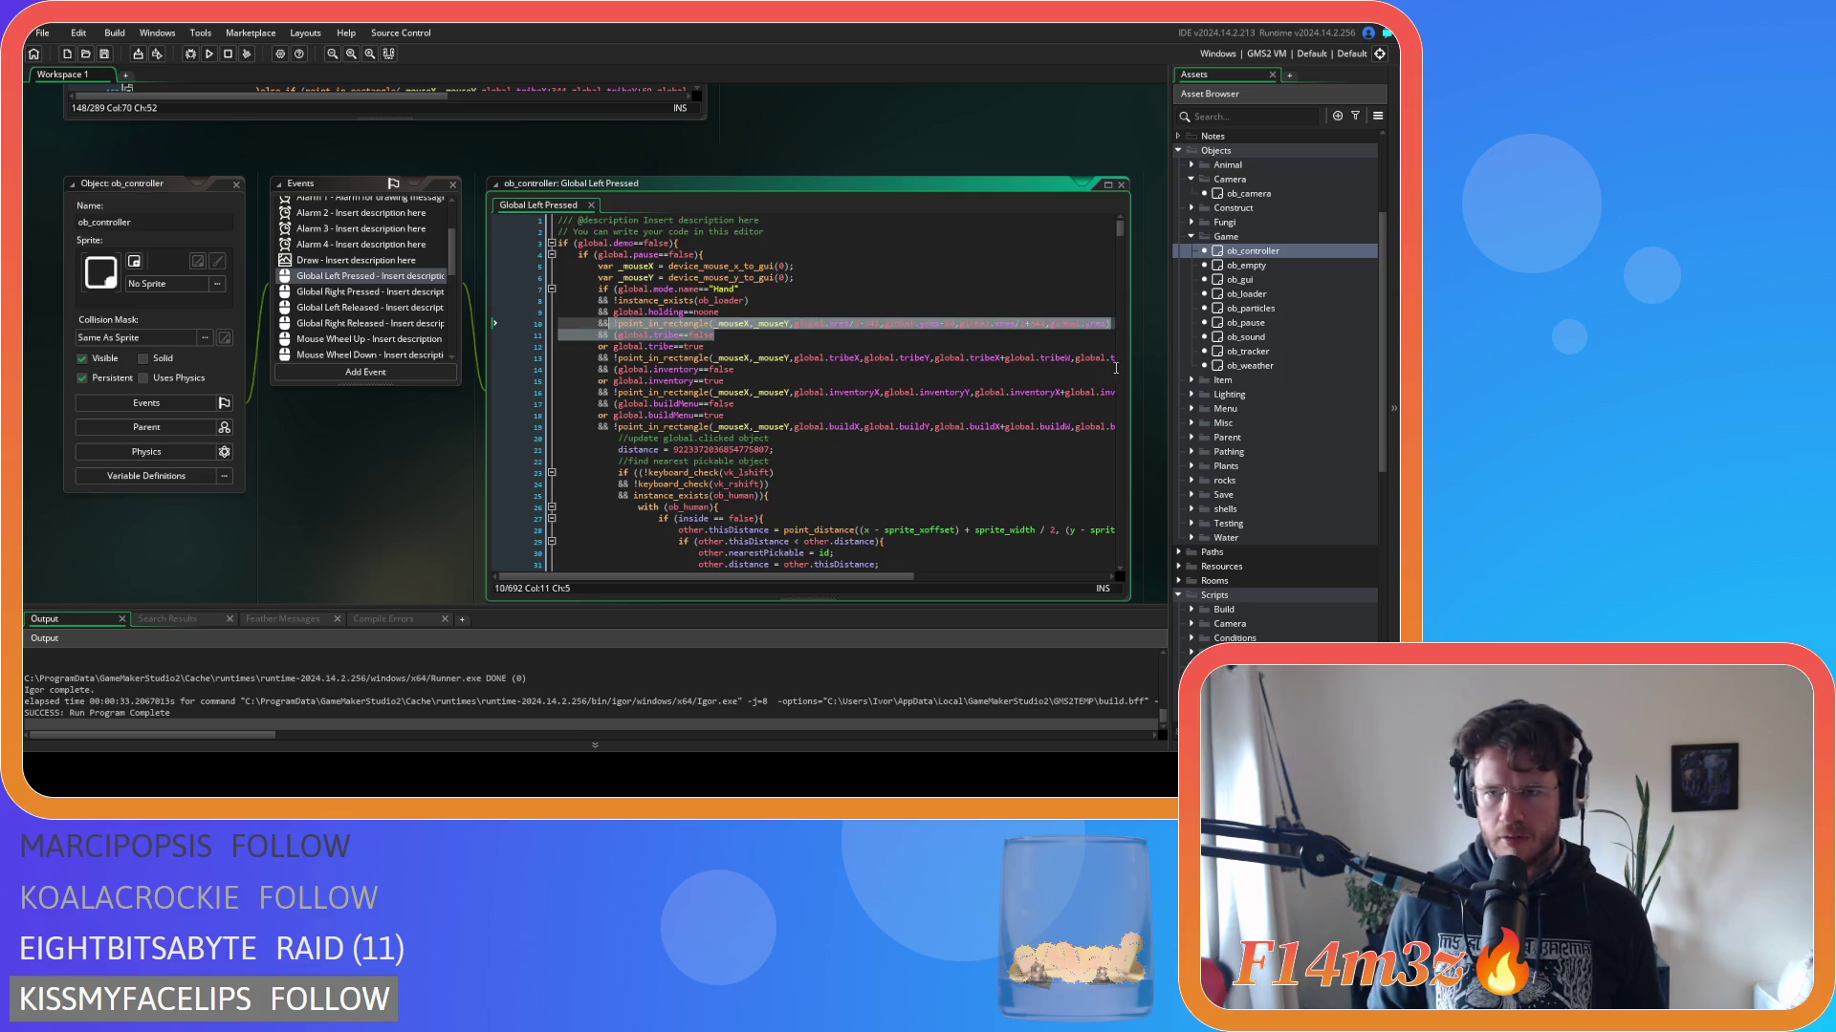
Open the ob_gui object, then the ob_camera object and its events.
click(1264, 281)
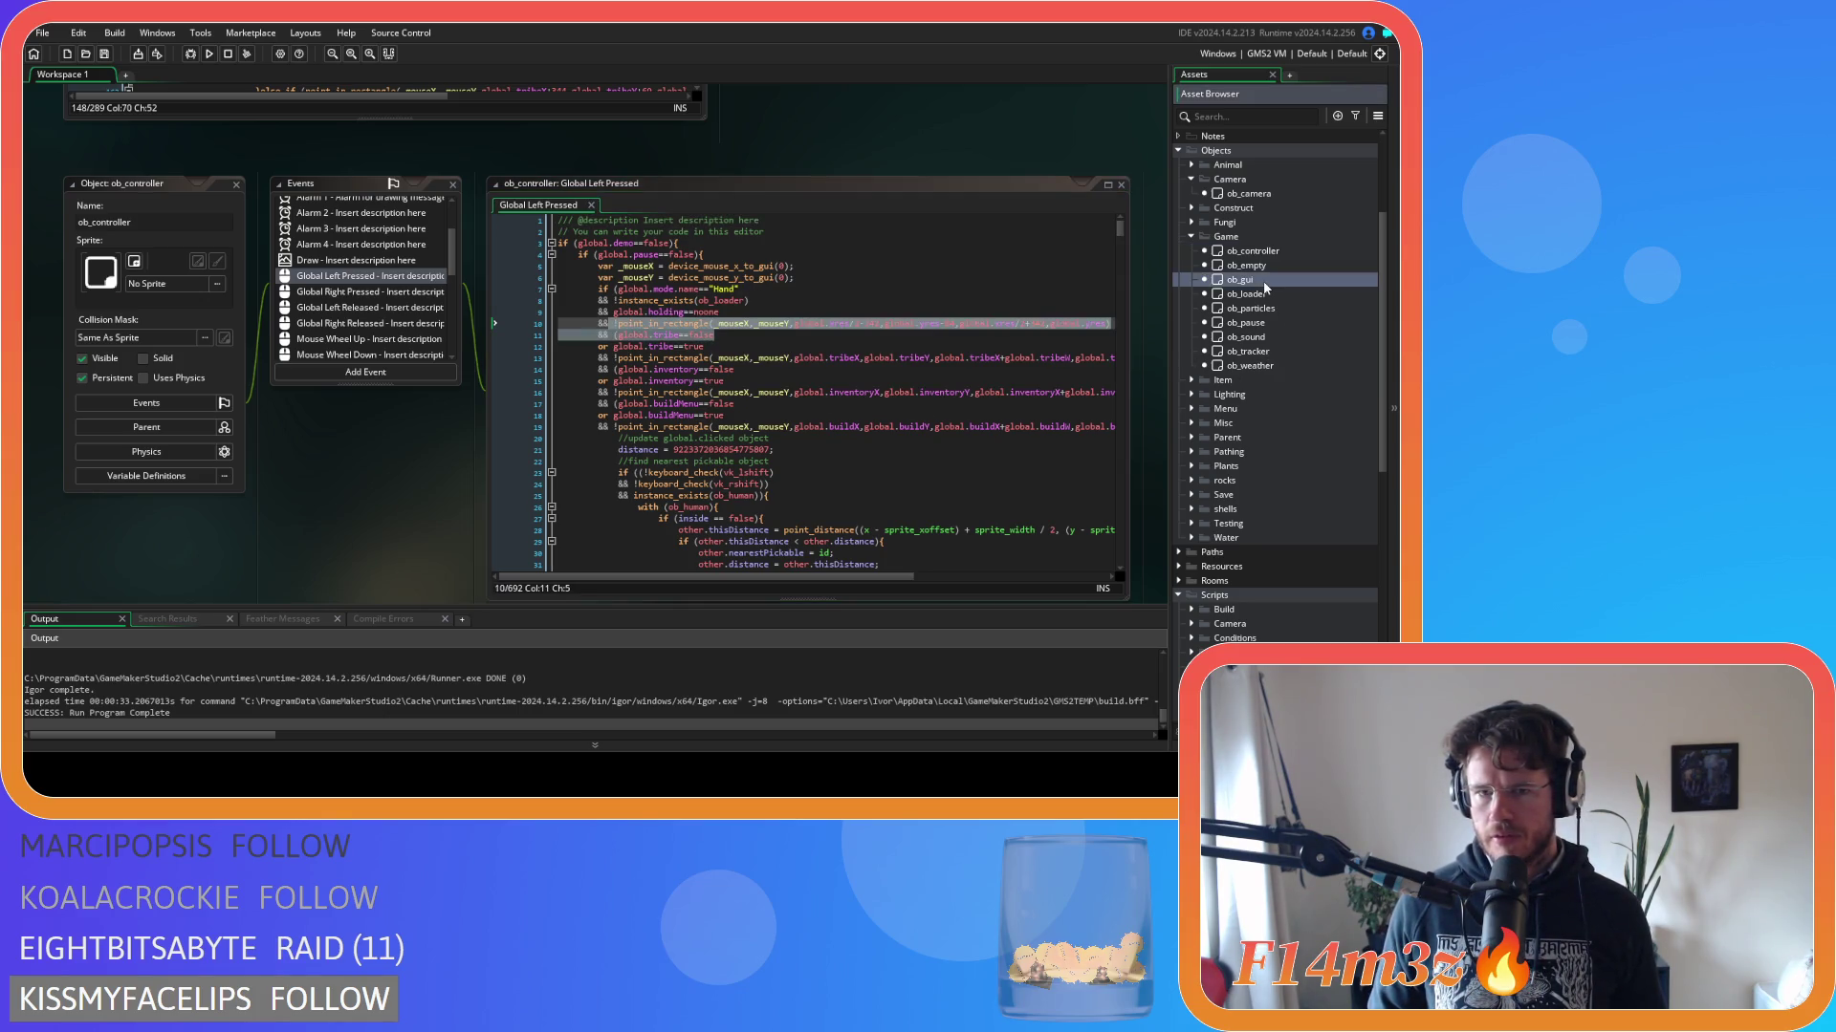
double_click(1263, 281)
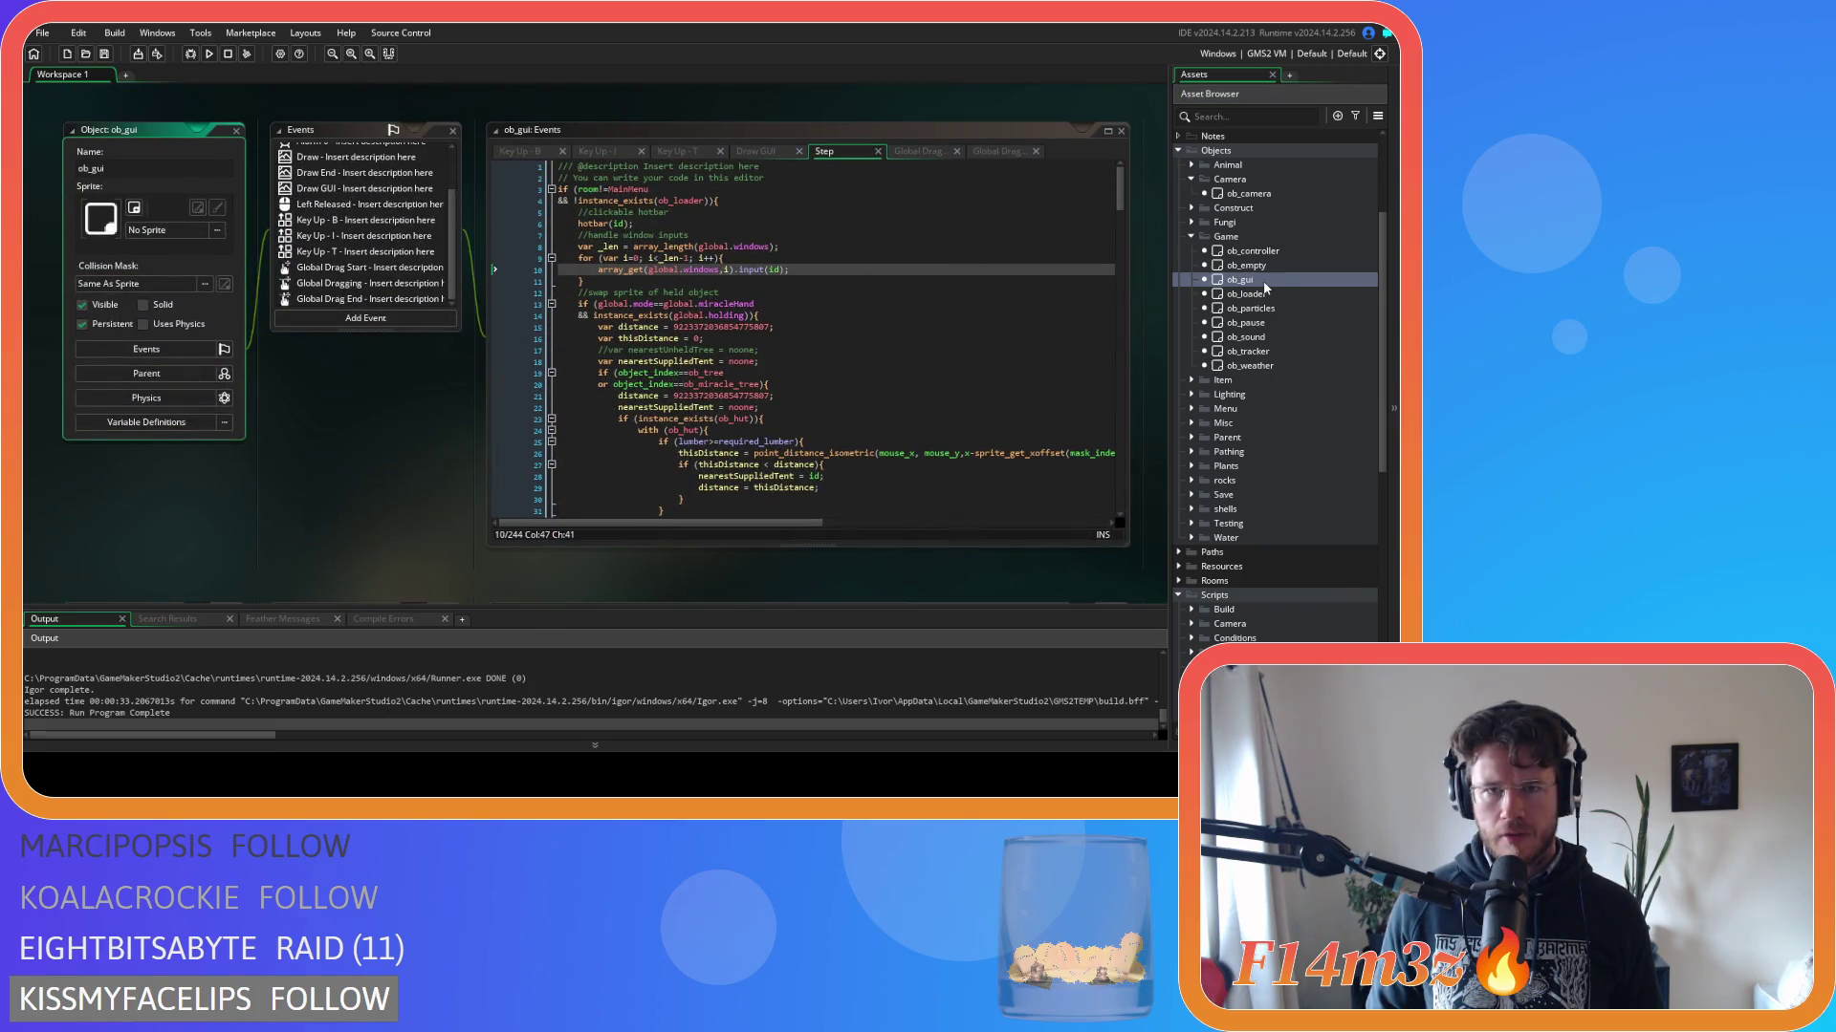
click(236, 130)
double_click(1247, 193)
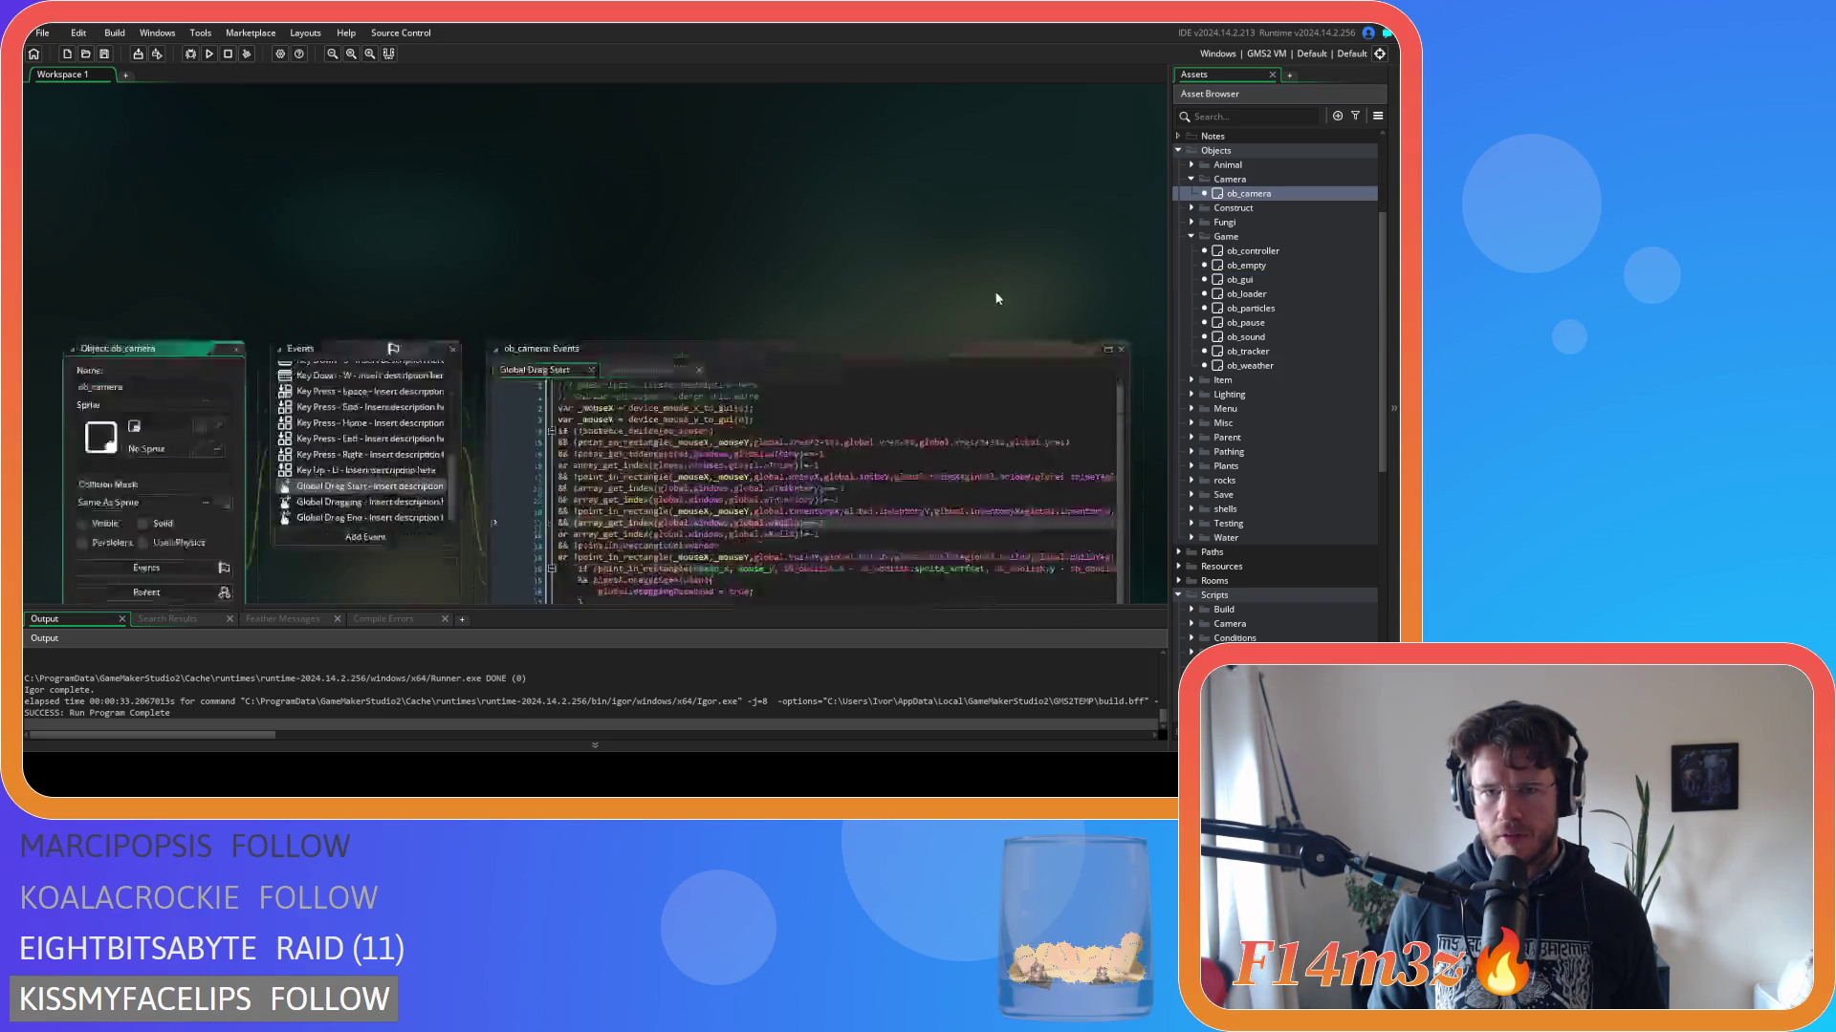
Copy ob_camera's array_get_index check from line 7, then return to ob_controller's Global Left Pressed code.
drag(822, 236, 578, 235)
key(ctrl+c)
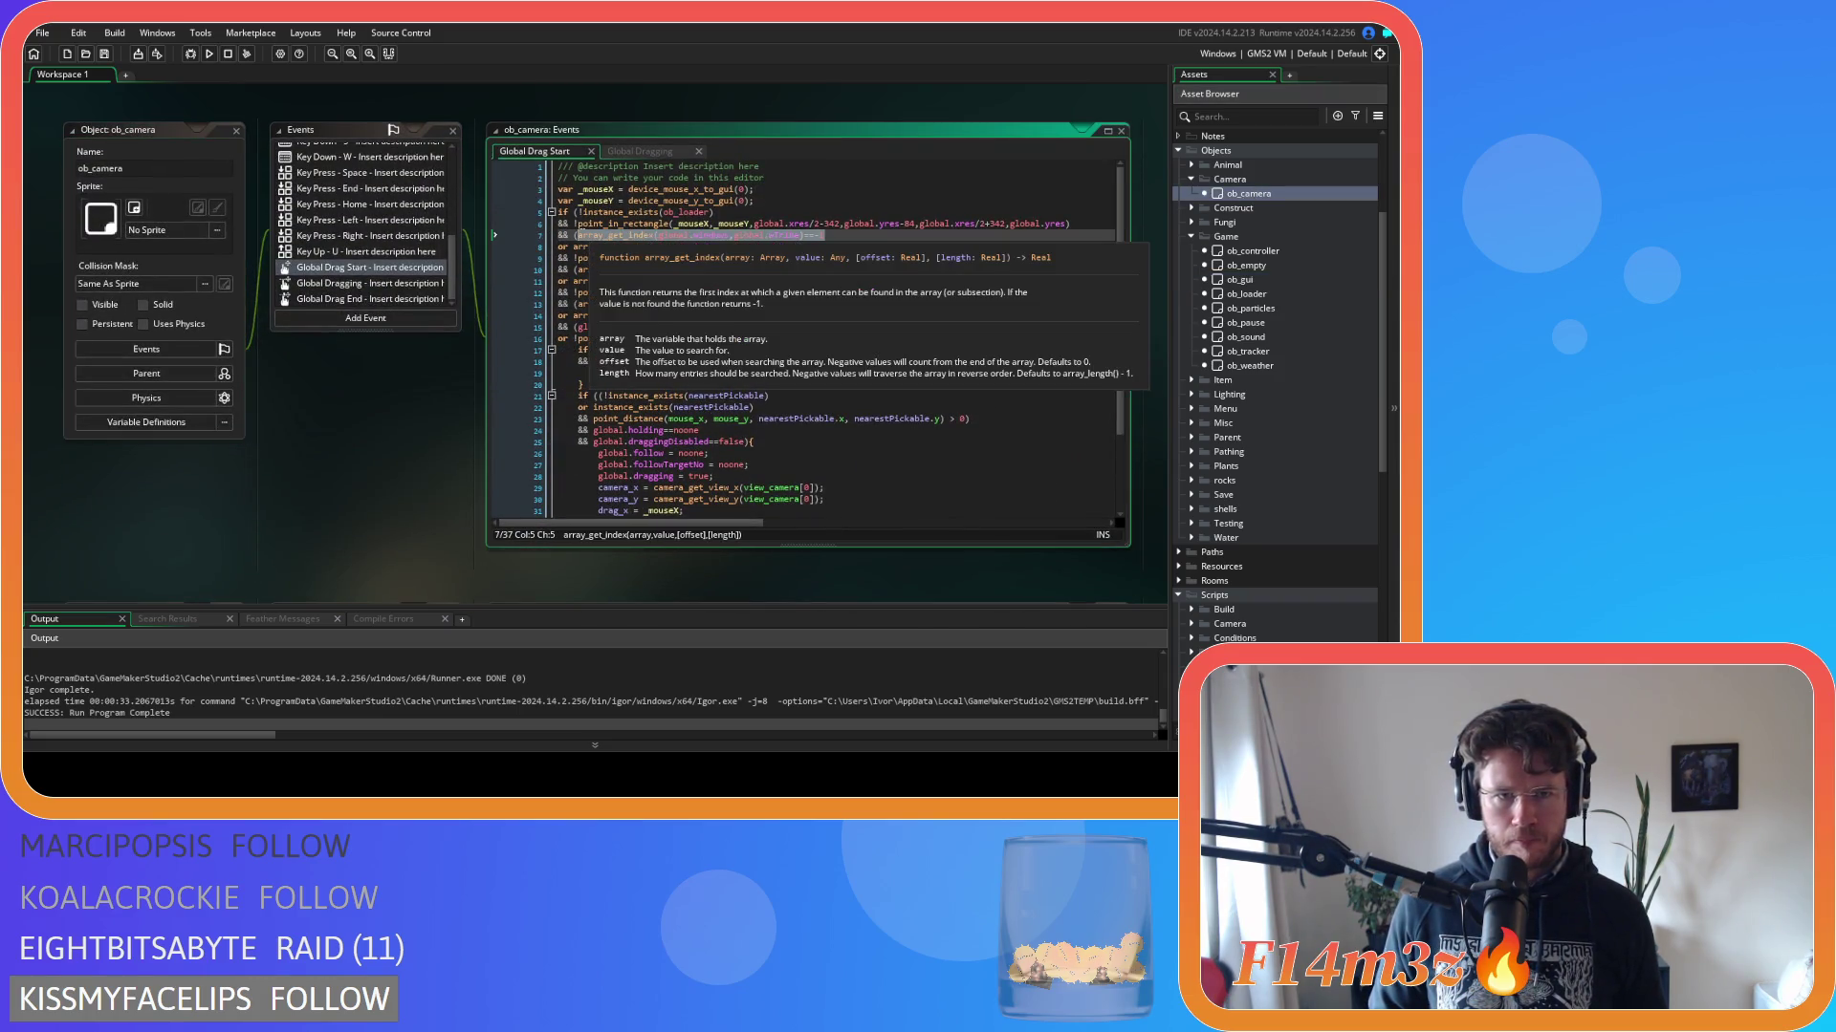
right_click(584, 236)
key(Escape)
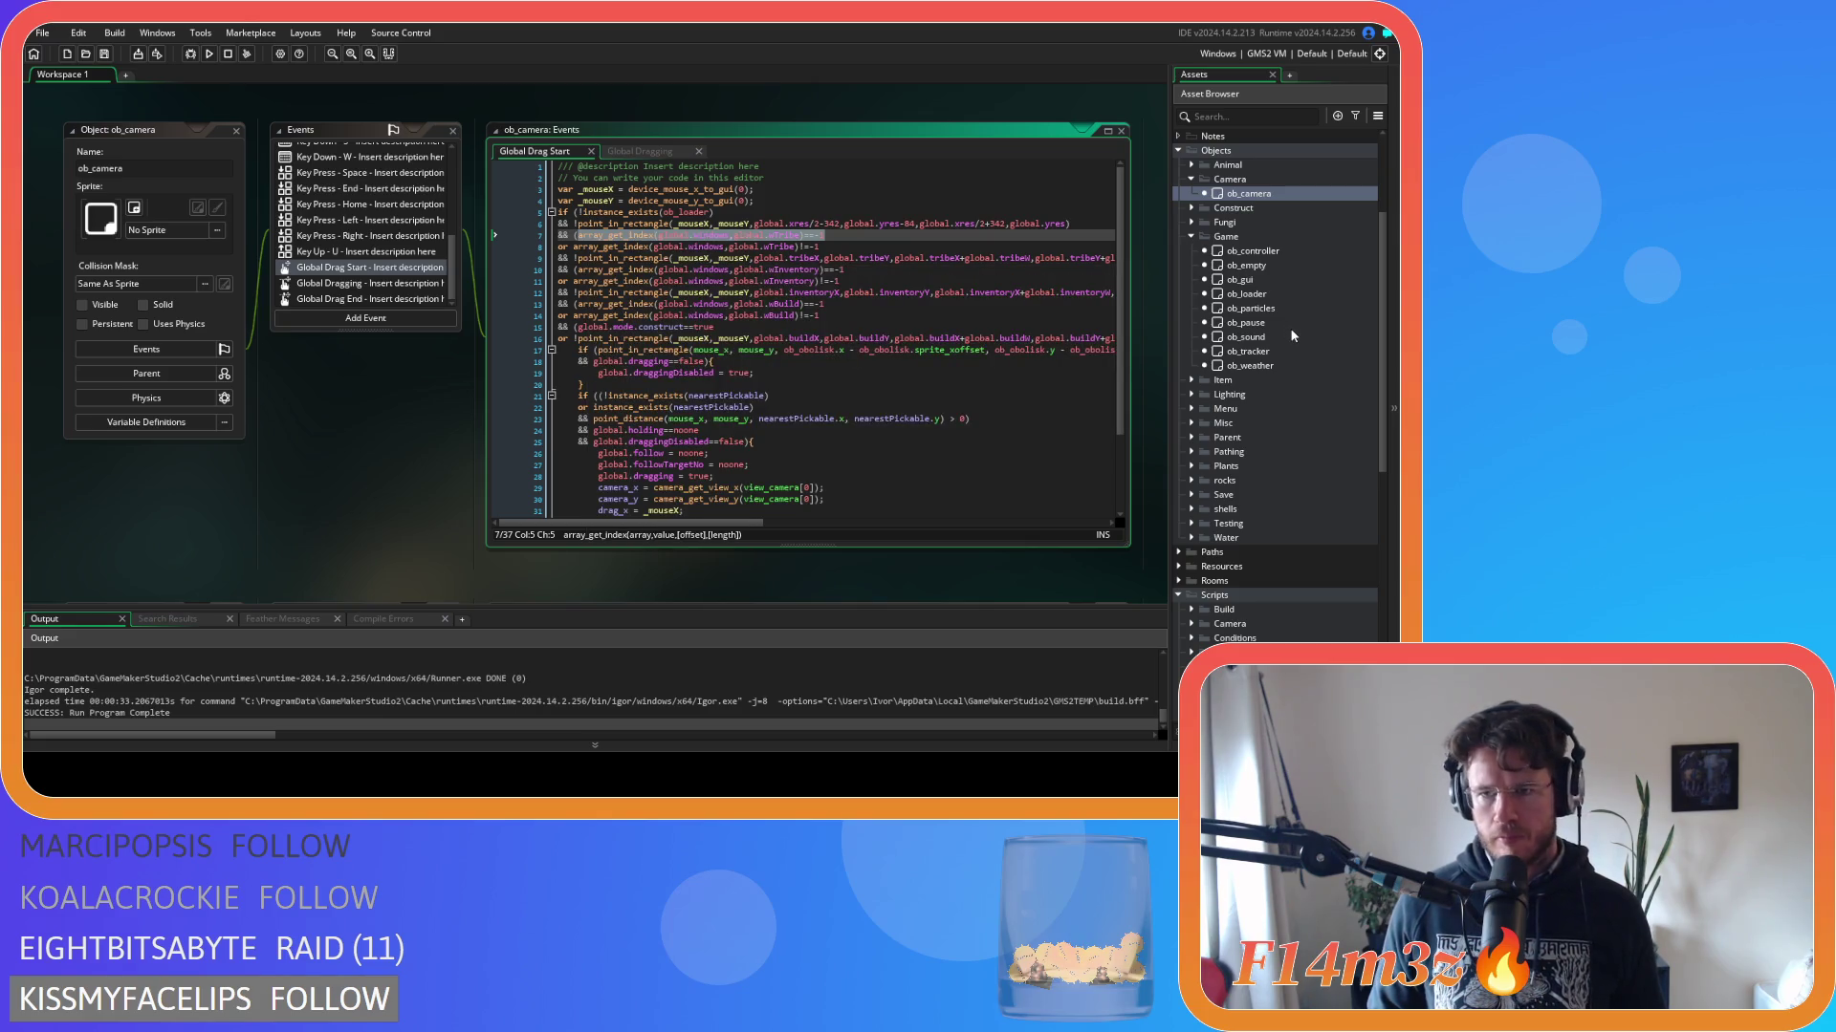
scroll(1287, 333, down, 3)
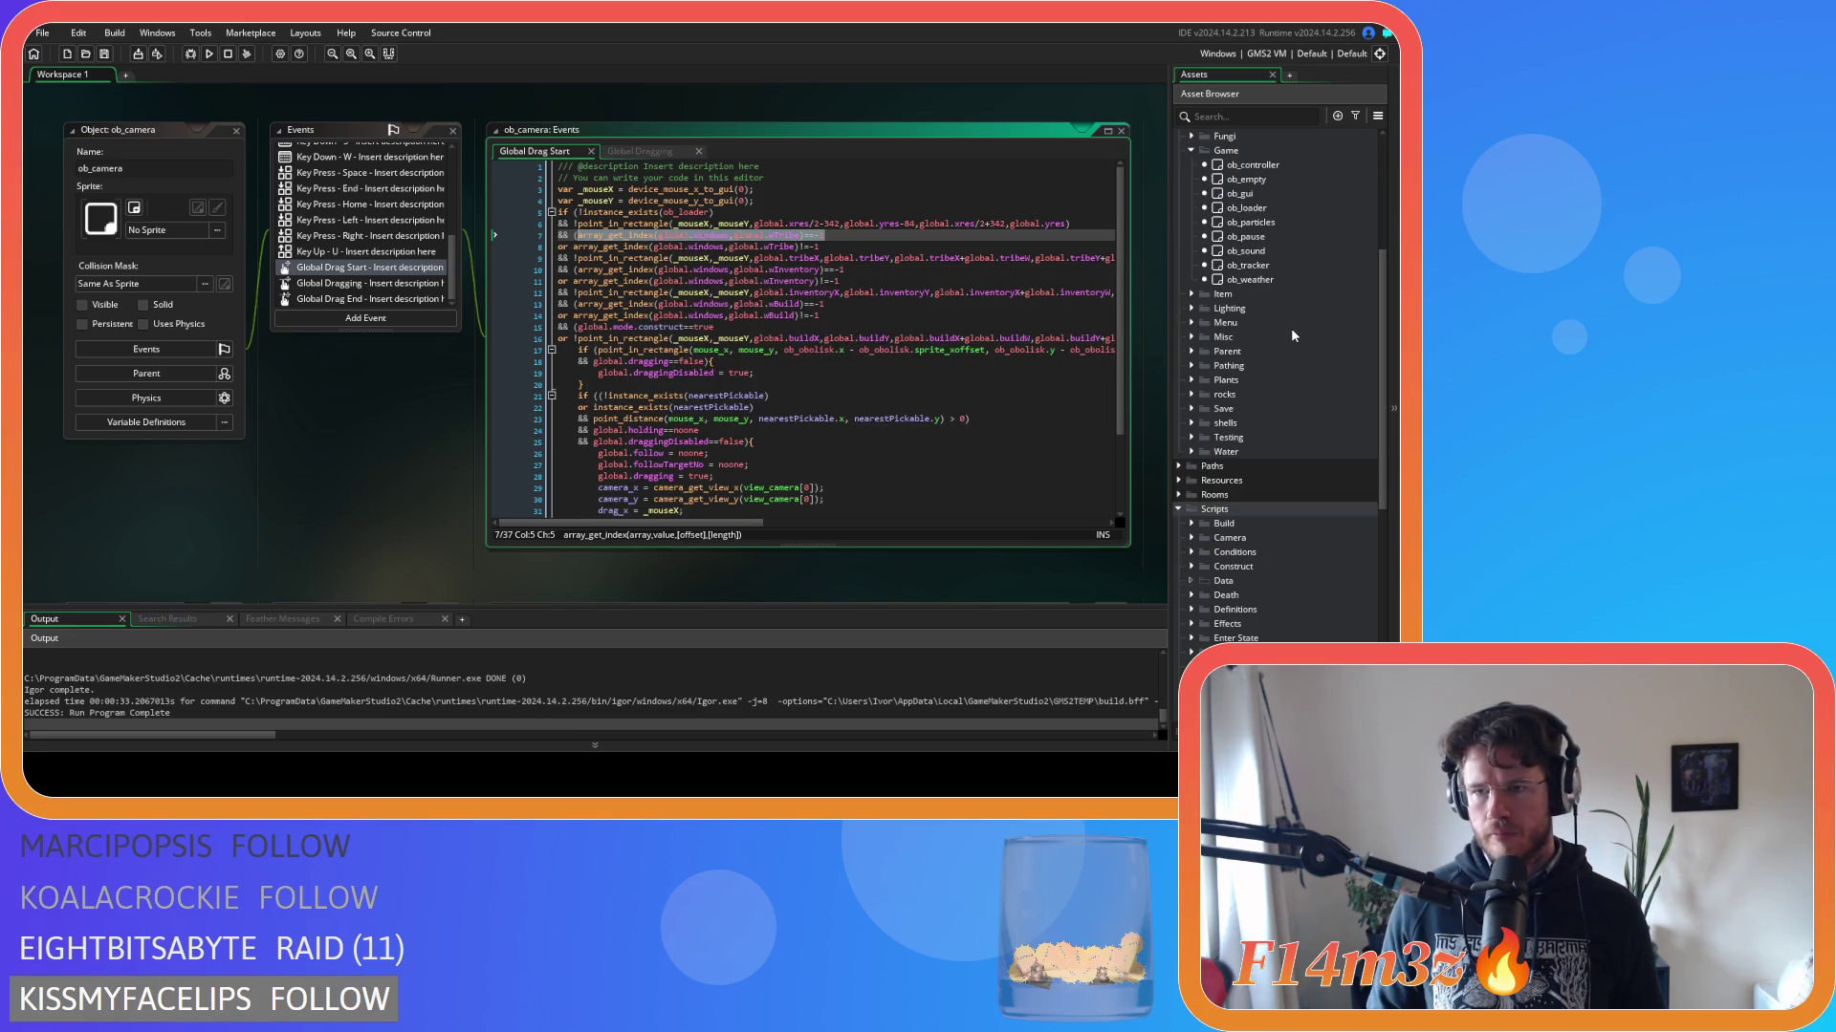
double_click(1283, 235)
click(1284, 164)
Replace the tribe checks on lines 11-12 with array_get_index(global.windows, global.wTribe) tests.
click(889, 223)
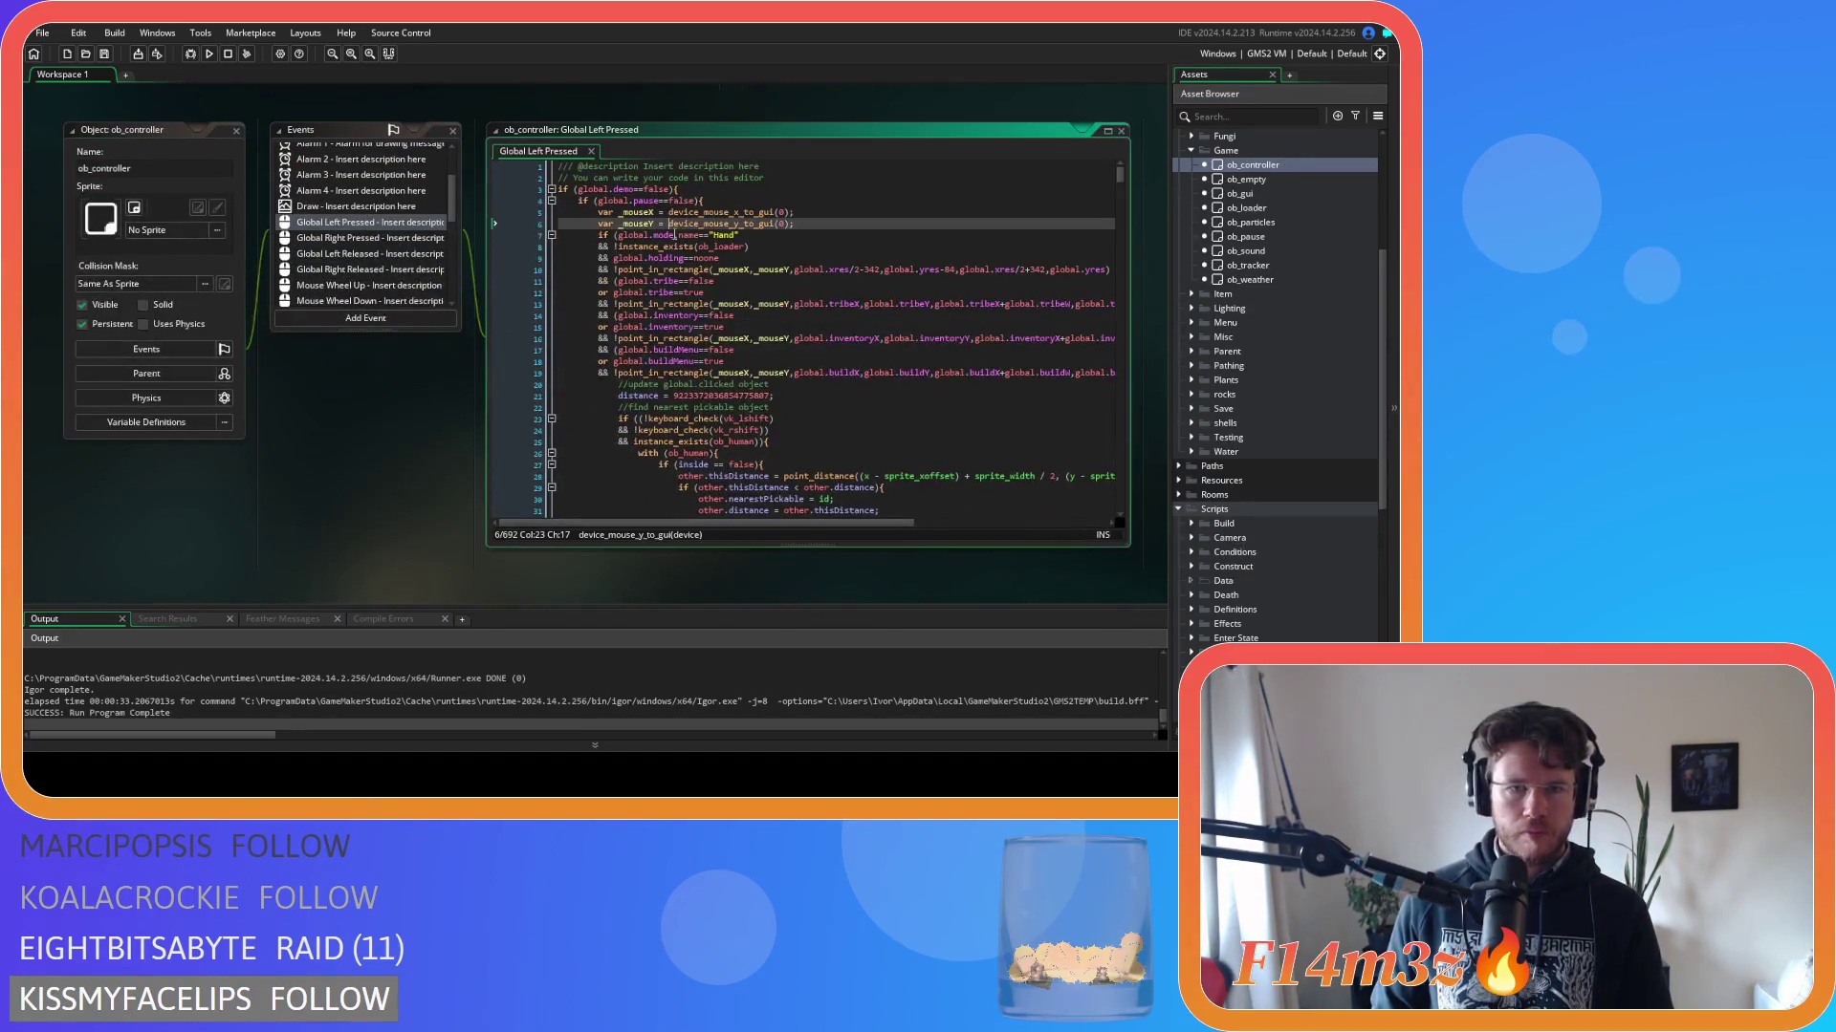
click(764, 258)
click(725, 281)
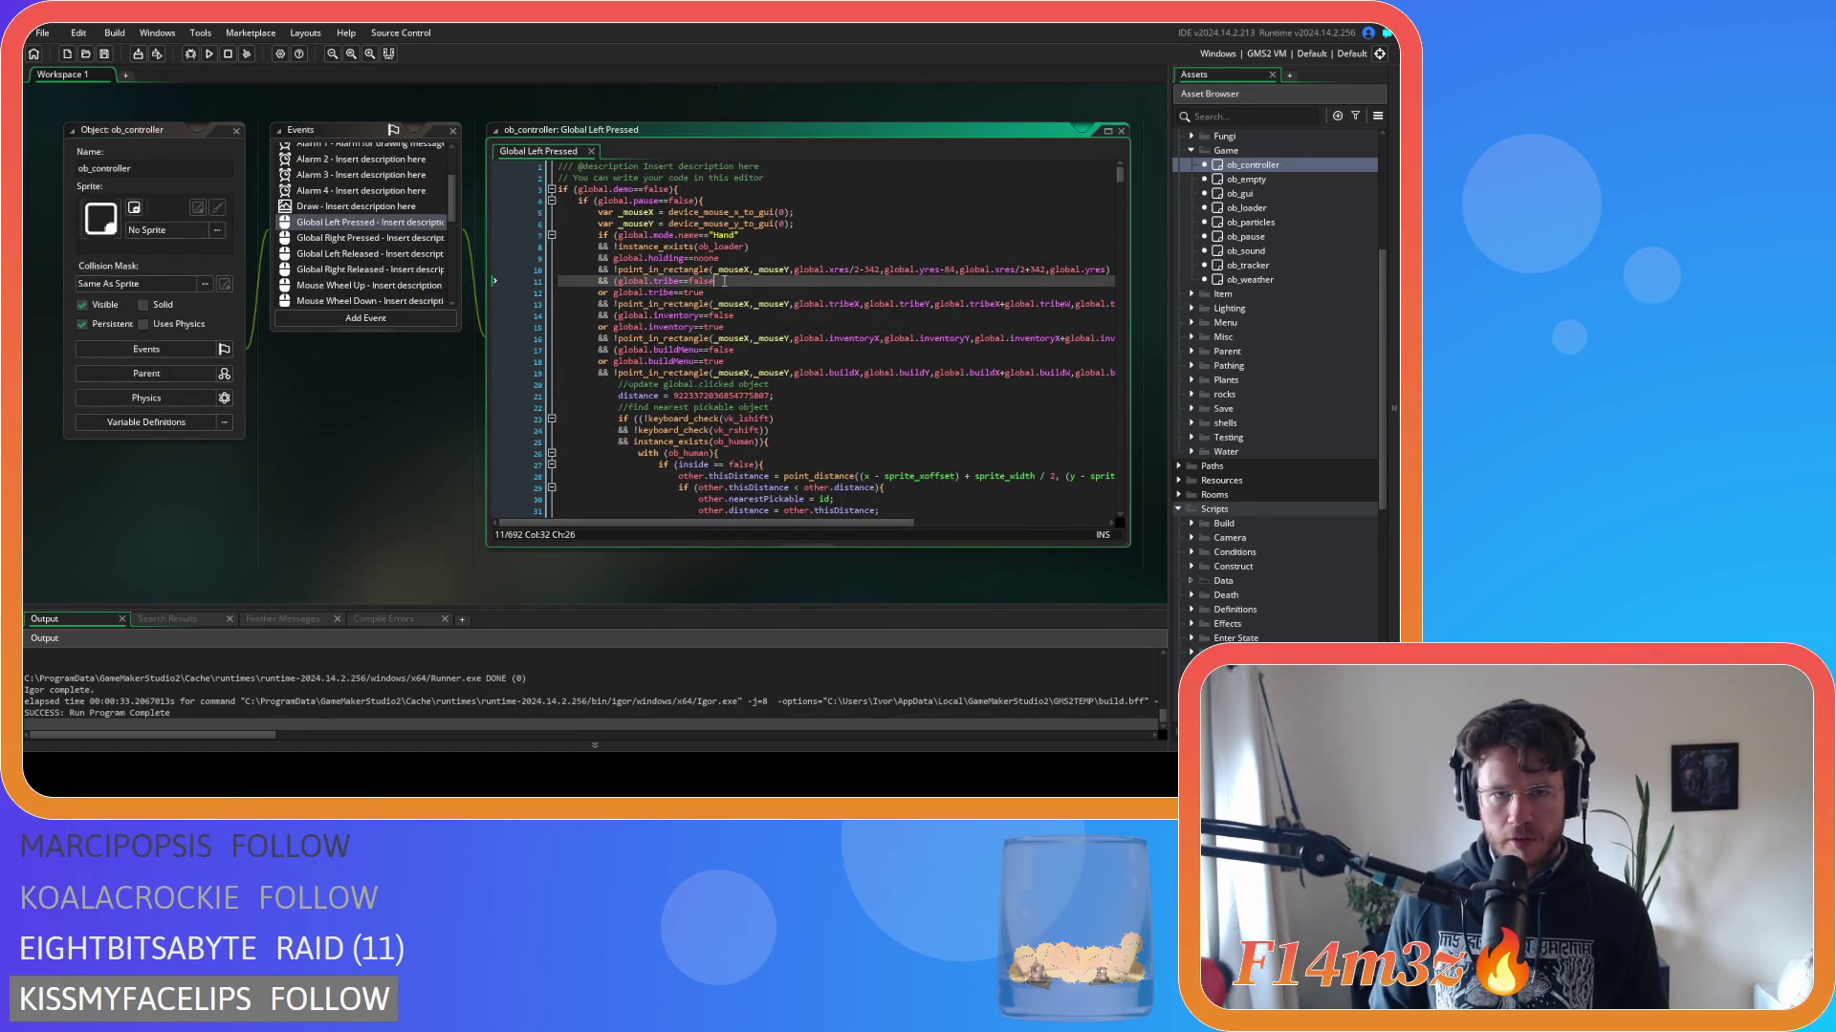
drag(655, 291, 618, 283)
key(ctrl+v)
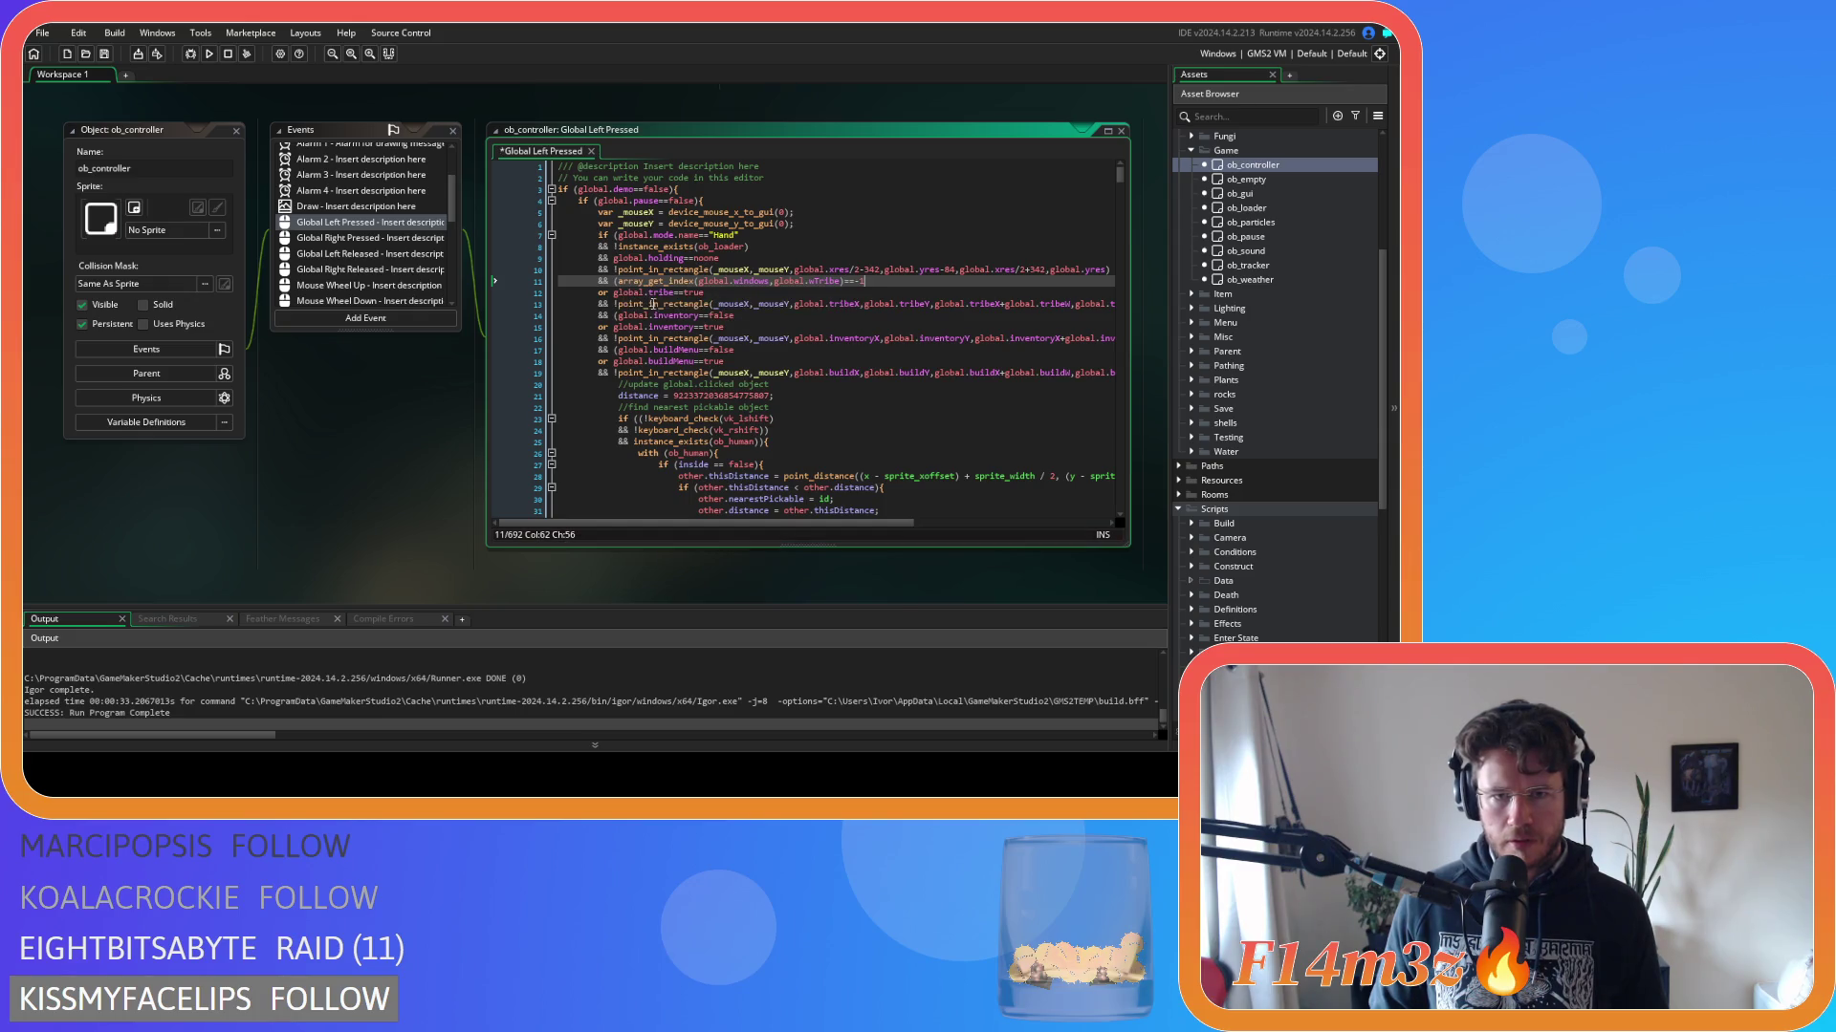
key(ctrl+z)
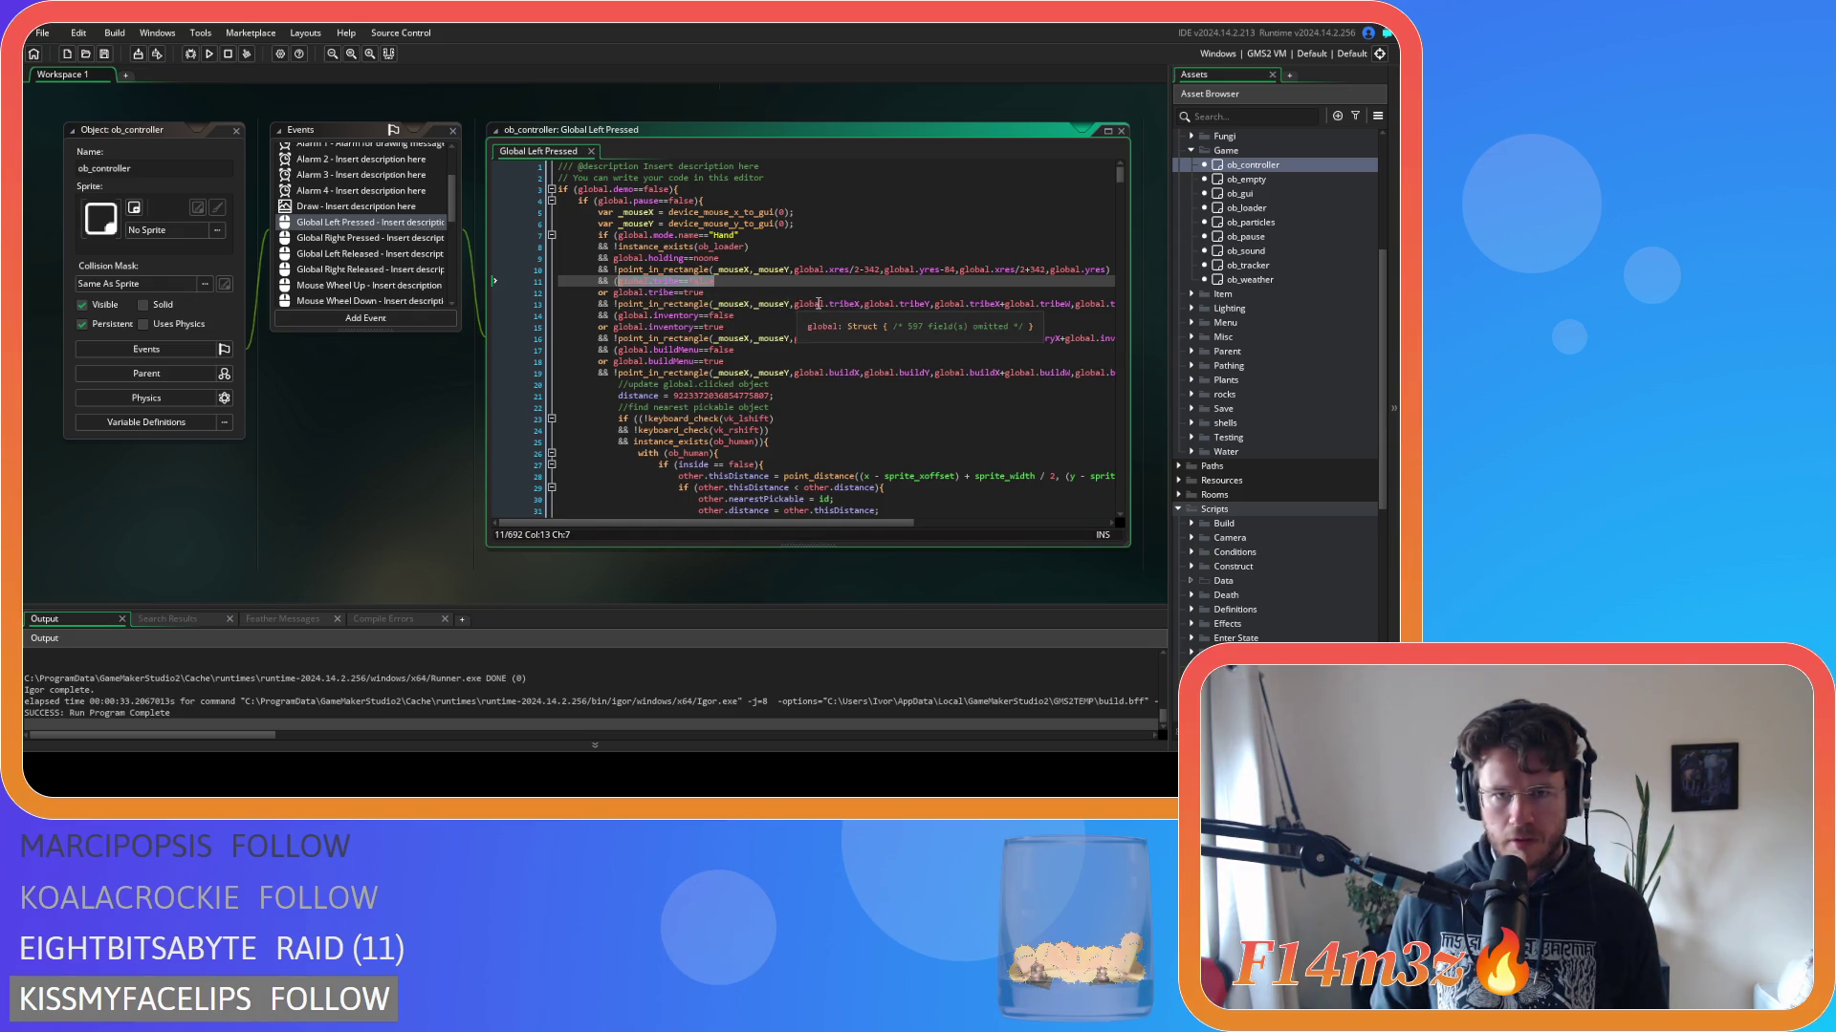
text(array_get_index(global.windows,global.wTribe)==-1)
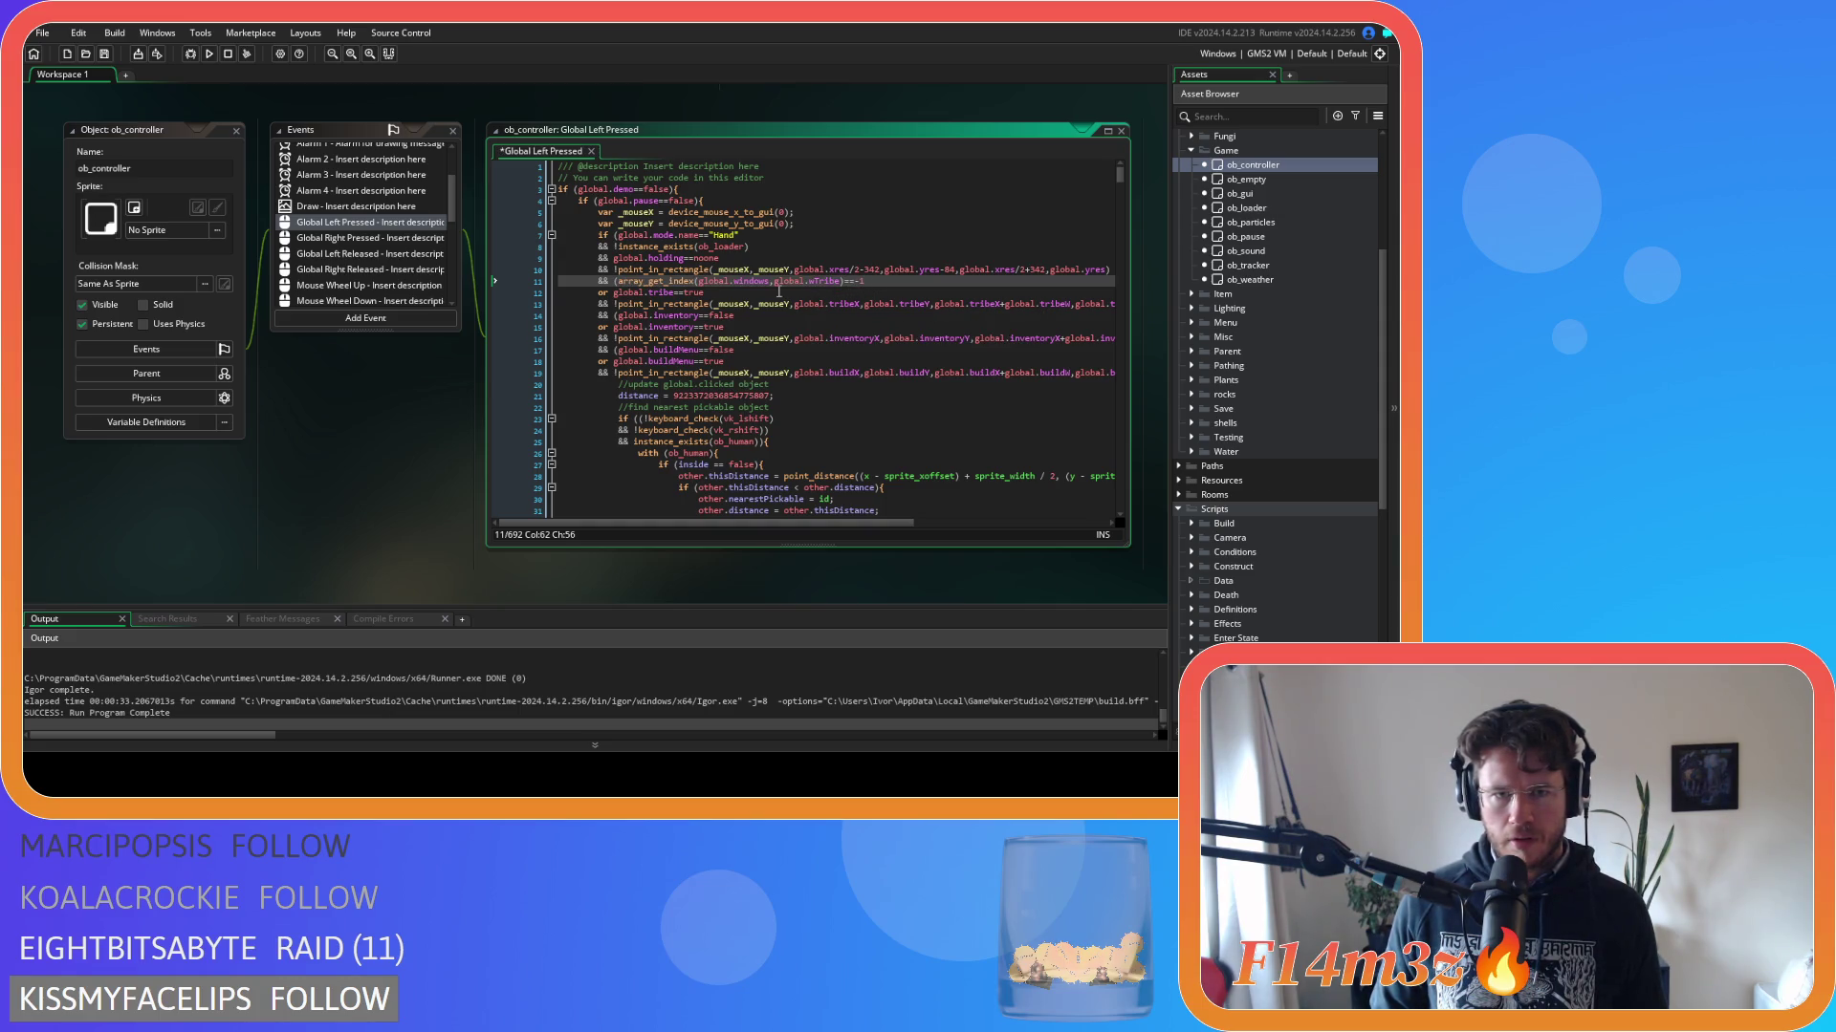
drag(728, 296, 613, 293)
text(array_get_index(global.windows,global.wTribe)==-1)
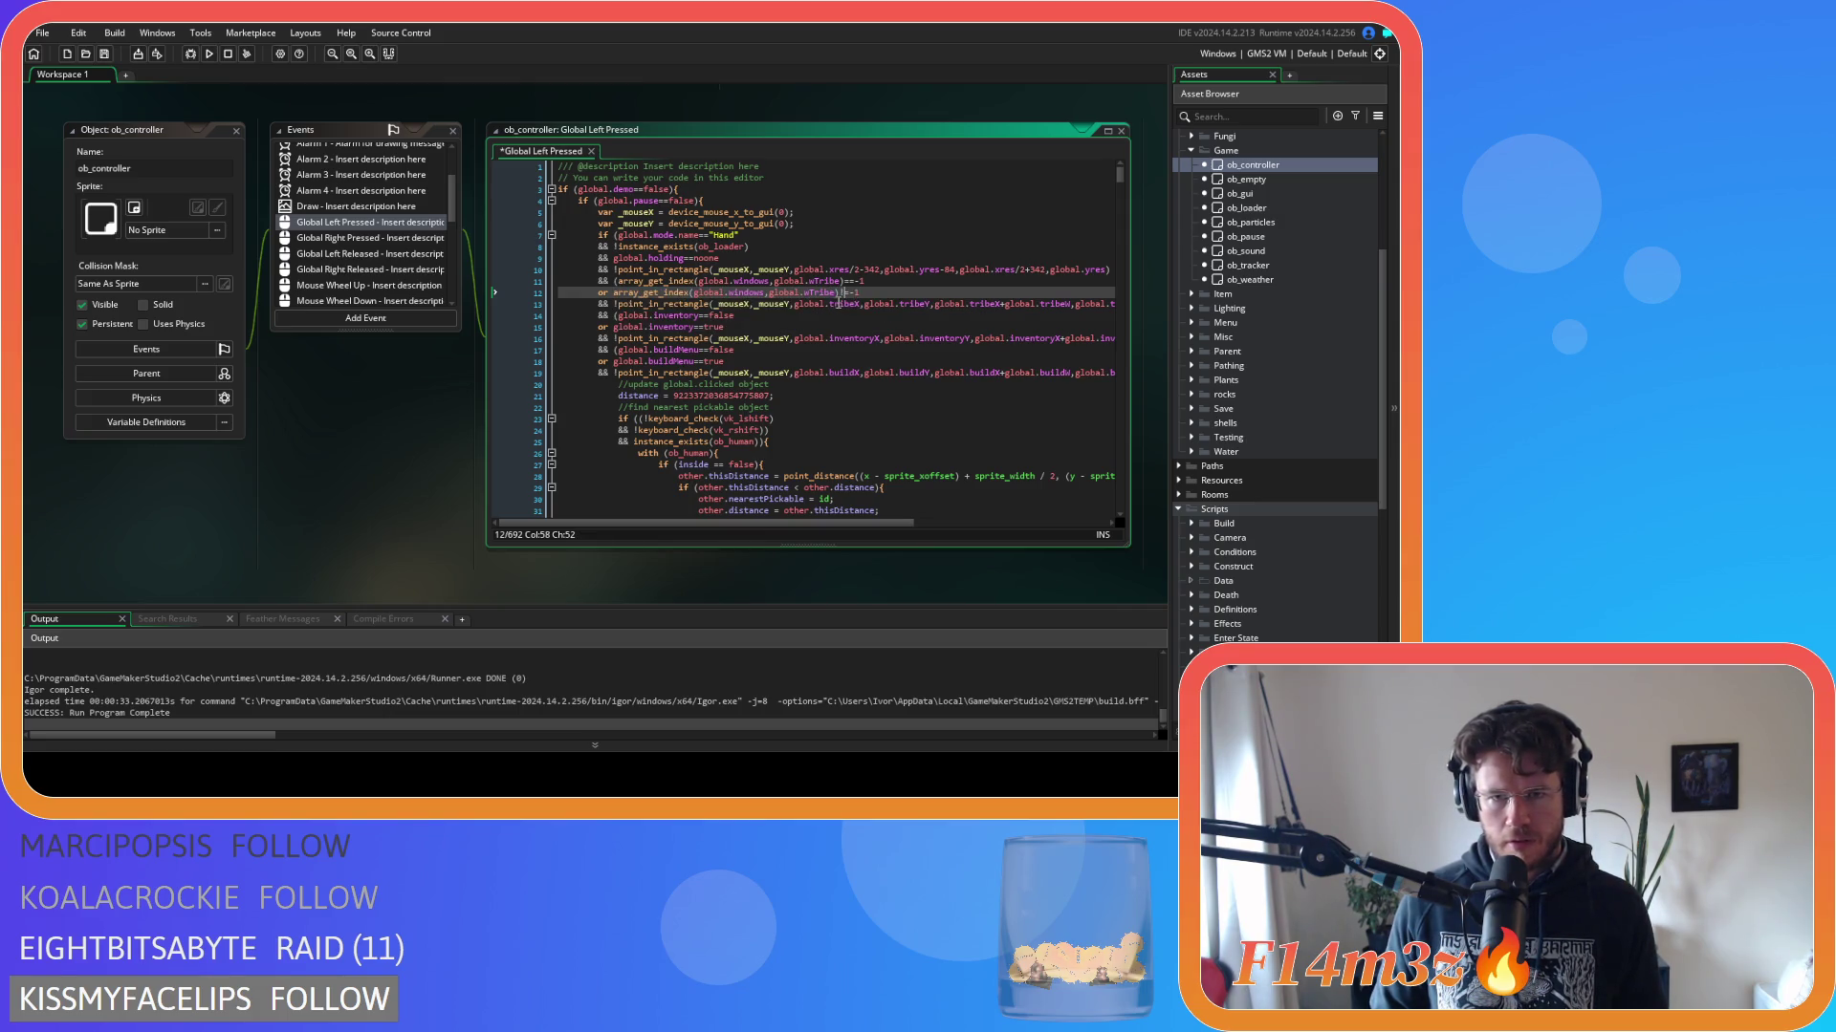
Replace the inventory checks on lines 14-15 with global.wInventory window lookups.
drag(734, 316, 622, 321)
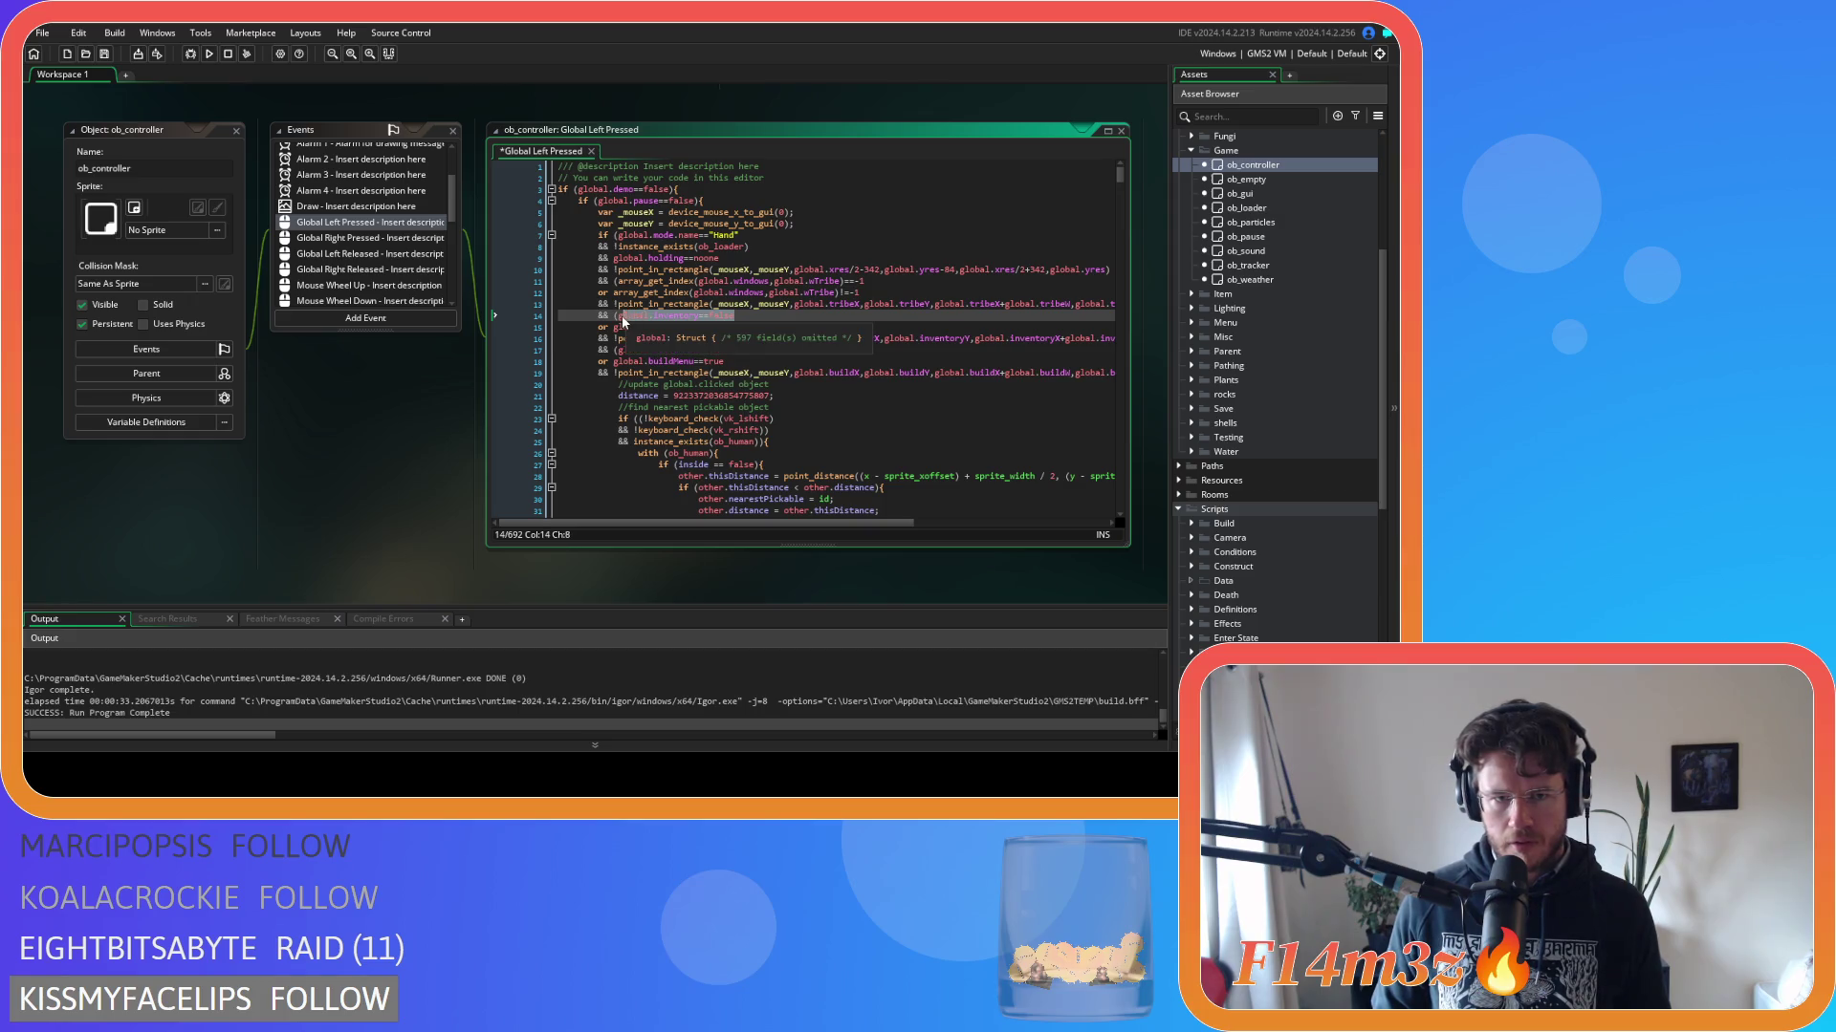
text(array_get_index(global.windows,global.wTribe)==-1)
drag(811, 315, 841, 317)
text(wInventory)
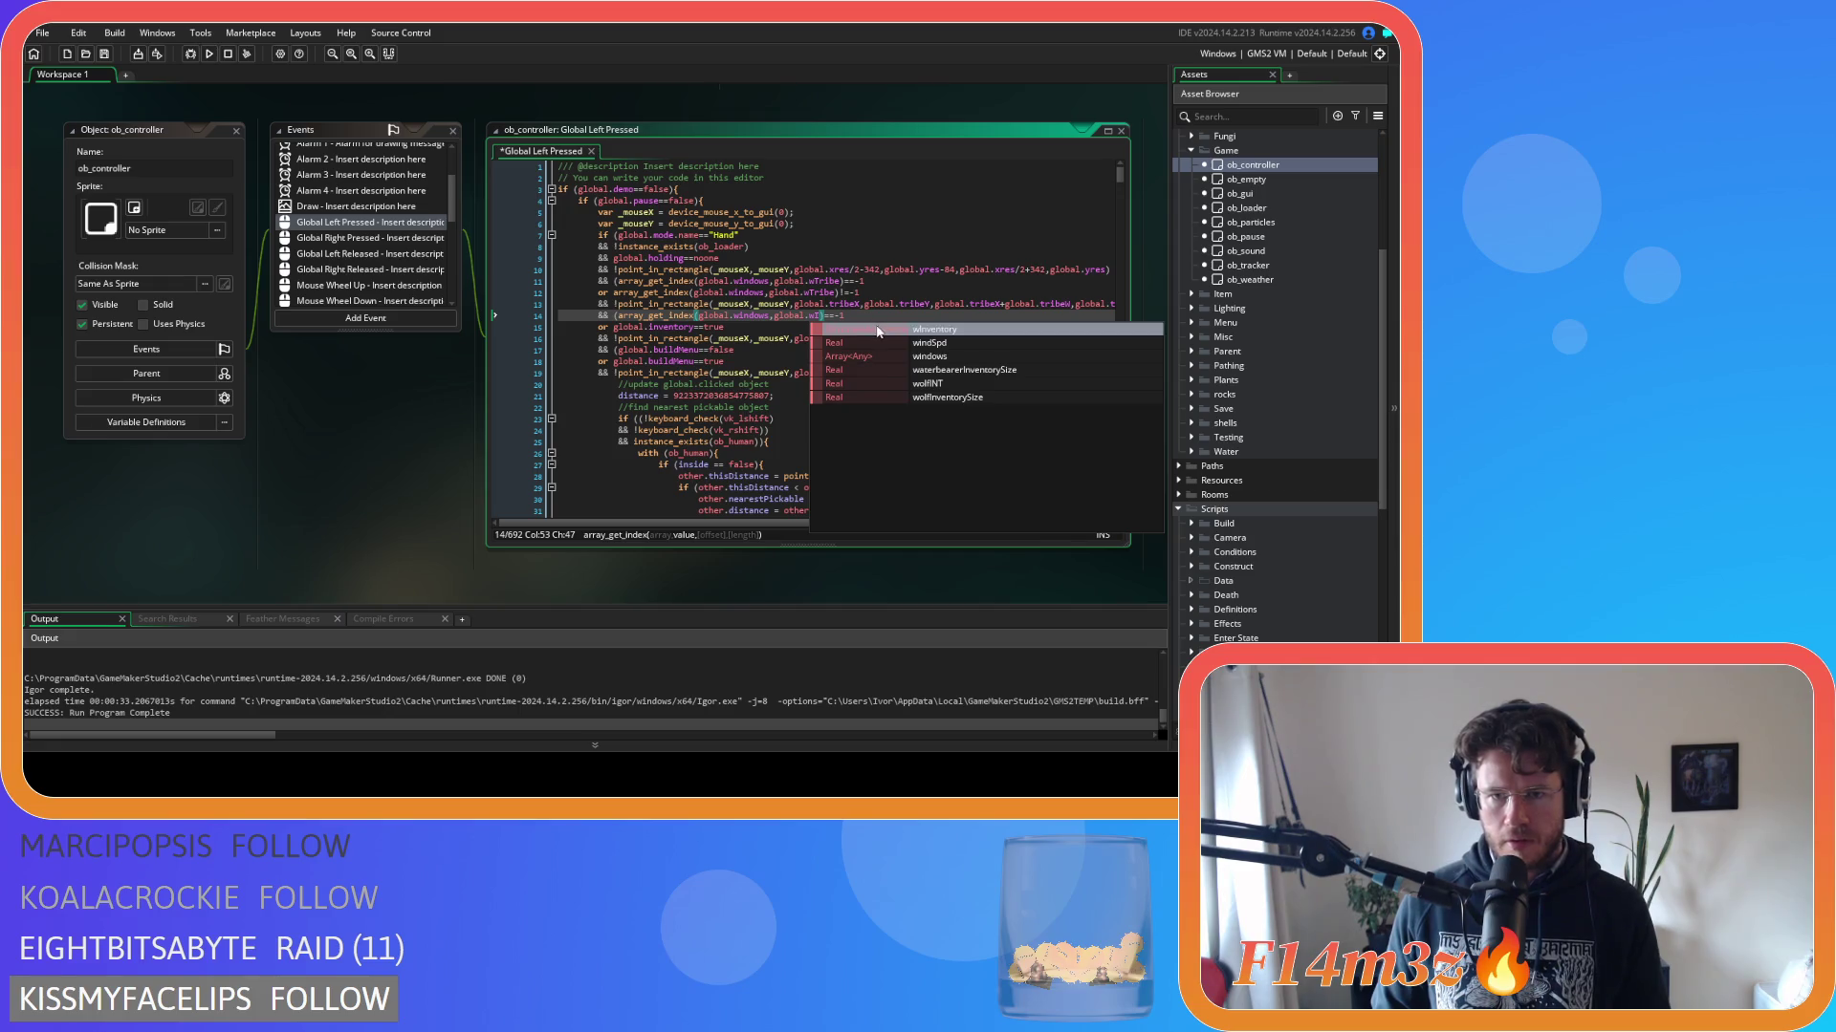
drag(885, 315, 616, 330)
text(array_get_index(global.windows,global.wInventory)==-1)
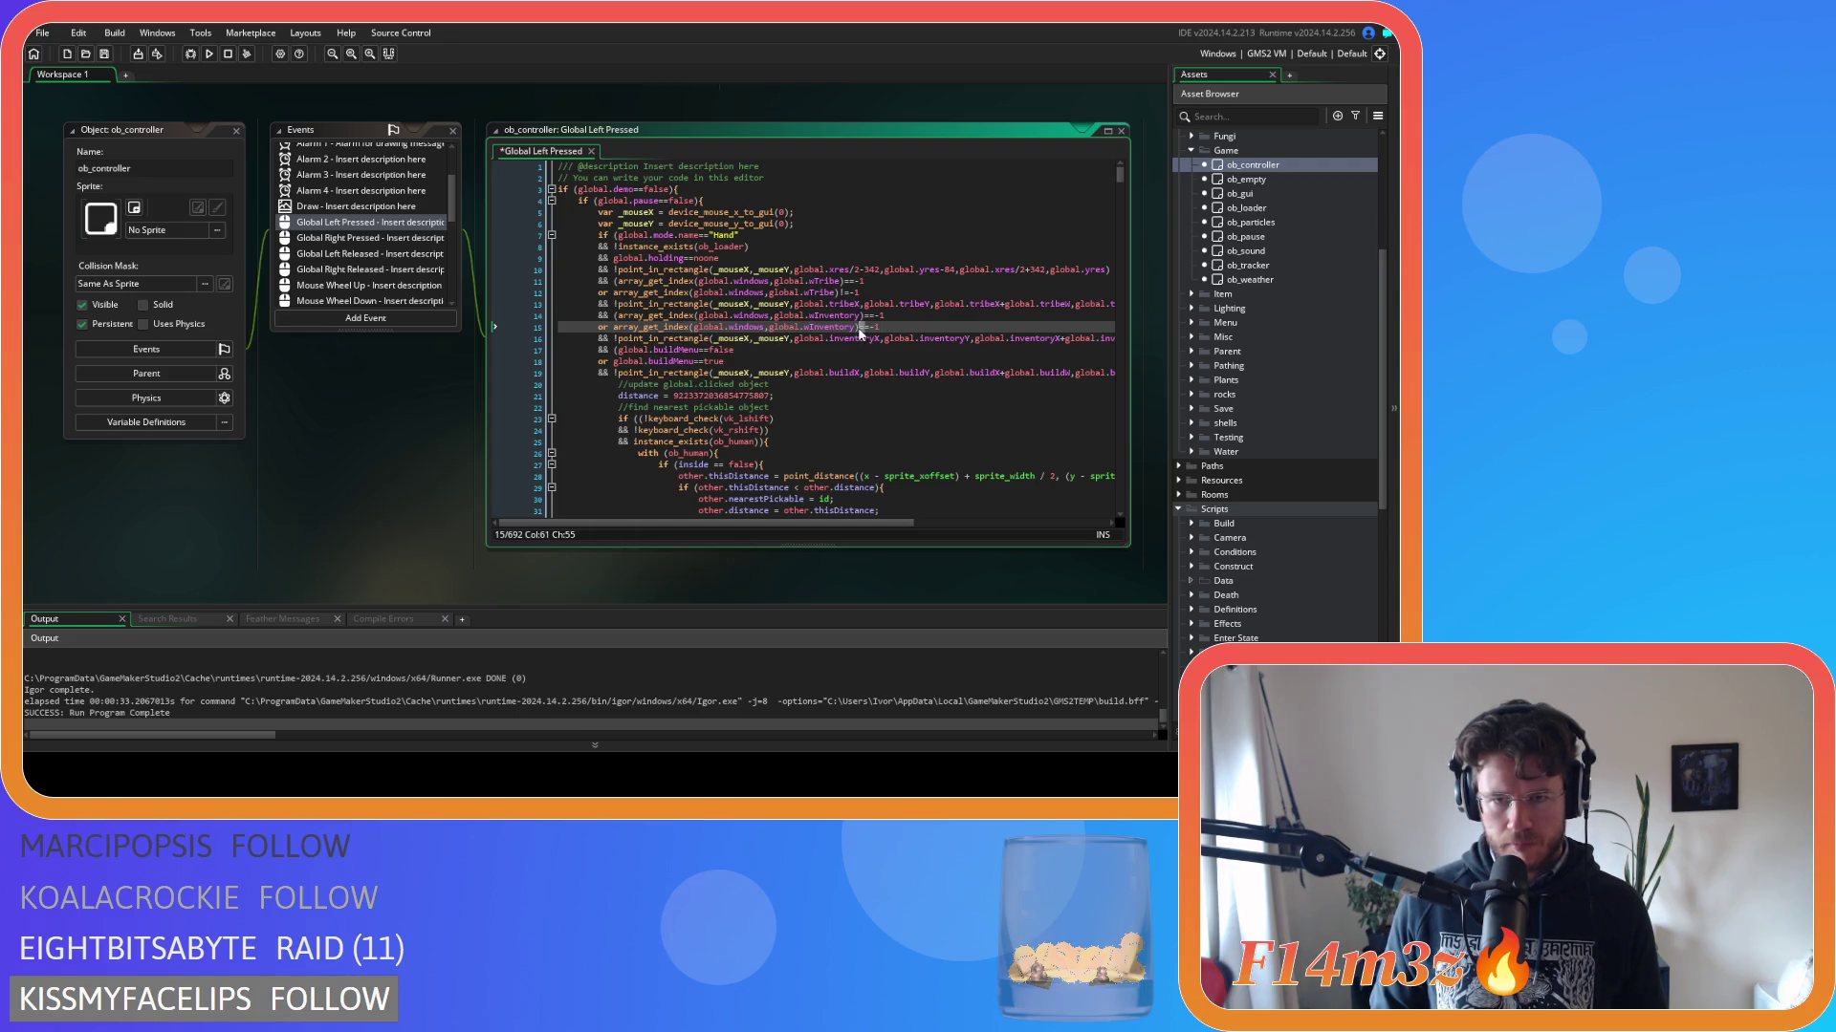
click(893, 319)
drag(893, 318, 616, 316)
key(ctrl+c)
Replace the buildMenu checks on lines 17-18 with global.wBuild lookups, line 18 using !=, and save.
drag(734, 350, 620, 357)
key(ctrl+v)
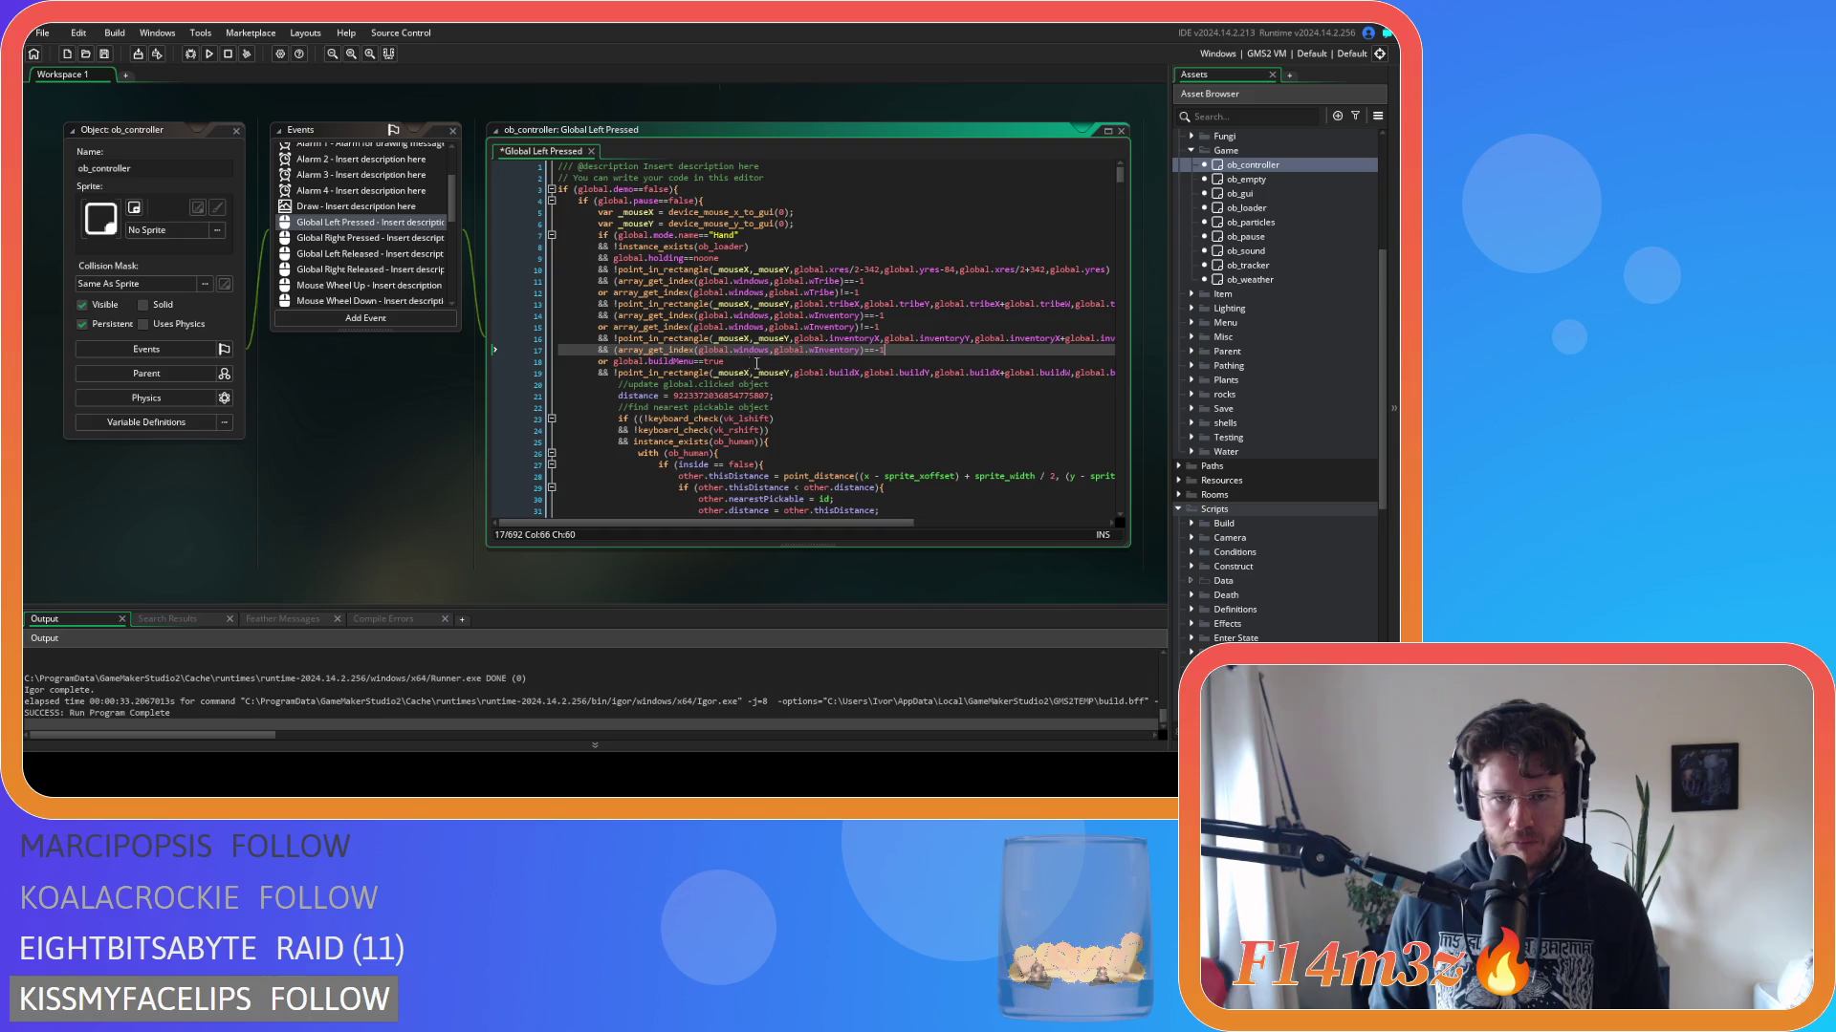
double_click(849, 352)
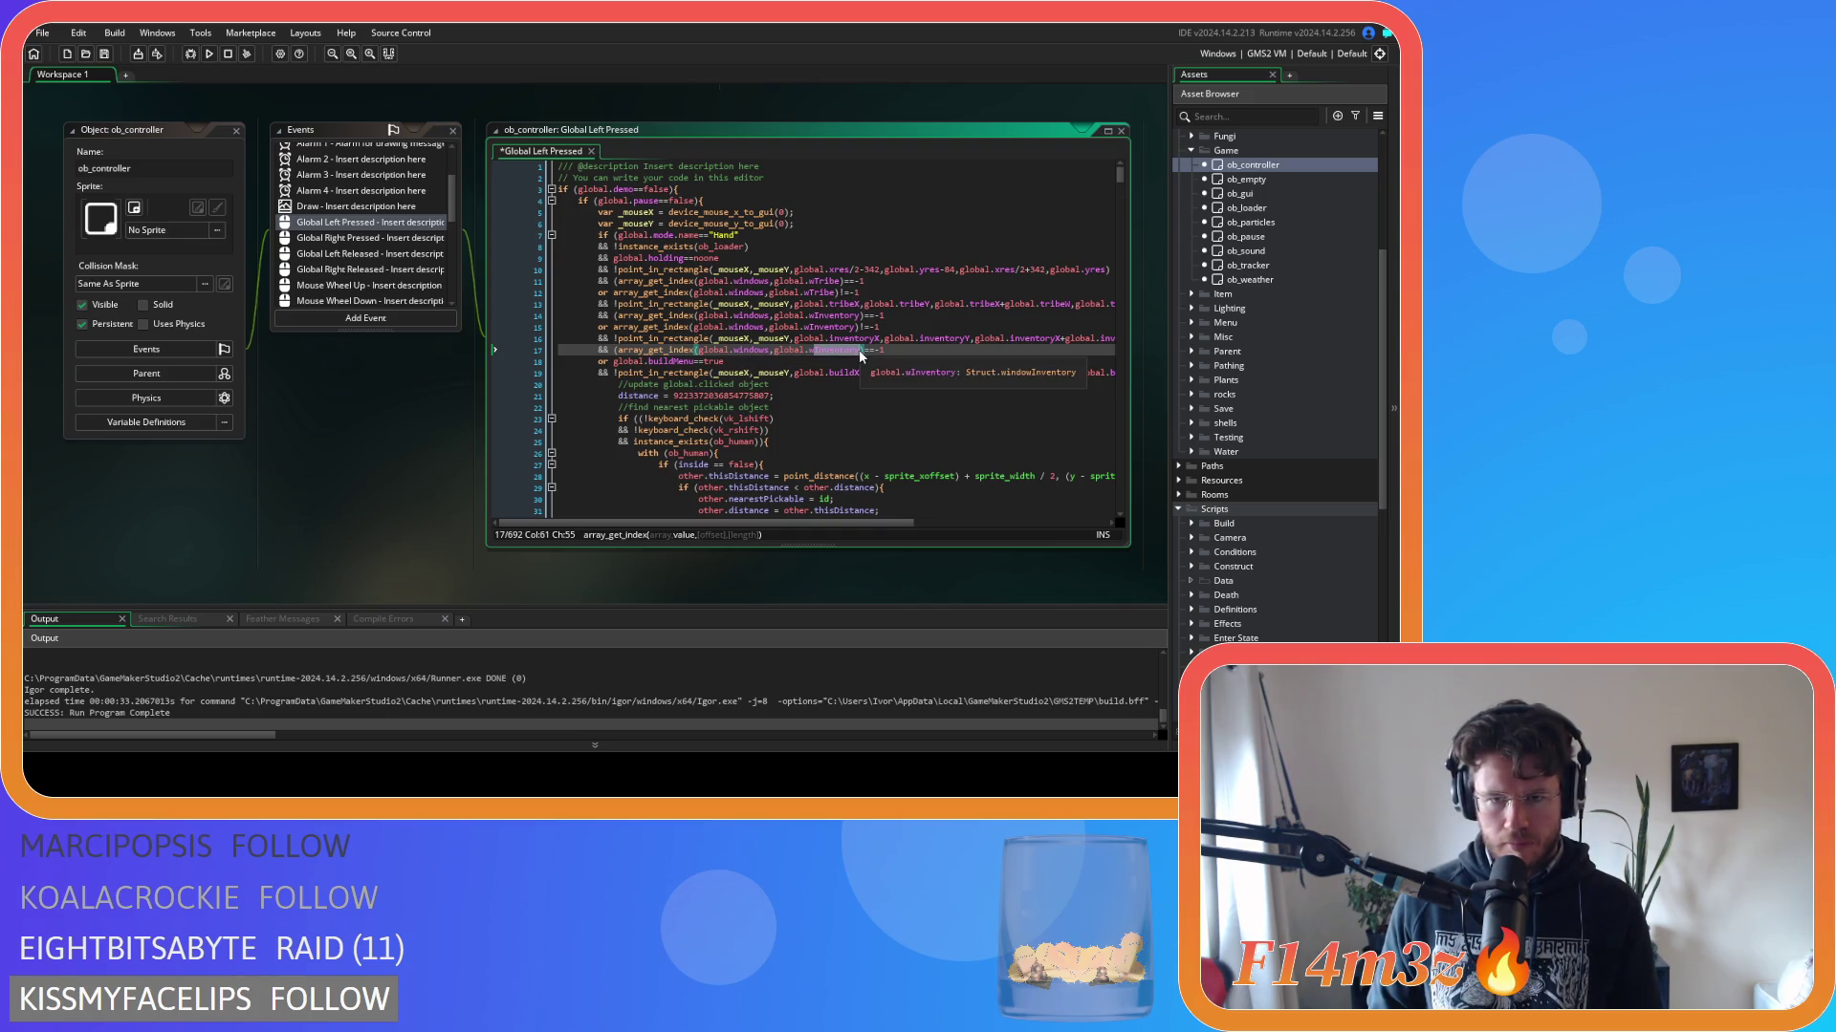
text(MwB)
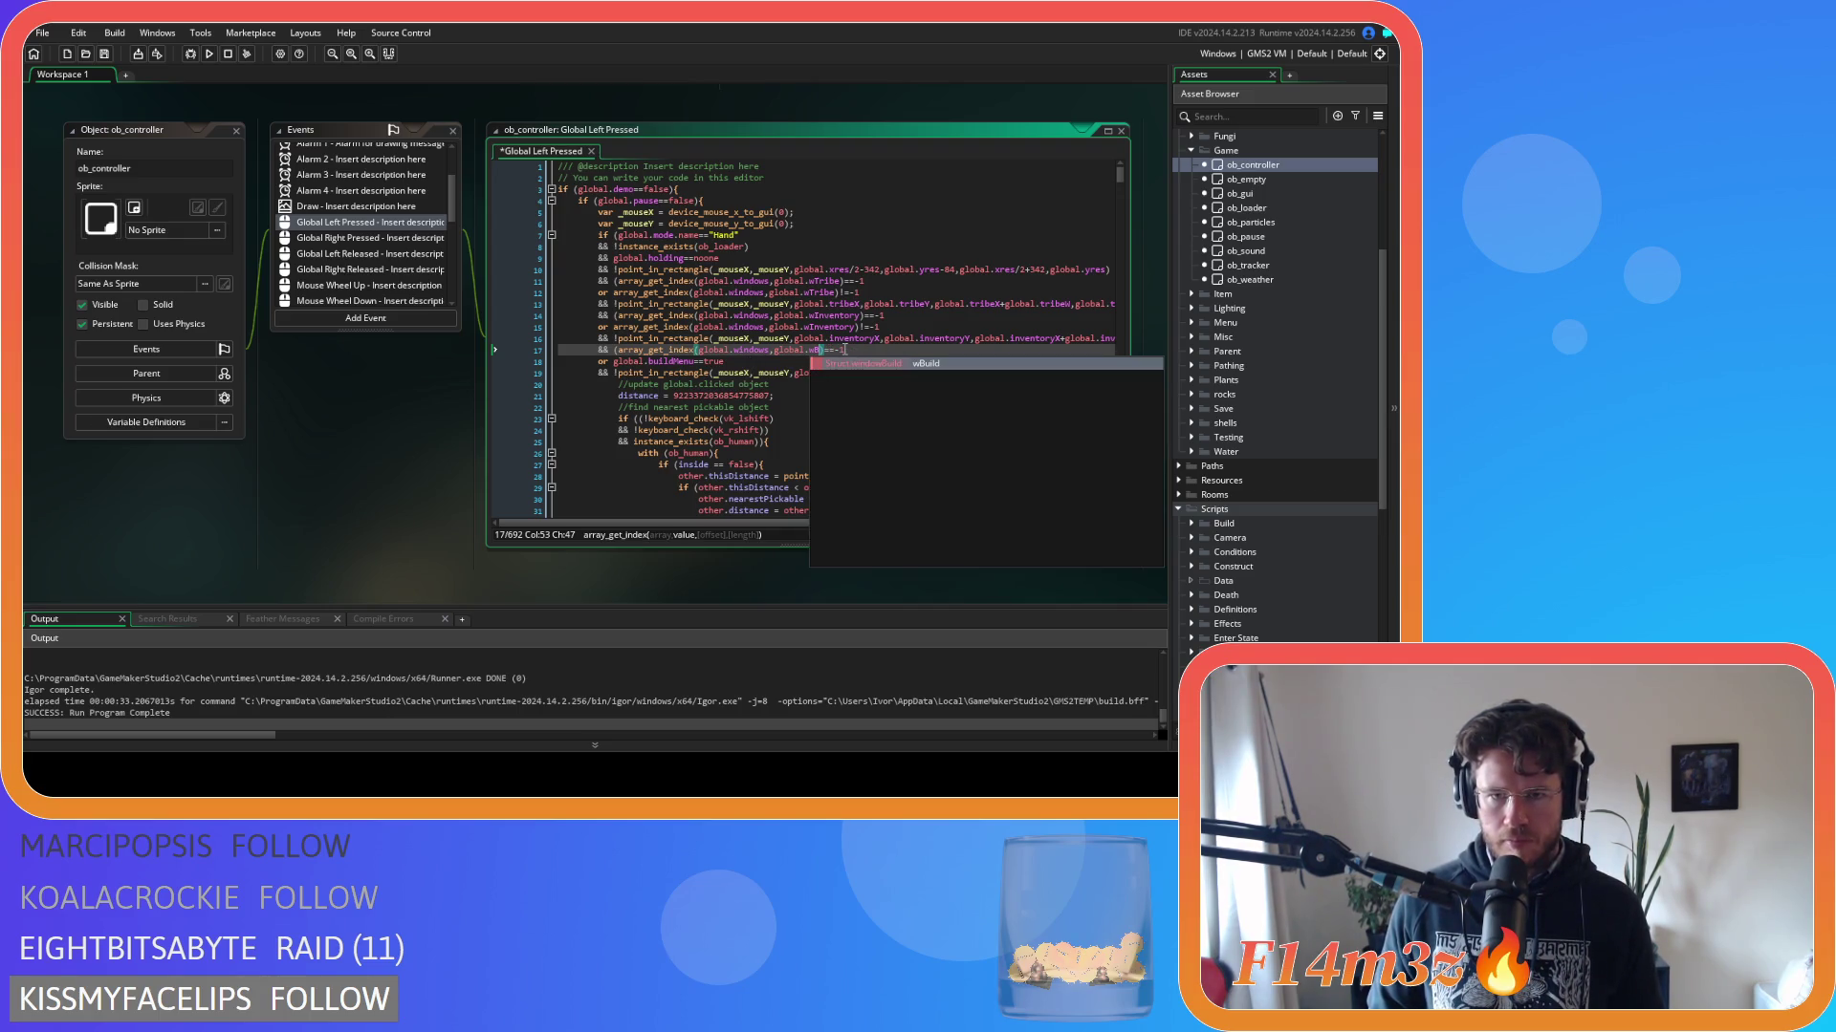
key(Return)
drag(863, 351, 618, 369)
key(ctrl+v)
key(Delete)
text(!)
click(854, 360)
key(ctrl+s)
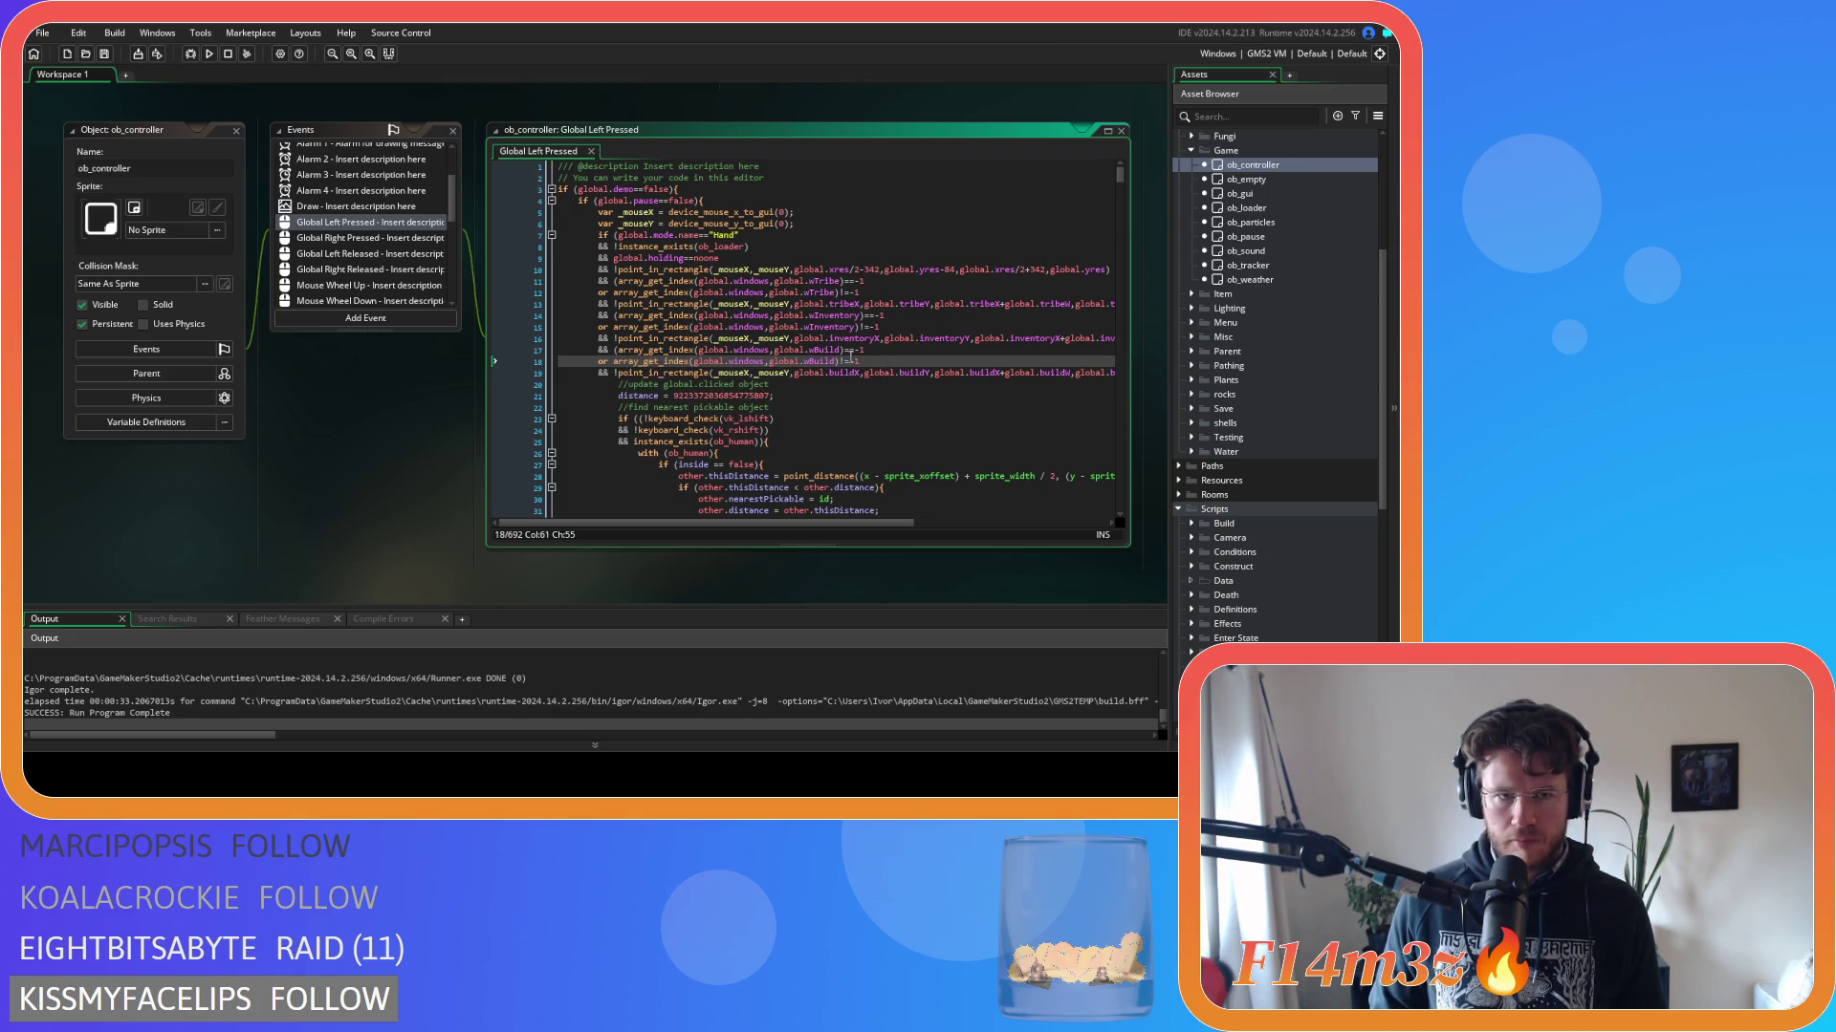
Open the Global Tap event and paste the wTribe window check over line 9's tribe condition.
drag(874, 281, 618, 281)
key(ctrl+c)
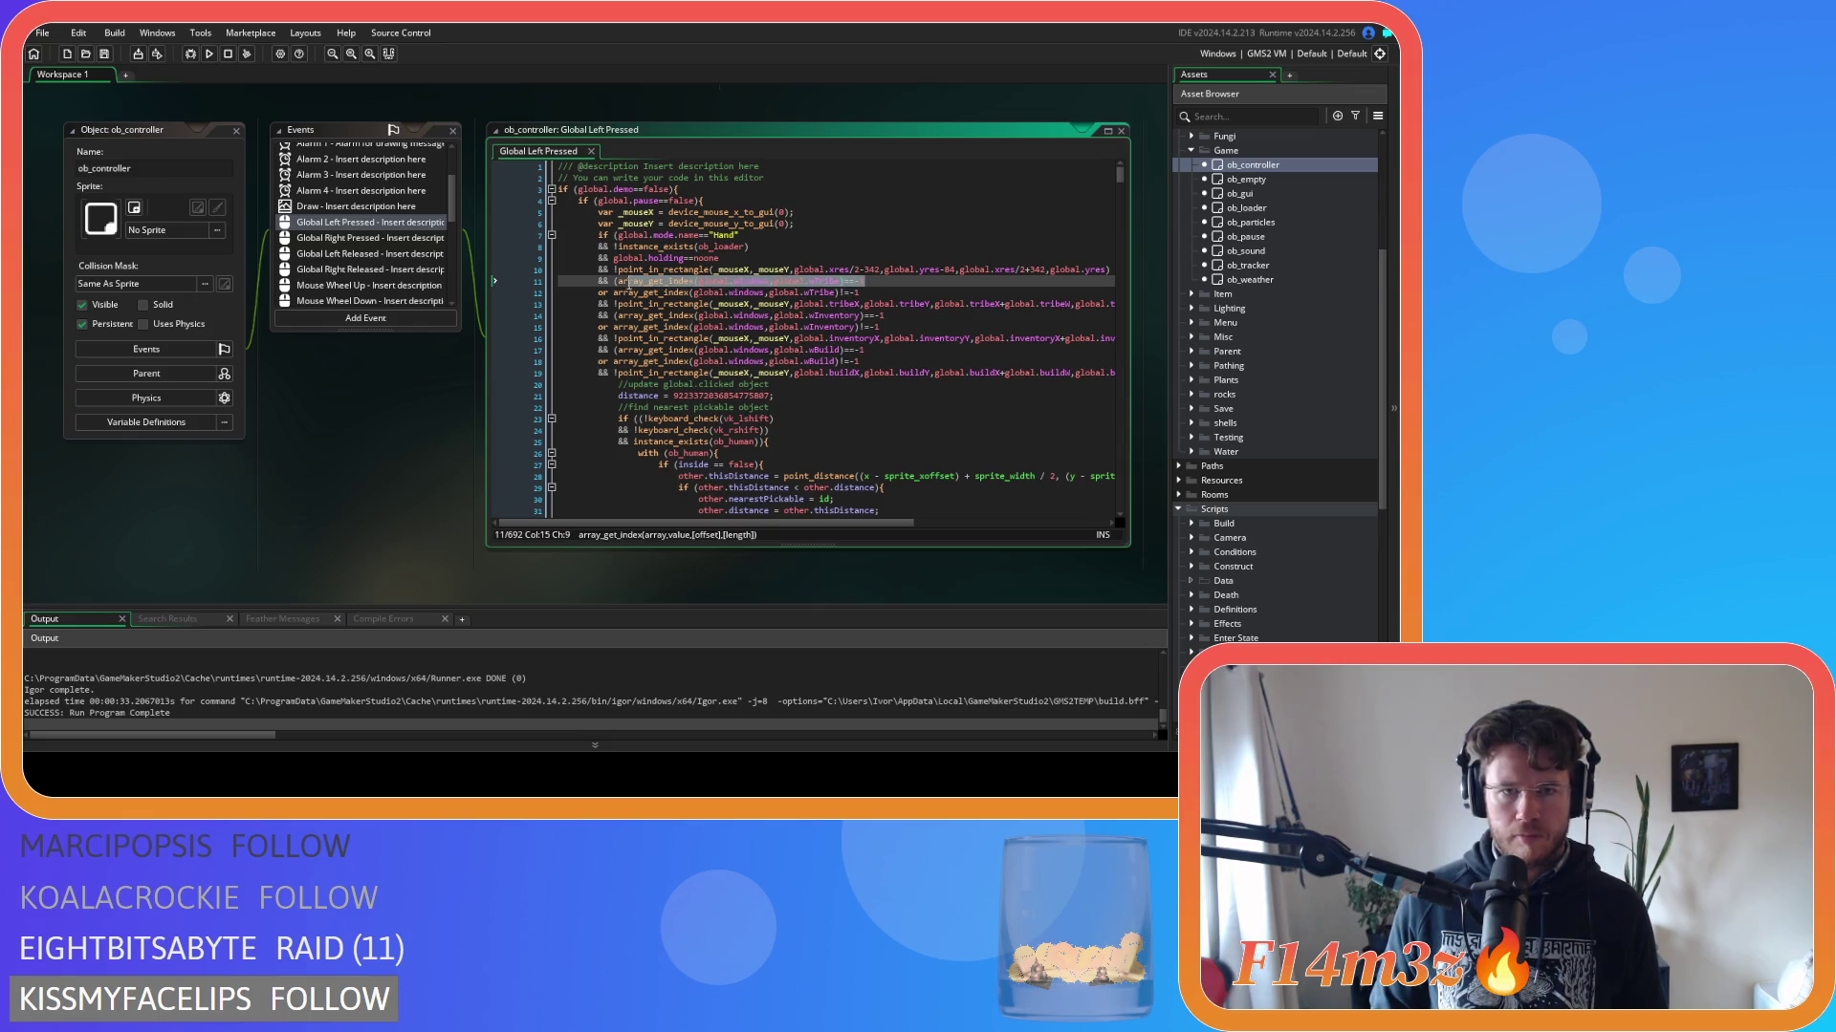
scroll(364, 253, down, 3)
scroll(363, 252, down, 5)
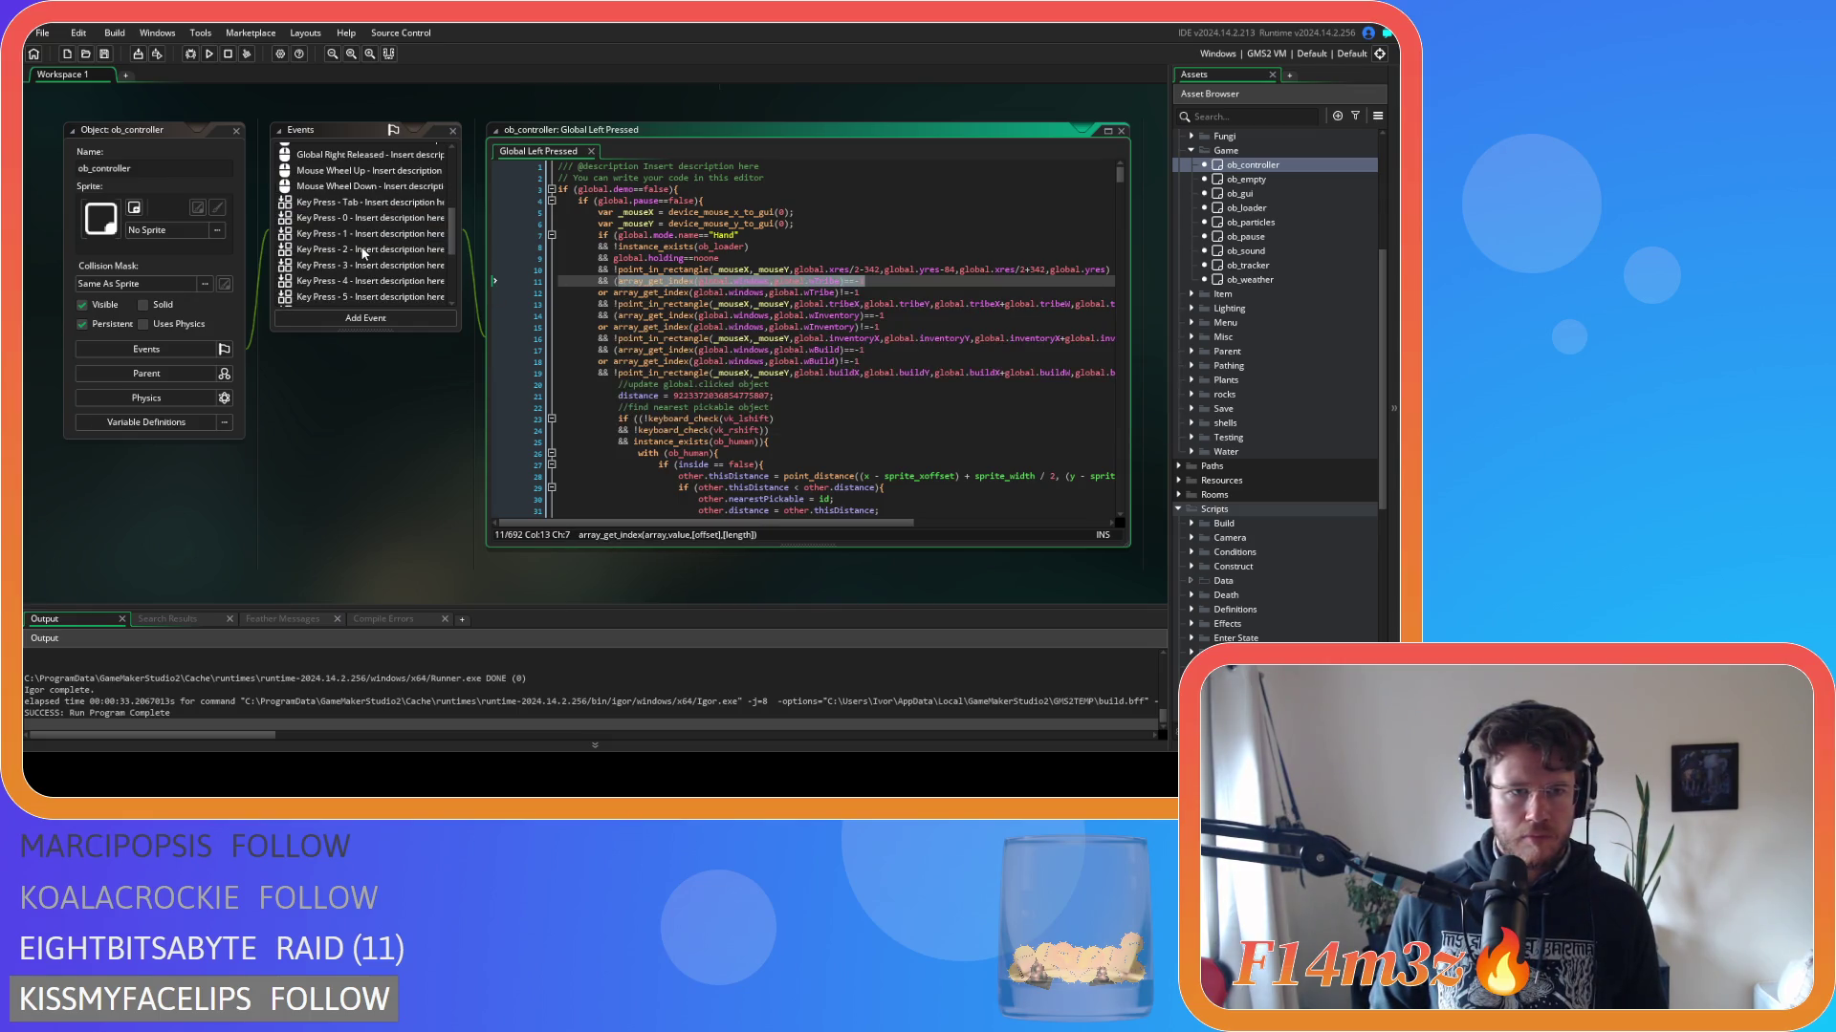
click(348, 283)
drag(674, 258, 574, 270)
key(ctrl+v)
Make line 10 a != wTribe check and convert lines 12-13 to wInventory window lookups.
key(ctrl+v)
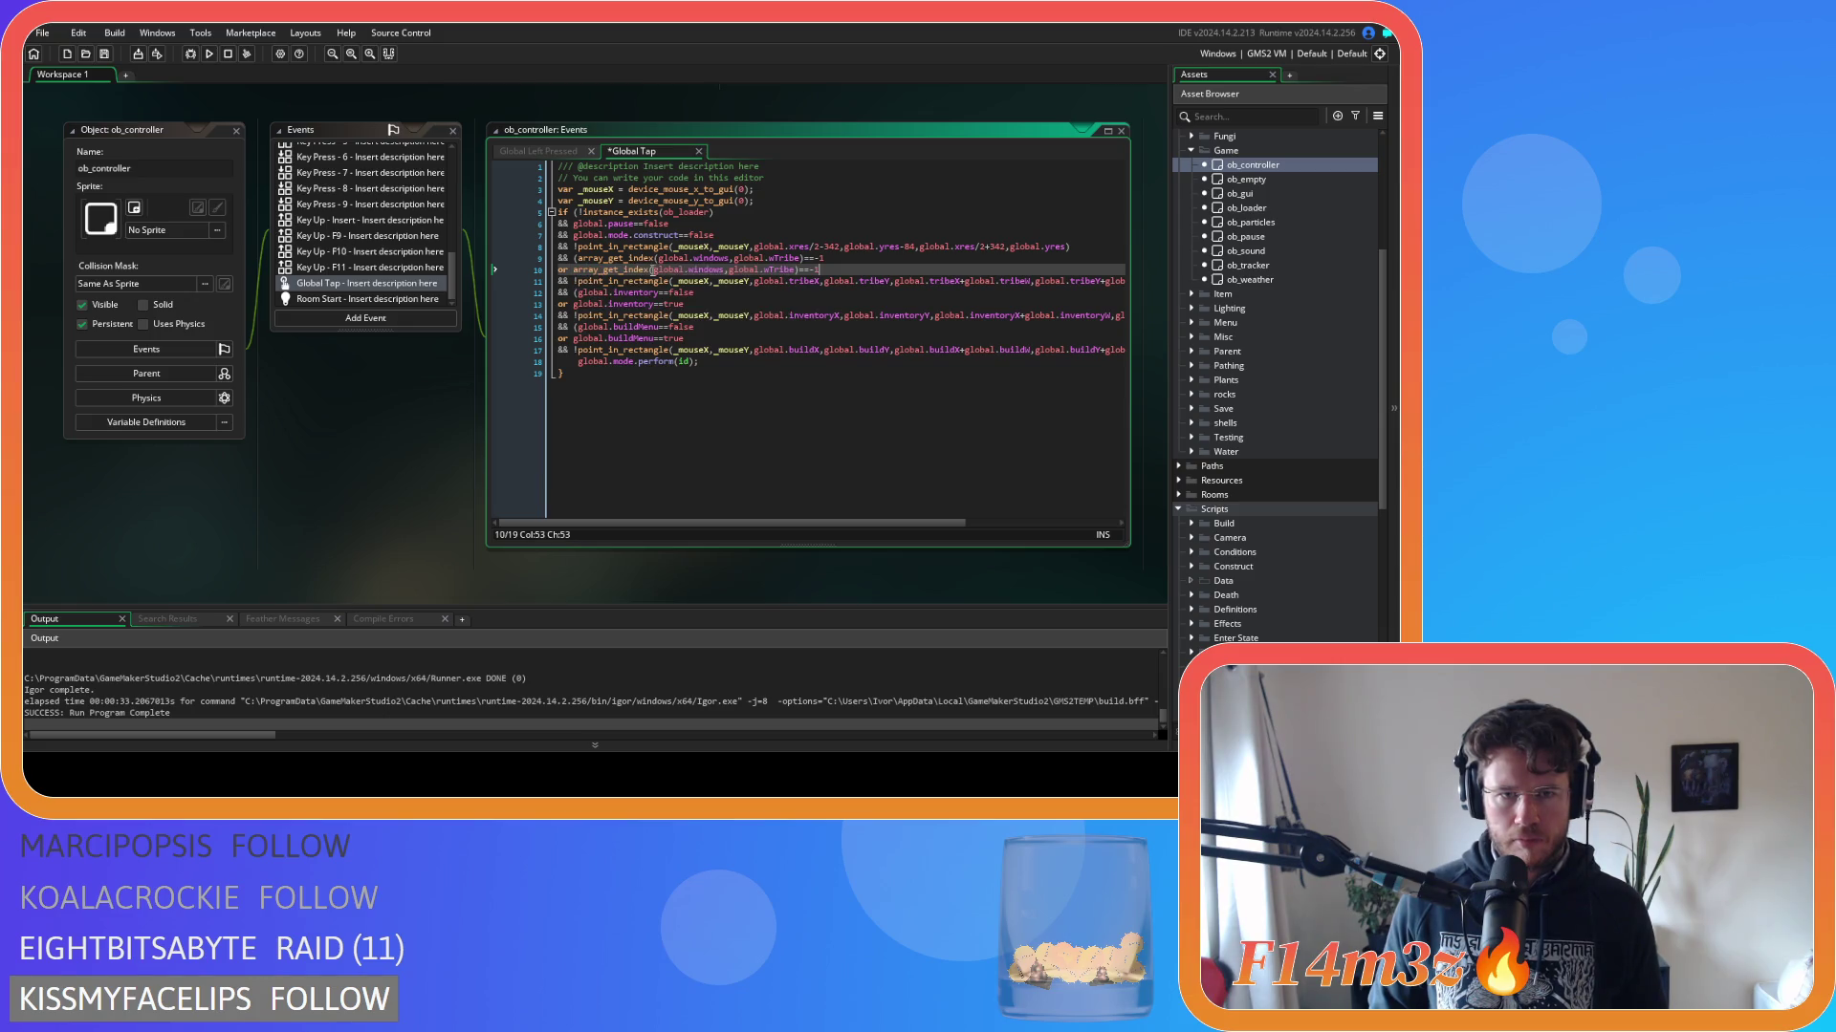
drag(800, 269, 577, 292)
text(!)
key(ctrl+v)
drag(806, 292, 813, 287)
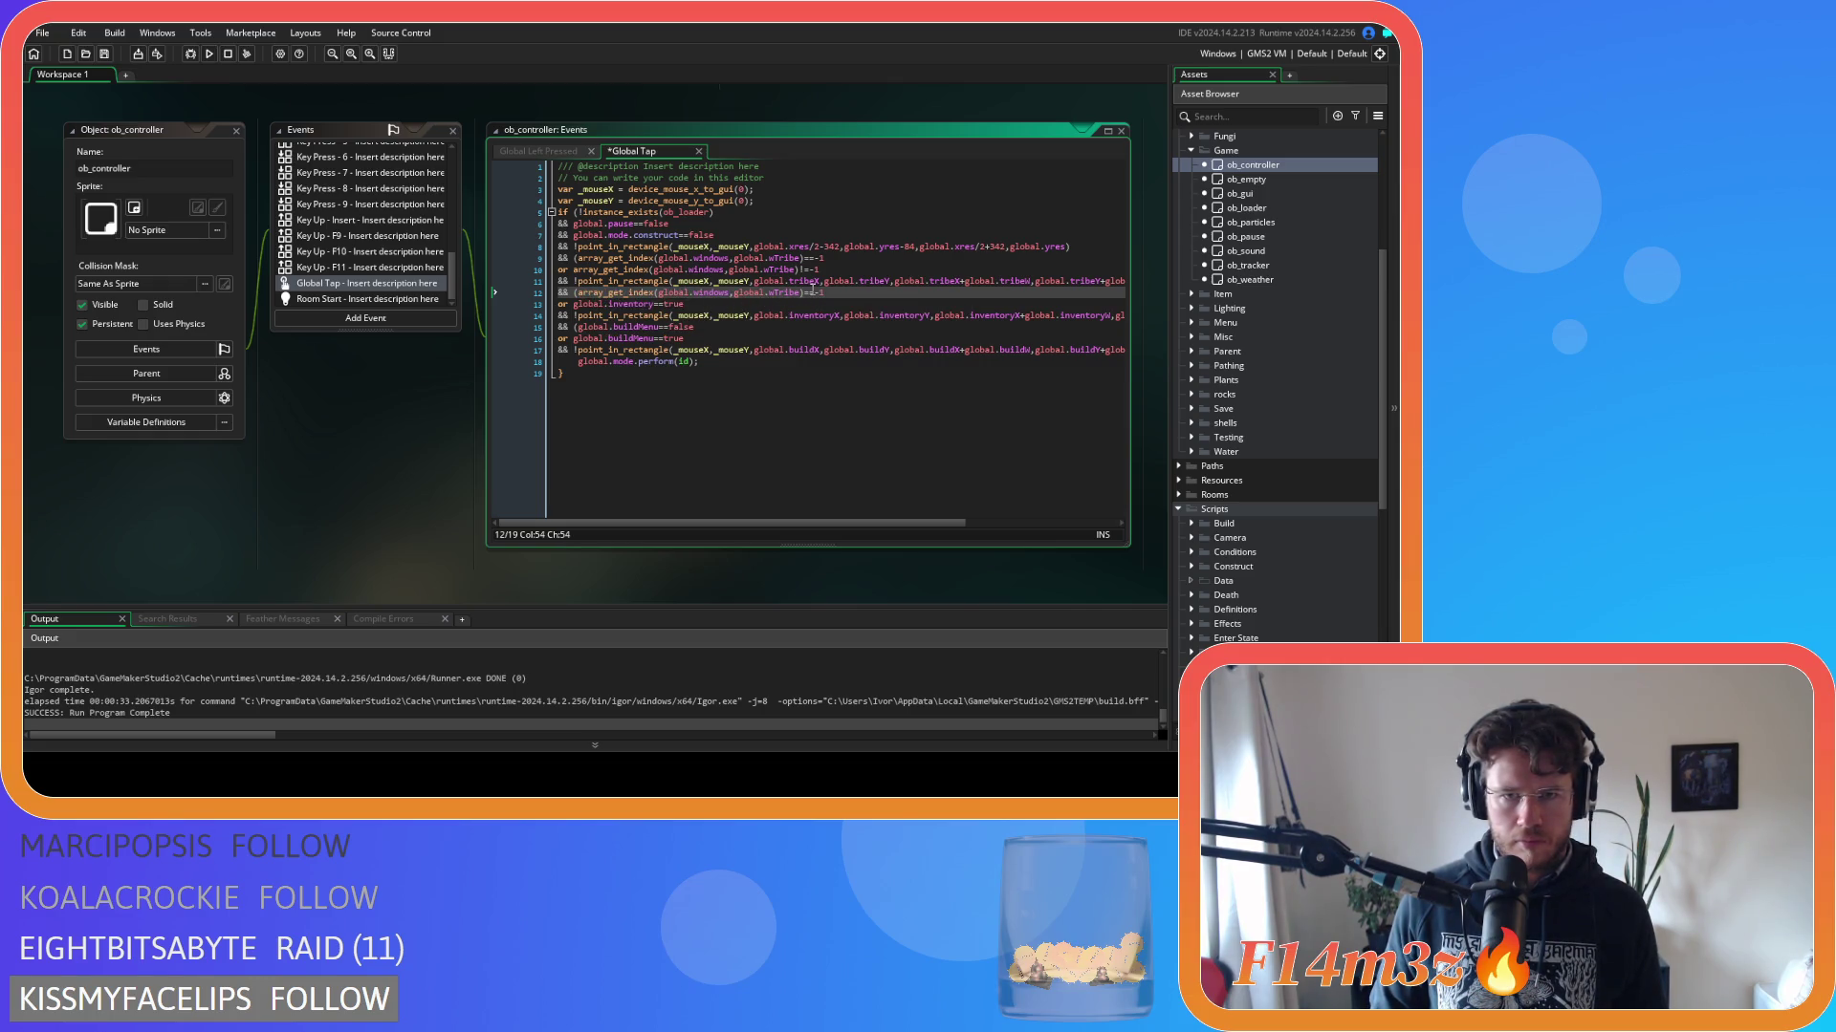
click(775, 293)
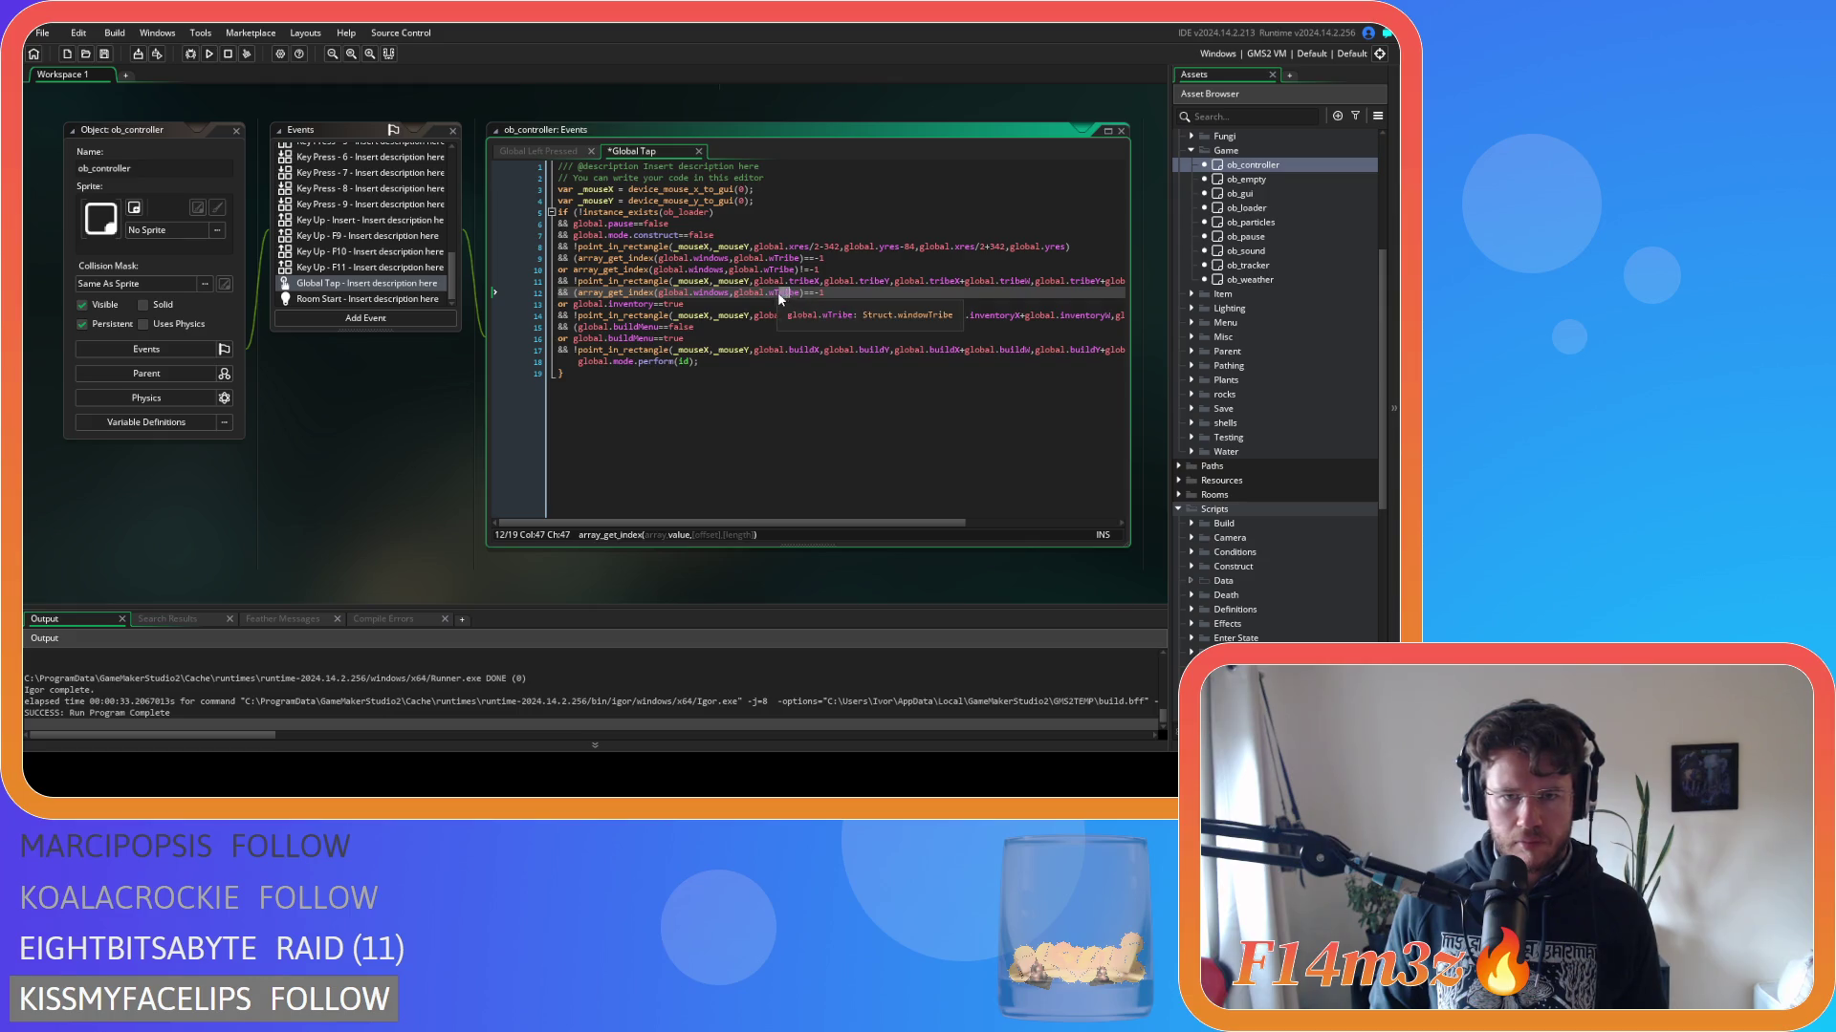
click(808, 292)
key(Return)
drag(842, 293, 573, 304)
click(683, 304)
text(array_get_index(global.windows,global.wInventory)==-1)
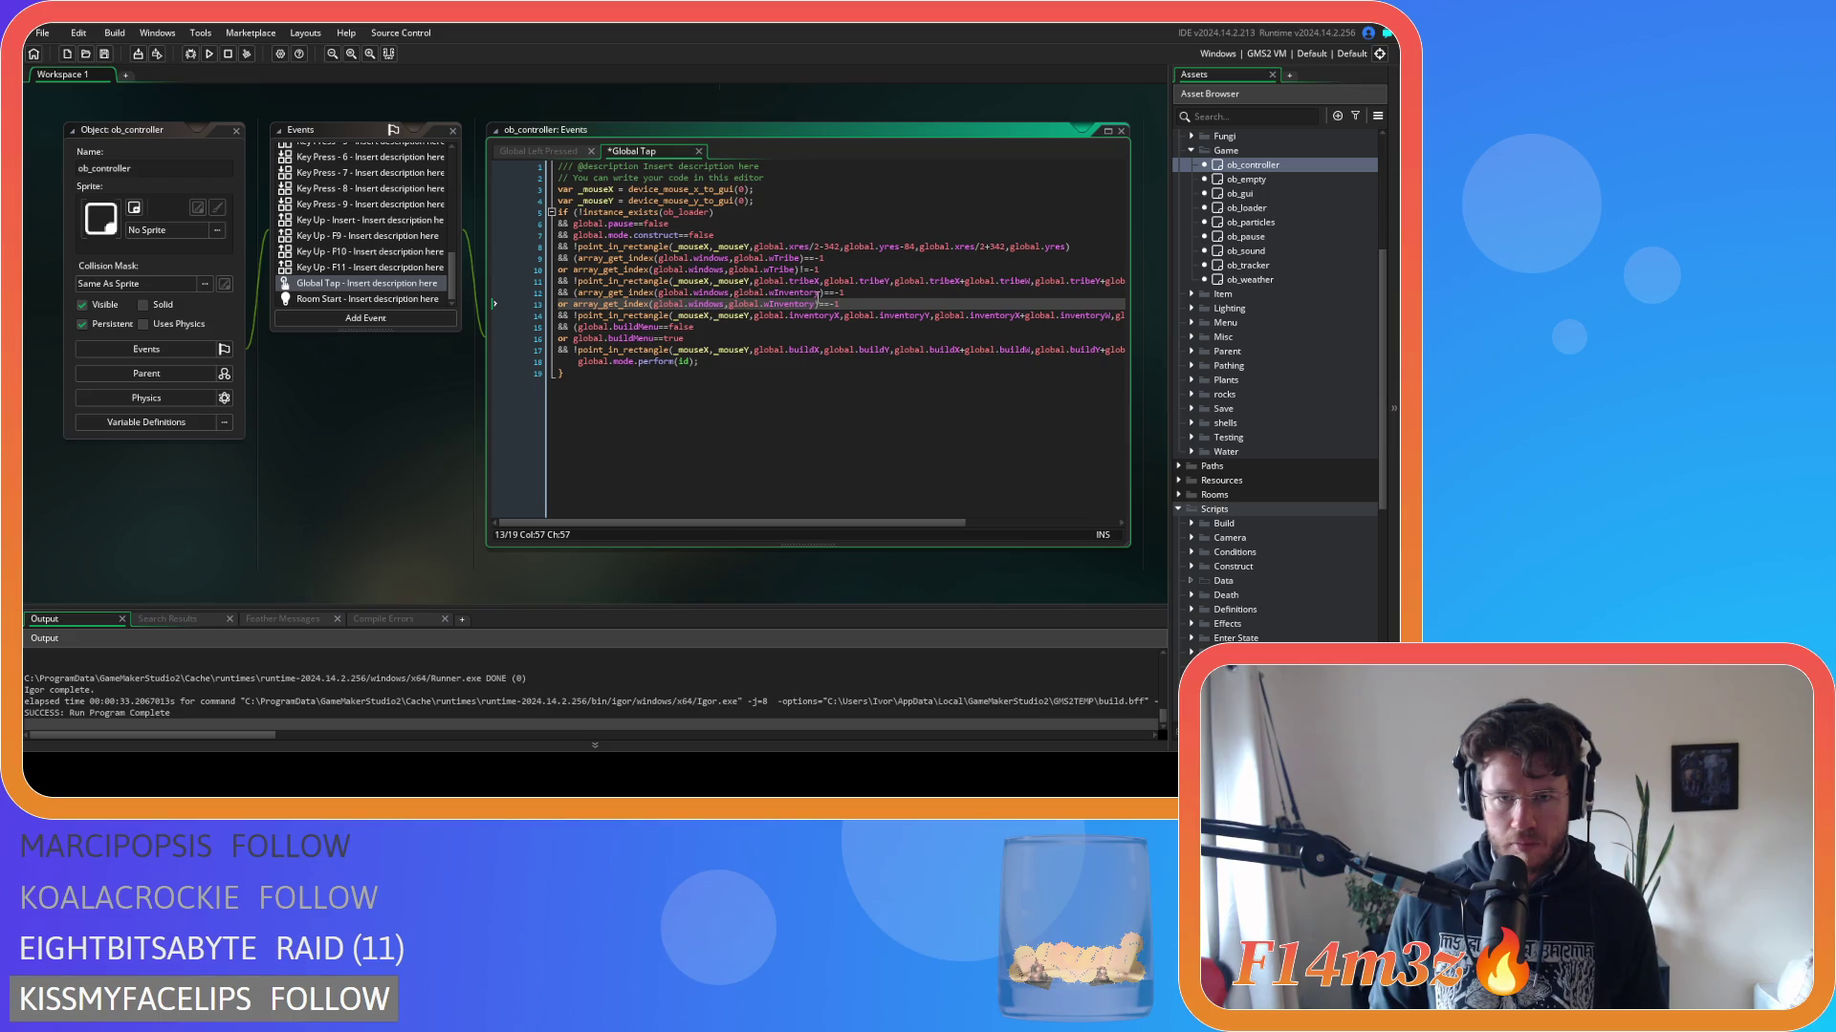
click(825, 304)
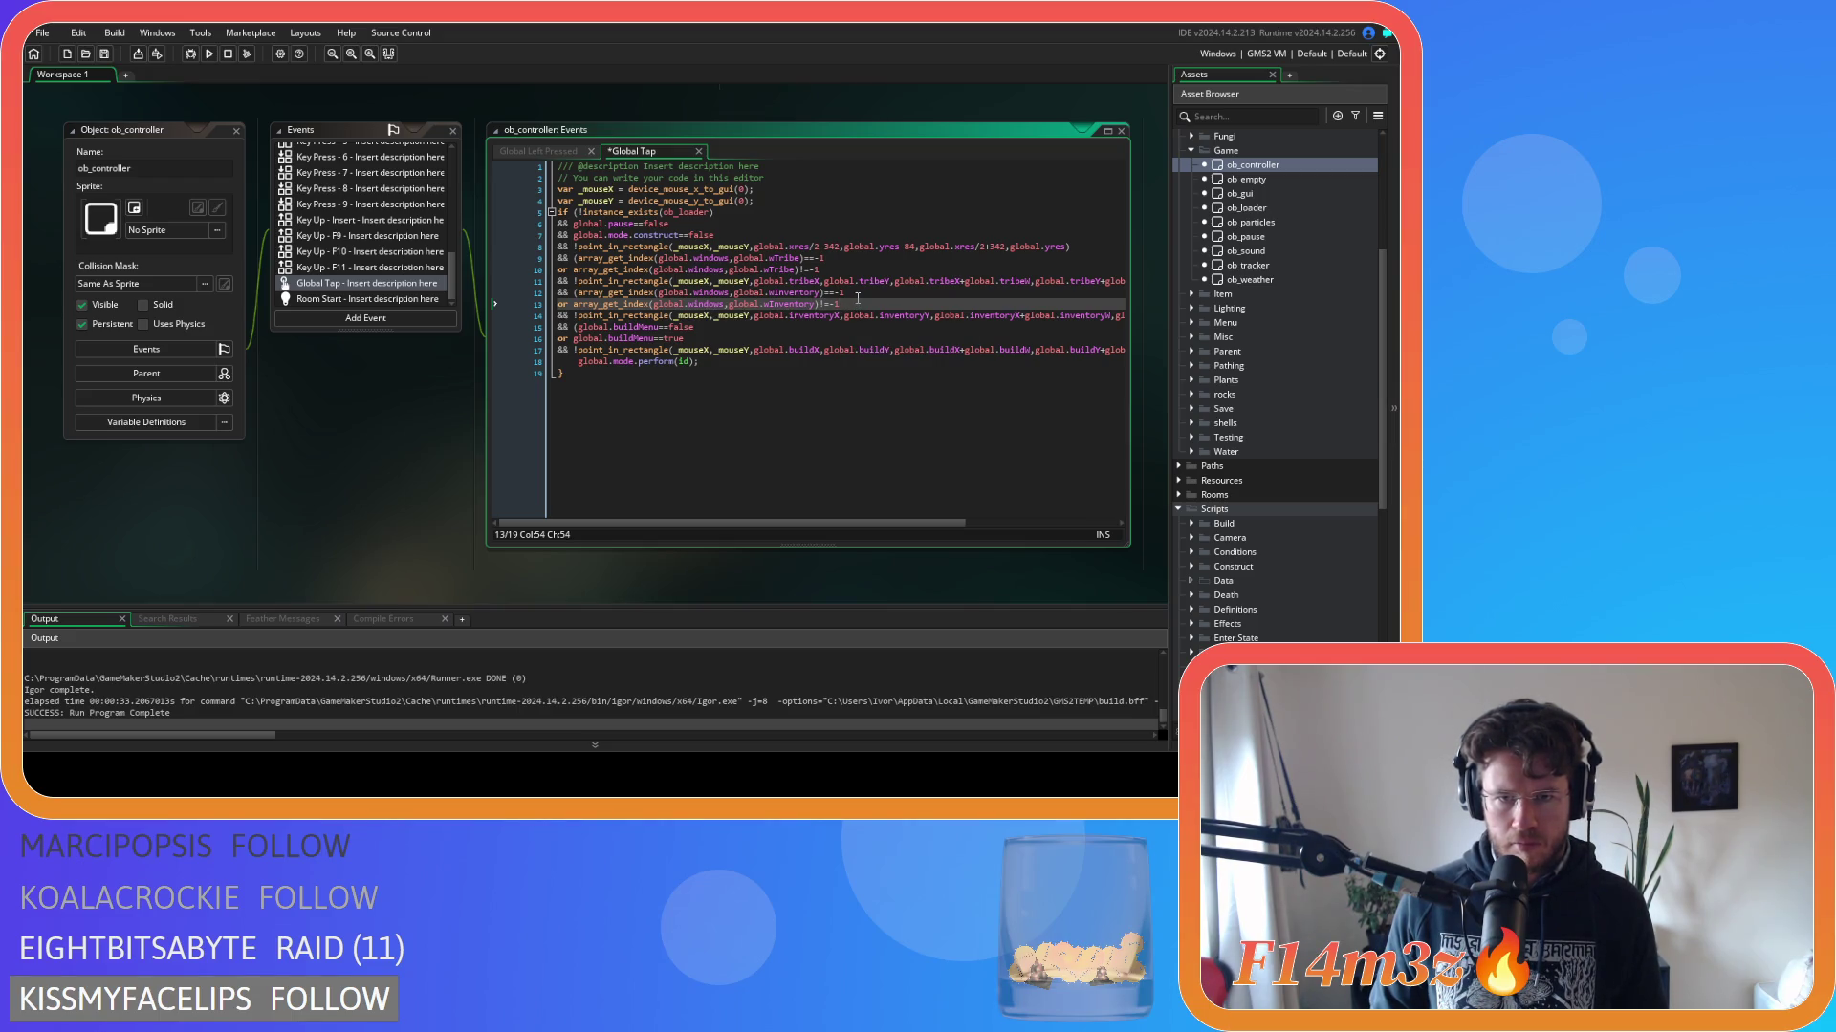
Convert lines 15-16 to wBuild window lookups, line 16 using !=, and save Global Tap.
drag(704, 327, 580, 327)
key(ctrl+v)
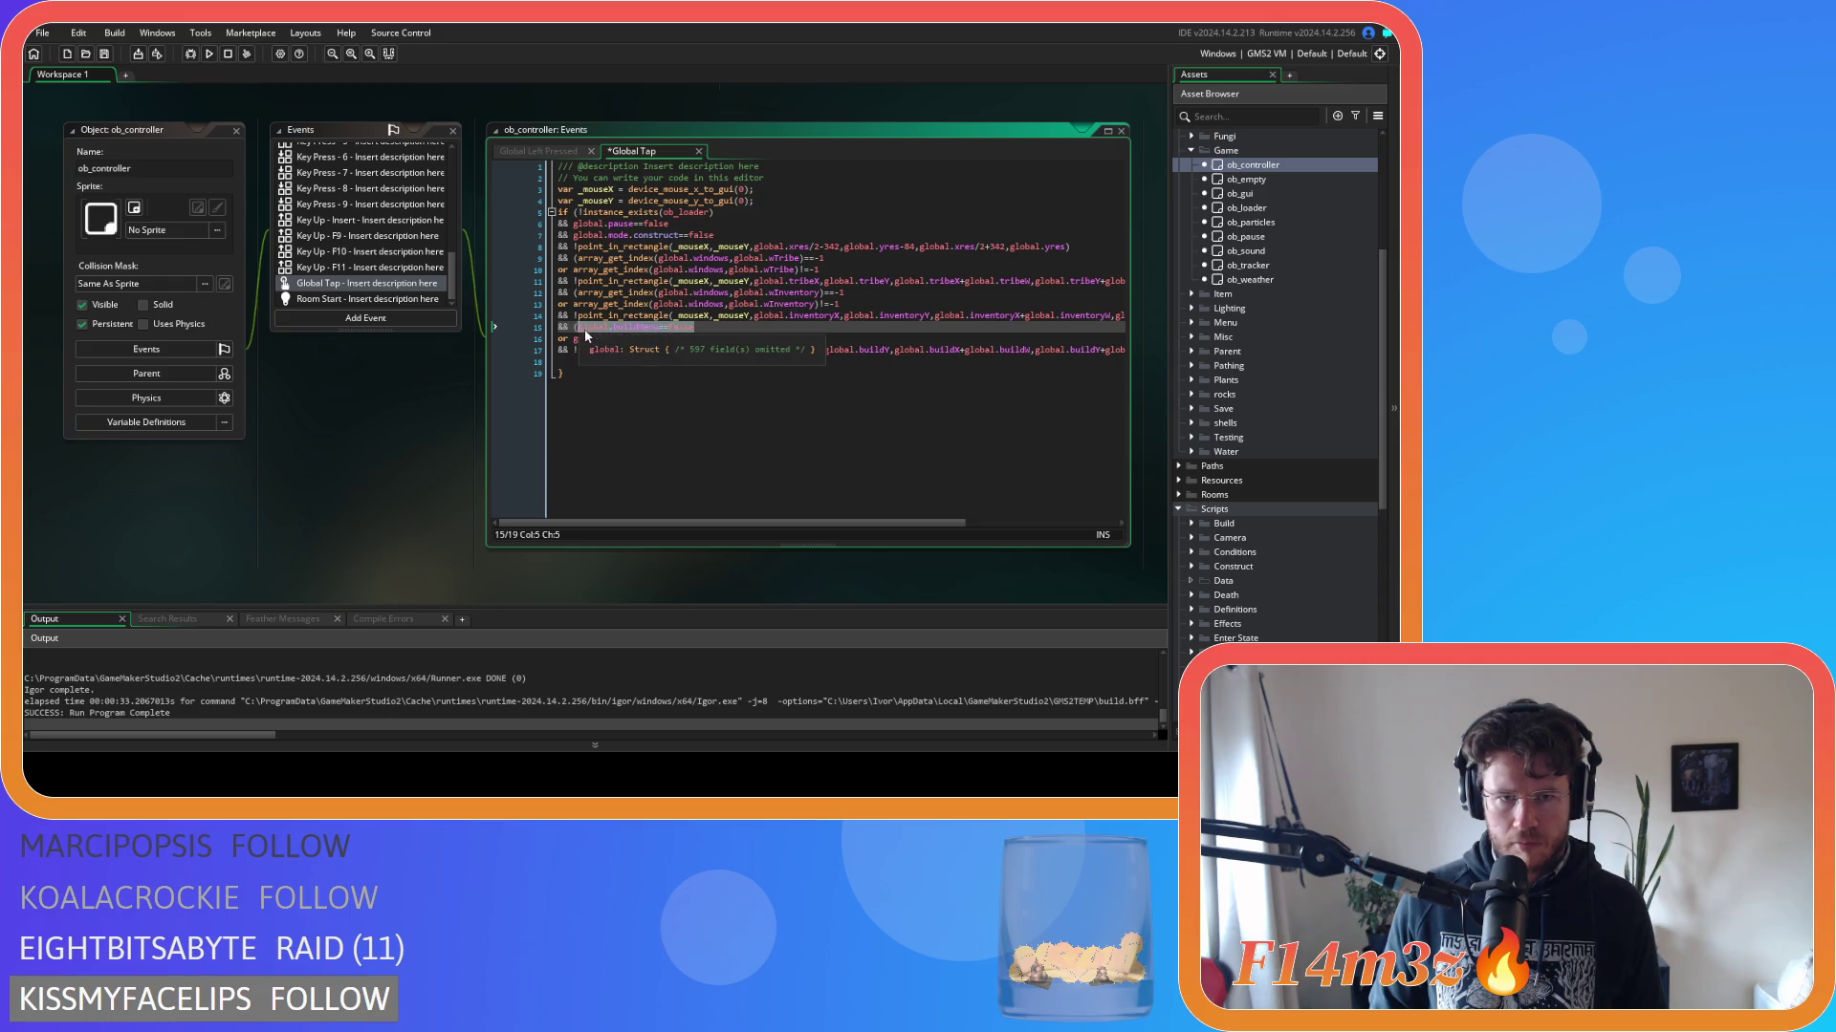
drag(773, 328, 817, 328)
text(wBuild)
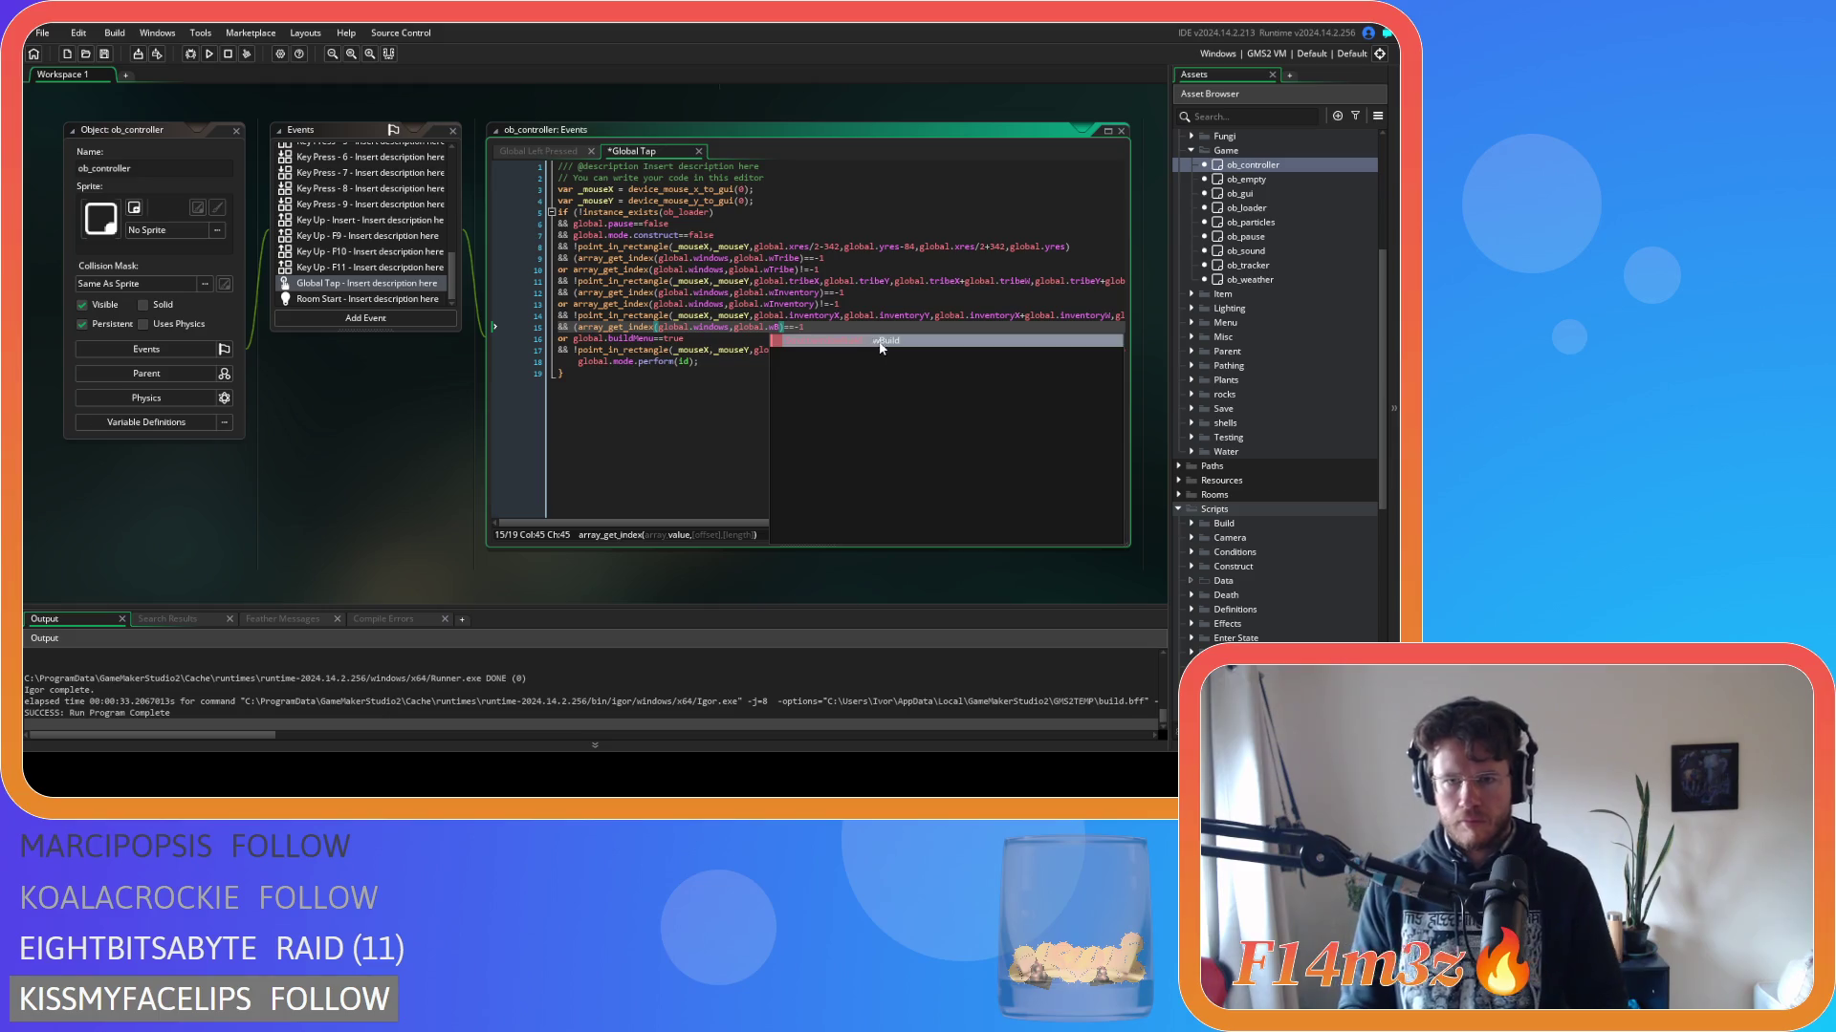
drag(823, 327, 574, 340)
text(array_get_index(global.windows,global.wBuild)==-1)
click(804, 339)
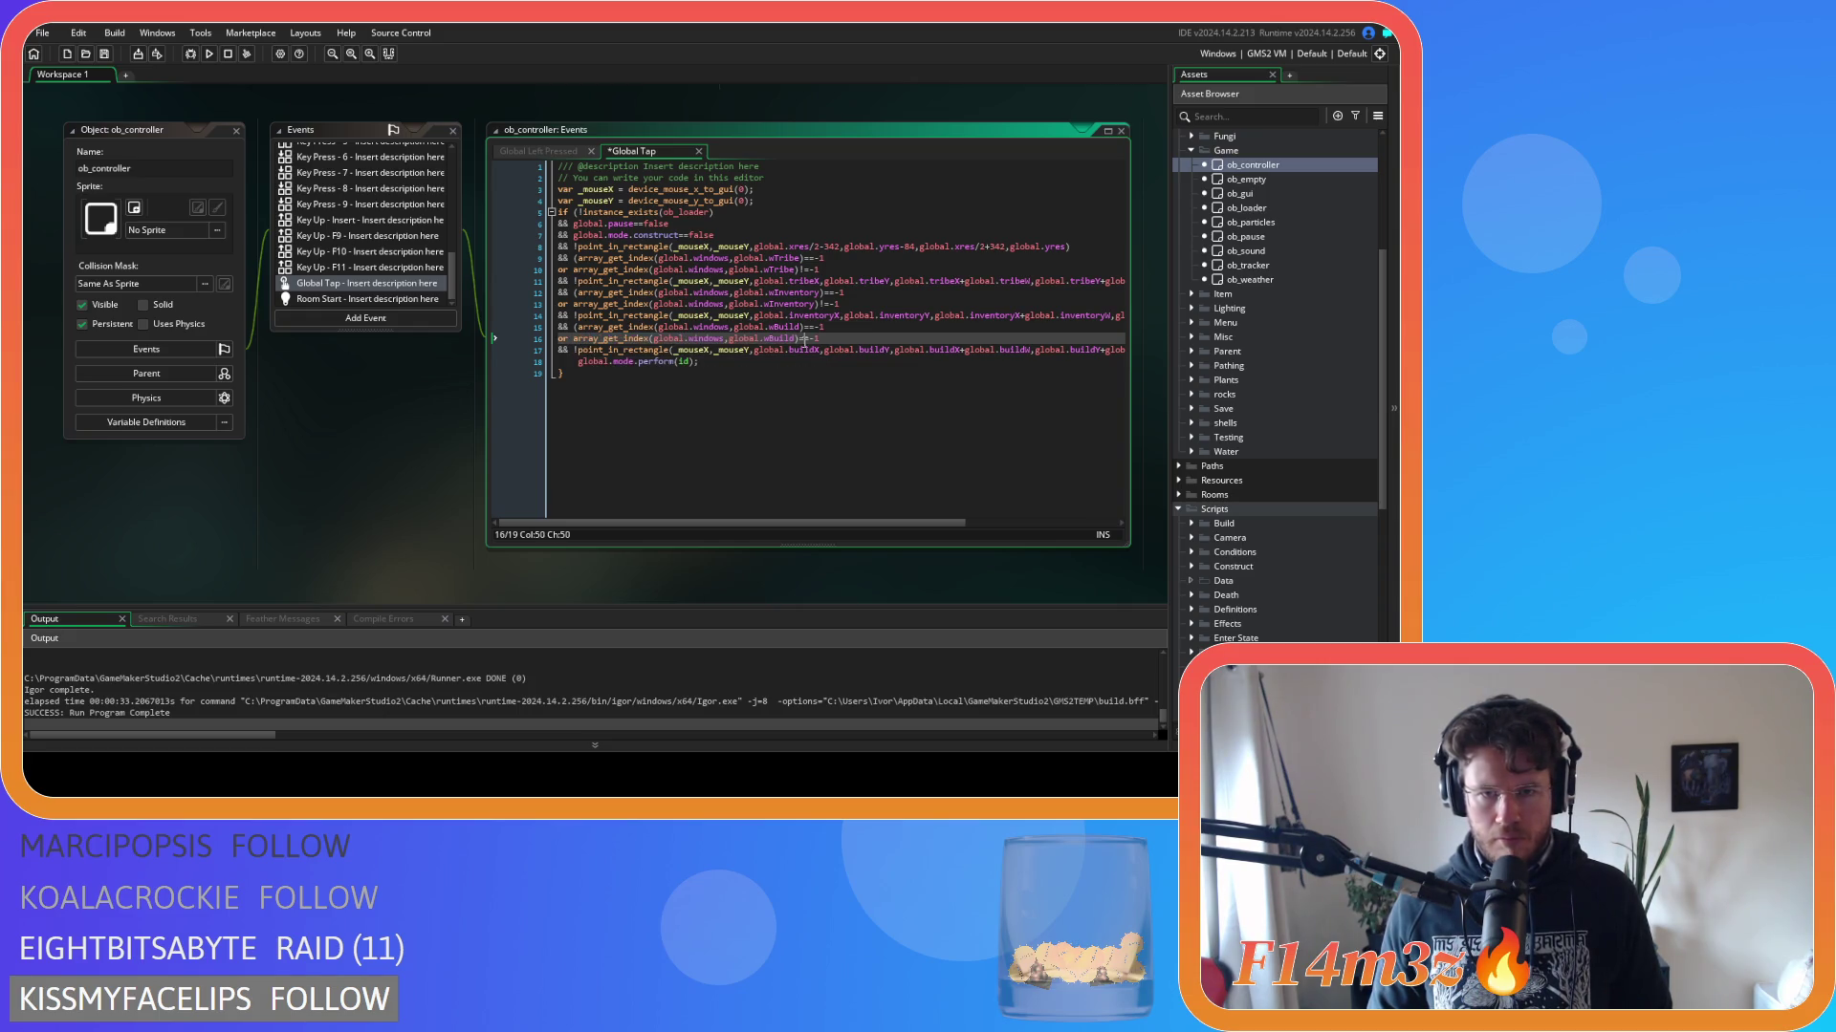
text(!)
key(ctrl+s)
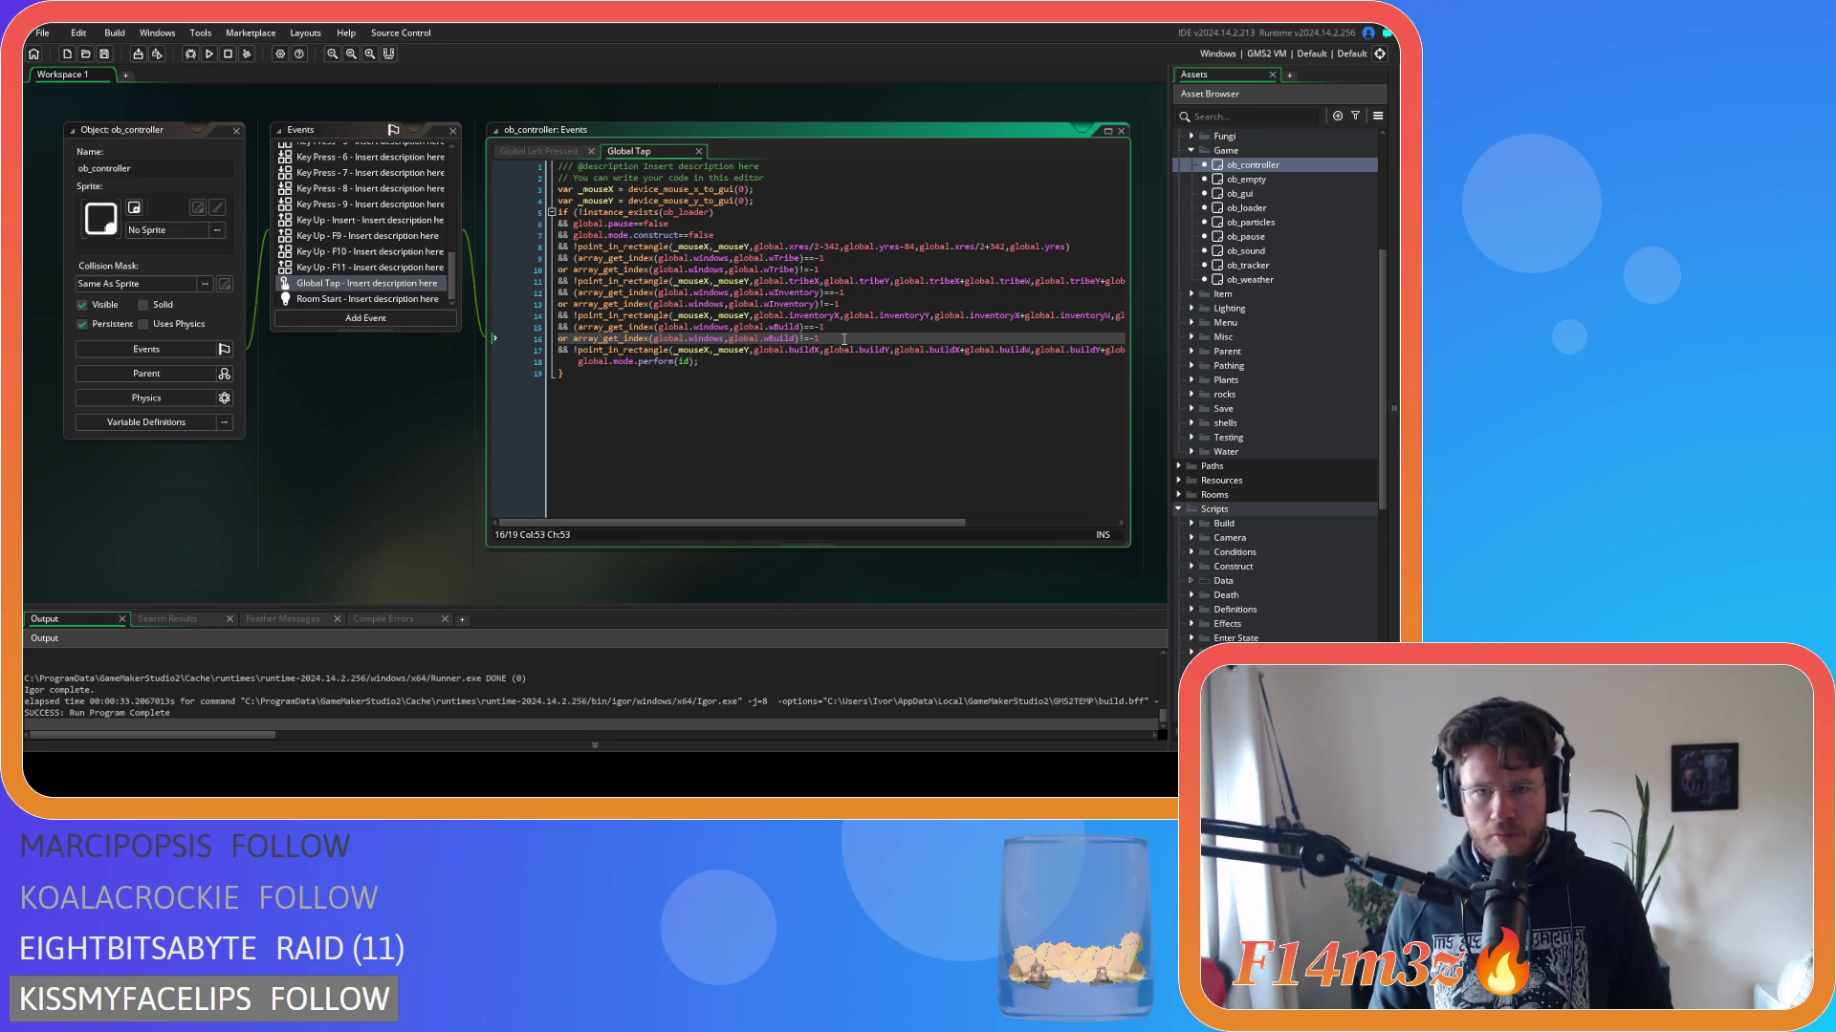
Collapse all the workspace windows.
right_click(402, 380)
mouse_move(459, 400)
click(551, 513)
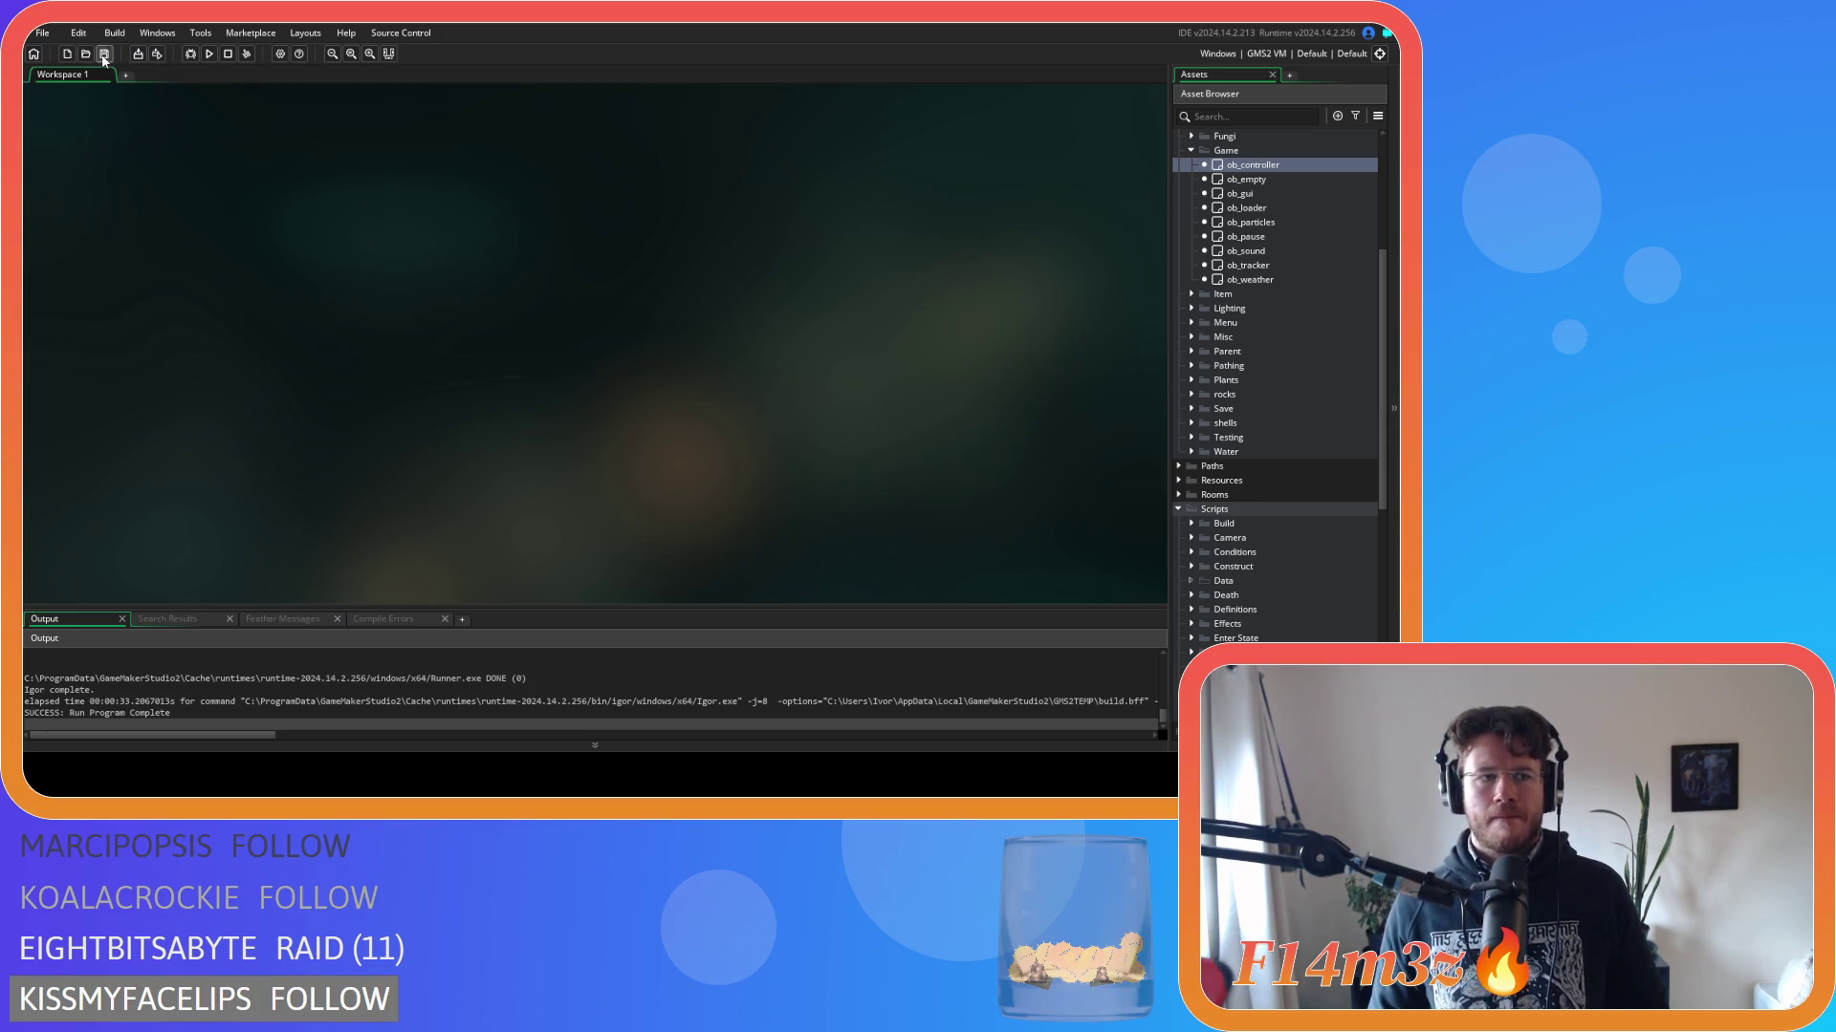
scroll(1214, 325, down, 6)
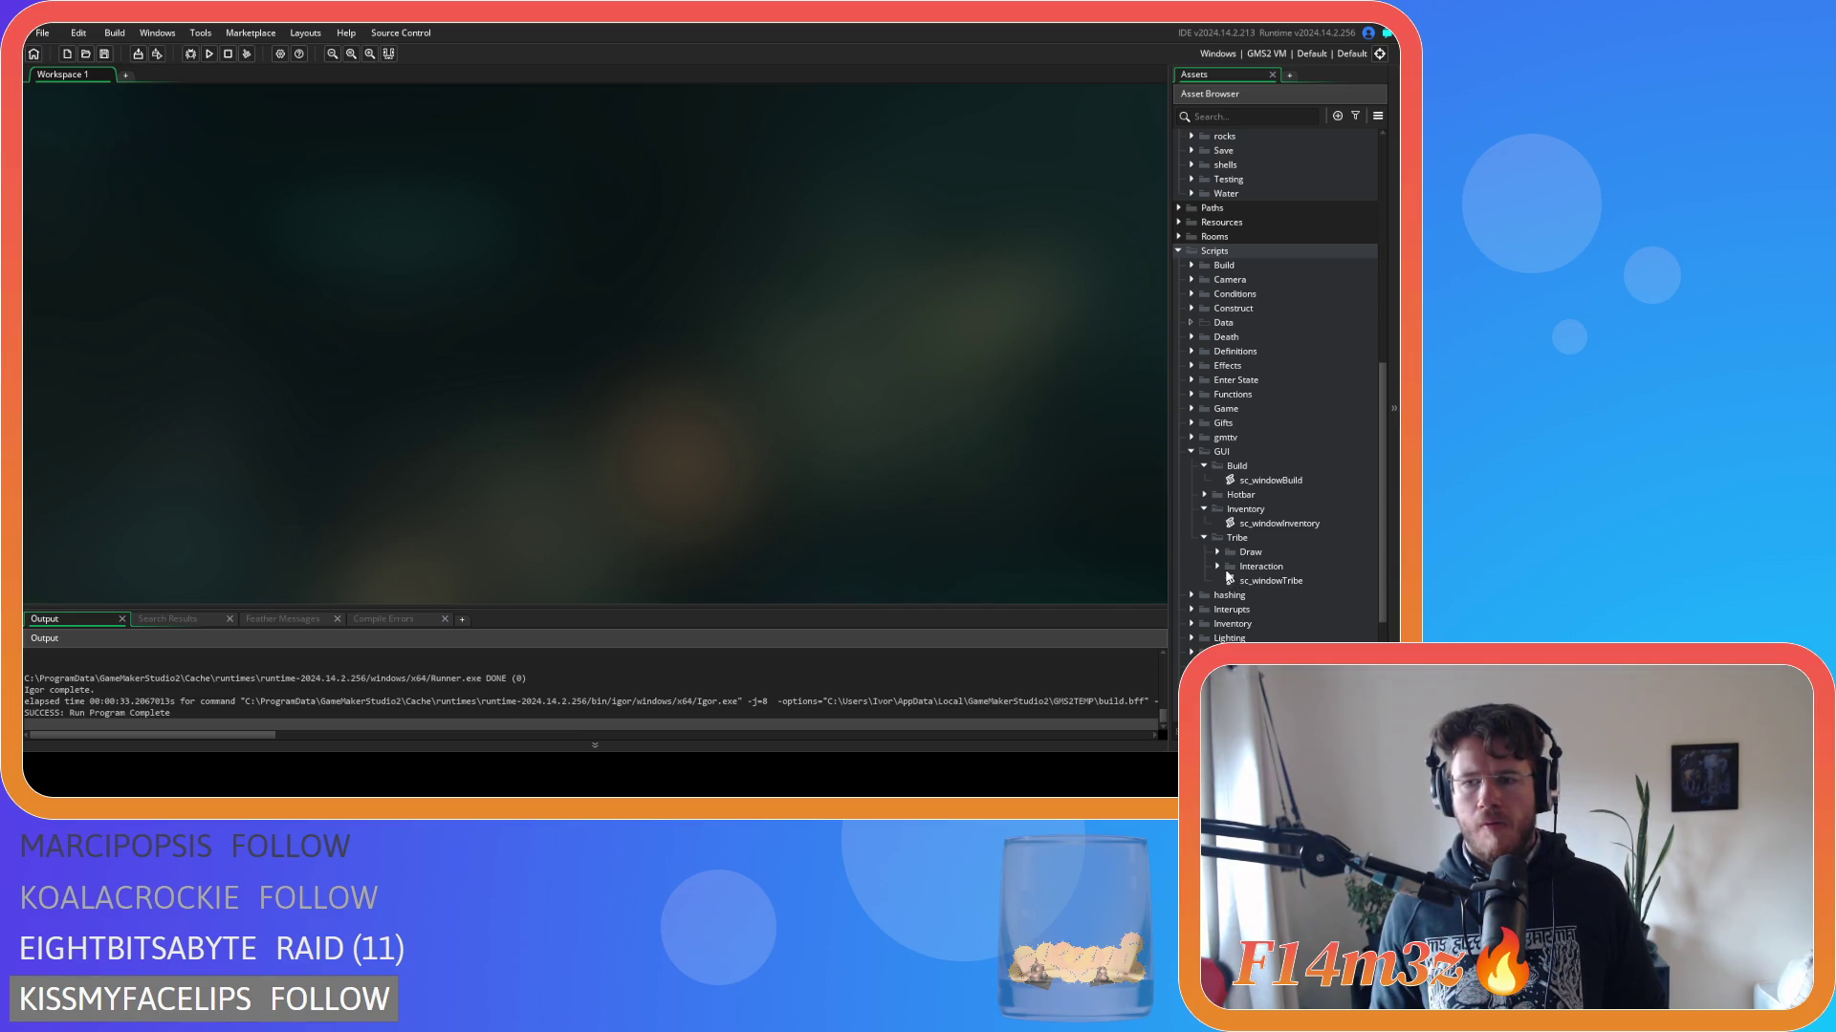
double_click(1266, 581)
click(487, 373)
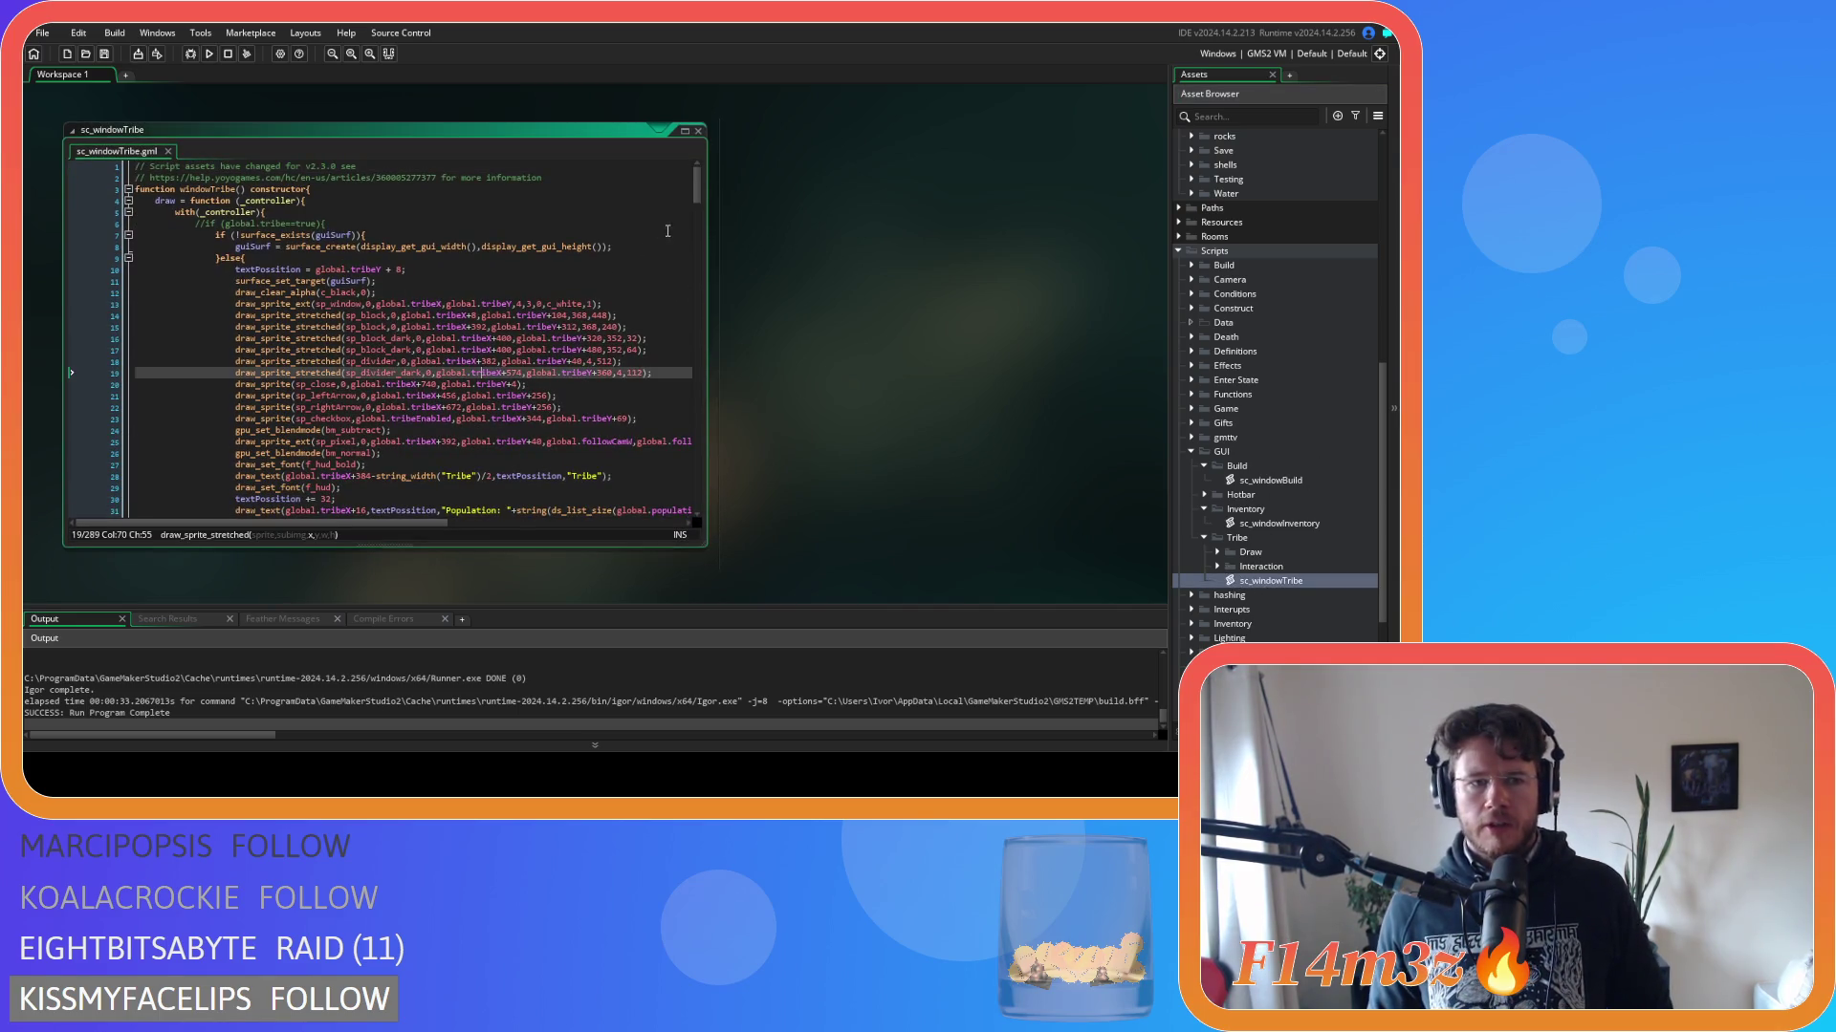
scroll(552, 262, down, 12)
scroll(551, 262, down, 20)
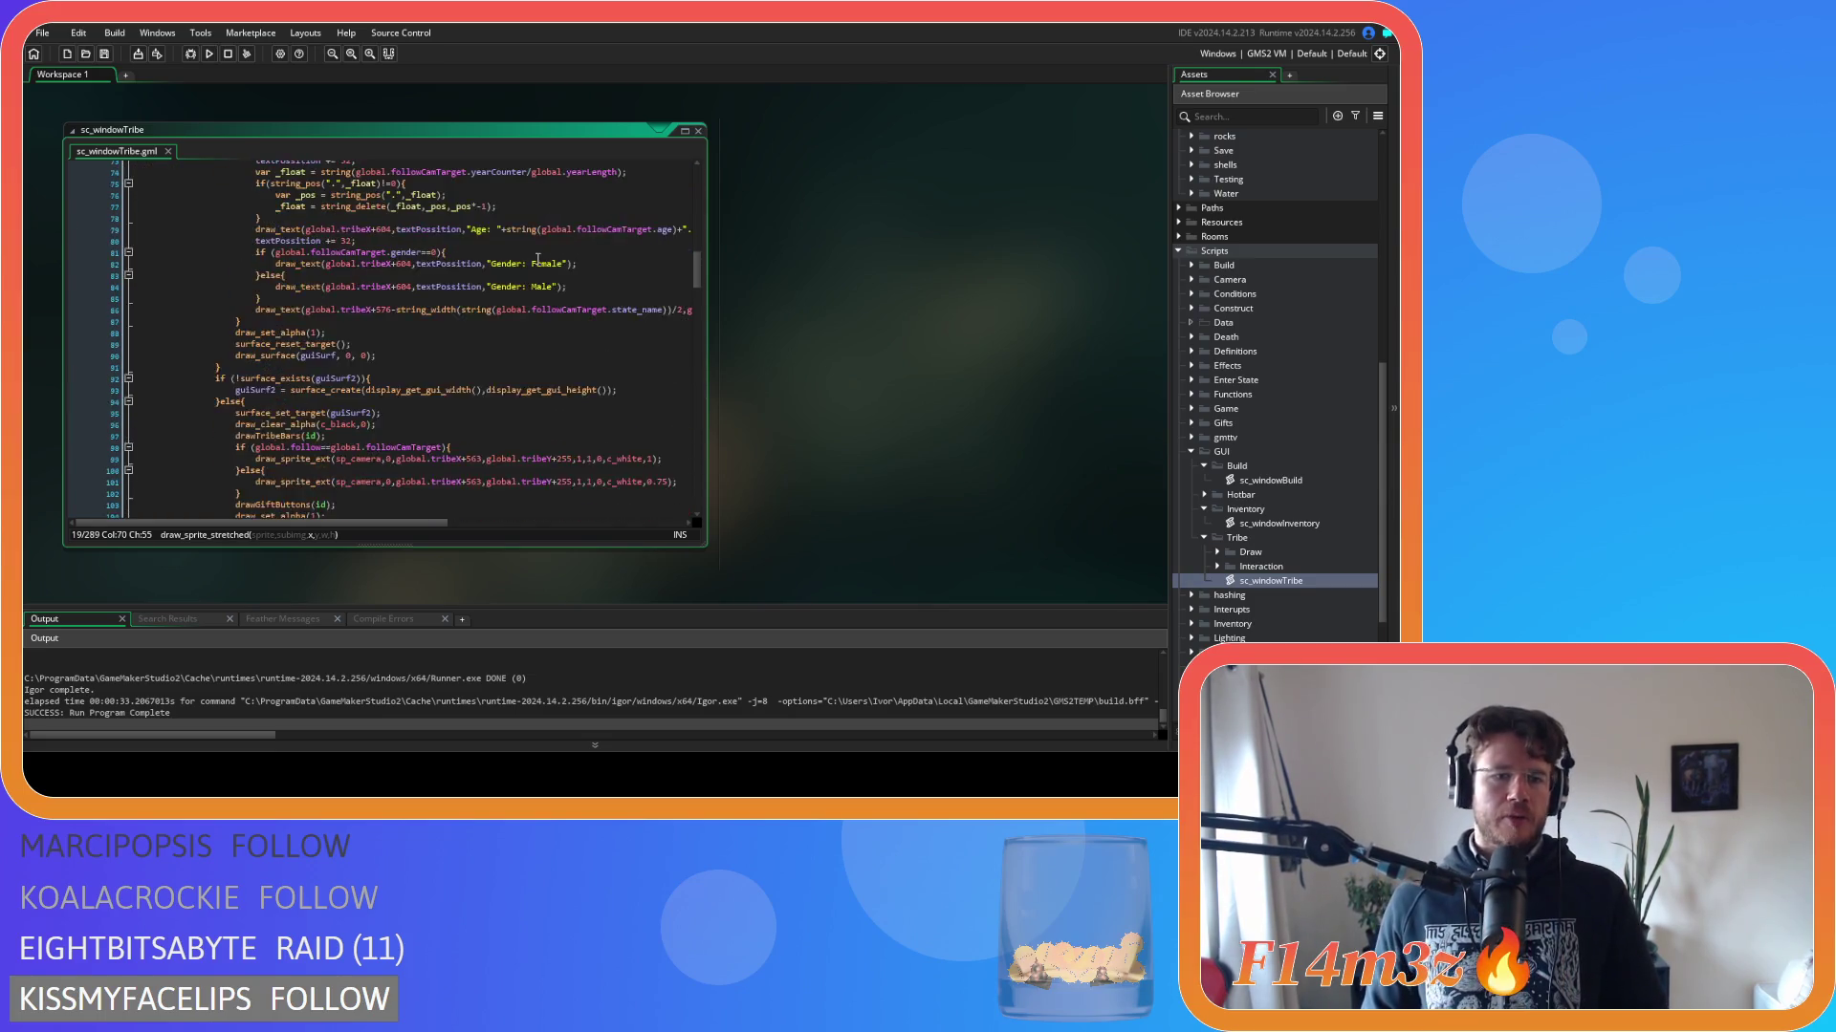
scroll(541, 256, down, 7)
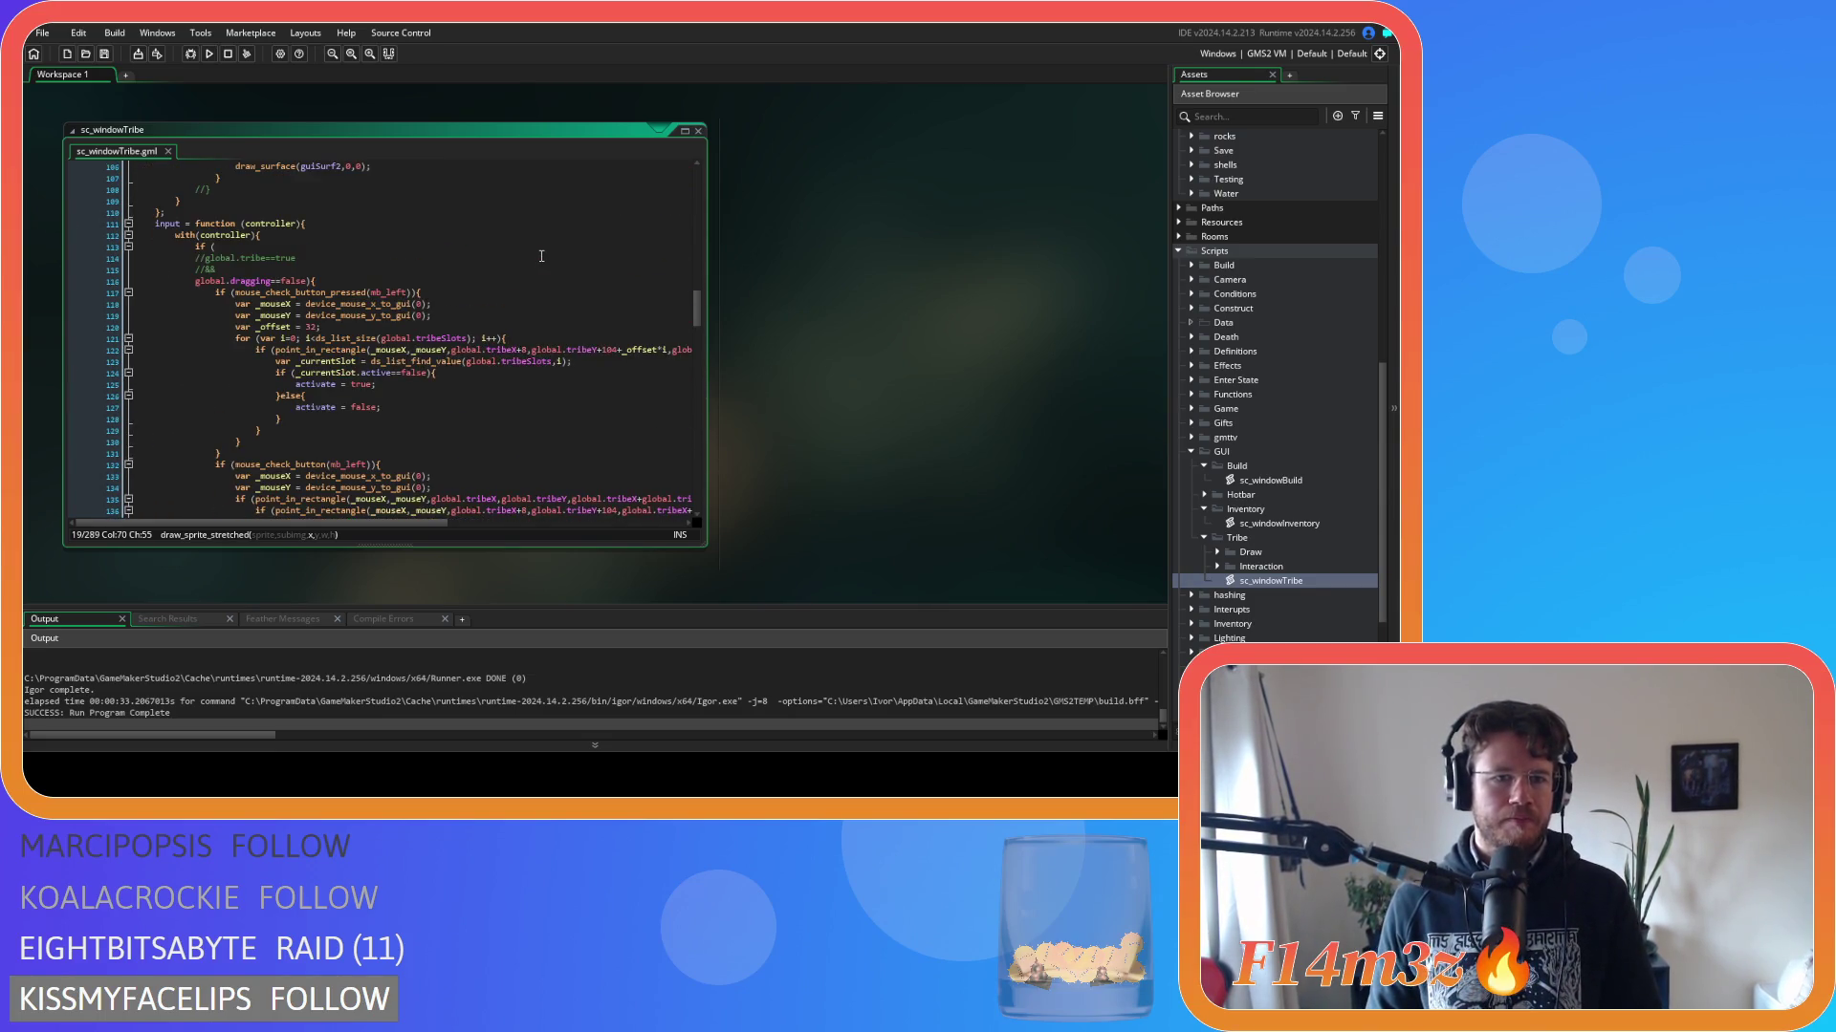
scroll(490, 285, up, 1)
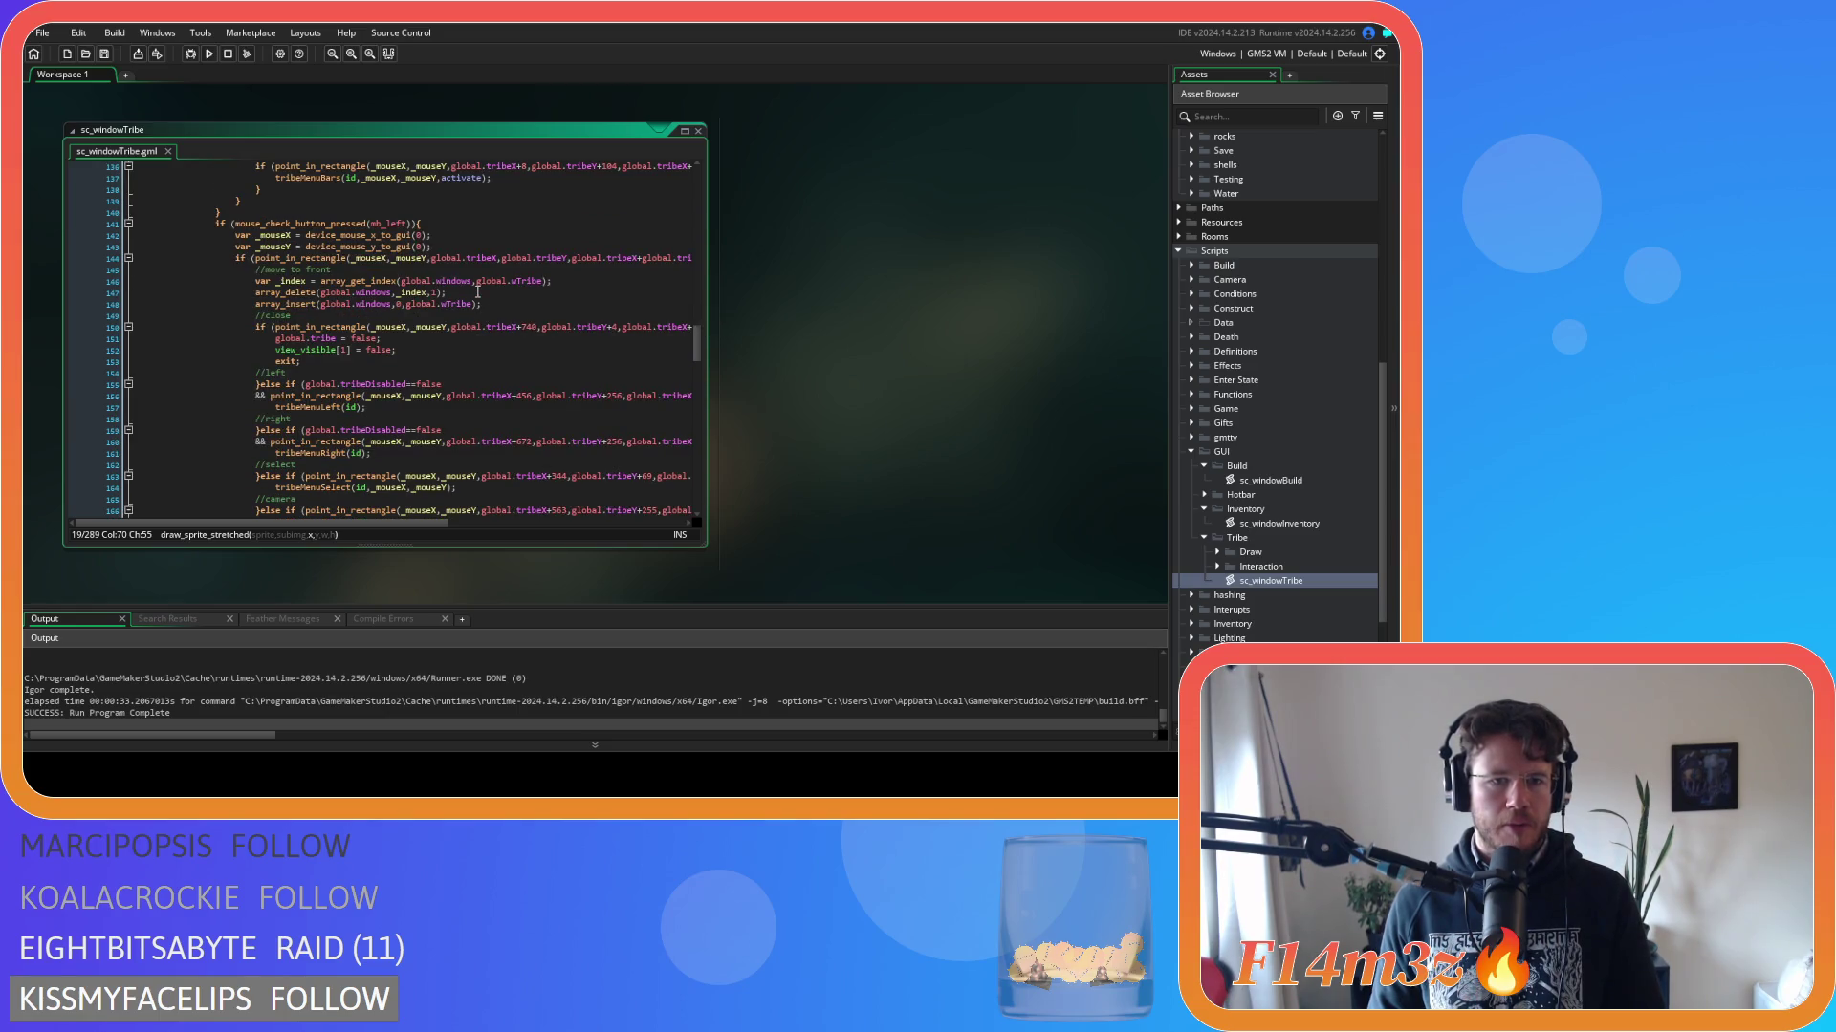
click(529, 304)
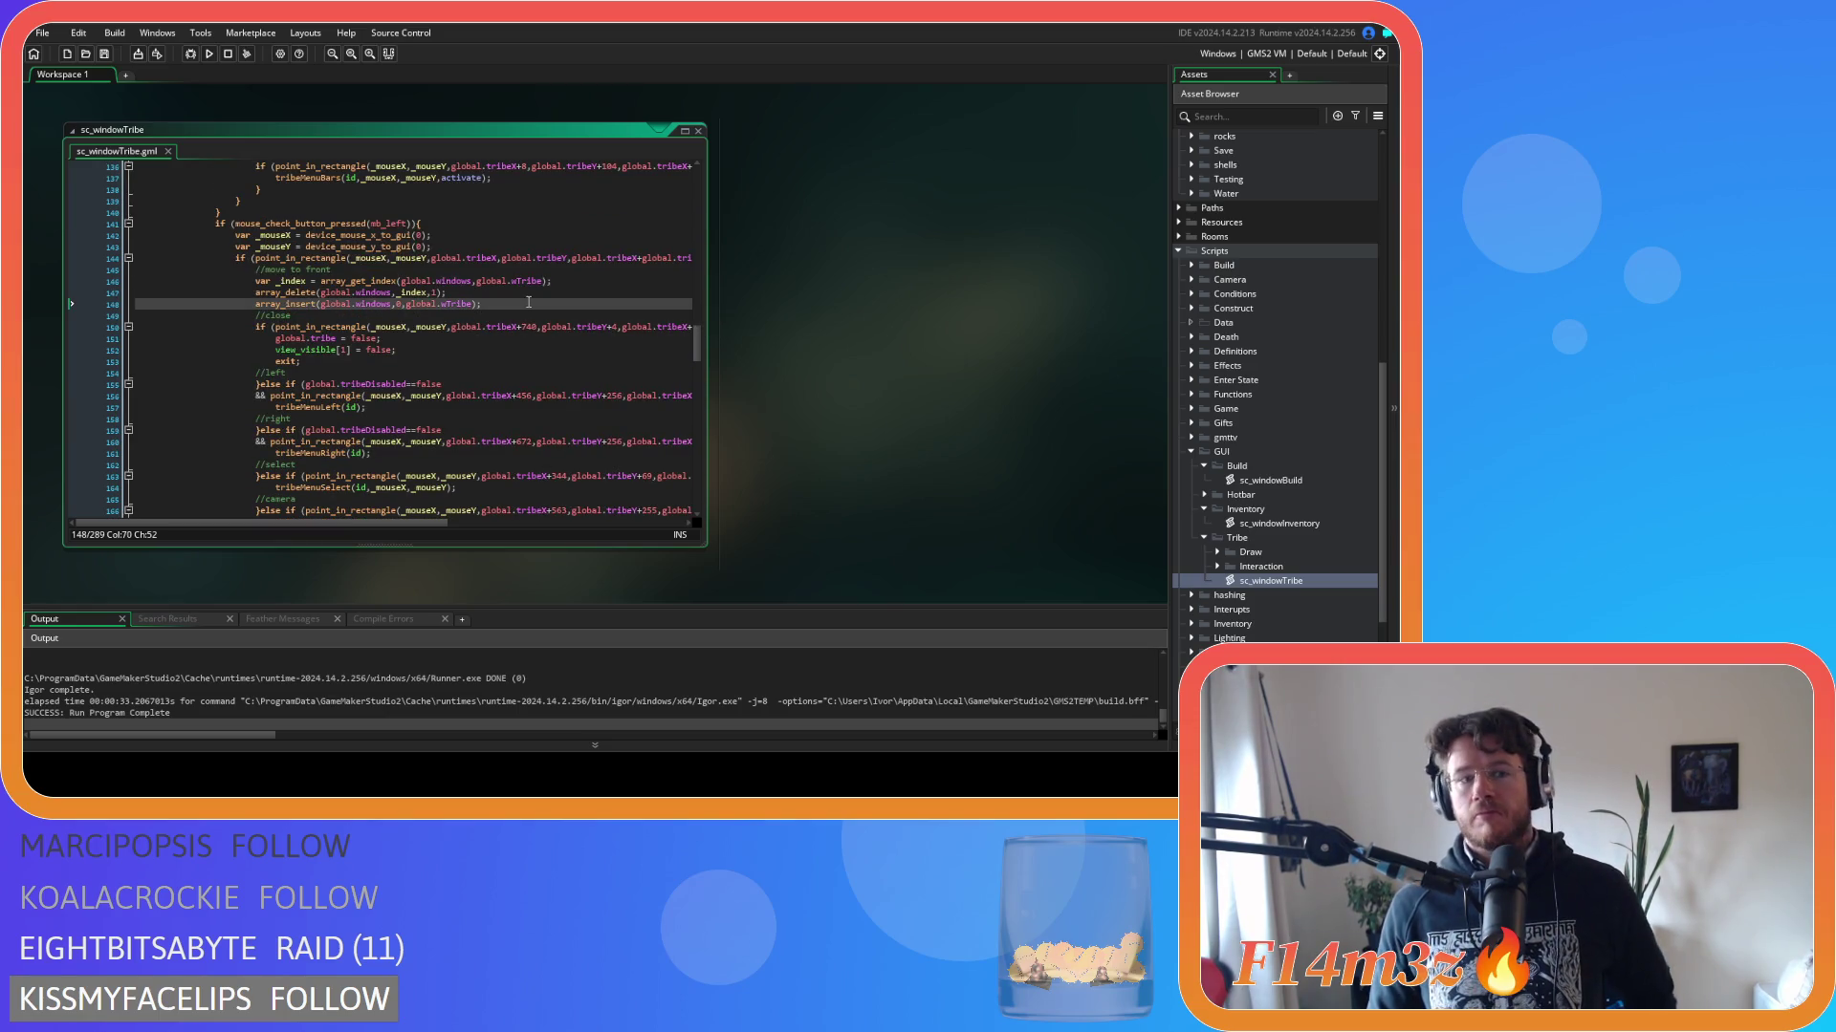
double_click(533, 258)
drag(506, 305, 255, 269)
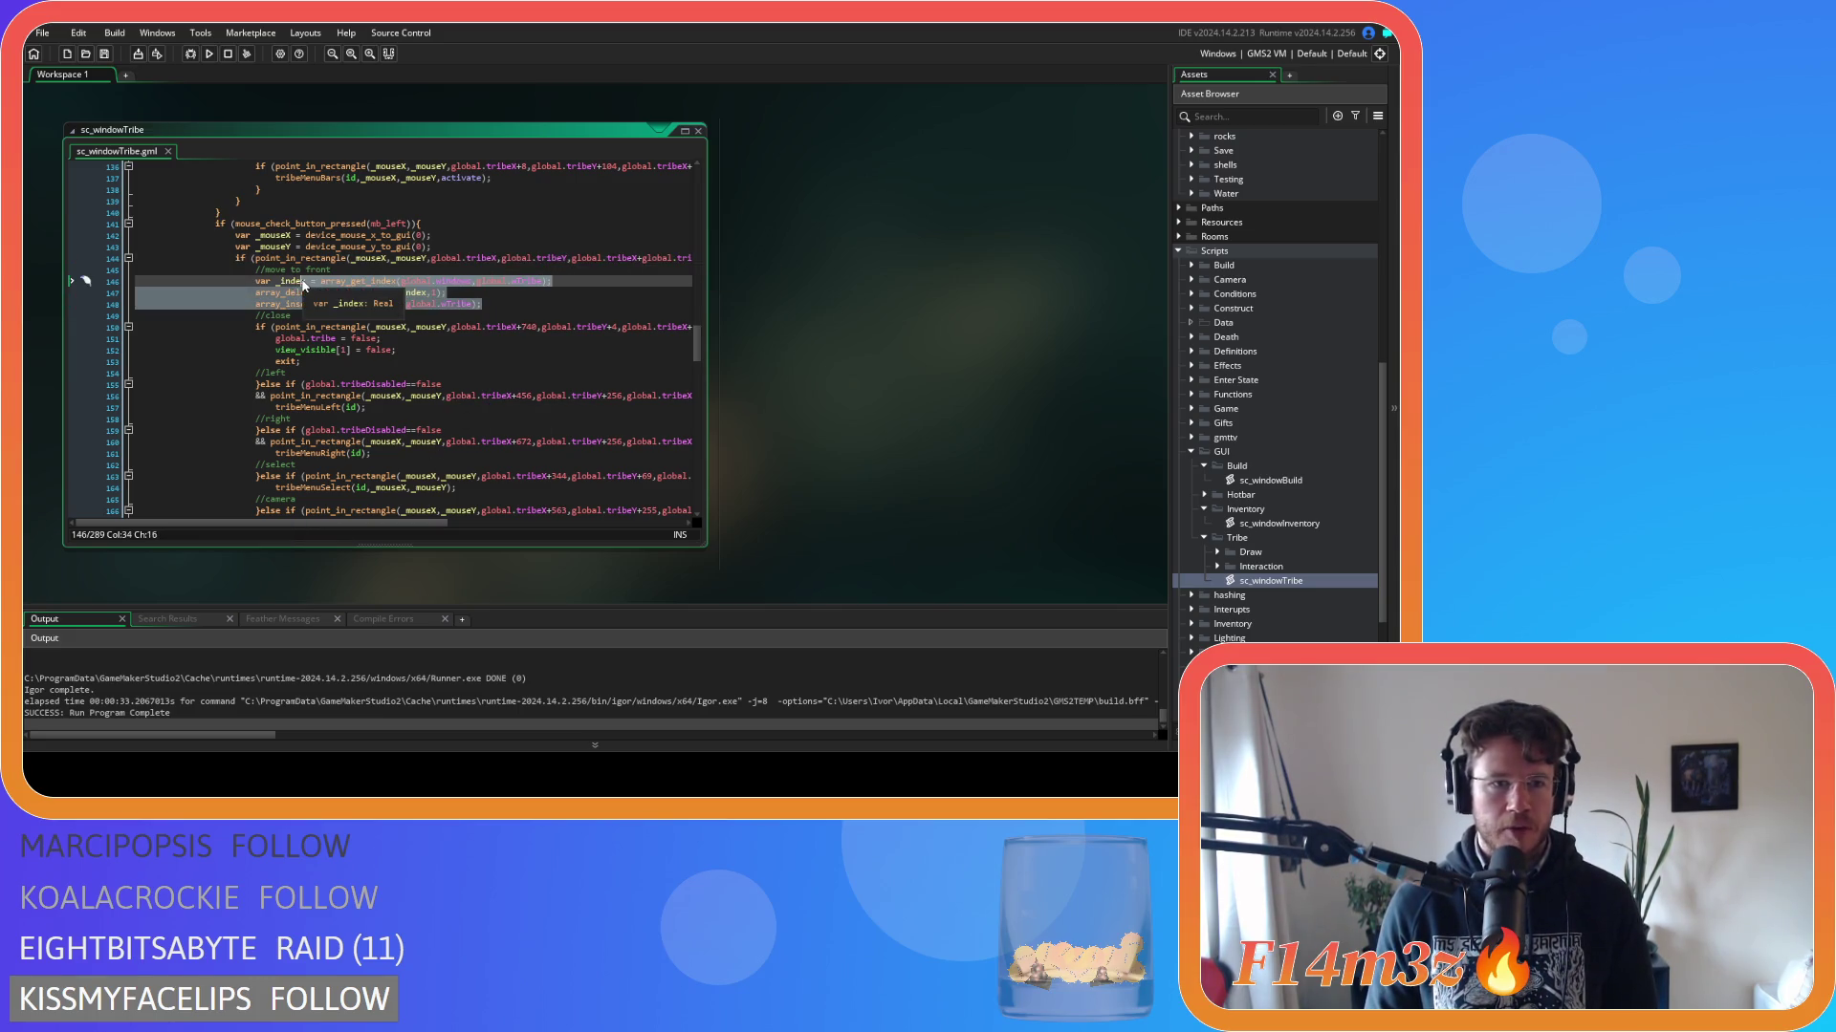
click(496, 306)
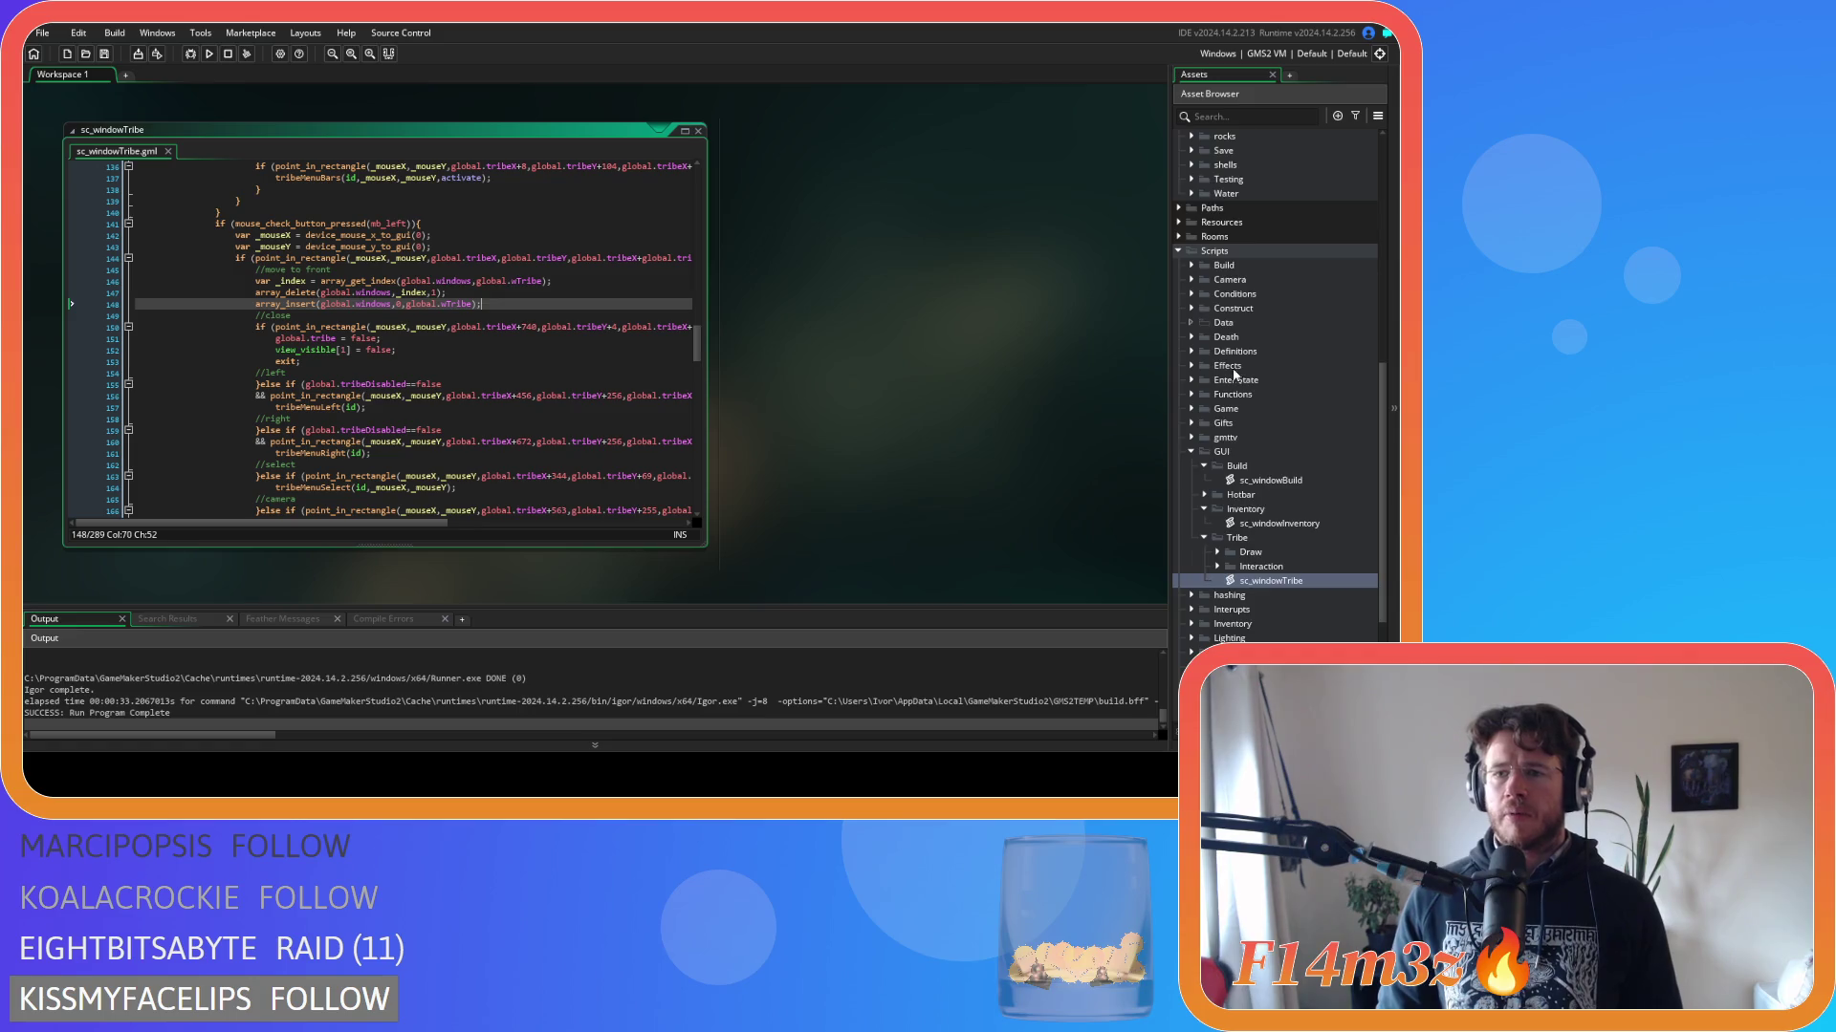
scroll(1231, 366, up, 10)
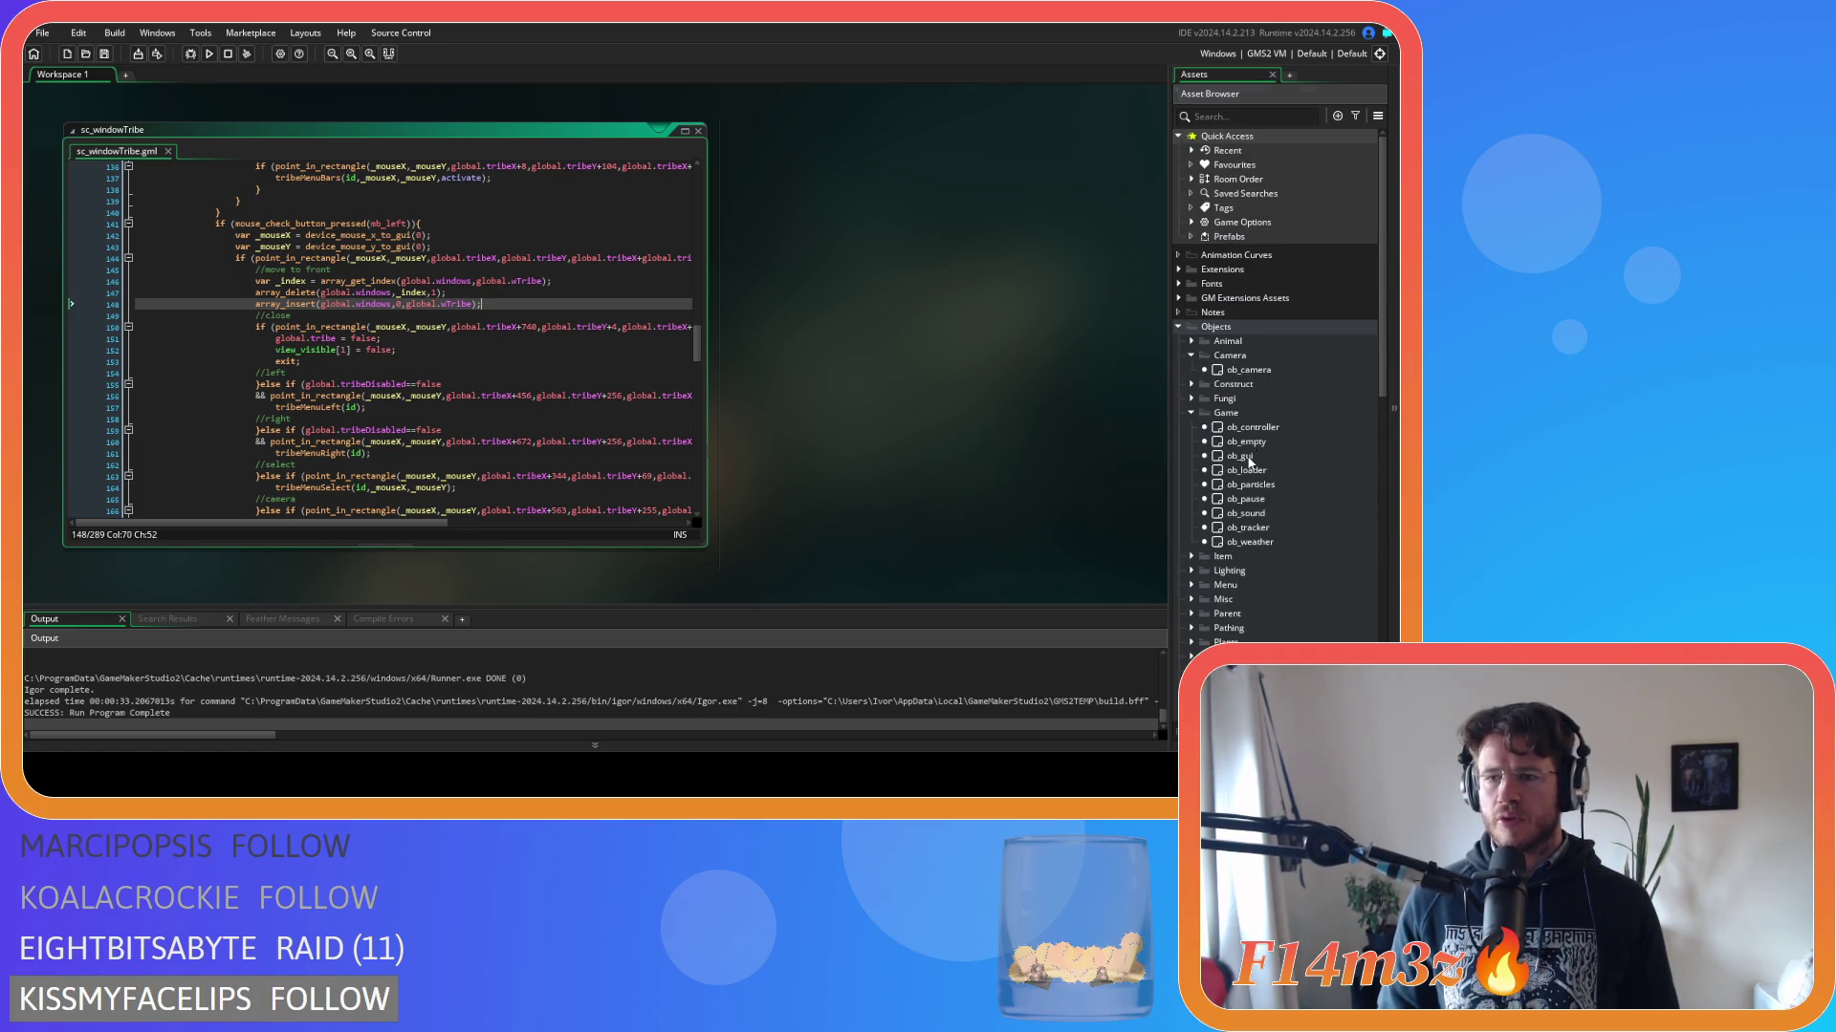
Open the ob_gui object and search its Step code for 'tribe'.
double_click(1248, 460)
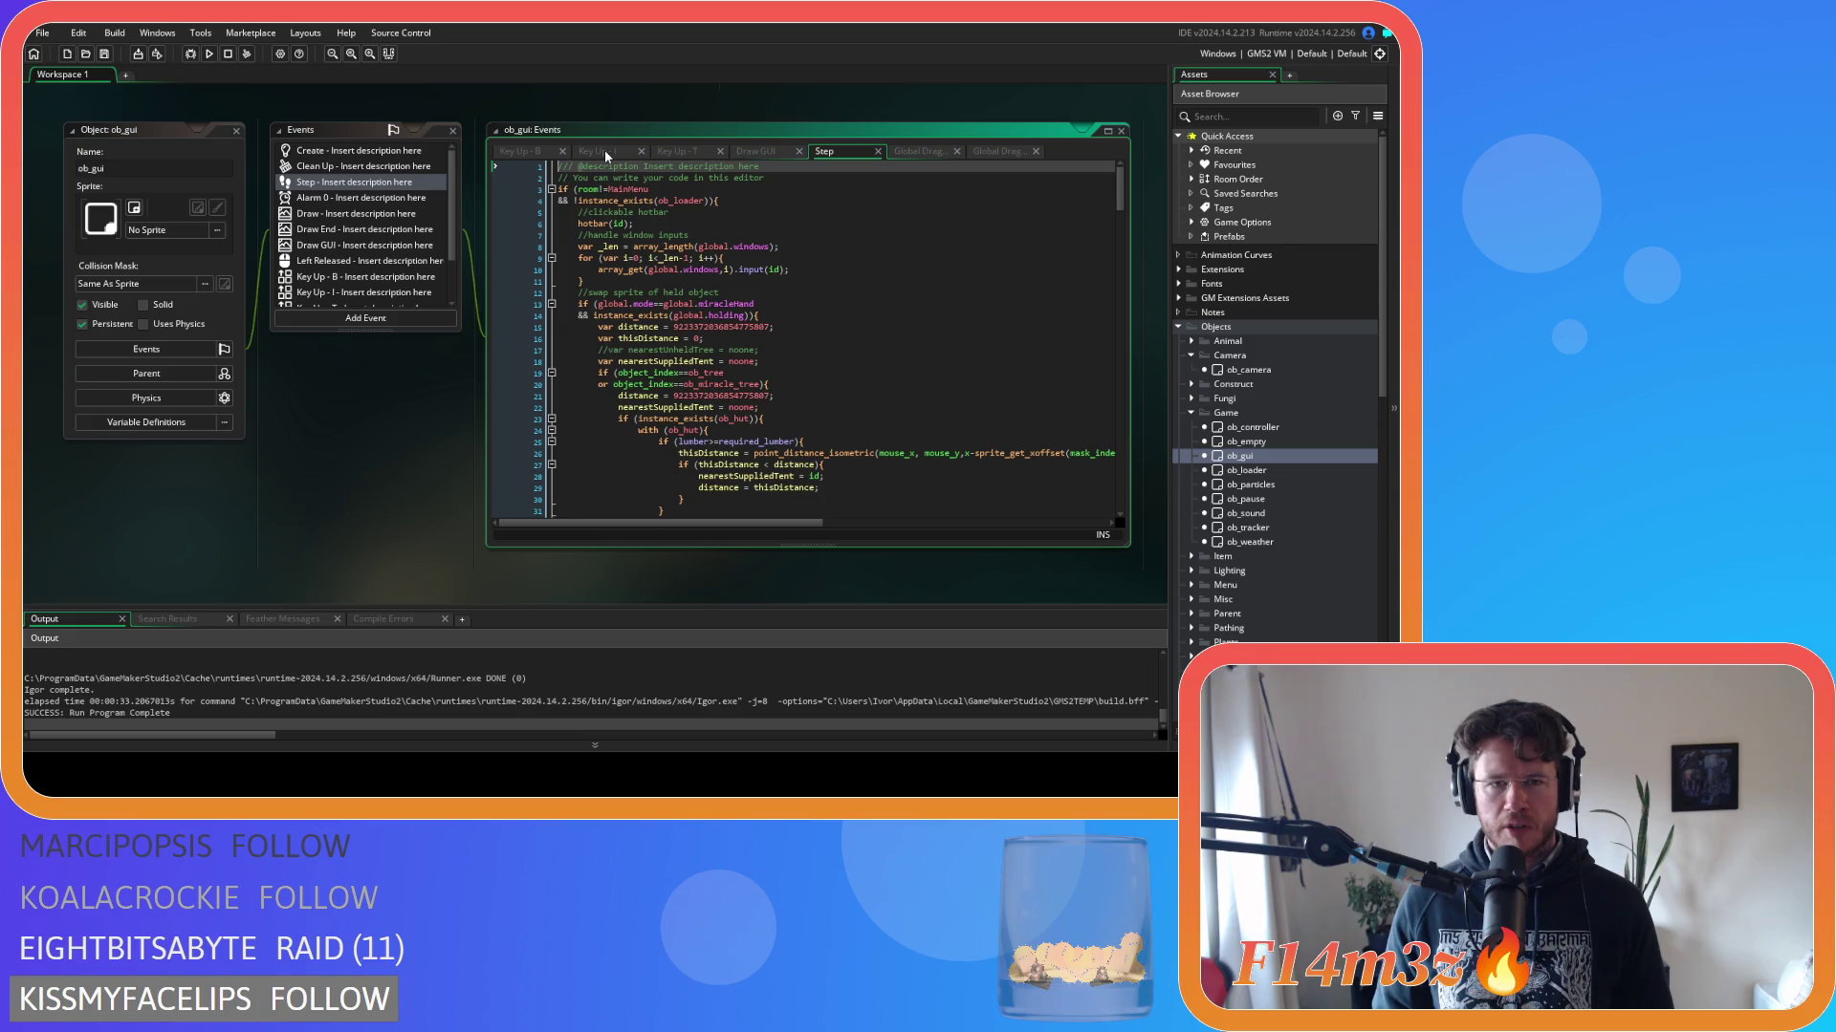
click(827, 246)
key(ctrl+f)
text(tribe)
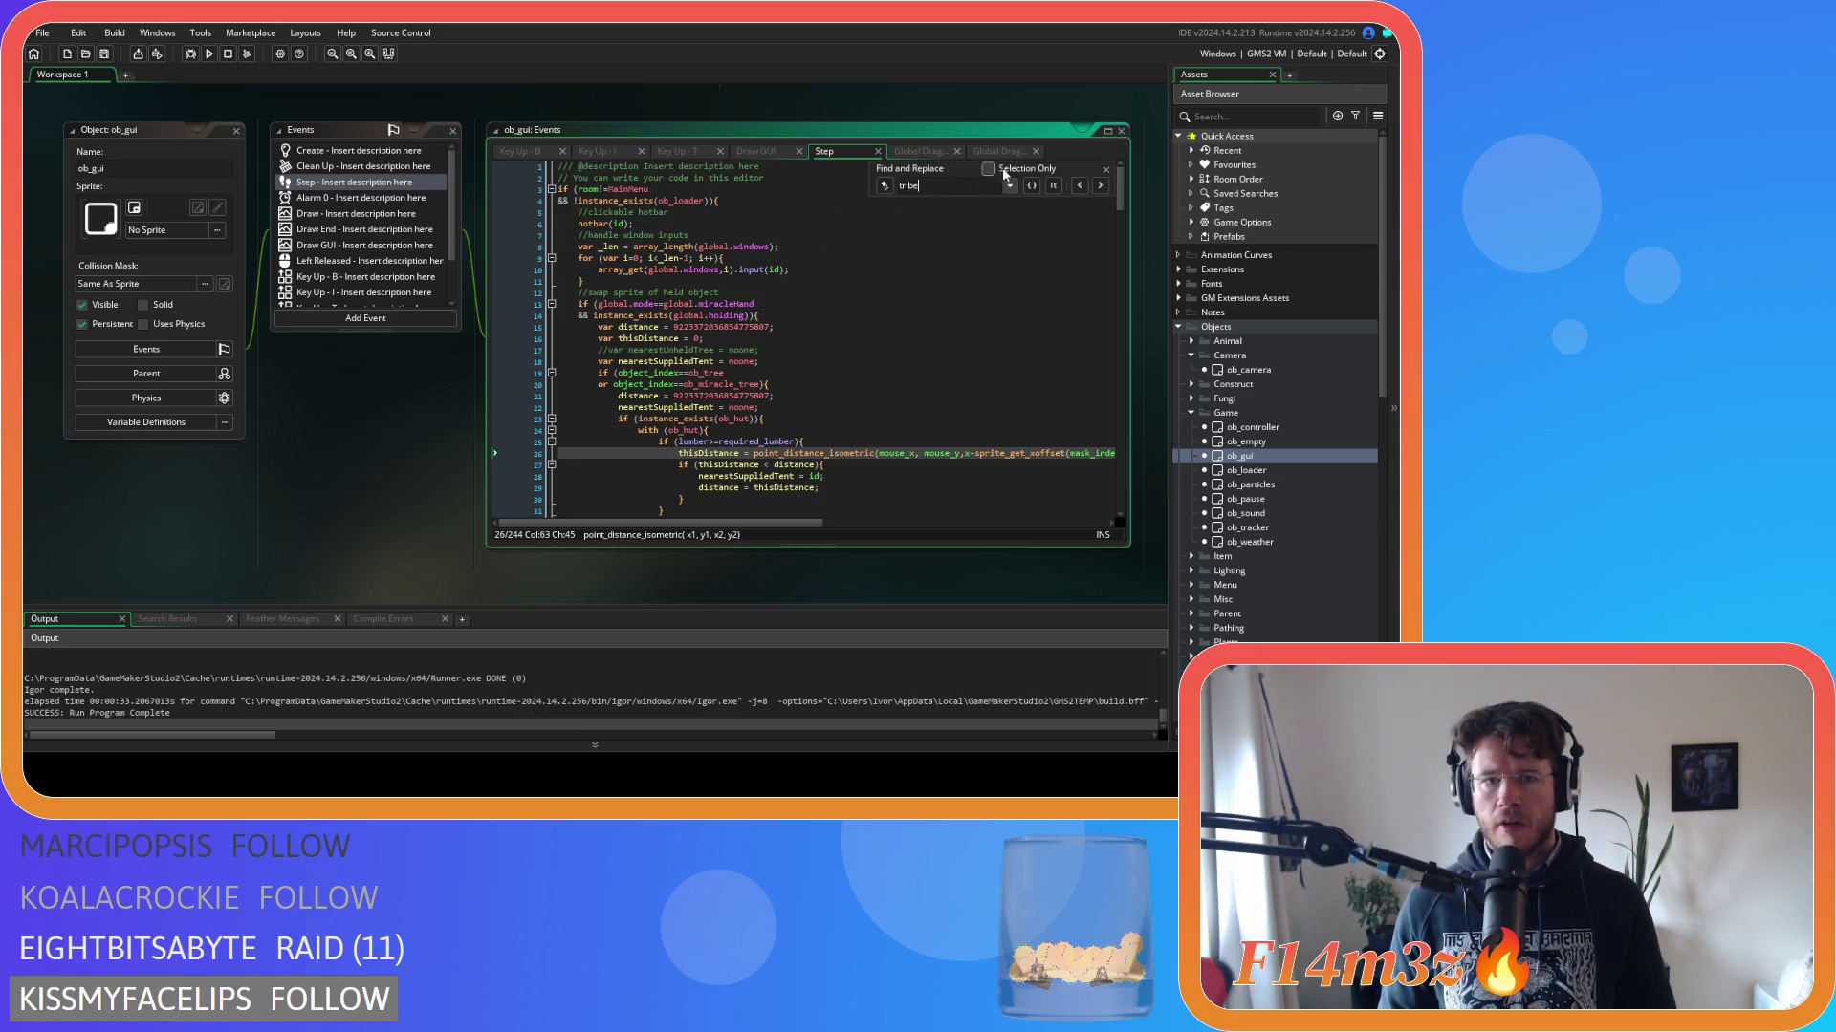
click(1106, 169)
Search the Draw GUI code for 'tribe' and inspect the loop that draws each window.
click(769, 151)
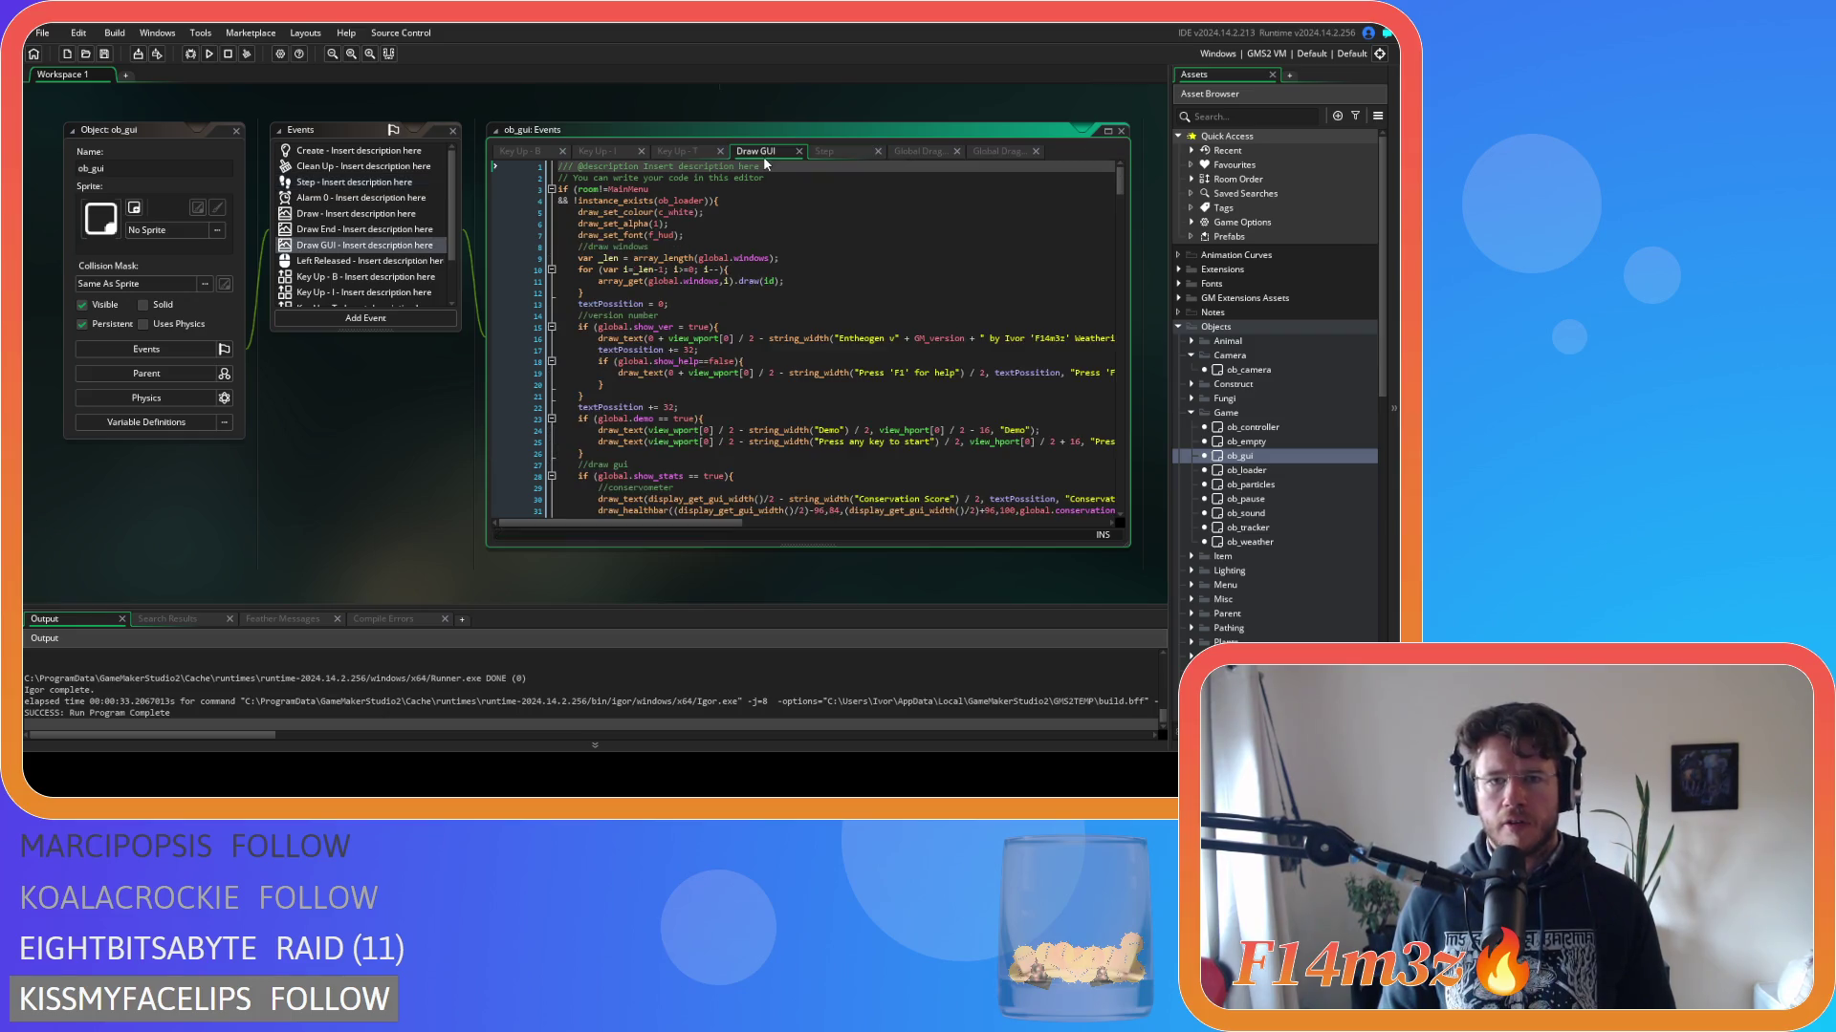
key(ctrl+f)
text(tribe)
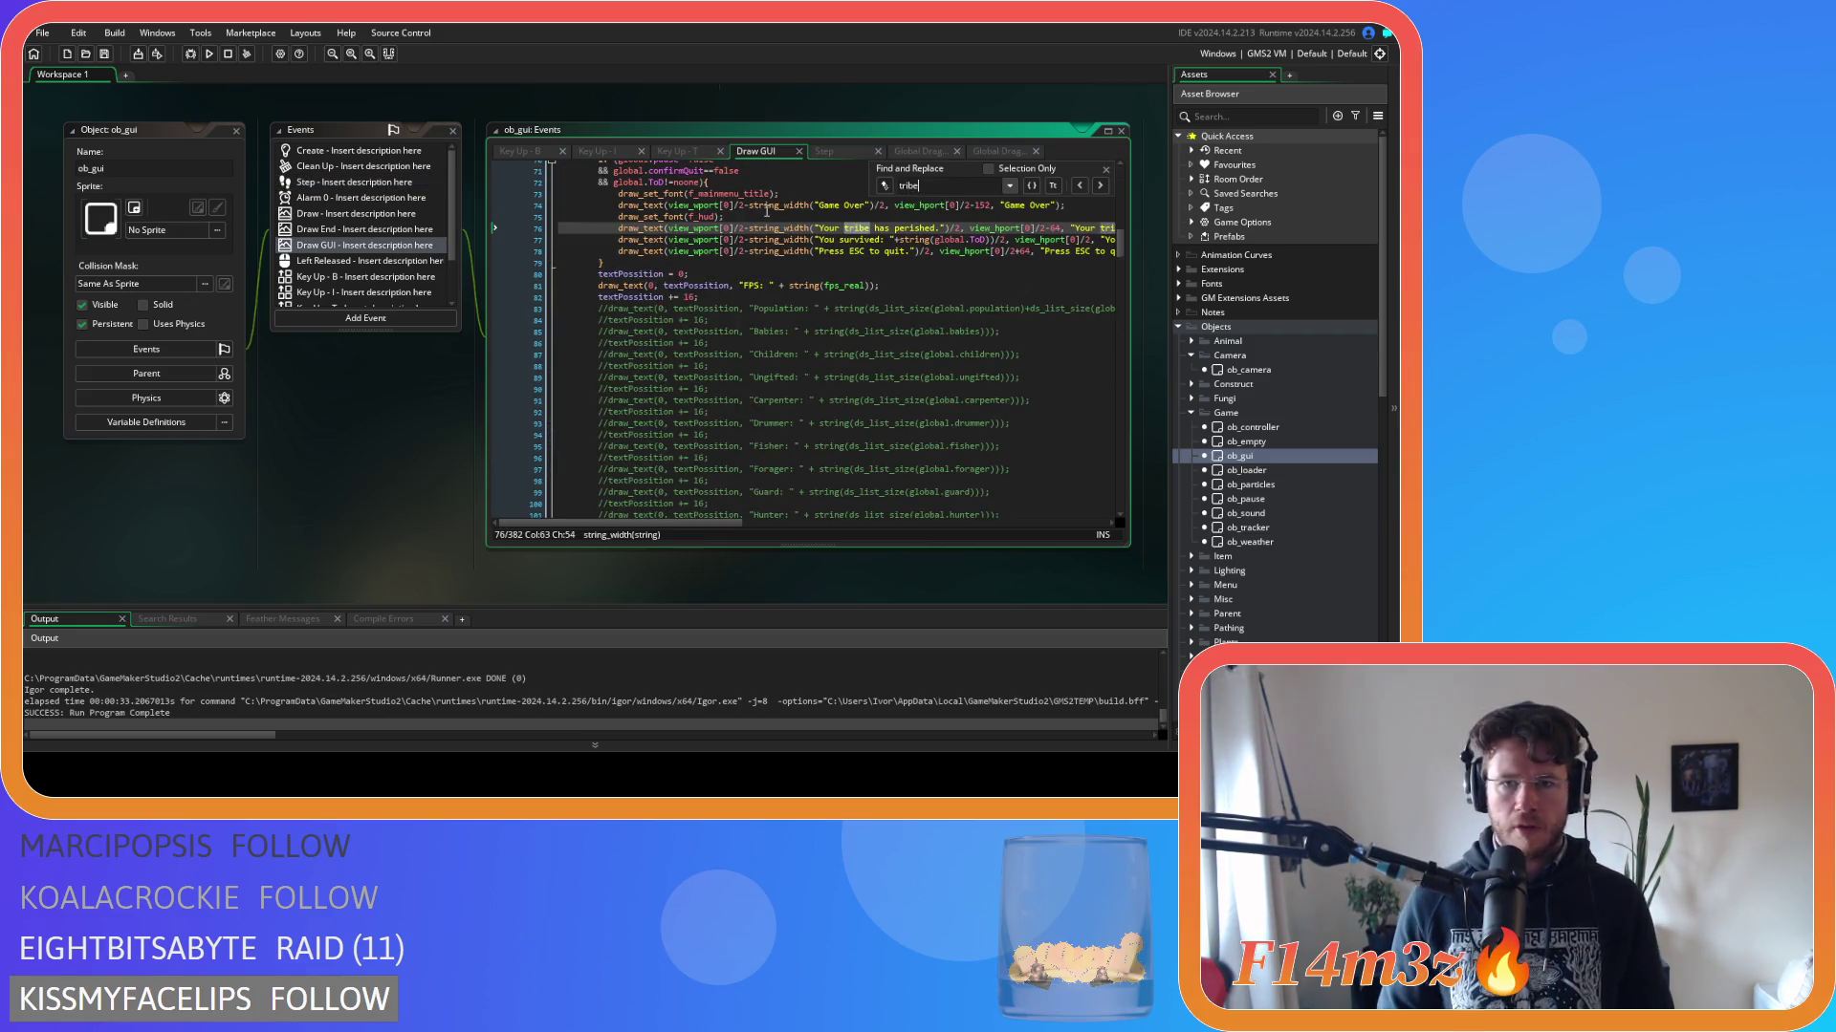
click(1098, 184)
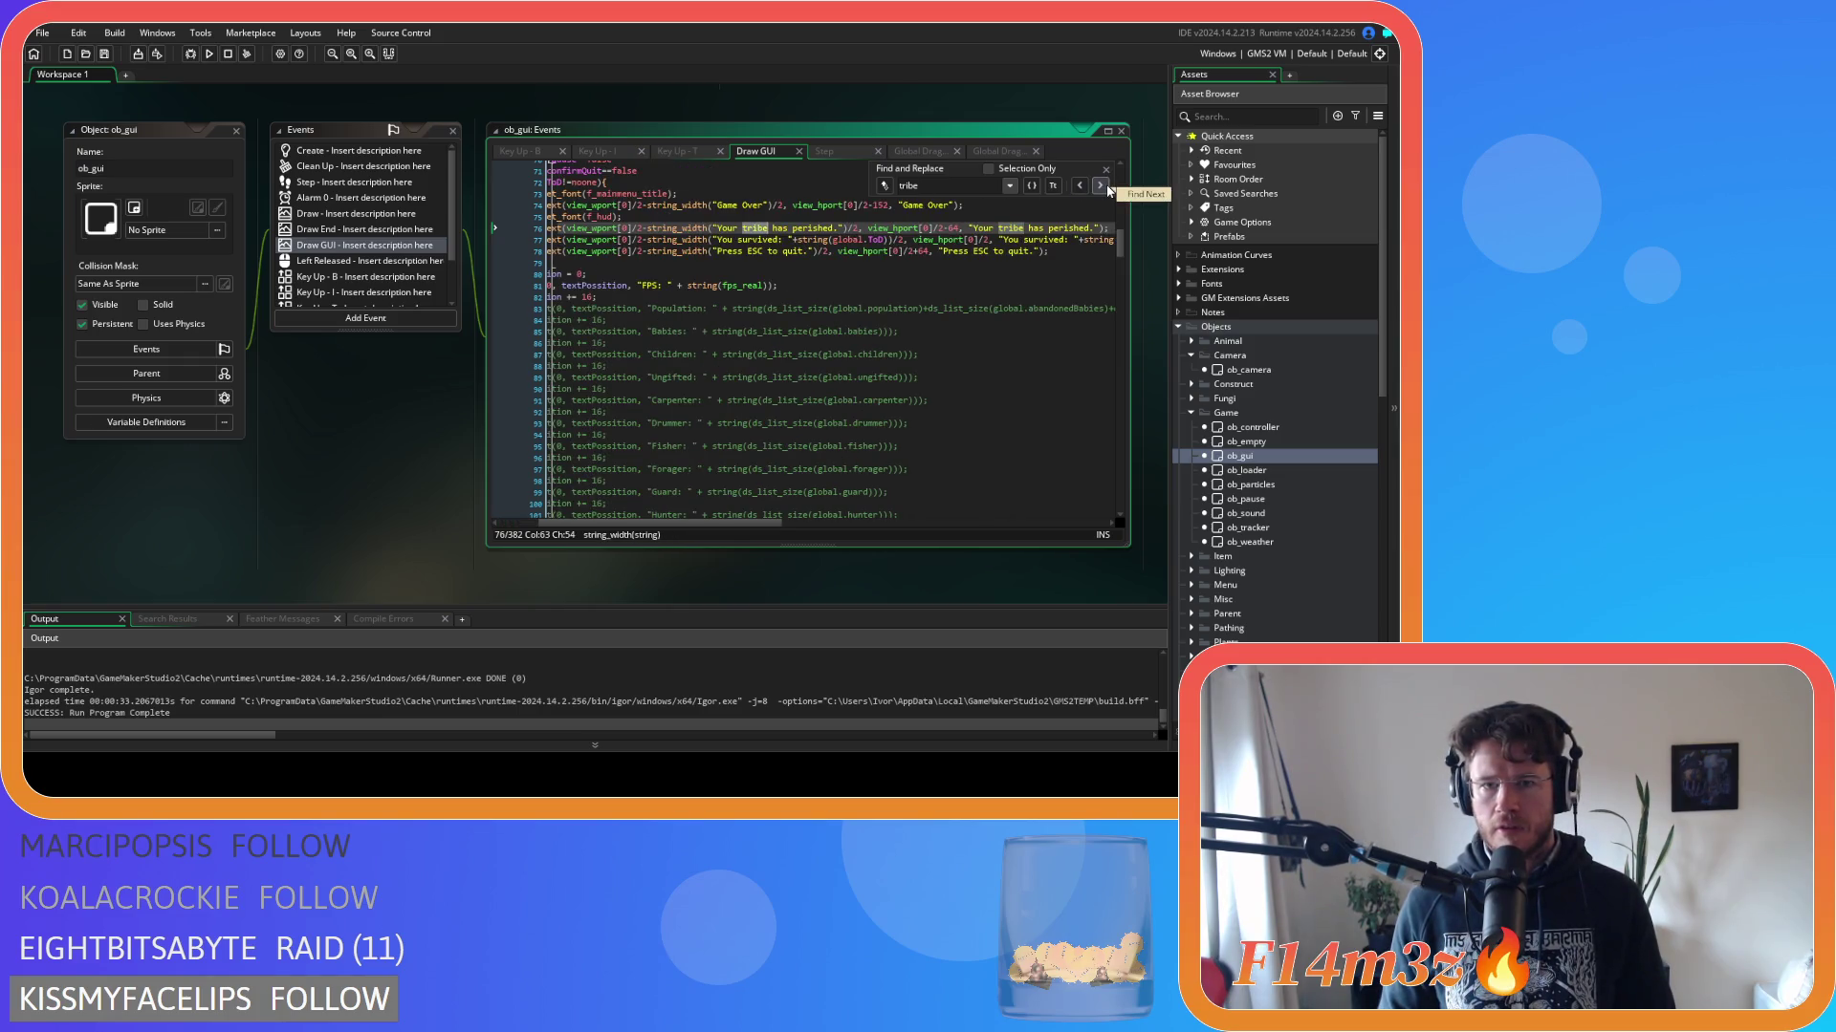
click(1106, 169)
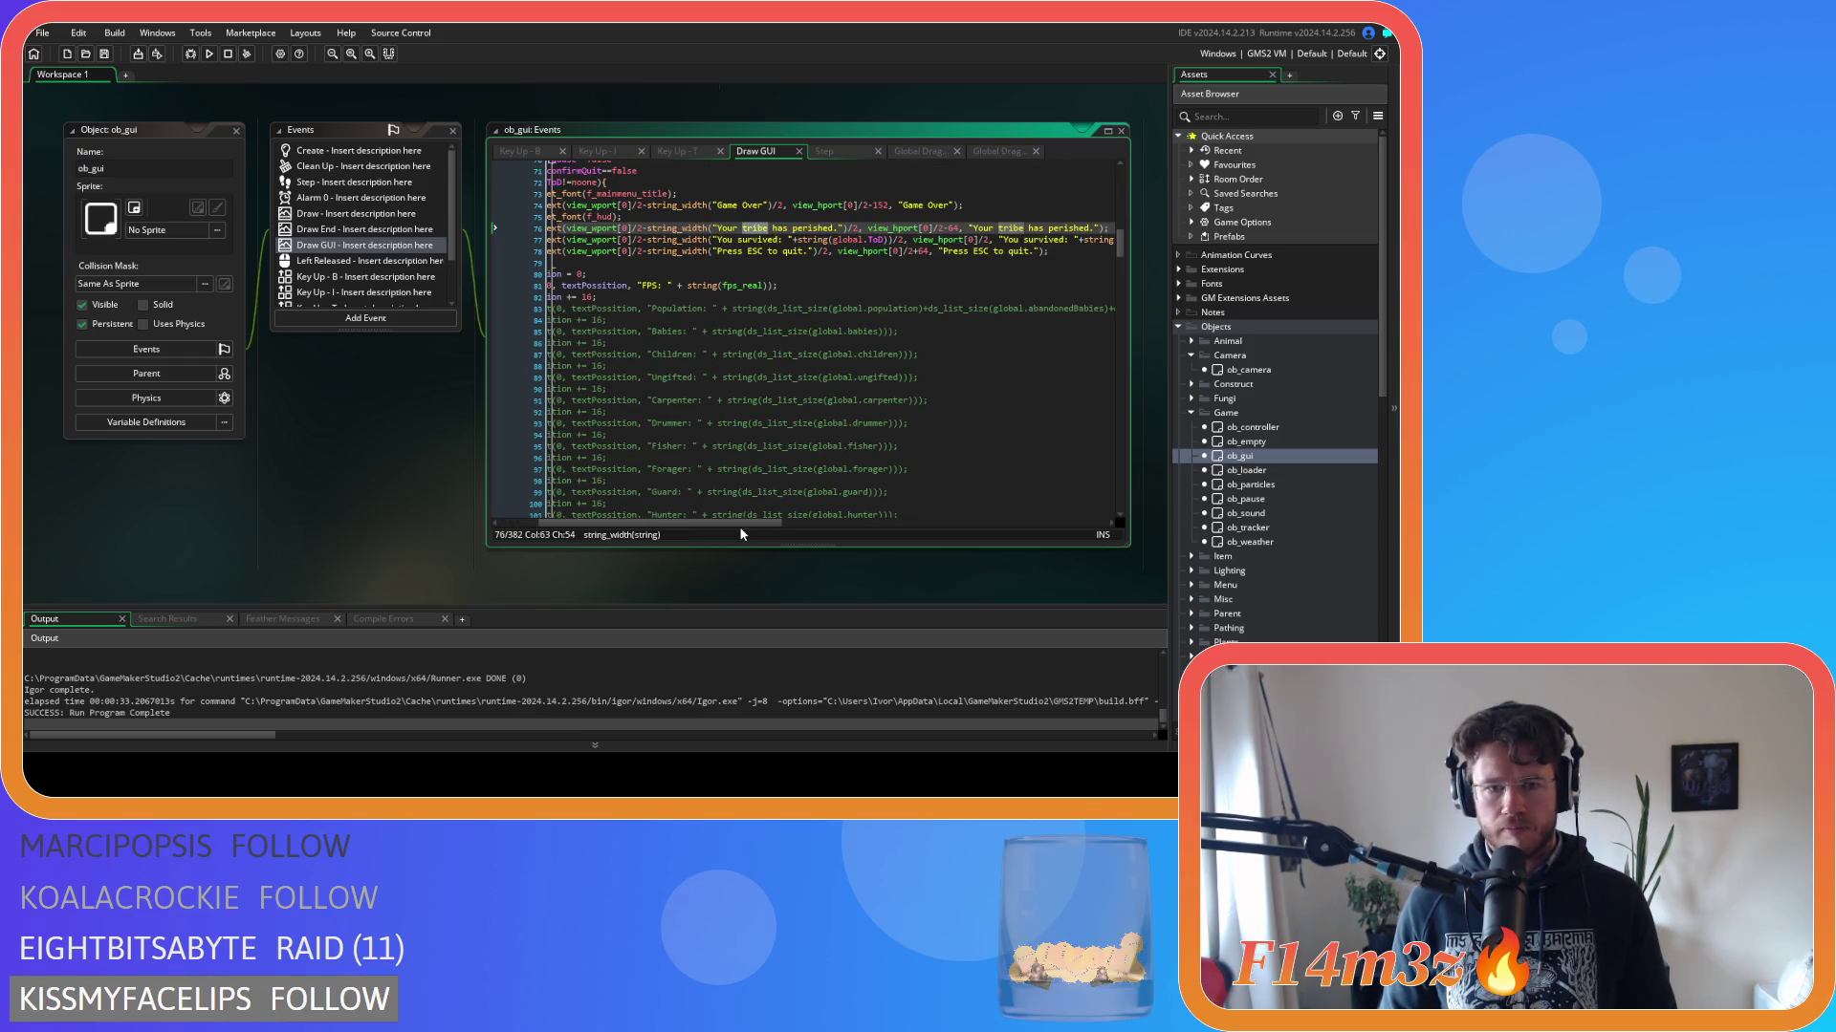
drag(741, 528, 698, 526)
scroll(805, 461, up, 20)
click(841, 279)
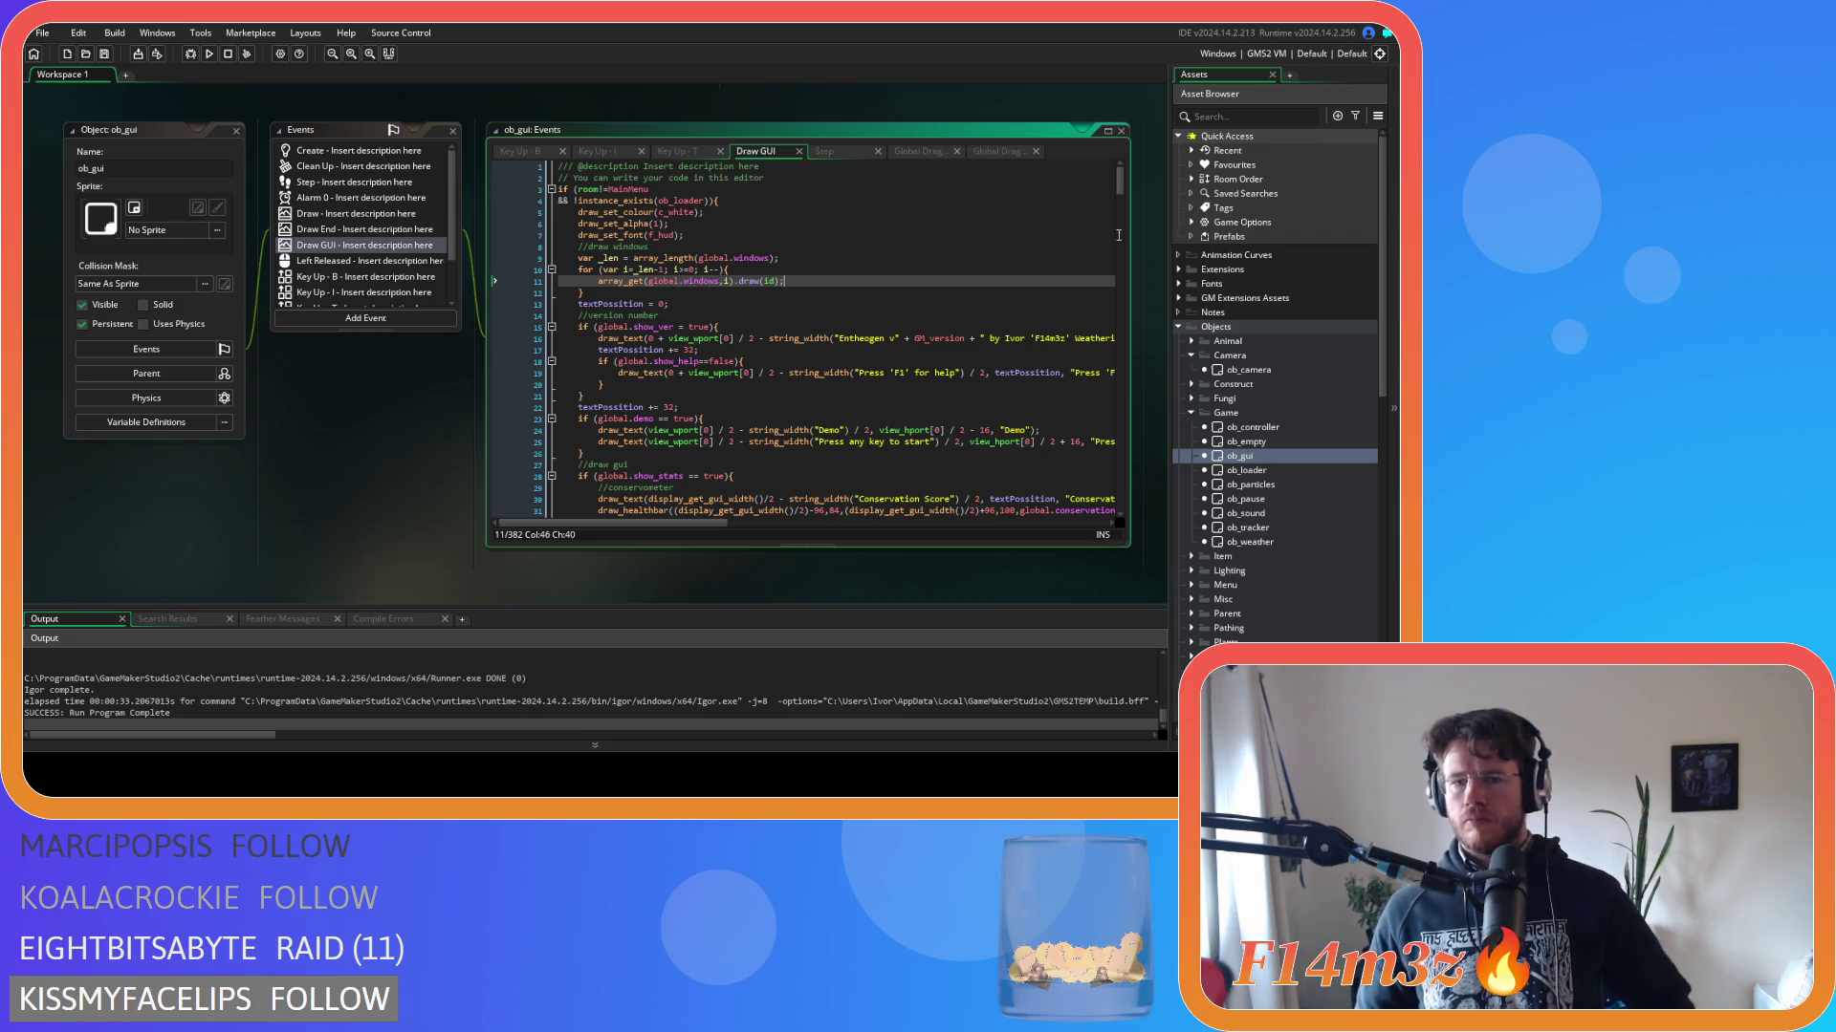
scroll(1245, 375, down, 7)
scroll(1245, 376, down, 3)
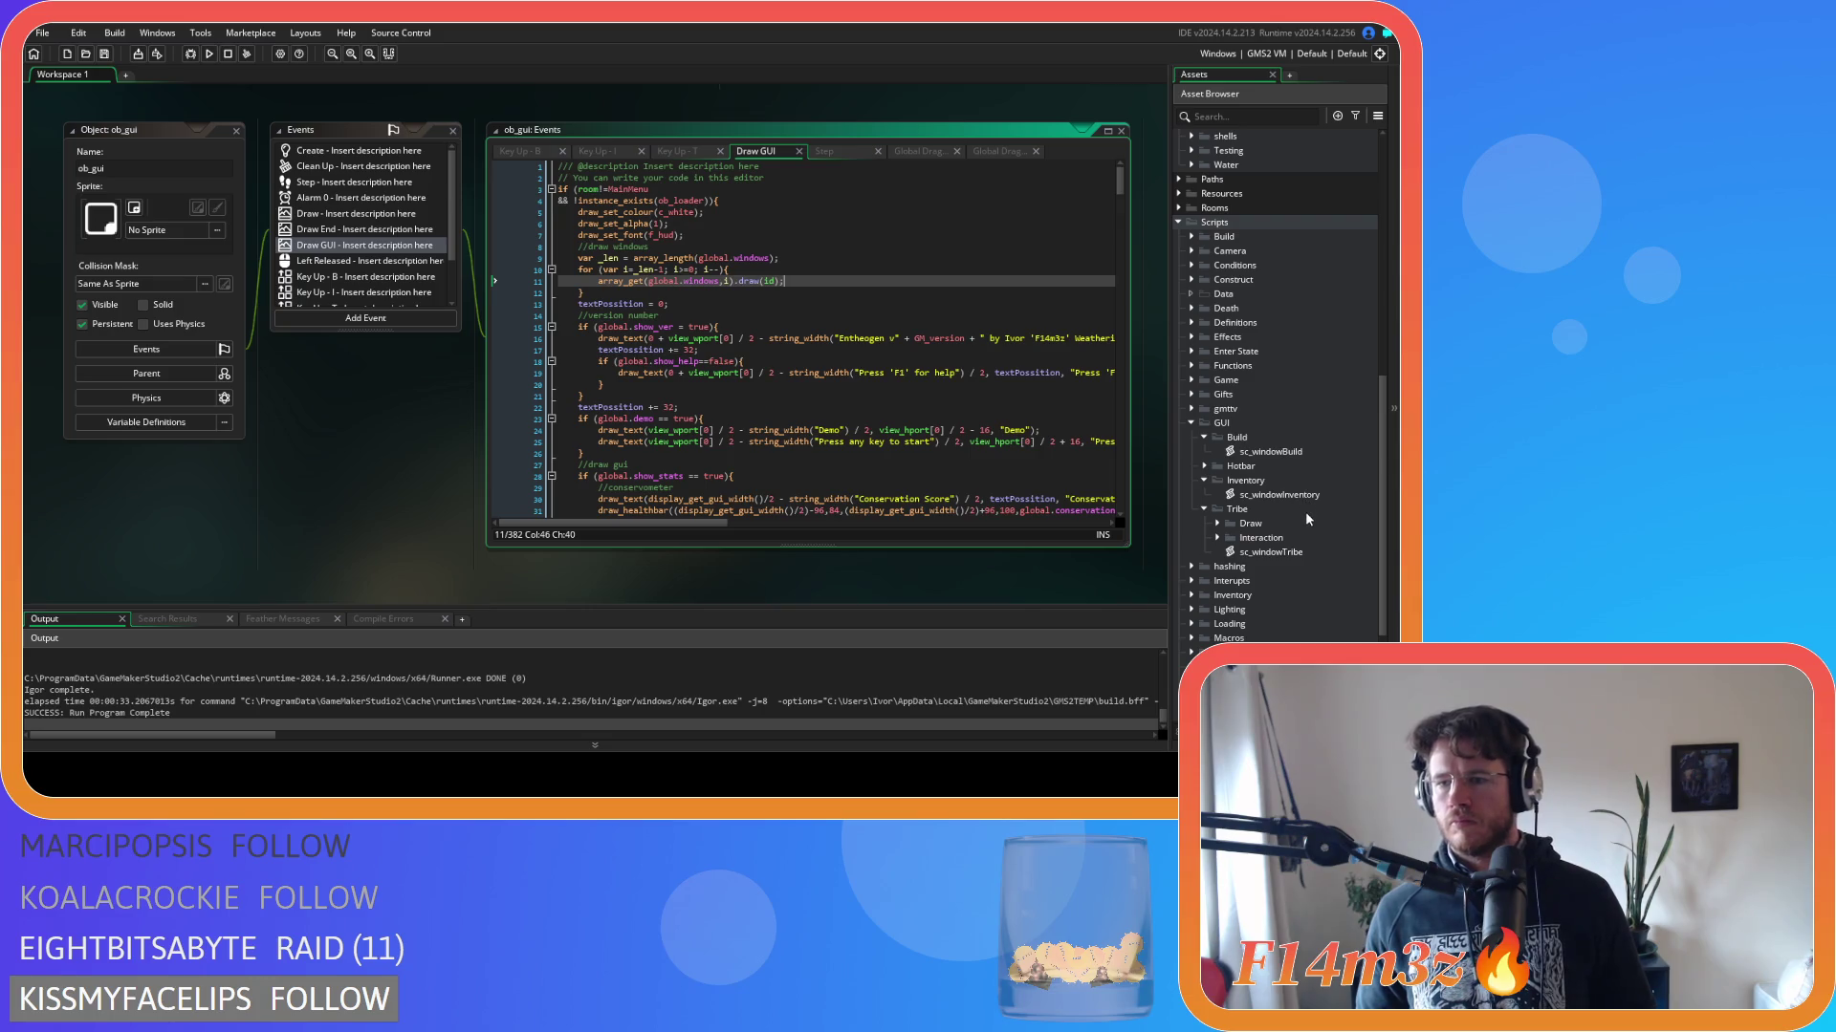
Reopen sc_windowTribe and review its move-to-front and close-button code.
double_click(1296, 552)
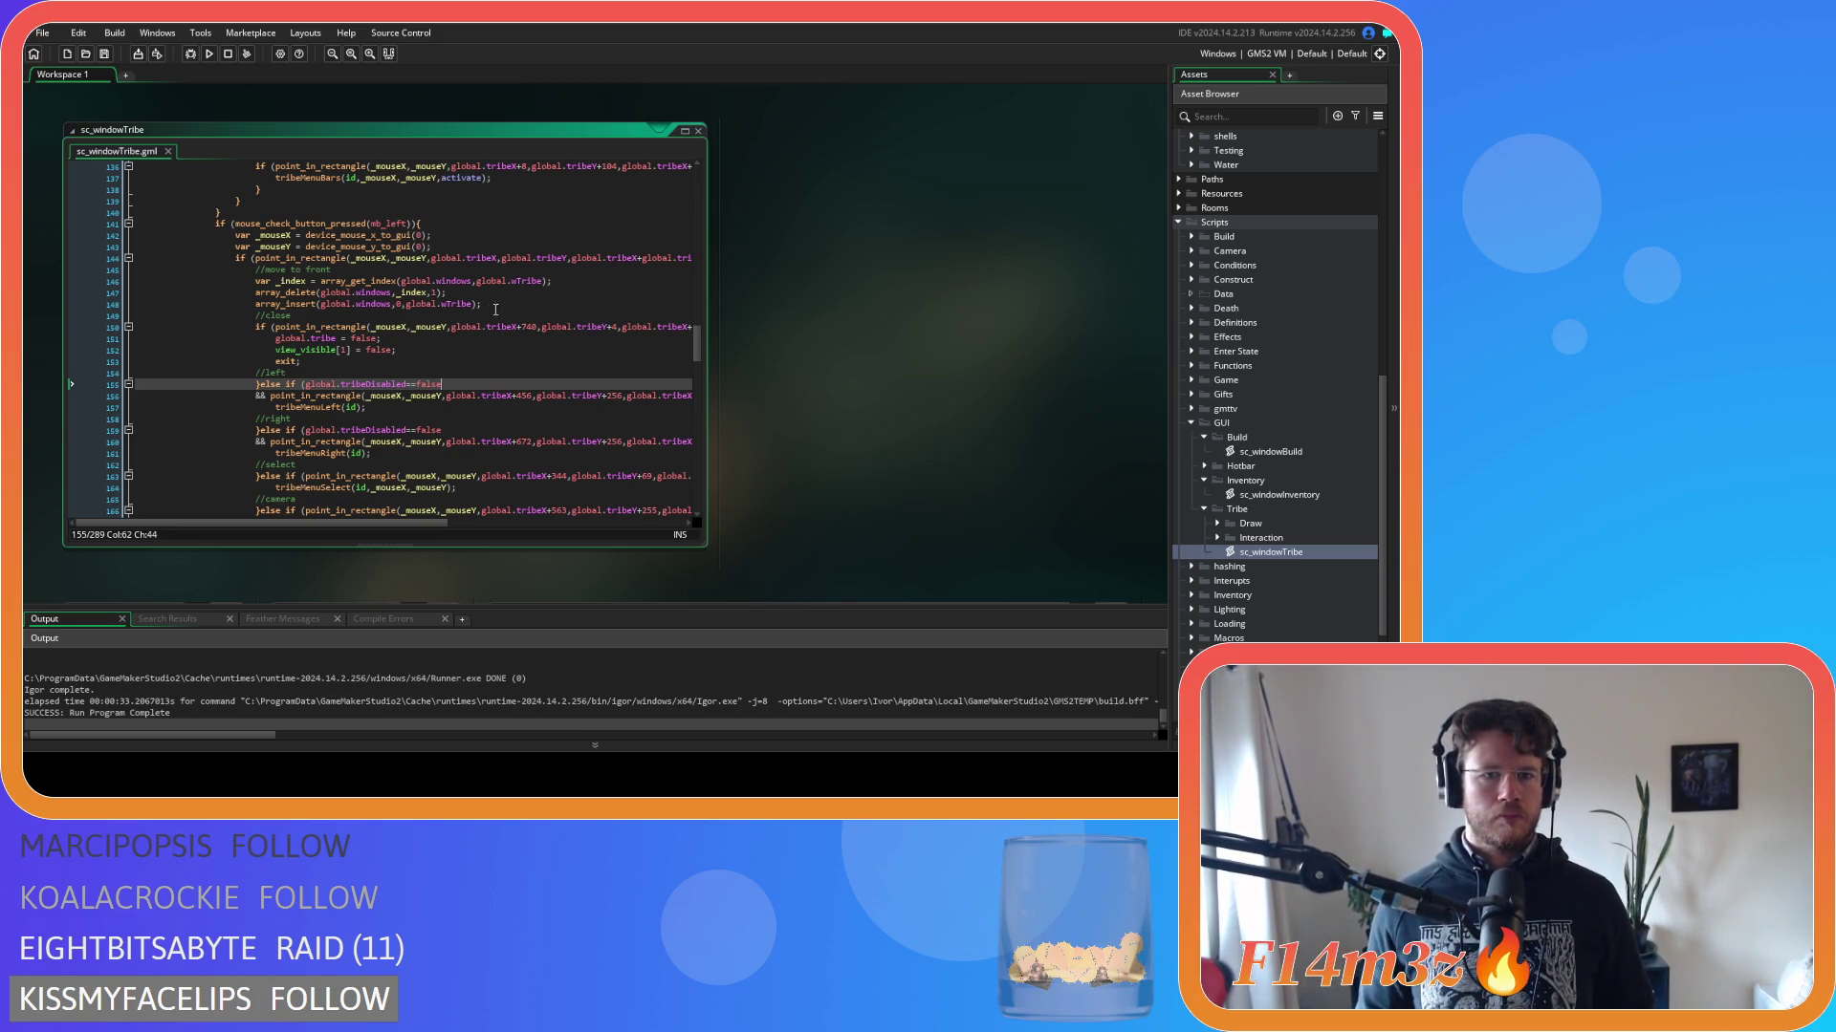
scroll(497, 309, up, 20)
scroll(472, 248, down, 12)
scroll(471, 247, down, 3)
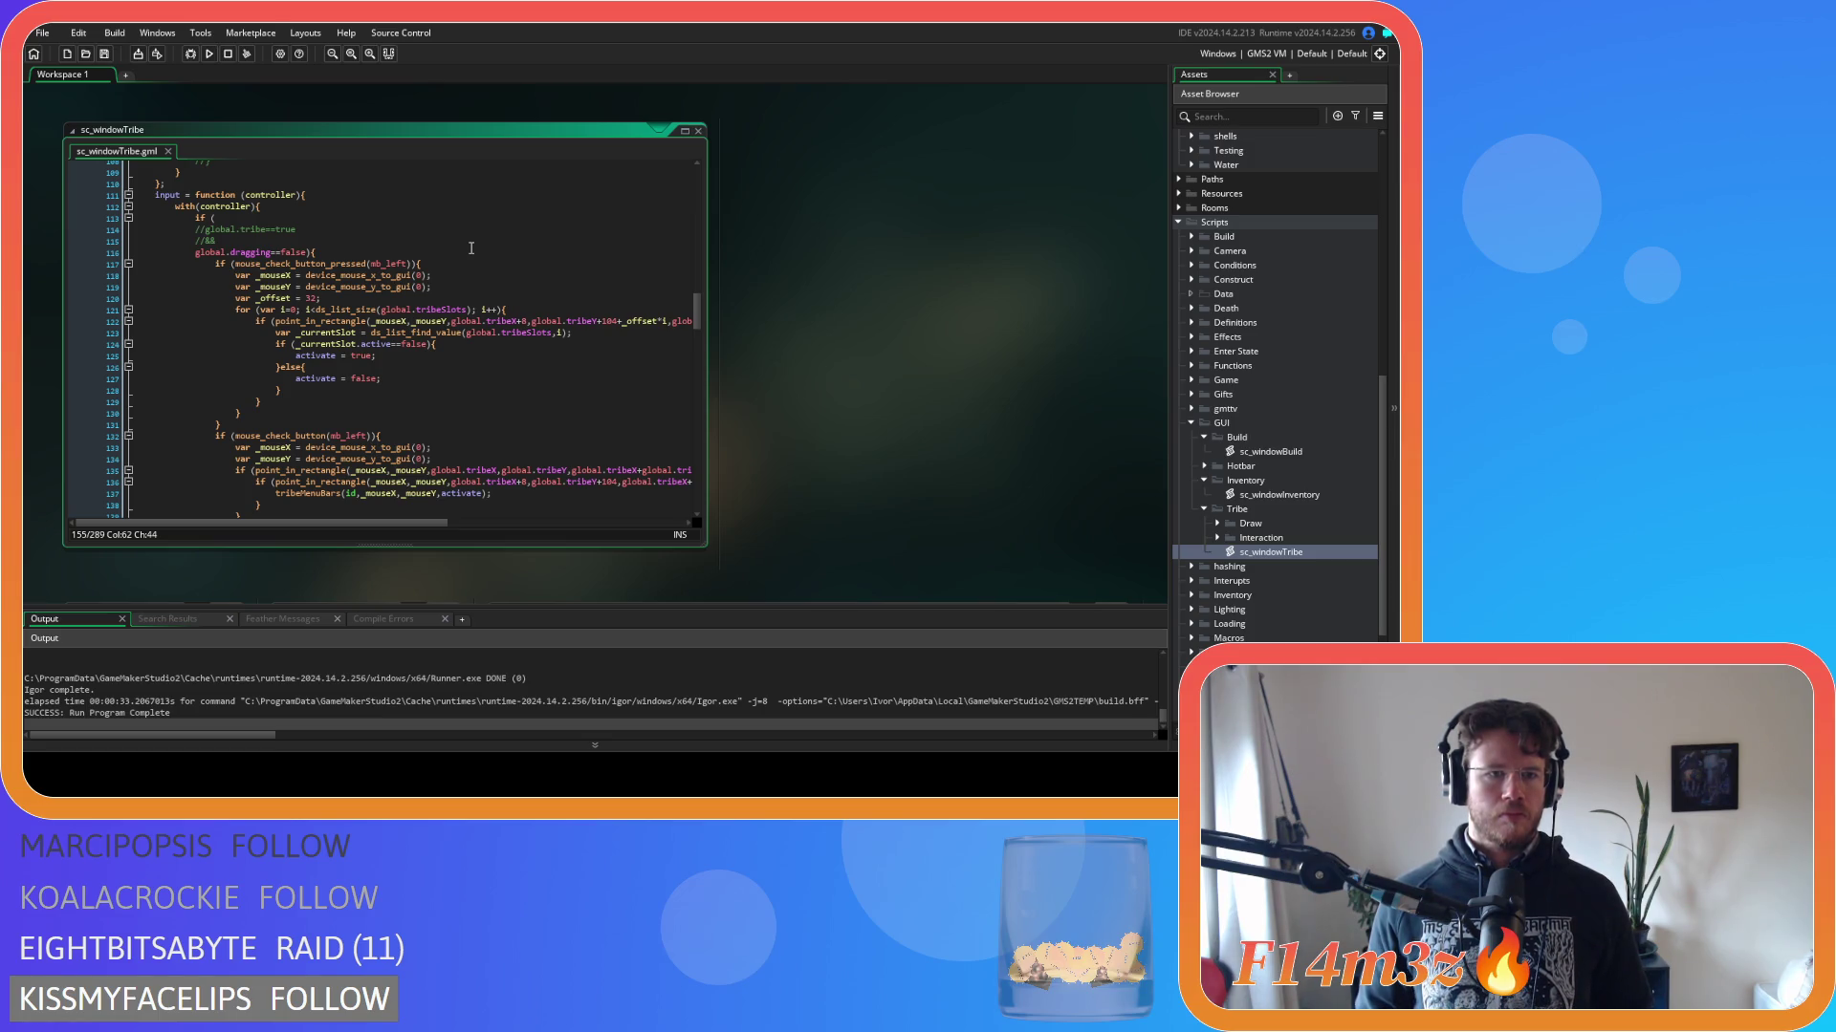
scroll(471, 248, down, 10)
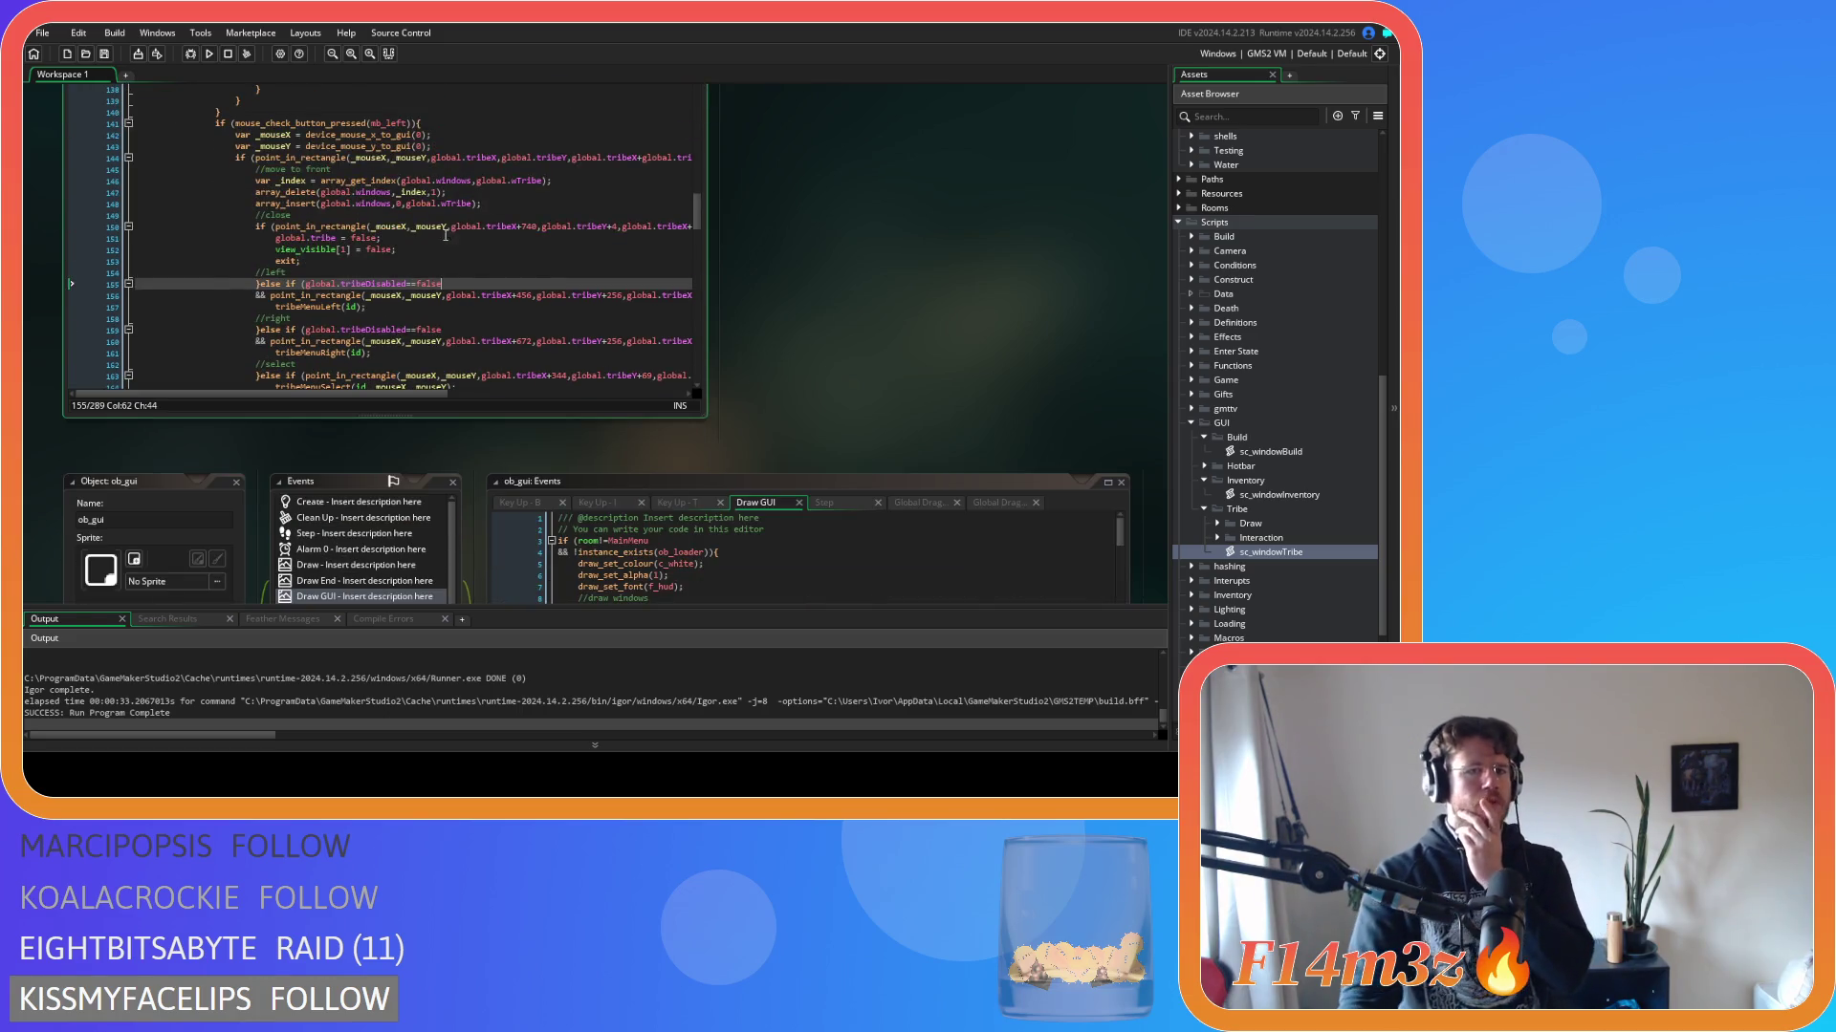
scroll(760, 331, up, 2)
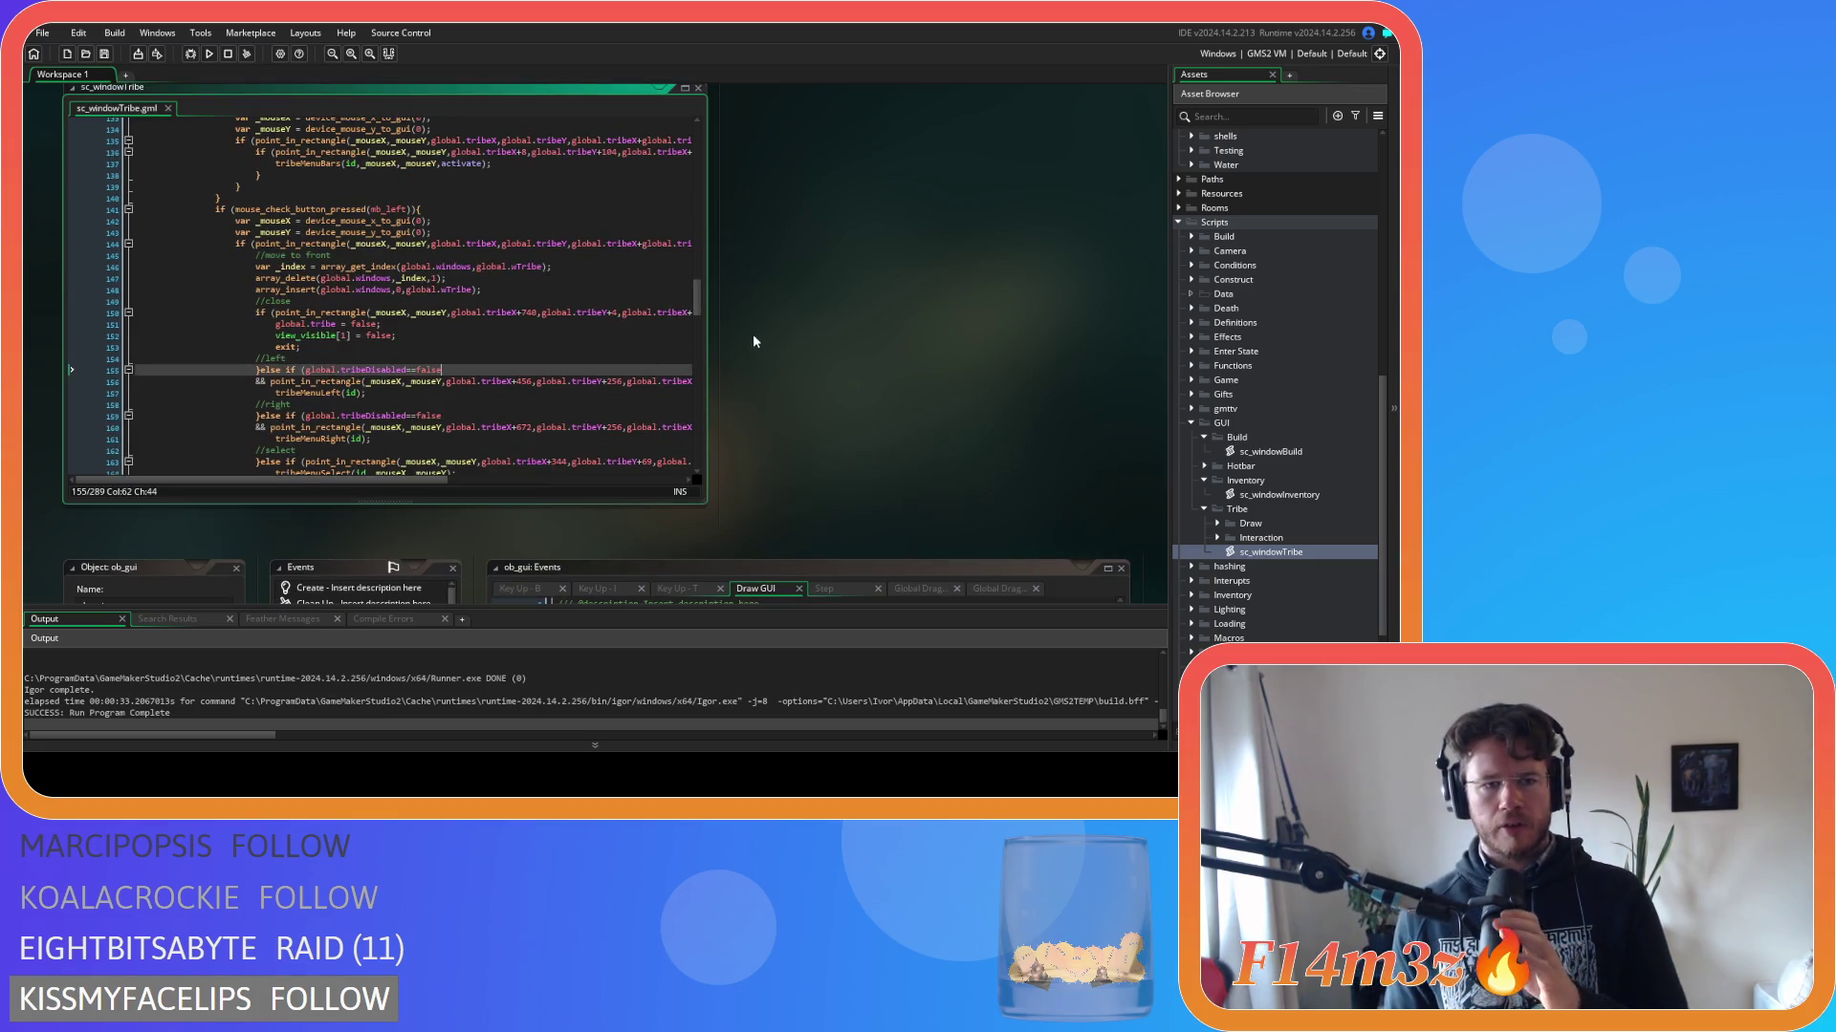
click(614, 322)
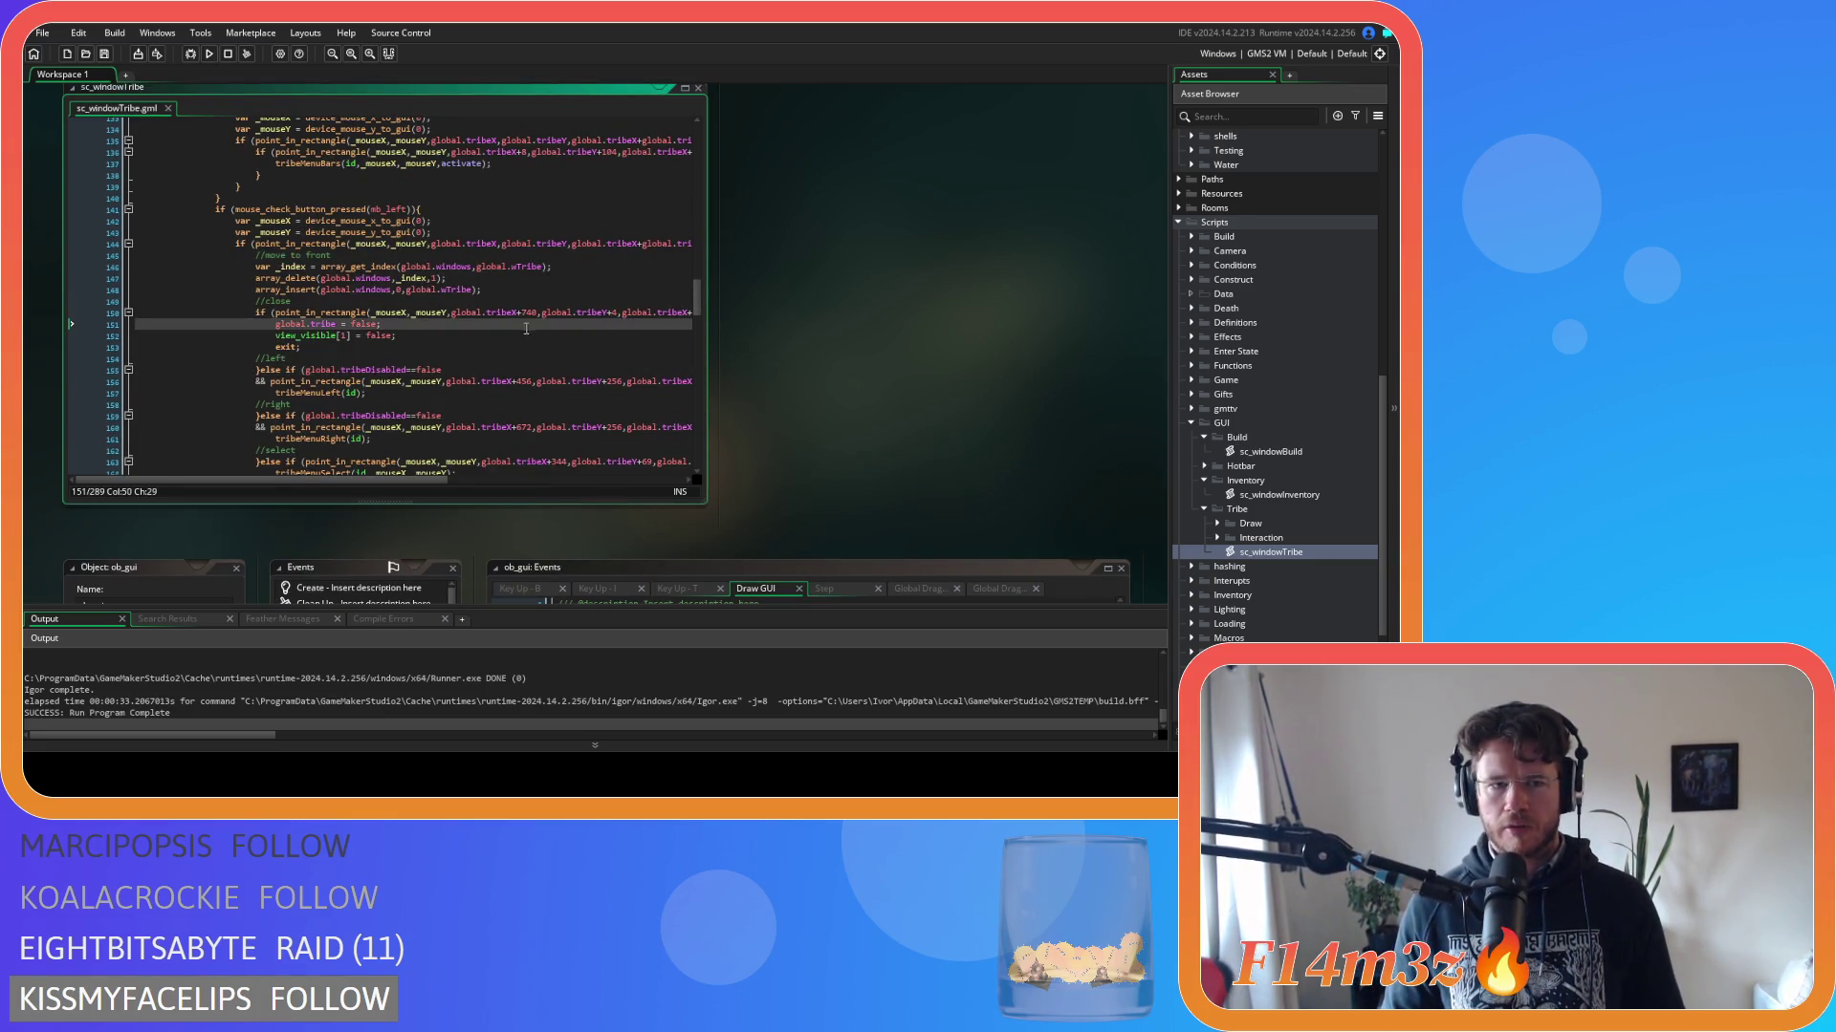
click(469, 289)
drag(476, 278, 257, 270)
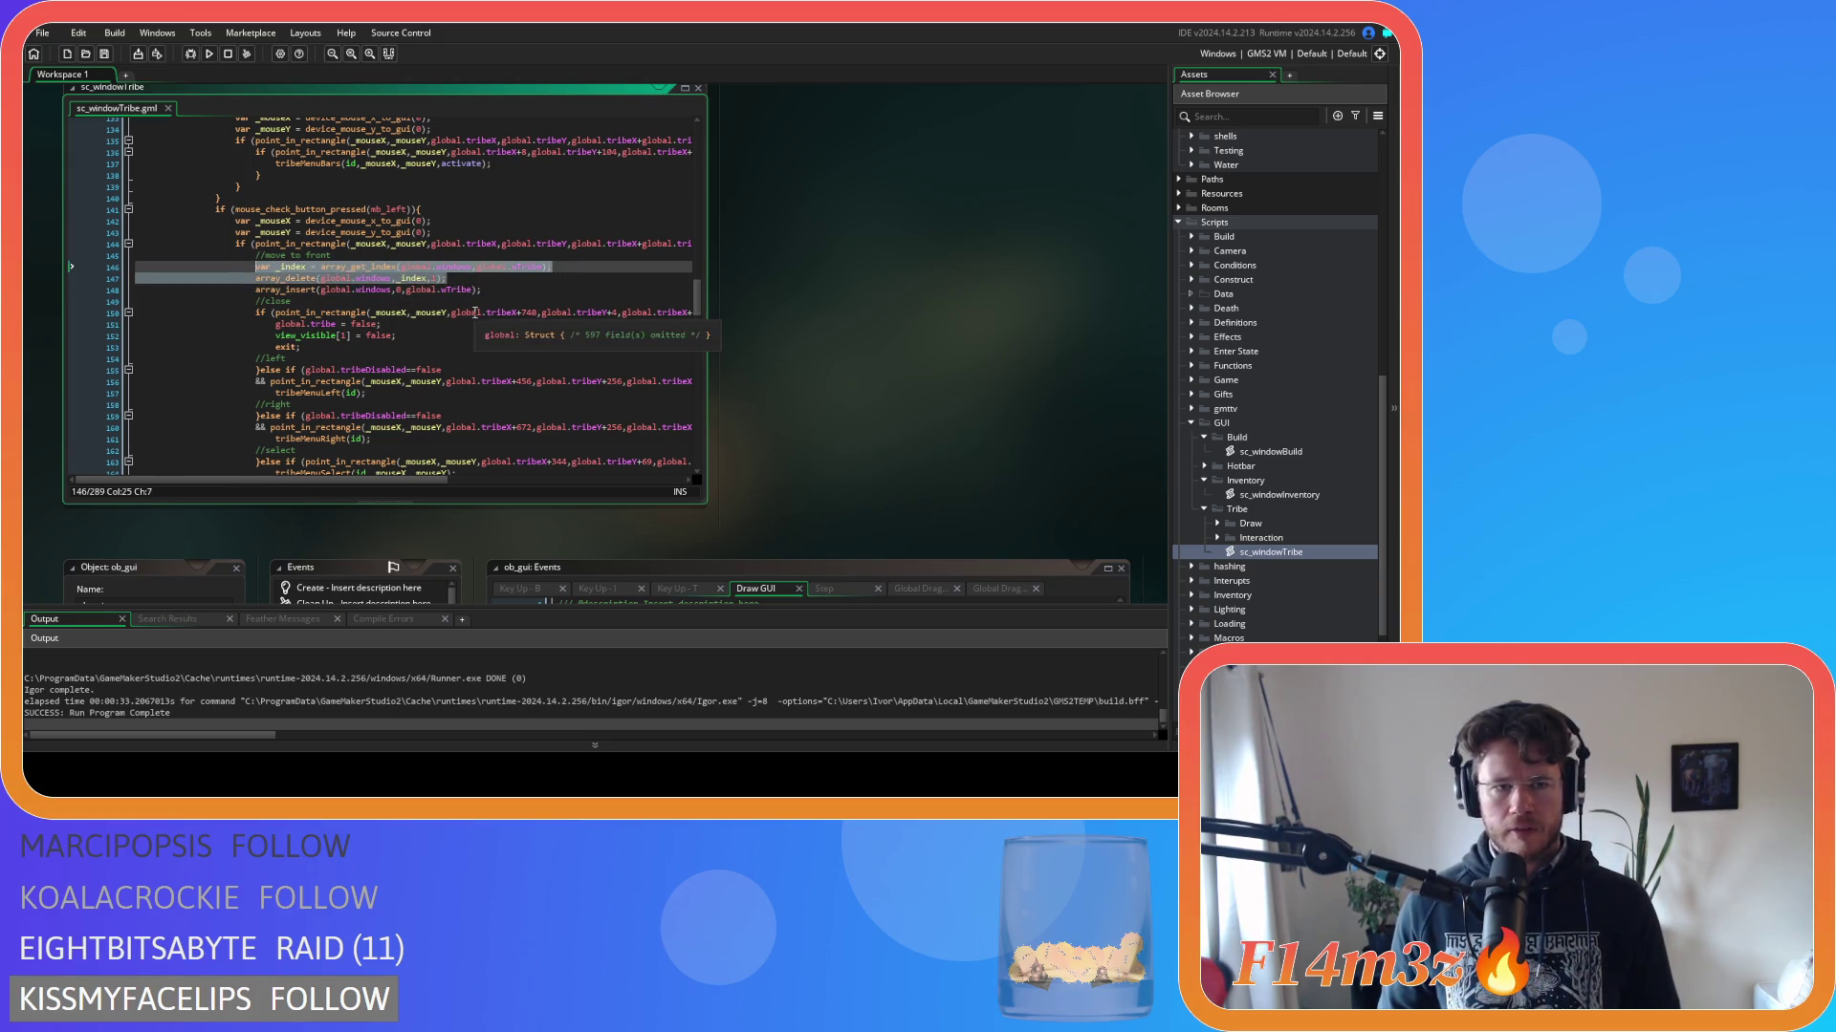
scroll(489, 314, down, 3)
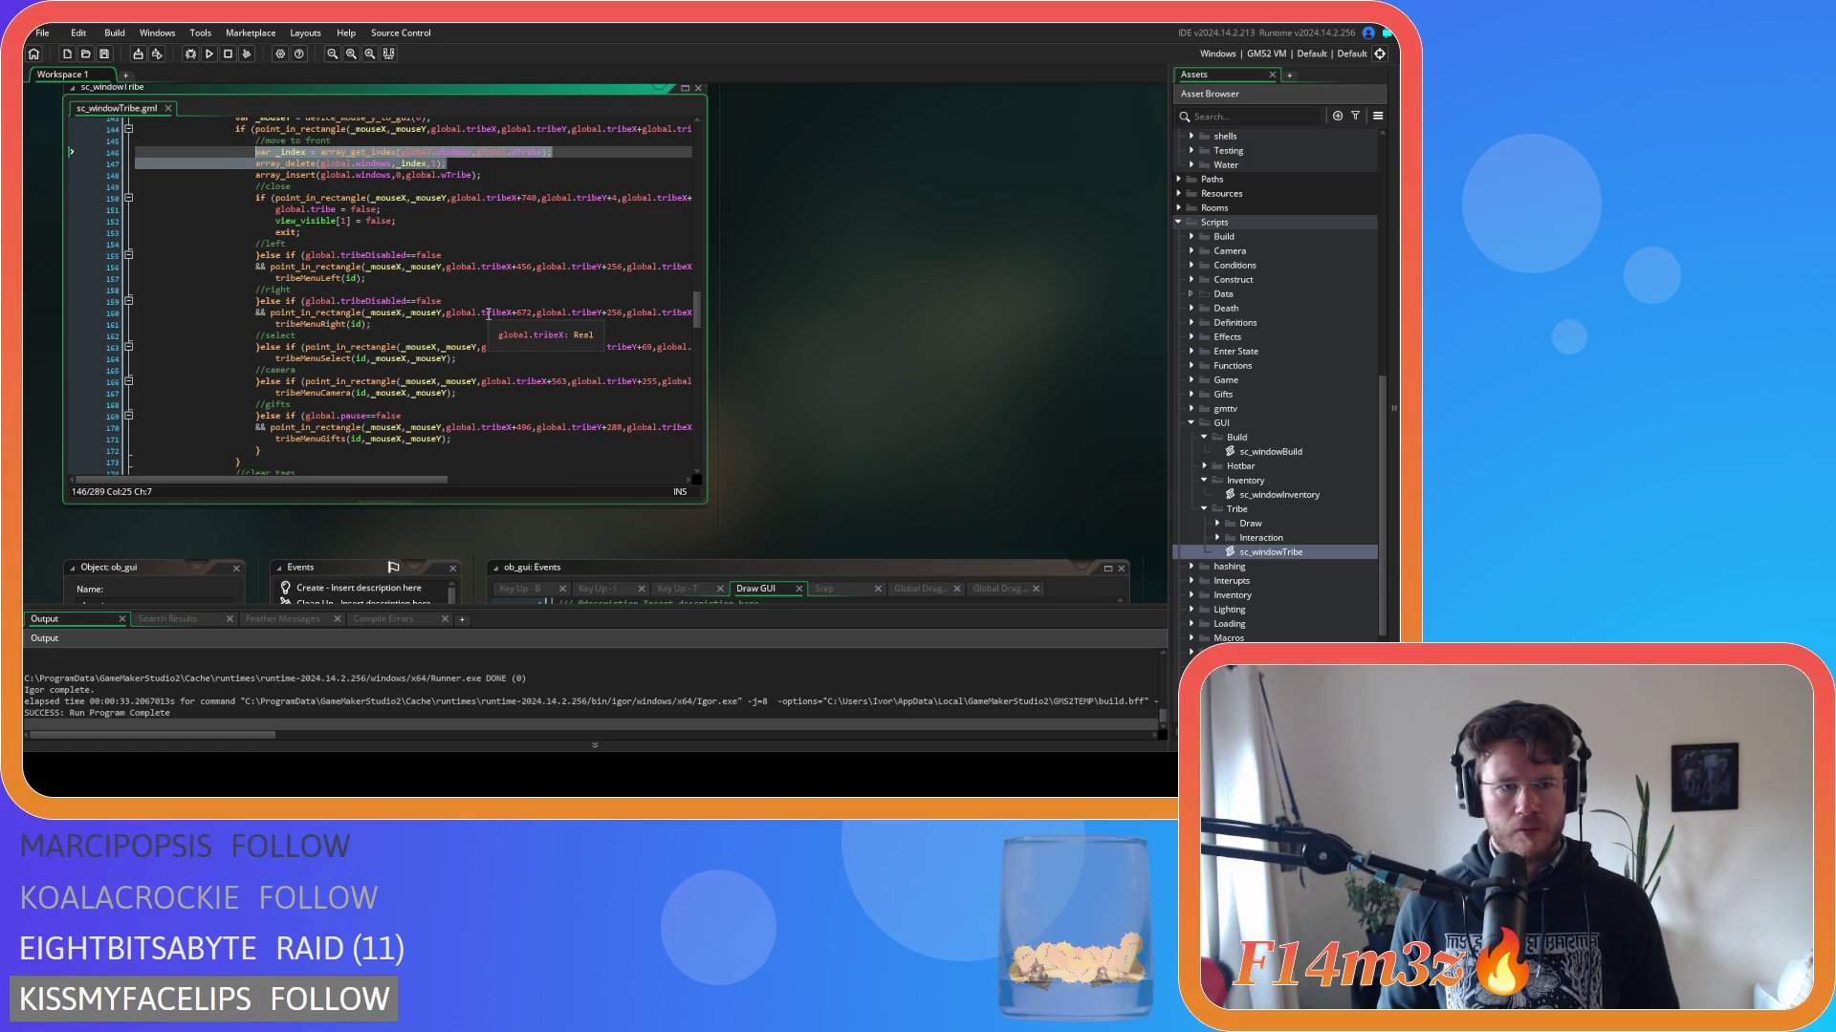
scroll(489, 315, down, 4)
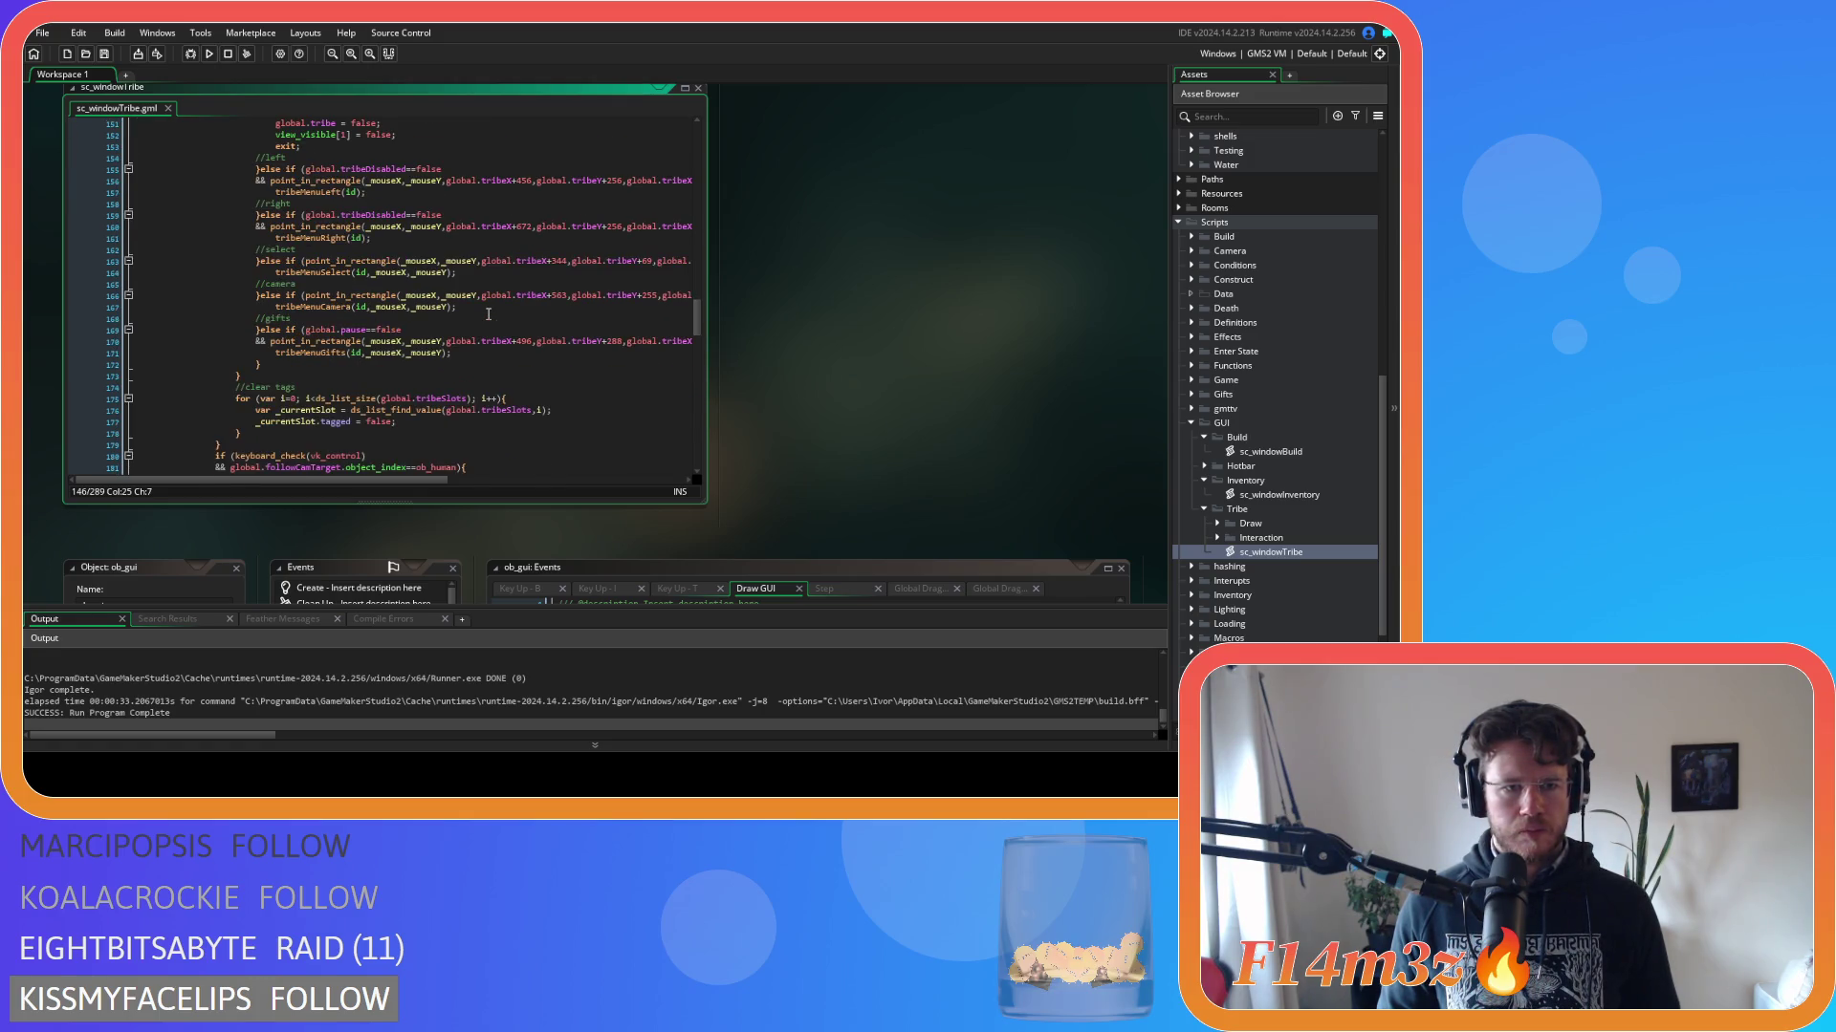
scroll(488, 315, up, 4)
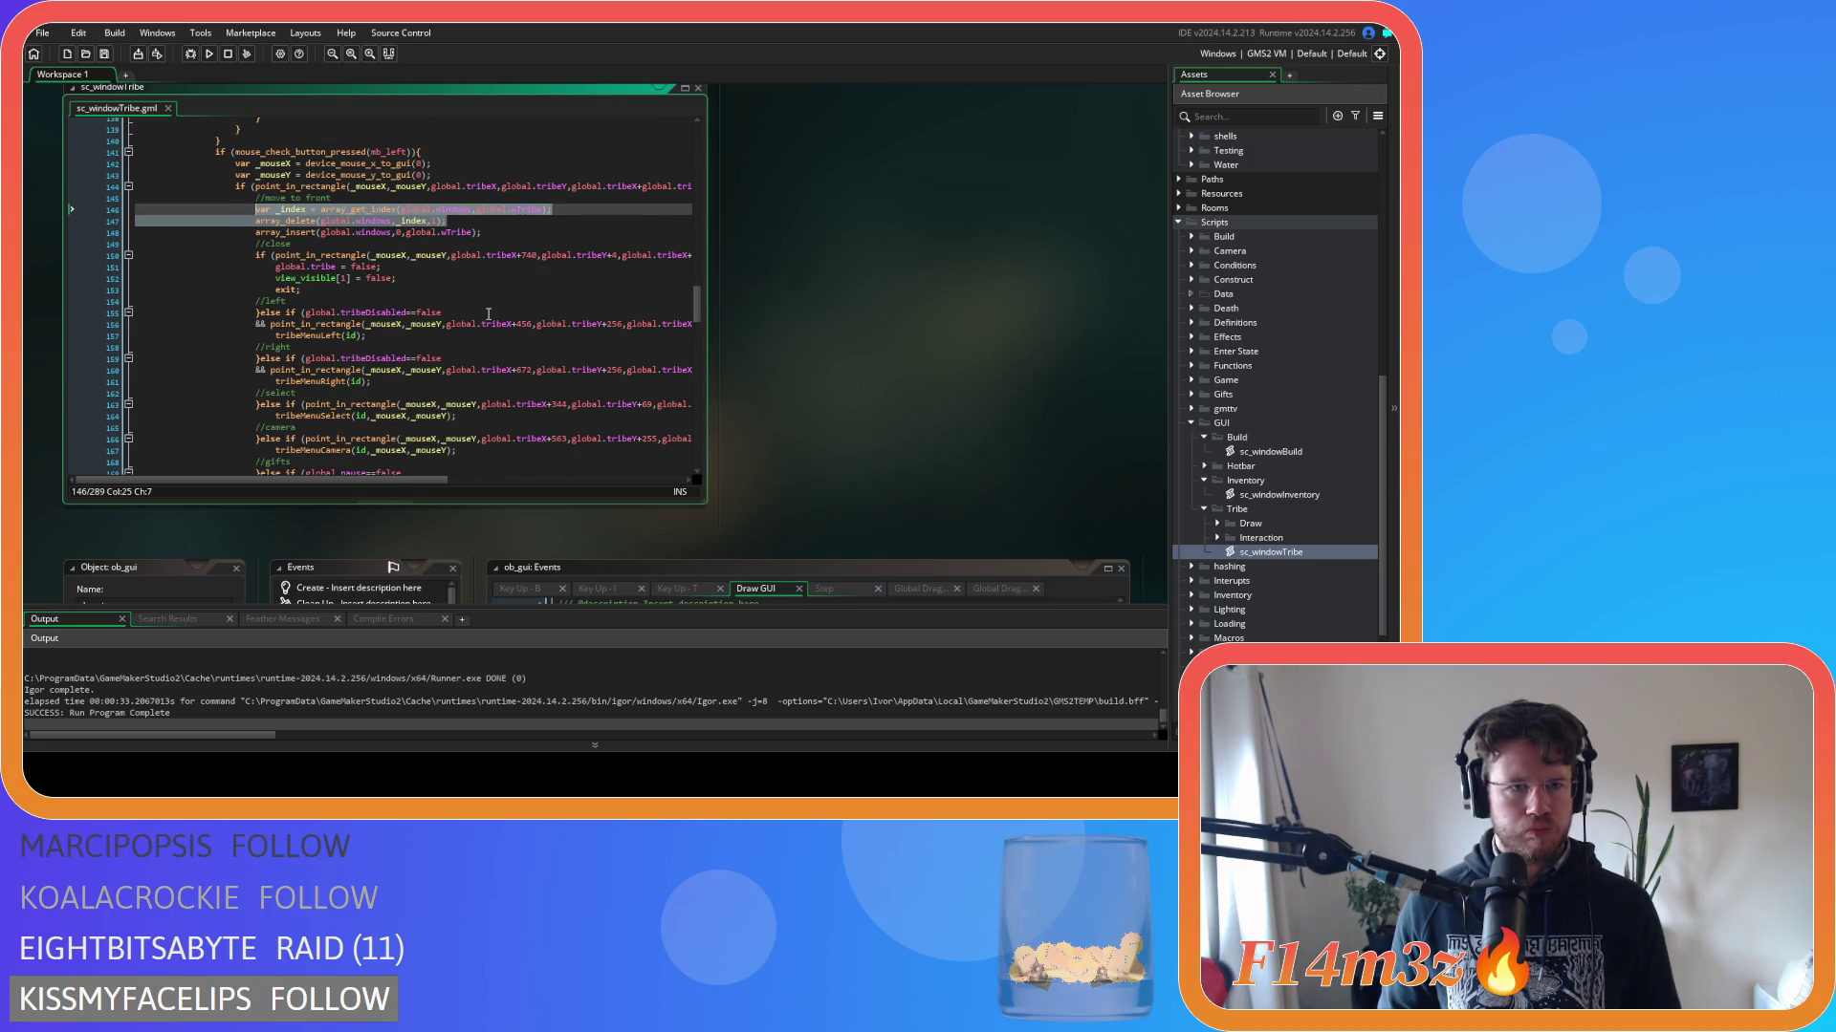
Replace the two close-window lines at line 151 with a close() call and review the close function.
click(395, 268)
drag(396, 267, 343, 268)
click(386, 280)
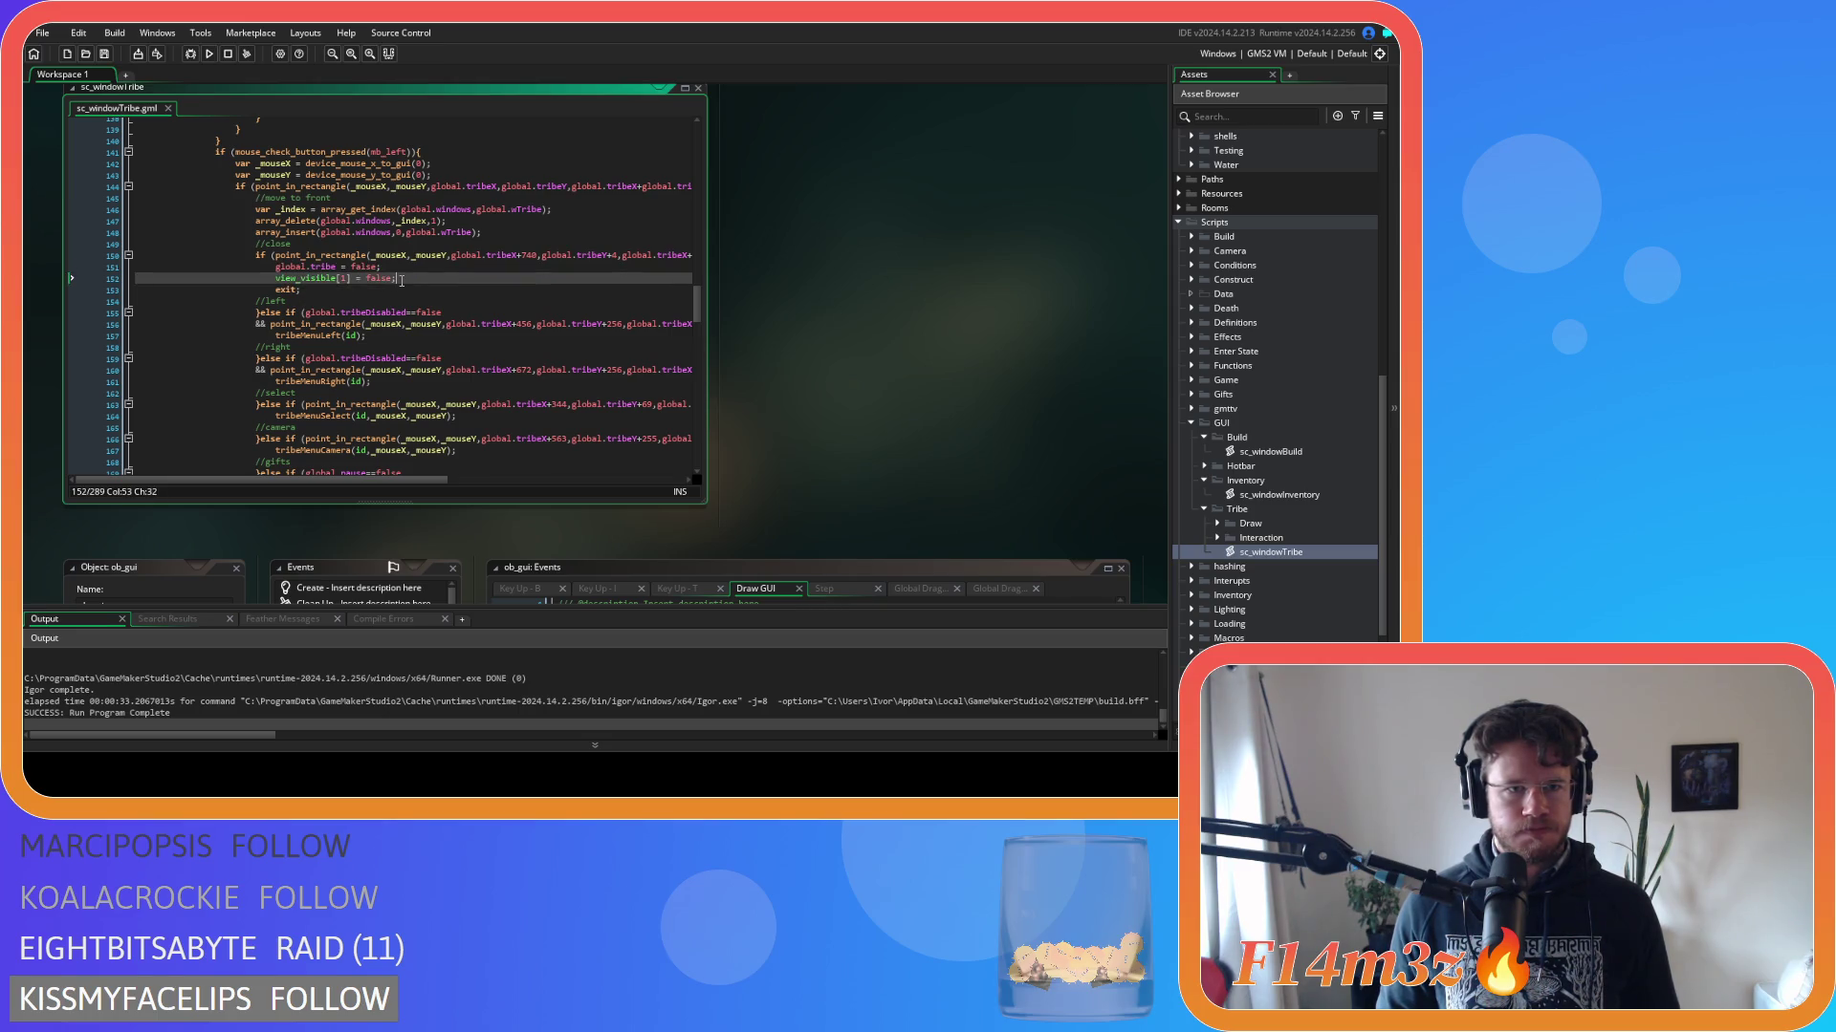
drag(401, 280, 269, 273)
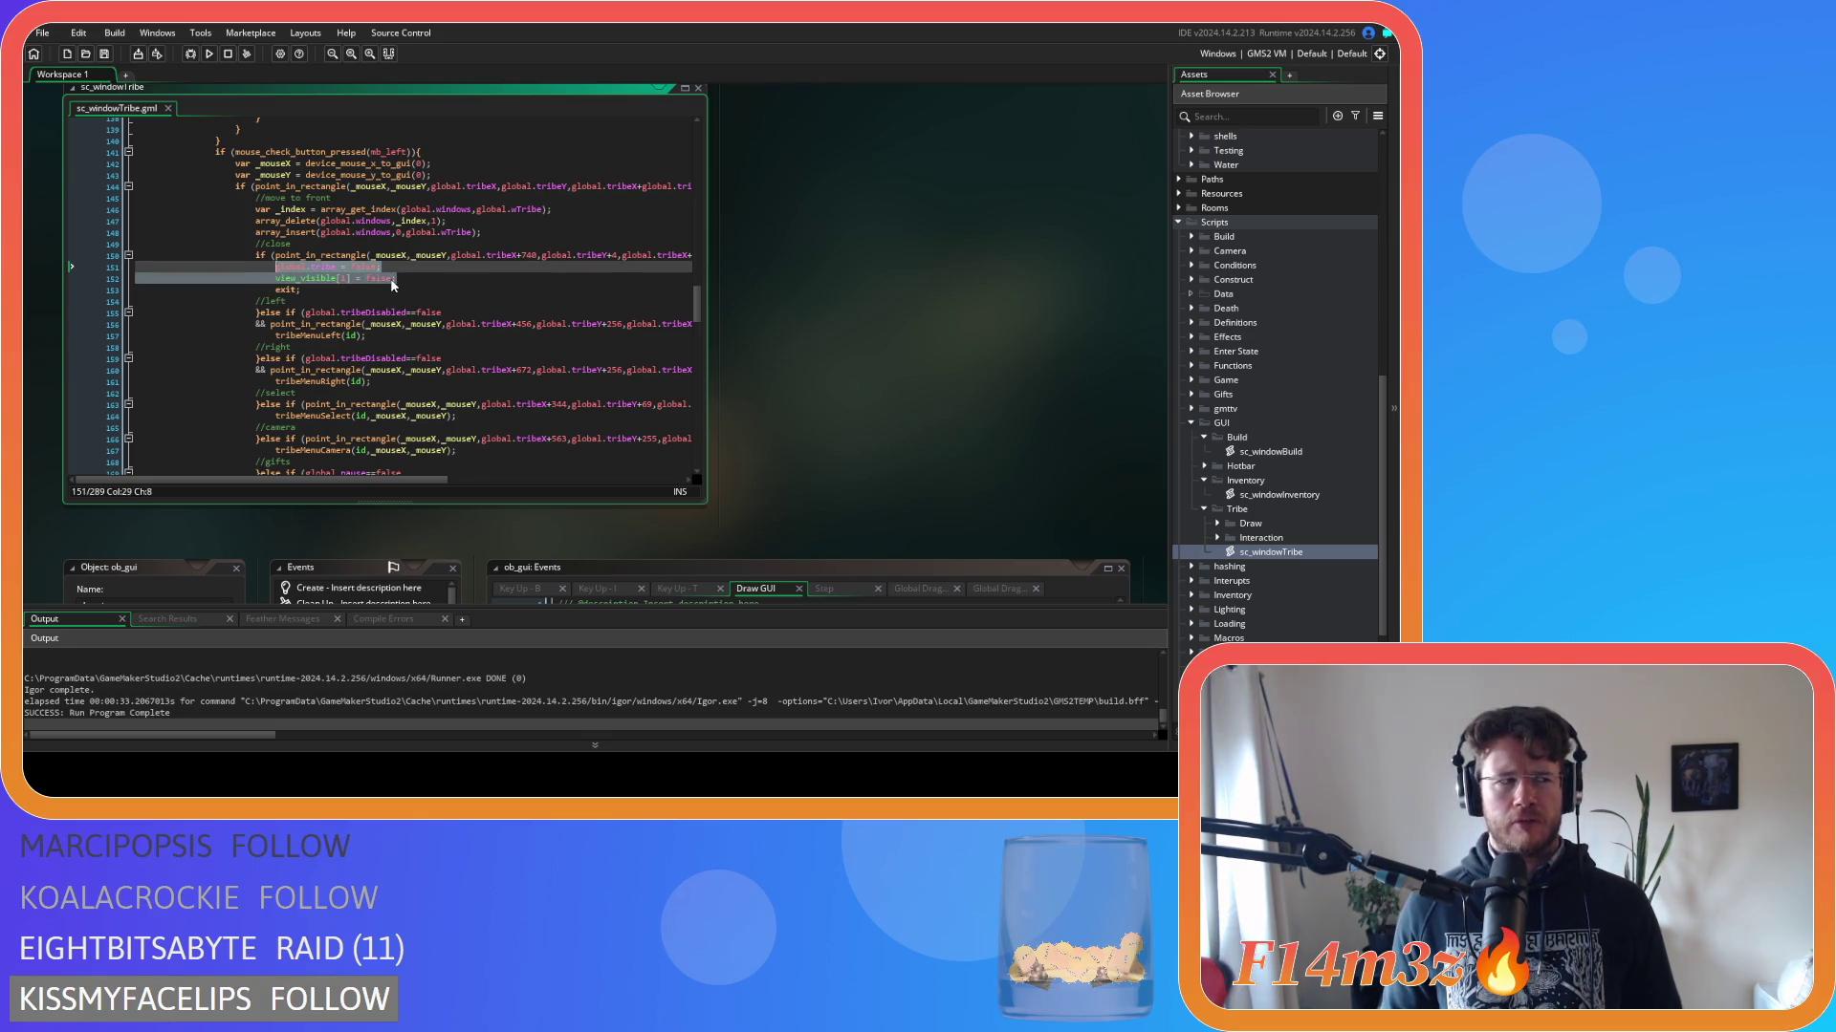
text(close();)
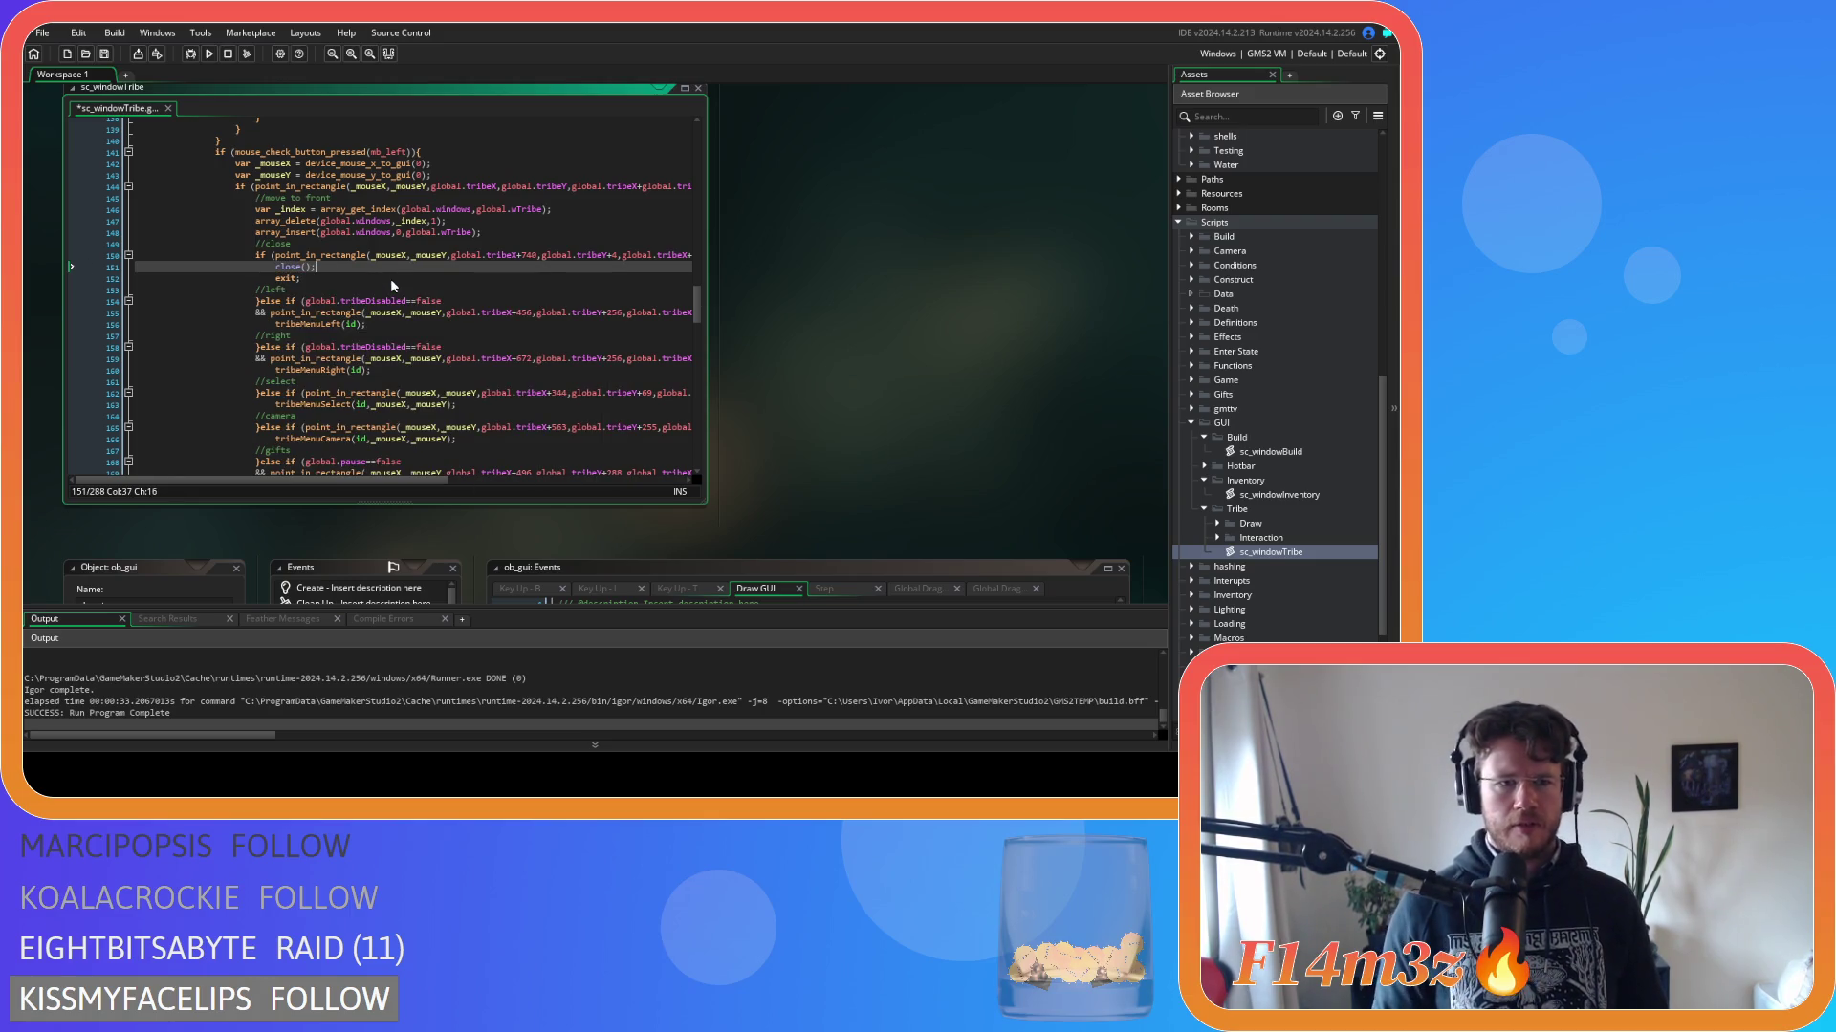
scroll(390, 278, down, 20)
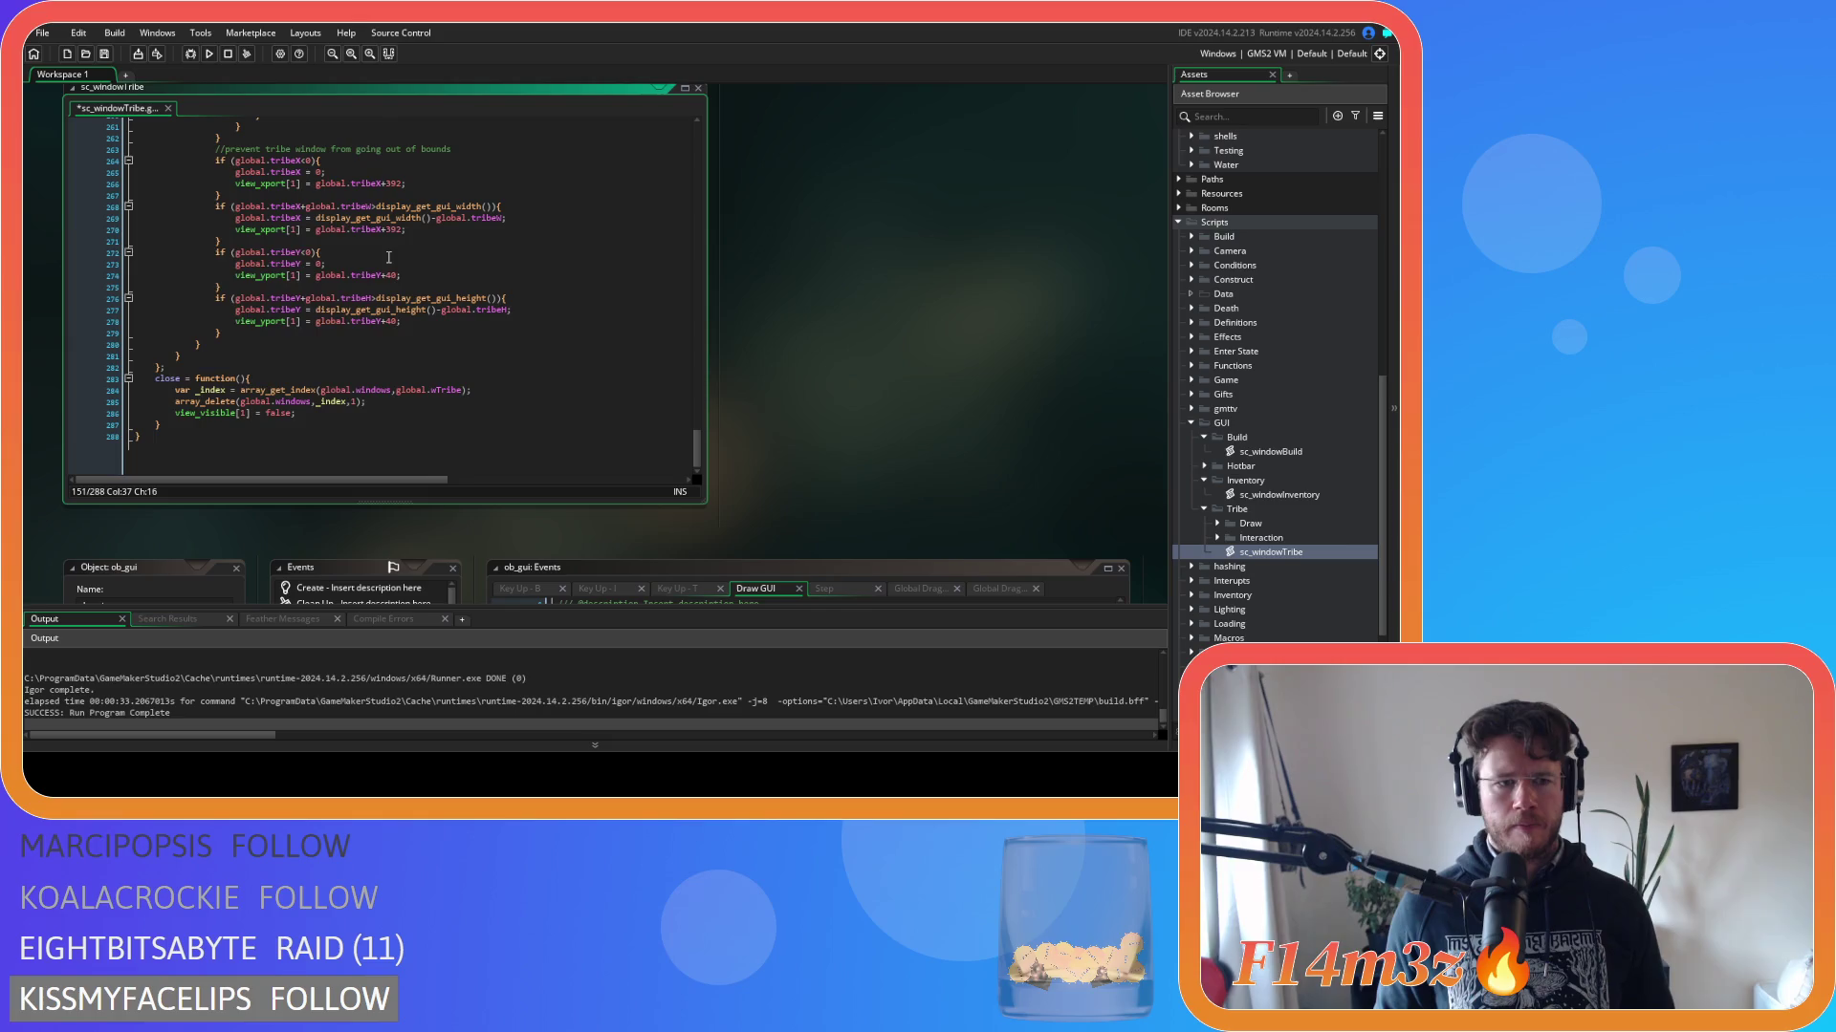
scroll(388, 257, up, 20)
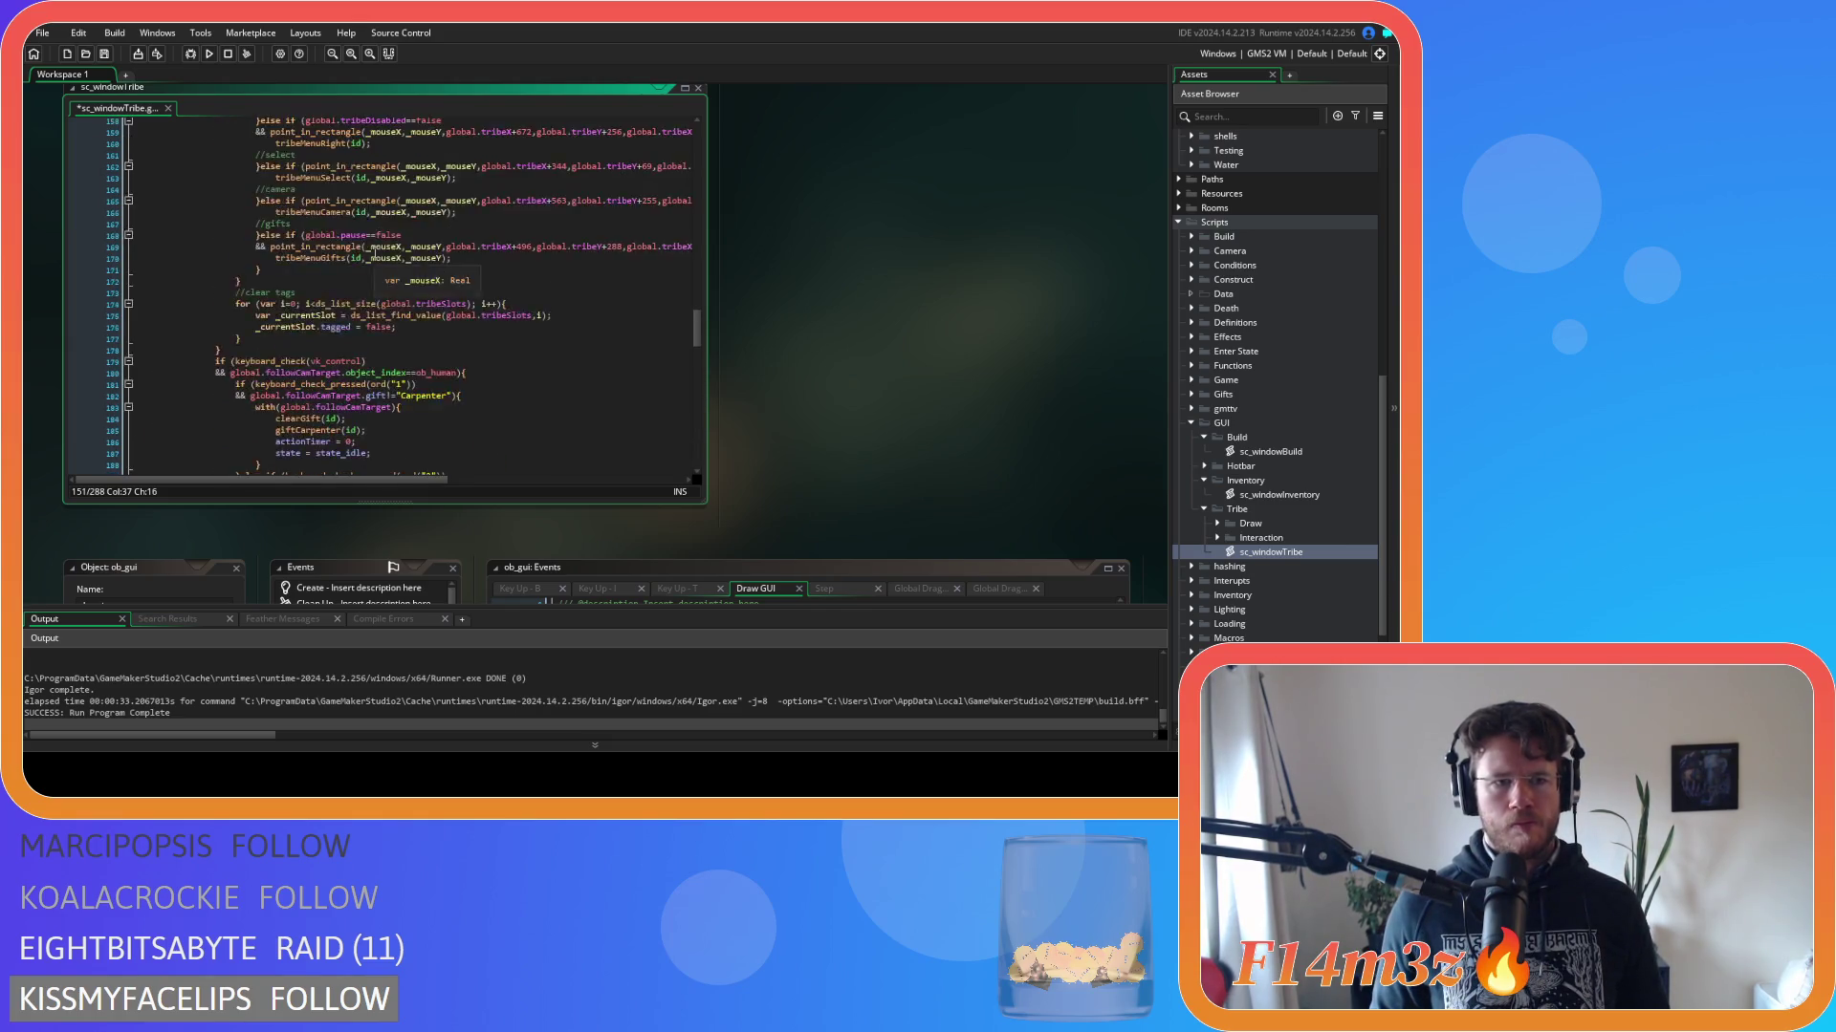
scroll(336, 293, down, 1)
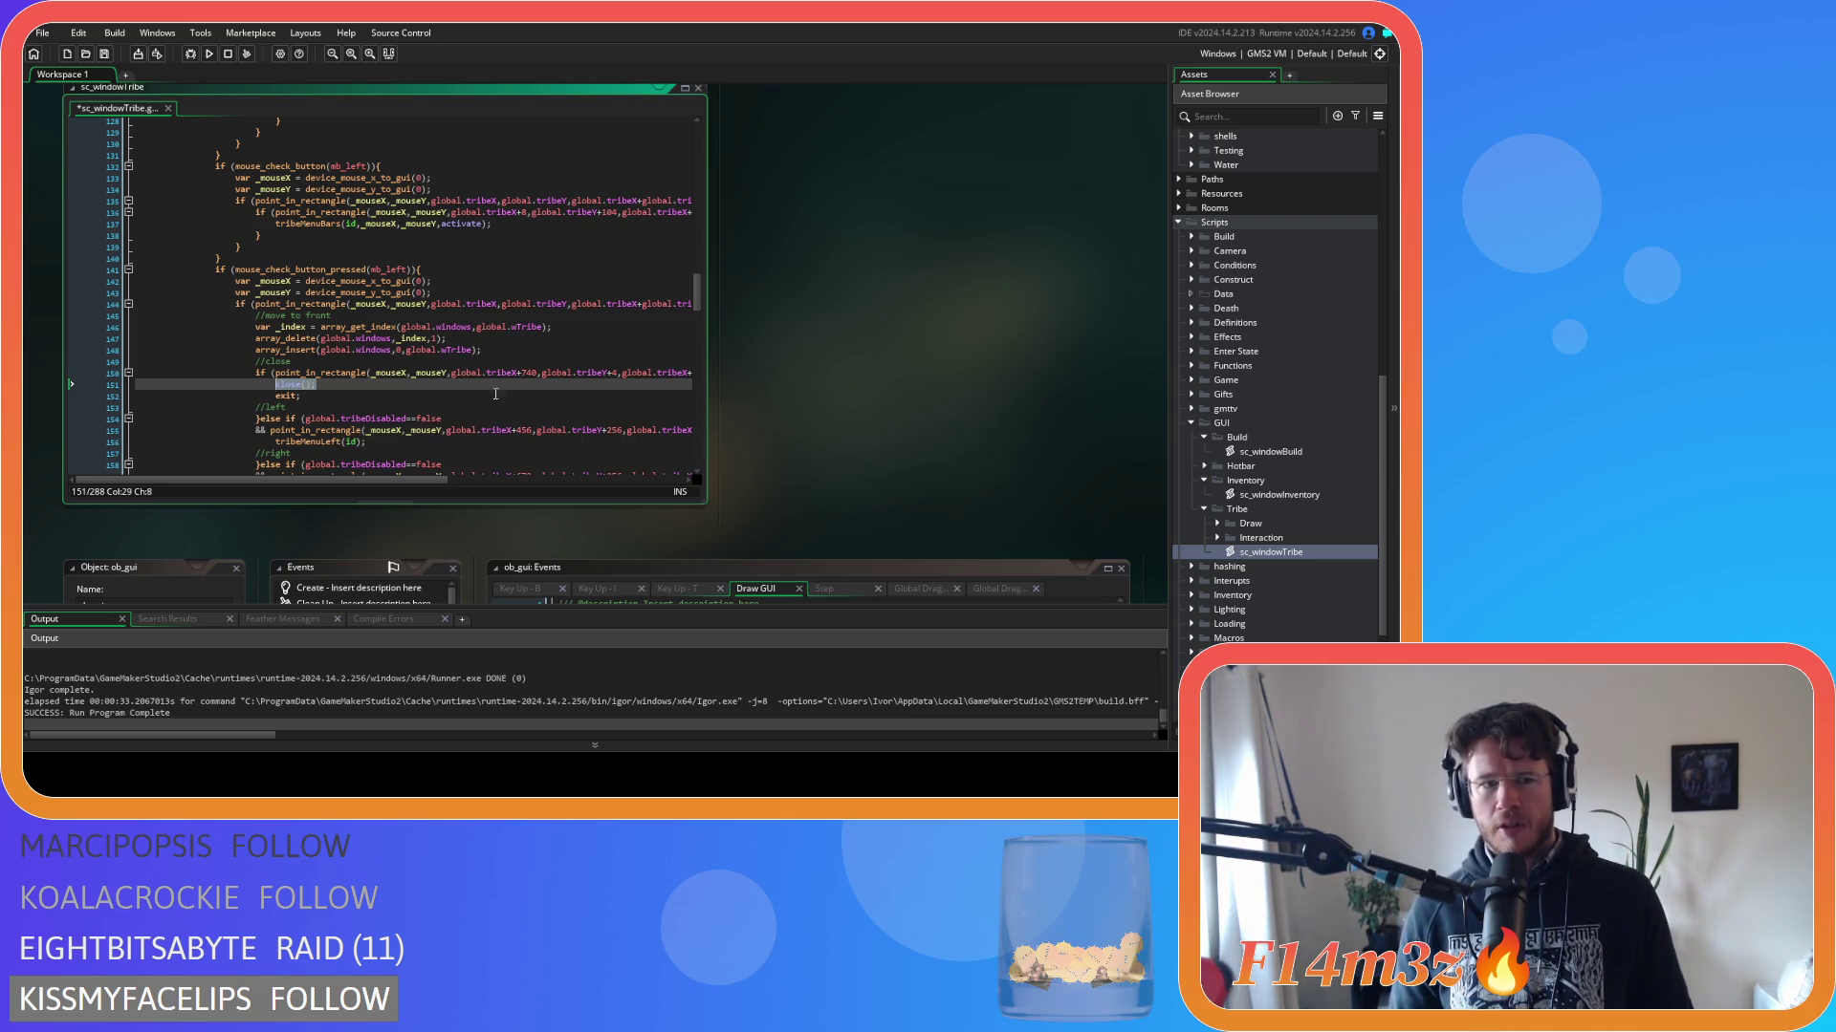
mouse_move(565, 472)
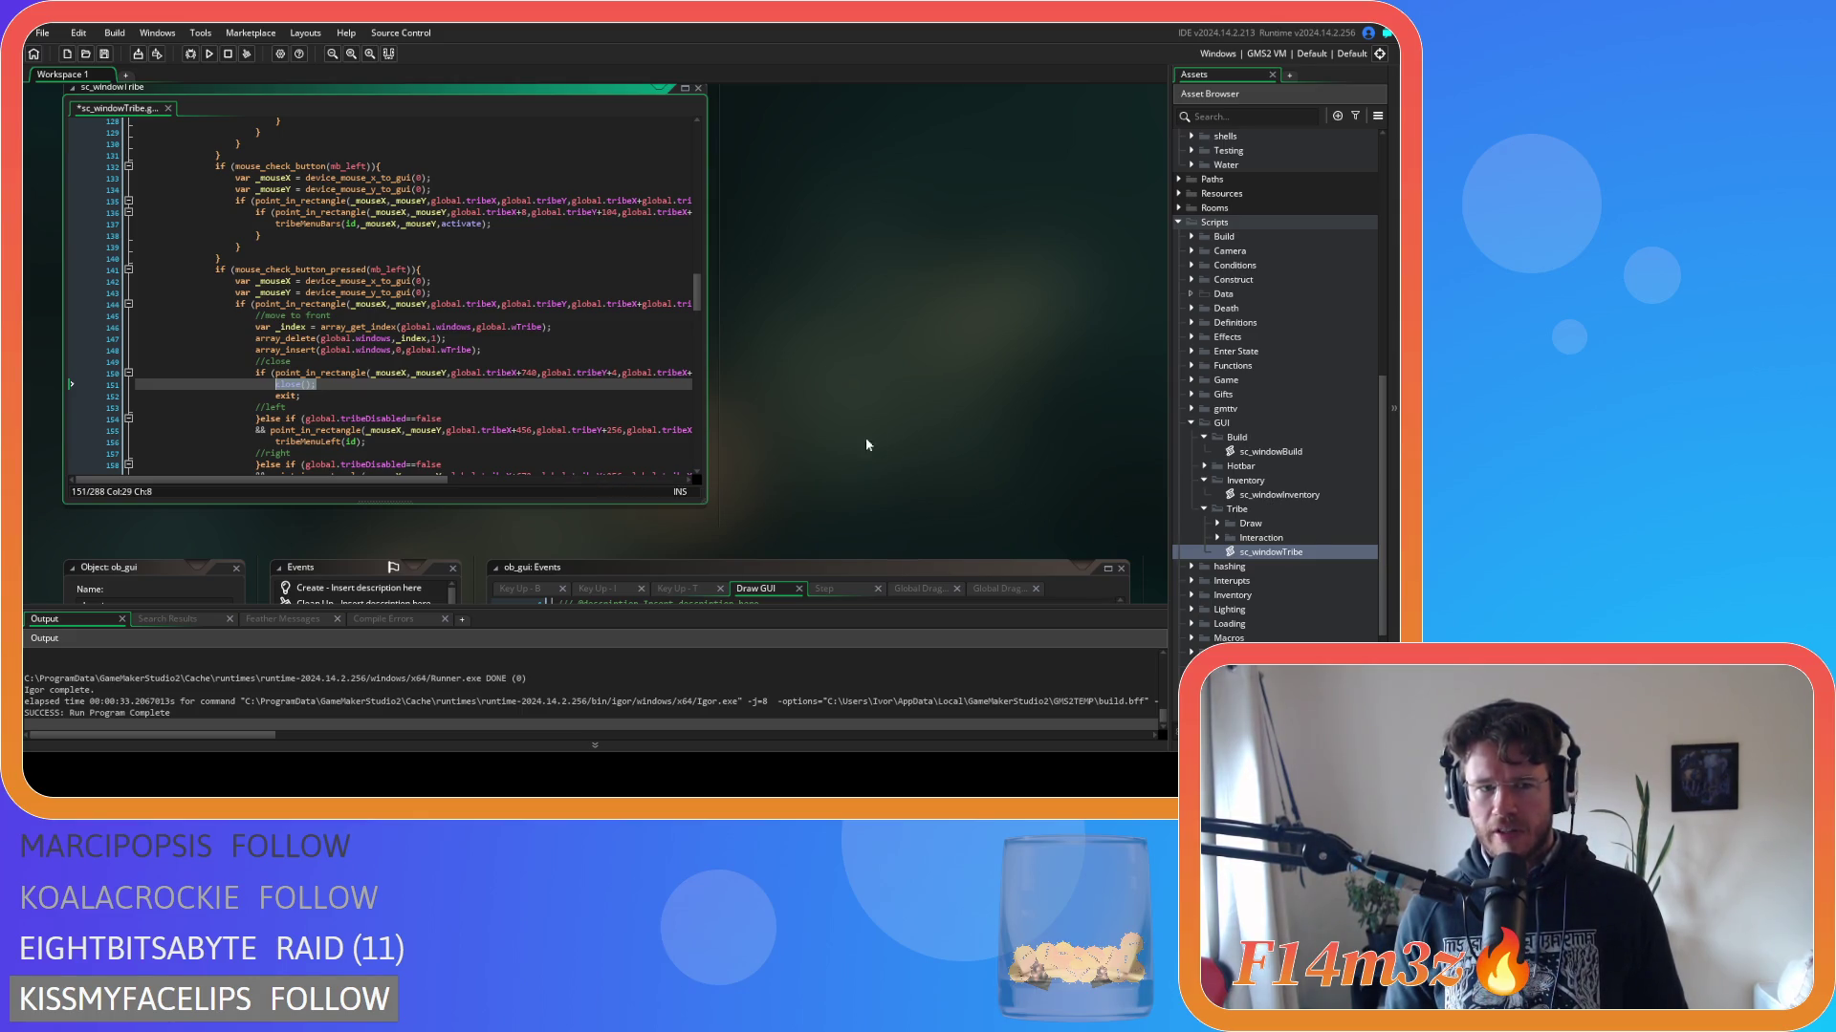
In sc_windowInventory, replace the line hiding the inventory with close();.
double_click(1264, 494)
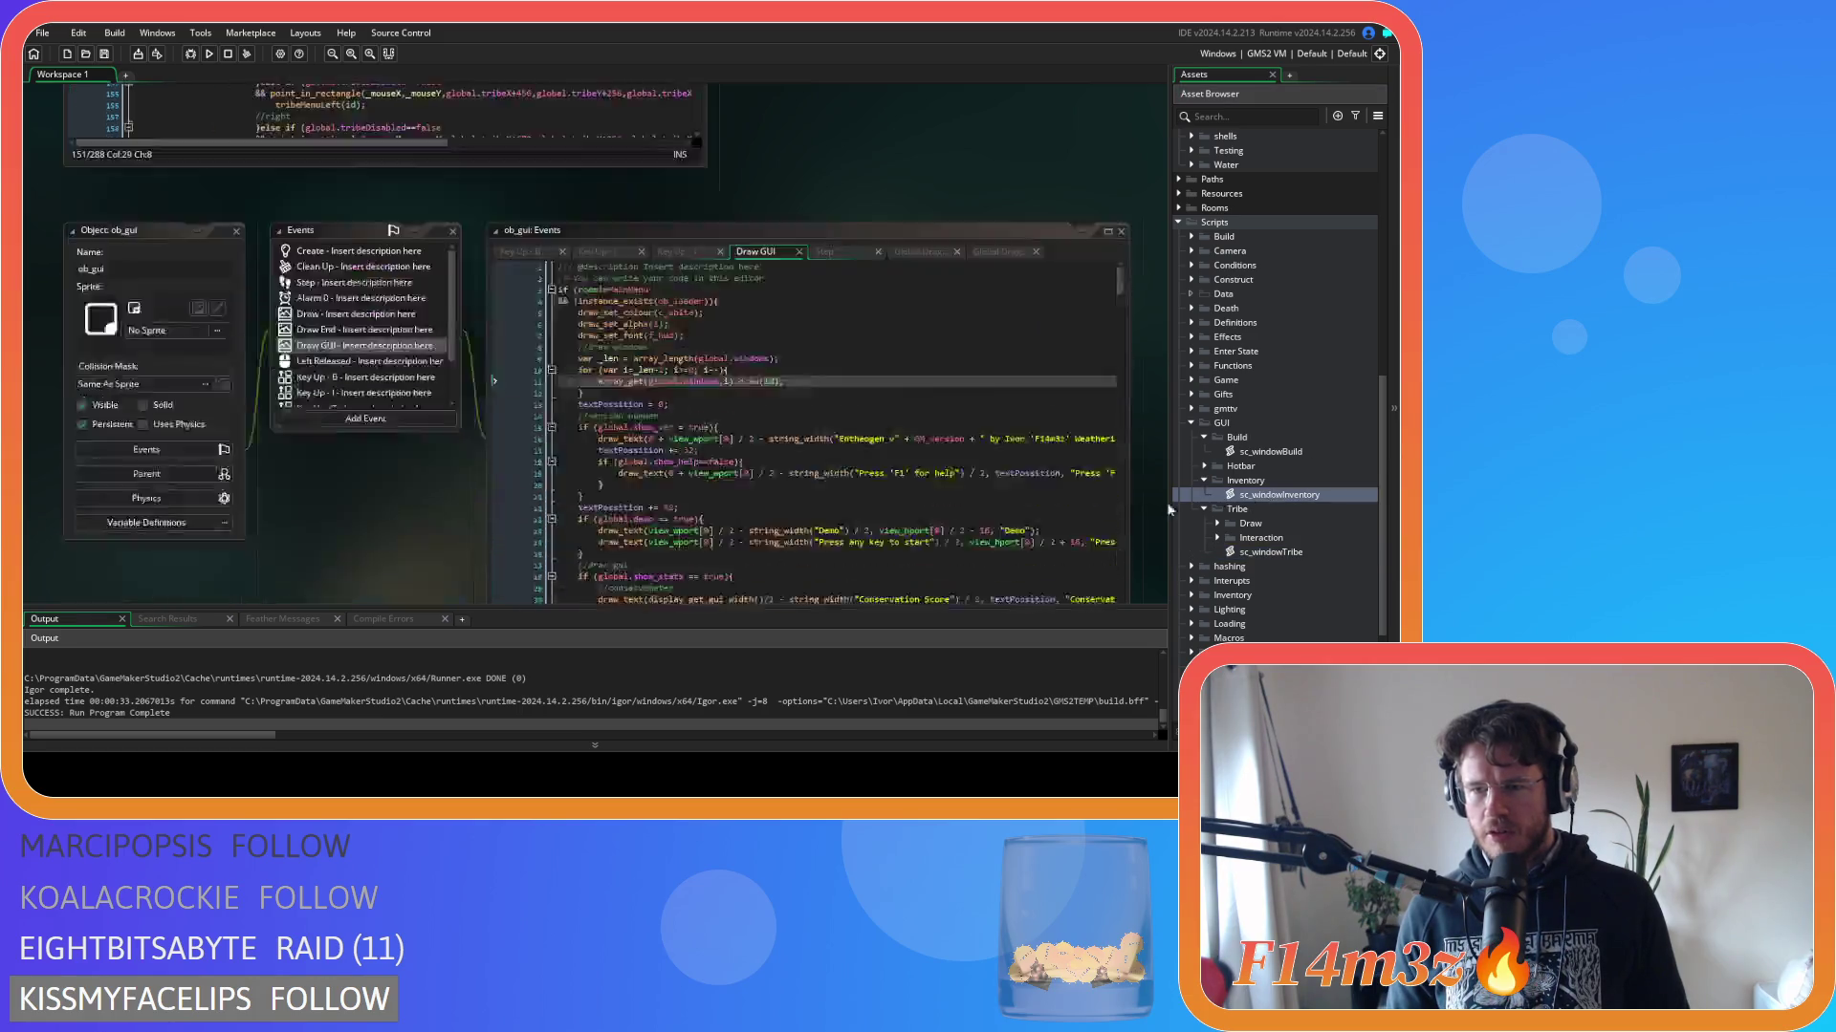
mouse_move(694, 245)
mouse_down()
mouse_move(719, 468)
mouse_move(696, 474)
mouse_up()
triple_click(377, 318)
text(close();)
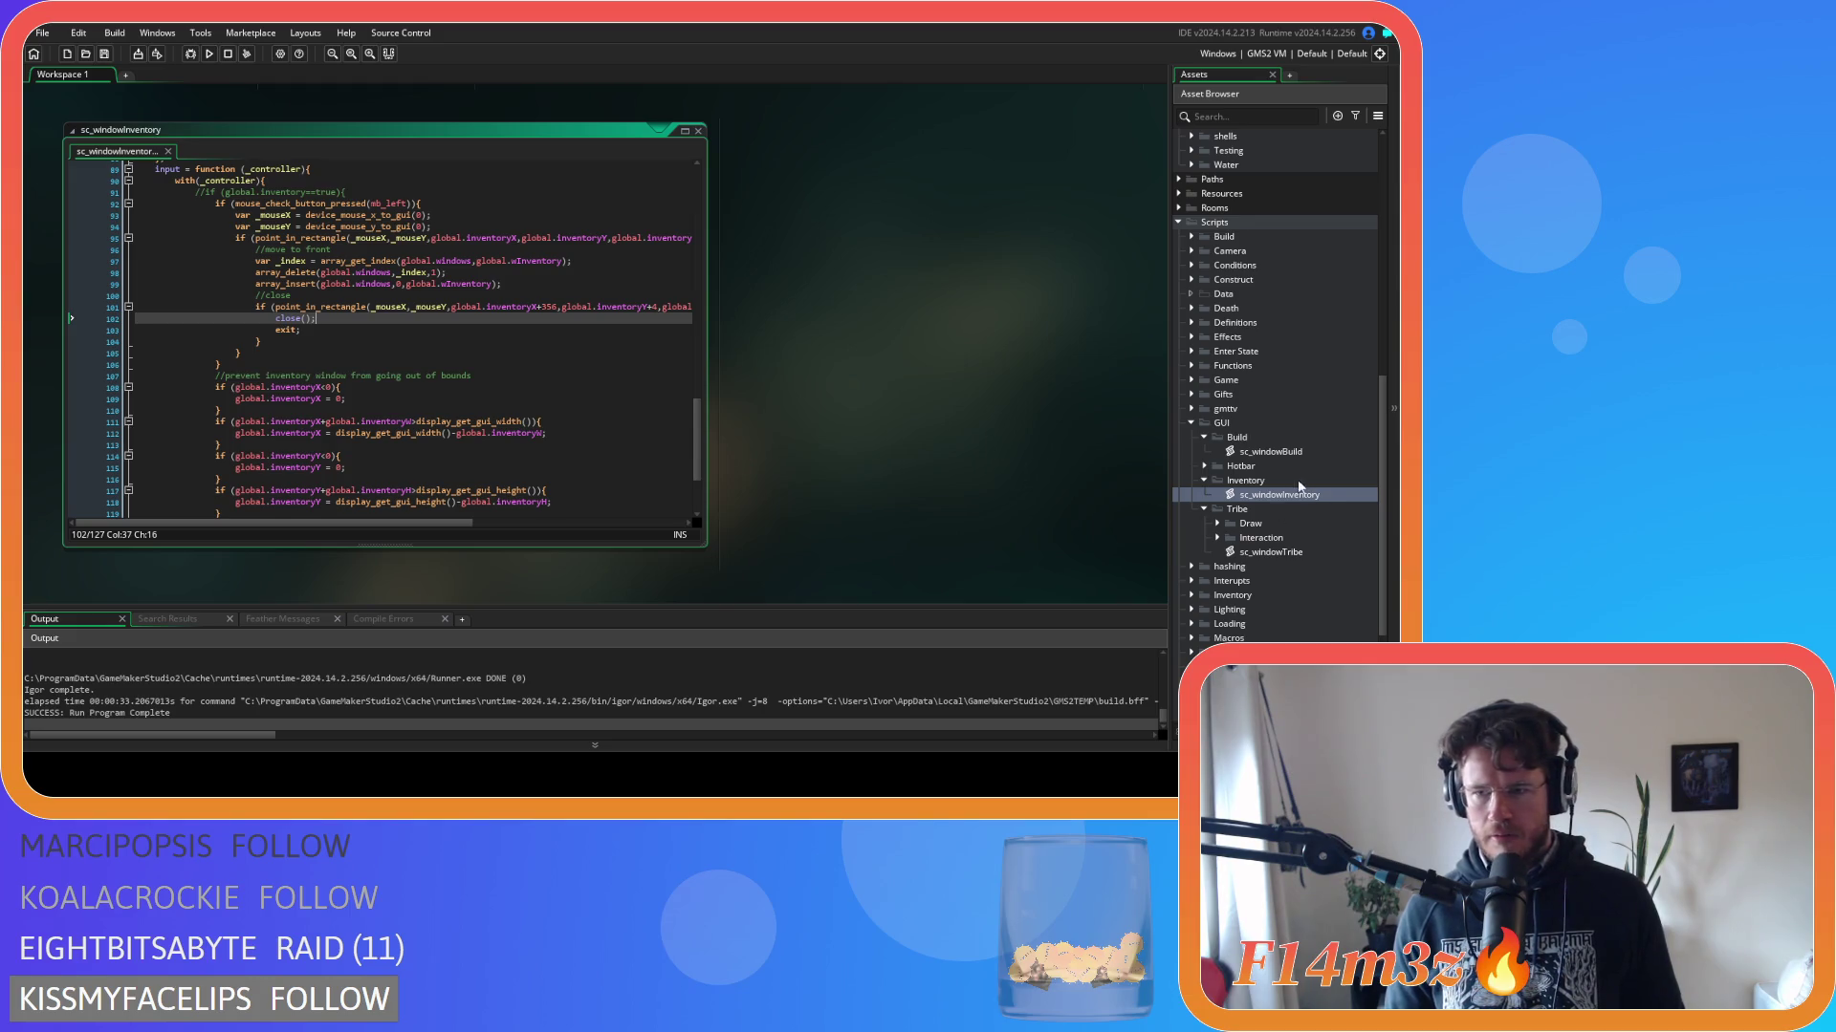
In sc_windowBuild, replace the Build menu's hide line with close(); and run the game with F5.
double_click(1276, 453)
mouse_move(711, 405)
mouse_down()
mouse_move(701, 306)
mouse_move(714, 444)
mouse_move(701, 378)
mouse_up()
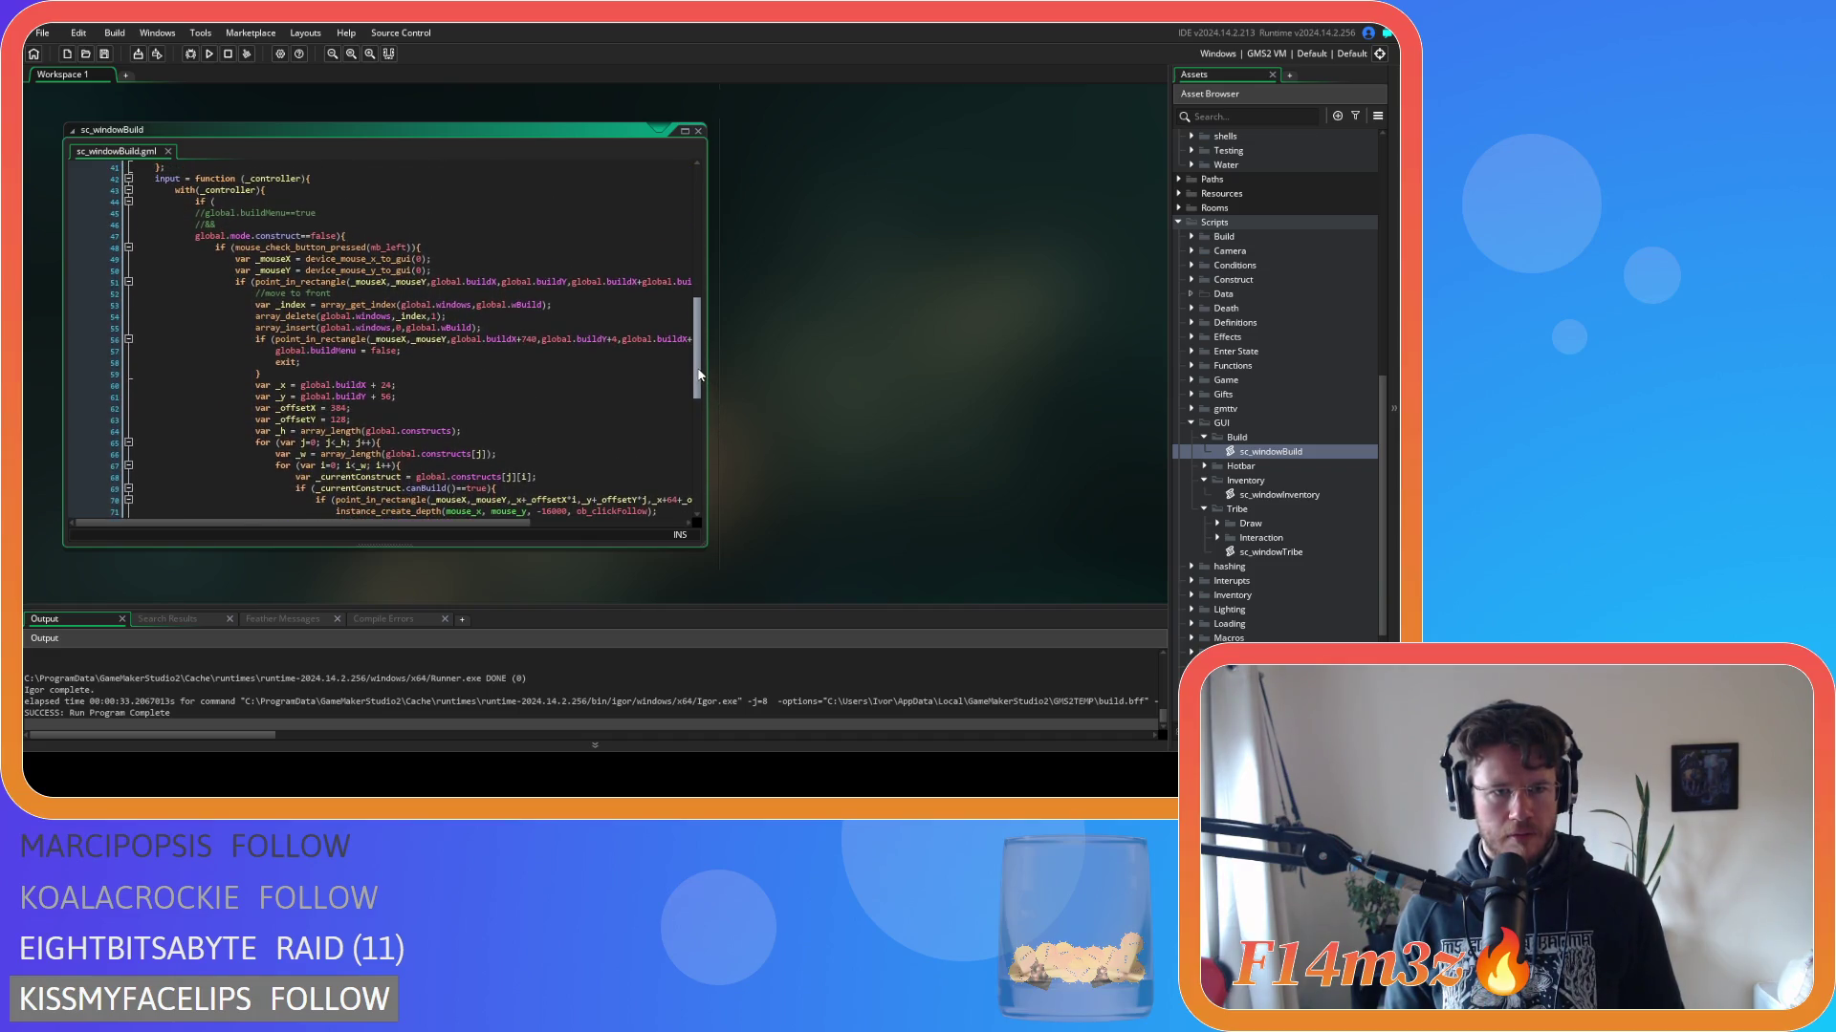
click(419, 351)
key(shift+Home)
text(close();)
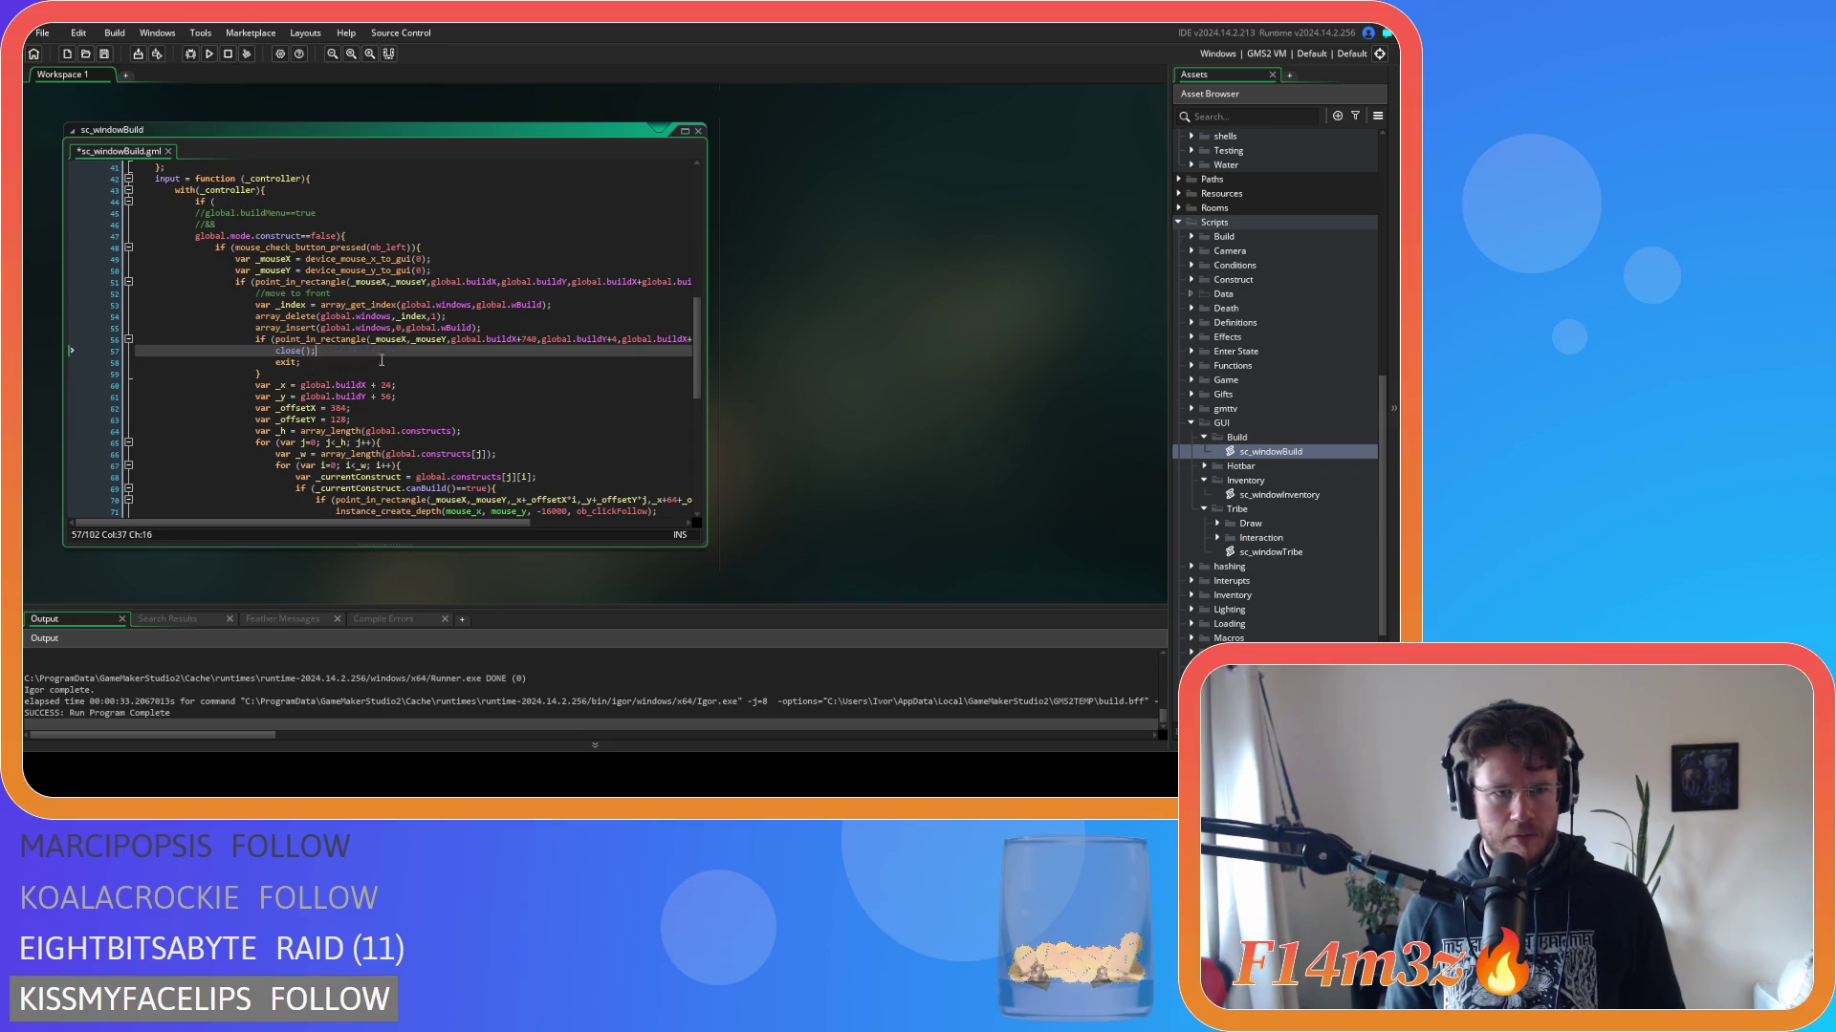
key(F5)
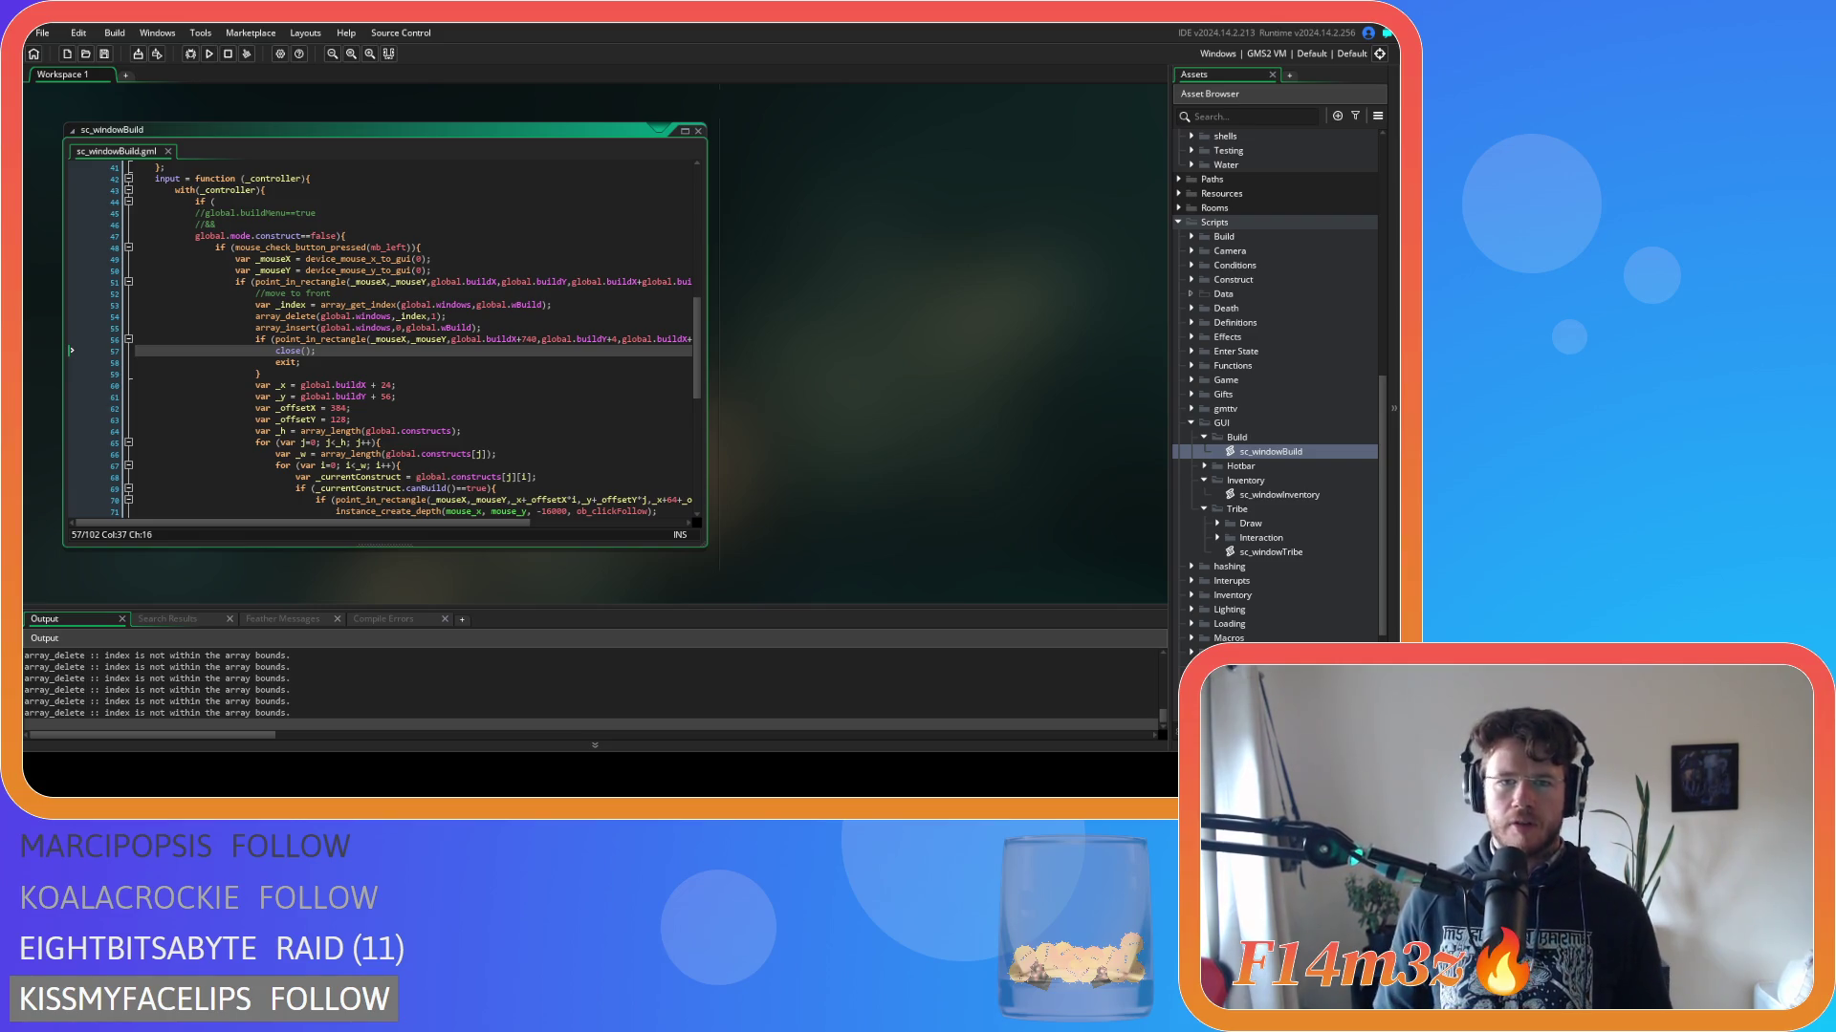
key(alt+Tab)
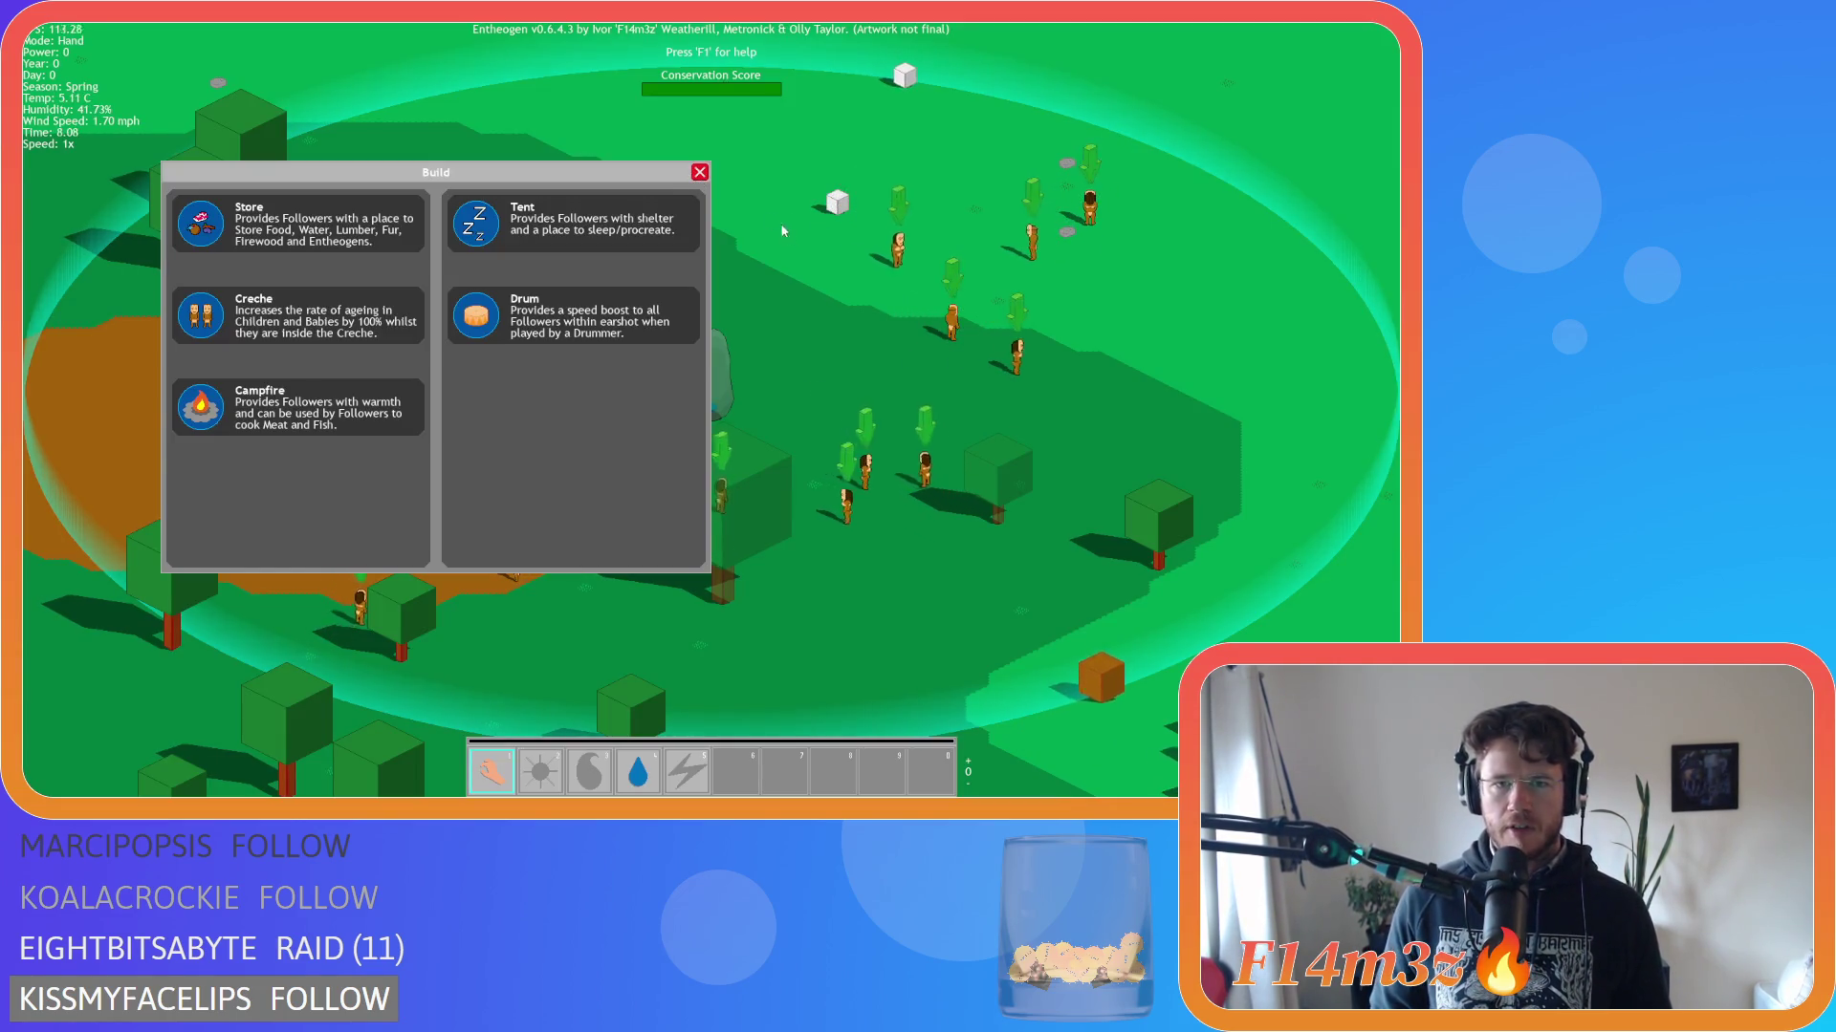
Close the Build window with its red button, then quit the game back to sc_windowBuild.
click(700, 173)
key(Escape)
key(Return)
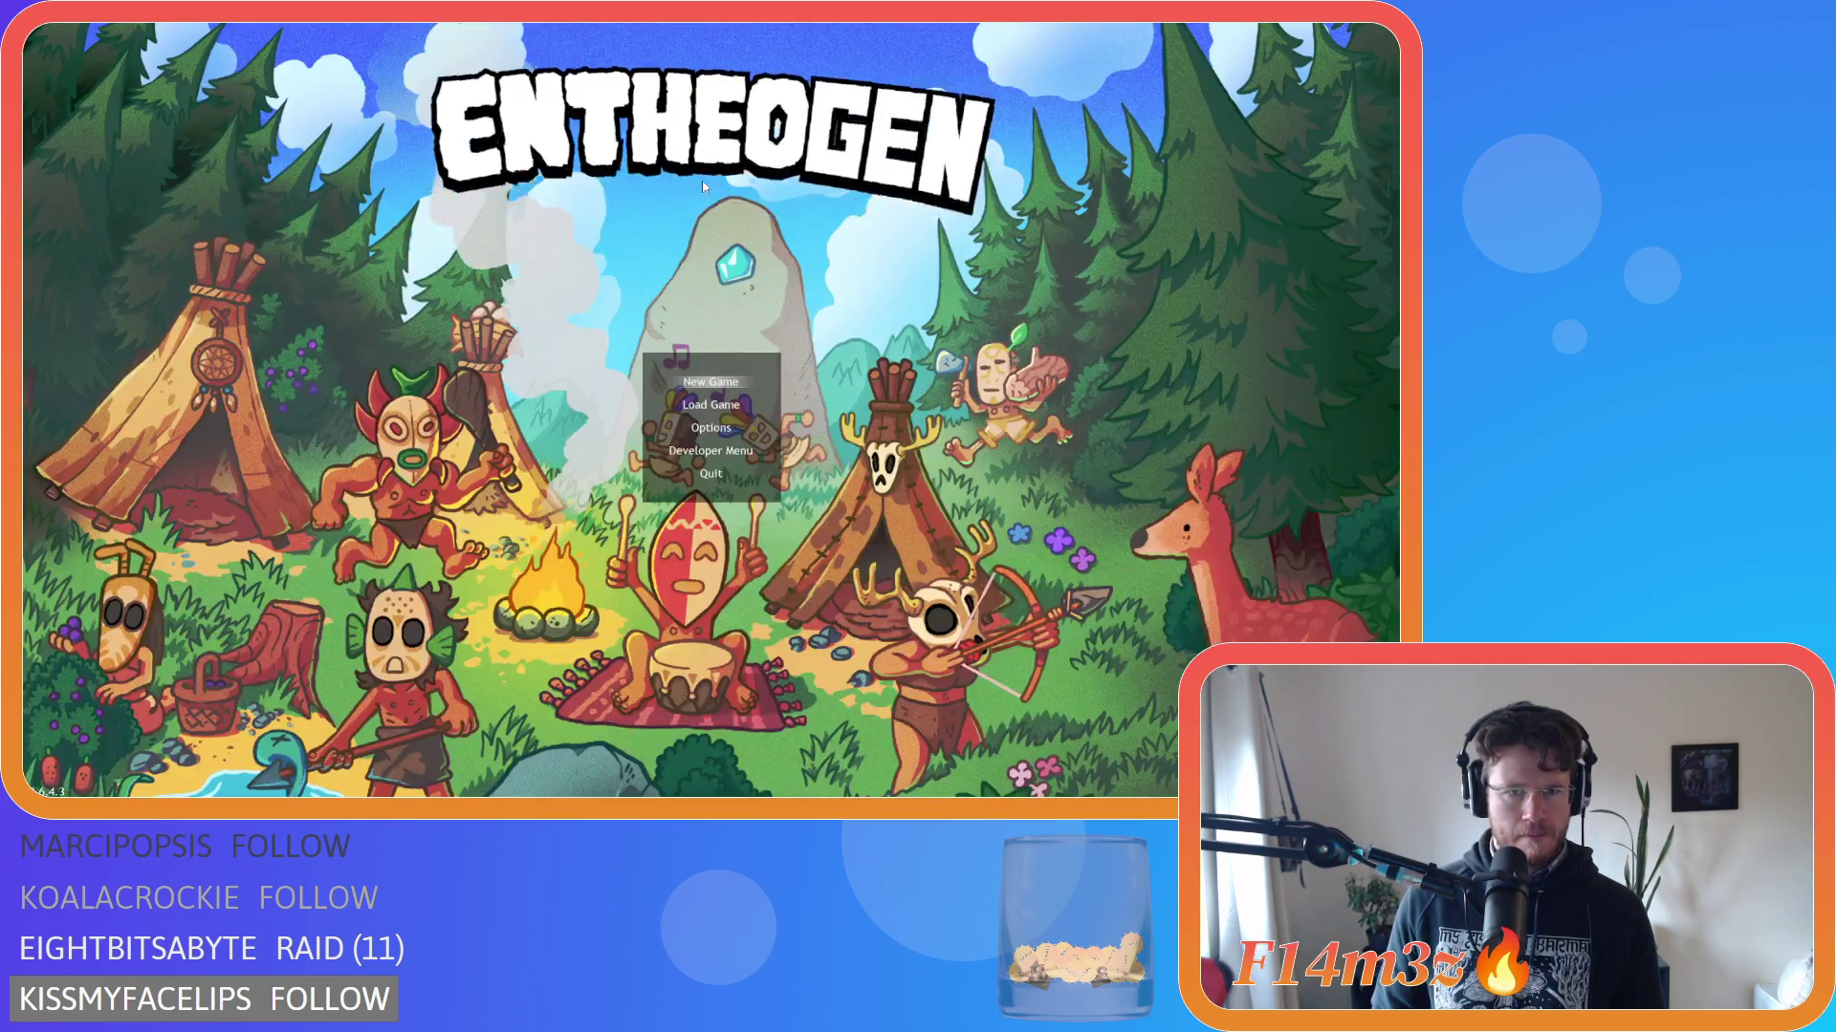
mouse_move(696, 382)
mouse_down()
mouse_move(696, 494)
mouse_move(673, 275)
mouse_move(671, 364)
mouse_up()
scroll(671, 364, up, 7)
scroll(666, 314, down, 5)
scroll(661, 353, down, 1)
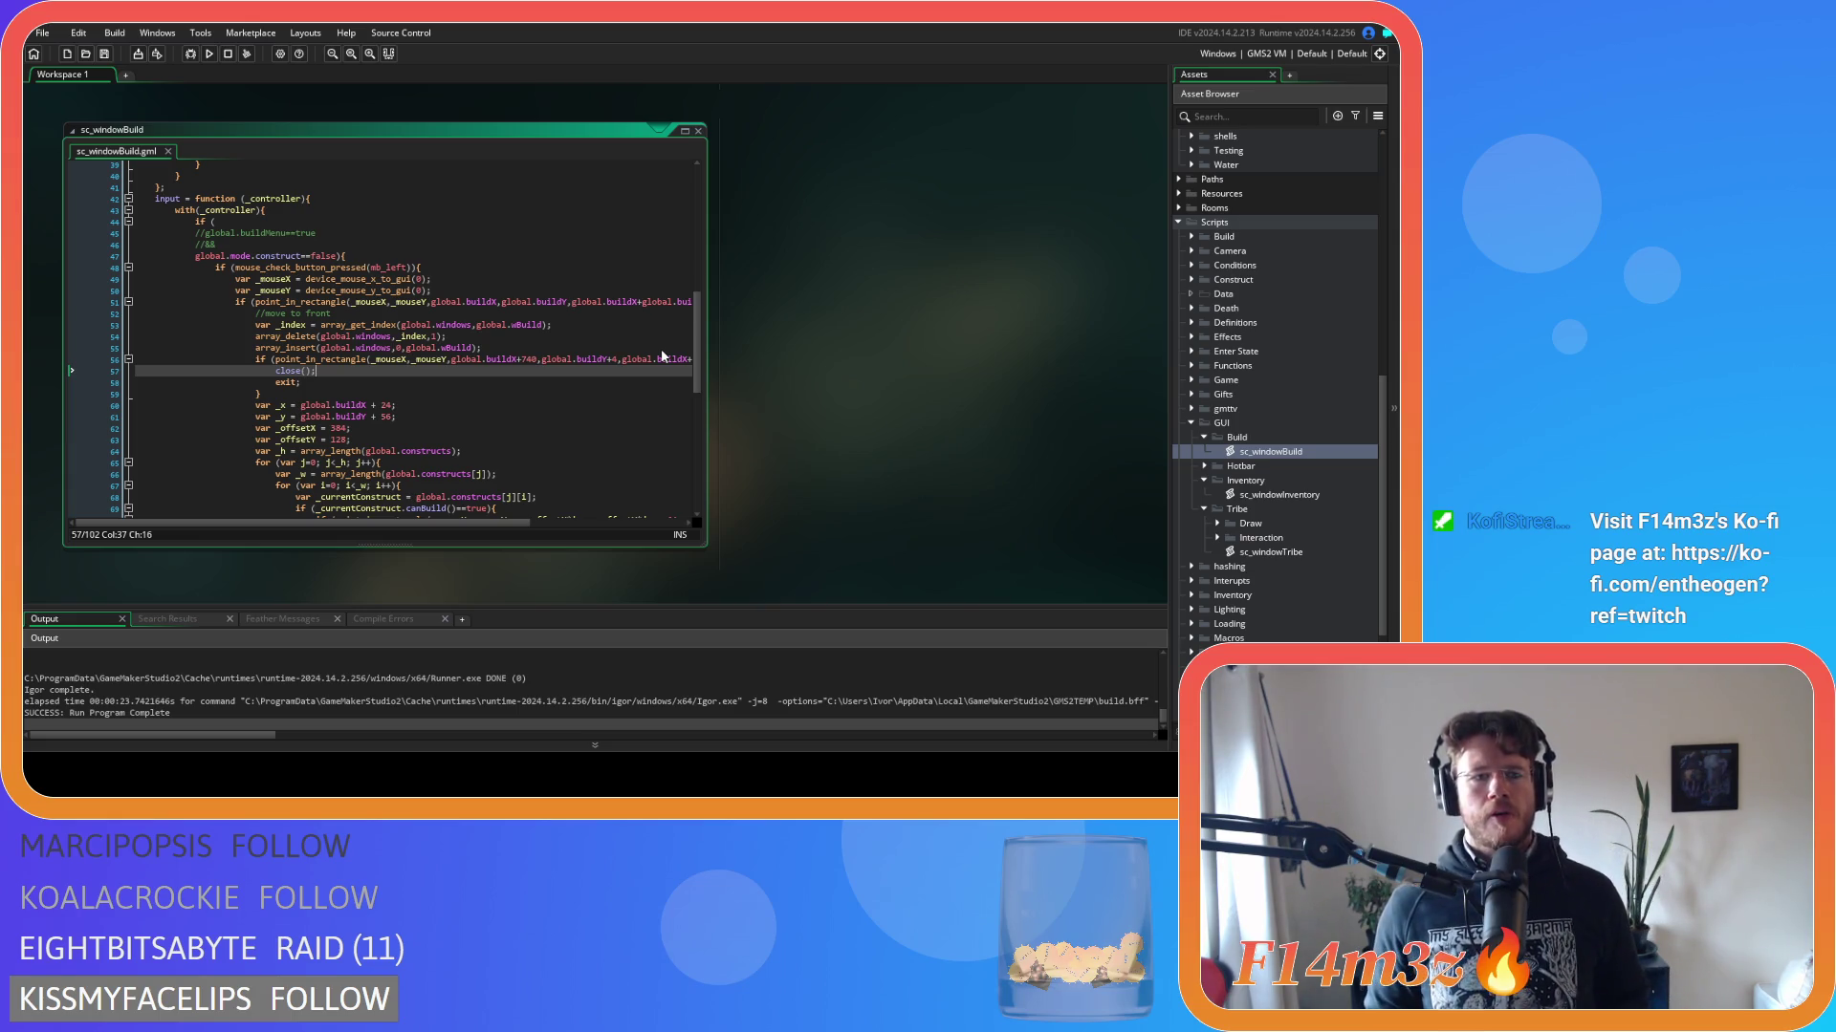
Prefix close() with global.wB… in sc_windowBuild and with global. in sc_windowInventory, saving it.
key(Home)
text(global.)
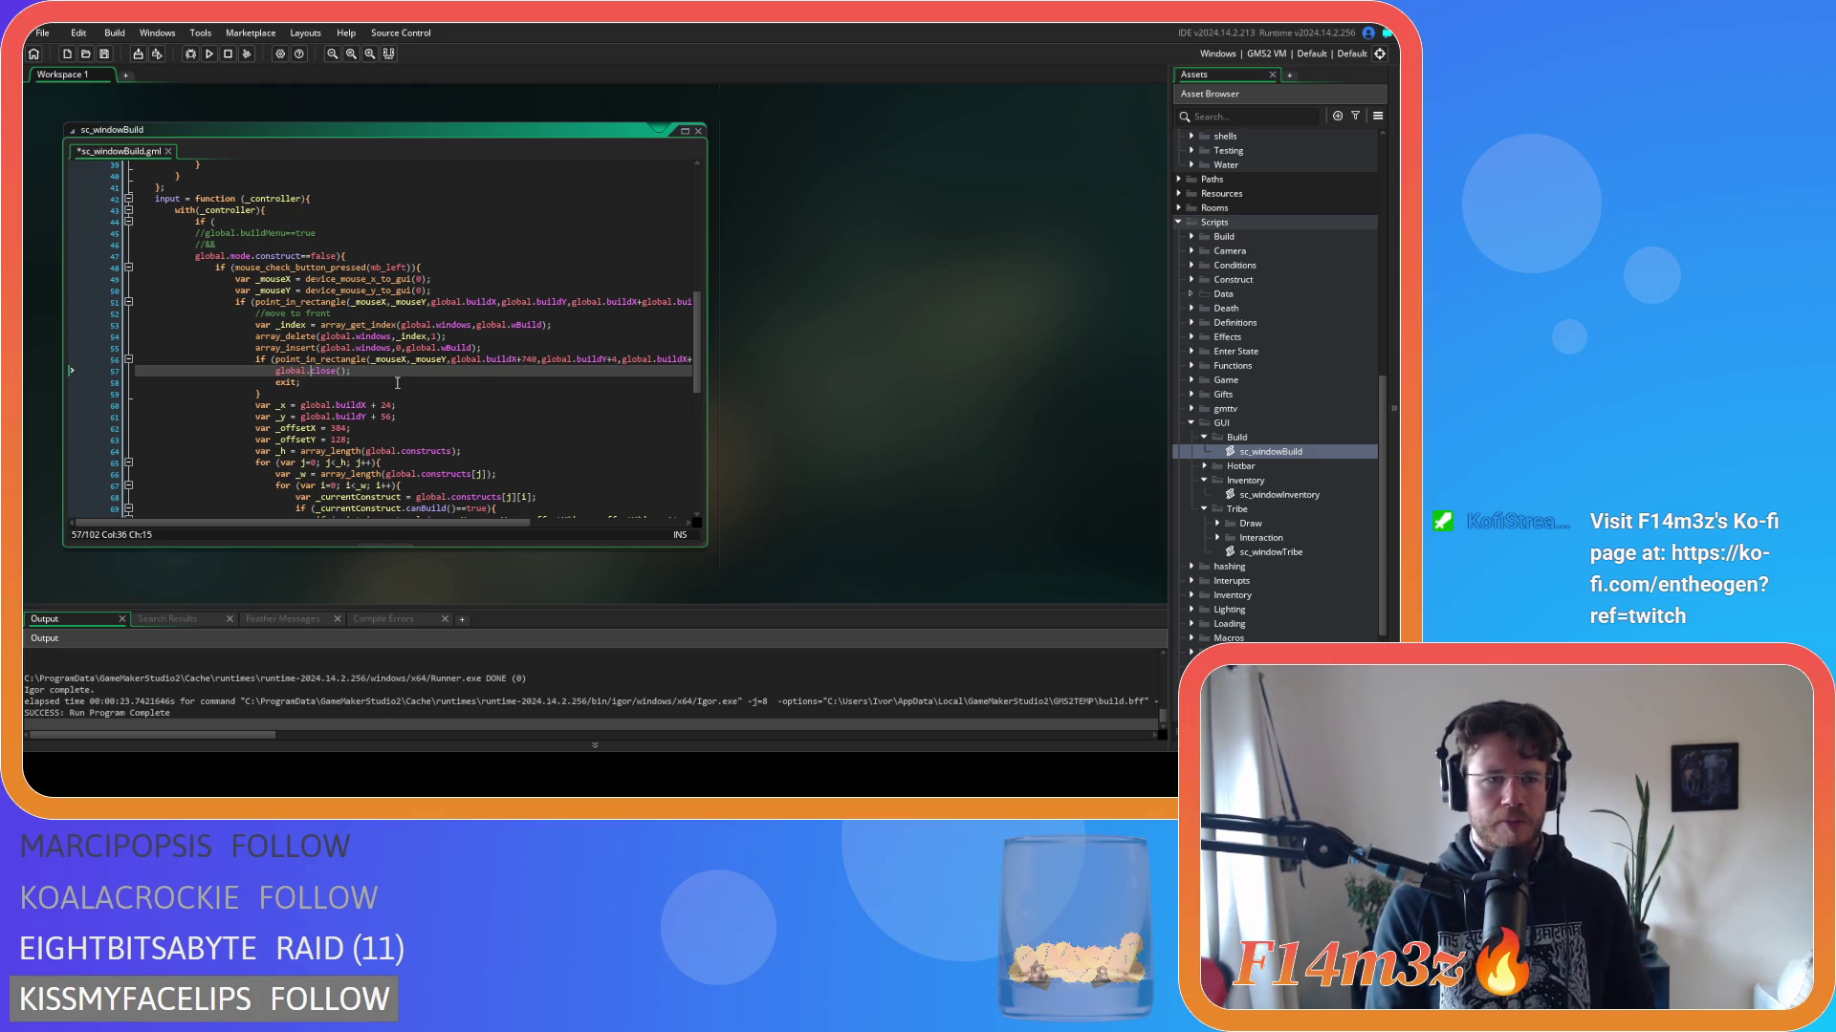
text(wBuild)
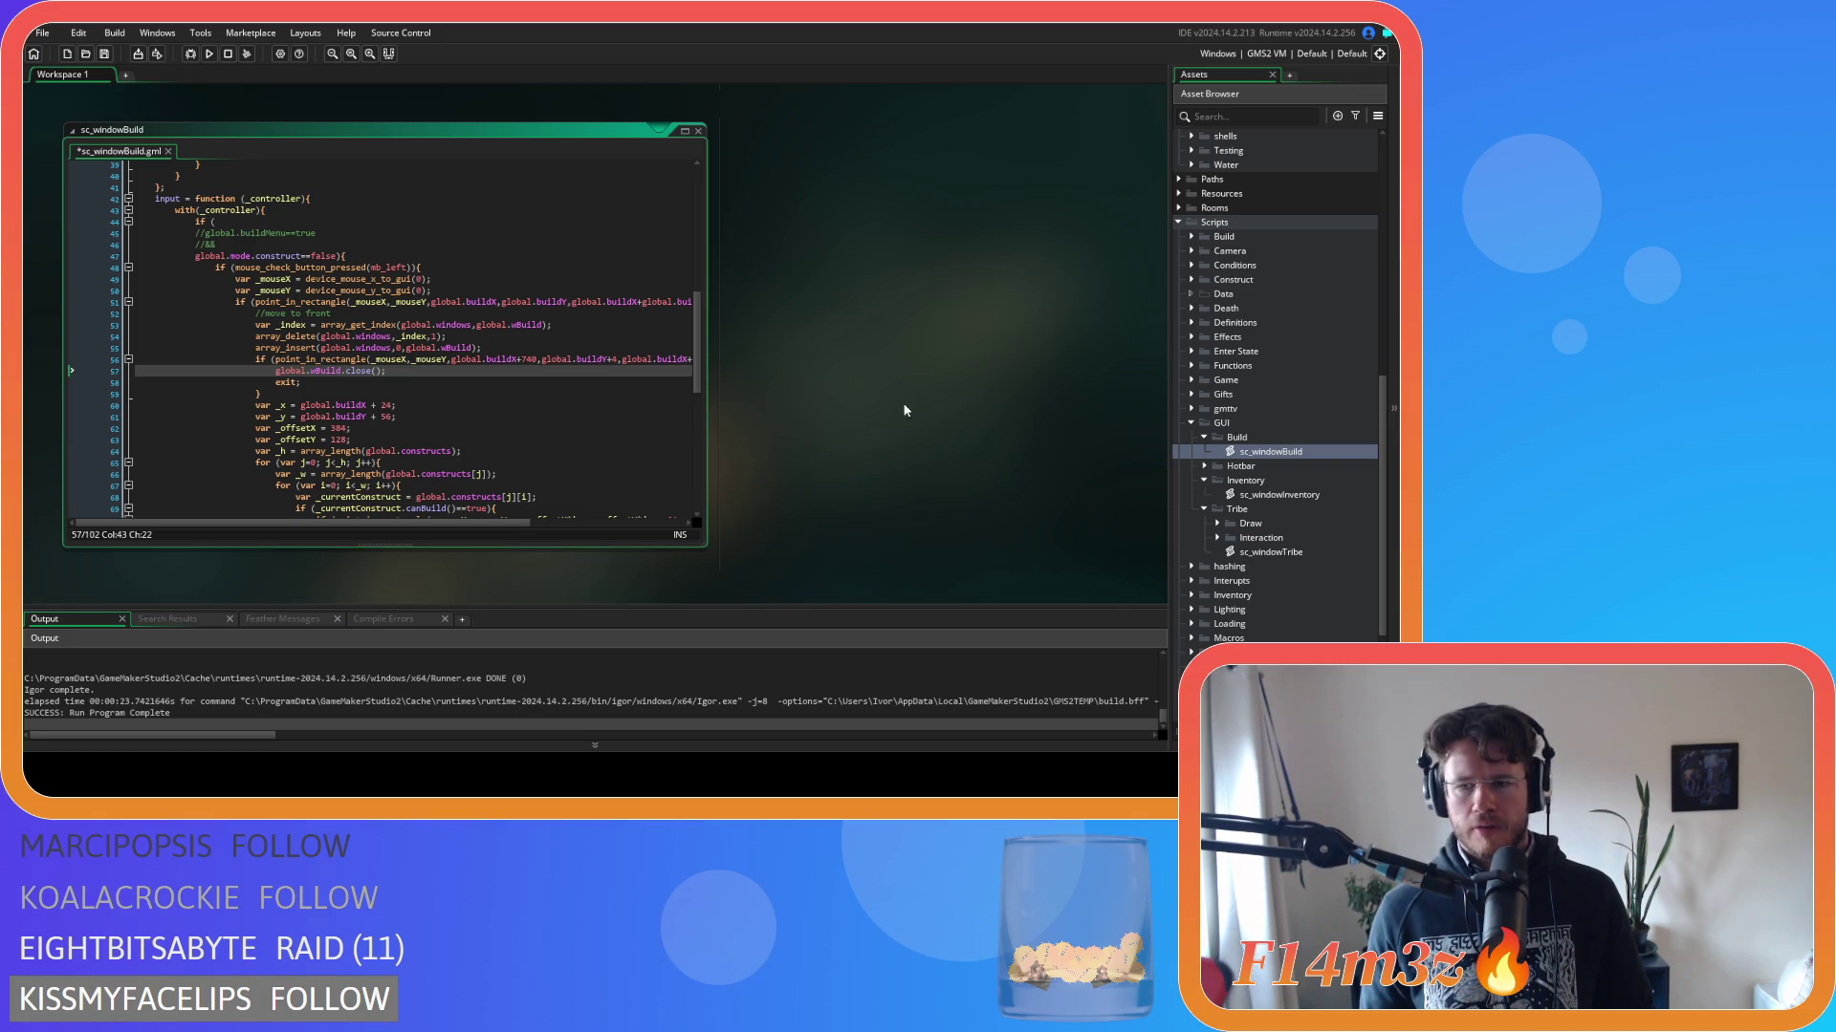
double_click(1275, 496)
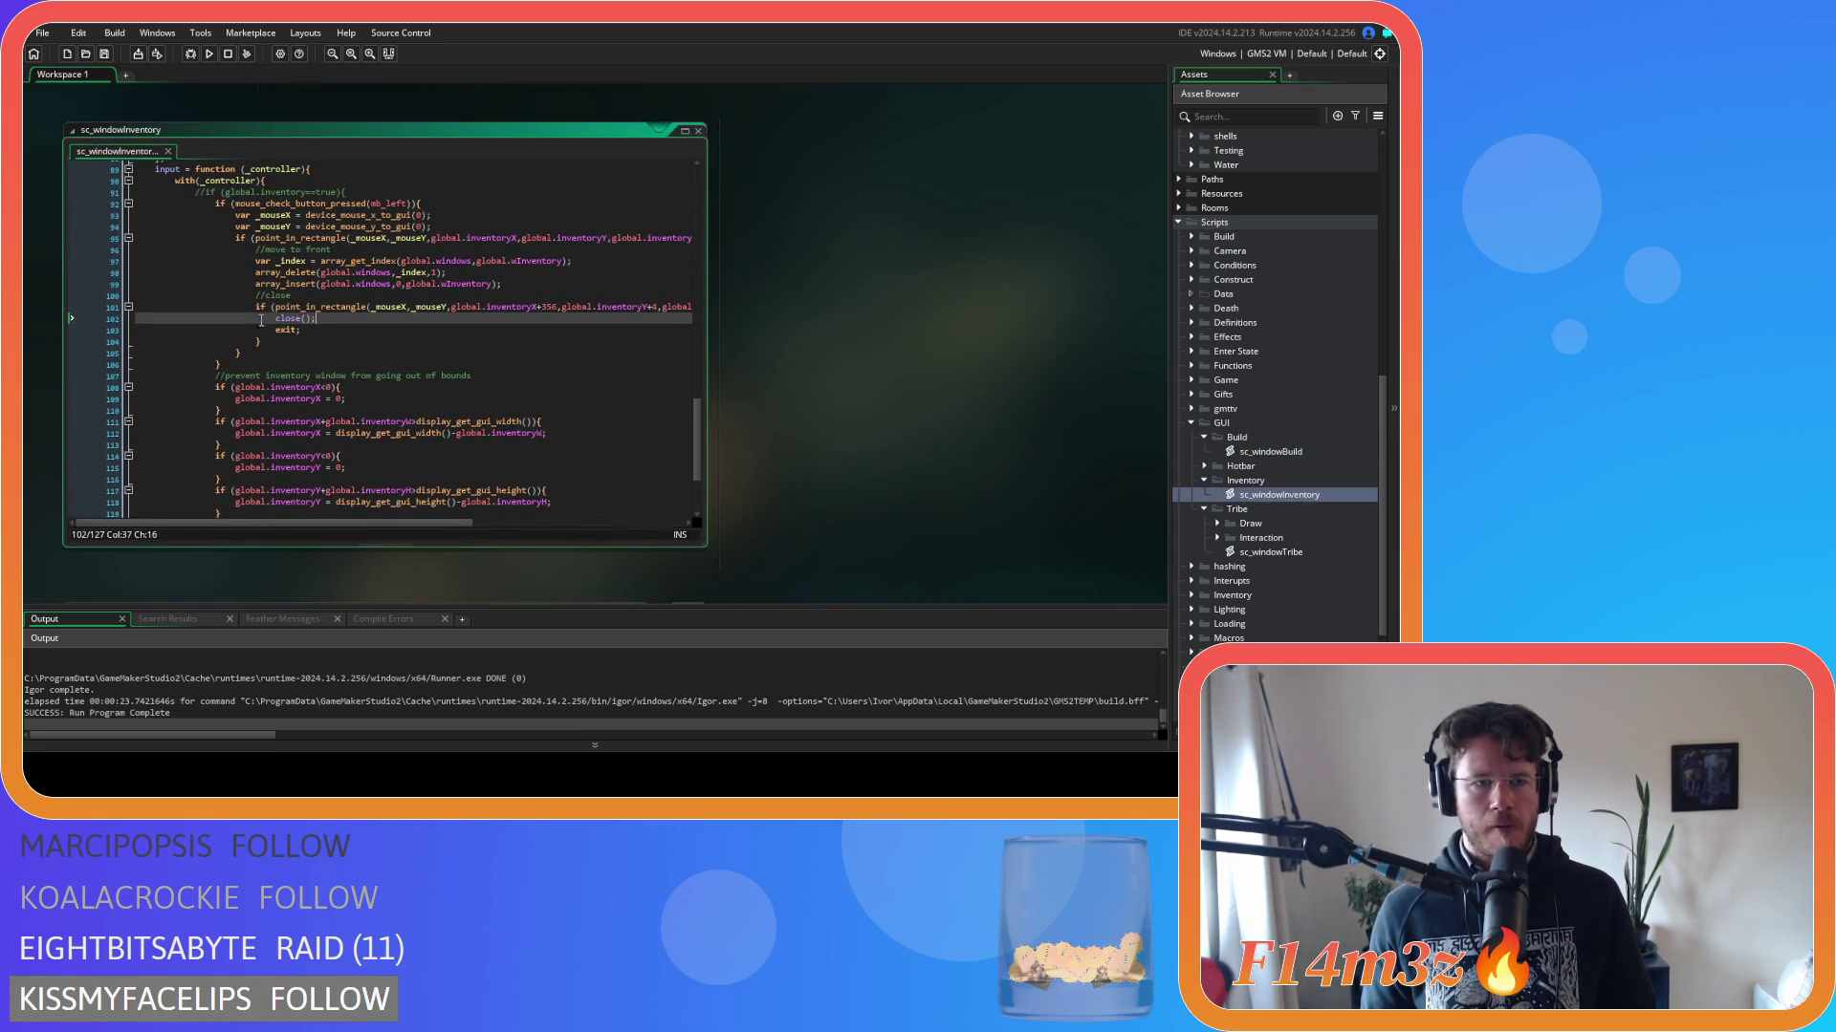
click(271, 318)
text(global.wInventory.)
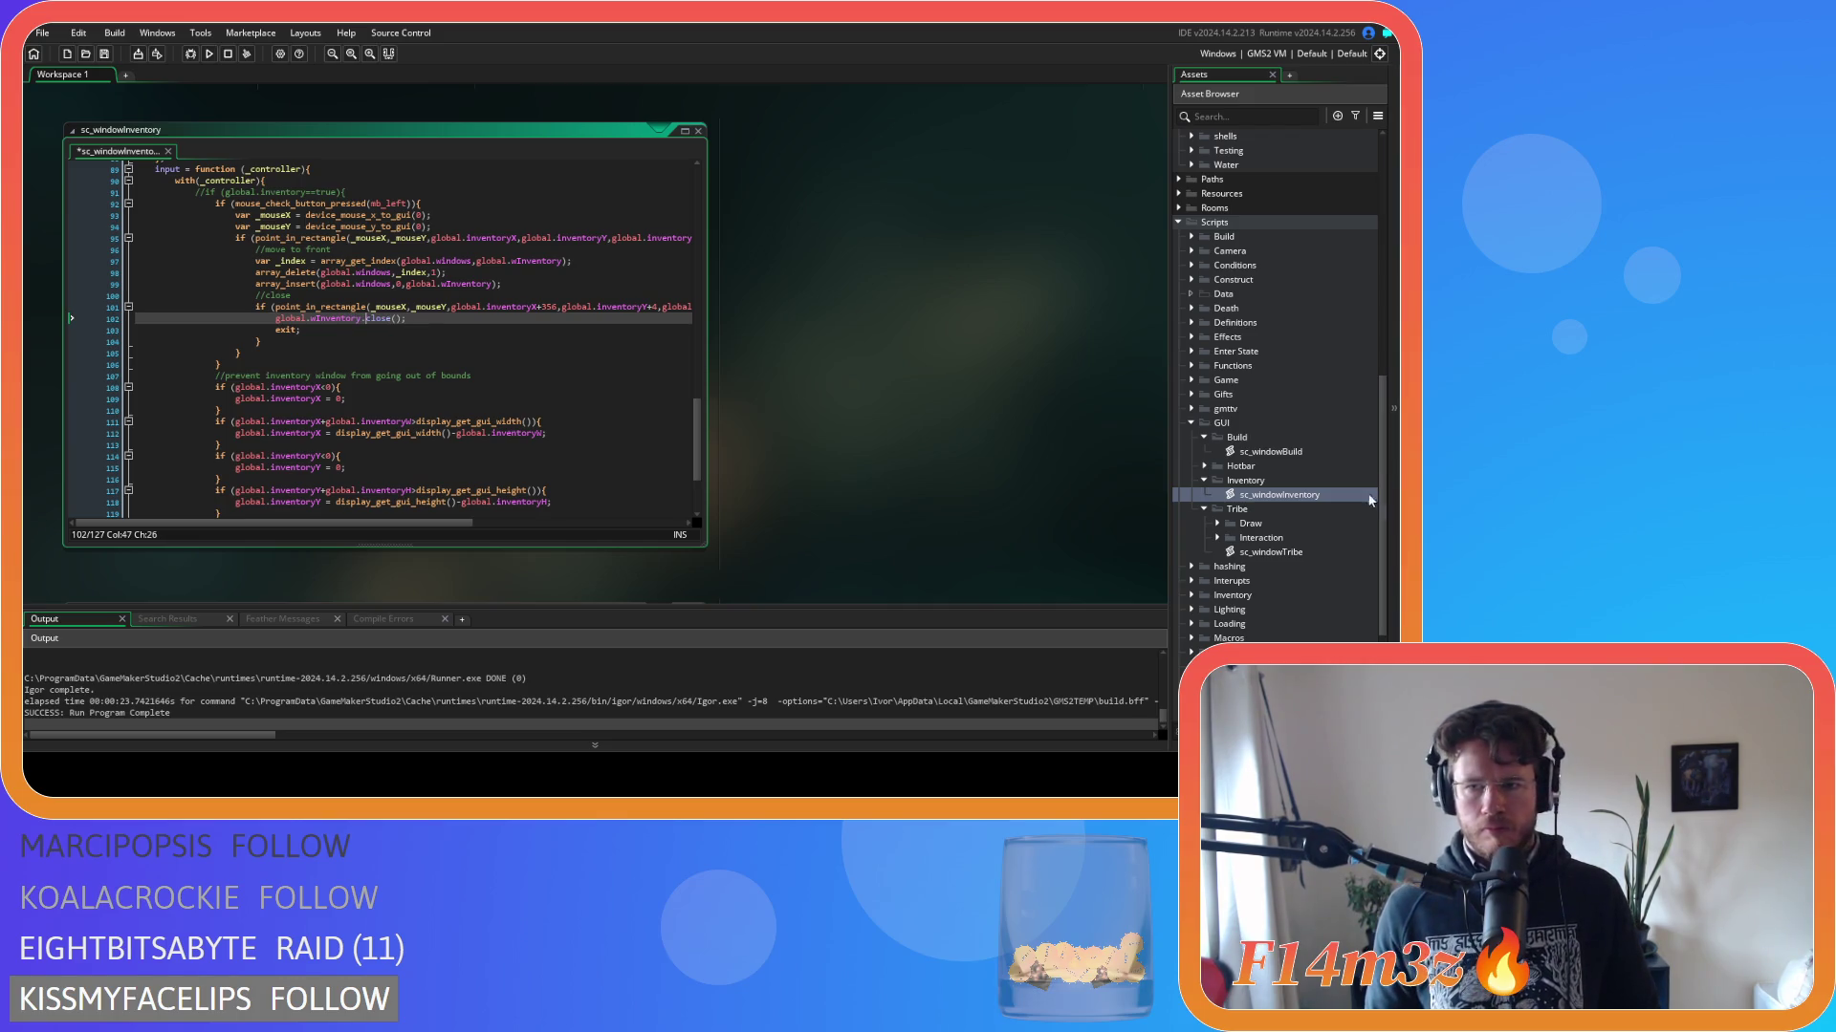
key(ctrl+s)
Prefix close() with global. in sc_windowTribe, then rebuild and run the game.
double_click(1271, 552)
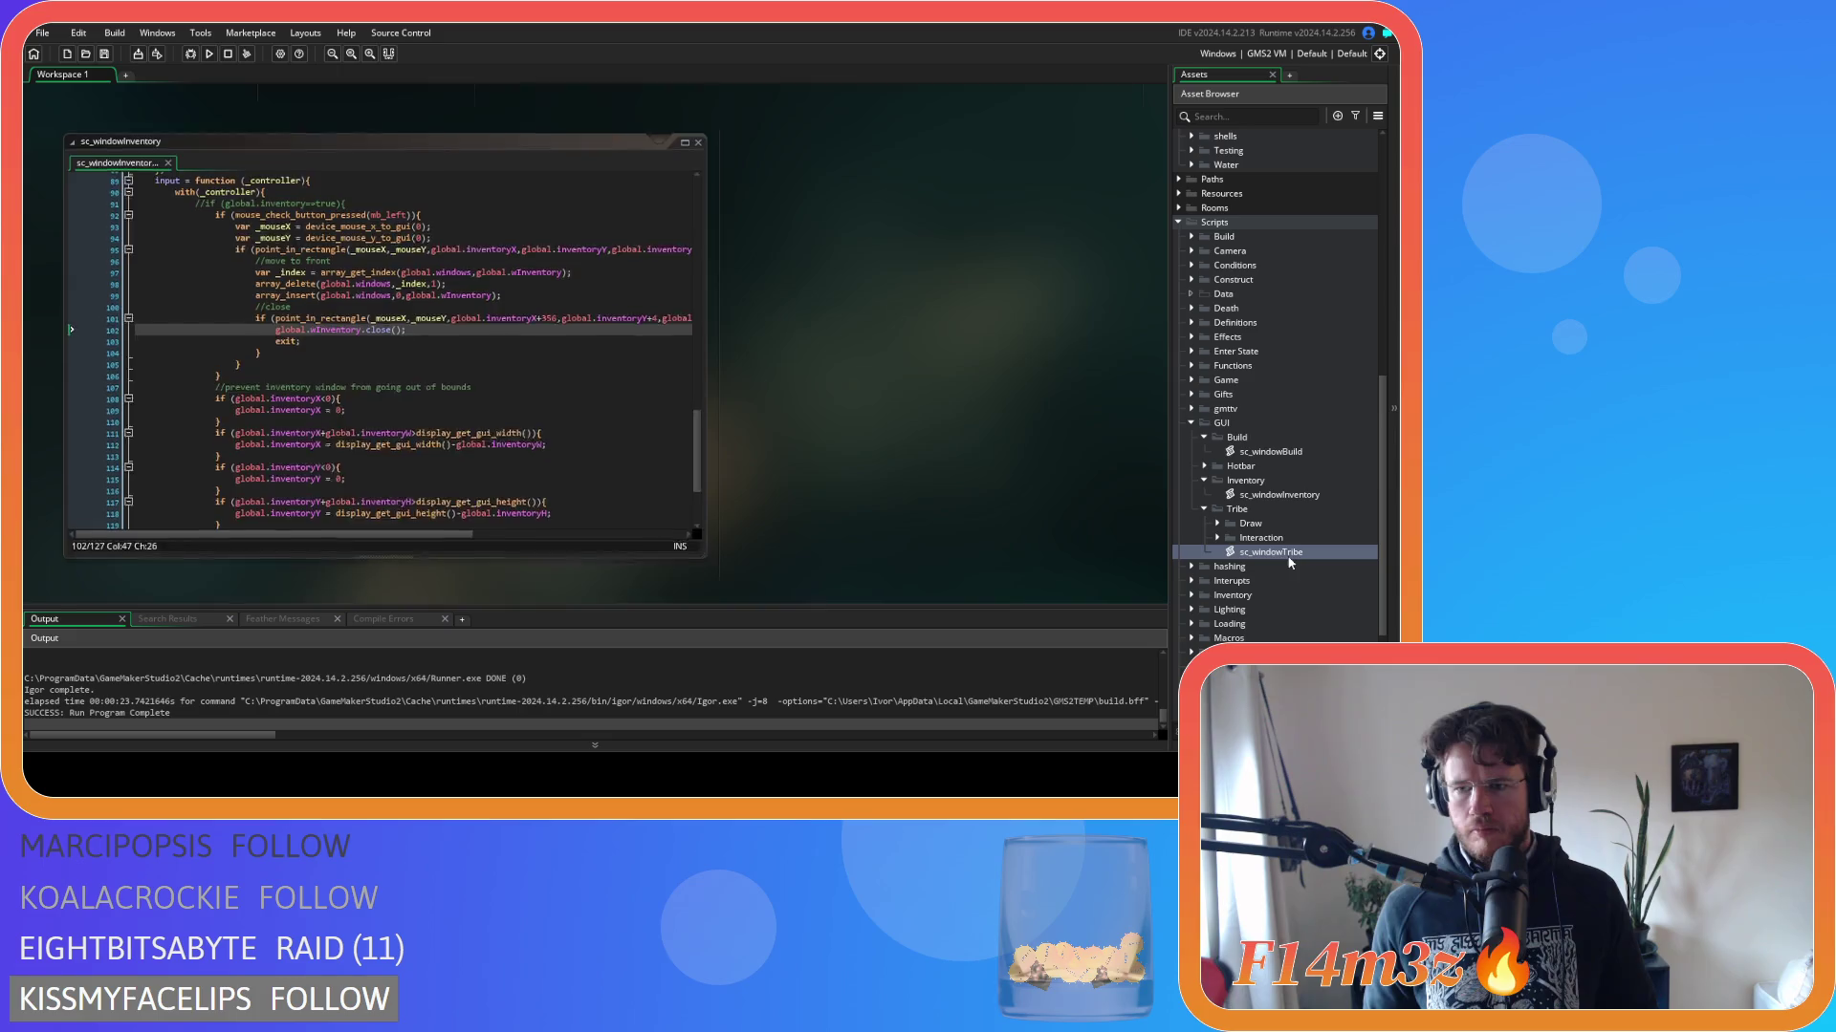
mouse_move(350, 411)
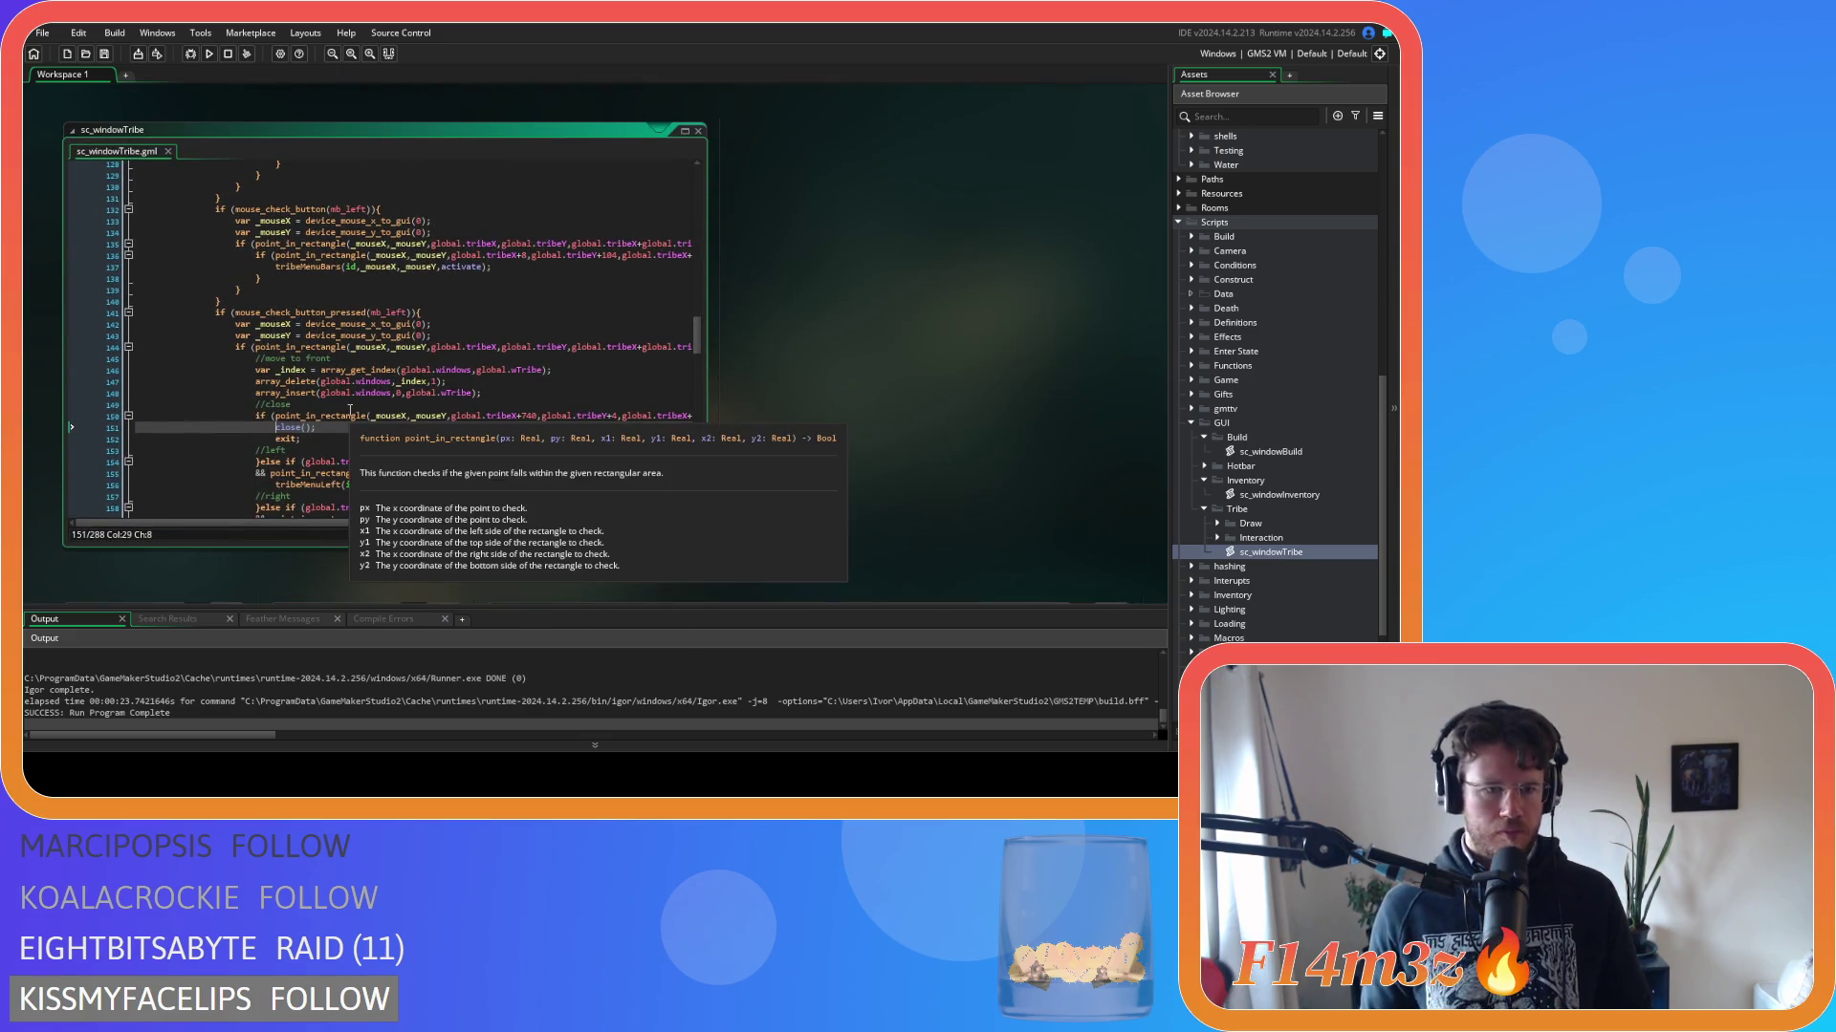
text(global.wTribe.)
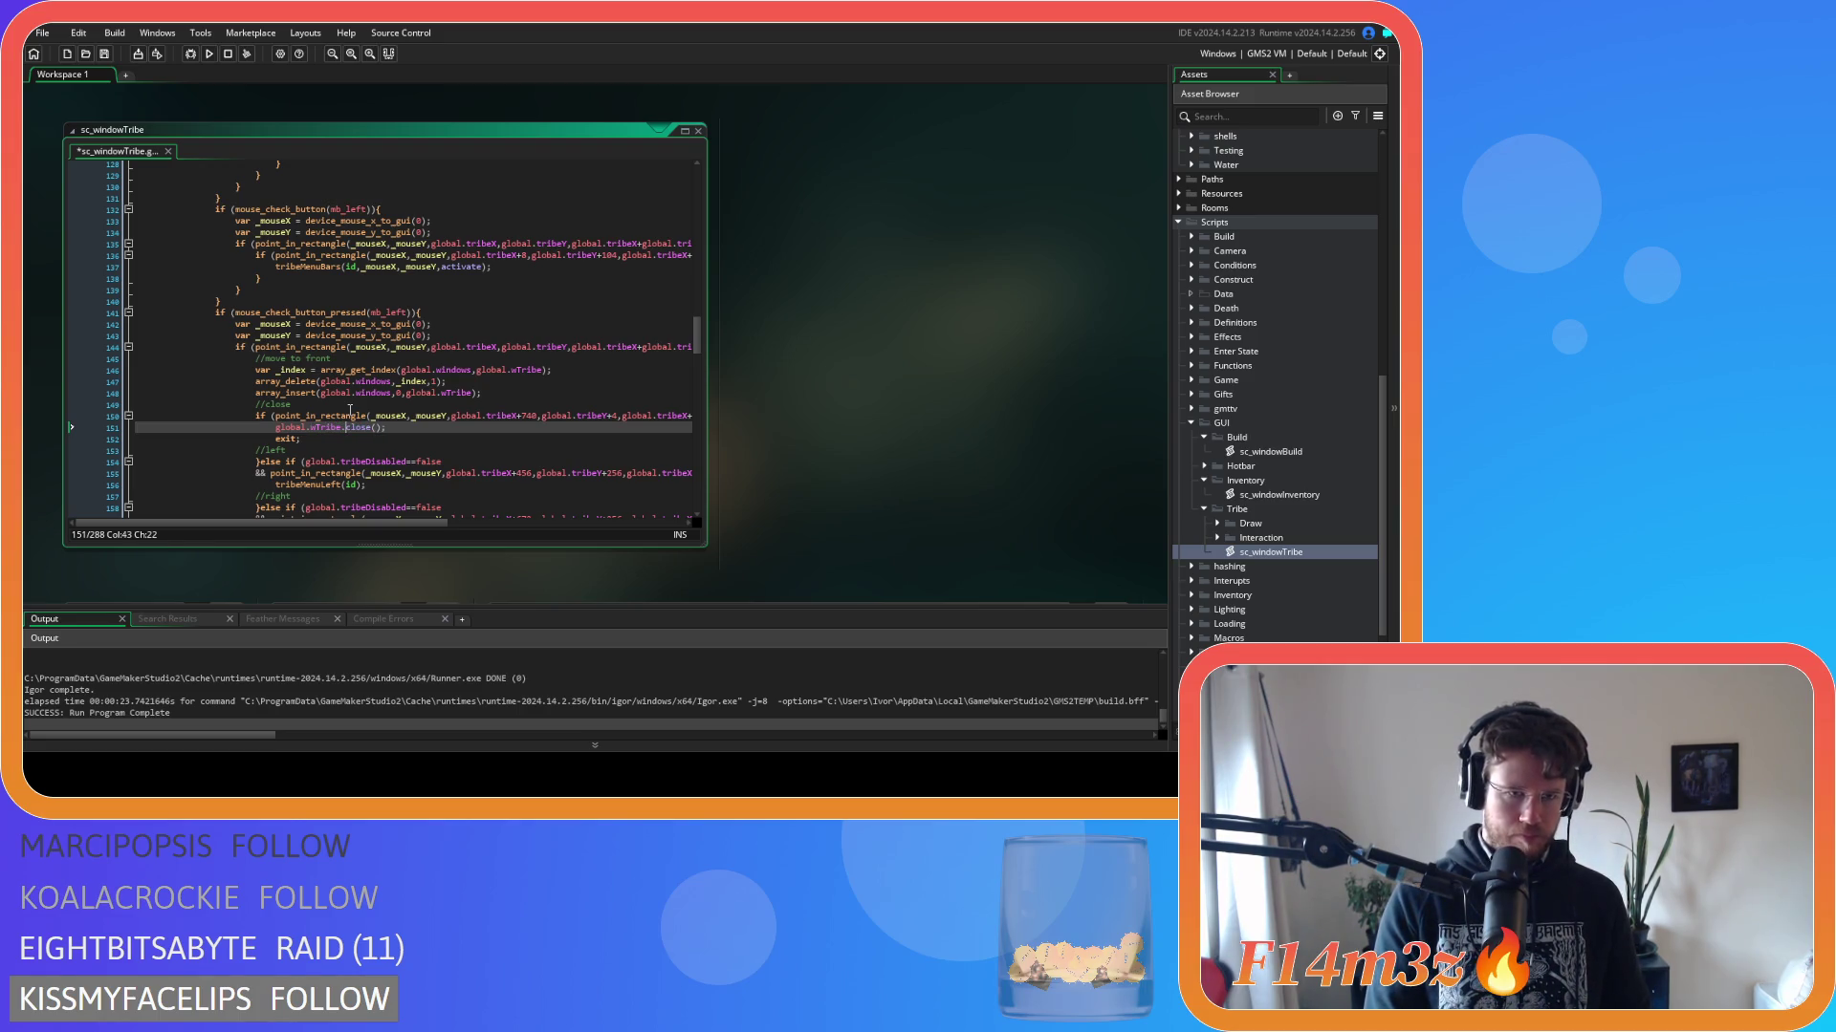
key(F5)
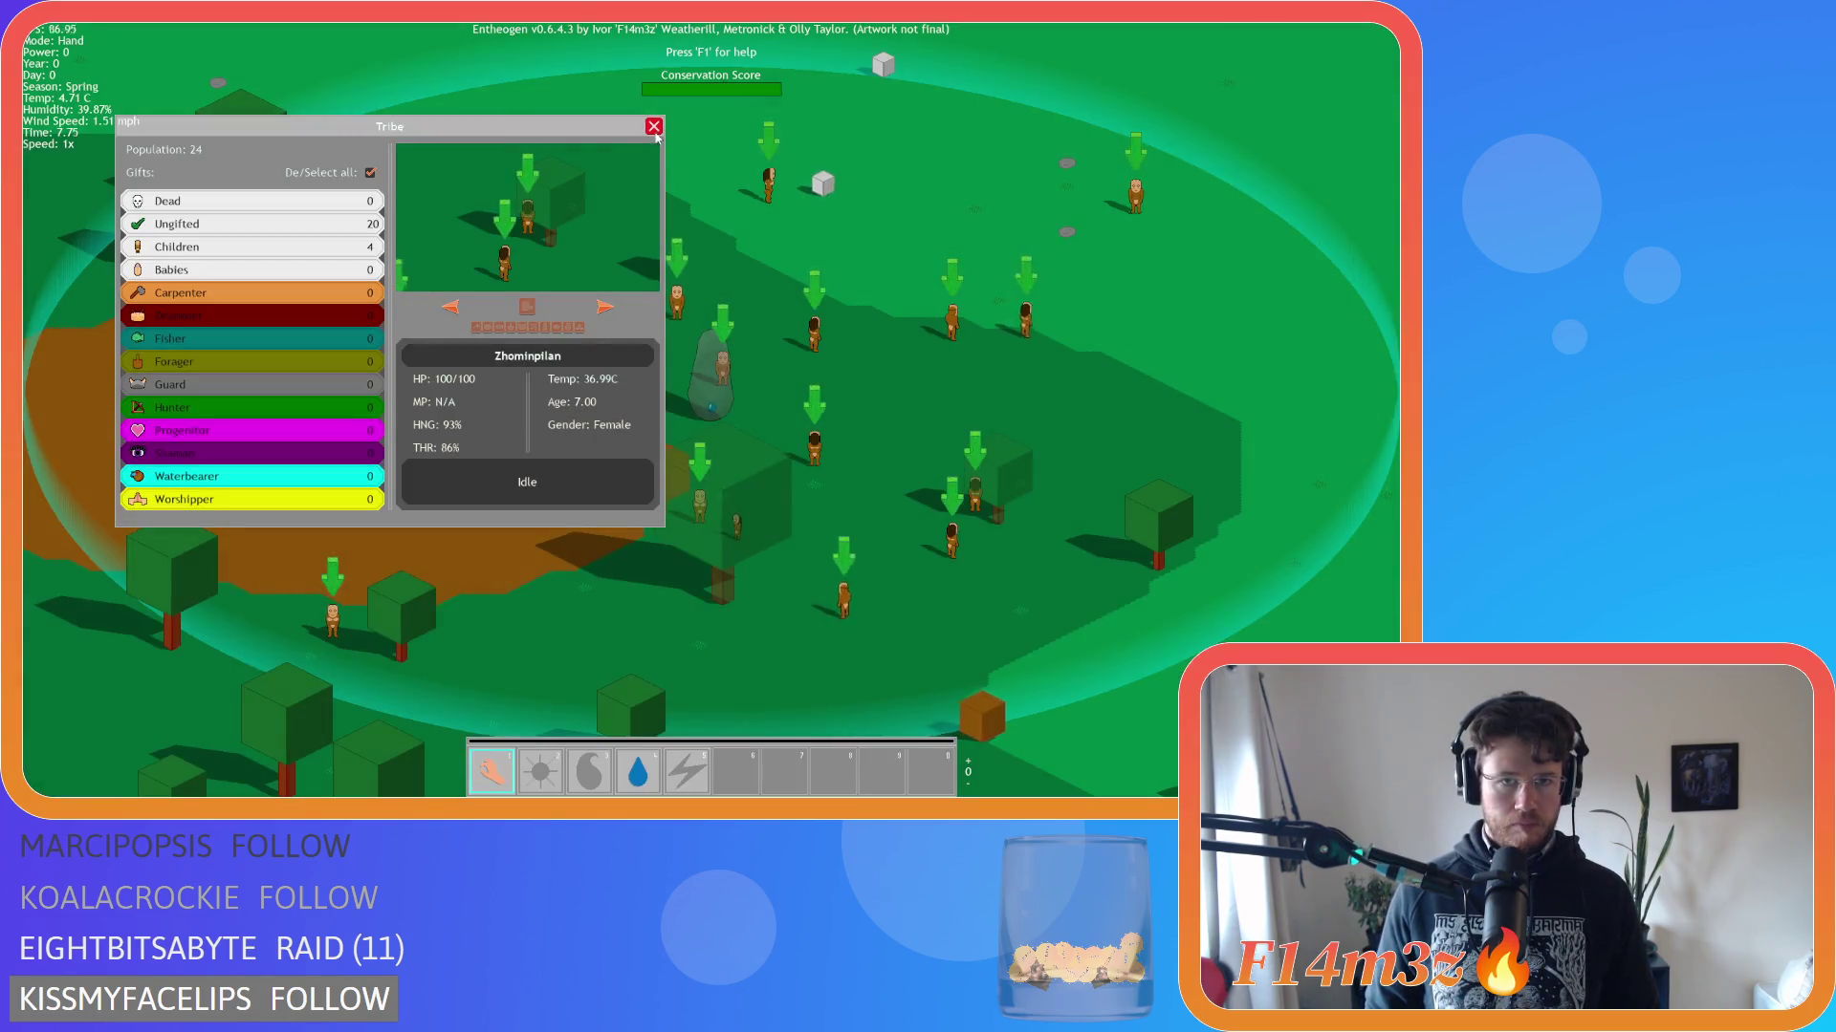
Close the Tribe window, open Build, drag it left, then reopen Tribe on top.
click(654, 127)
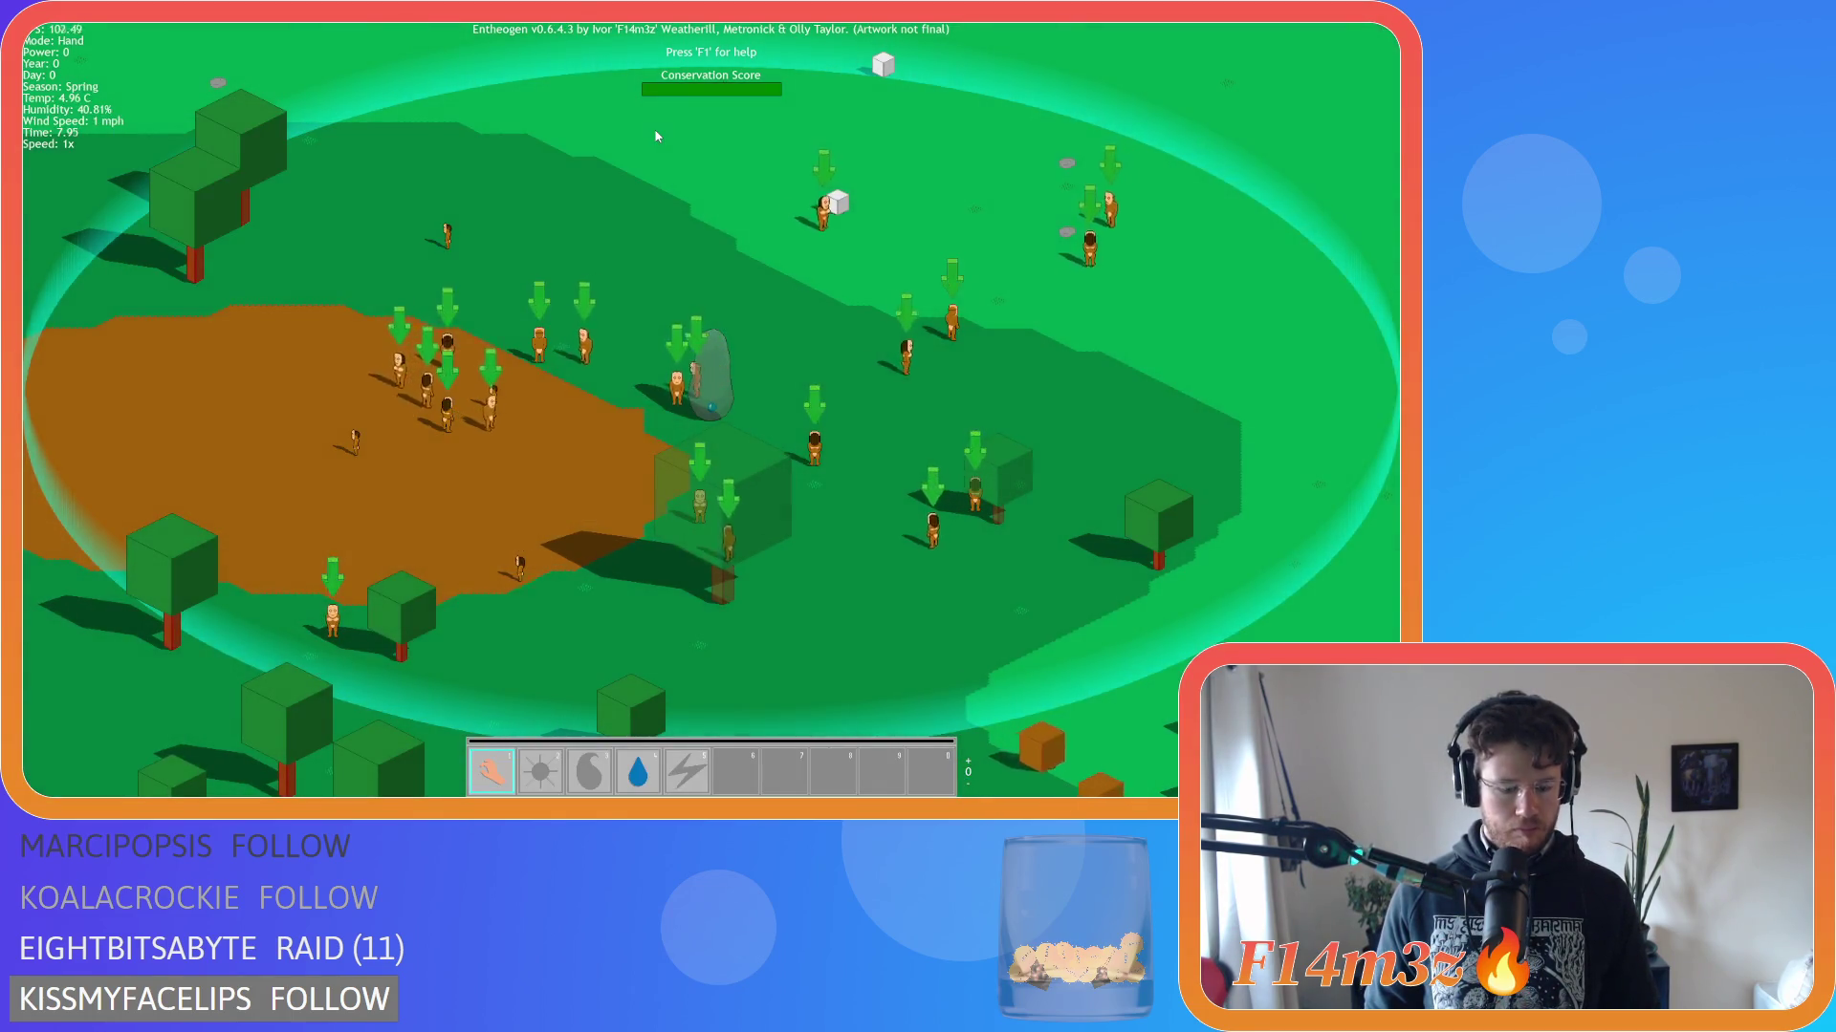
key(b)
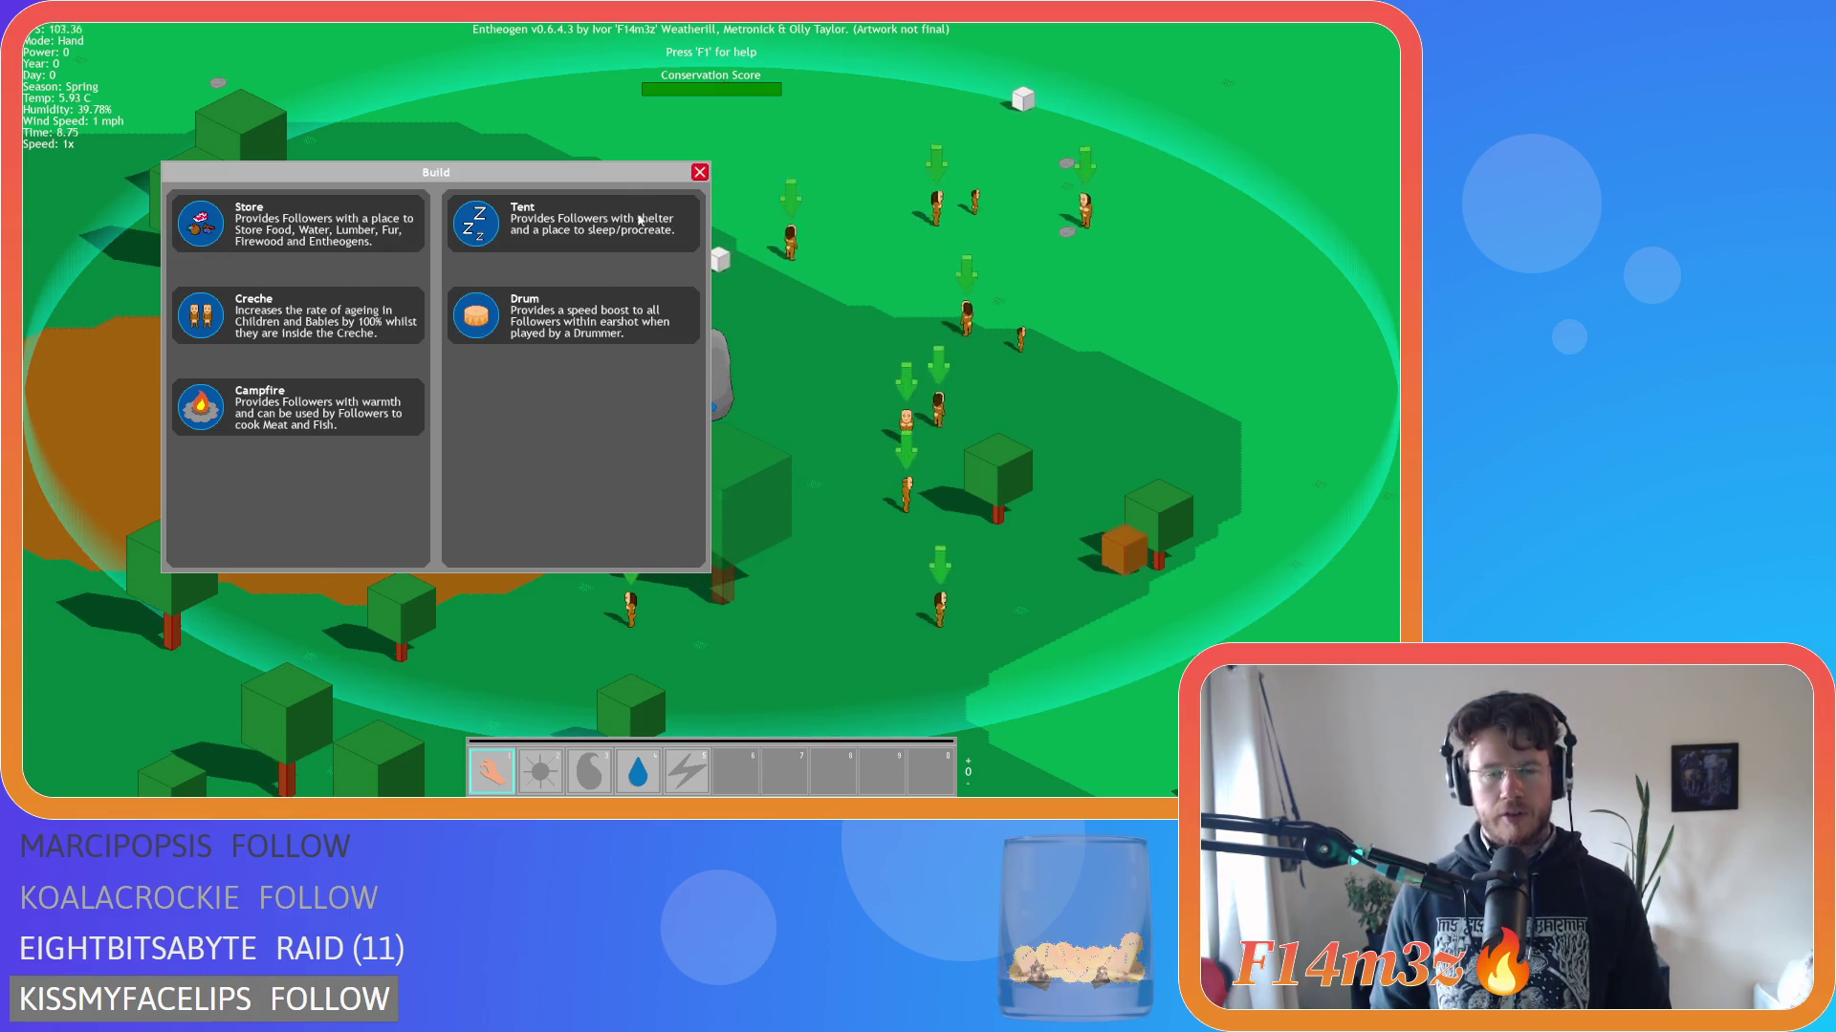
drag(478, 172, 338, 185)
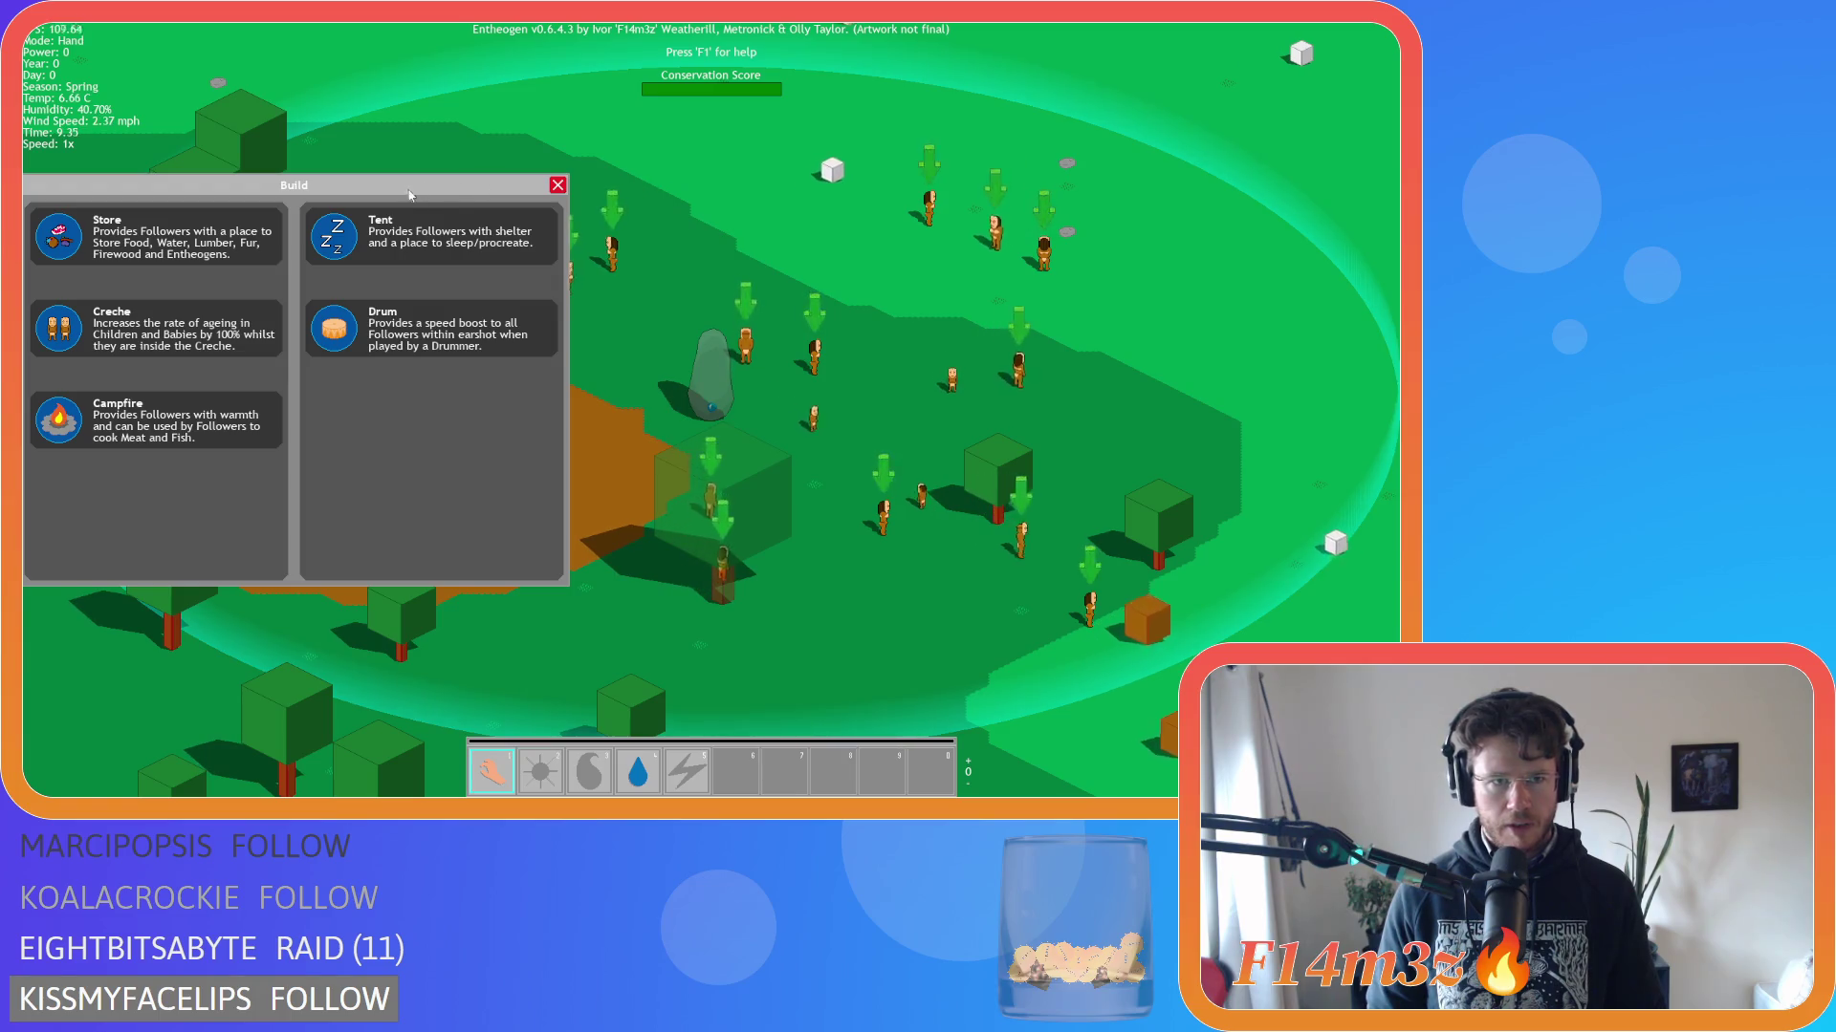
key(t)
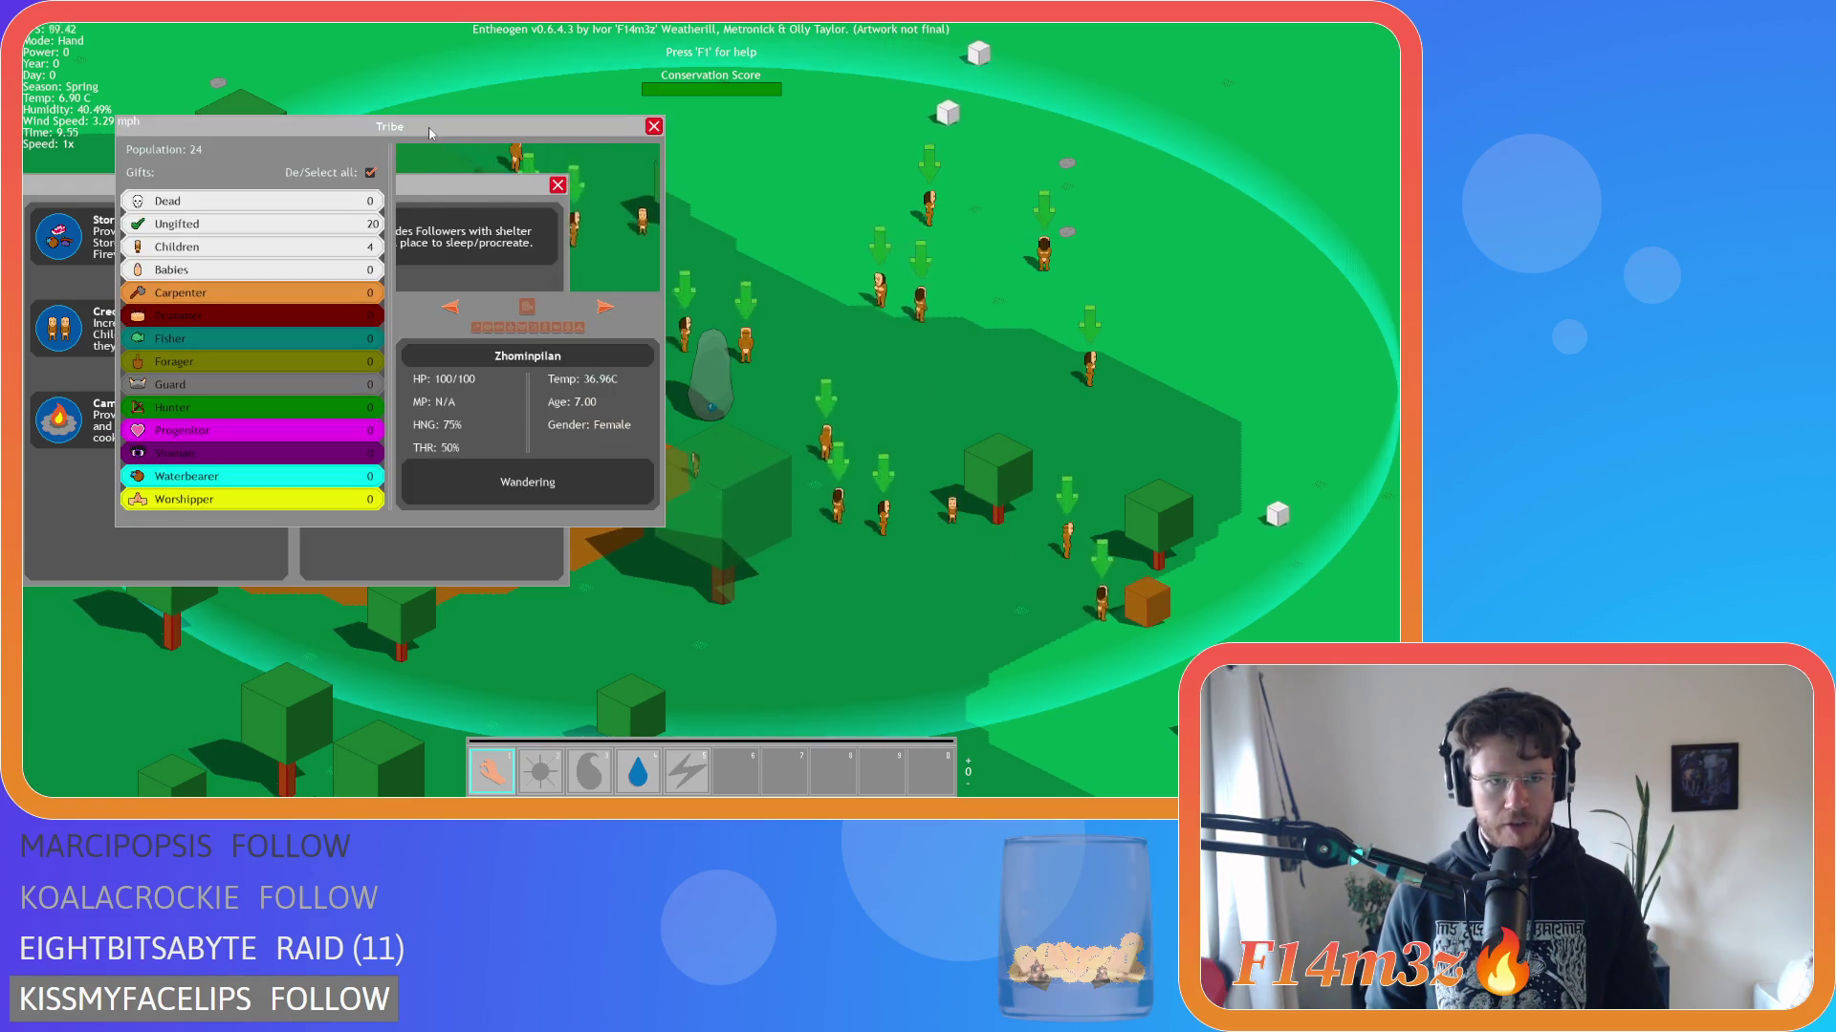